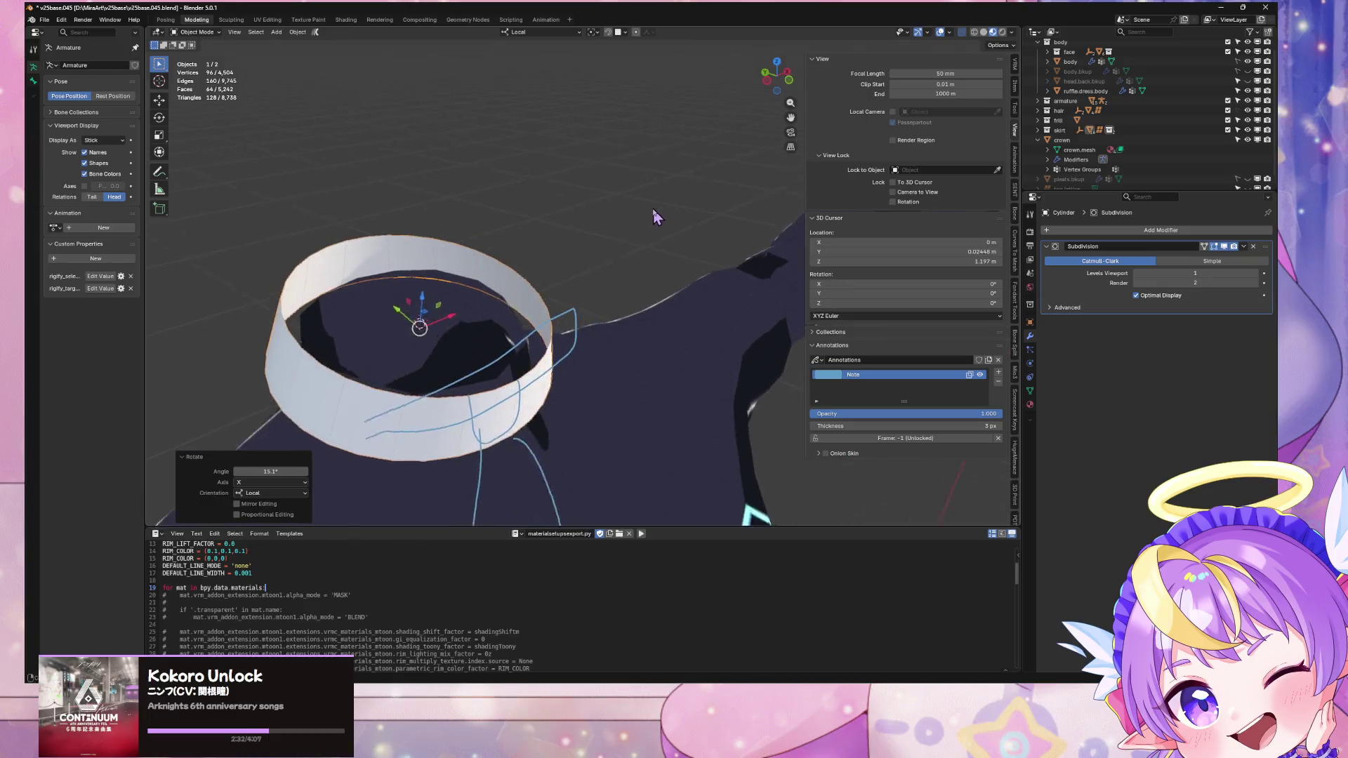
Step: Isolate the head, collar and ruffle.dress.body in local view, centred on the collar
key(KP_Divide)
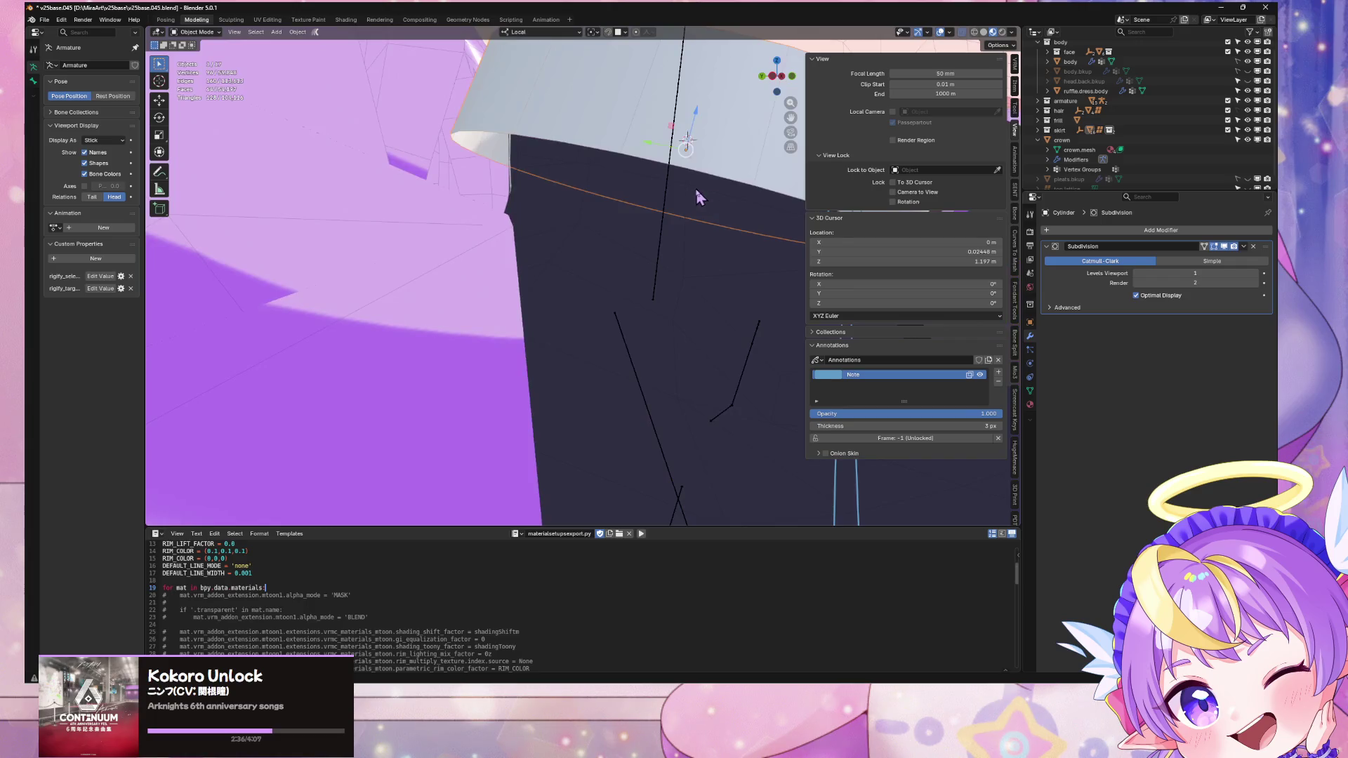
shift+click(573, 120)
key(KP_Divide)
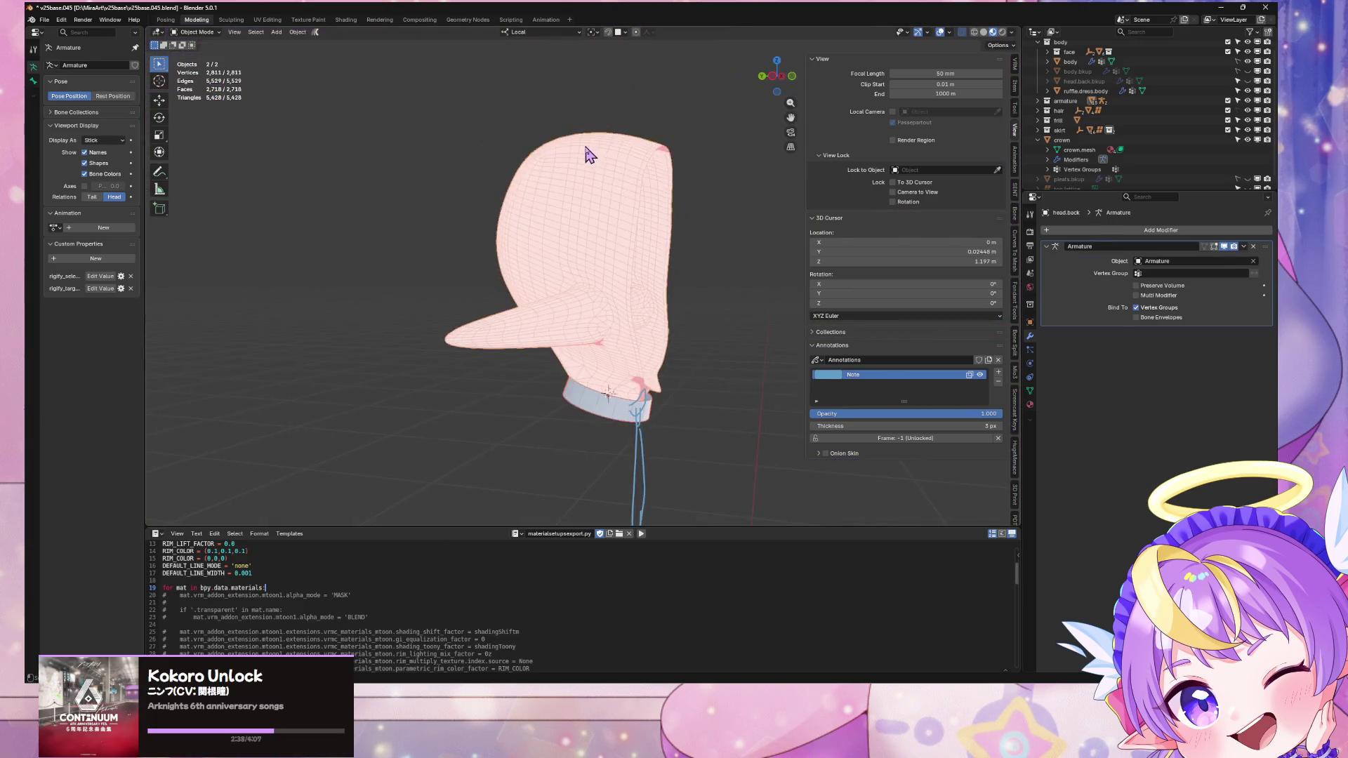
key(KP_Divide)
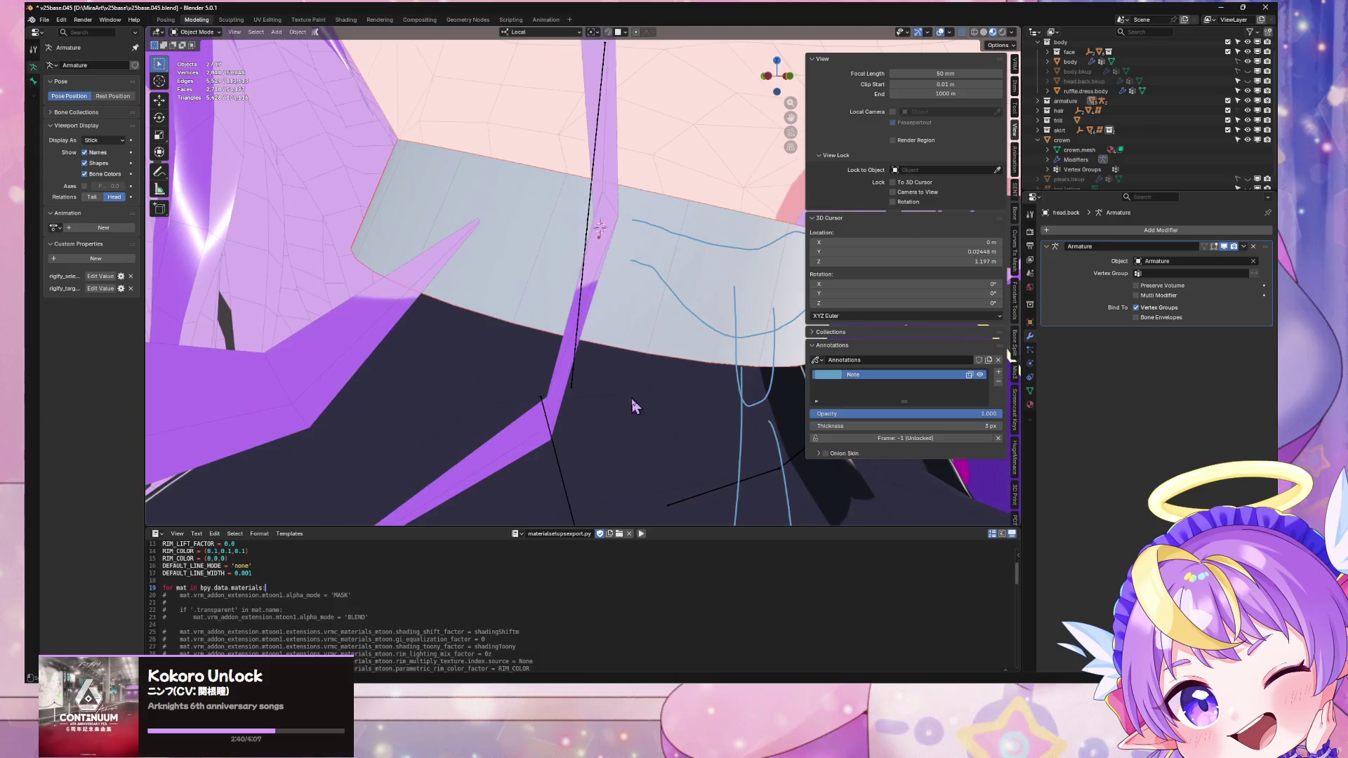
shift+click(644, 410)
key(KP_Divide)
scroll(514, 271, up, 8)
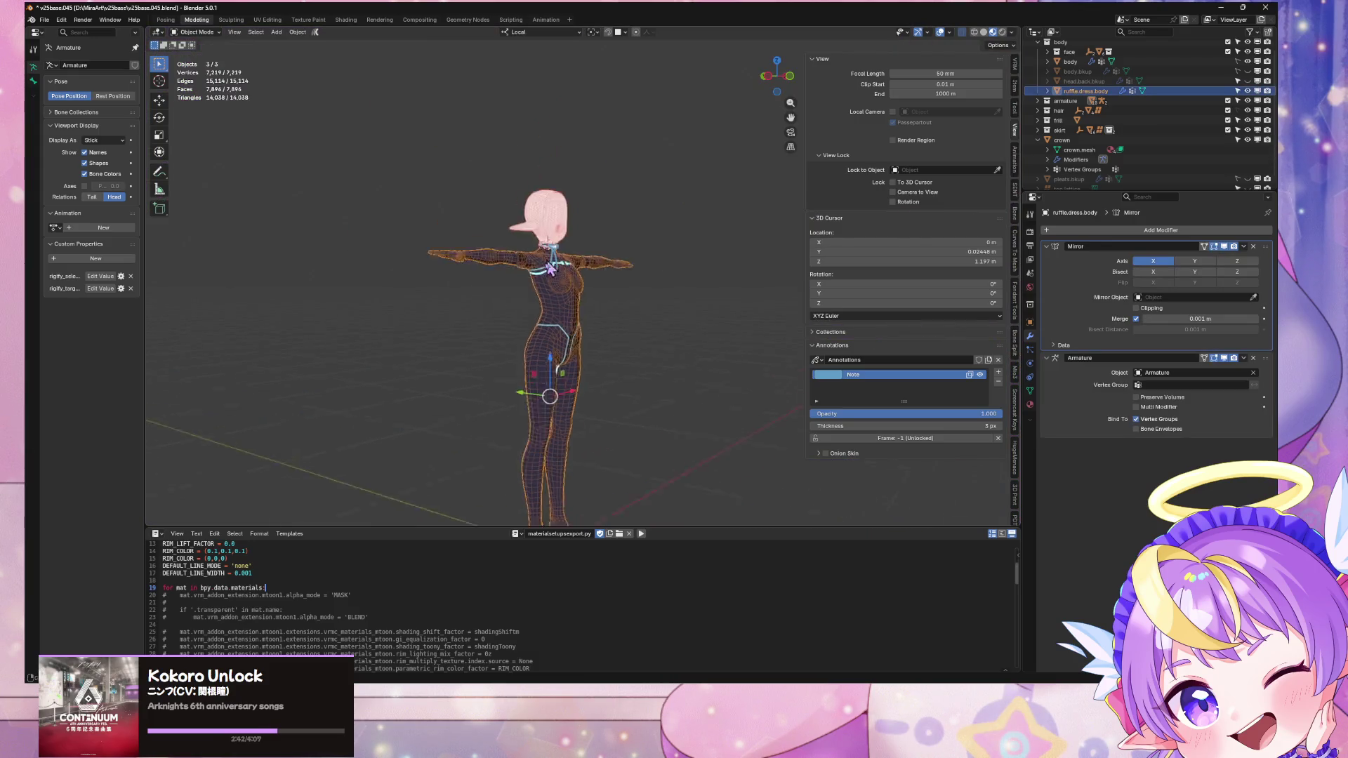
scroll(514, 271, up, 5)
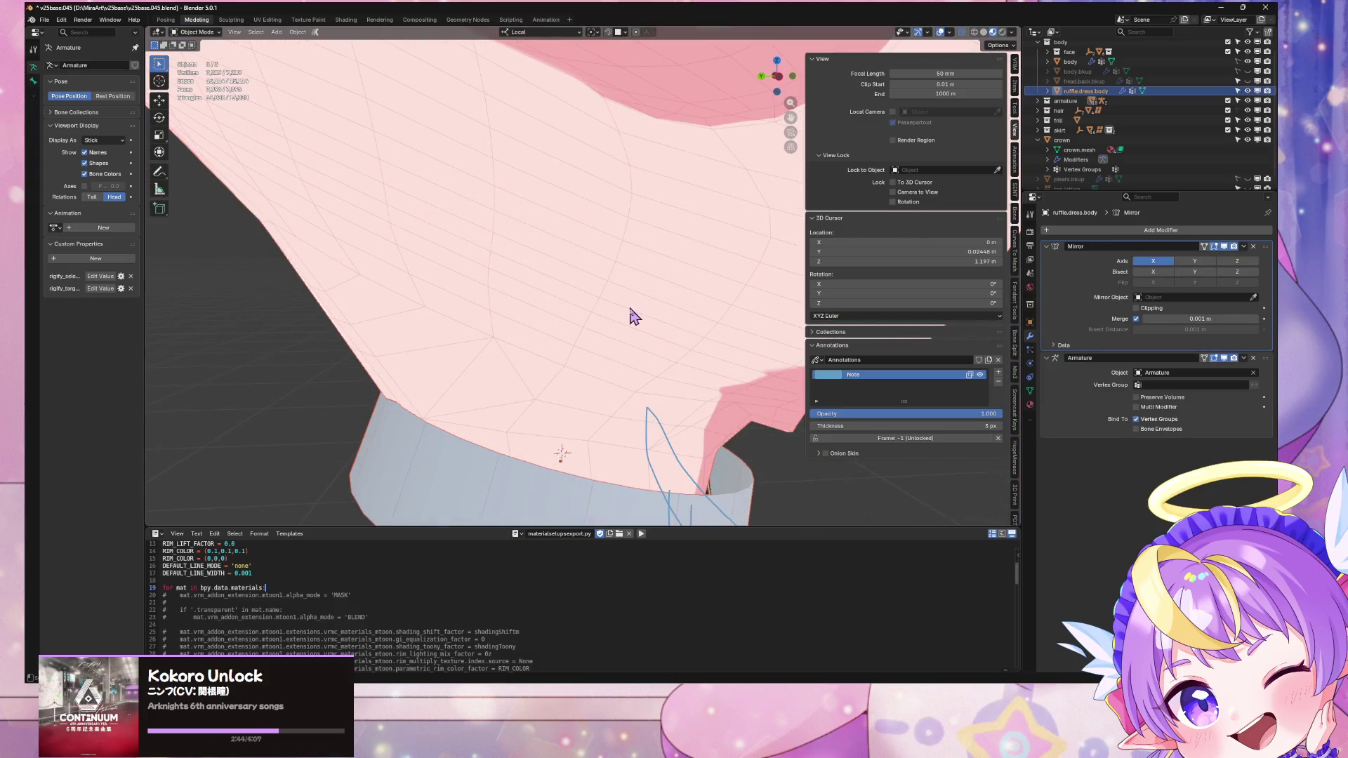
shift+middle_drag(633, 317, 633, 232)
Step: Tilt the collar band about -9.9° on X and scale it down to about 0.936
click(708, 390)
key(r)
key(x)
key(x)
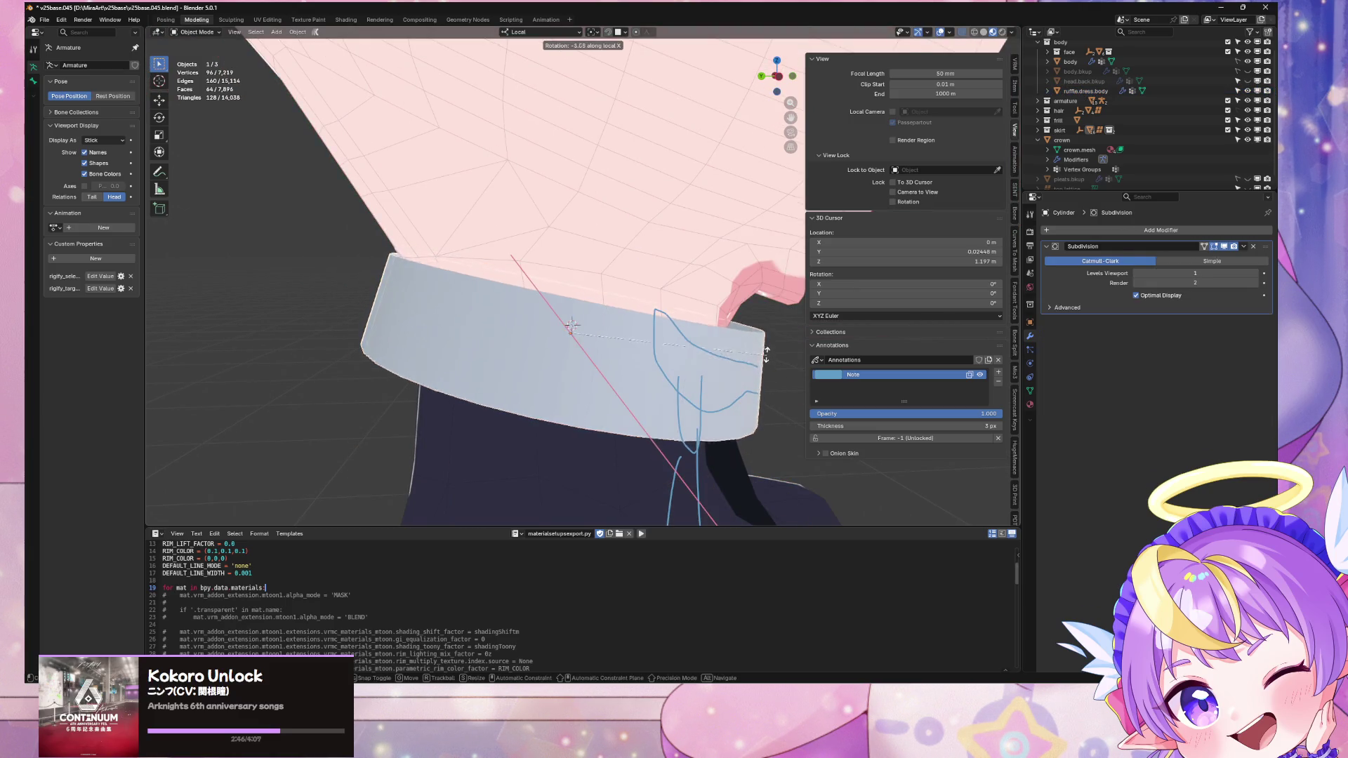
click(746, 331)
key(s)
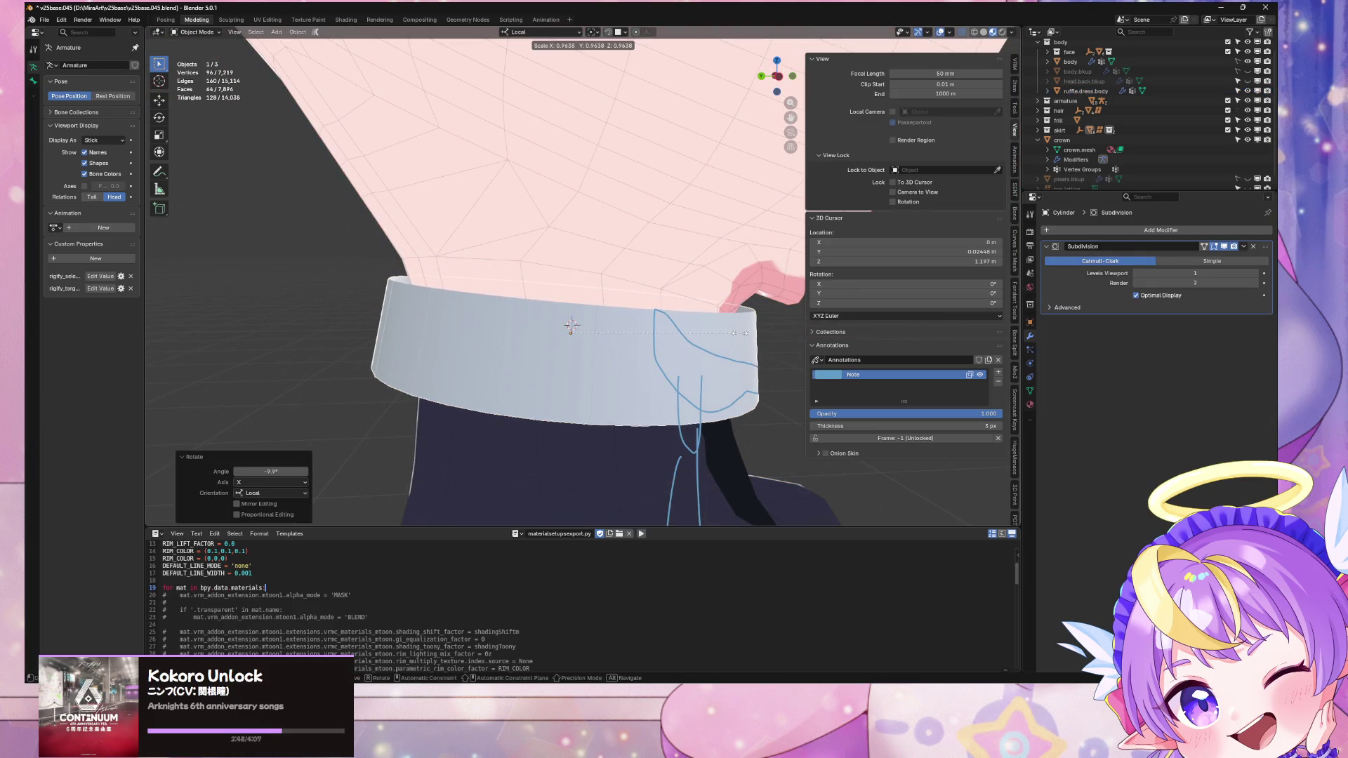
click(735, 335)
scroll(737, 340, down, 3)
mouse_move(737, 340)
middle_down()
mouse_move(656, 331)
mouse_move(688, 284)
mouse_move(604, 227)
mouse_move(720, 262)
mouse_move(492, 269)
mouse_move(742, 268)
mouse_move(786, 252)
mouse_move(878, 141)
middle_up()
Step: Switch to normal-style shading and lower the collar slightly along Z
click(984, 32)
scroll(632, 238, down, 5)
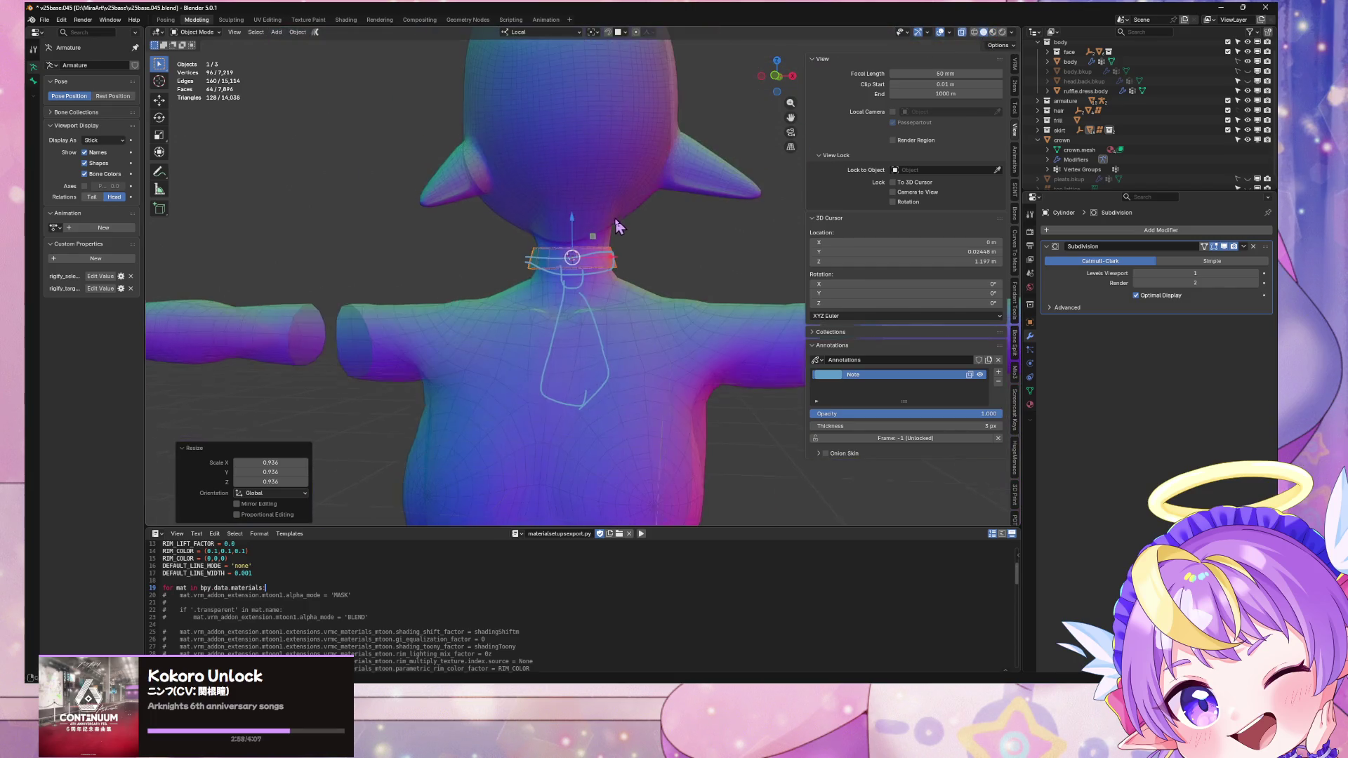
scroll(628, 234, up, 8)
mouse_move(634, 240)
middle_down()
mouse_move(707, 220)
mouse_move(649, 253)
middle_up()
key(g)
key(z)
key(z)
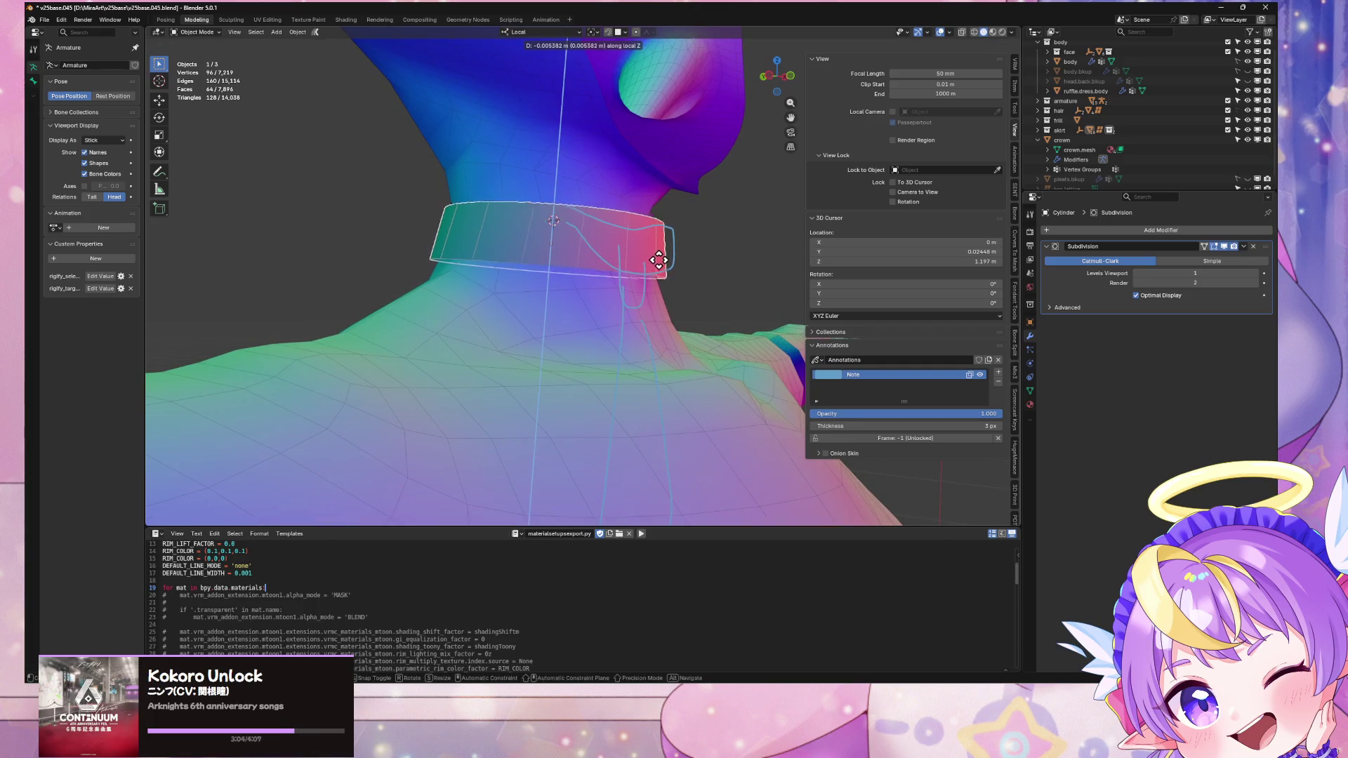
click(657, 259)
Step: In Edit Mode, flare the collar's bottom ring out to about 1.10 and lower it slightly
key(KP_1)
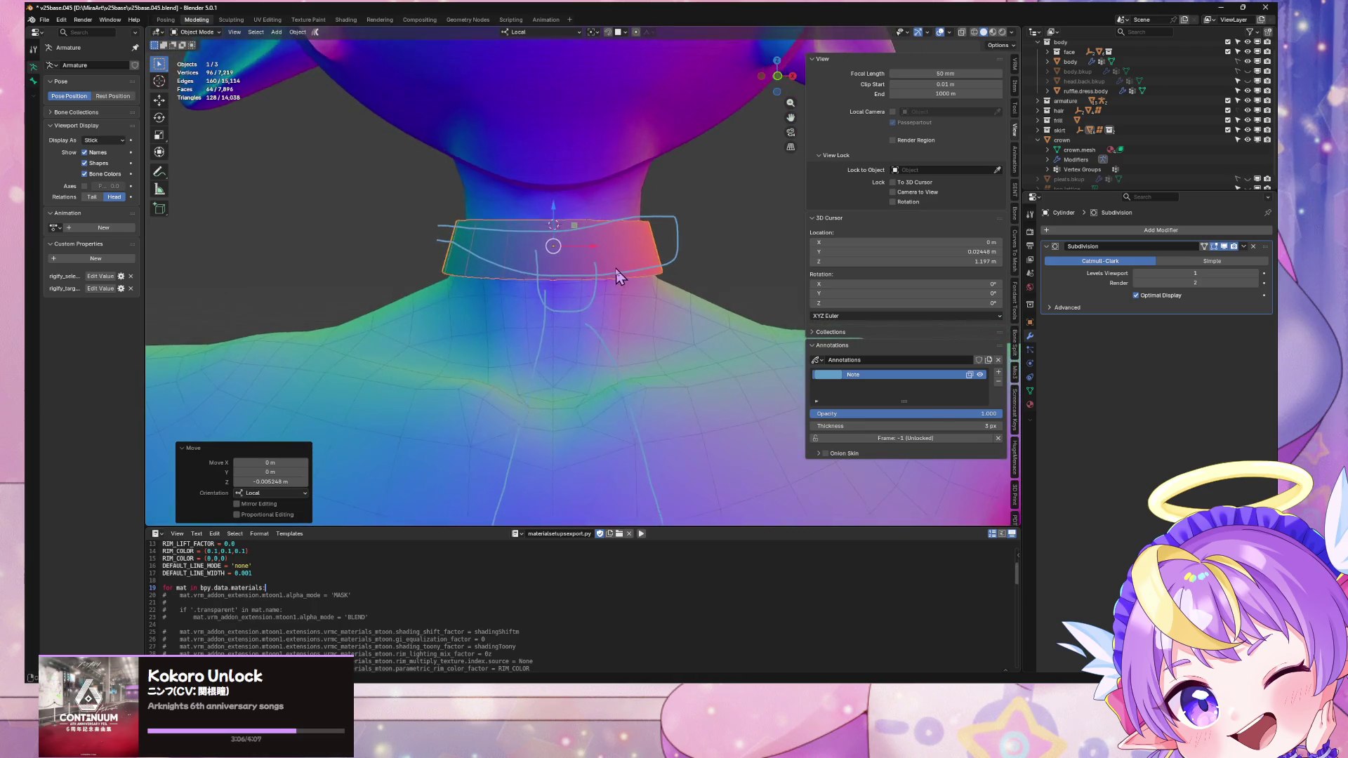
key(Tab)
key(s)
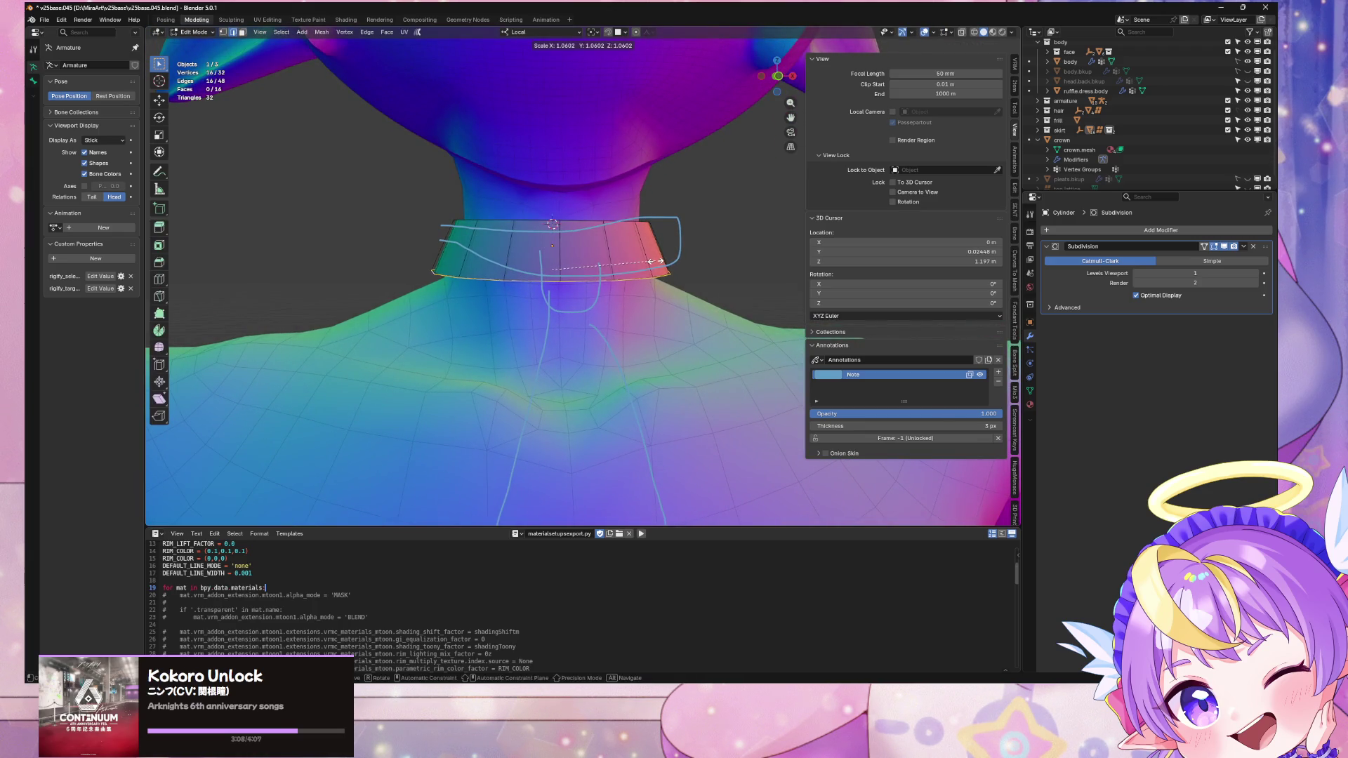
click(660, 263)
key(g)
key(z)
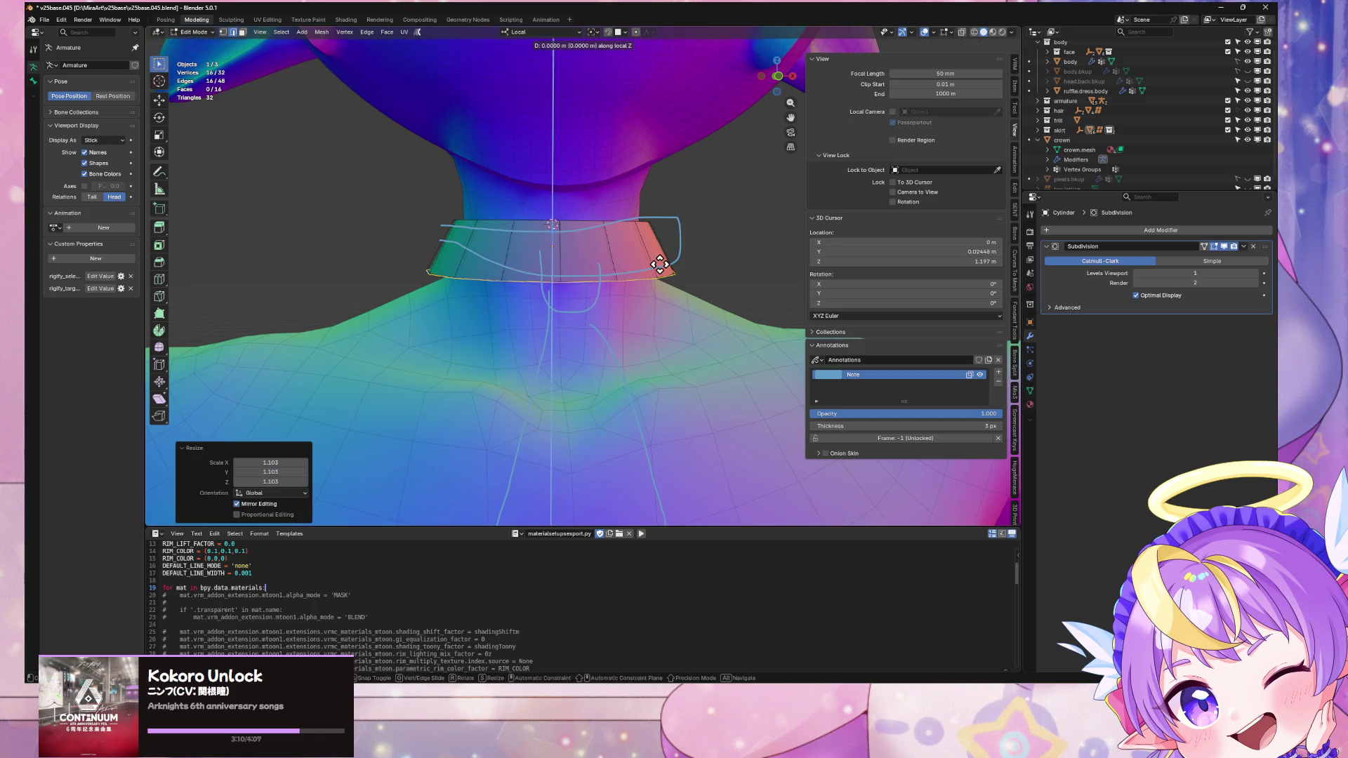
click(658, 268)
mouse_move(658, 268)
middle_down()
mouse_move(761, 277)
mouse_move(651, 230)
mouse_move(580, 224)
mouse_move(731, 252)
mouse_move(716, 235)
mouse_move(592, 230)
middle_up()
key(Tab)
scroll(592, 230, up, 5)
mouse_move(533, 181)
middle_down()
mouse_move(583, 198)
mouse_move(844, 46)
middle_up()
drag(777, 73, 779, 79)
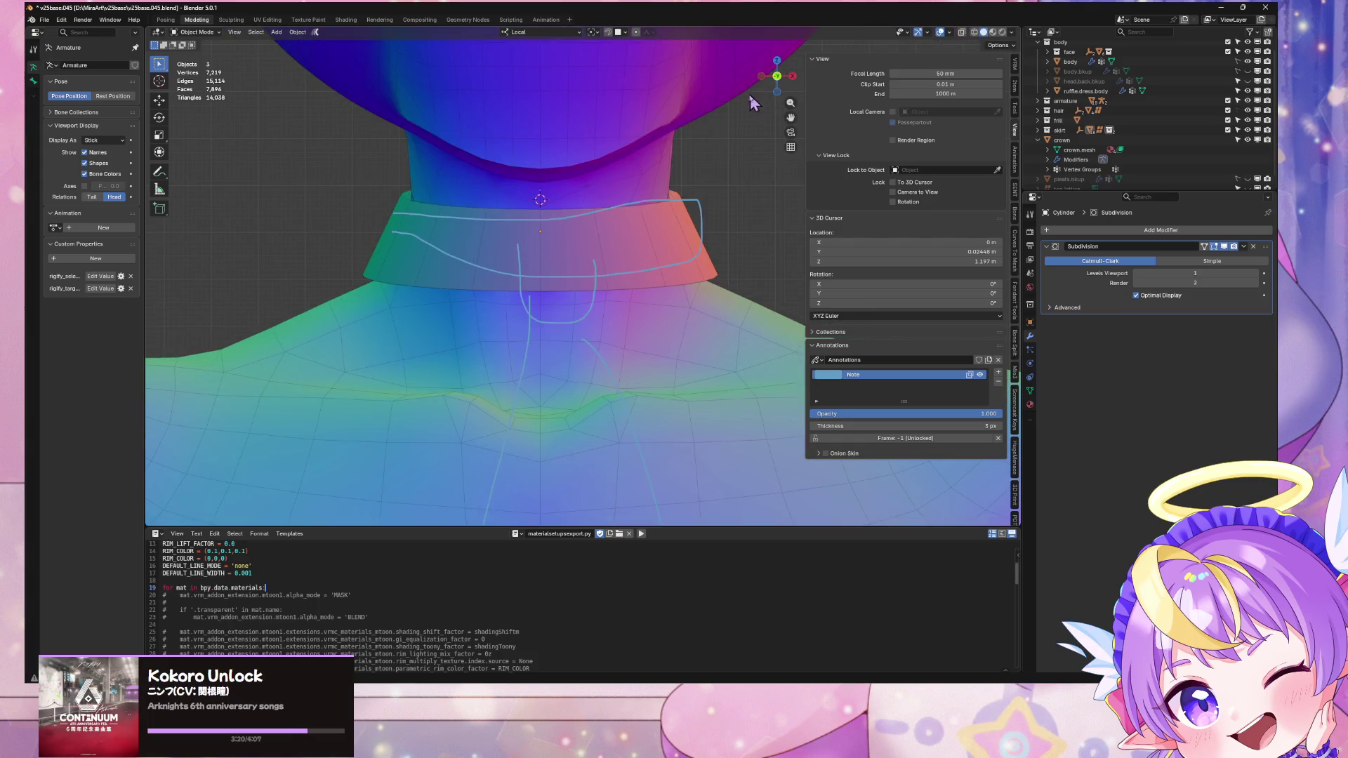
scroll(718, 136, down, 8)
scroll(718, 136, up, 2)
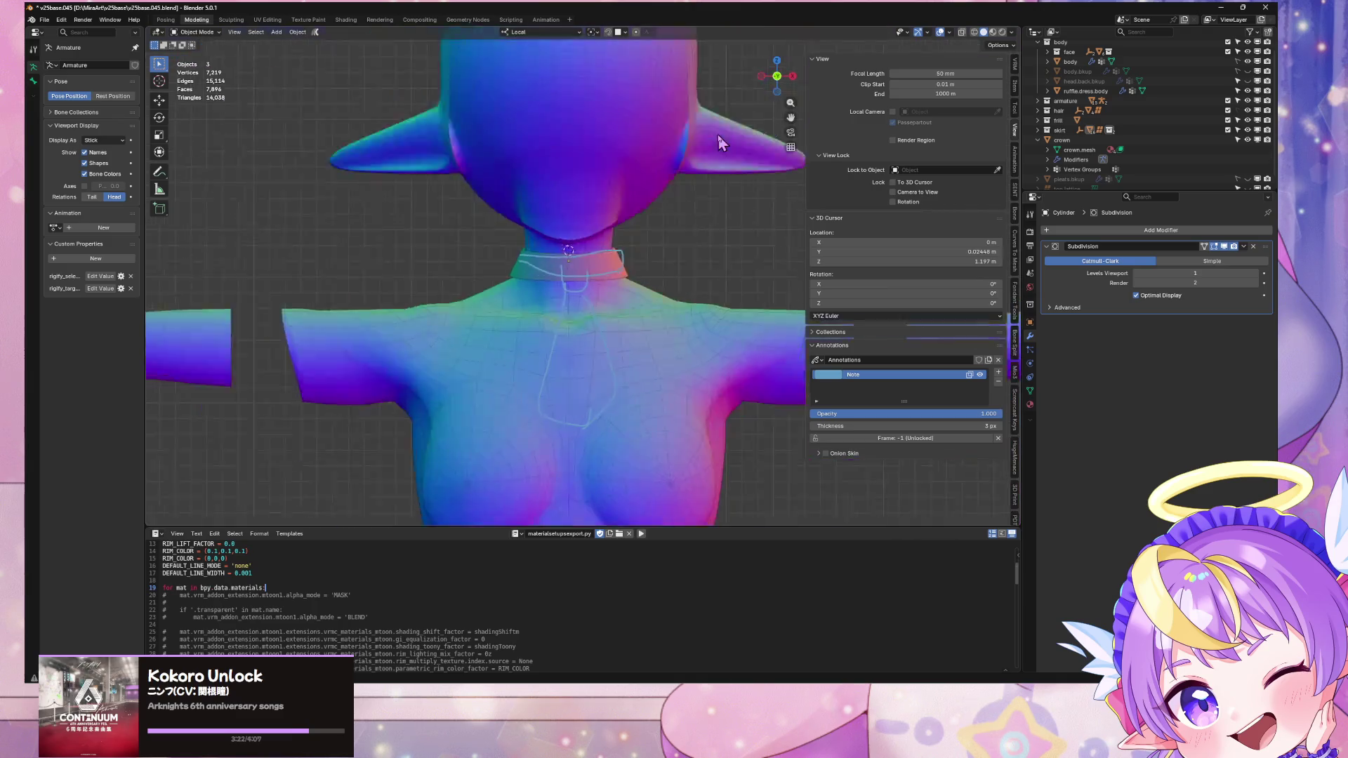
scroll(718, 136, down, 3)
scroll(718, 135, up, 6)
scroll(718, 136, down, 4)
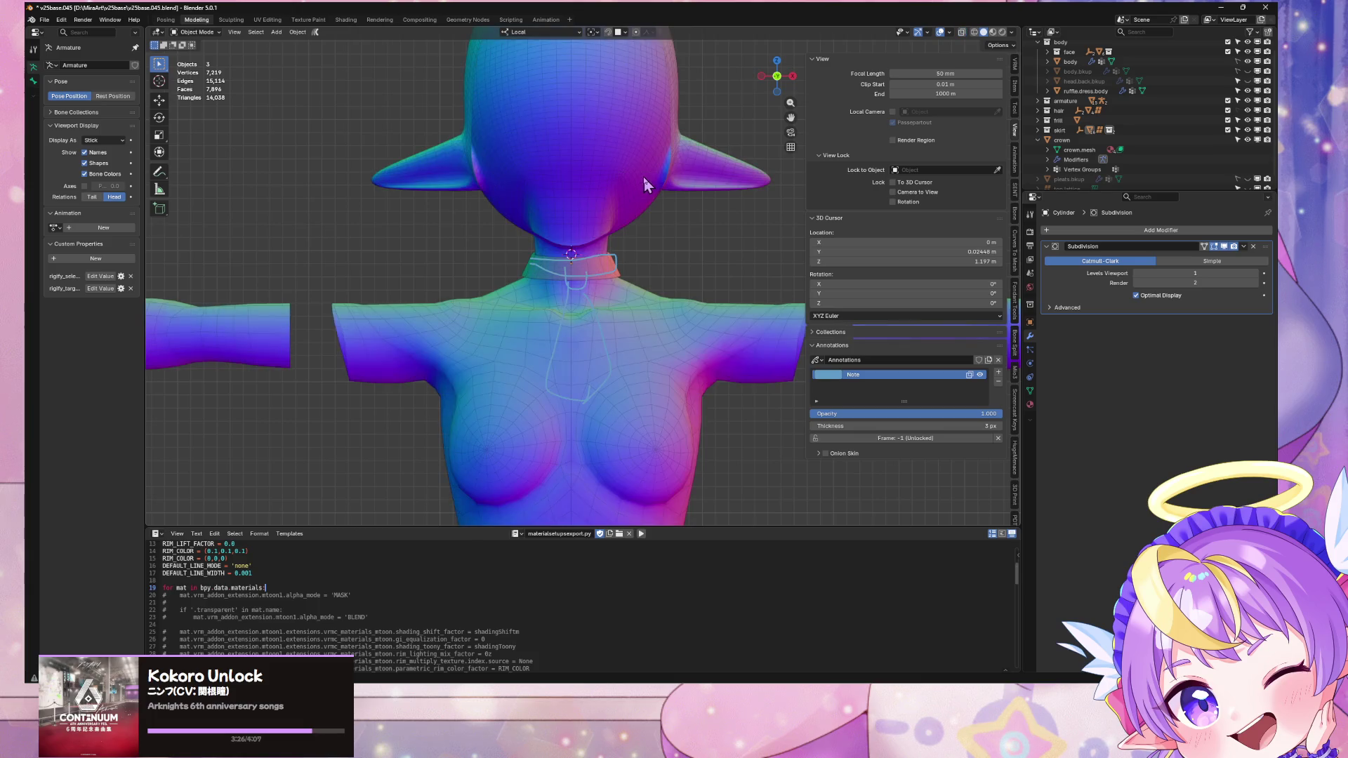
scroll(643, 177, up, 5)
scroll(666, 185, up, 3)
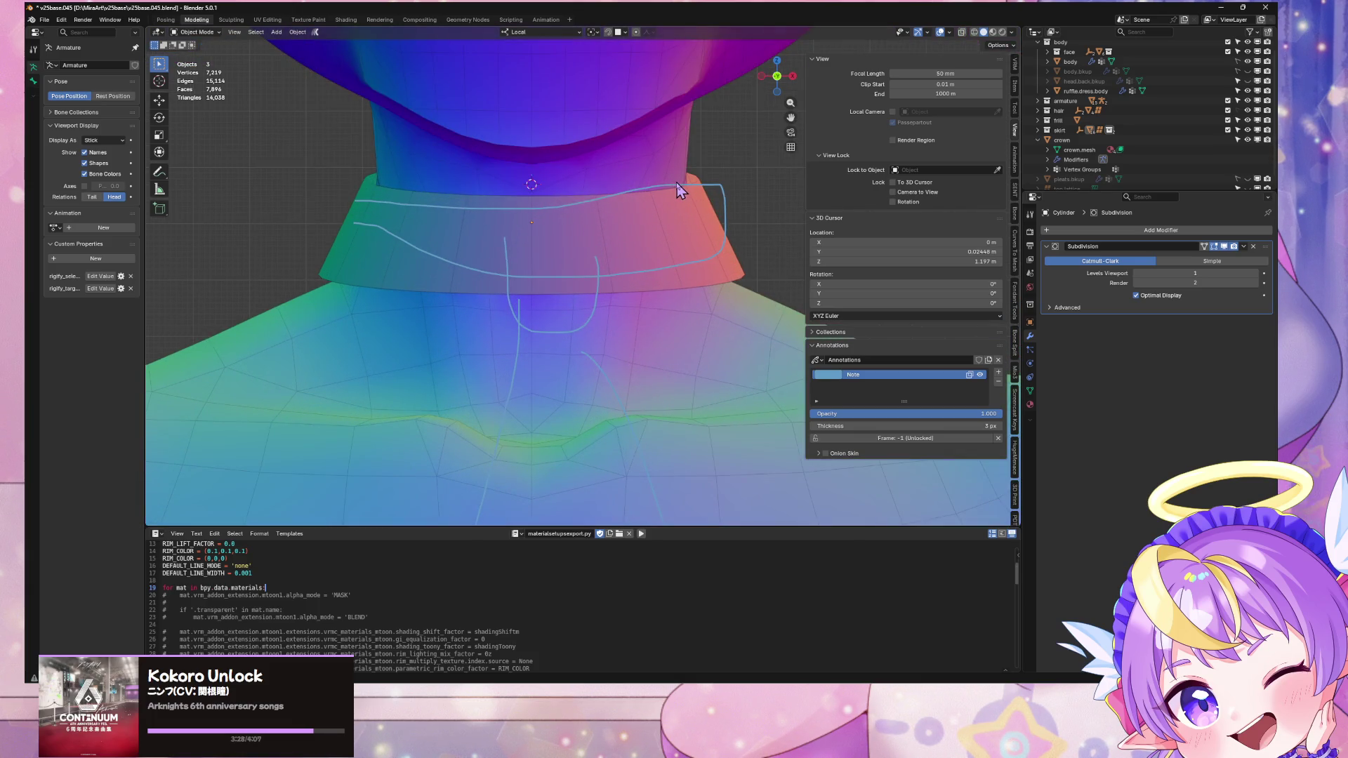
scroll(678, 191, down, 1)
click(669, 227)
mouse_move(669, 227)
middle_down()
mouse_move(813, 242)
mouse_move(692, 231)
mouse_move(641, 211)
mouse_move(526, 219)
mouse_move(658, 214)
mouse_move(700, 196)
mouse_move(668, 226)
mouse_move(723, 204)
mouse_move(667, 210)
mouse_move(709, 200)
mouse_move(678, 202)
mouse_move(567, 263)
middle_up()
scroll(662, 217, down, 4)
scroll(678, 202, up, 4)
Step: Lower the collar's edge ring along Z and push it backward along Y
key(KP_1)
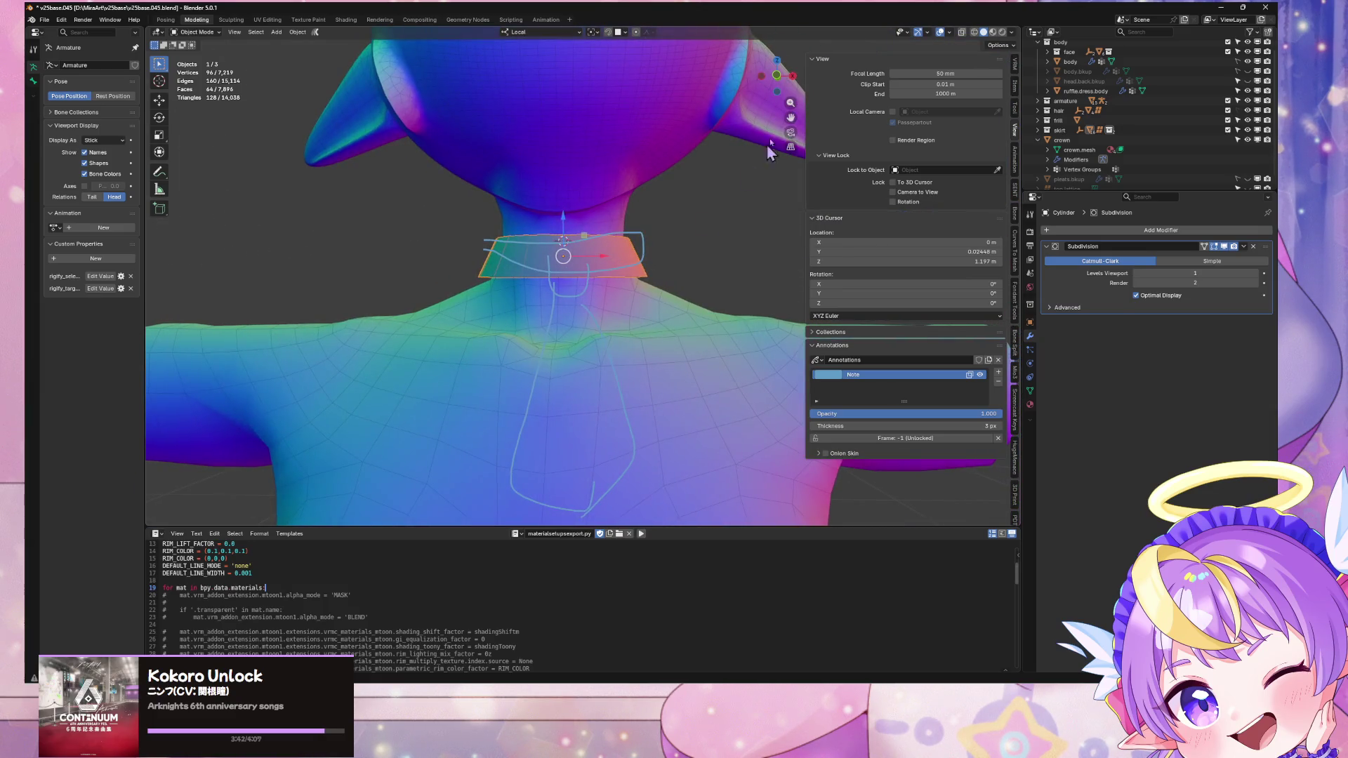
scroll(698, 142, up, 3)
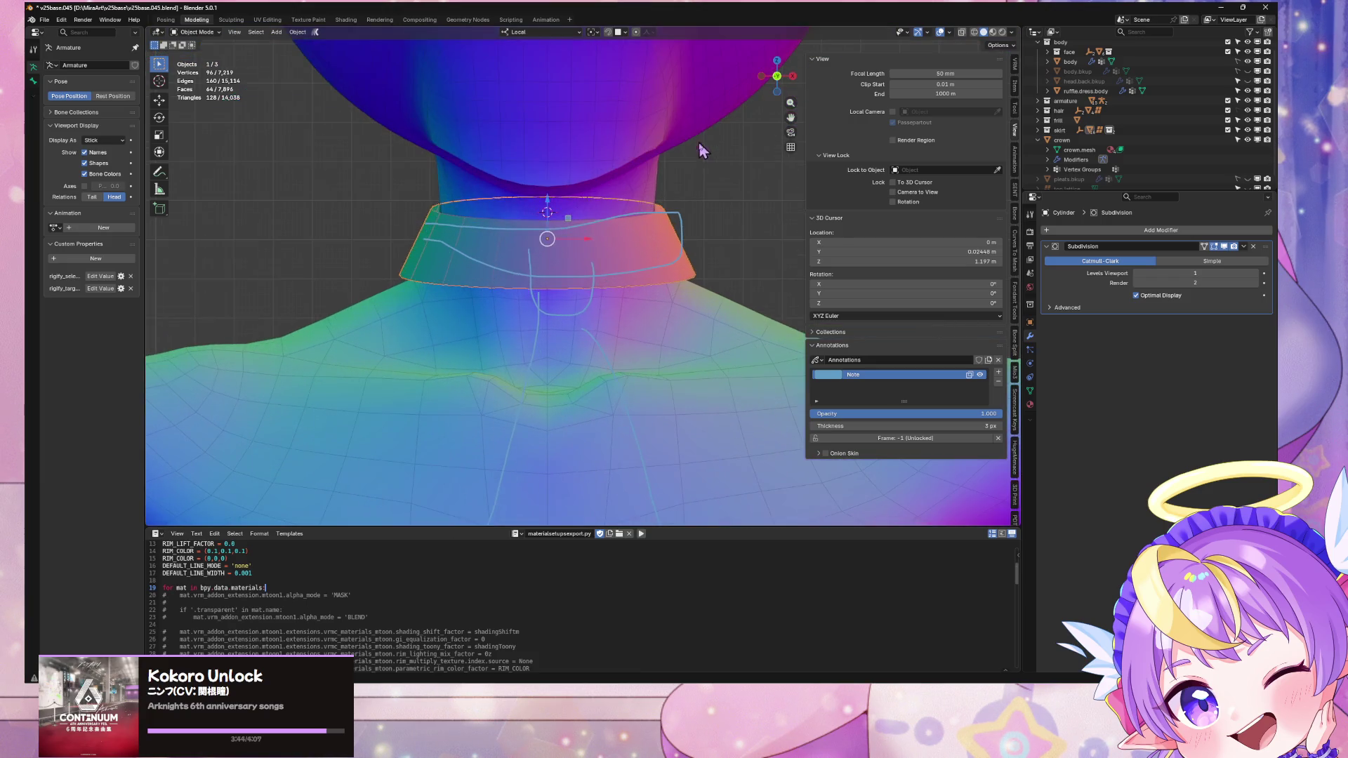
key(Tab)
key(g)
key(z)
key(z)
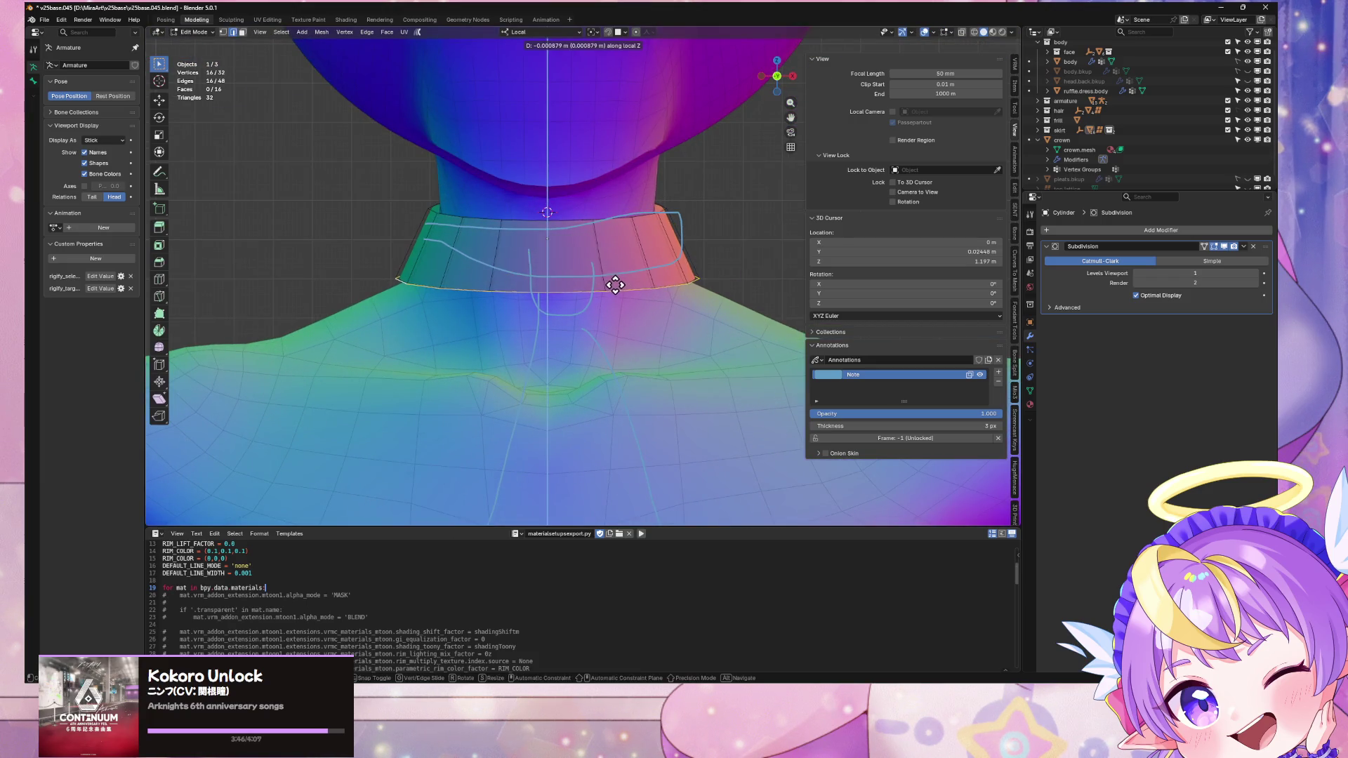
click(616, 287)
mouse_move(617, 288)
middle_down()
mouse_move(644, 274)
mouse_move(559, 259)
mouse_move(607, 260)
middle_up()
key(g)
key(y)
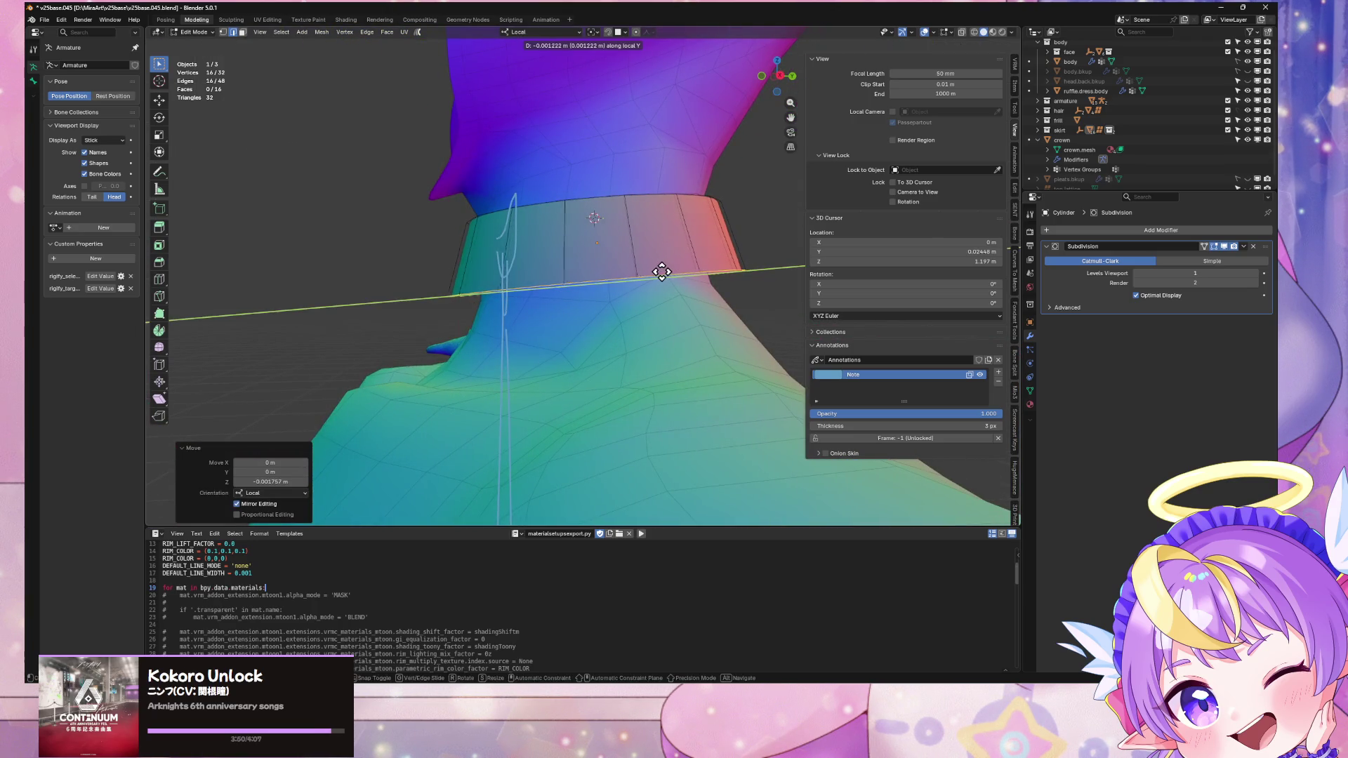
click(646, 275)
Step: Readjust the ring's height and widen it along X to 1.096
key(g)
key(z)
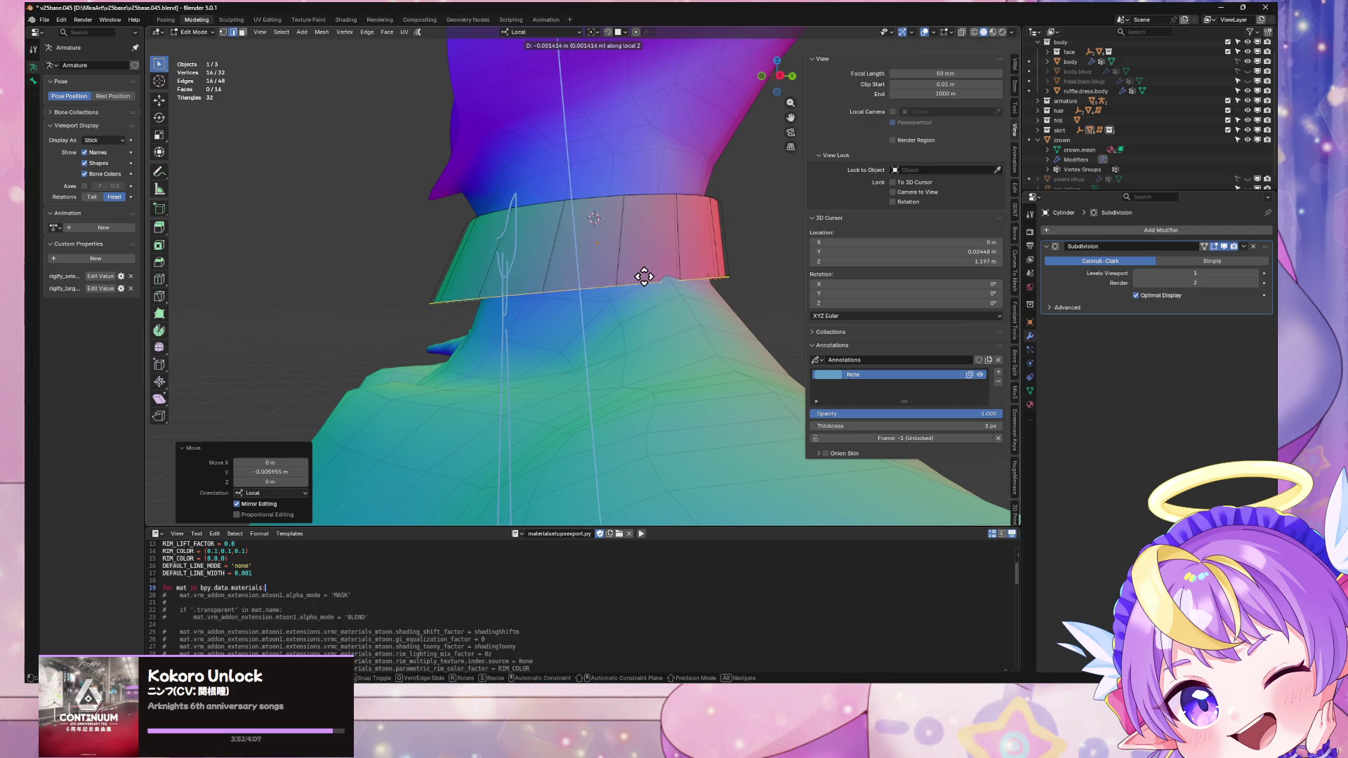
click(643, 279)
mouse_move(643, 279)
middle_down()
mouse_move(788, 281)
mouse_move(659, 276)
middle_up()
key(s)
key(x)
click(747, 287)
Step: Add a loop cut around the collar's middle and narrow it along X to 0.931
key(ctrl+r)
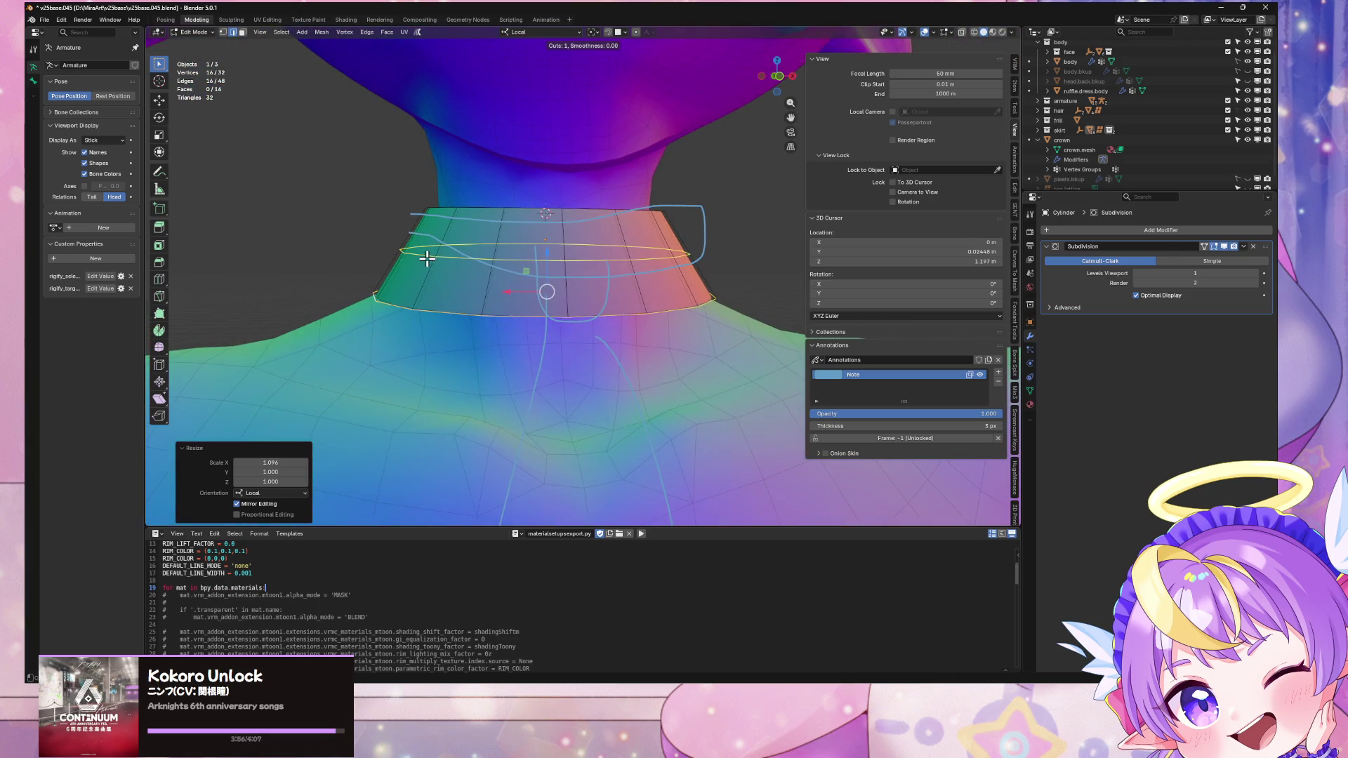
click(424, 254)
click(423, 254)
middle_drag(424, 254, 647, 247)
key(s)
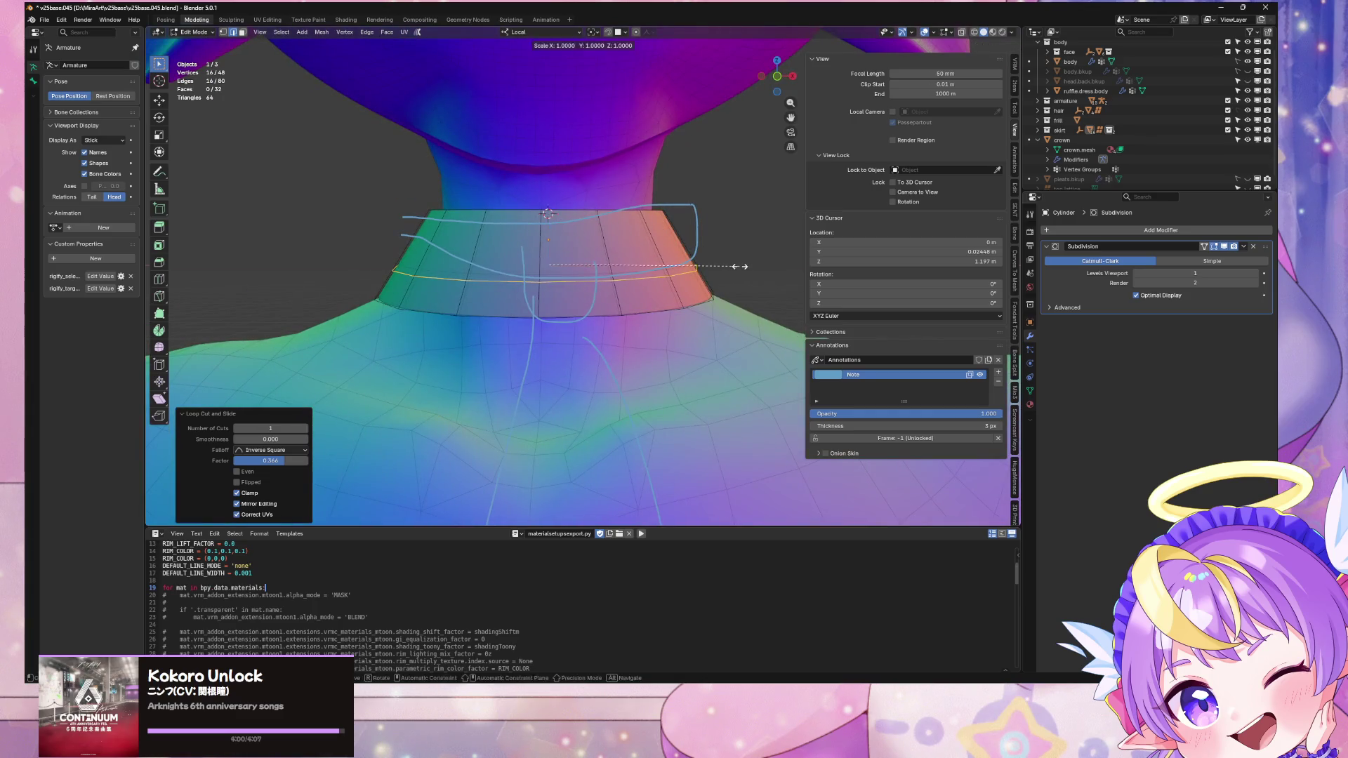
key(x)
click(728, 267)
key(g)
key(z)
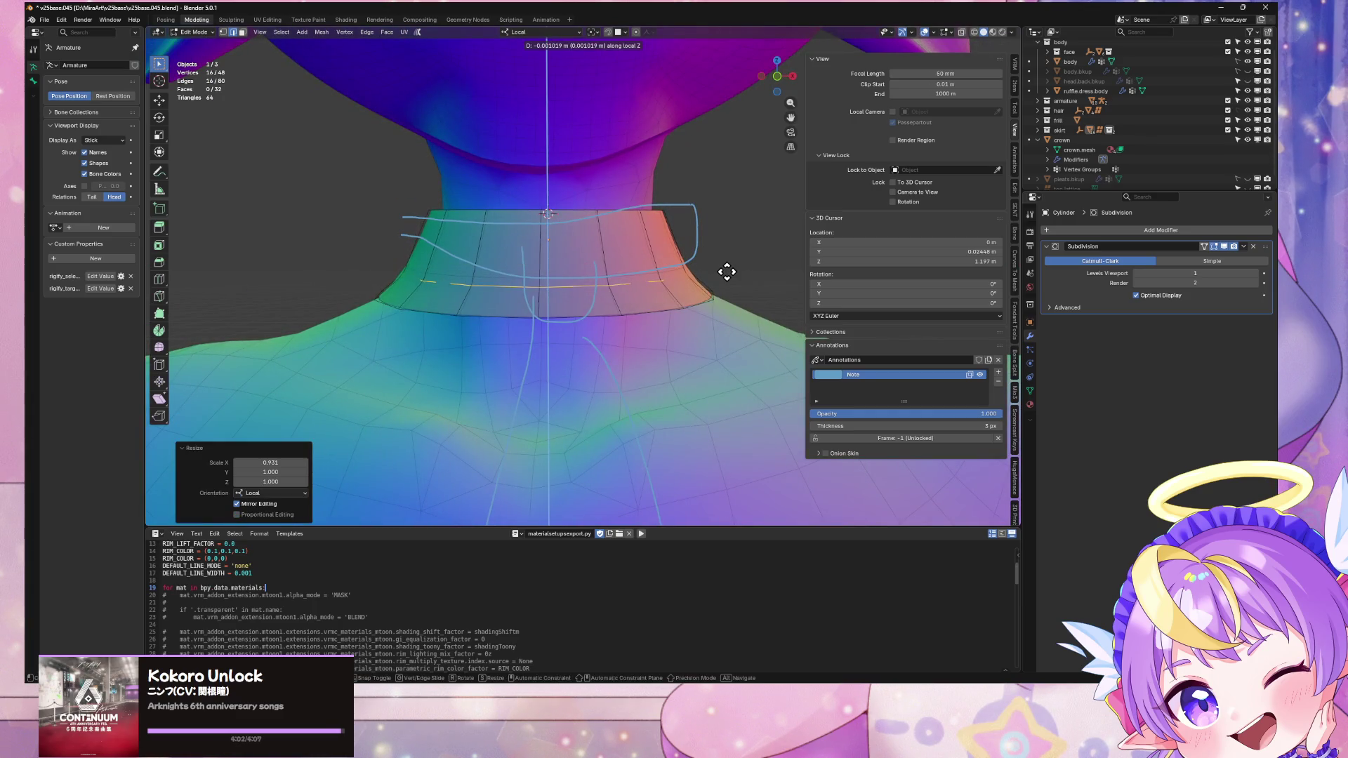
key(Escape)
key(Tab)
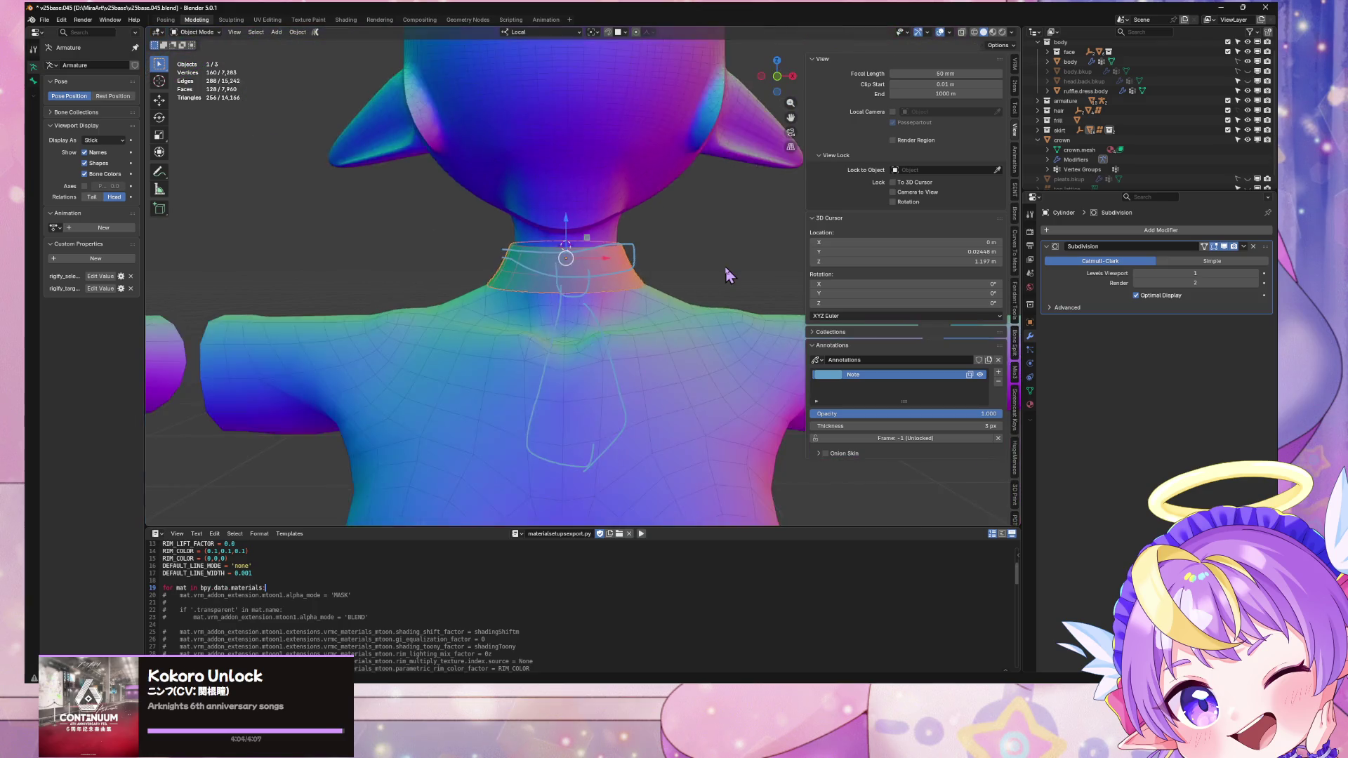
scroll(724, 270, down, 5)
mouse_move(725, 274)
middle_down()
mouse_move(614, 280)
mouse_move(727, 261)
mouse_move(727, 281)
mouse_move(572, 264)
mouse_move(641, 277)
middle_up()
Step: Split the collar's front bottom vertex and pull it to form a V-notch
key(Tab)
scroll(652, 279, up, 3)
scroll(652, 279, up, 1)
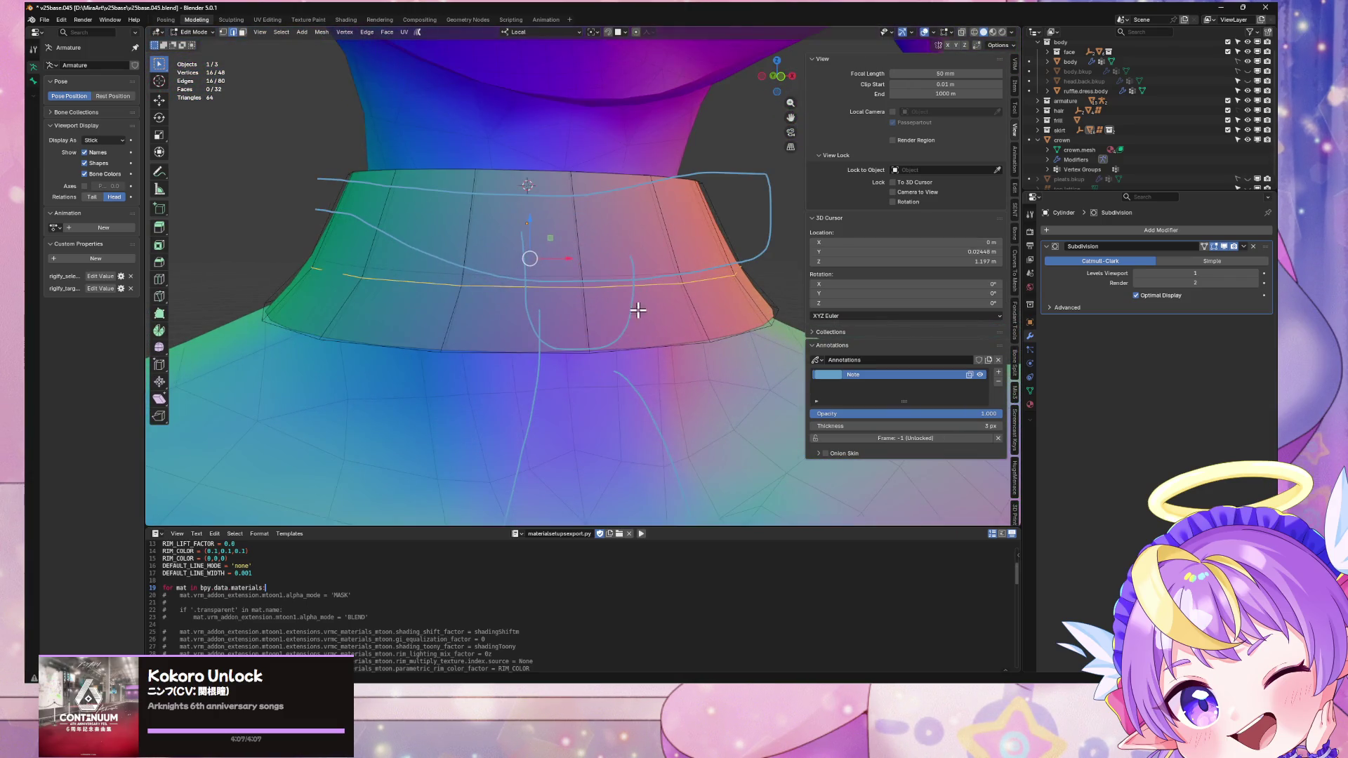
click(590, 351)
key(e)
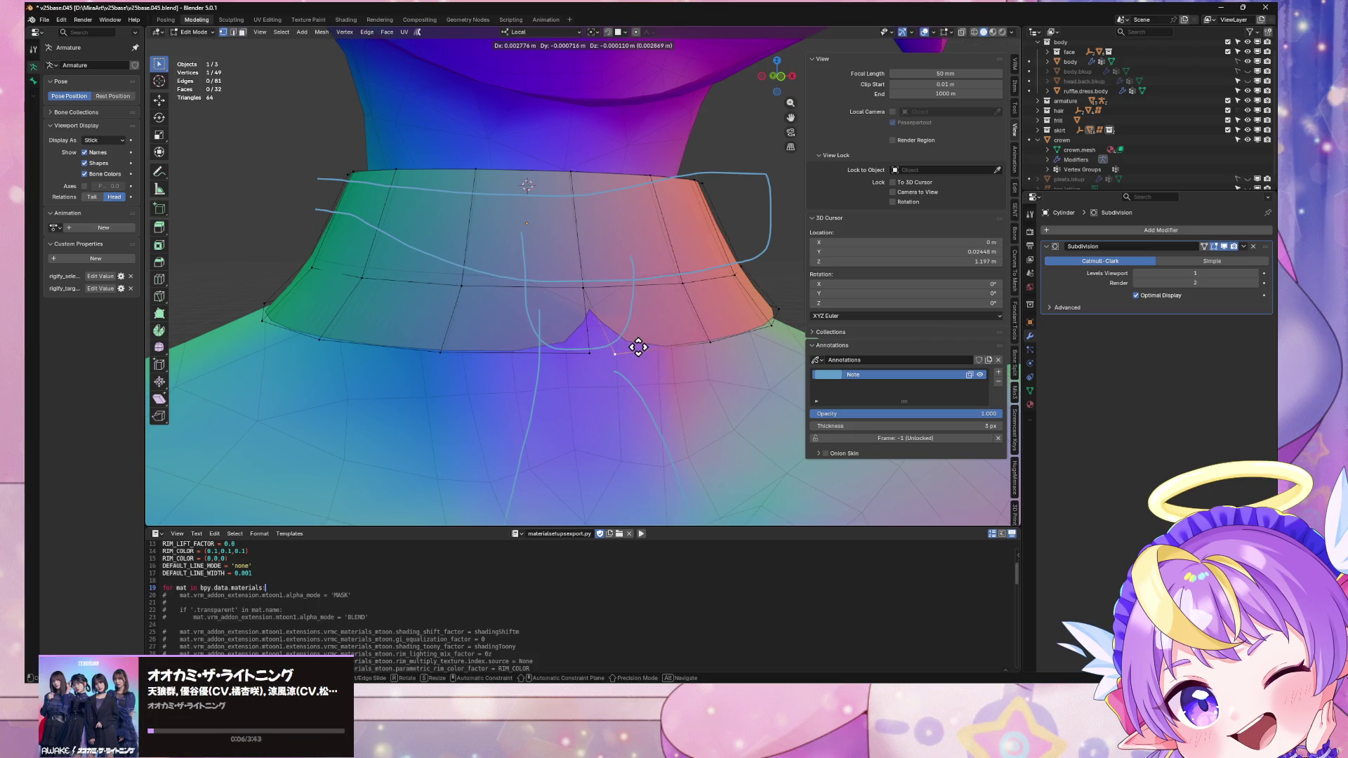
right_click(638, 346)
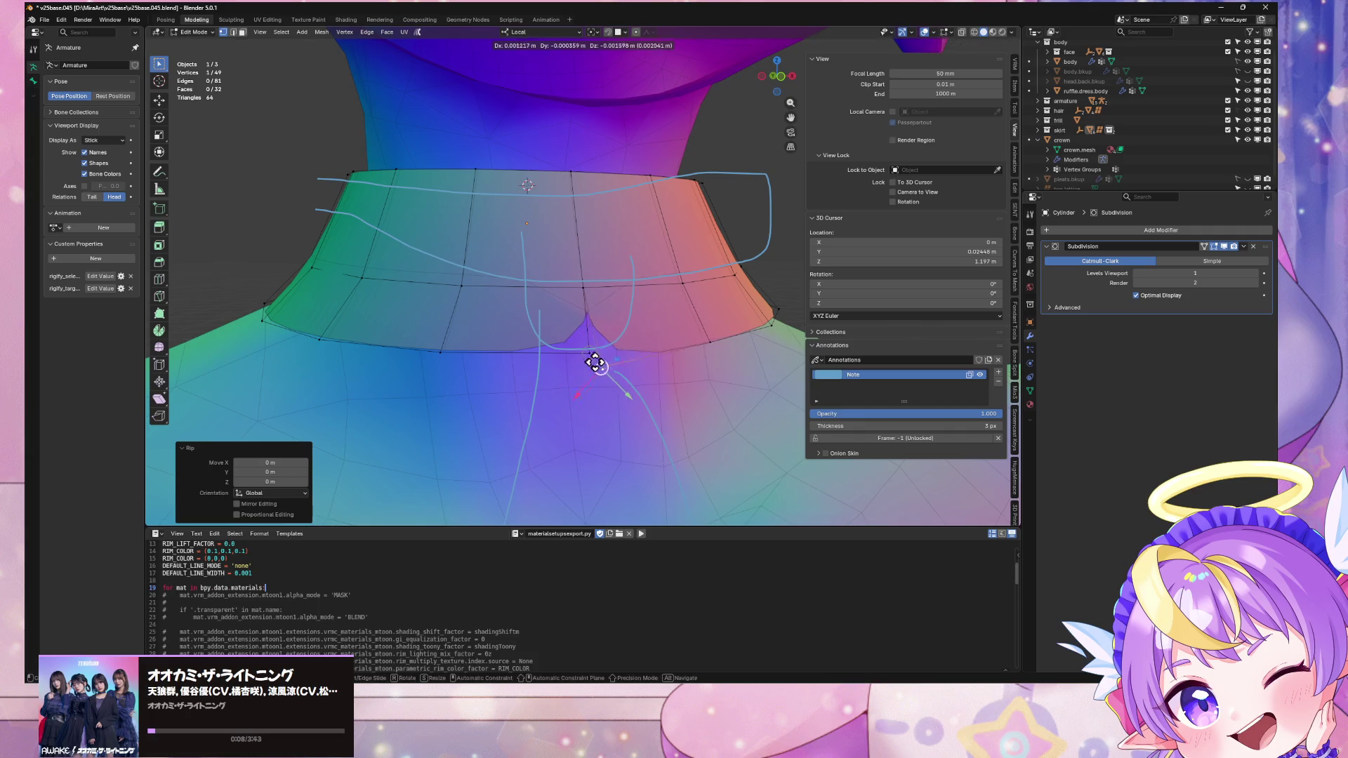
key(g)
key(z)
key(z)
click(616, 385)
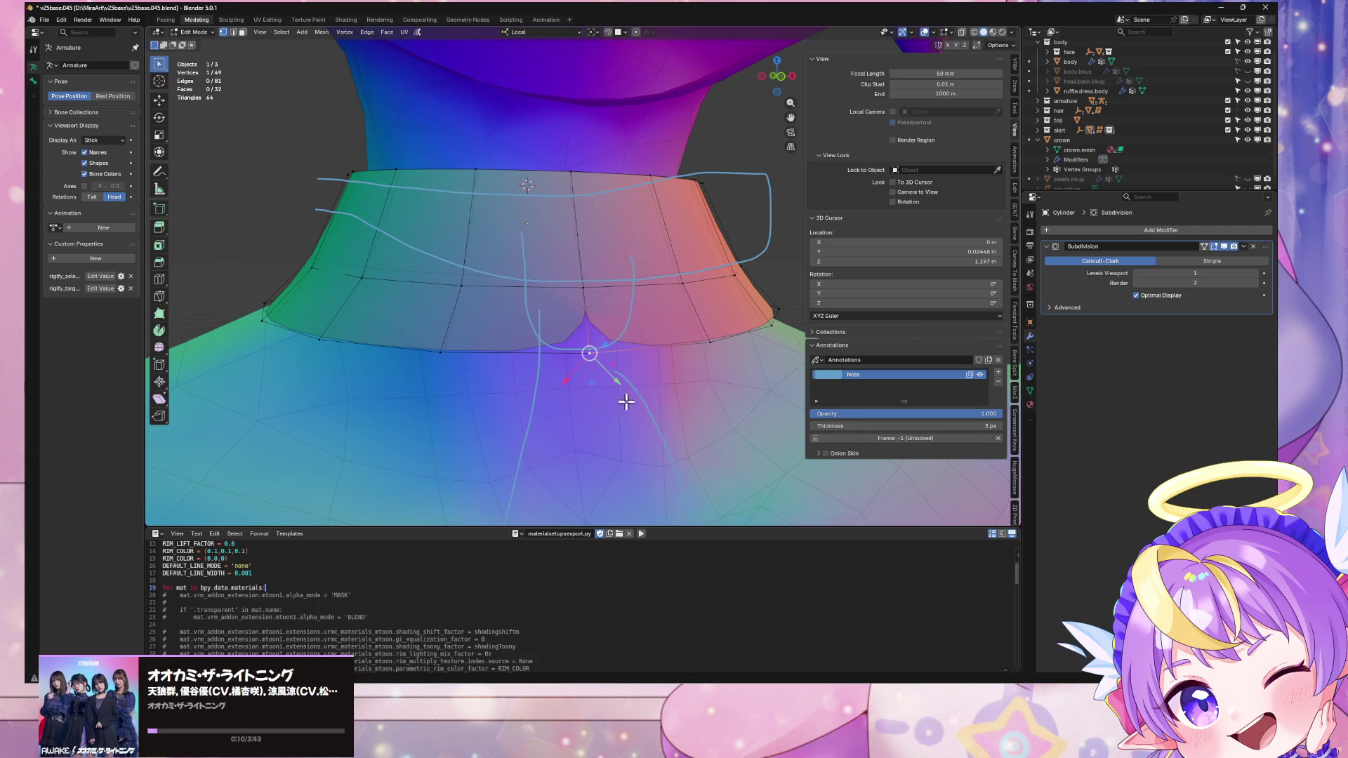
Step: Try sliding the notch vertex, cancel it, and zoom out to view the whole figure
key(g)
key(g)
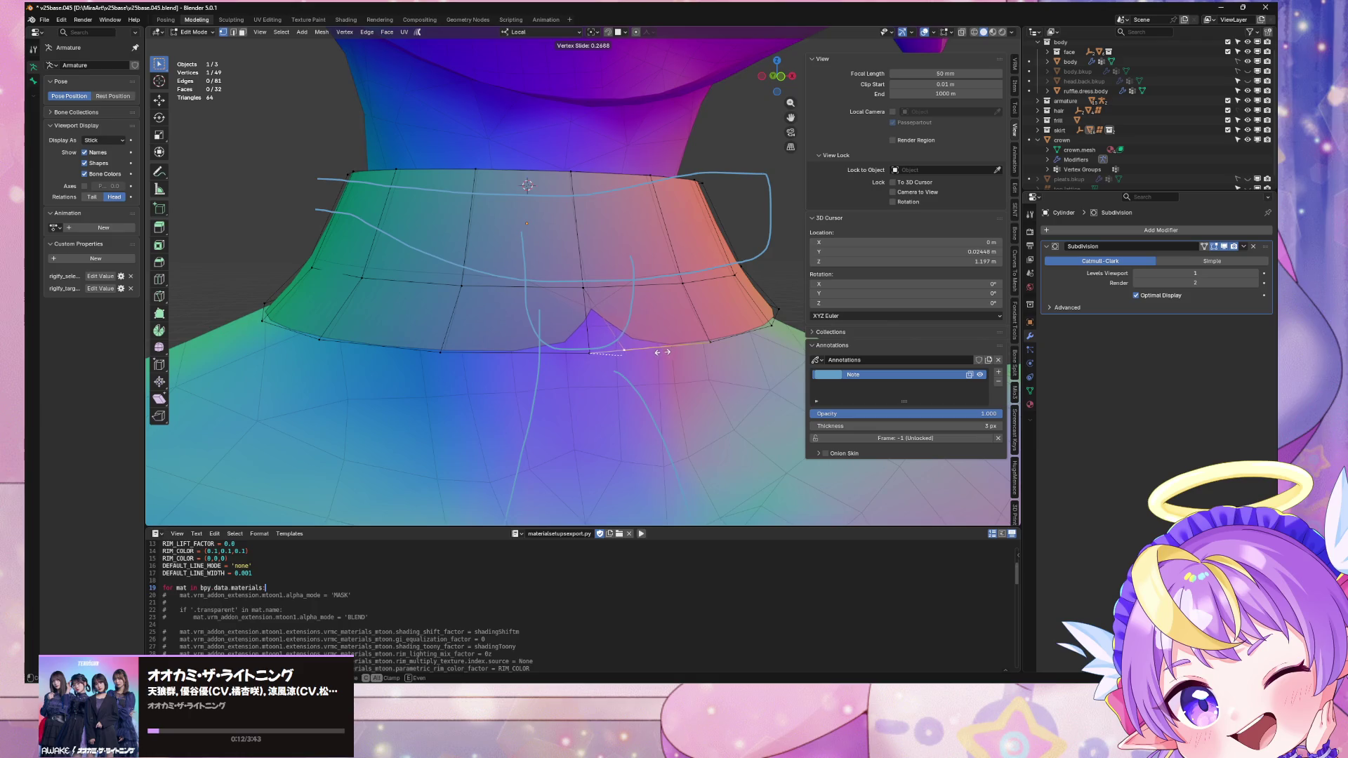
click(600, 348)
key(ctrl+z)
key(g)
key(g)
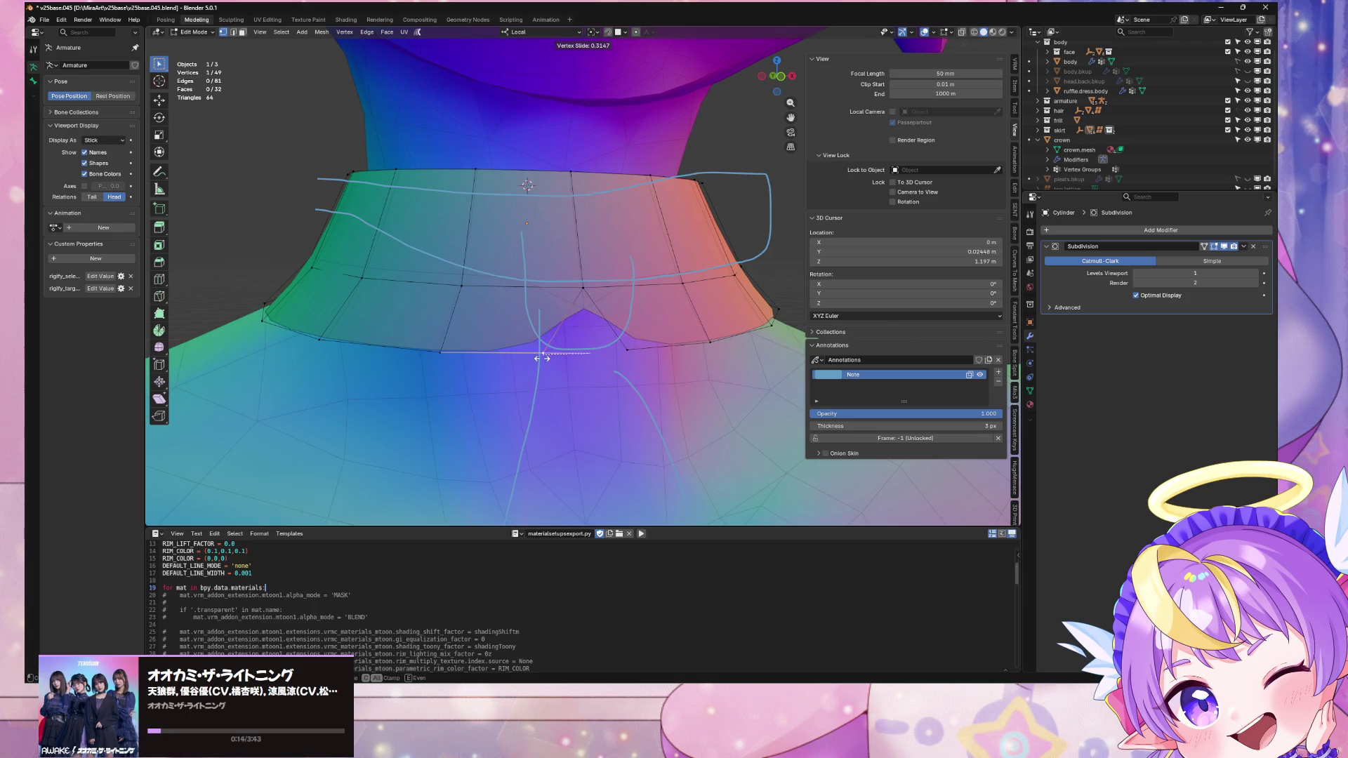
right_click(554, 361)
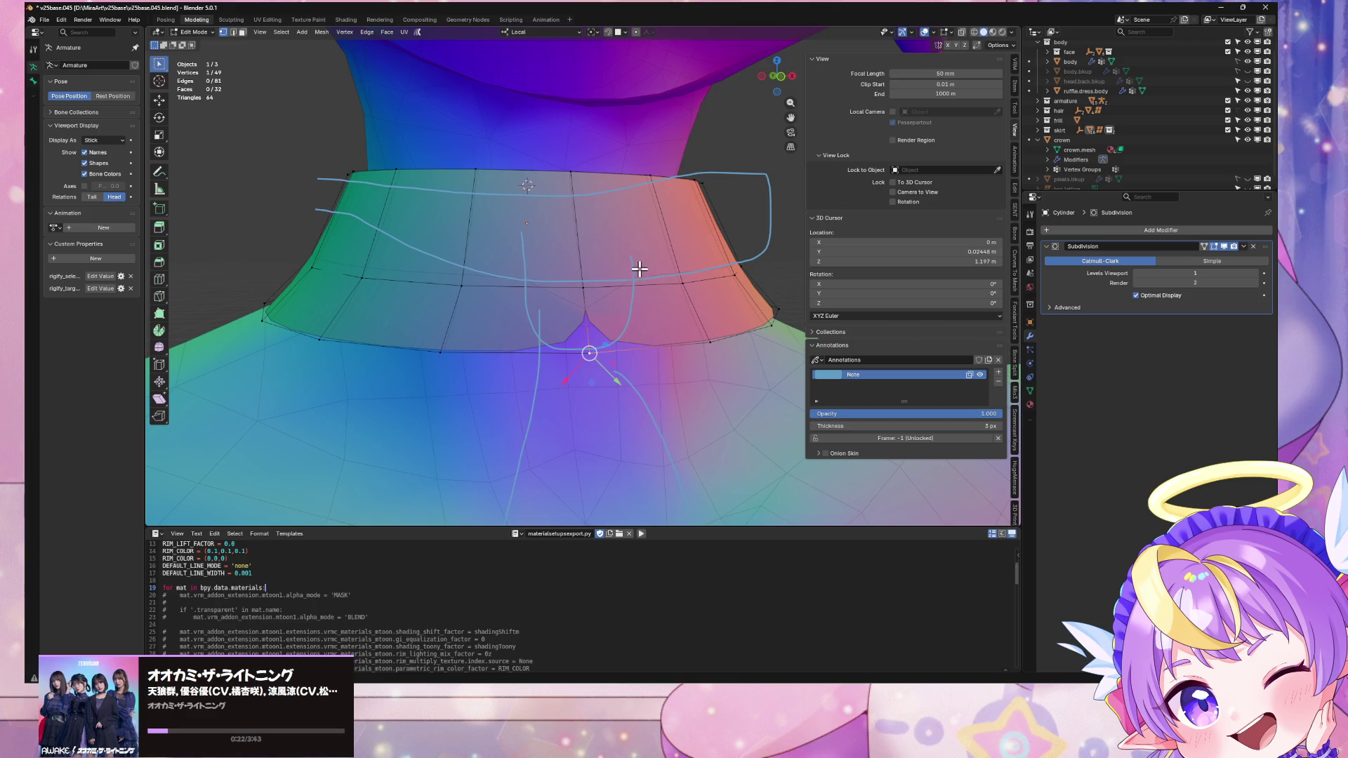
scroll(635, 273, down, 5)
mouse_move(635, 273)
middle_down()
mouse_move(562, 297)
mouse_move(633, 232)
mouse_move(662, 253)
mouse_move(646, 259)
mouse_move(792, 257)
mouse_move(623, 262)
middle_up()
scroll(653, 256, down, 3)
scroll(655, 239, up, 1)
scroll(655, 238, up, 6)
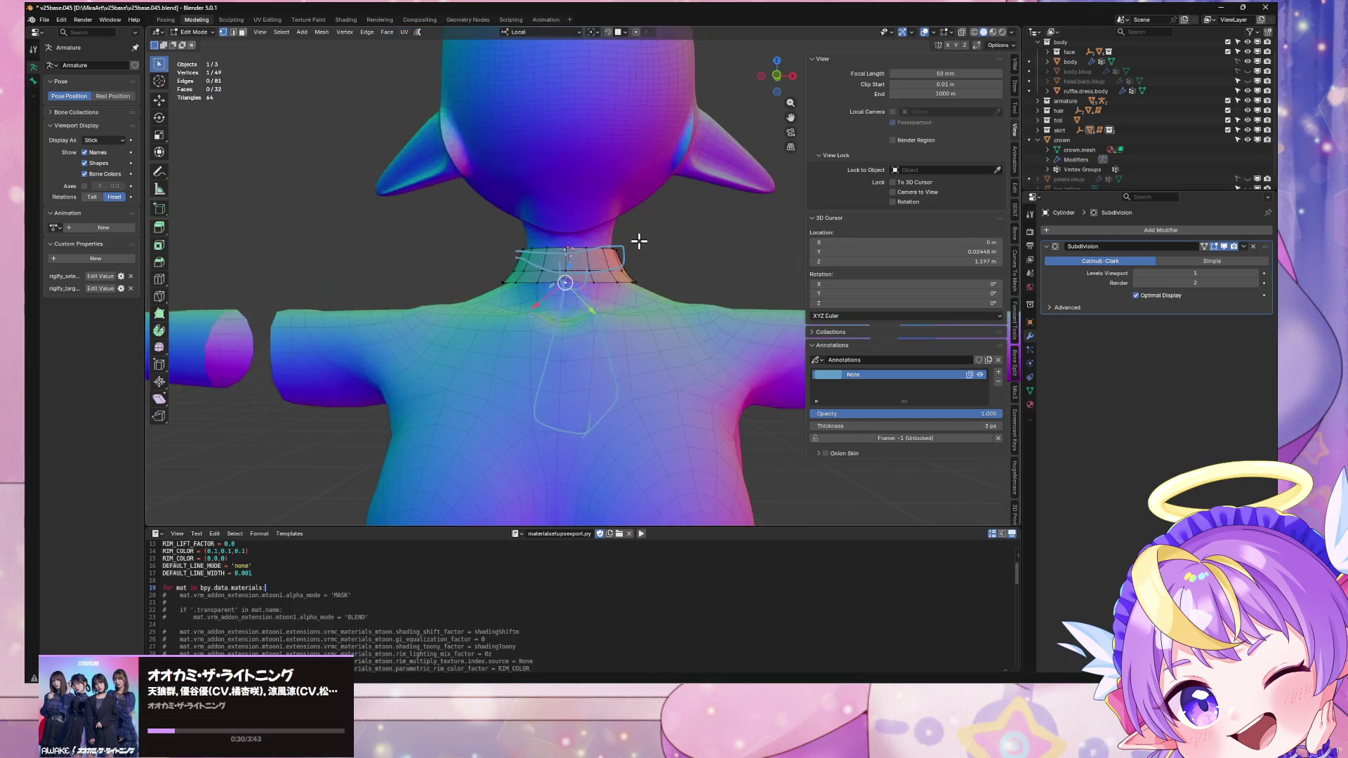
Step: Delete the collar's middle column of faces and select the linked left-side faces
mouse_move(636, 242)
middle_down()
mouse_move(554, 269)
mouse_move(686, 265)
mouse_move(641, 280)
mouse_move(650, 266)
middle_up()
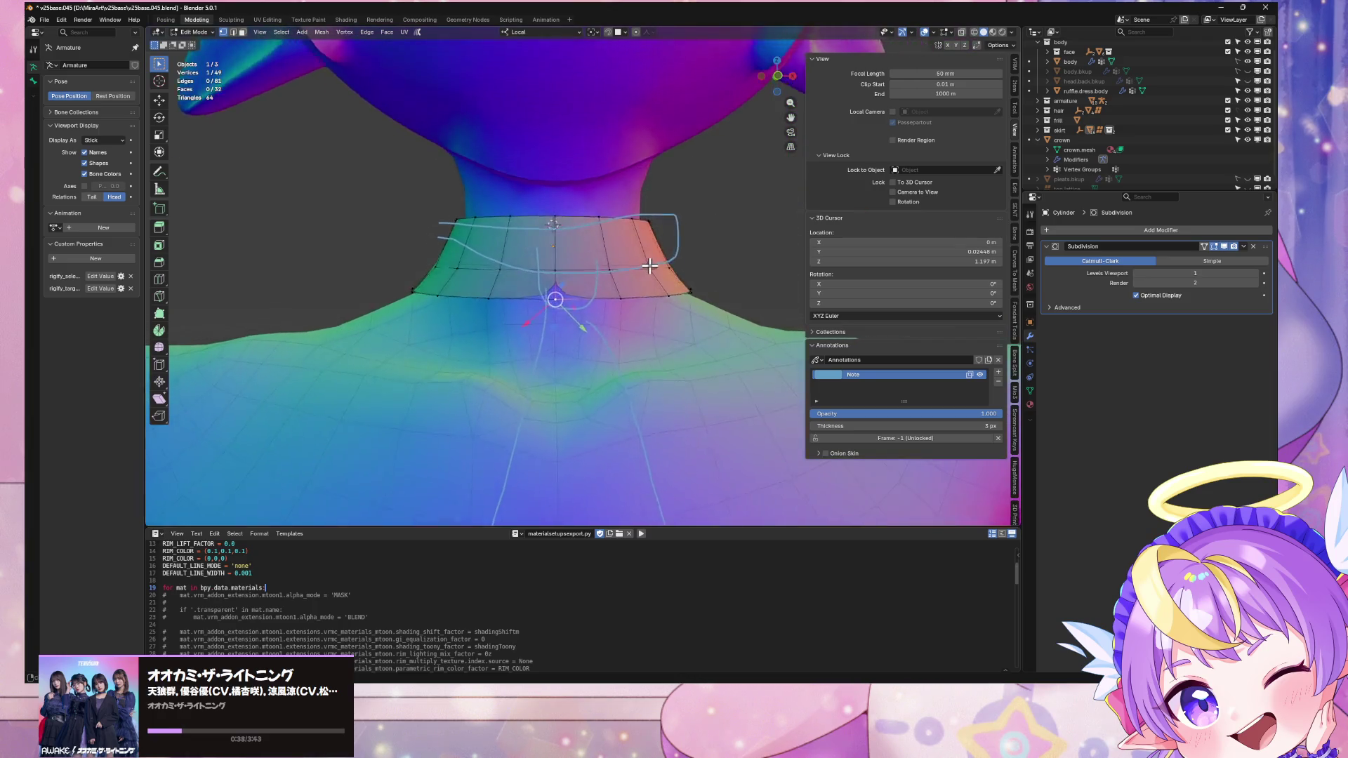
scroll(650, 265, up, 2)
scroll(497, 190, down, 2)
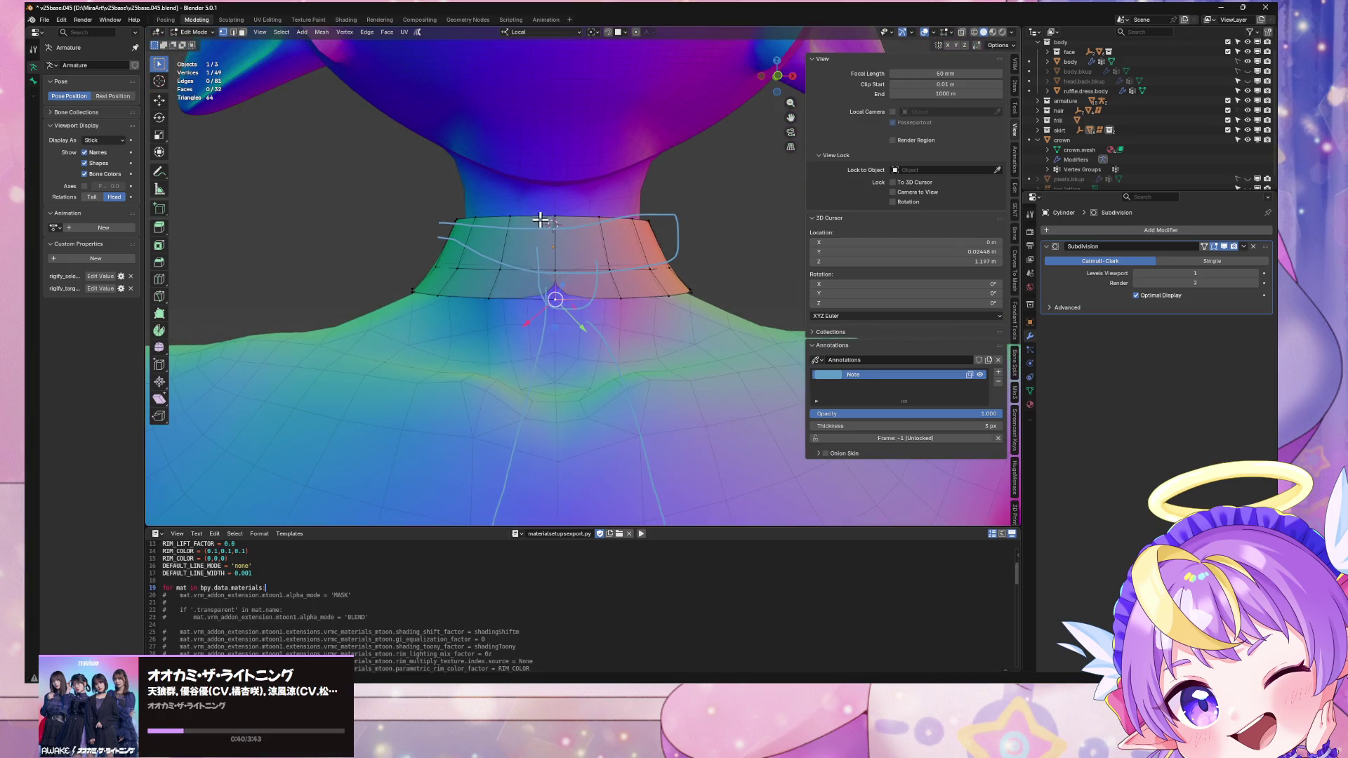
click(527, 256)
key(x)
click(533, 275)
click(479, 263)
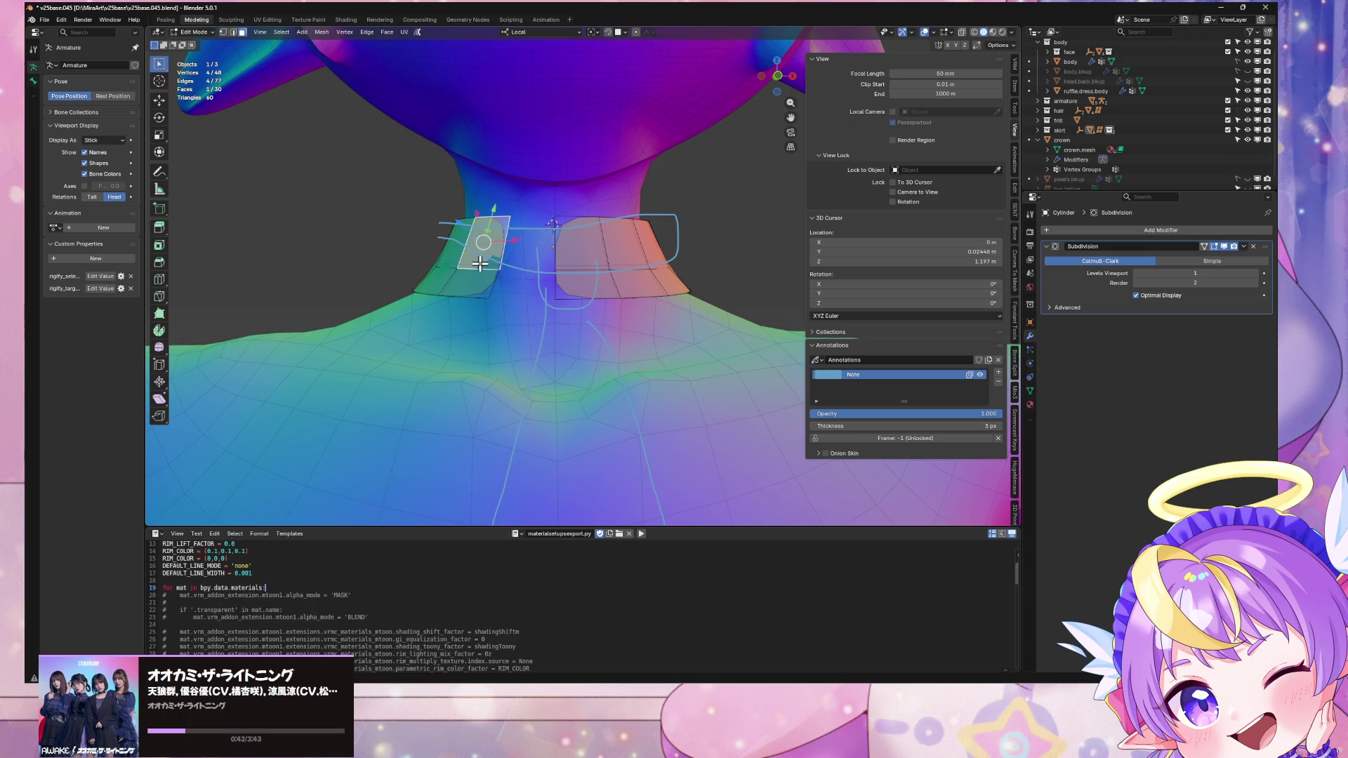
key(ctrl+l)
Step: Delete the selected back faces and the collar's right half
mouse_move(475, 262)
middle_down()
mouse_move(460, 268)
mouse_move(604, 259)
mouse_move(609, 275)
middle_up()
click(615, 276)
key(x)
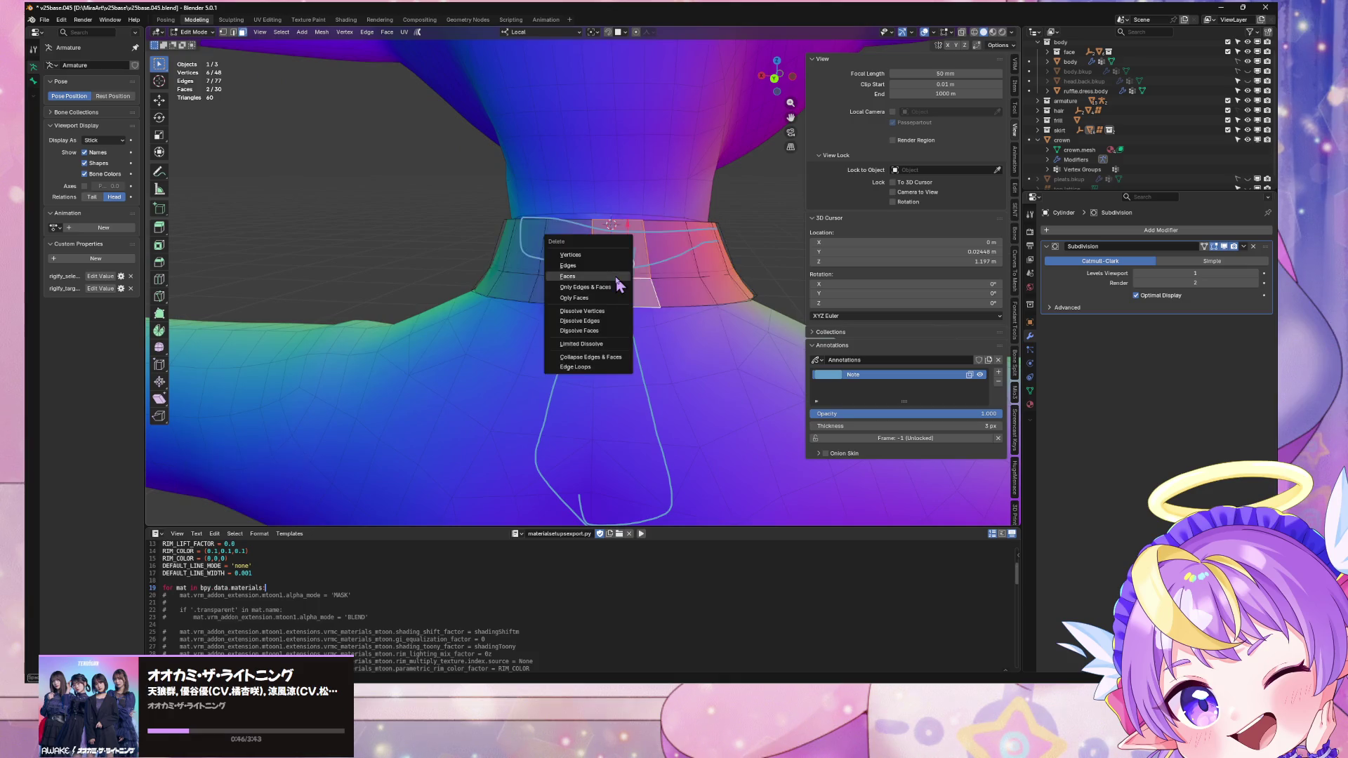
click(615, 279)
click(701, 288)
key(ctrl+l)
key(x)
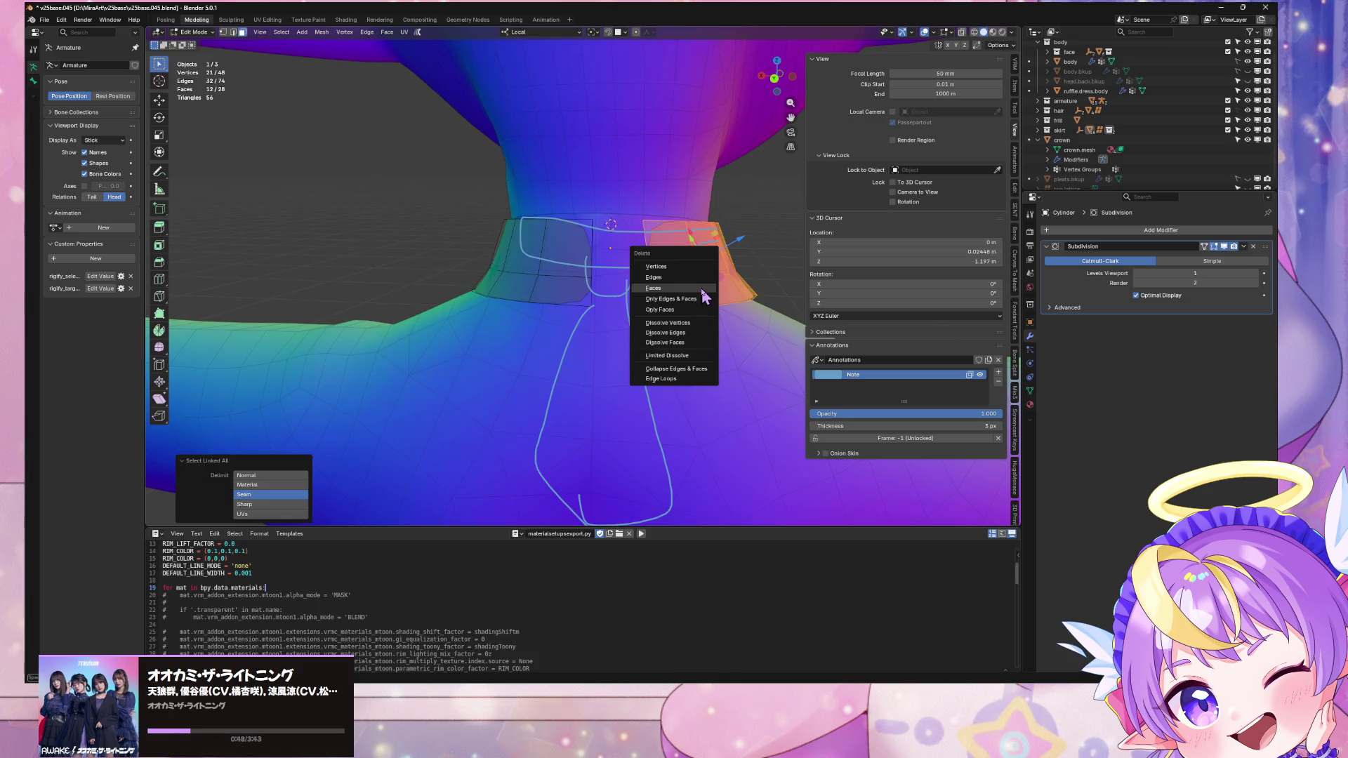
click(700, 291)
Step: Add a Mirror modifier and move it above the Subdivision modifier
click(1074, 230)
mouse_move(1091, 231)
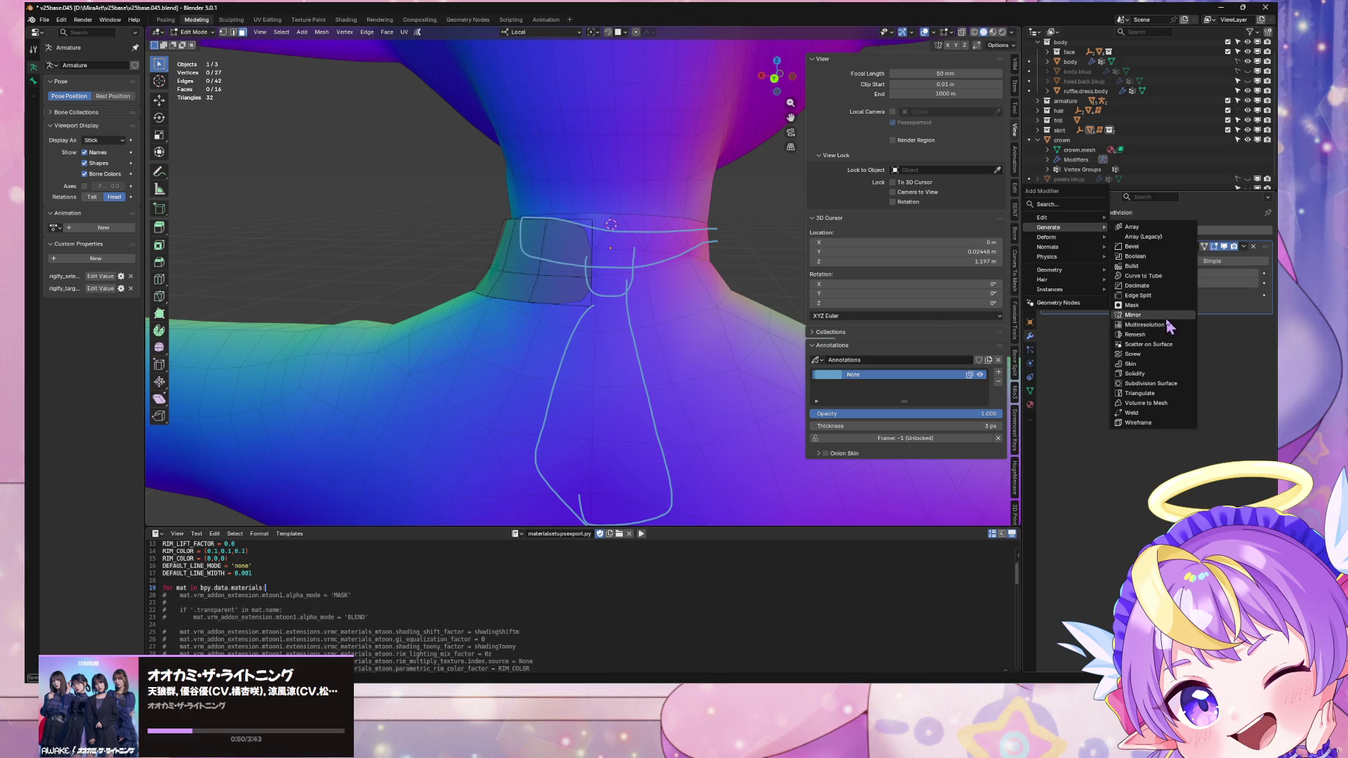
click(1132, 314)
middle_drag(772, 209, 640, 225)
drag(1265, 332, 1265, 247)
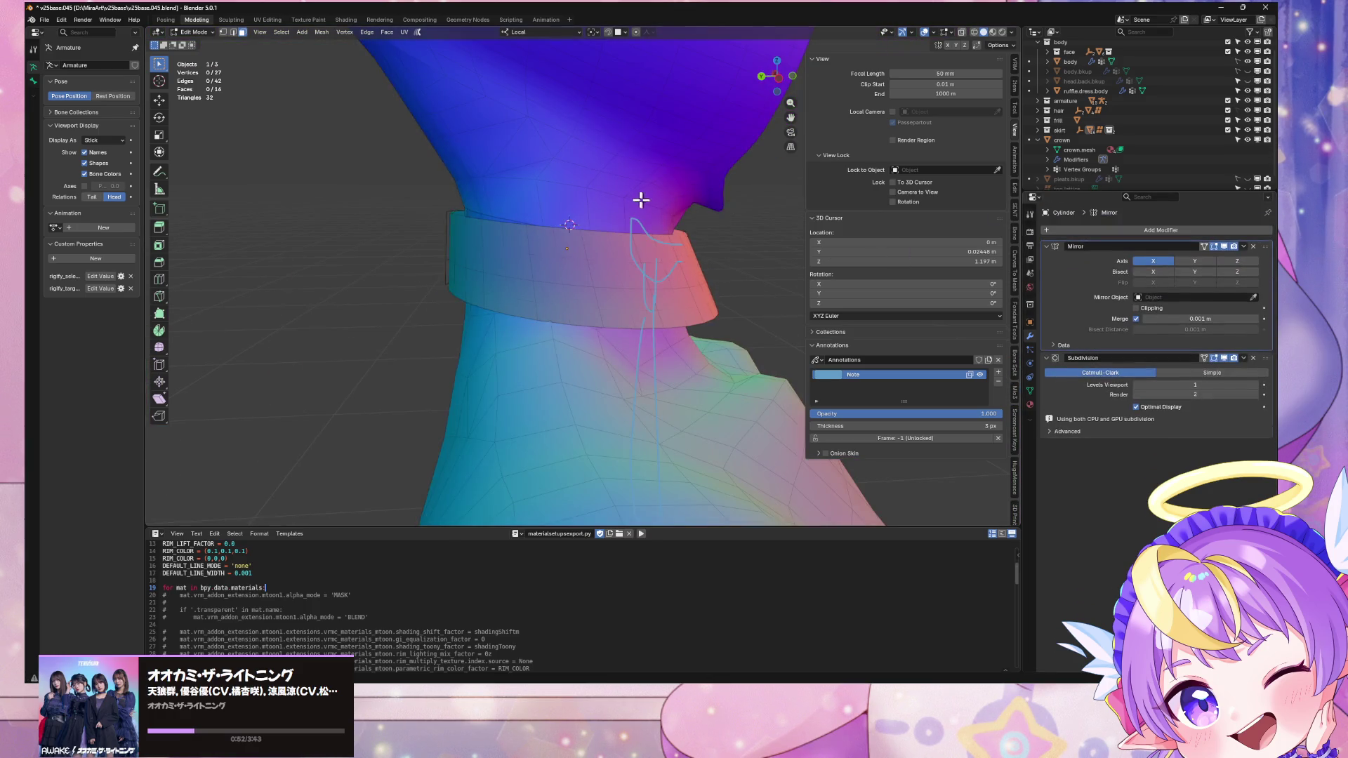
mouse_move(638, 204)
middle_down()
mouse_move(508, 184)
mouse_move(585, 299)
middle_up()
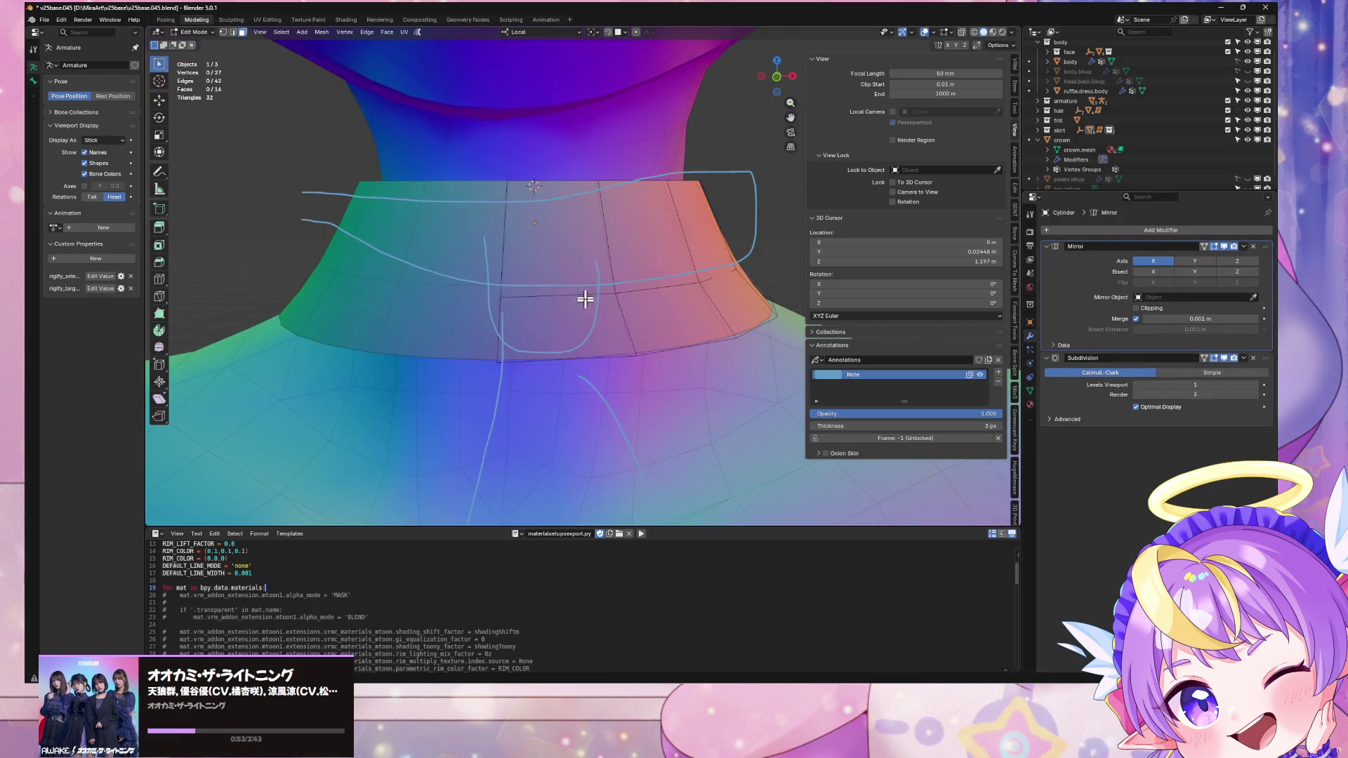
click(506, 360)
Step: Slide a lower-edge vertex and move the front centre vertex along local X
key(g)
key(g)
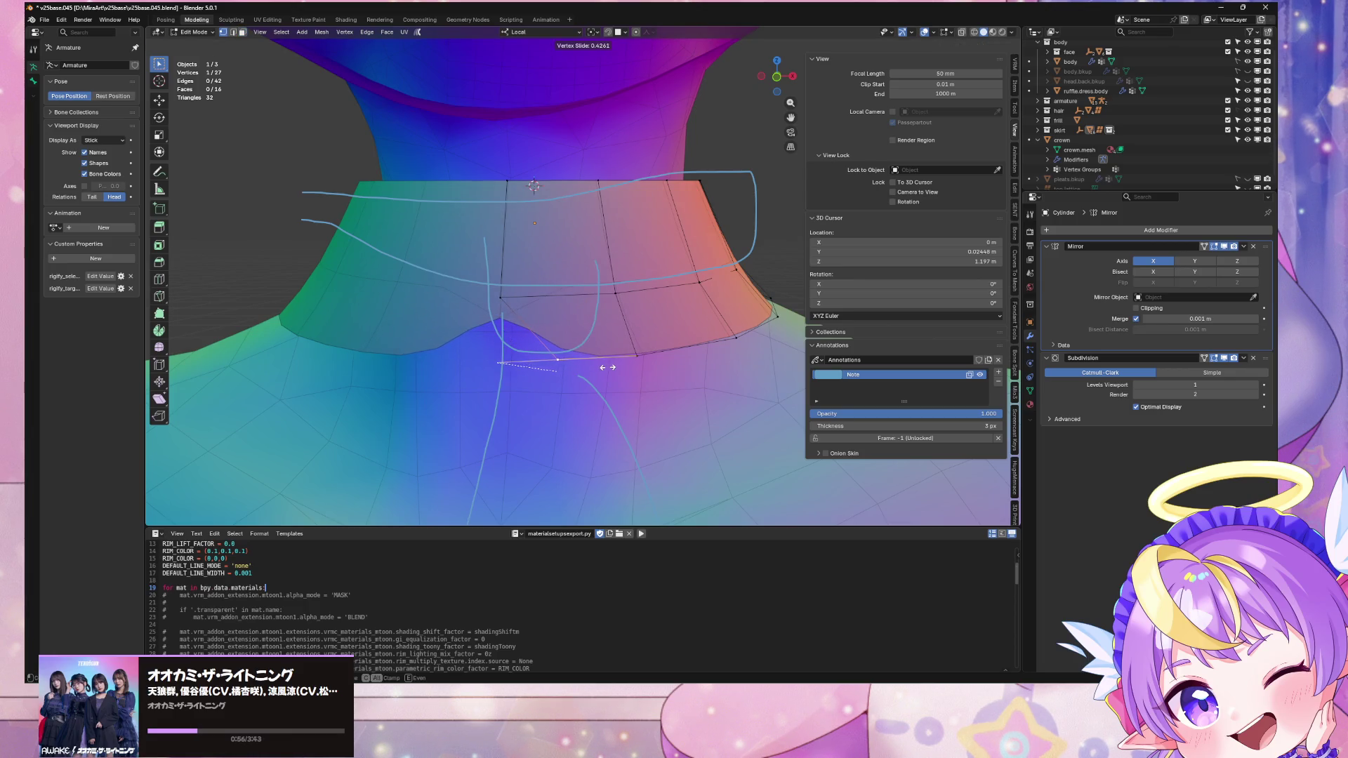
click(607, 367)
click(505, 290)
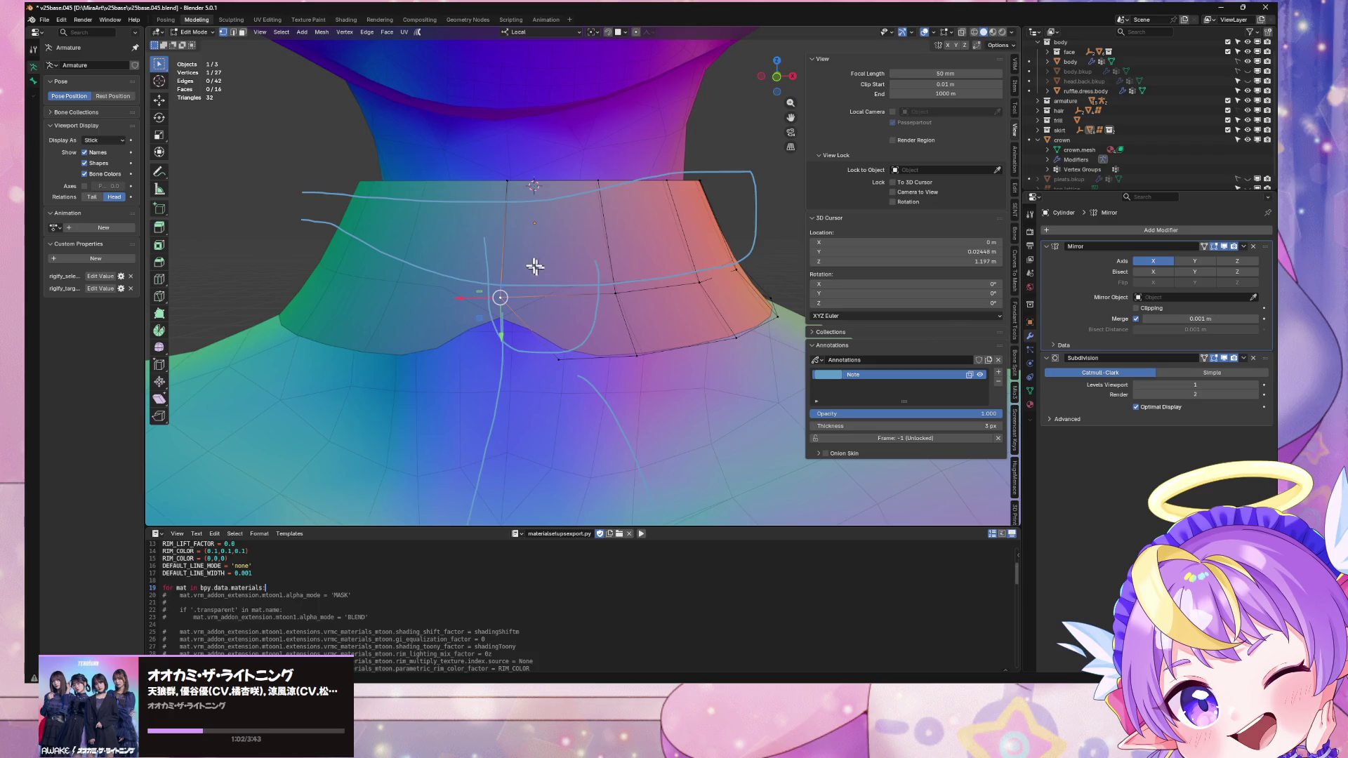
middle_drag(535, 266, 530, 257)
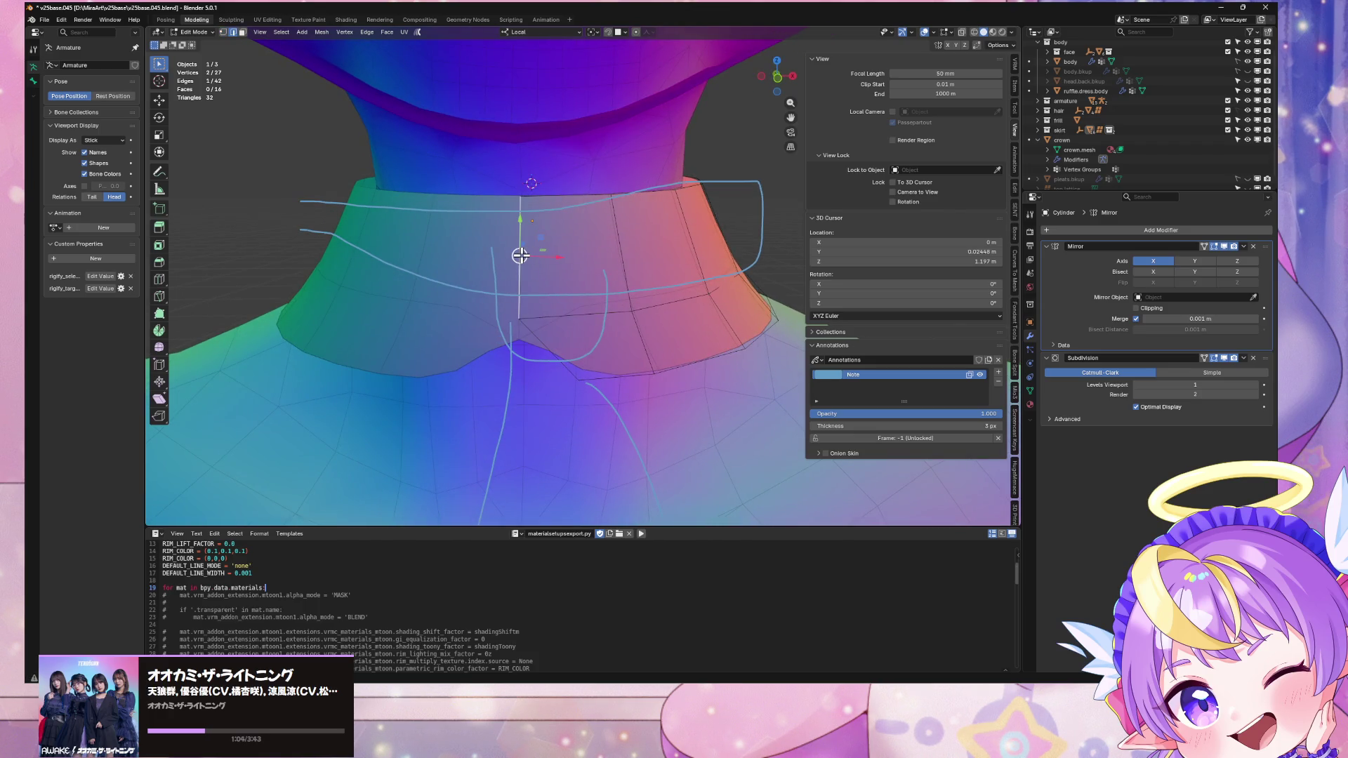
key(g)
key(x)
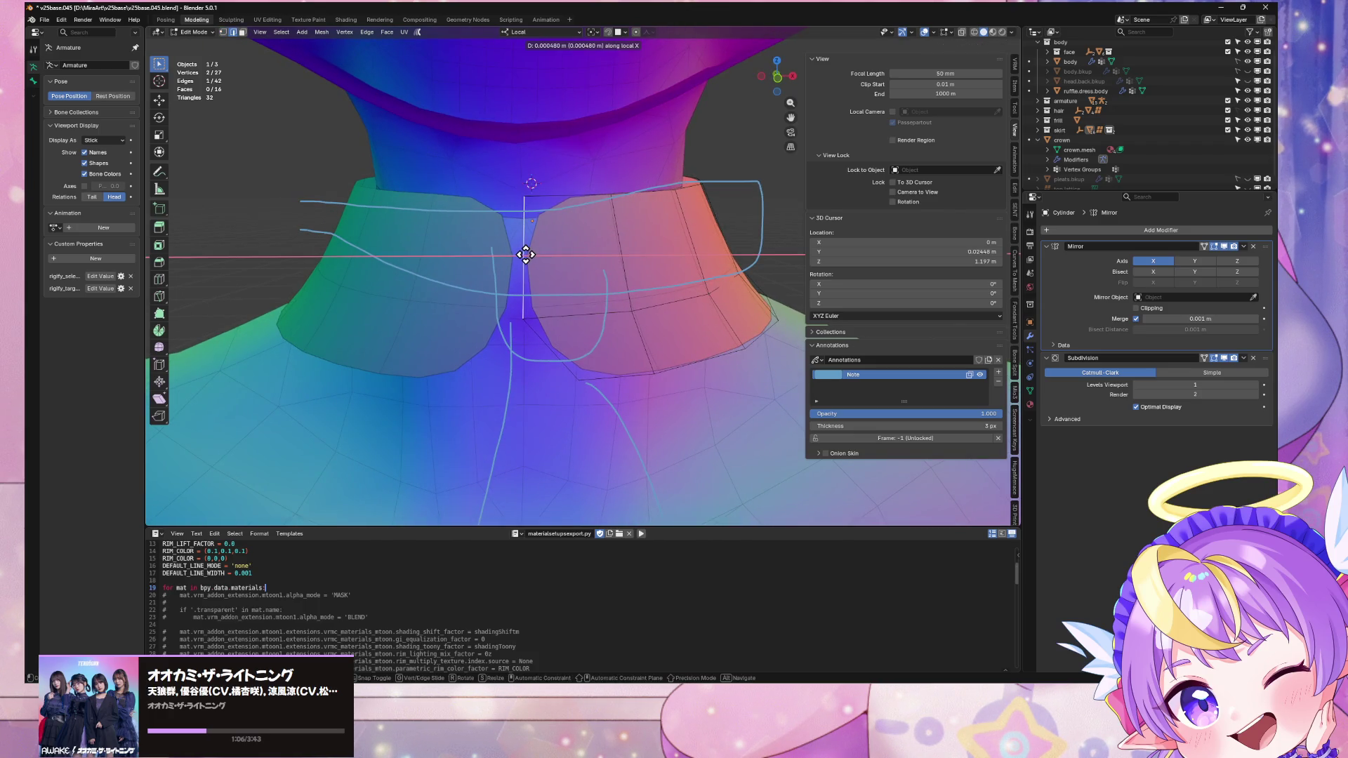
click(525, 254)
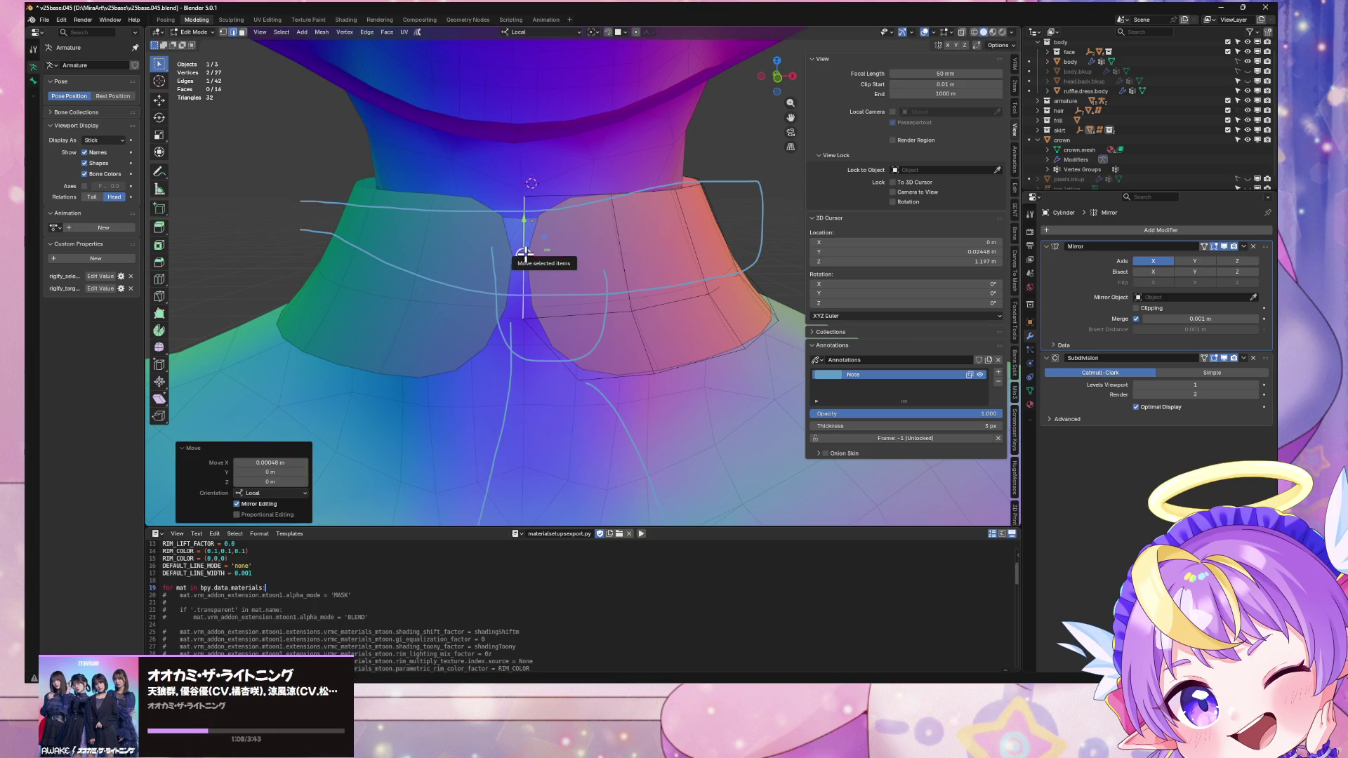
Step: Extrude the centre edge along local X so it sits on the mirror centre
key(g)
key(x)
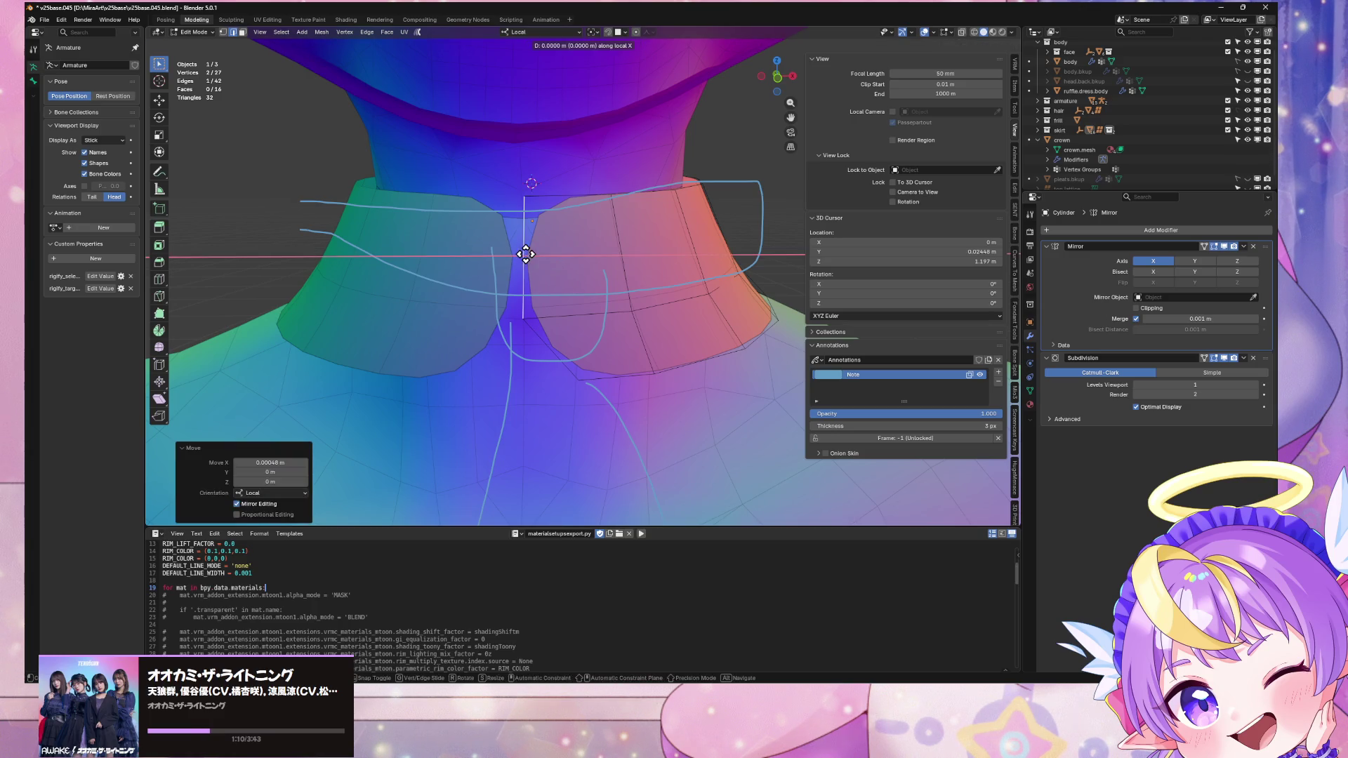
click(525, 253)
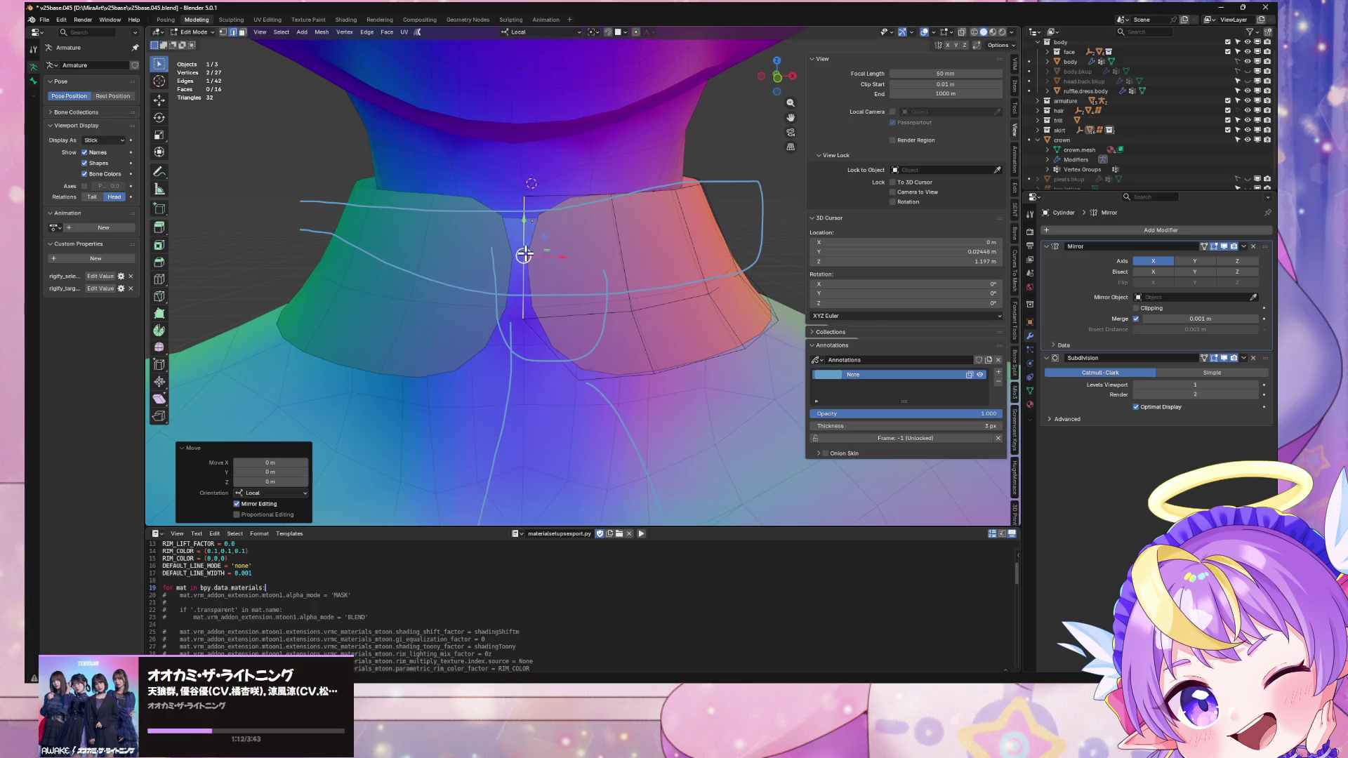
key(e)
key(x)
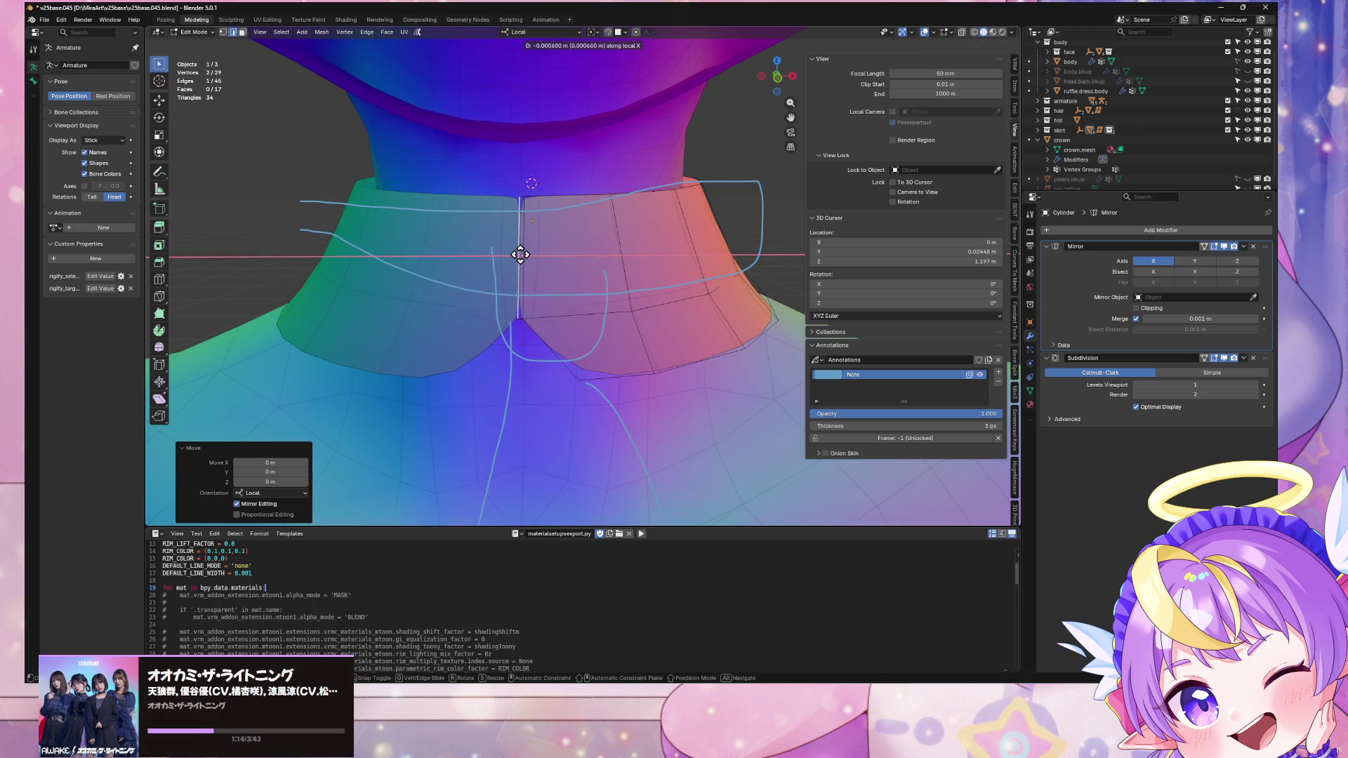
click(520, 254)
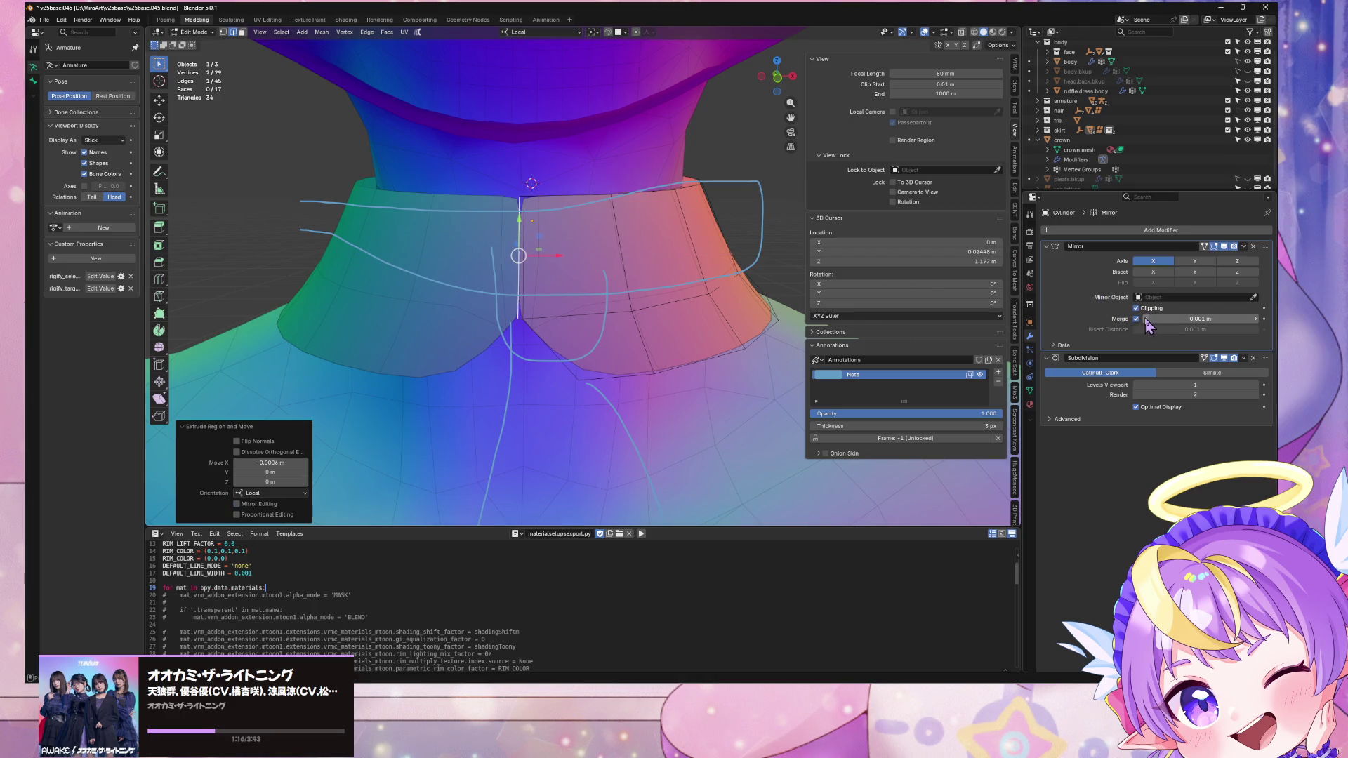
key(g)
key(x)
click(553, 288)
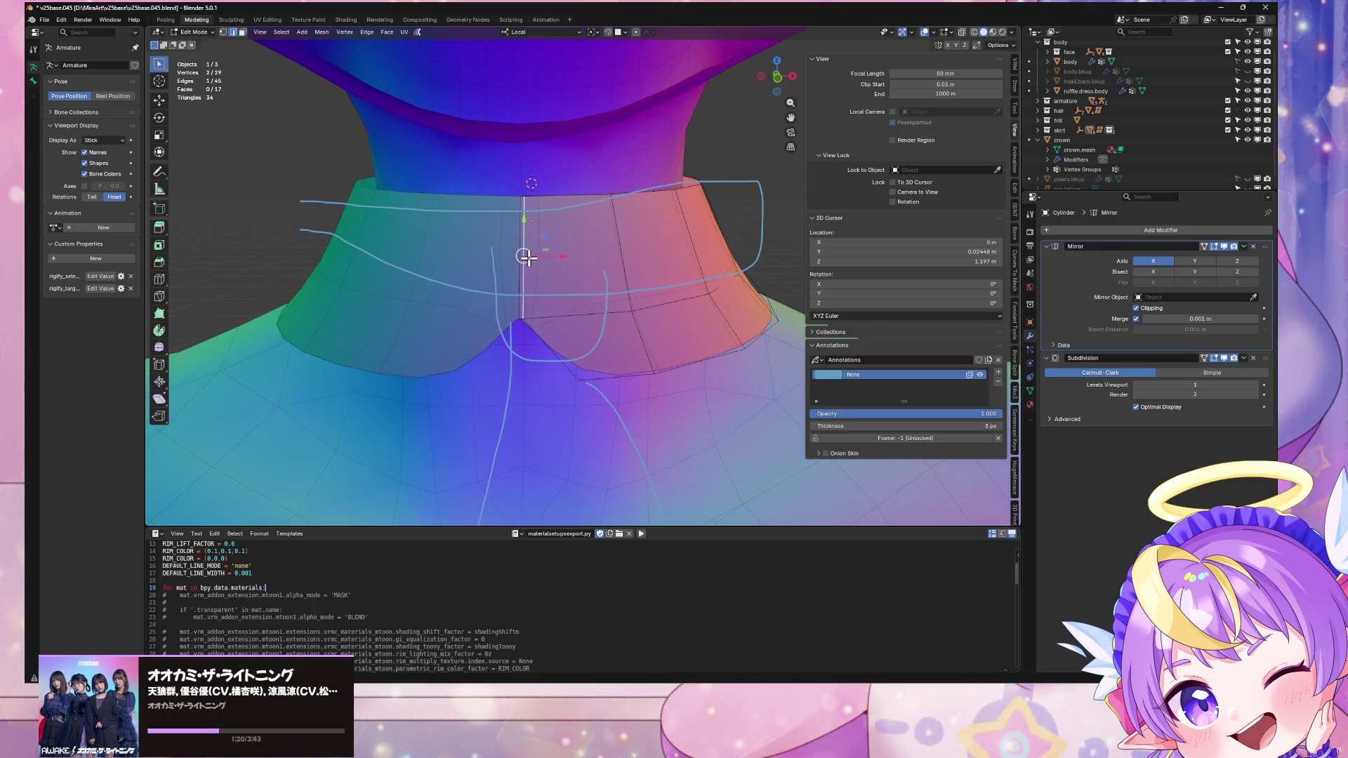
Step: Slide the notch's edges and lower vertices along the collar mesh to shape the V
key(shift+v)
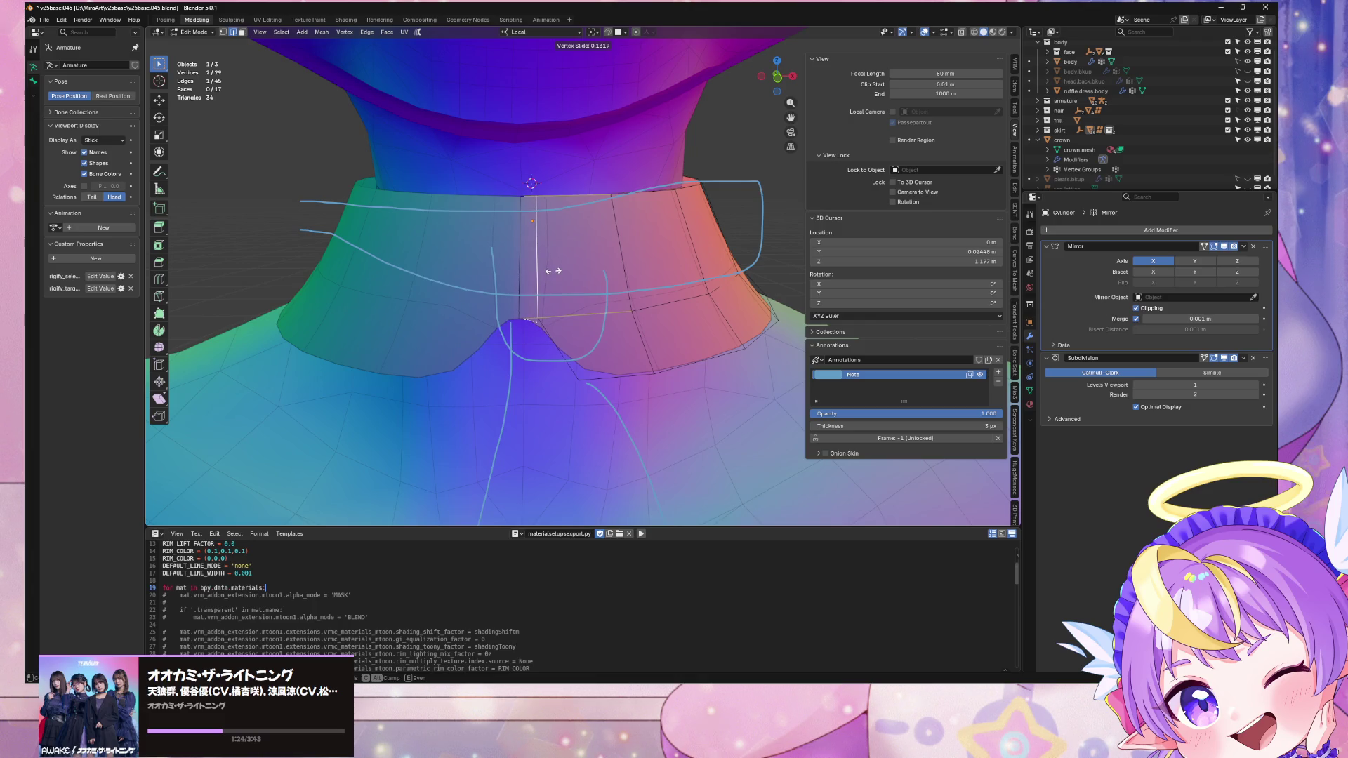
click(553, 271)
click(519, 320)
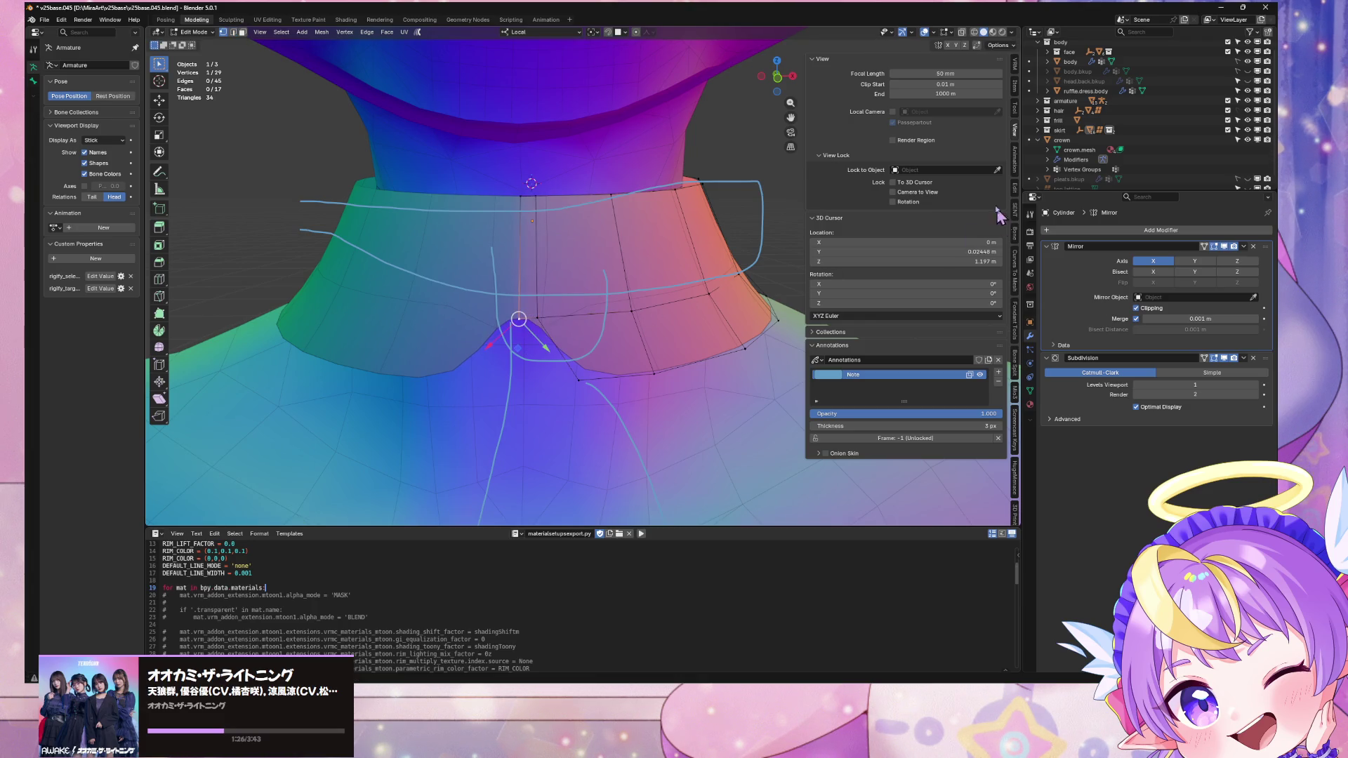
click(1015, 87)
key(2)
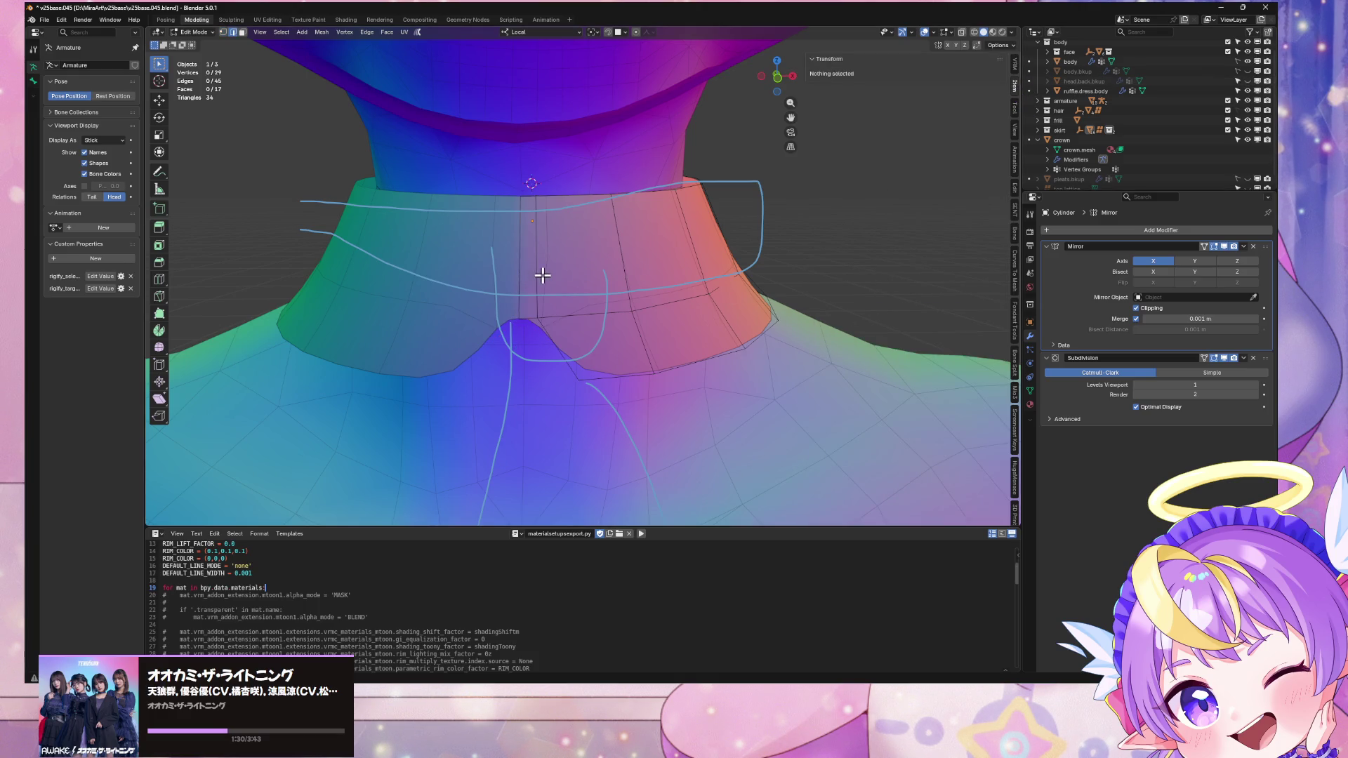
click(542, 278)
key(shift+v)
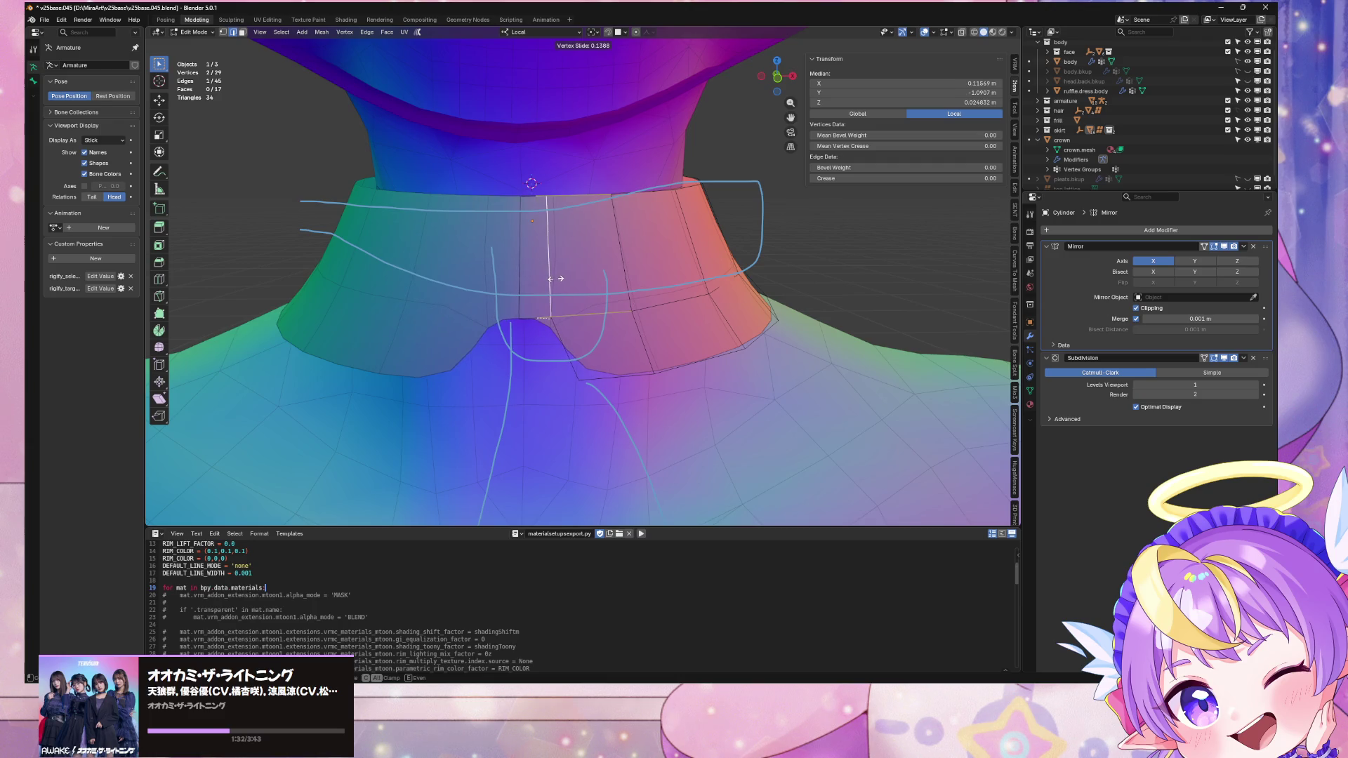
click(554, 279)
key(1)
click(587, 385)
key(shift+v)
click(605, 380)
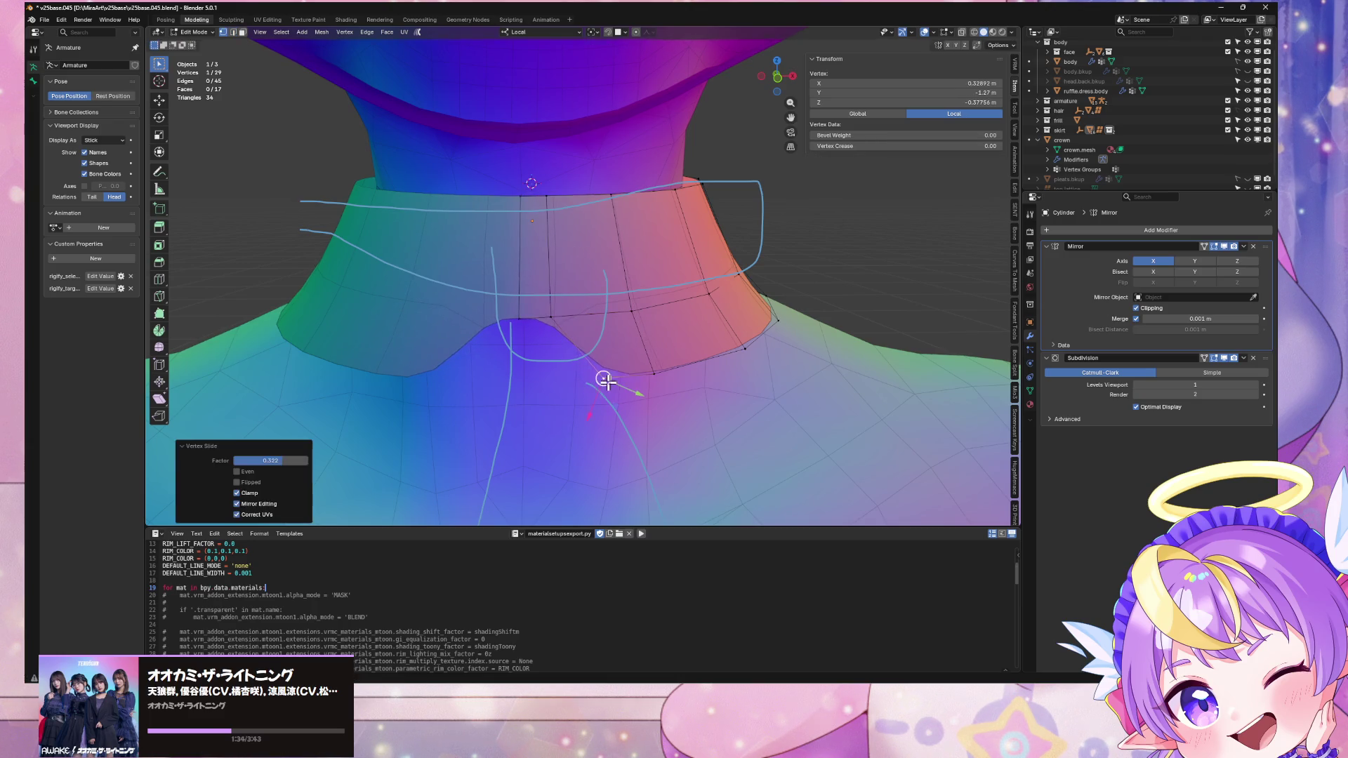
Step: Slide the centre vertical edge left and move the neck-bottom vertex onto the mirror centreline
key(2)
click(550, 278)
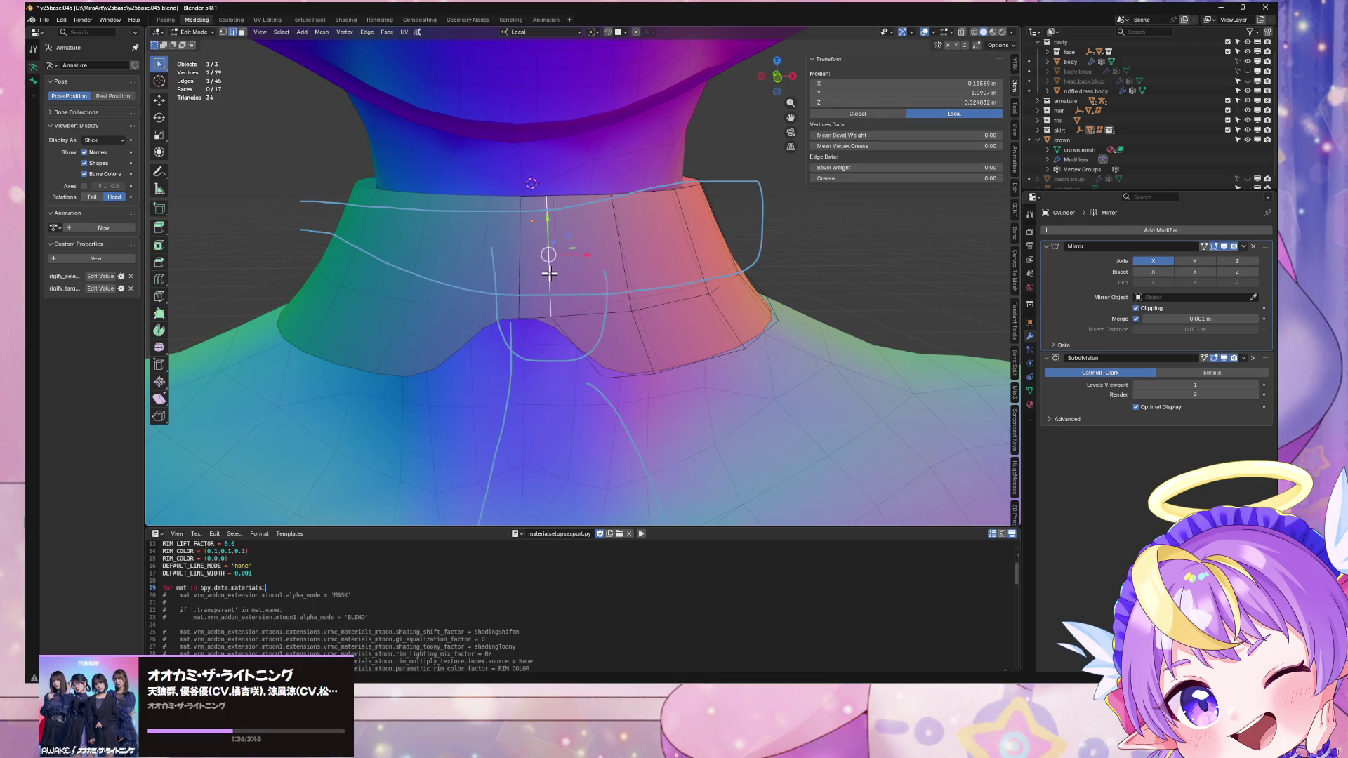
key(shift+v)
click(539, 276)
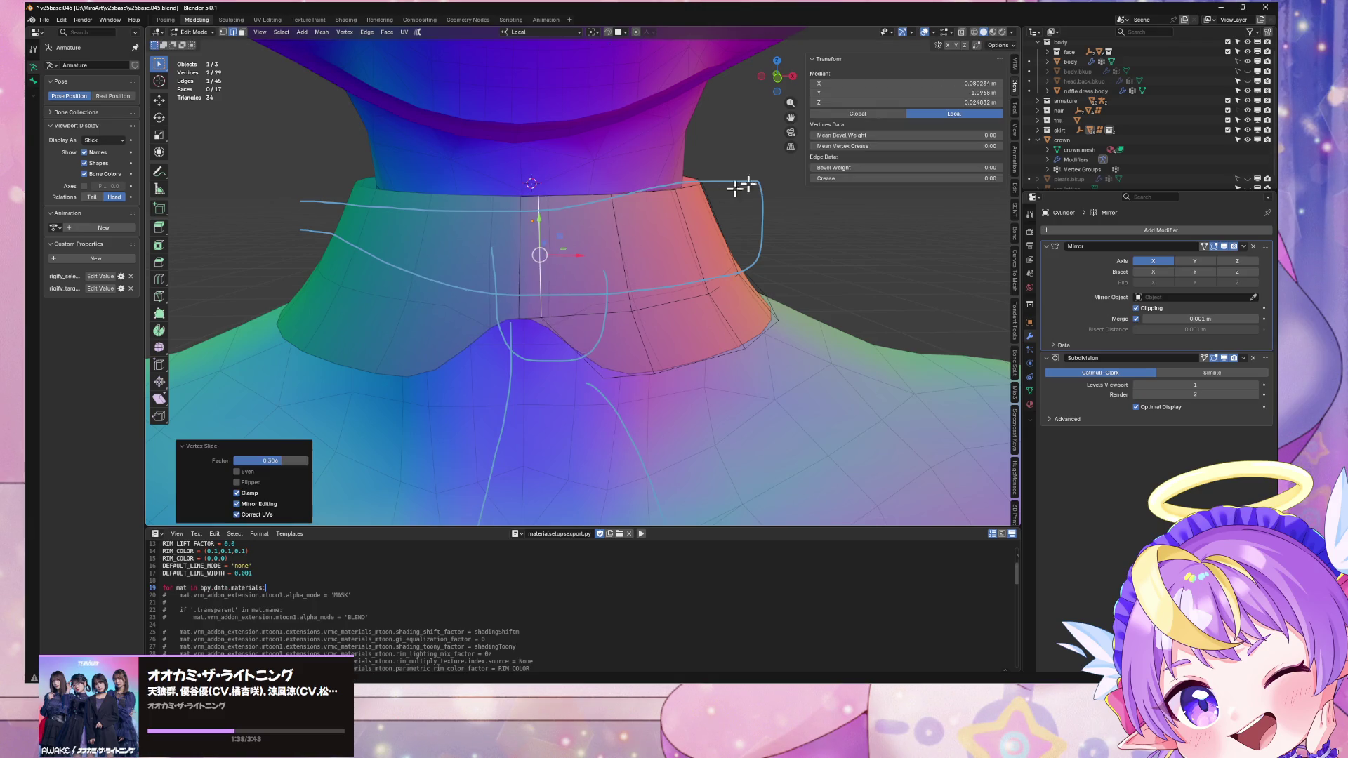
key(1)
click(541, 318)
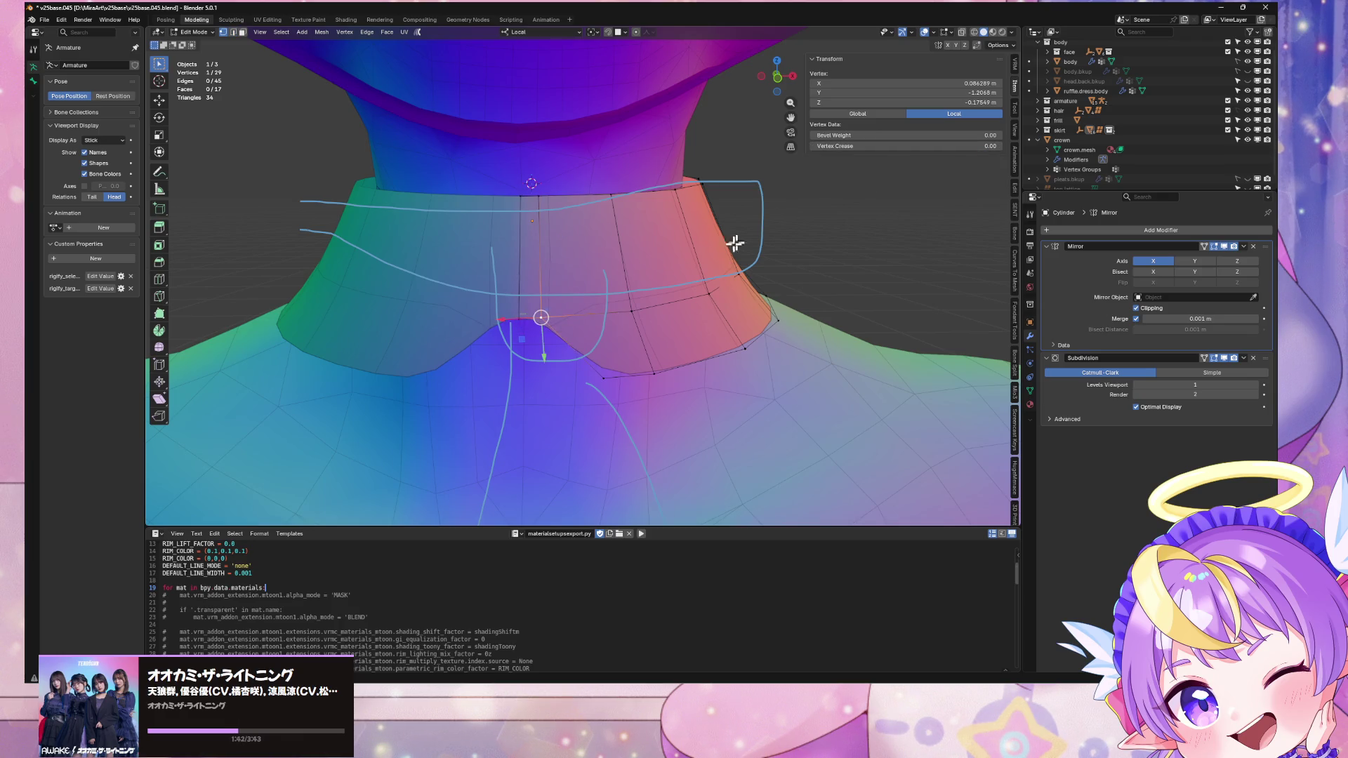
drag(516, 320, 519, 319)
Step: Set Mean Crease 1.00 on the notch edges, slide one notch vertex, and return to Object Mode
key(2)
click(540, 321)
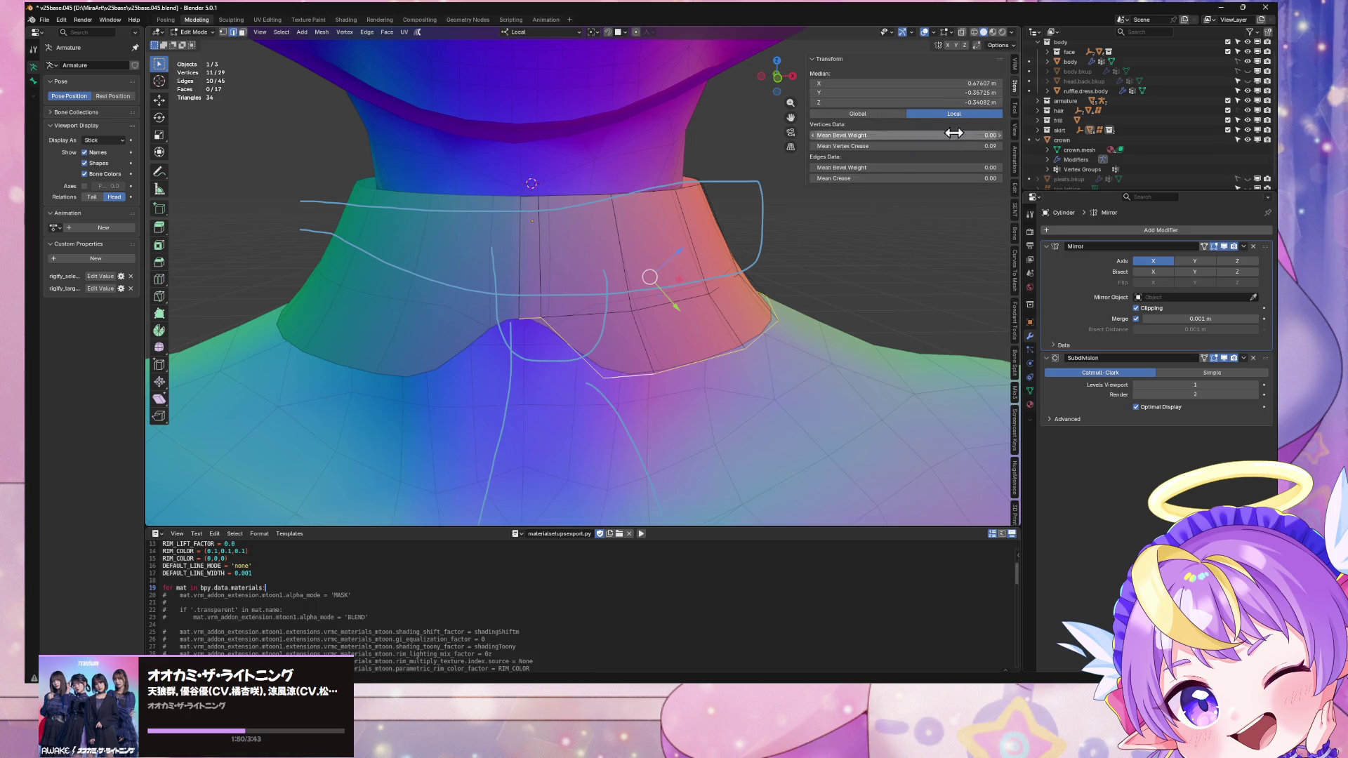
drag(905, 178, 983, 178)
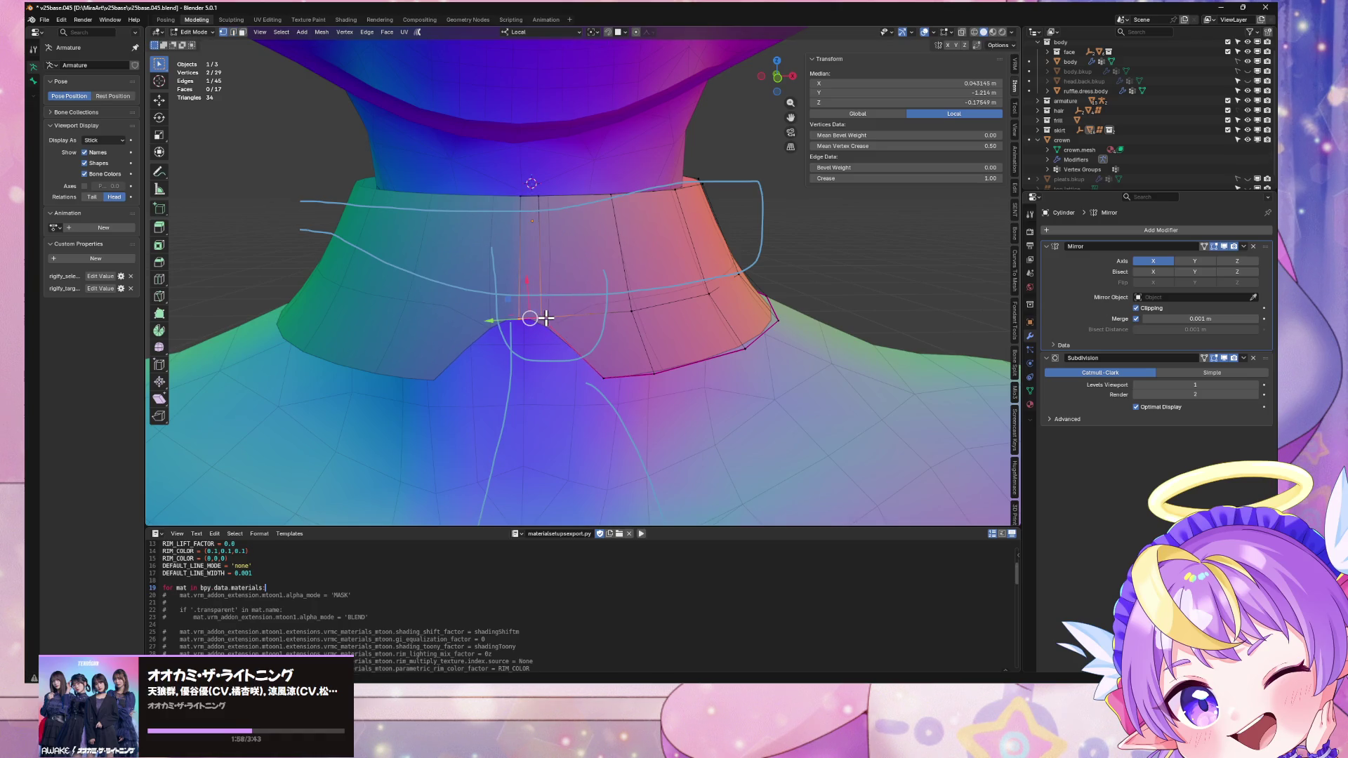
click(541, 318)
key(shift+v)
click(529, 324)
key(Tab)
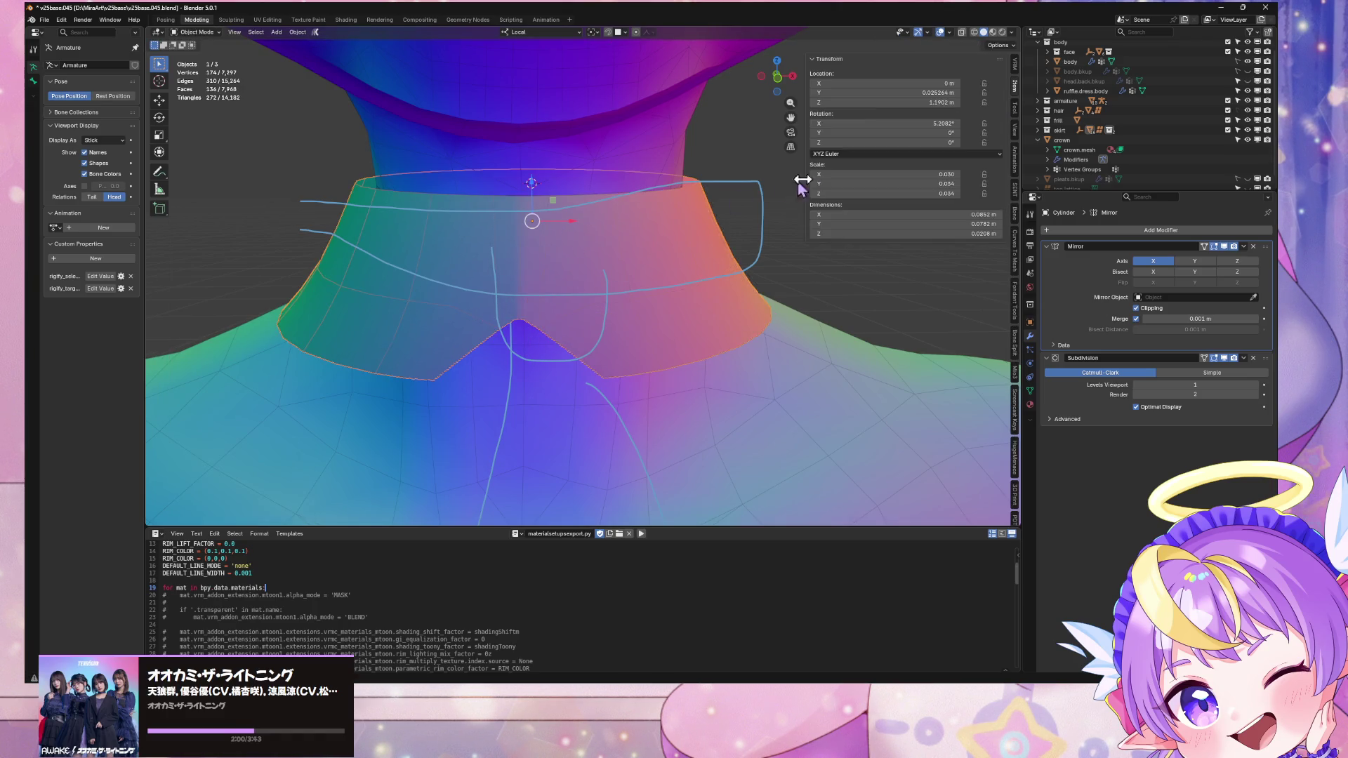
Step: Orbit and zoom to view the collar's V-notch from the side and below, then re-enter Edit Mode
key(Tab)
mouse_move(746, 214)
middle_down()
mouse_move(698, 231)
mouse_move(768, 225)
mouse_move(726, 221)
mouse_move(792, 254)
mouse_move(579, 215)
middle_up()
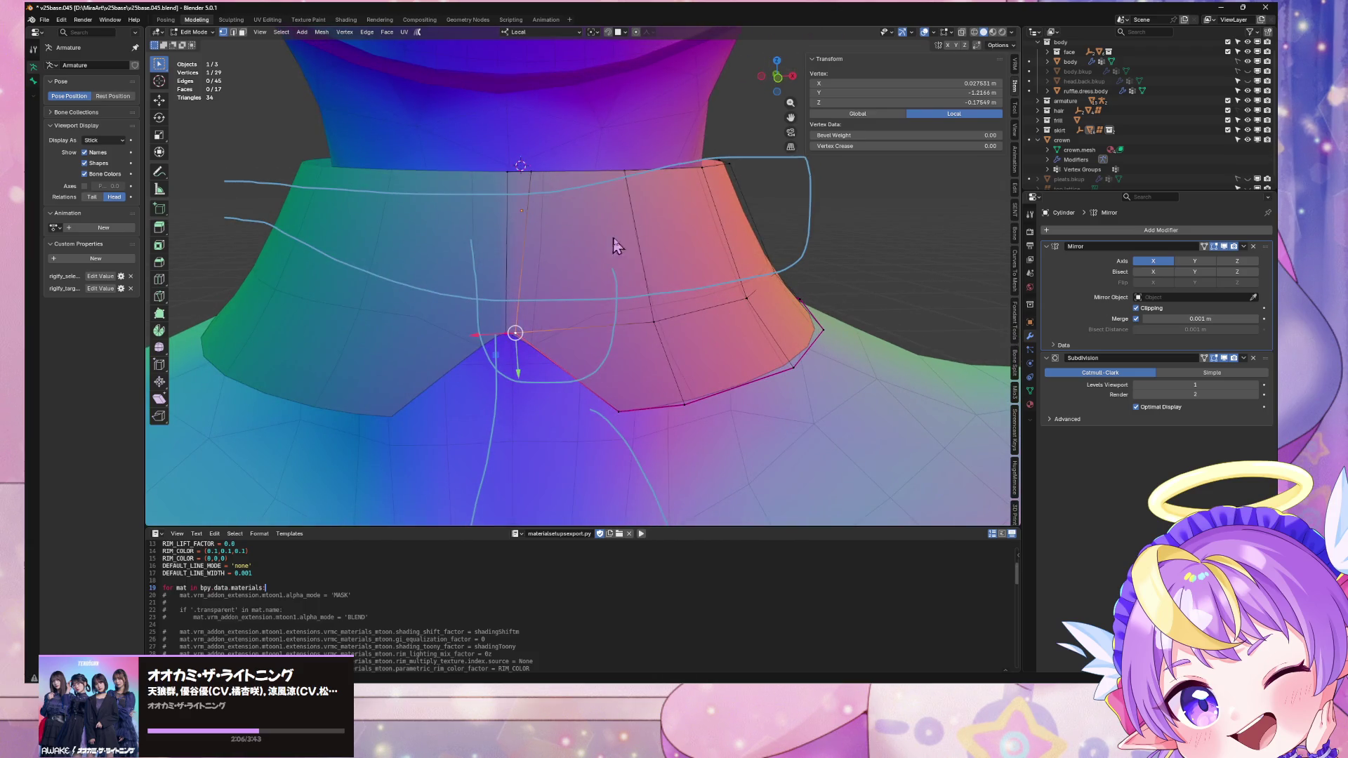
key(Tab)
mouse_move(748, 280)
middle_down()
mouse_move(647, 288)
mouse_move(711, 263)
mouse_move(797, 262)
mouse_move(856, 322)
mouse_move(887, 276)
mouse_move(632, 256)
middle_up()
scroll(731, 267, up, 5)
scroll(574, 309, up, 3)
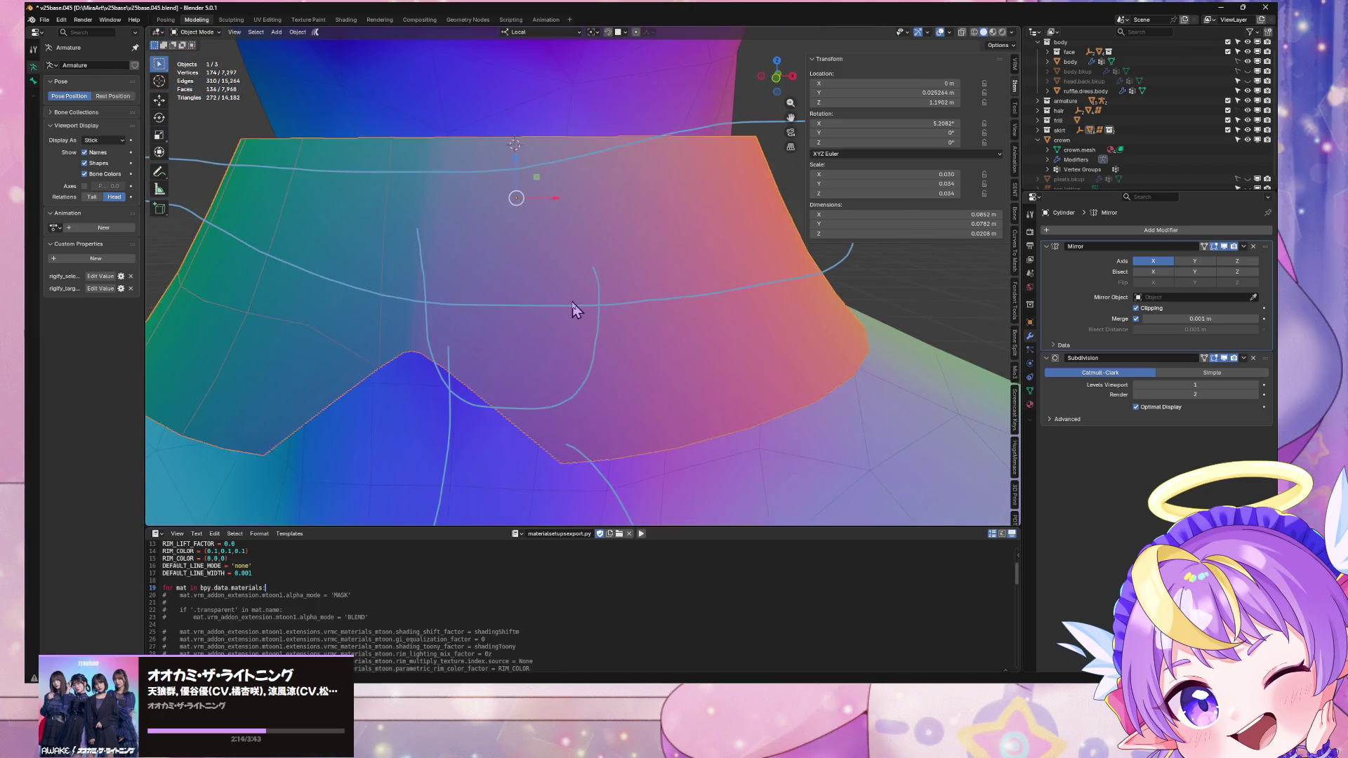
key(Tab)
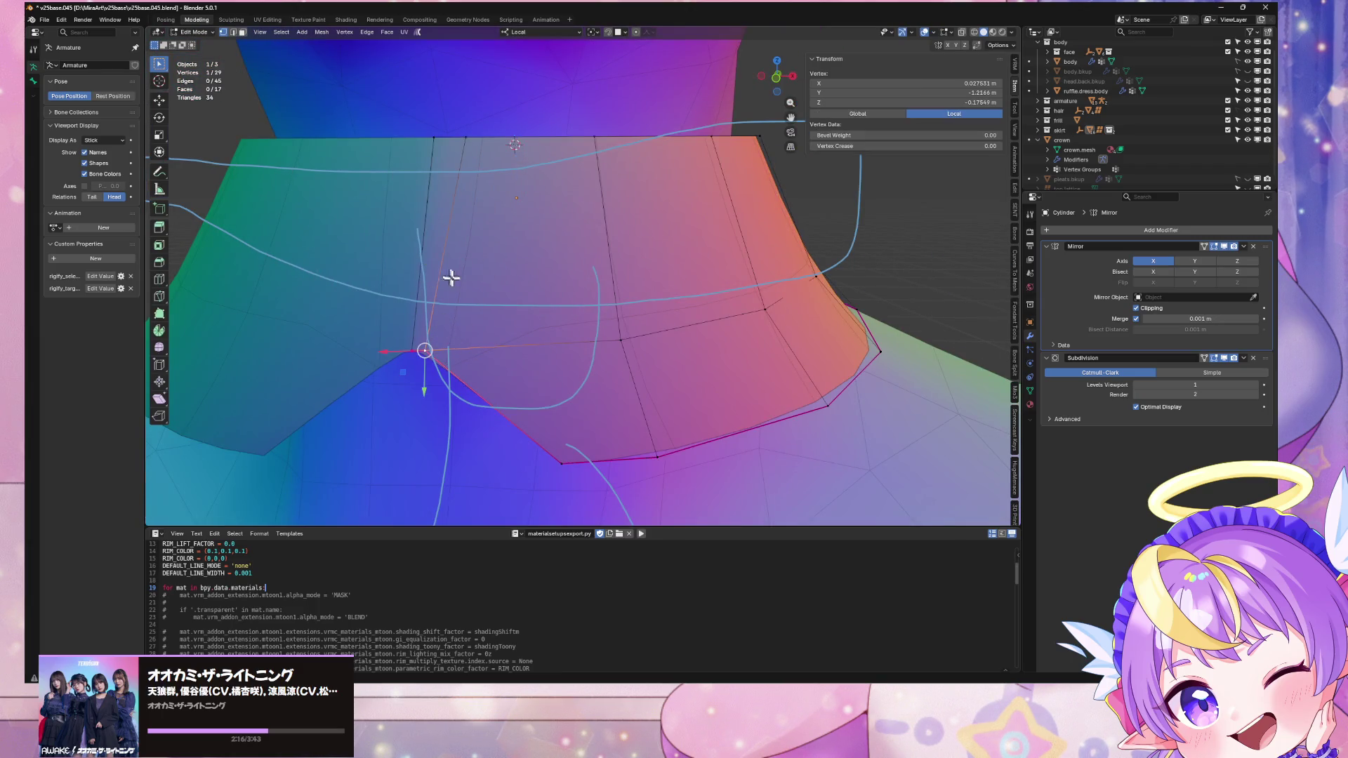
Step: Slide the notch vertices upward toward the collar's top edge
shift+click(424, 349)
key(shift+v)
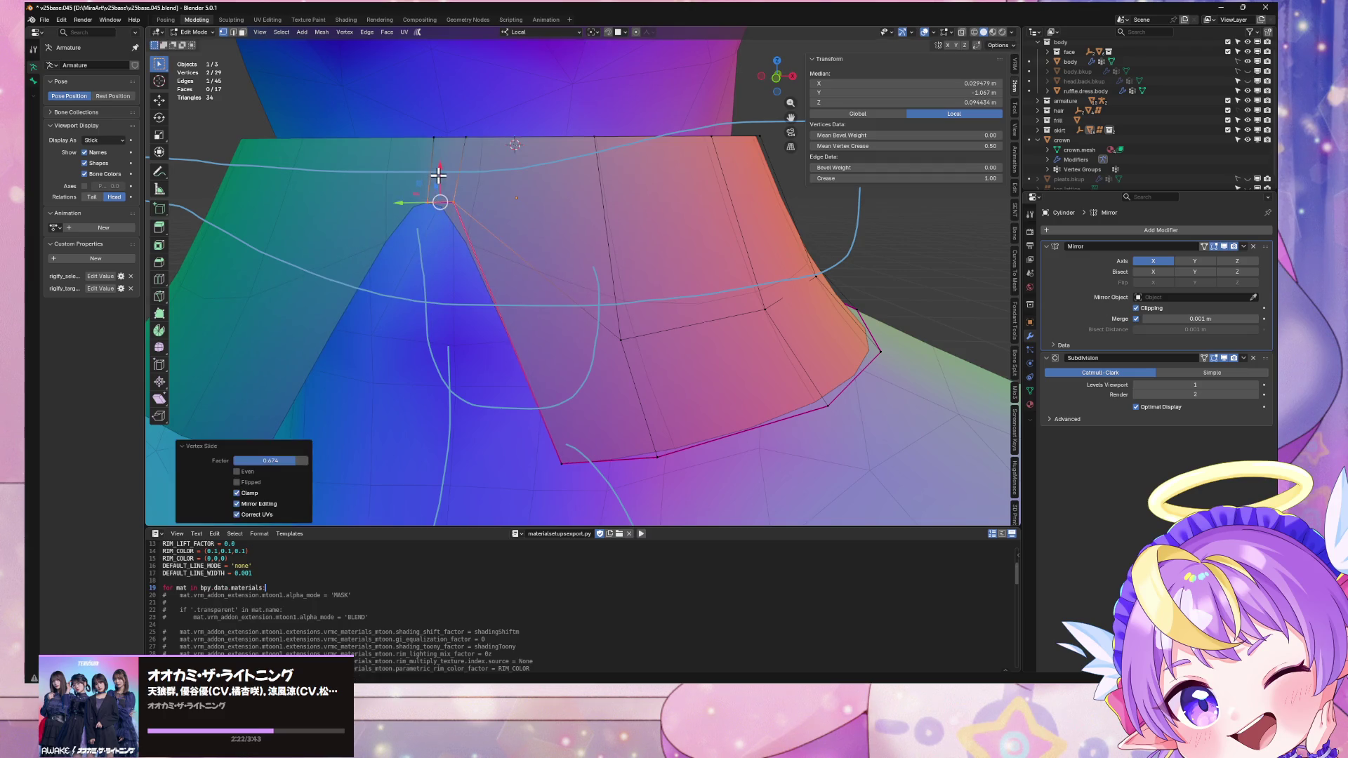
click(436, 183)
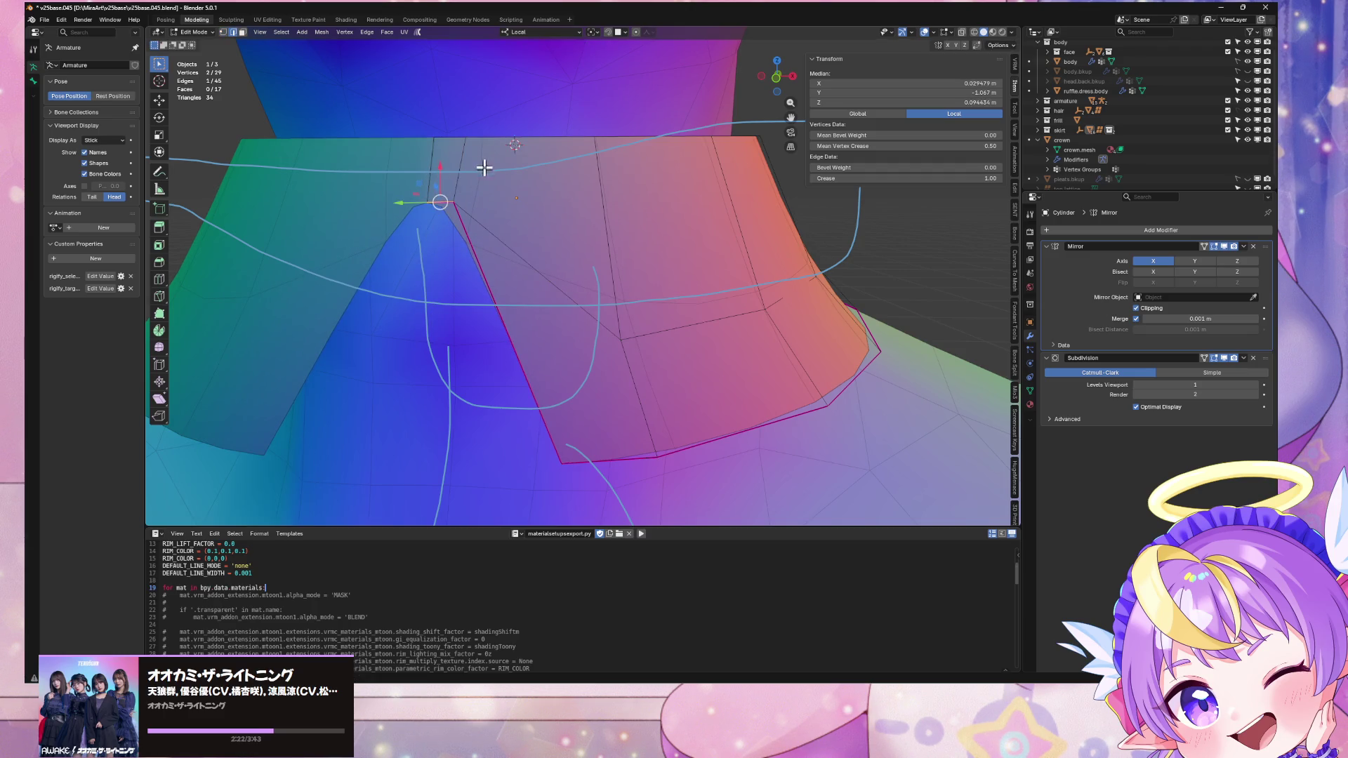
click(467, 136)
key(shift+v)
click(461, 137)
scroll(499, 192, down, 5)
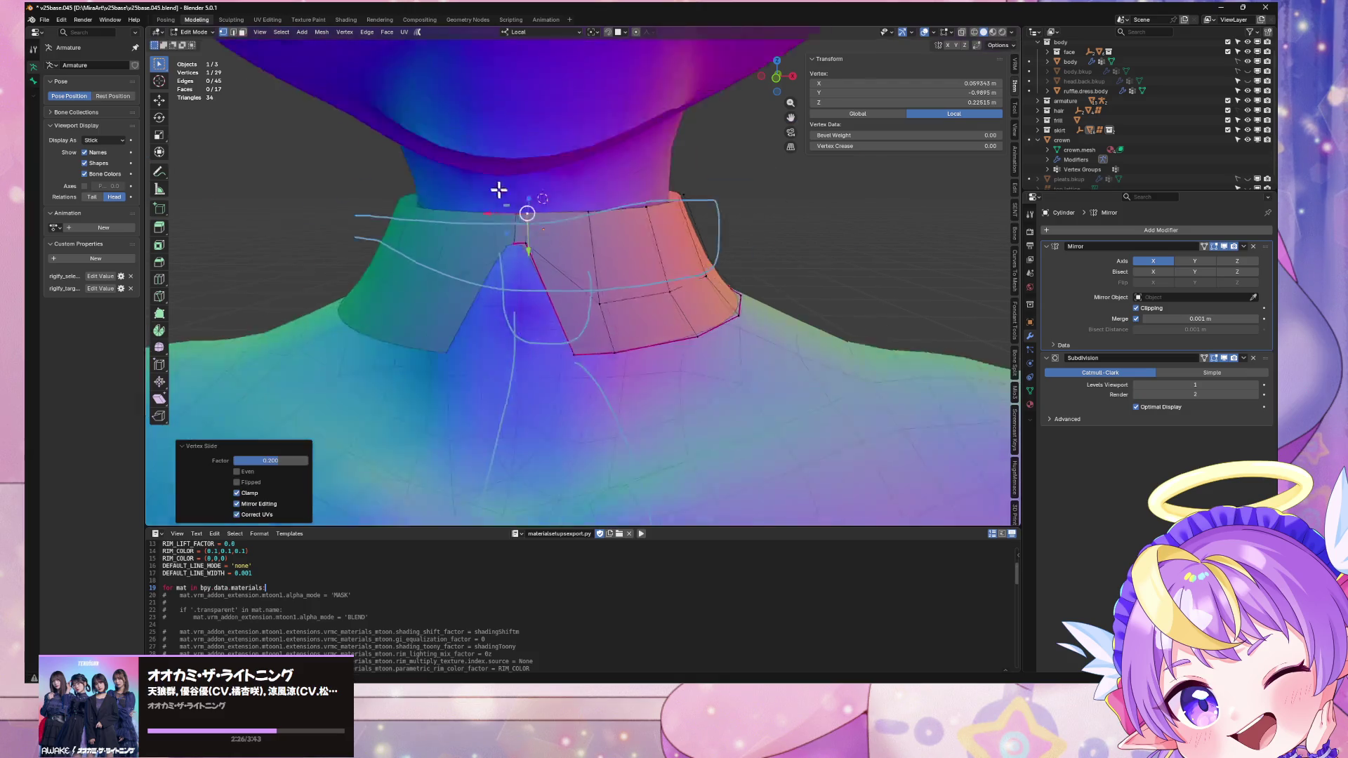
mouse_move(499, 192)
middle_down()
mouse_move(575, 196)
mouse_move(714, 243)
mouse_move(650, 240)
middle_up()
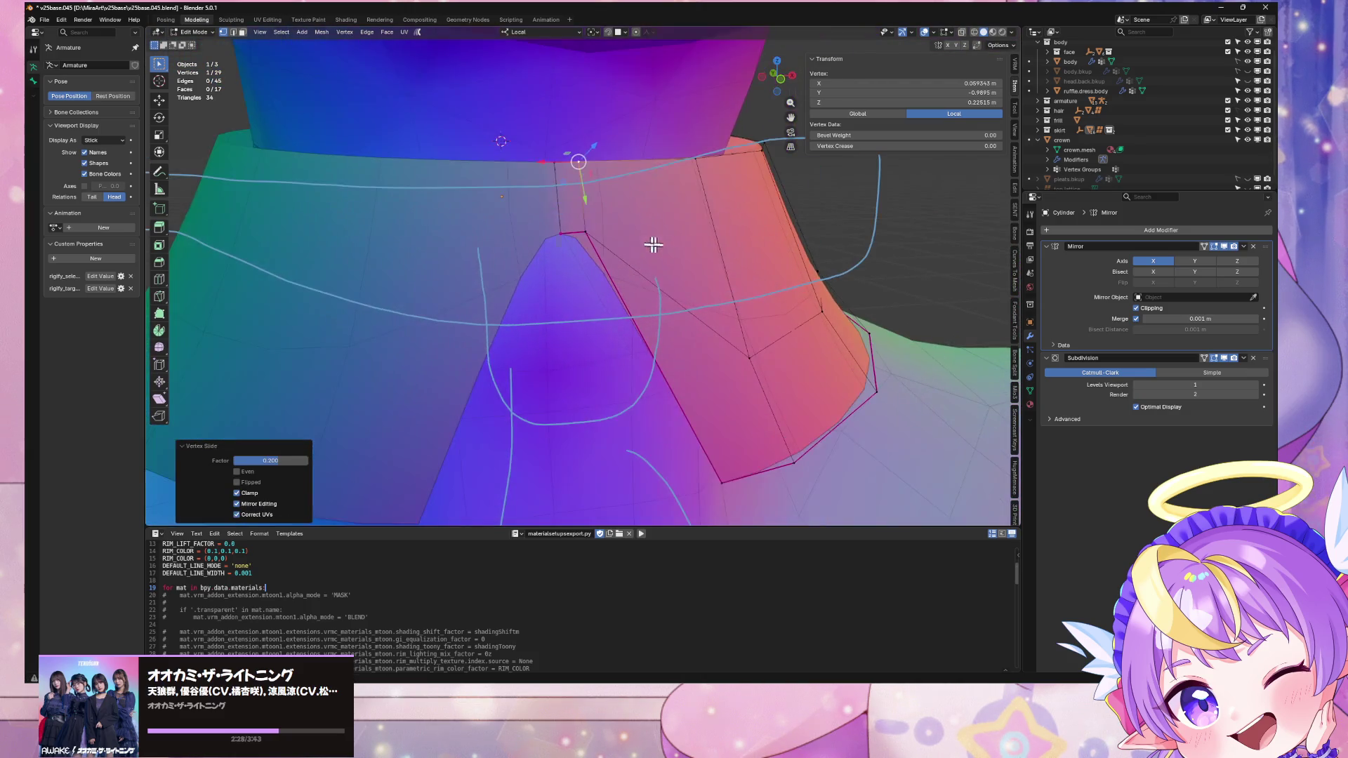
Step: Untick Mirror modifier Clipping and slide the centre vertices apart to open a front gap
shift+click(556, 204)
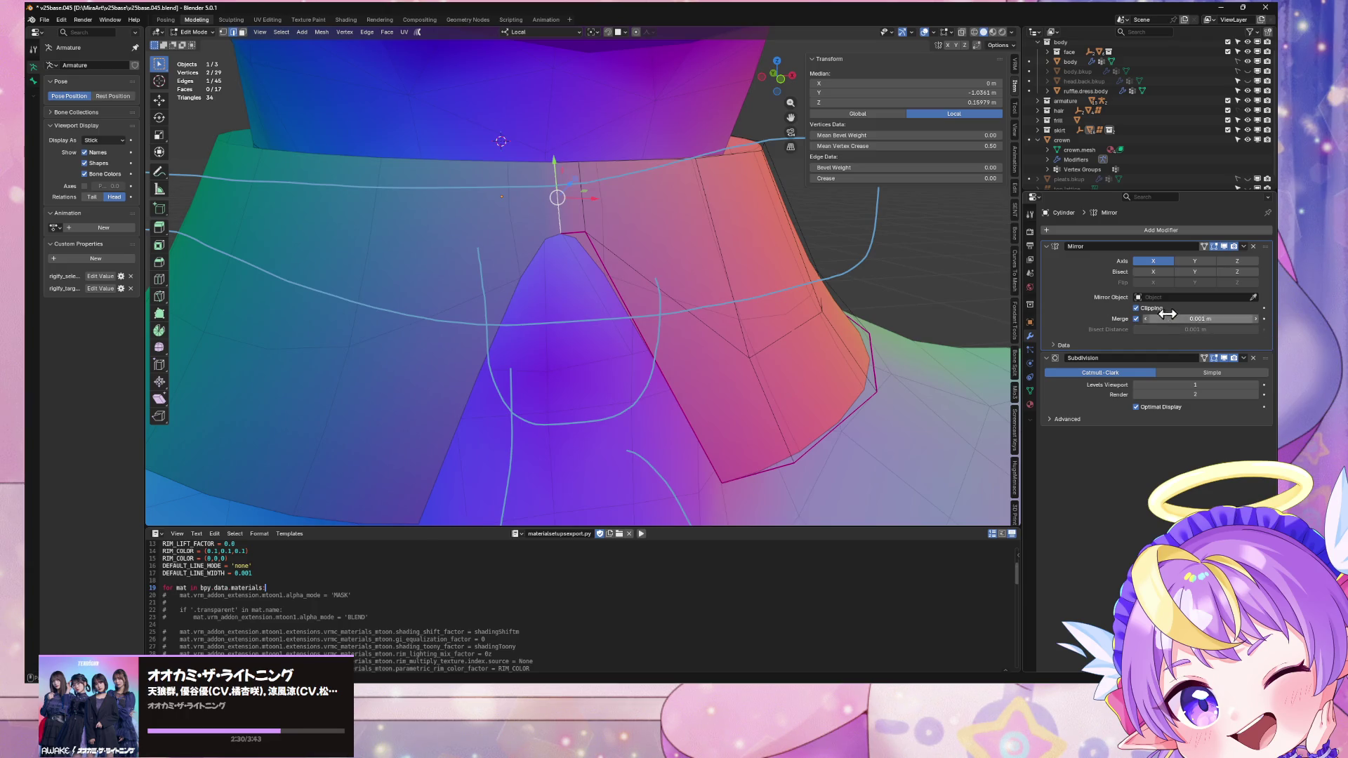
click(594, 164)
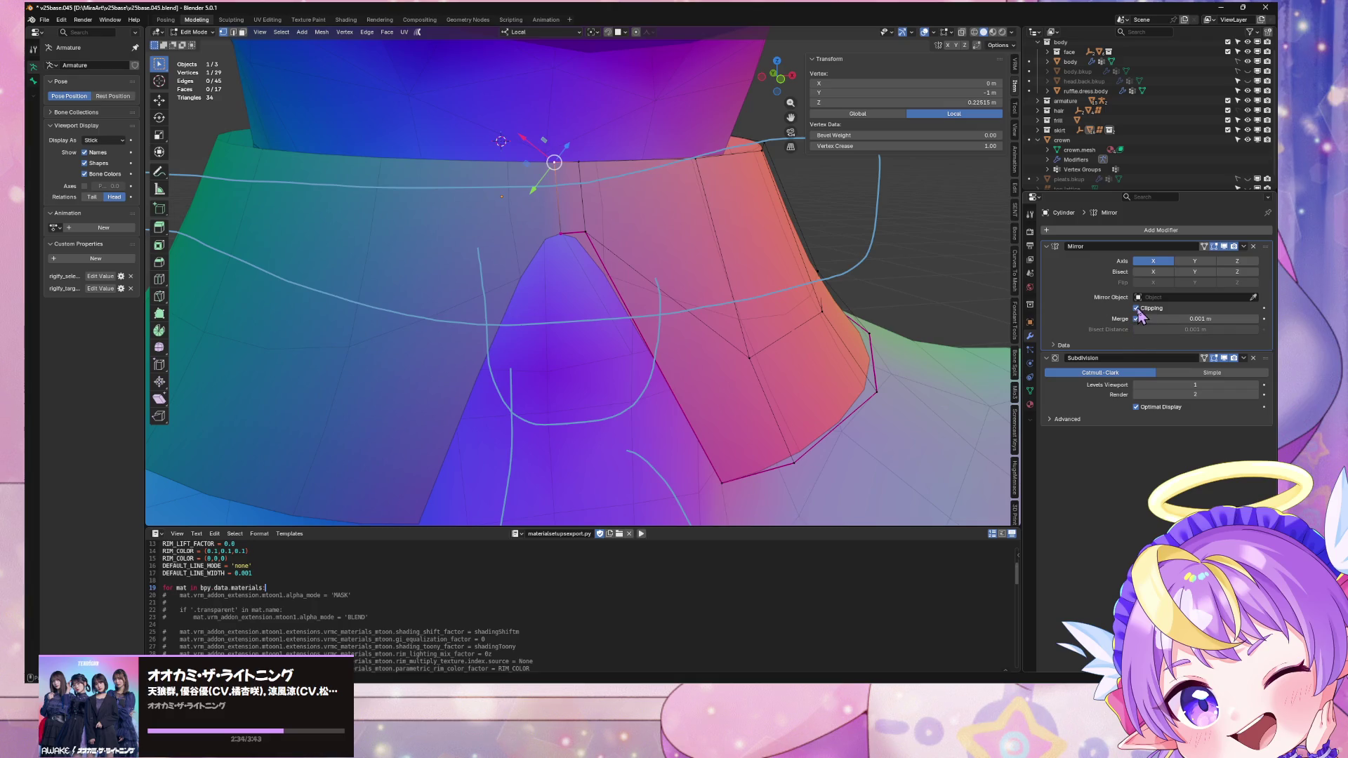
shift+click(551, 205)
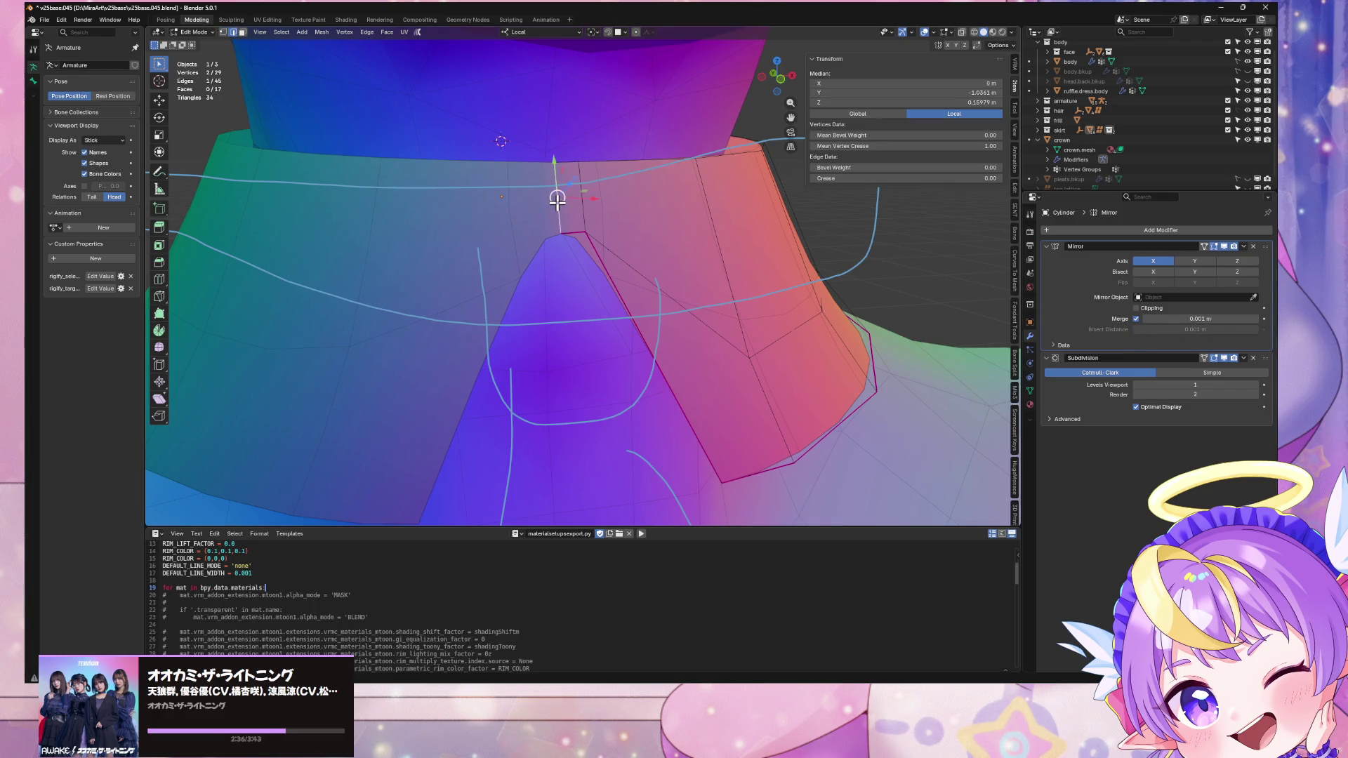
key(shift+v)
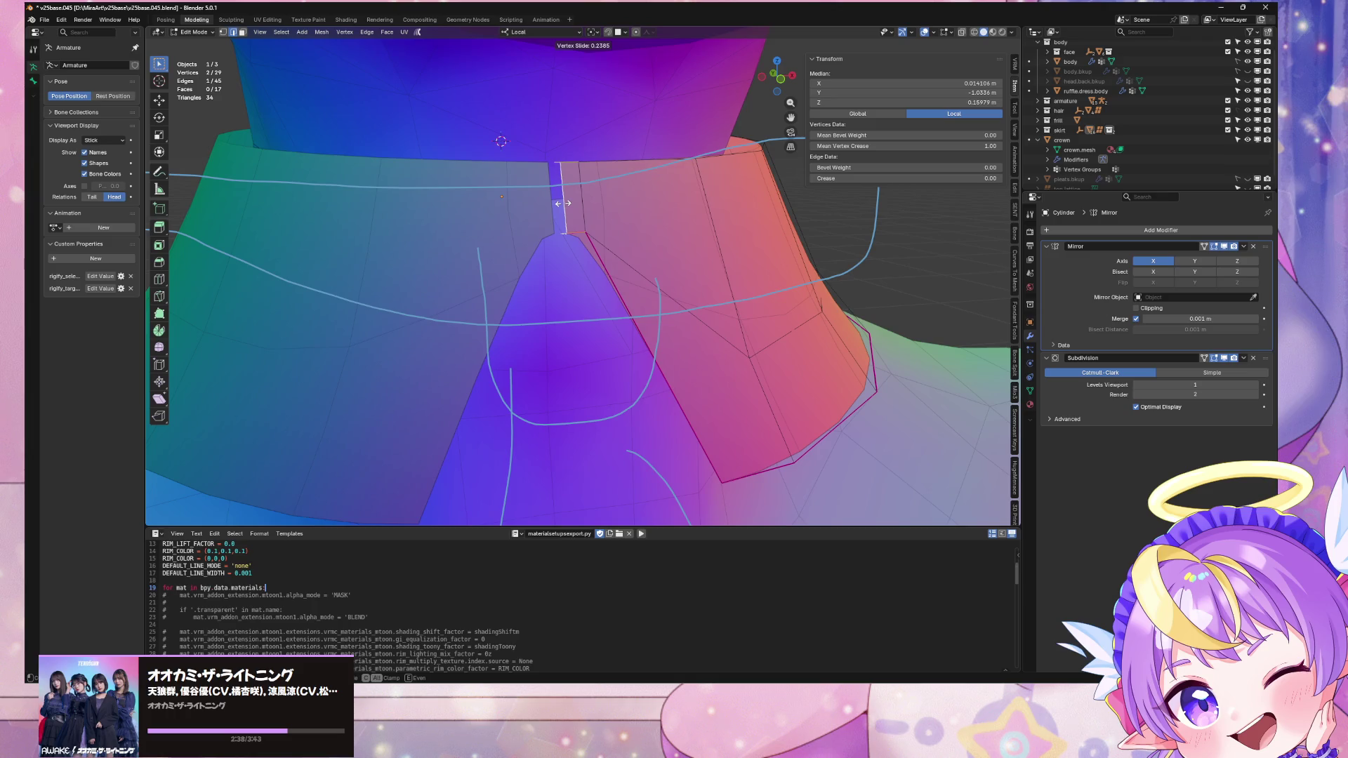
click(563, 204)
click(565, 223)
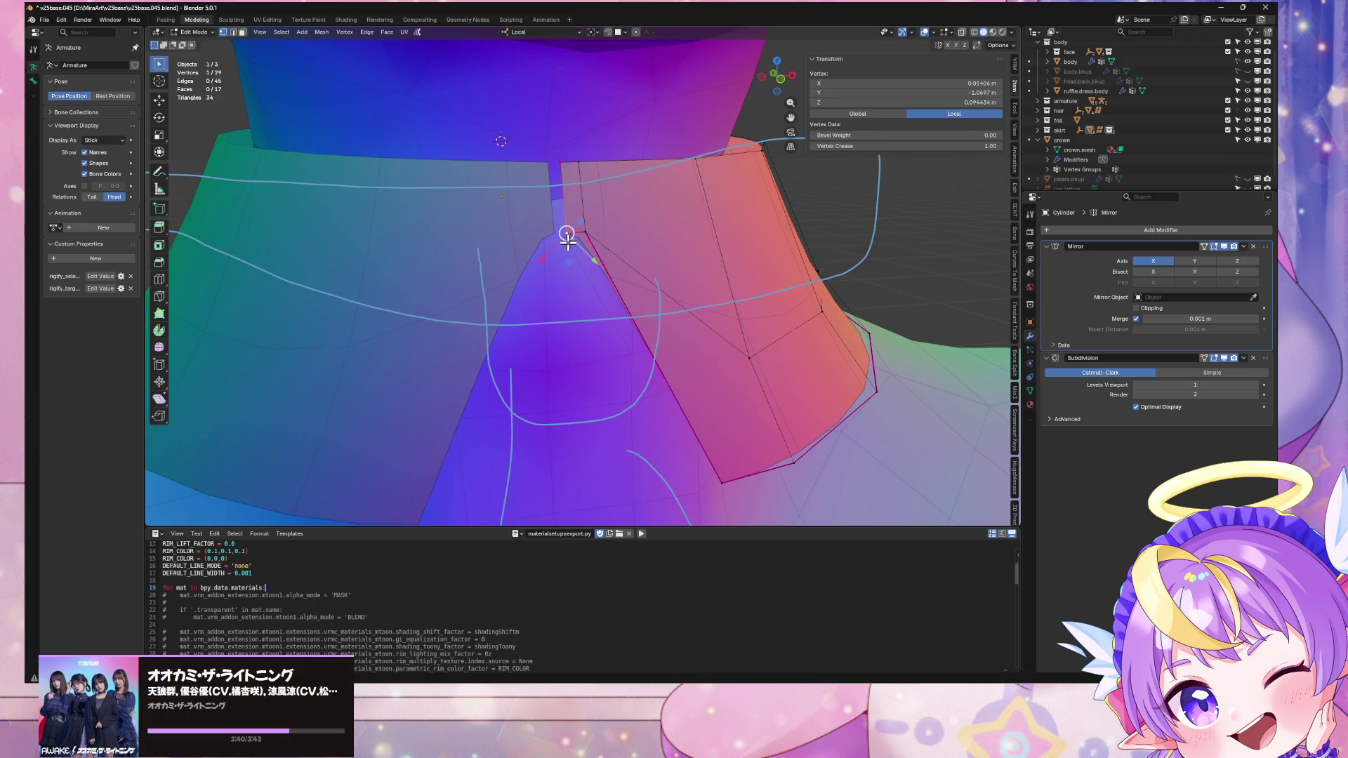
key(shift+v)
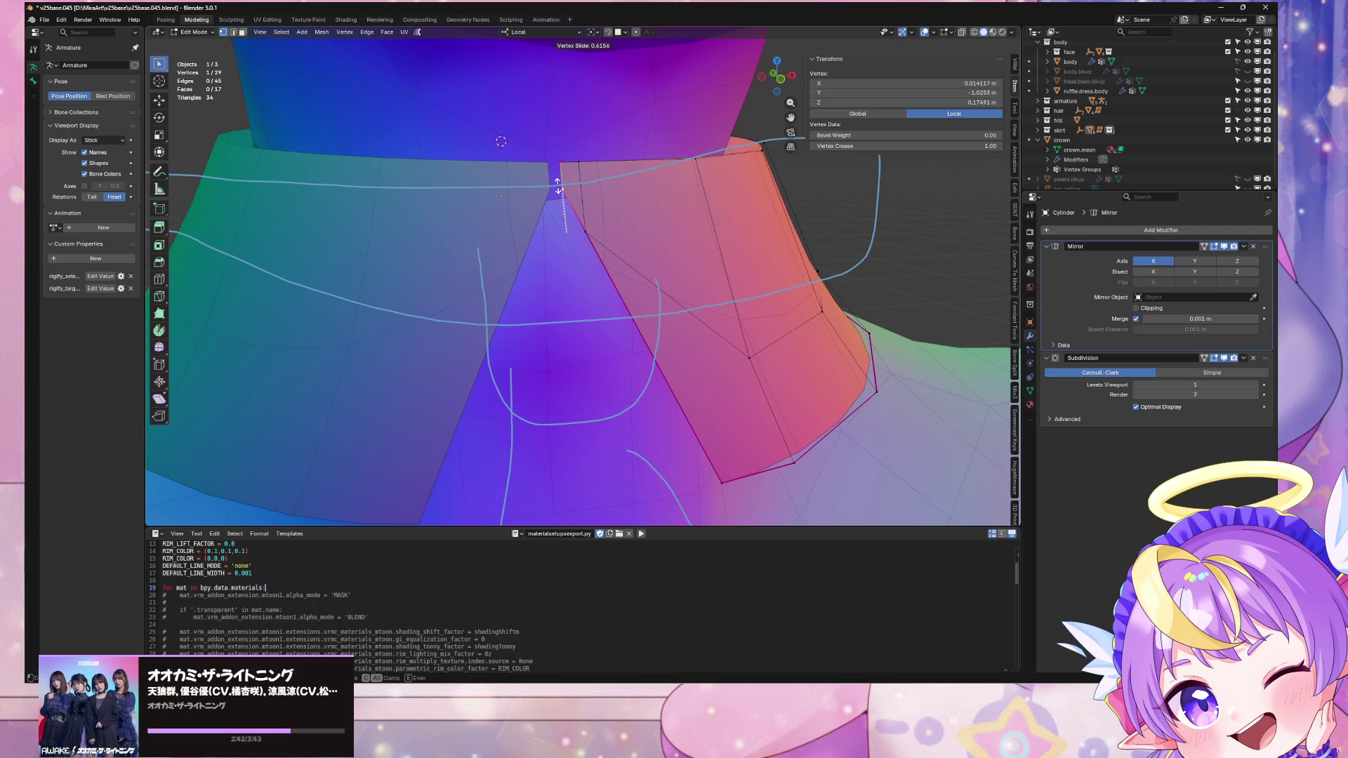
click(559, 186)
scroll(559, 184, down, 3)
middle_drag(638, 222, 602, 217)
click(559, 301)
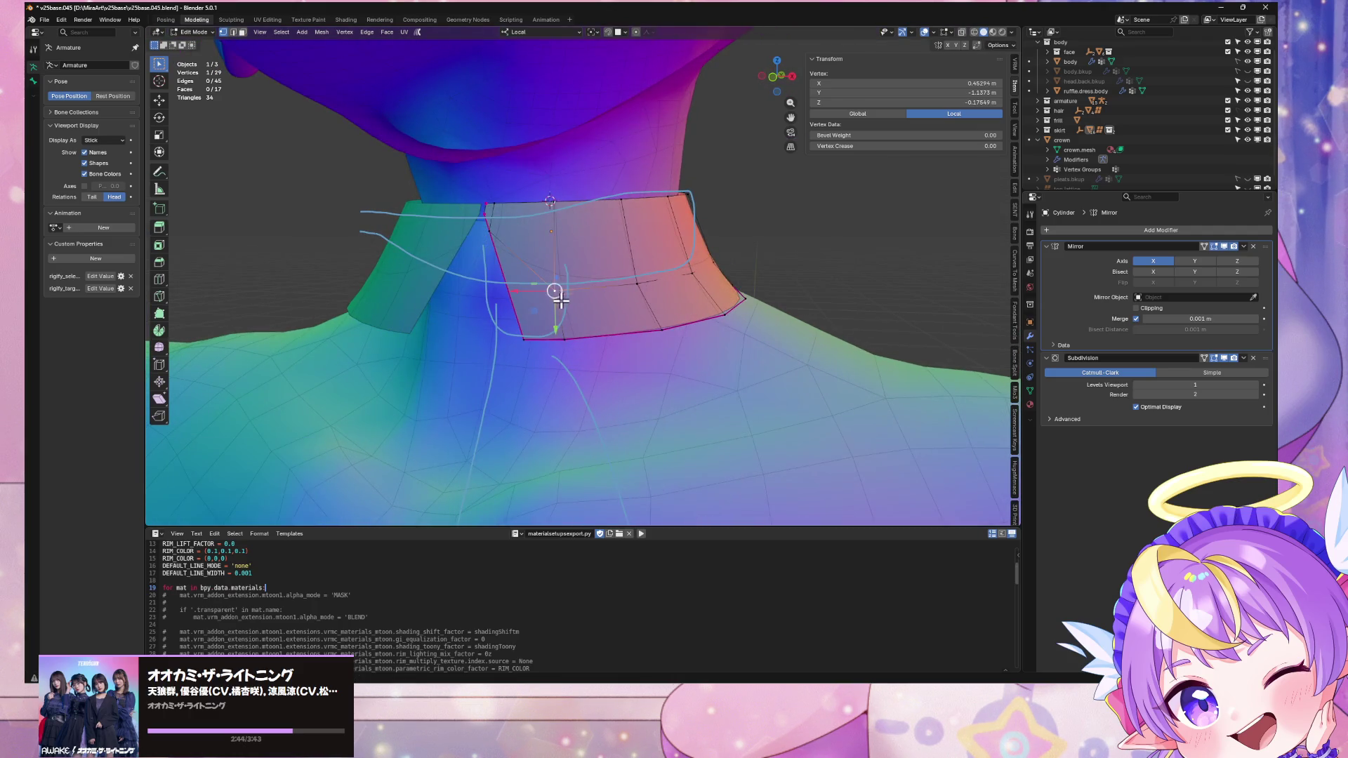
Step: Vertex-slide the front flap's lower-edge vertices so they sit evenly on the neckline
key(shift+v)
click(556, 256)
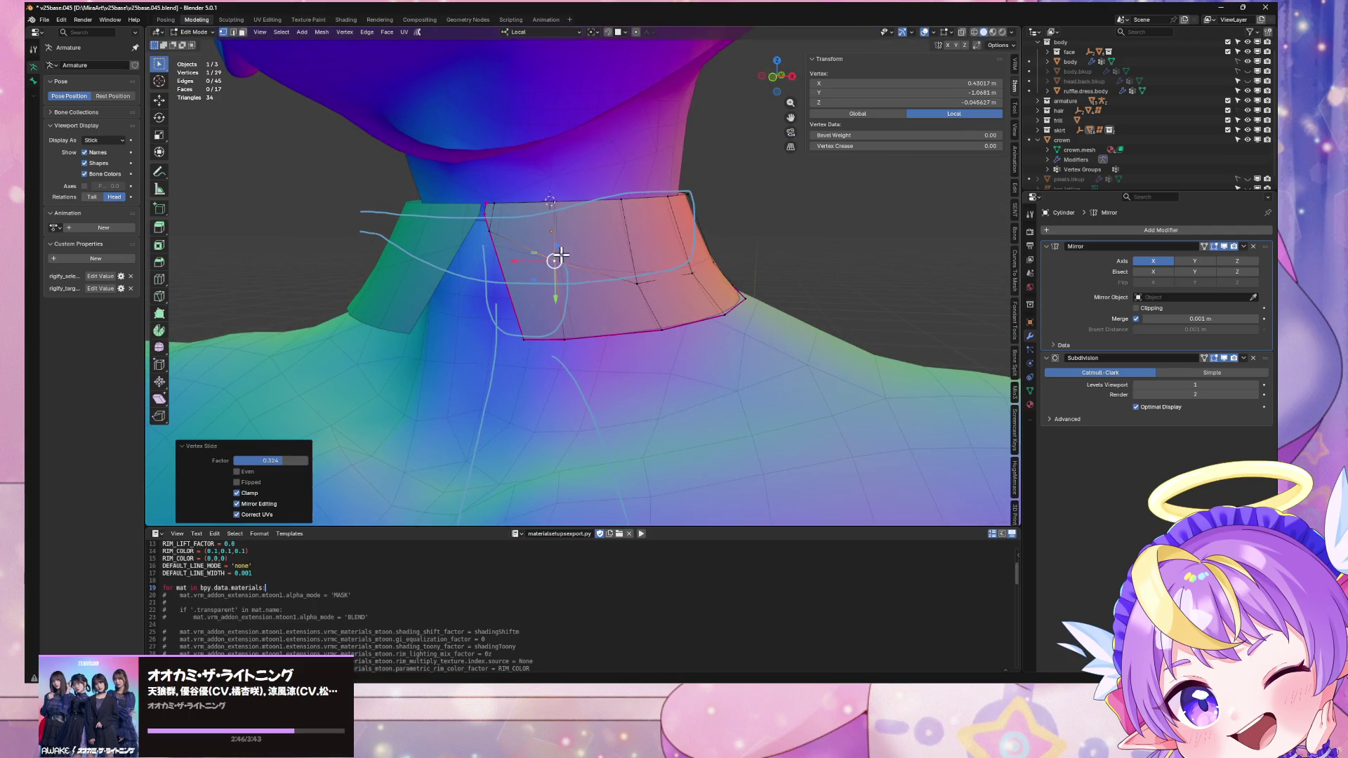
click(634, 279)
key(shift+v)
click(635, 273)
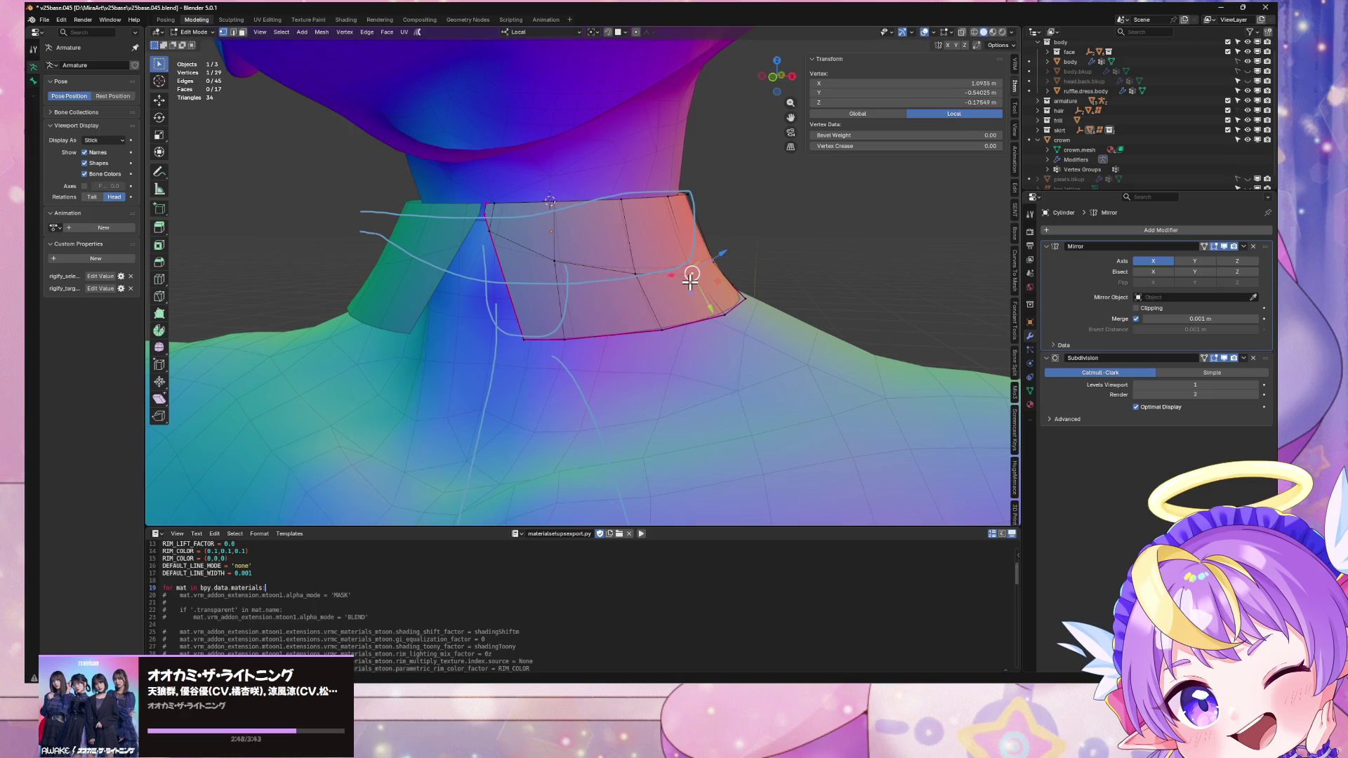
Step: Return to Object Mode, inspect the collar around the neck, and select ruffle.dress.body
key(Tab)
scroll(692, 285, down, 4)
click(771, 287)
mouse_move(771, 287)
middle_down()
mouse_move(708, 288)
mouse_move(822, 309)
mouse_move(900, 288)
mouse_move(698, 288)
mouse_move(680, 330)
mouse_move(445, 330)
mouse_move(707, 331)
mouse_move(613, 303)
mouse_move(676, 233)
mouse_move(718, 214)
mouse_move(764, 253)
mouse_move(698, 283)
mouse_move(436, 292)
mouse_move(635, 299)
mouse_move(767, 276)
mouse_move(971, 289)
mouse_move(690, 245)
mouse_move(451, 288)
mouse_move(373, 279)
mouse_move(460, 255)
mouse_move(627, 255)
middle_up()
scroll(731, 286, up, 3)
scroll(699, 288, down, 3)
scroll(676, 233, down, 5)
scroll(695, 283, up, 5)
click(635, 295)
scroll(678, 282, up, 5)
scroll(724, 279, up, 3)
click(675, 337)
scroll(673, 312, up, 3)
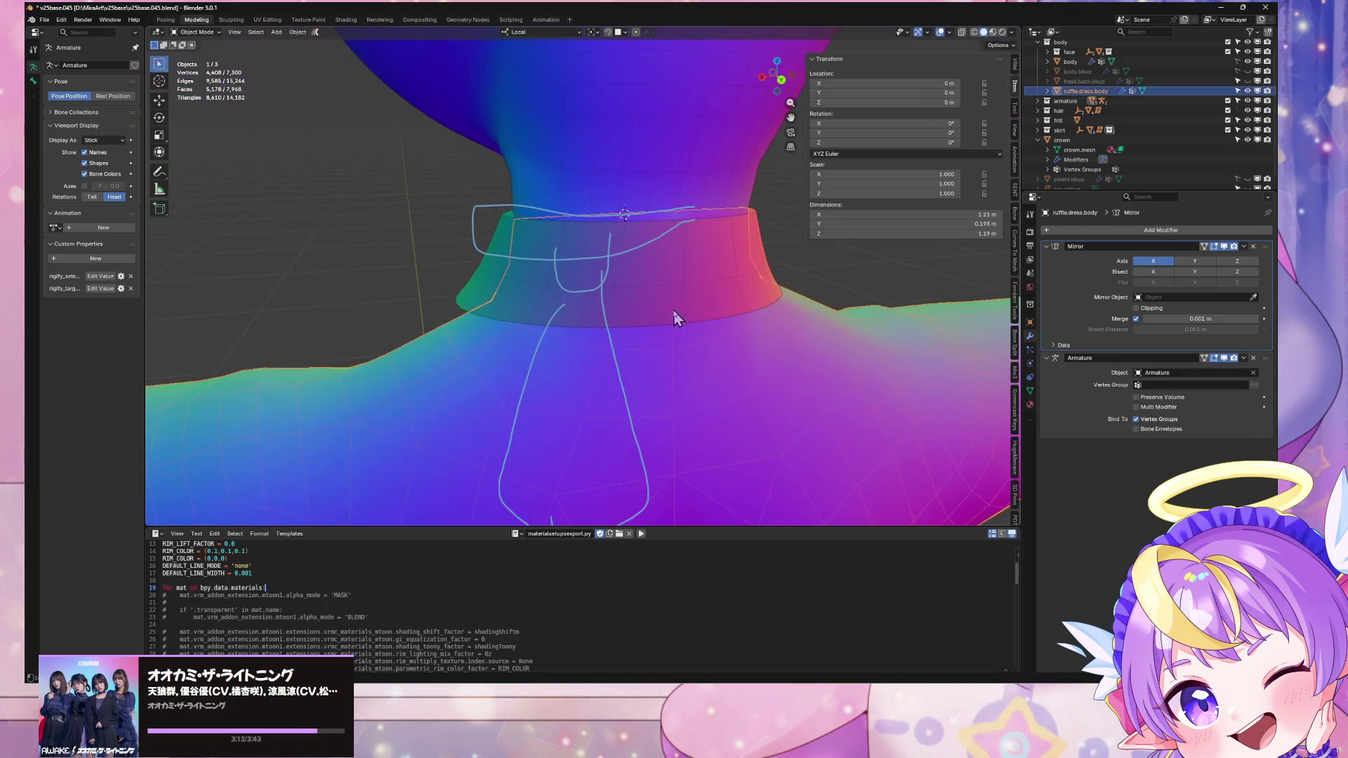
Step: Reselect the collar and switch the viewport to Material Preview shading
key(Tab)
key(Tab)
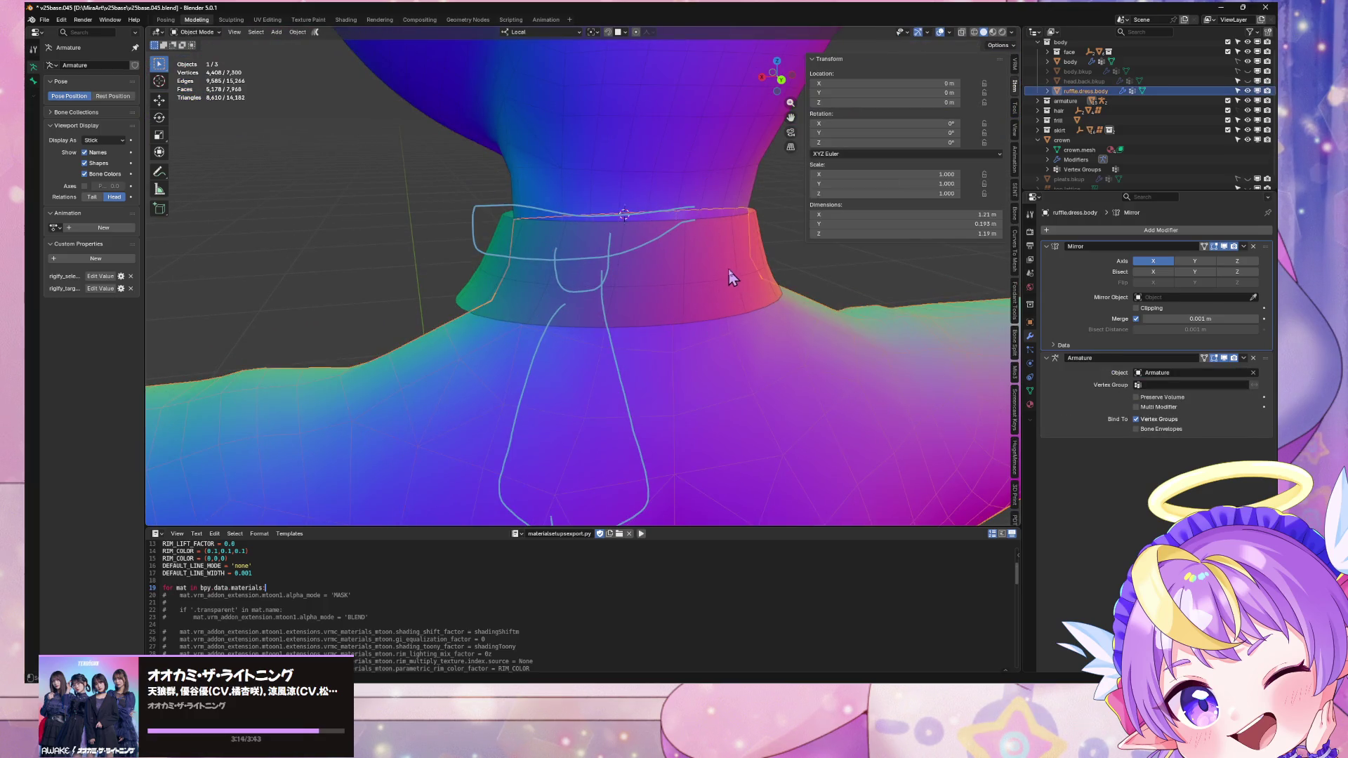
click(730, 277)
scroll(762, 281, down, 3)
scroll(779, 280, down, 6)
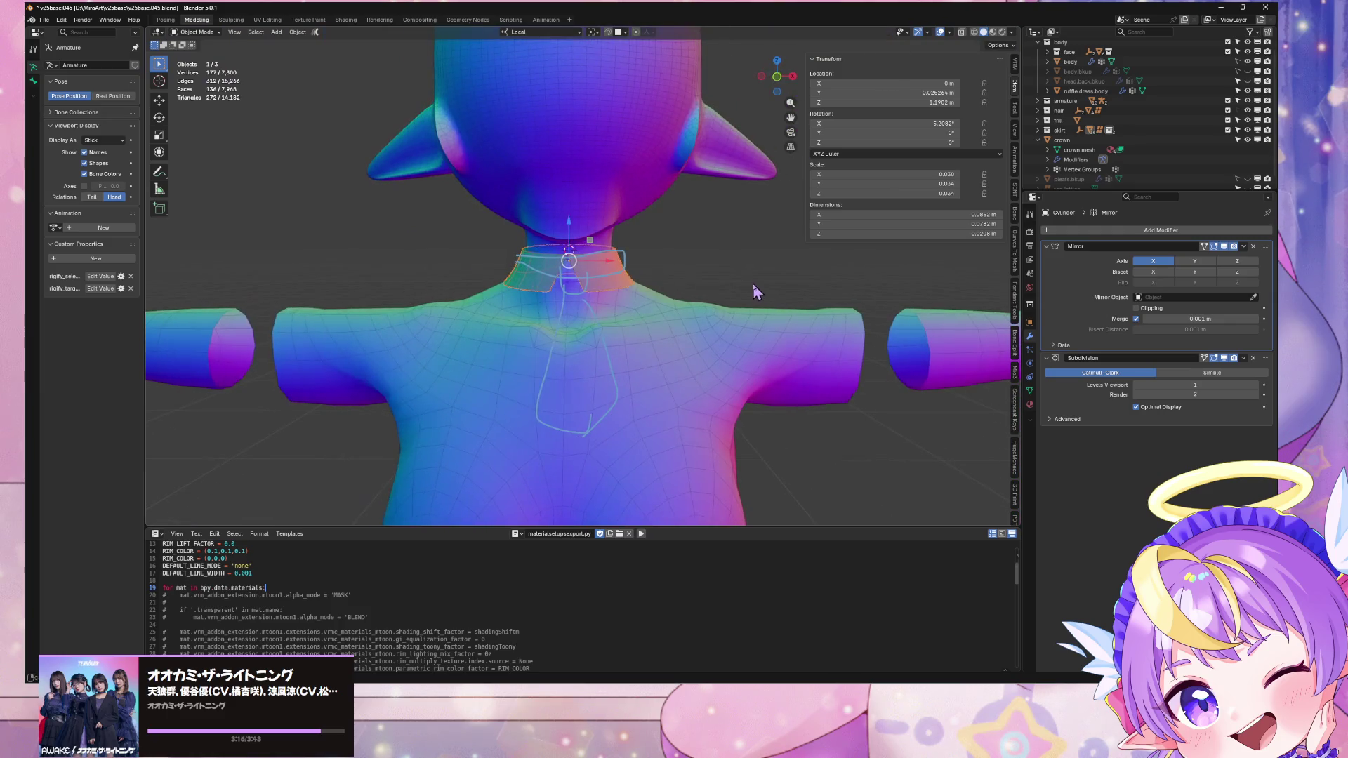
click(993, 32)
scroll(616, 296, up, 10)
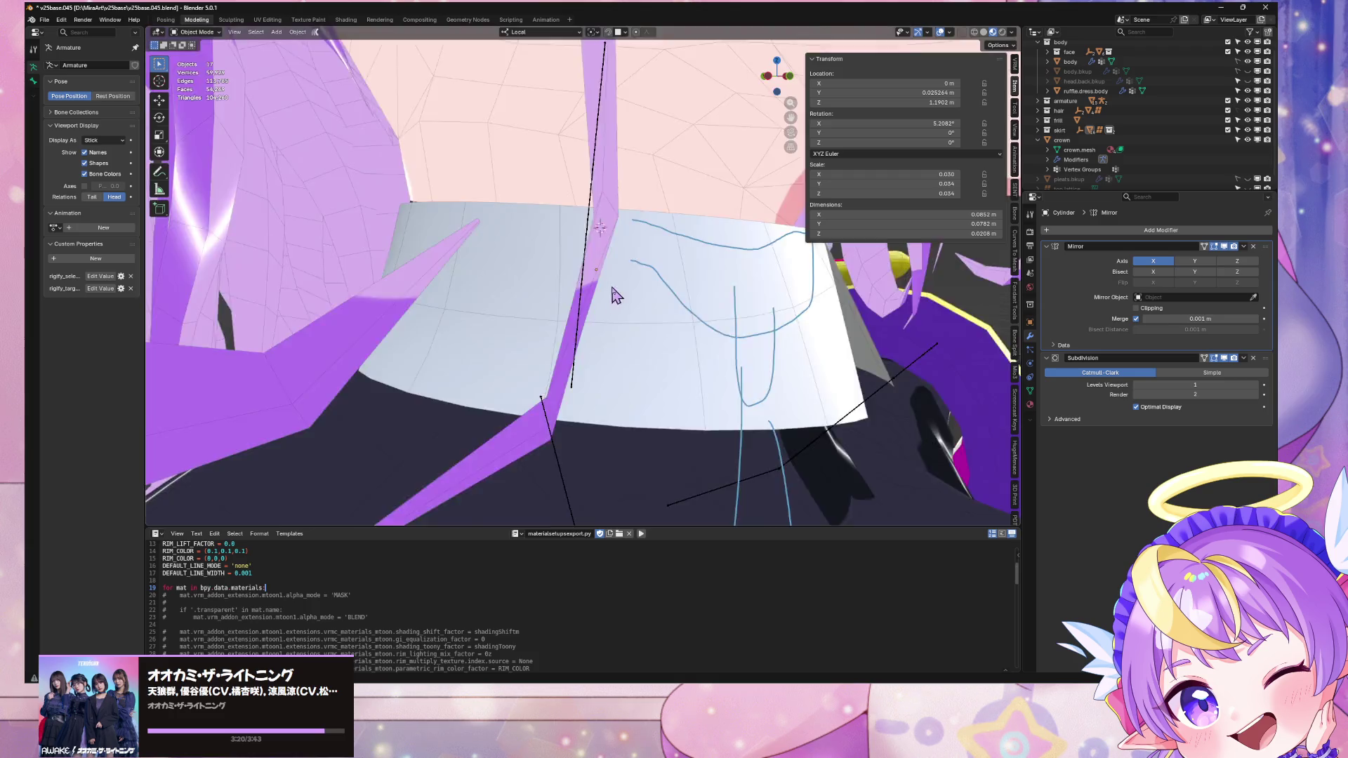
scroll(616, 296, down, 10)
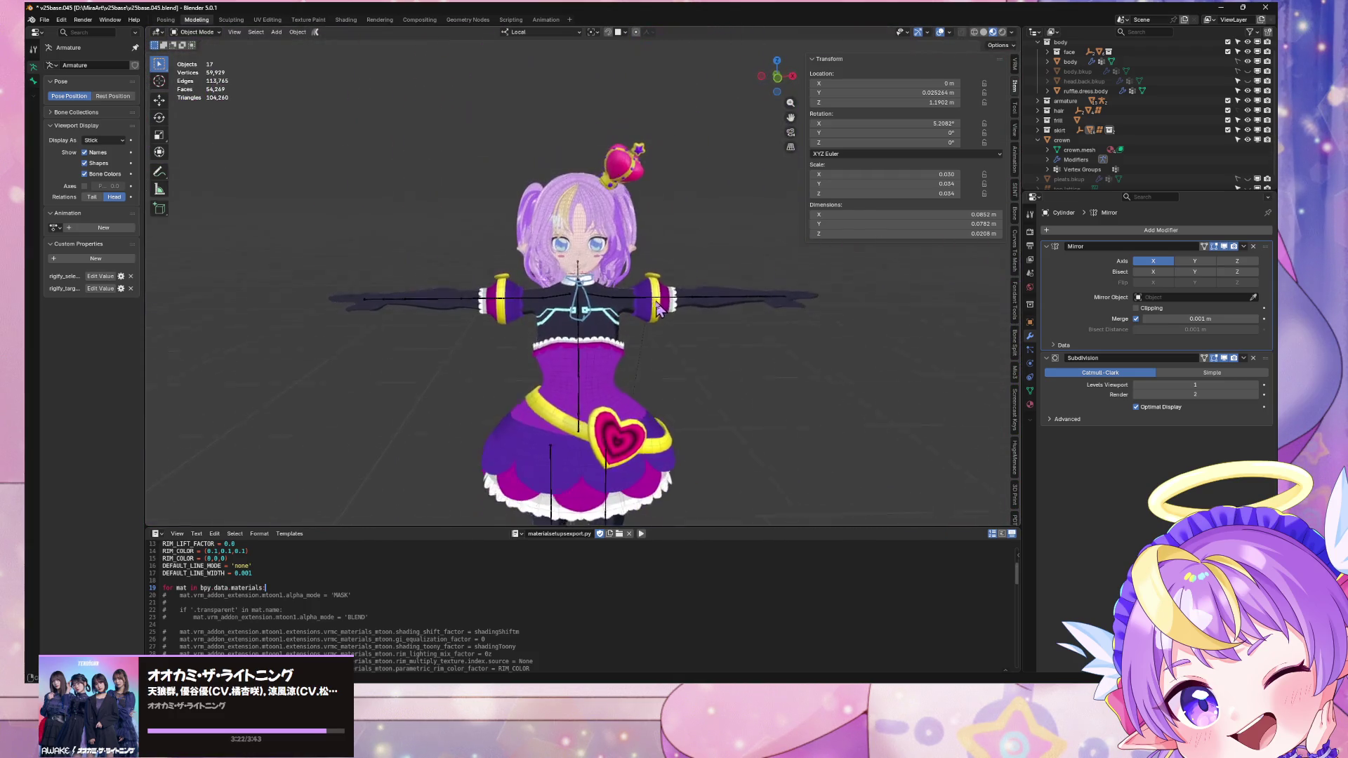
scroll(660, 307, up, 6)
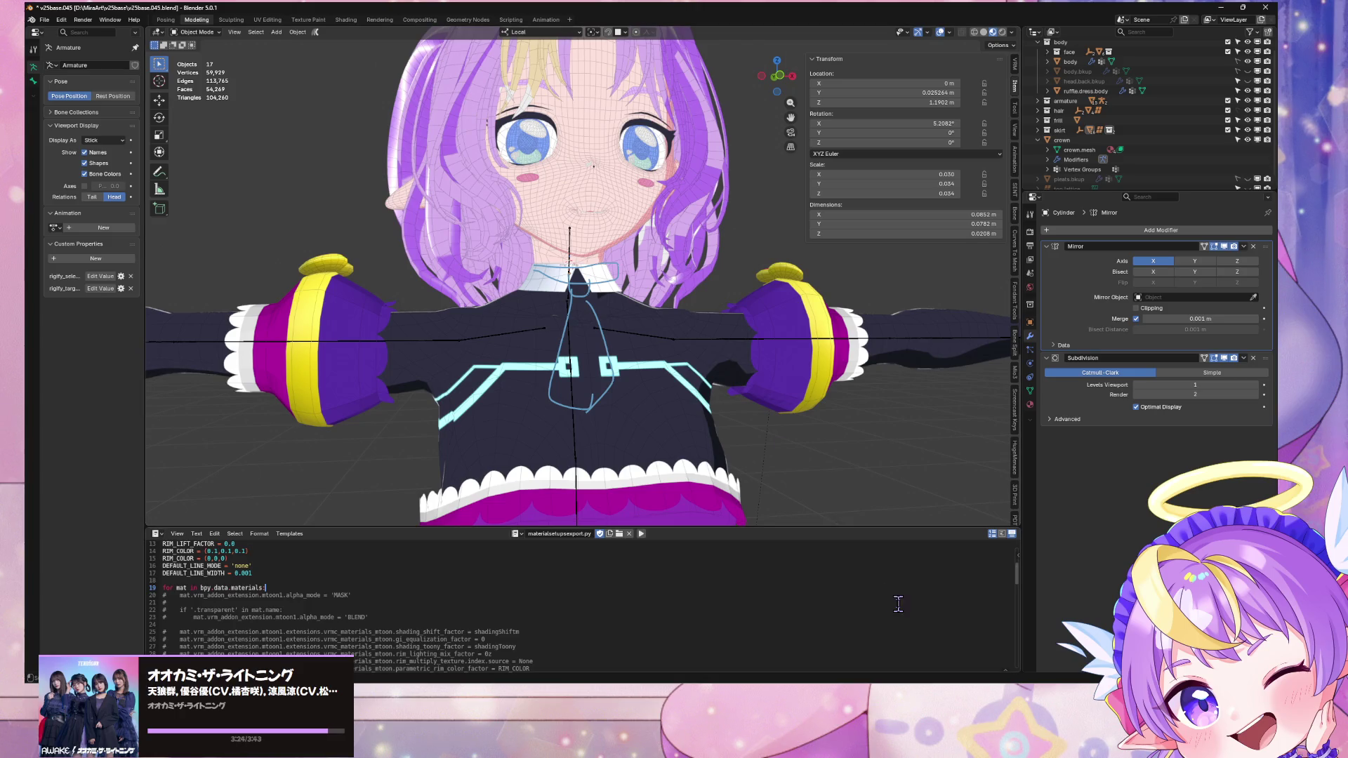
Step: Check the model in Warudo, then come back to Blender
key(alt+Tab)
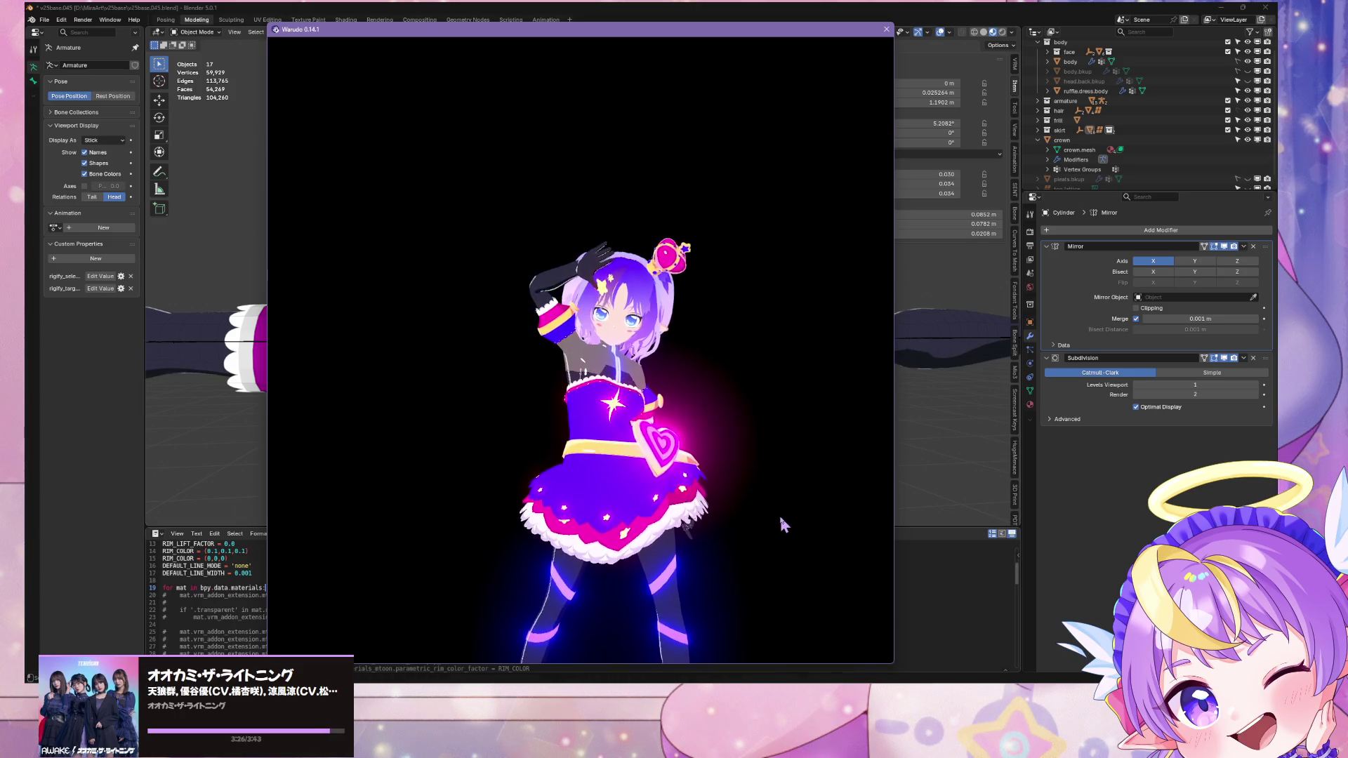
click(550, 9)
scroll(635, 313, up, 5)
Step: Select the whole linked collar piece with L, view it close-up, and return to Object Mode
key(Tab)
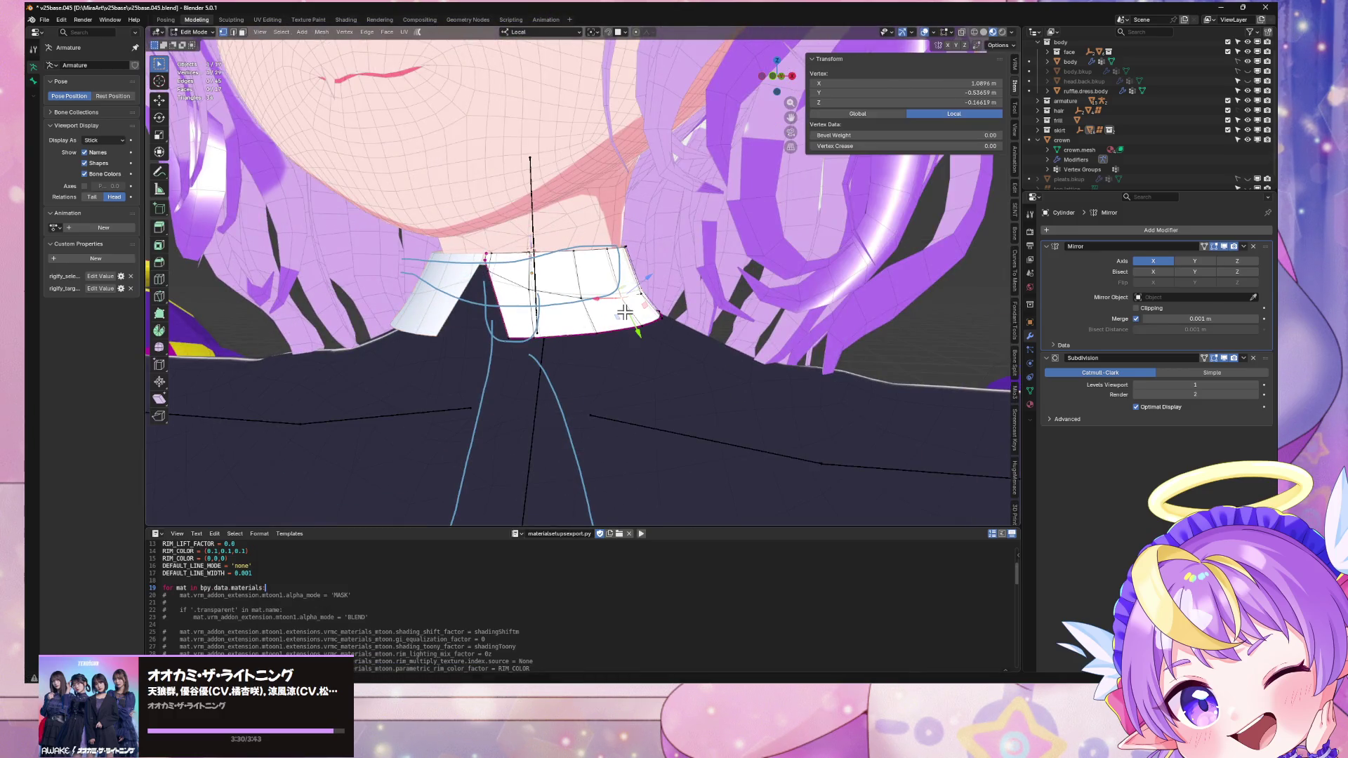
scroll(624, 312, down, 2)
scroll(624, 312, down, 3)
scroll(622, 306, up, 5)
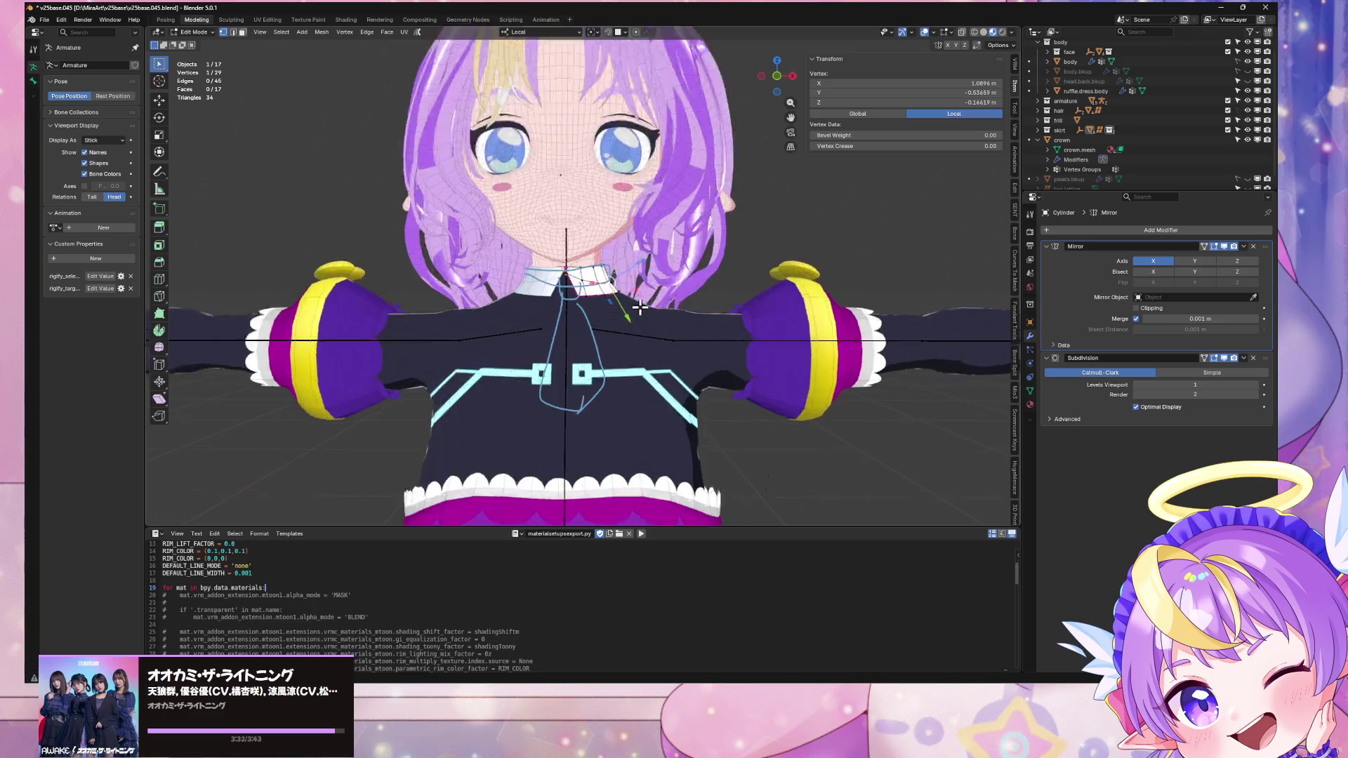
key(3)
key(l)
scroll(593, 298, down, 3)
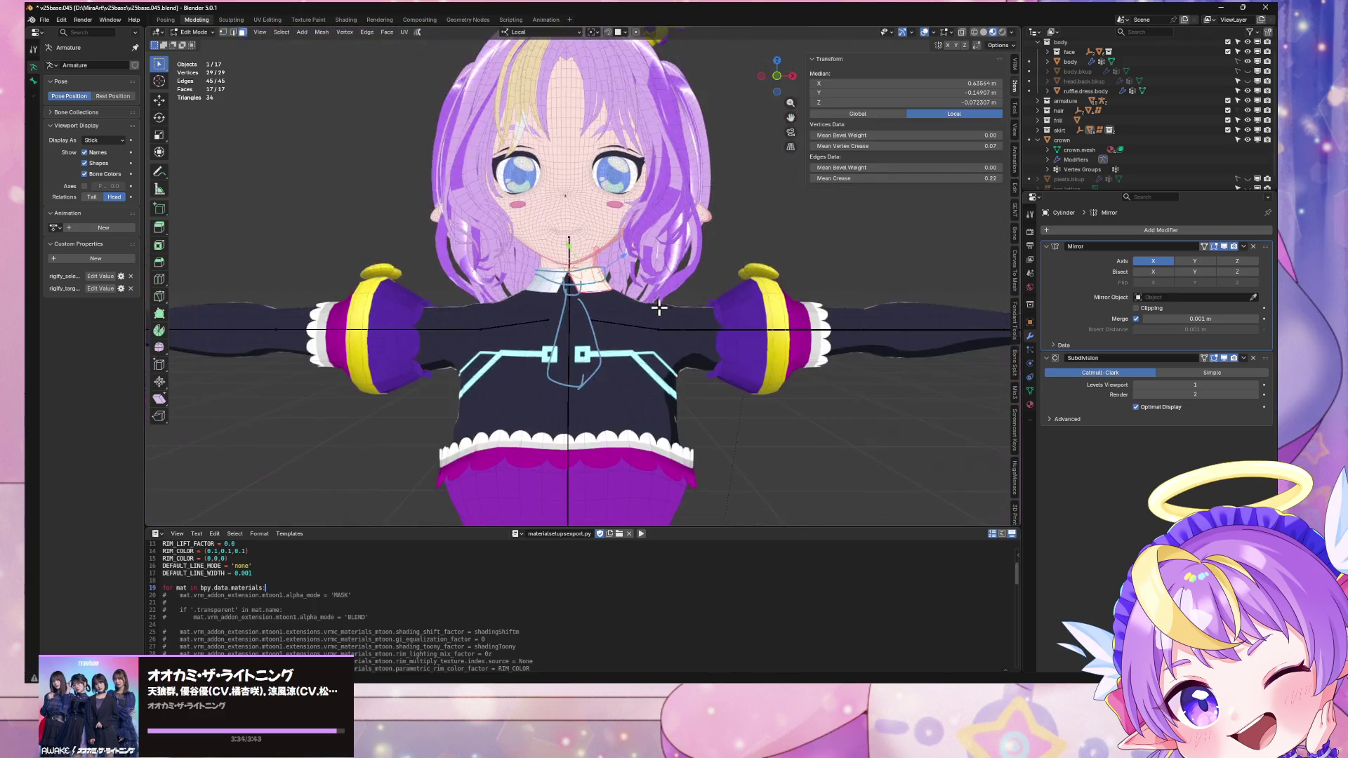
scroll(610, 309, up, 4)
middle_drag(617, 308, 633, 320)
key(Tab)
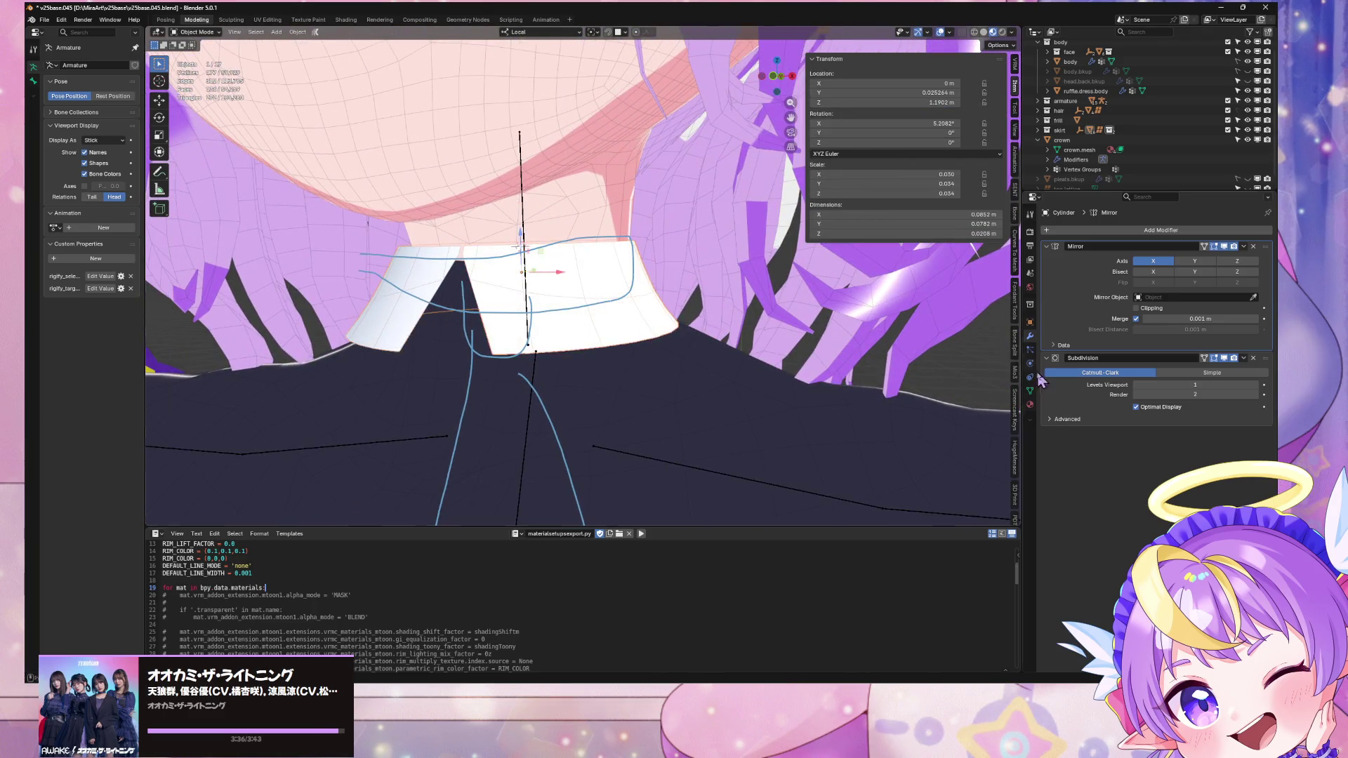
Step: Add a new material slot to the collar and assign gem.purple by searching 'pu'
click(1029, 405)
click(1268, 230)
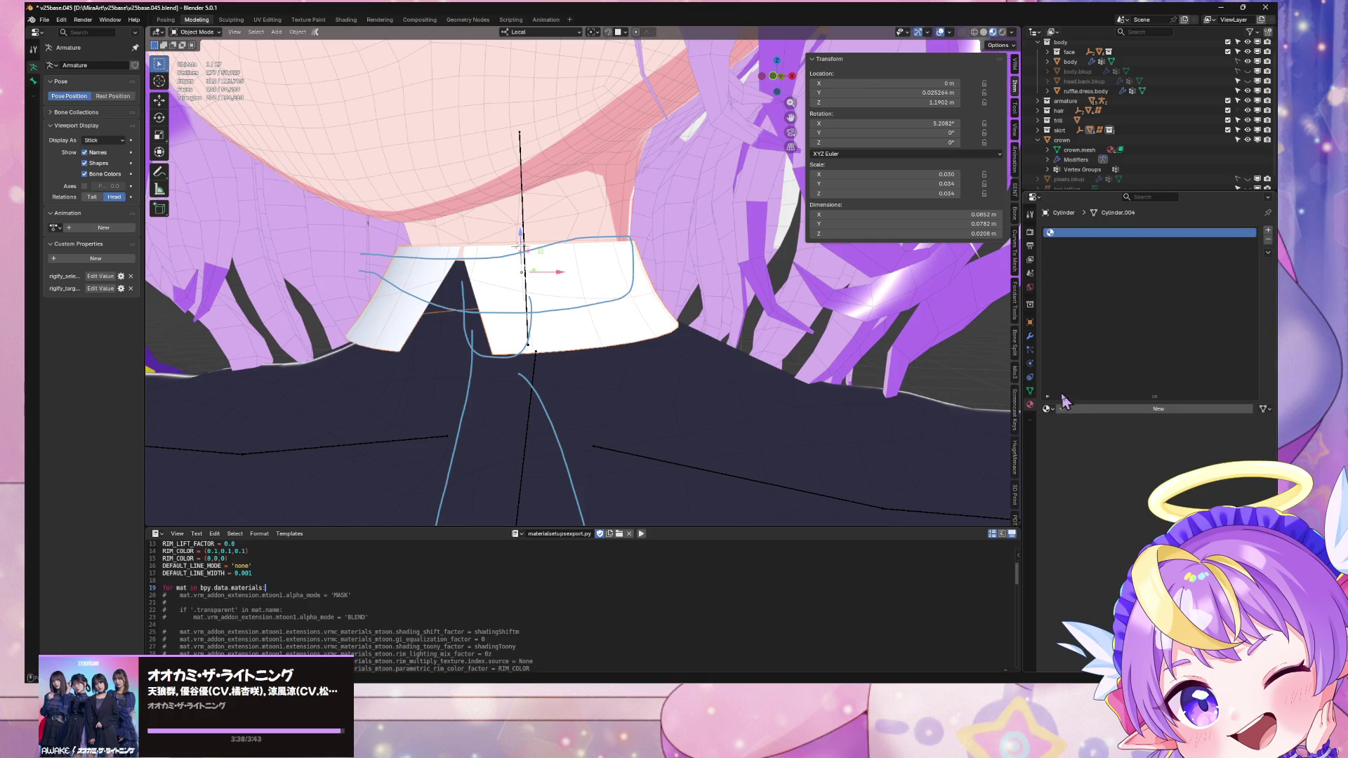
click(1047, 409)
text(pur)
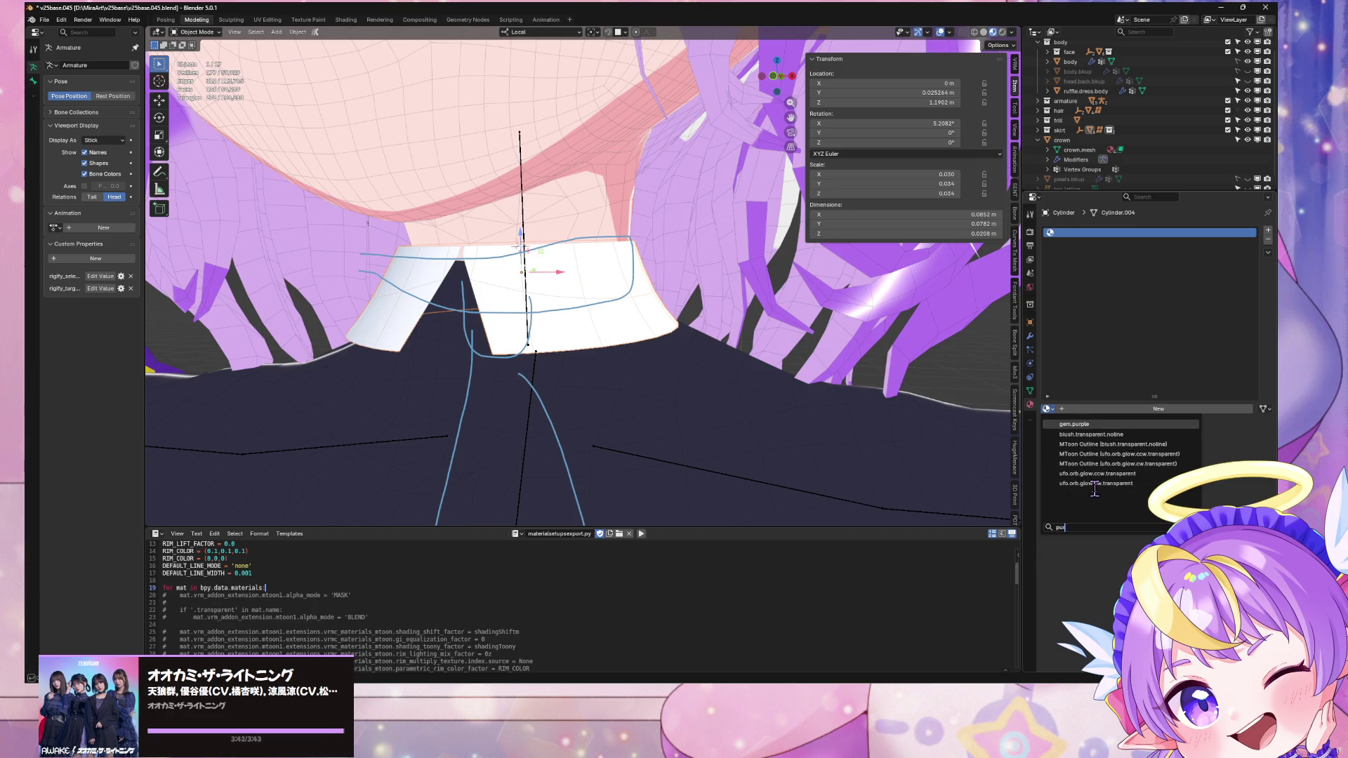
key(Return)
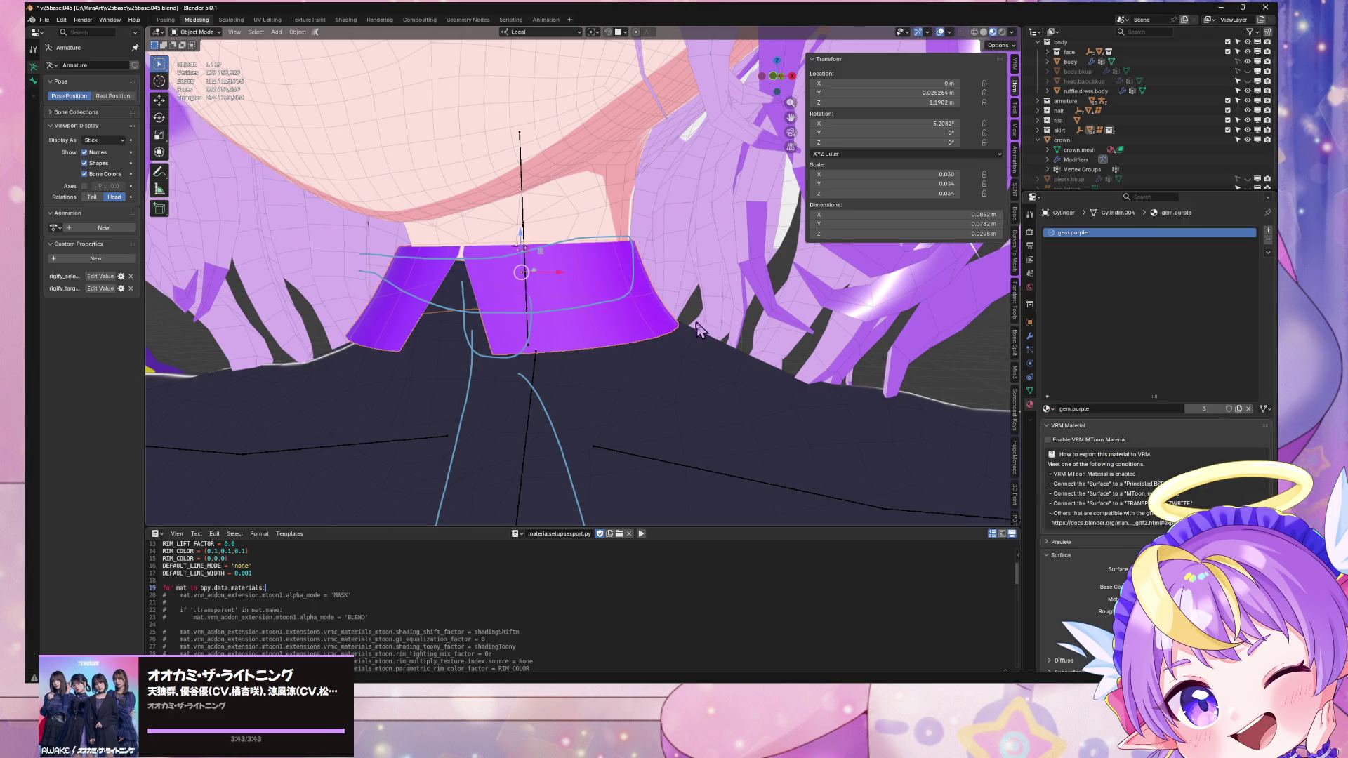
mouse_move(697, 327)
middle_down()
mouse_move(610, 355)
mouse_move(719, 301)
mouse_move(737, 318)
middle_up()
Step: Add a Ctrl+R loop cut around the collar band and slide one of its vertices
scroll(720, 343, up, 3)
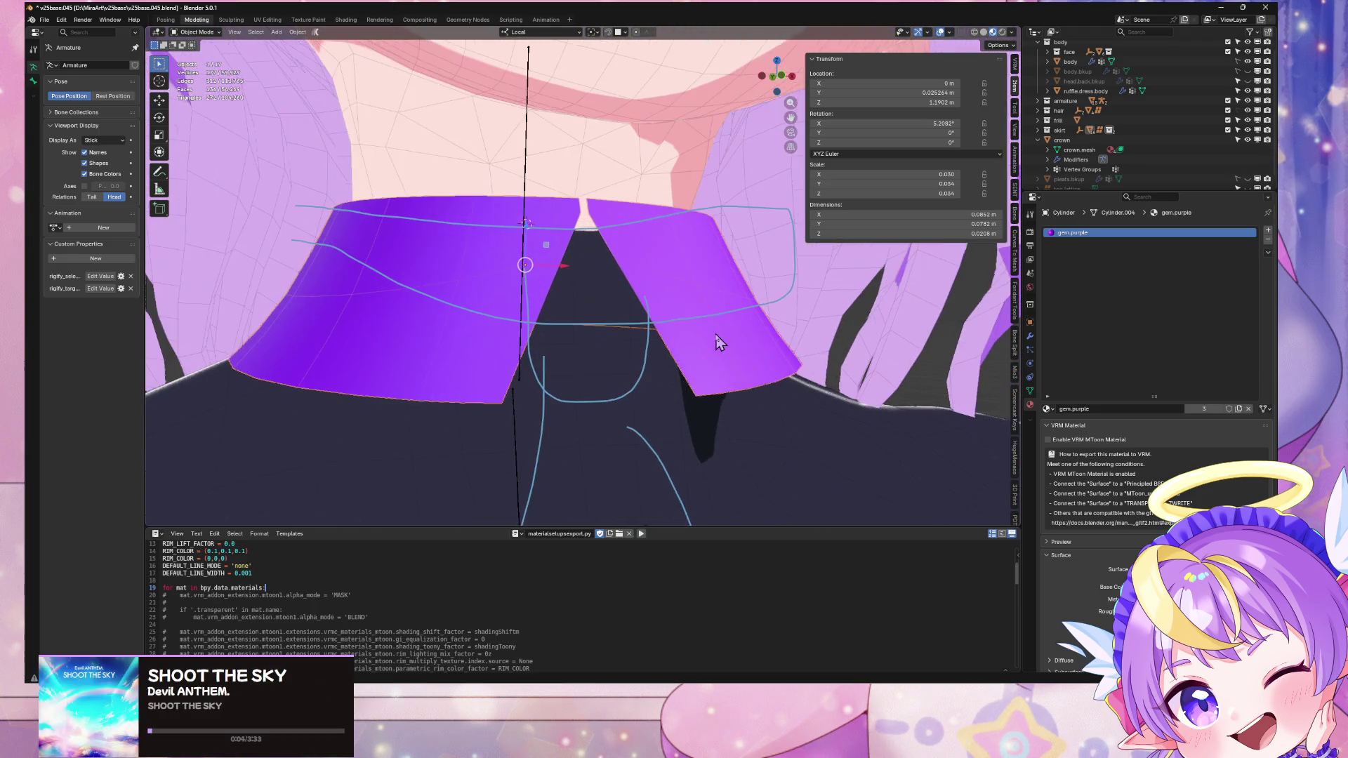
key(Tab)
middle_drag(712, 334, 710, 339)
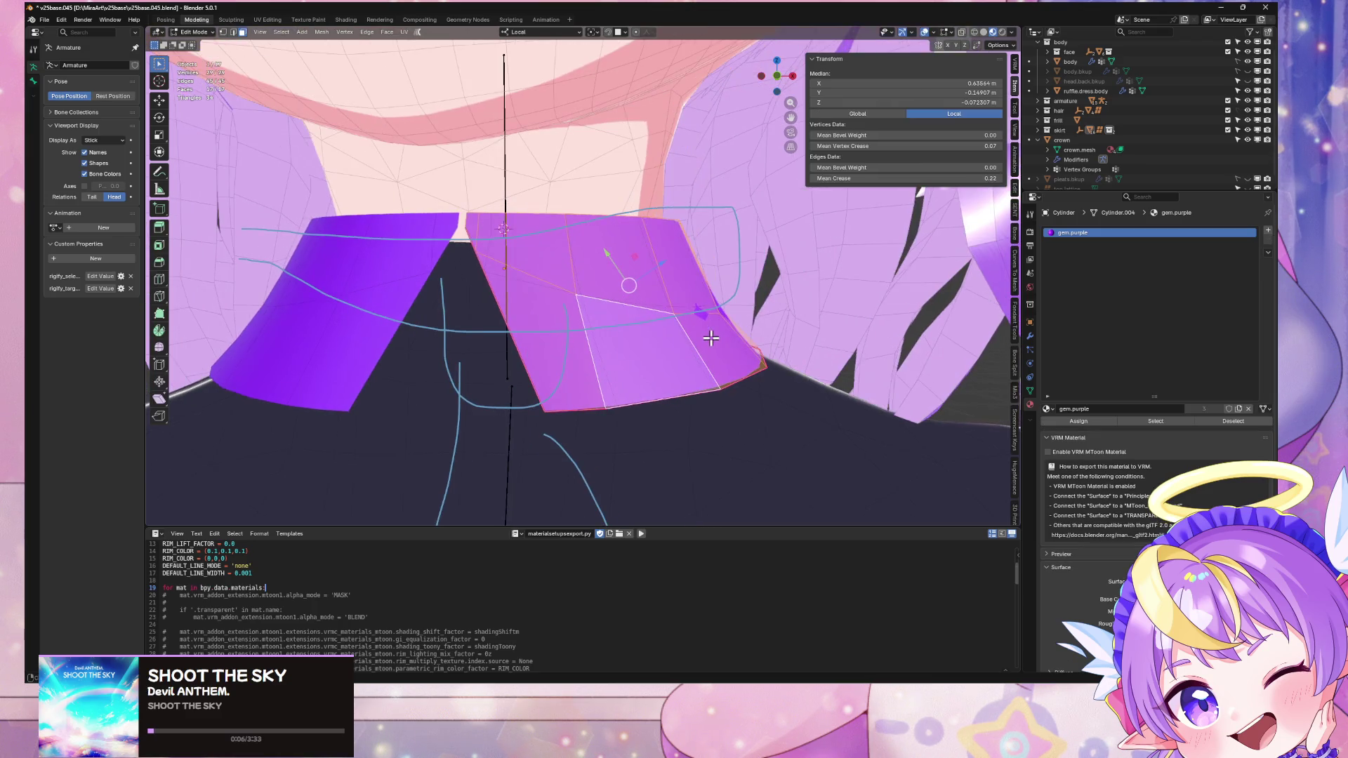
key(2)
alt+click(597, 397)
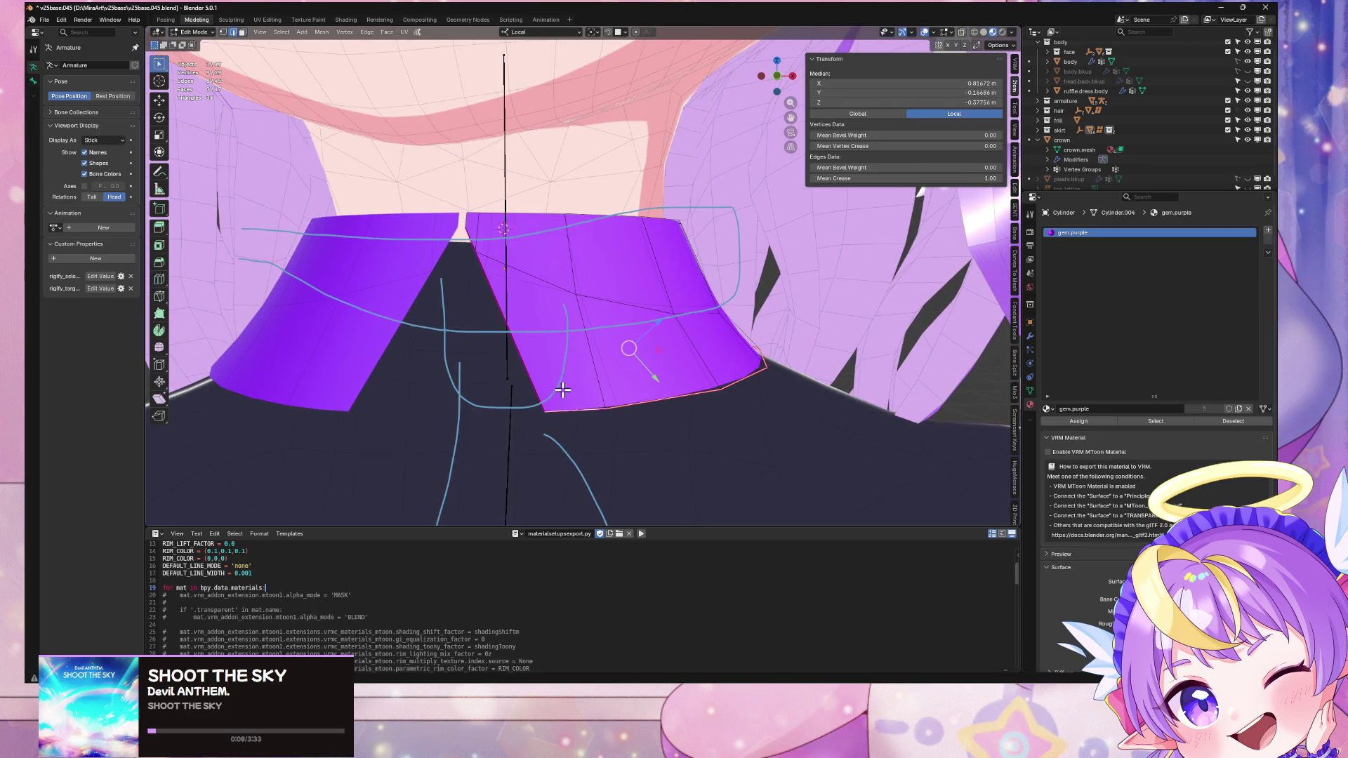
key(ctrl+r)
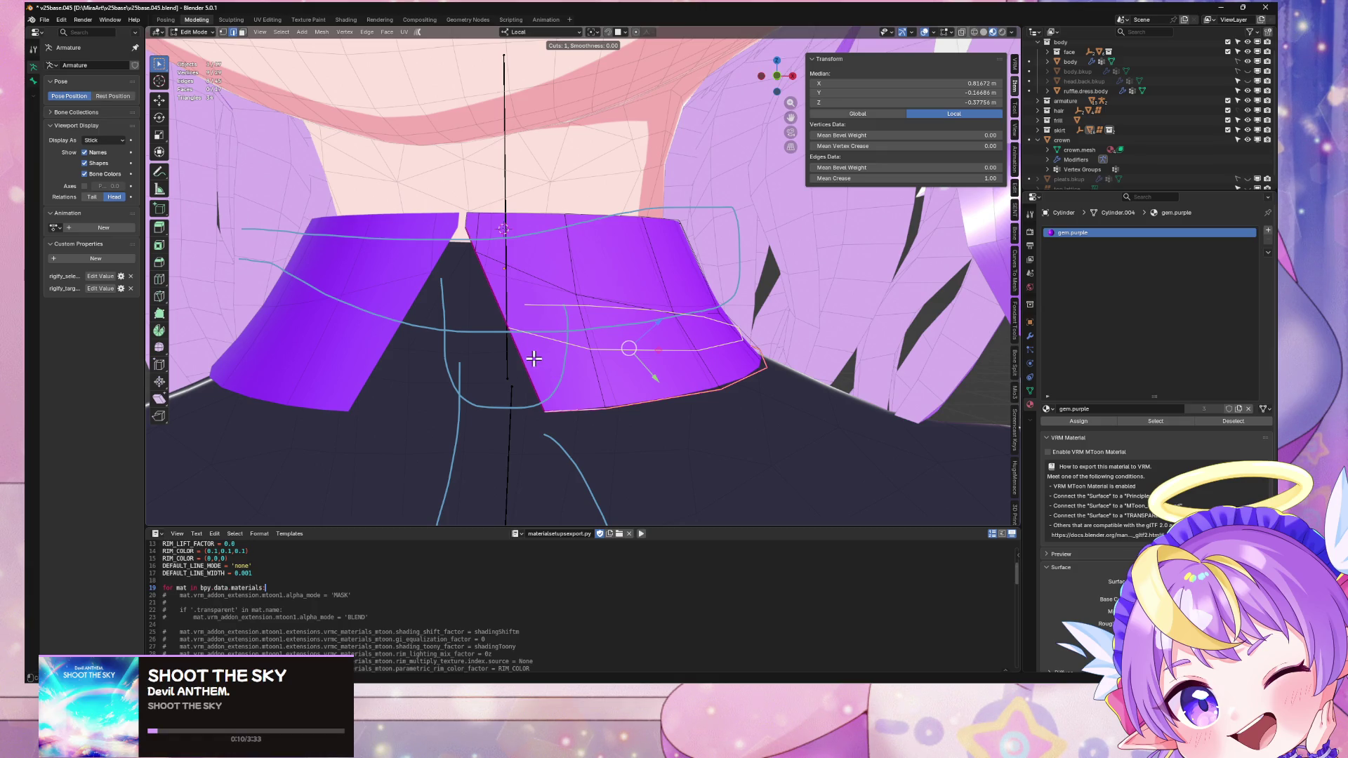
click(533, 359)
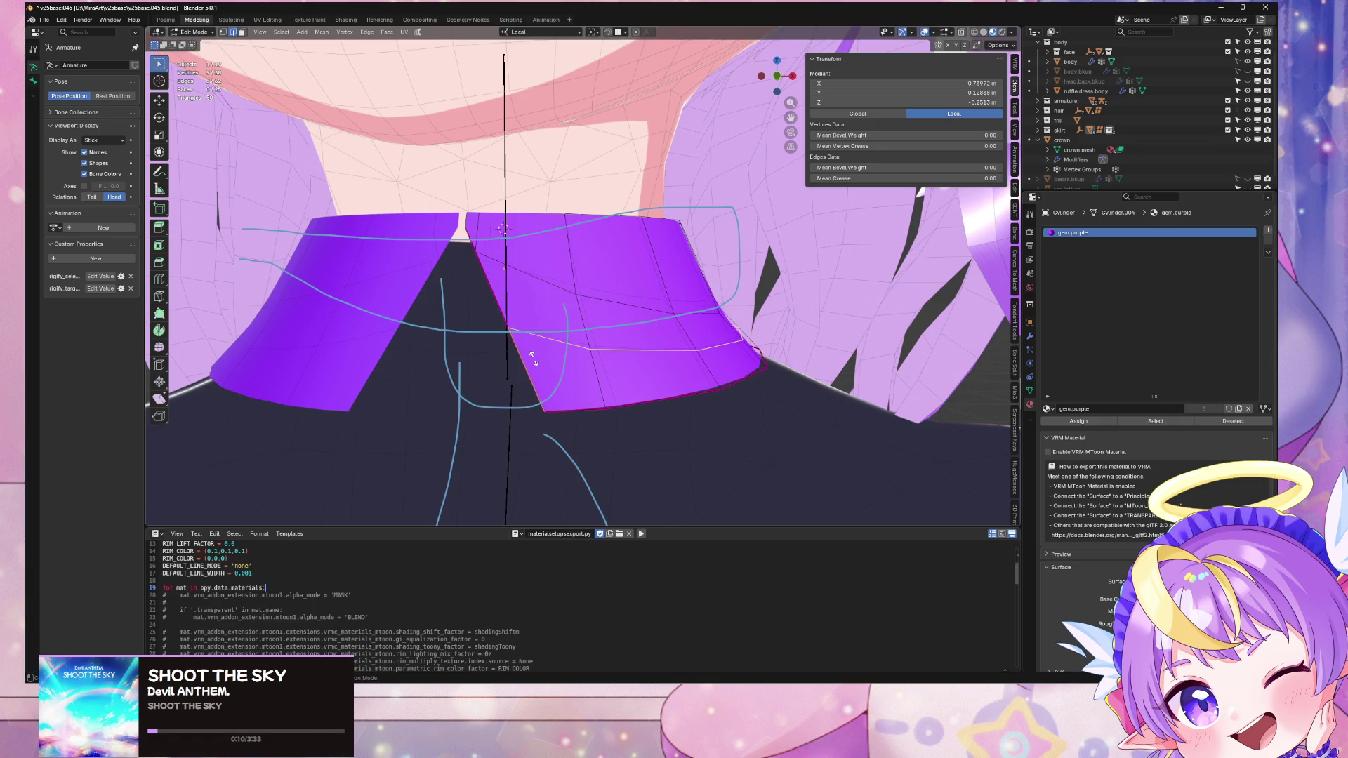
click(557, 398)
key(1)
click(527, 369)
key(shift+v)
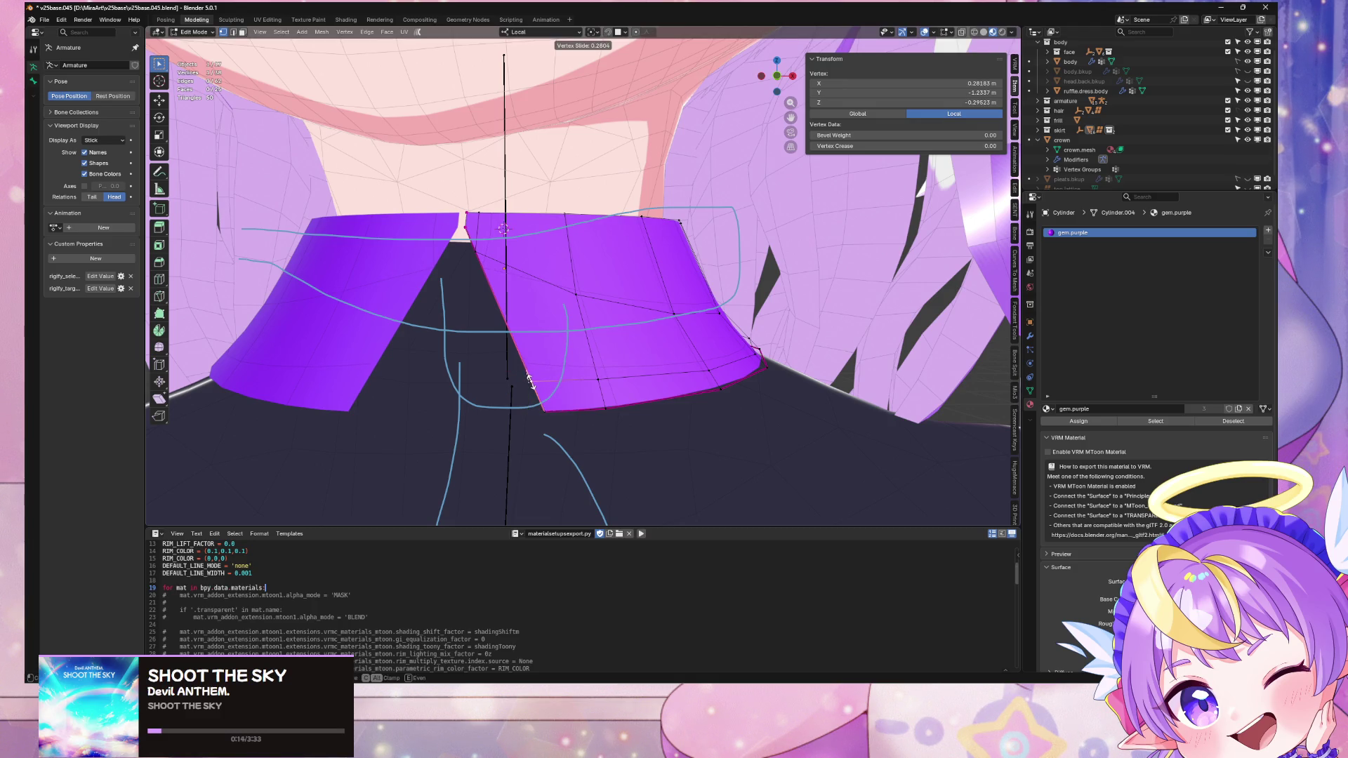
click(526, 385)
Step: Check the fit on the body, then slide a band edge loop along the collar surface
mouse_move(629, 334)
middle_down()
mouse_move(722, 367)
mouse_move(611, 368)
mouse_move(725, 373)
mouse_move(688, 356)
middle_up()
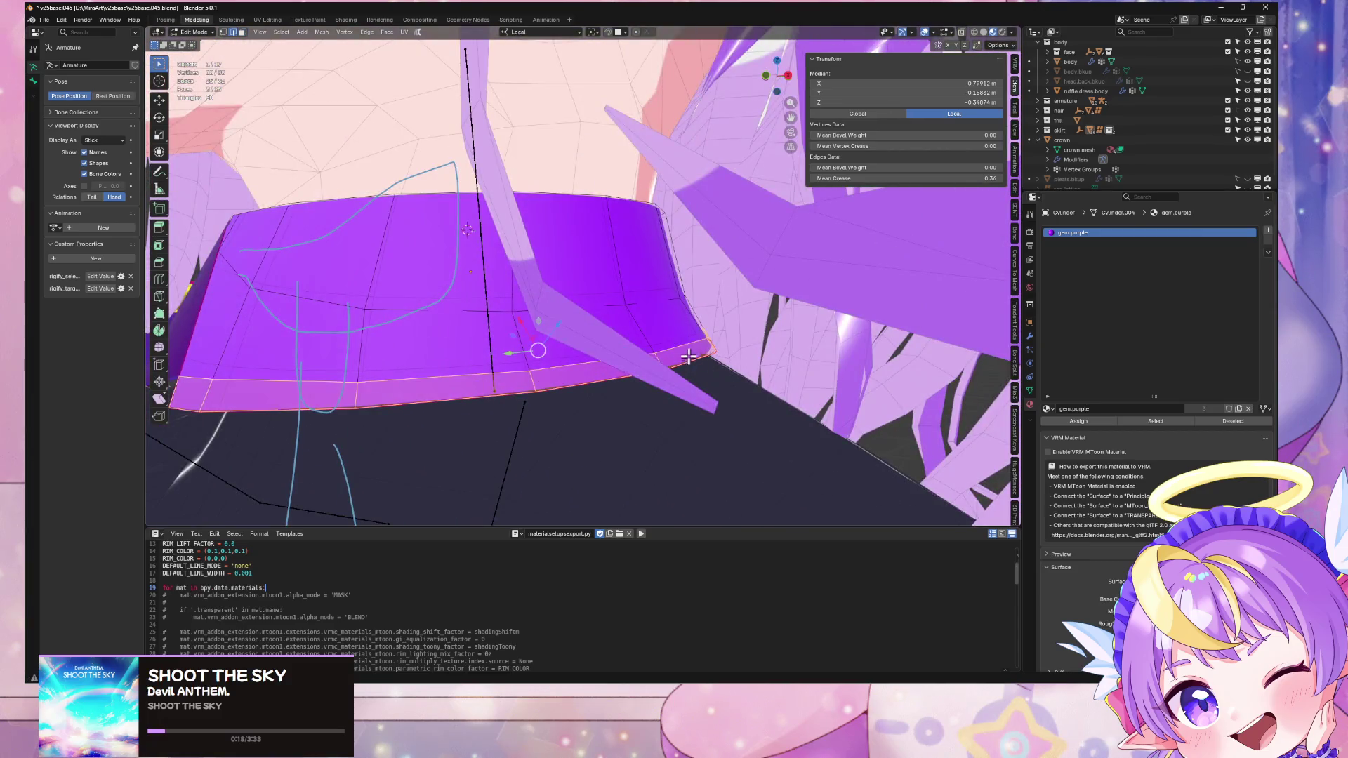
alt+click(731, 339)
scroll(744, 338, down, 10)
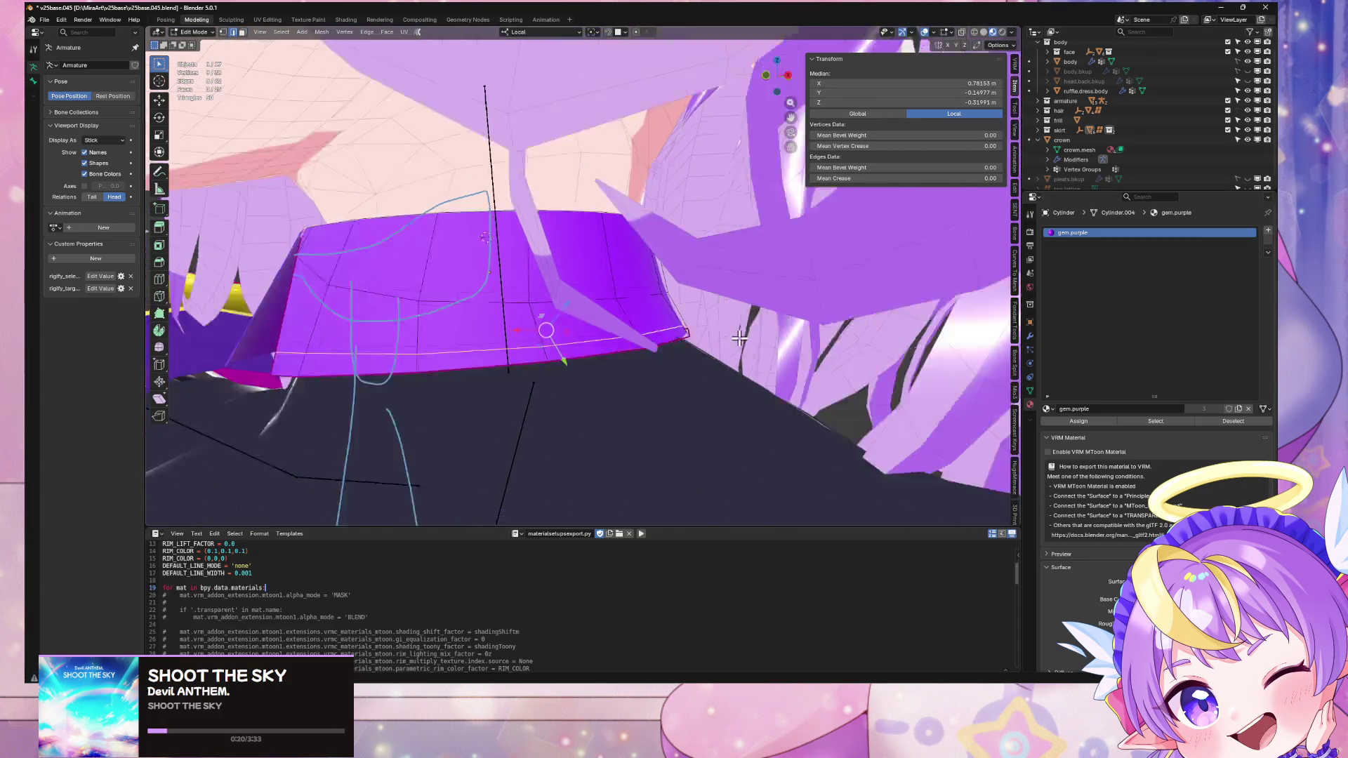
key(Tab)
scroll(726, 358, up, 10)
key(Tab)
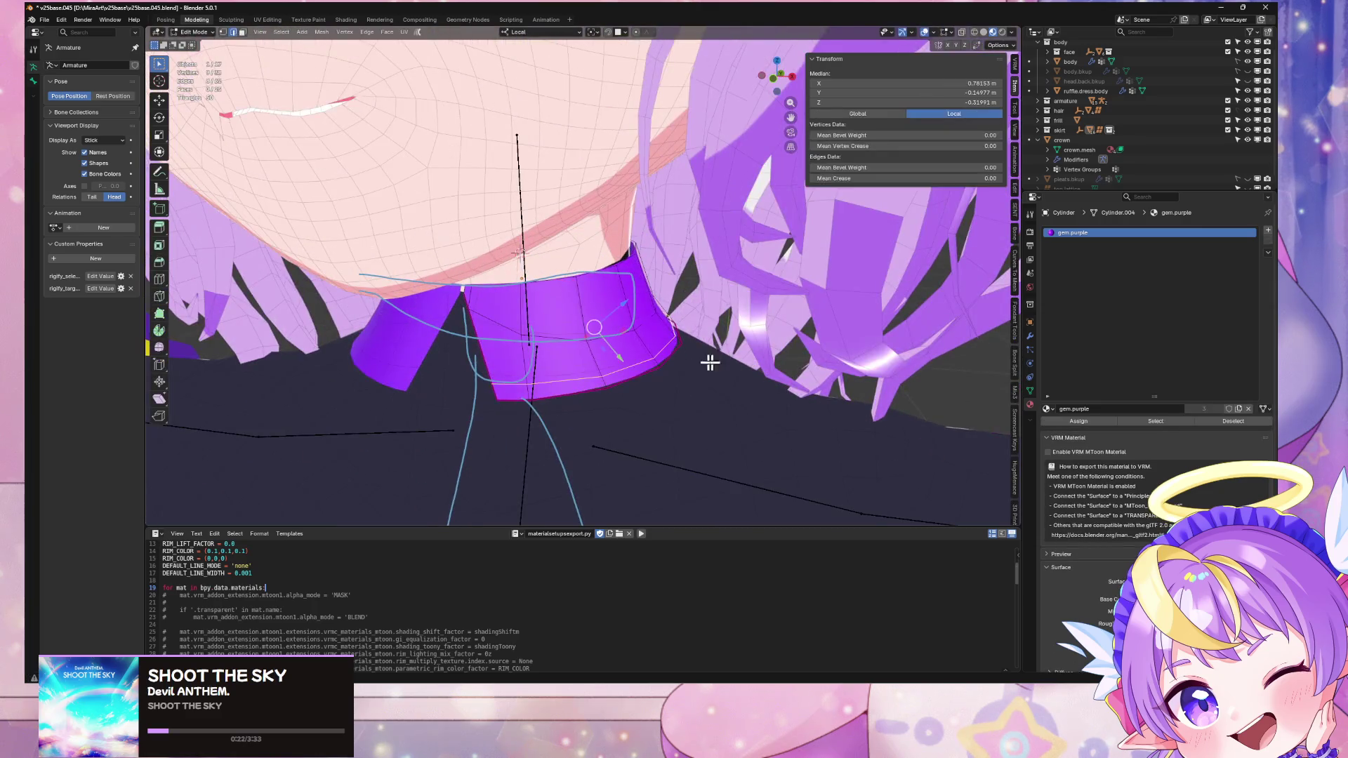
alt+click(653, 370)
mouse_move(653, 370)
middle_down()
mouse_move(767, 340)
mouse_move(682, 343)
mouse_move(632, 321)
middle_up()
alt+click(648, 325)
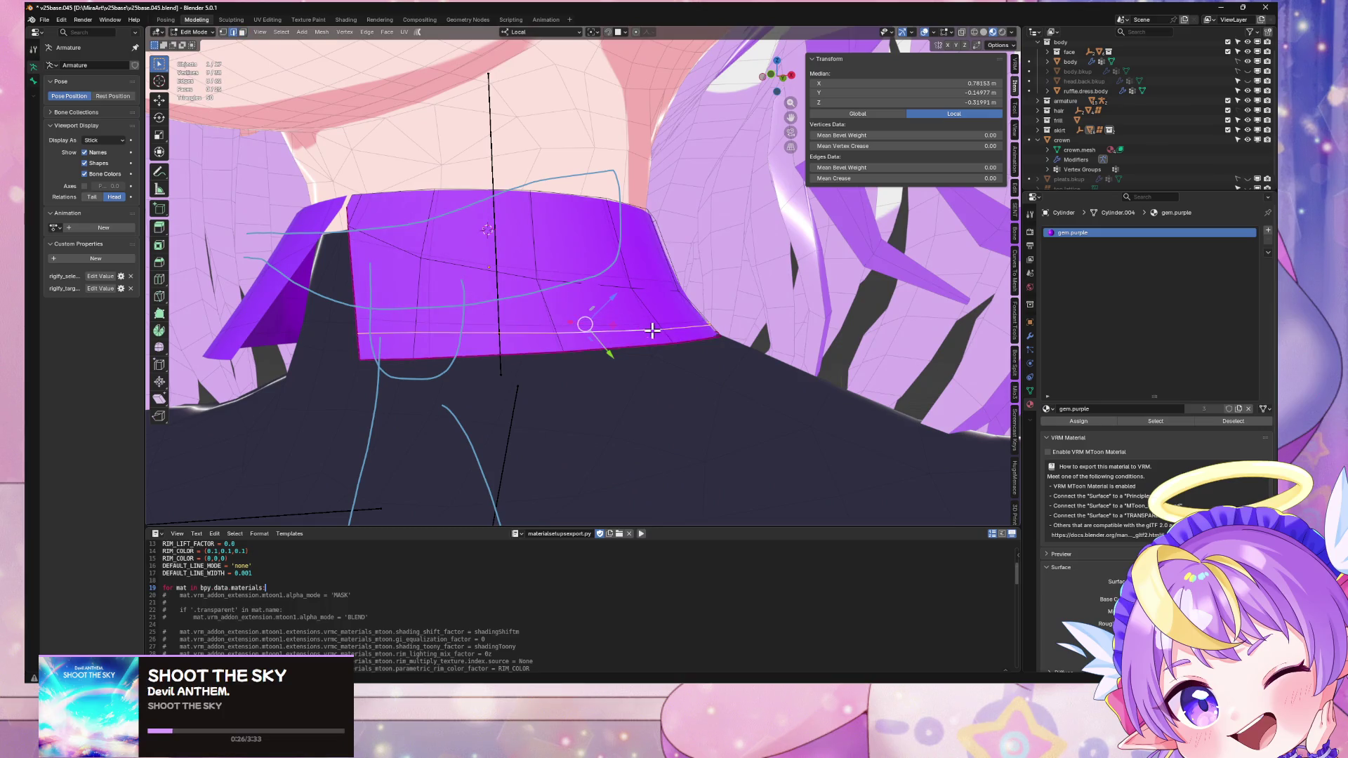
key(KP_Decimal)
key(shift+v)
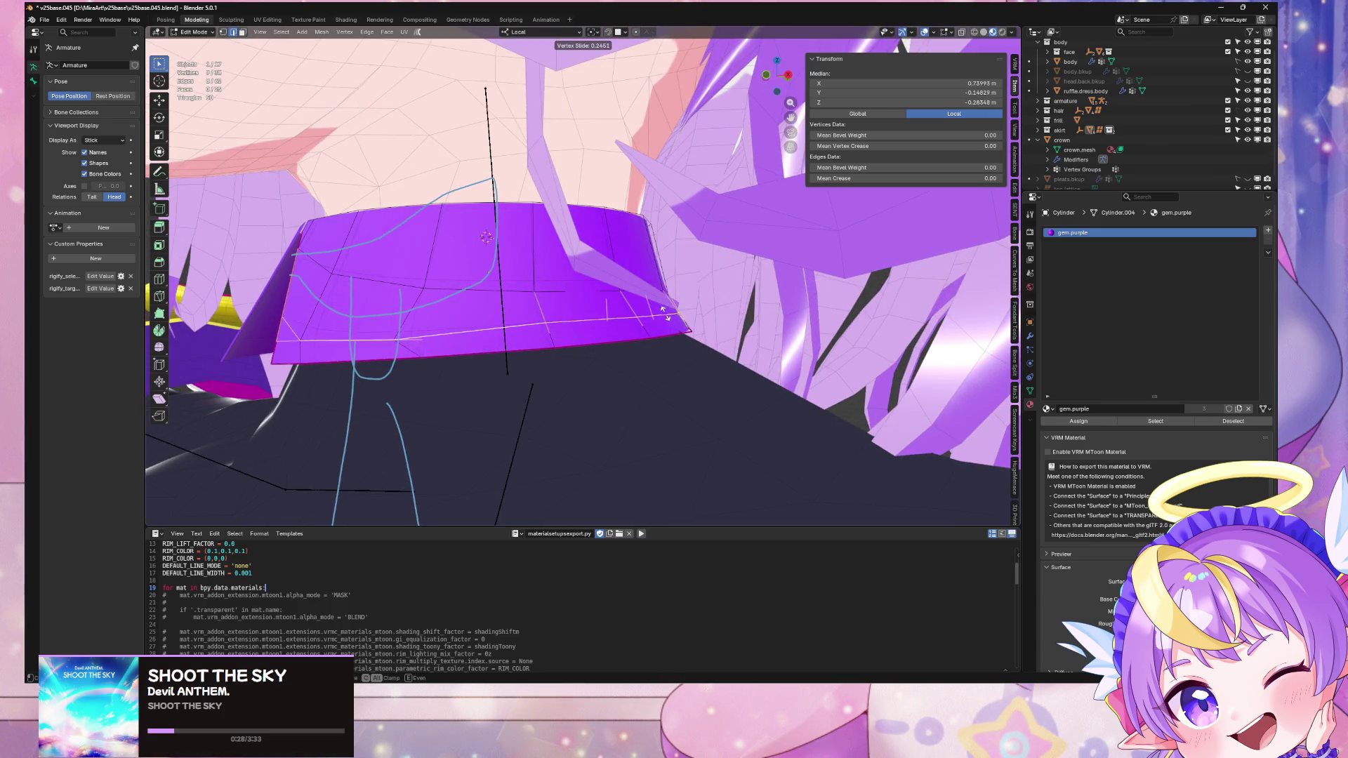
click(661, 312)
Step: Nudge the loop along local Z with G Z, then isolate the collar to check its bottom edge
key(g)
key(z)
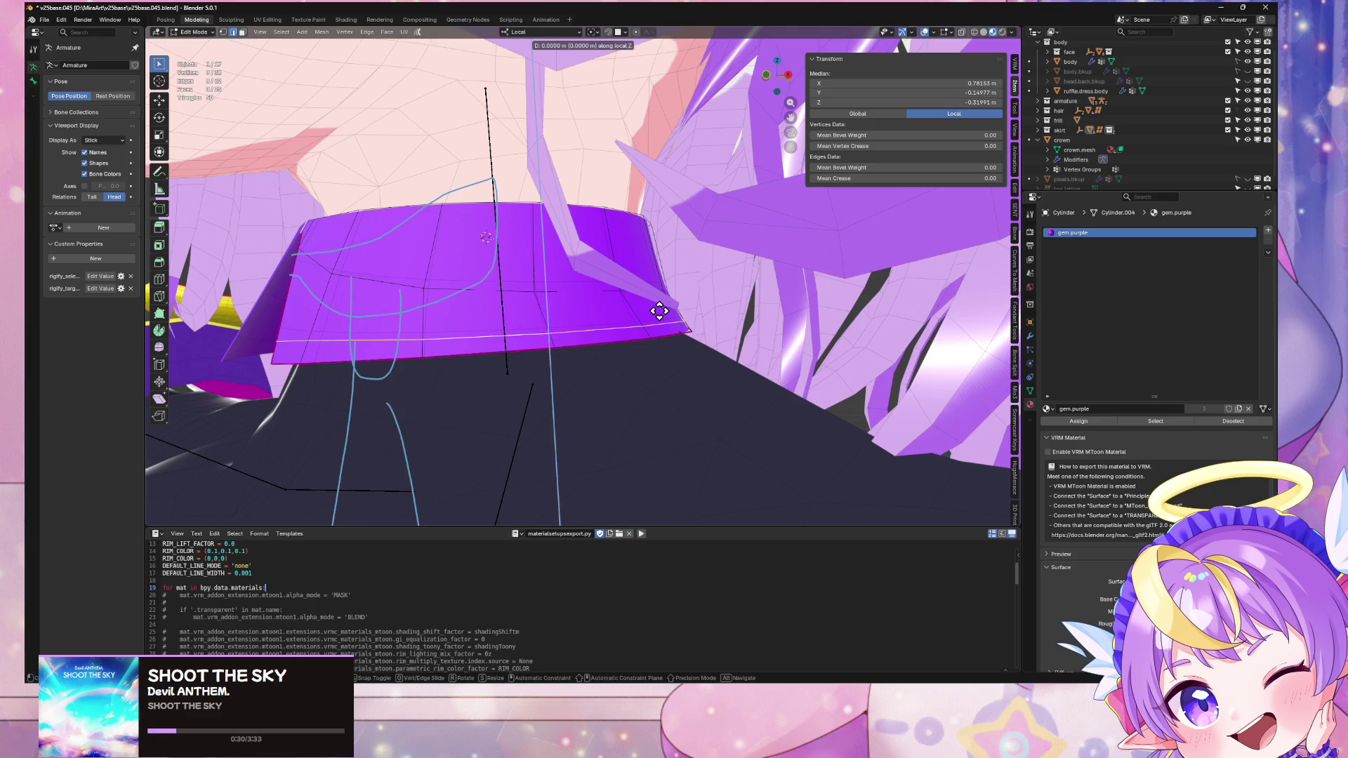
click(656, 304)
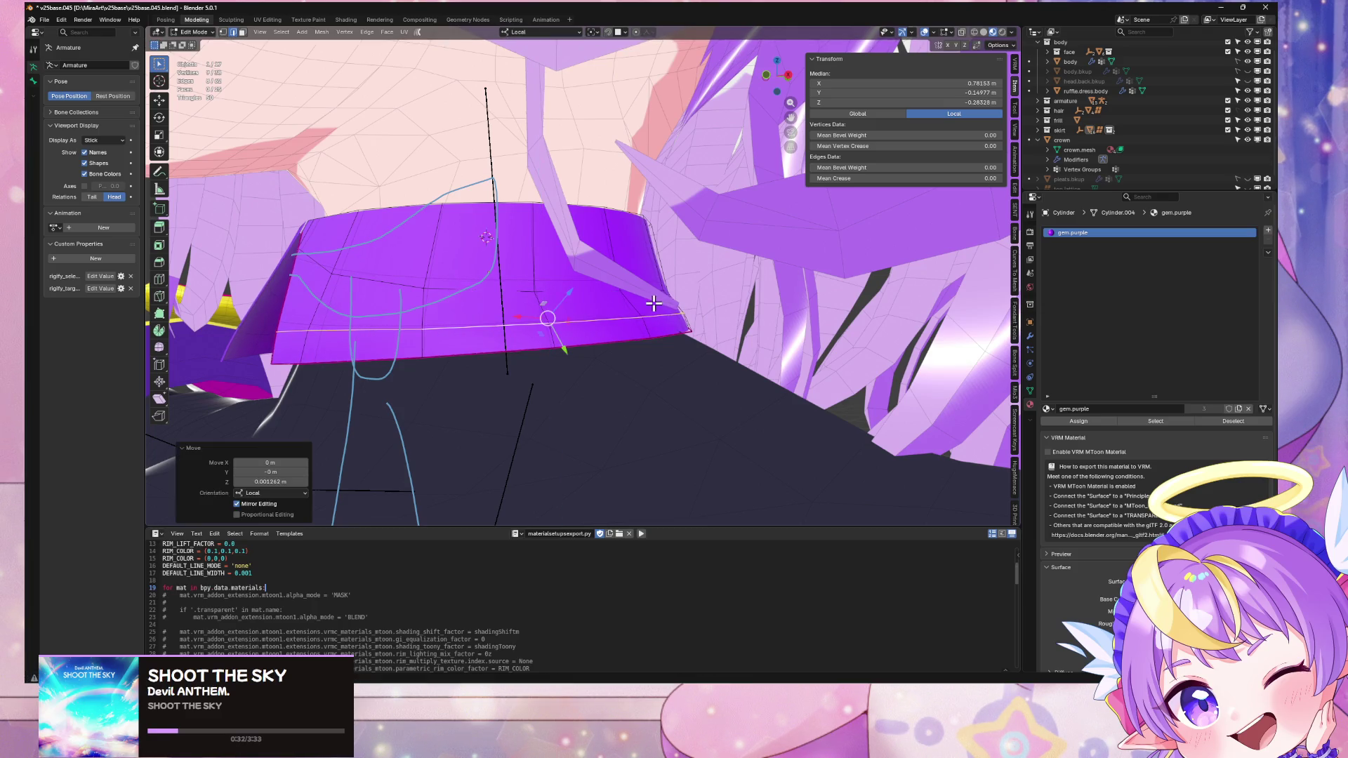
mouse_move(660, 302)
middle_down()
mouse_move(716, 304)
mouse_move(730, 344)
mouse_move(825, 388)
mouse_move(776, 363)
mouse_move(769, 374)
mouse_move(791, 361)
mouse_move(727, 348)
middle_up()
key(KP_Decimal)
key(Tab)
scroll(734, 353, up, 3)
key(Tab)
click(604, 321)
mouse_move(655, 319)
middle_down()
mouse_move(697, 304)
mouse_move(698, 337)
mouse_move(596, 349)
mouse_move(785, 352)
mouse_move(757, 300)
mouse_move(752, 325)
middle_up()
key(KP_Divide)
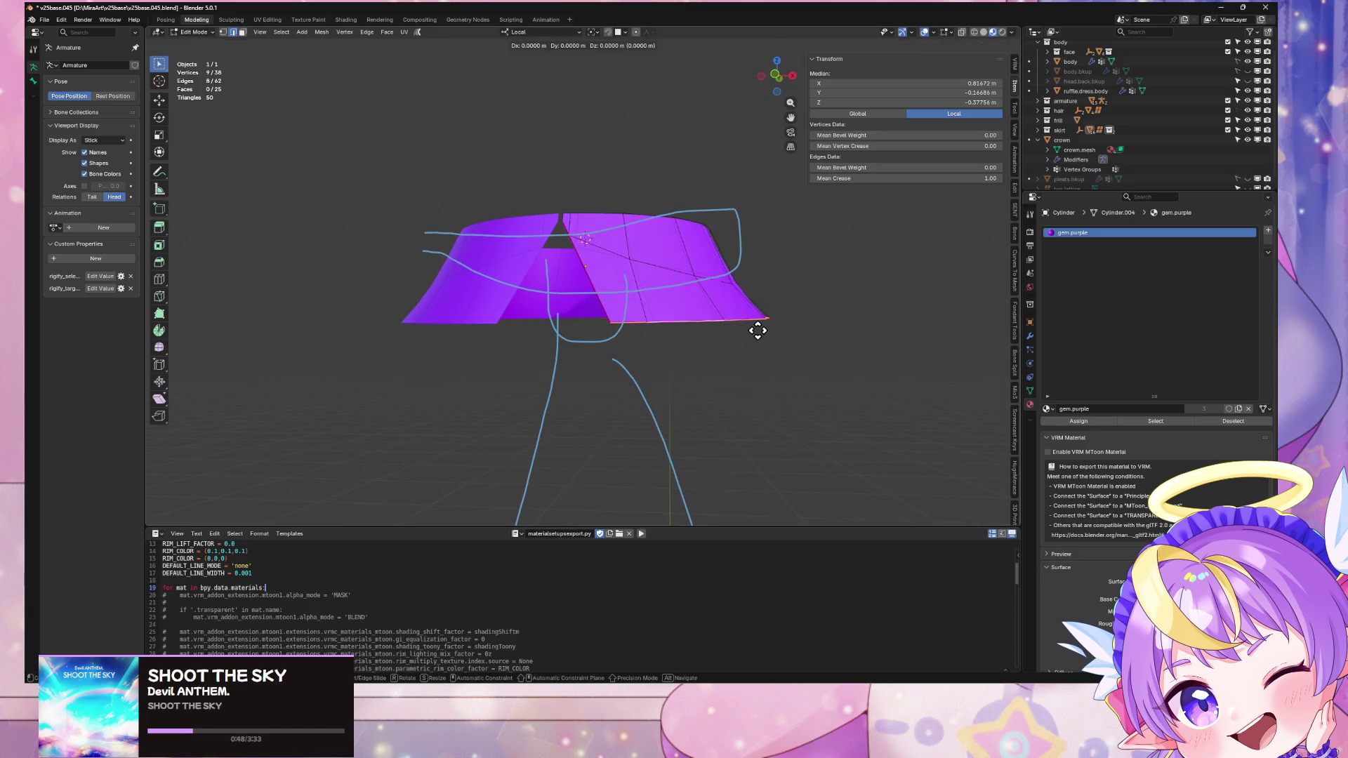
Step: Extrude the collar's bottom loop down along Z and scale it out to 1.163 into a flared band
key(e)
key(z)
click(778, 360)
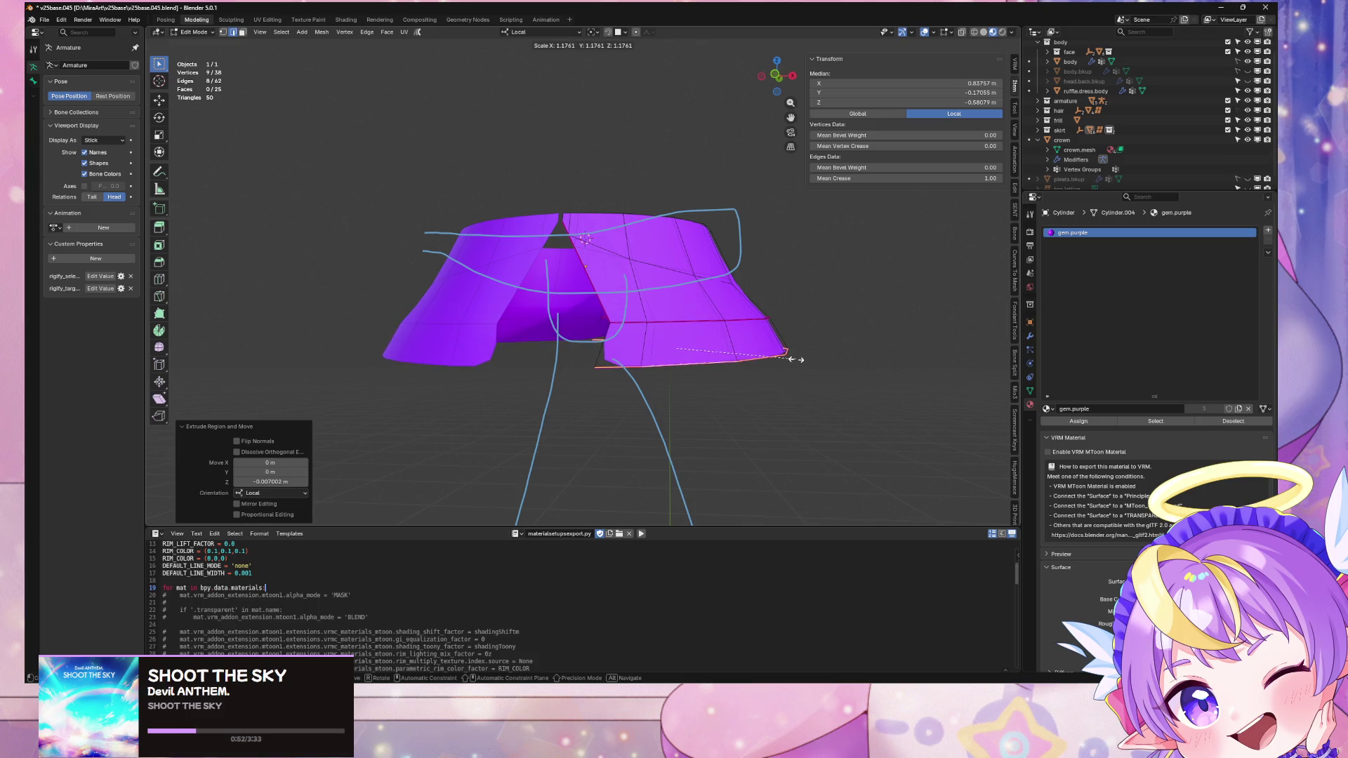
click(793, 359)
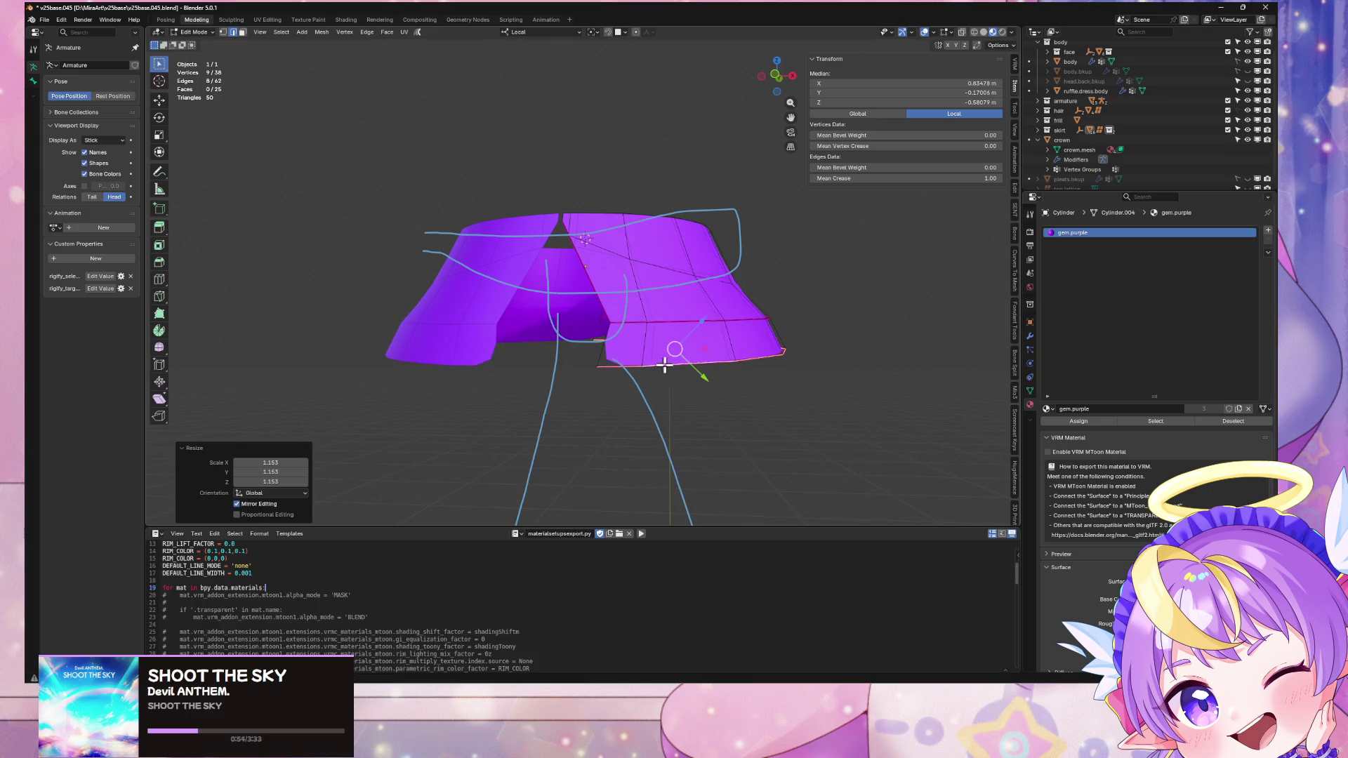
Step: Slide two vertices on the new bottom edge, then bring up the Mirror and Subdivision modifier settings
click(615, 365)
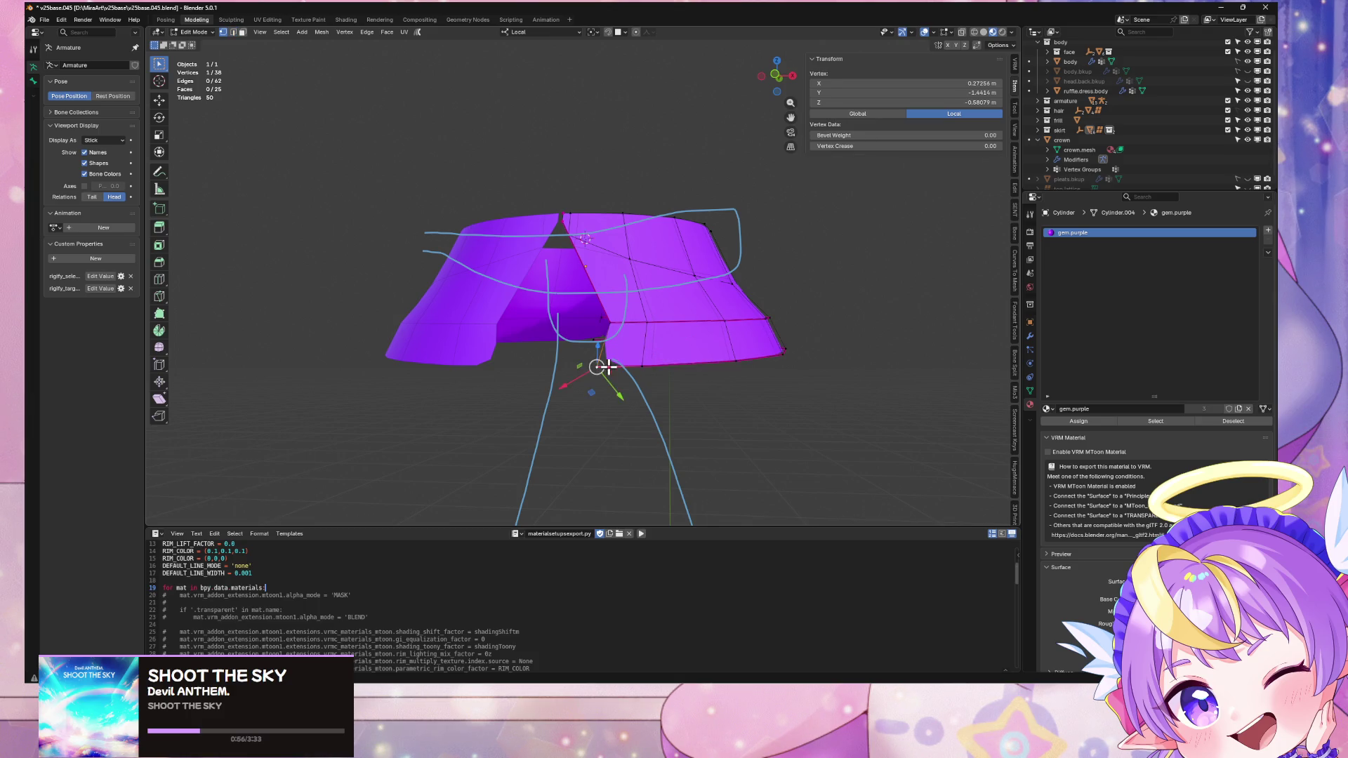
key(shift+v)
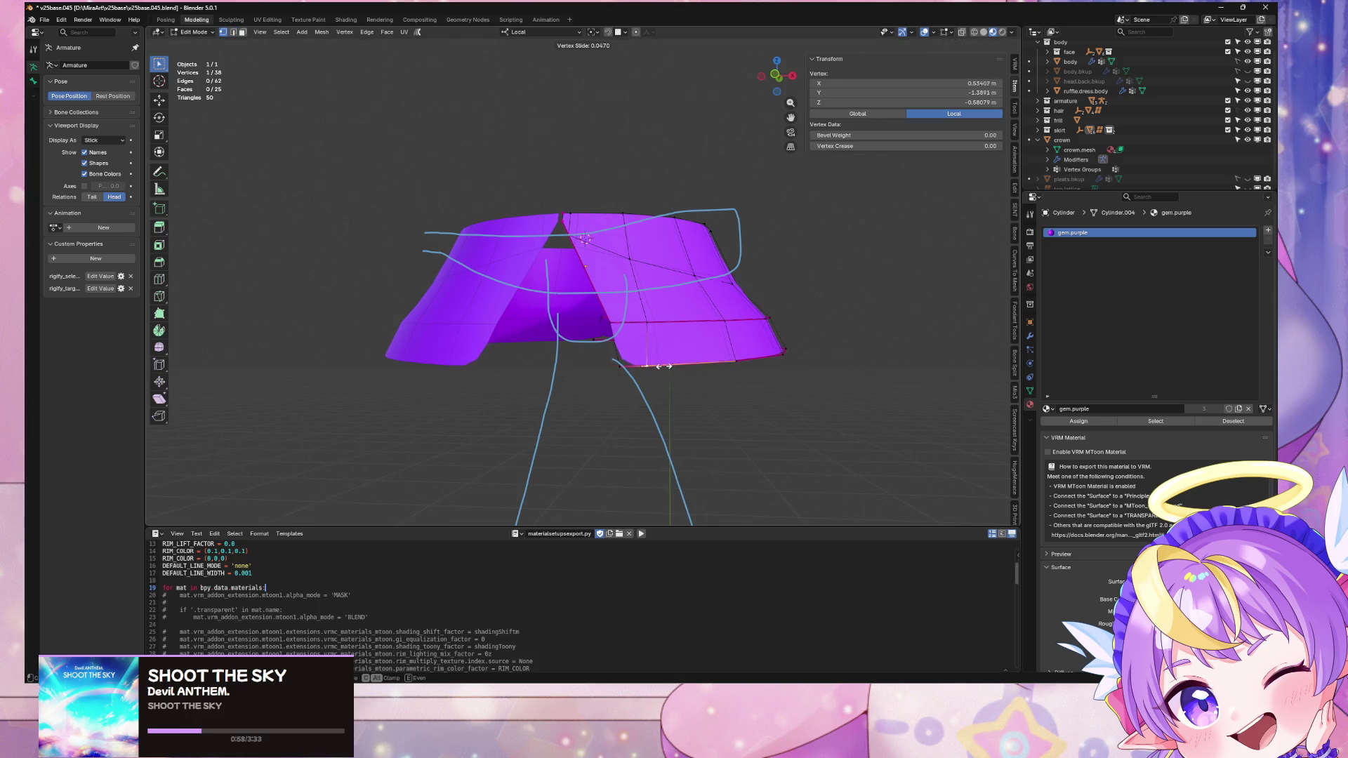
click(669, 367)
mouse_move(669, 368)
middle_down()
mouse_move(758, 379)
mouse_move(709, 366)
middle_up()
key(shift+v)
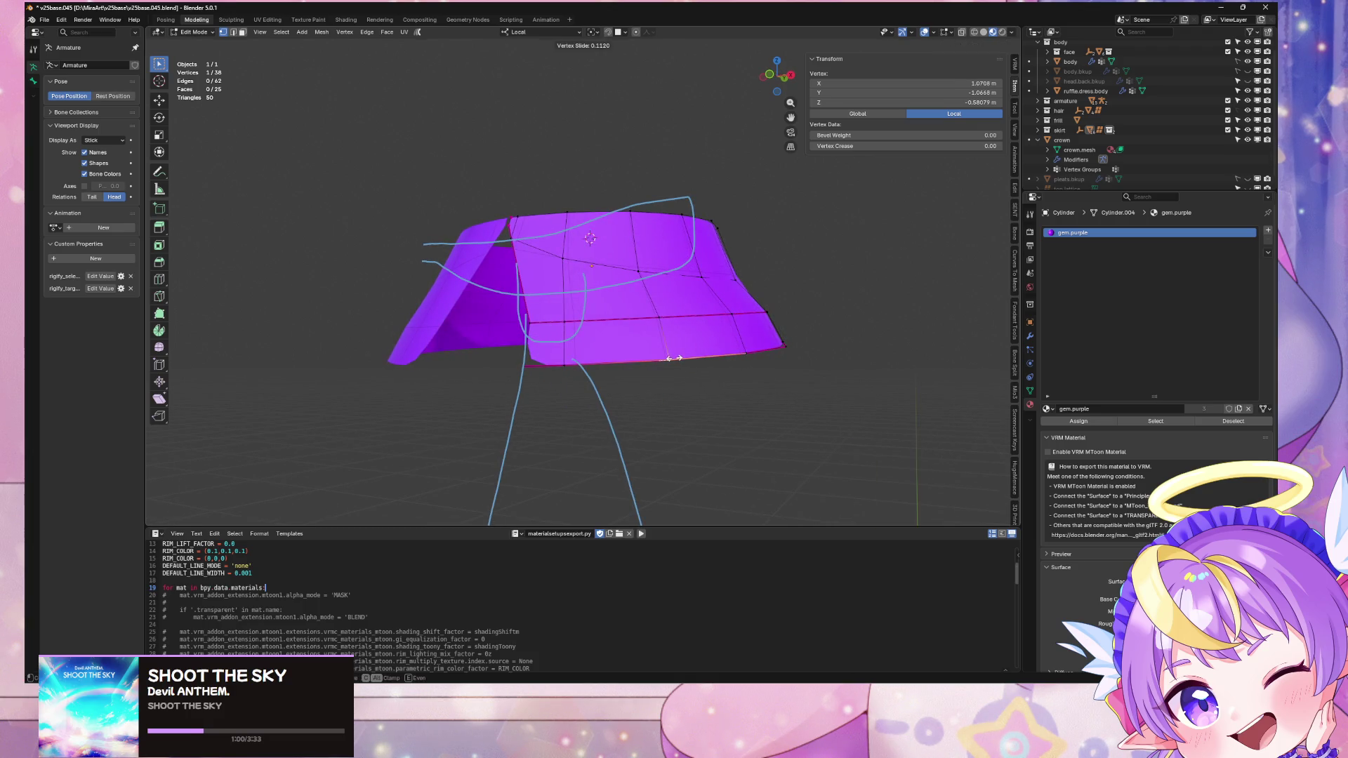
click(811, 360)
mouse_move(811, 359)
middle_down()
mouse_move(658, 365)
mouse_move(743, 348)
mouse_move(645, 383)
middle_up()
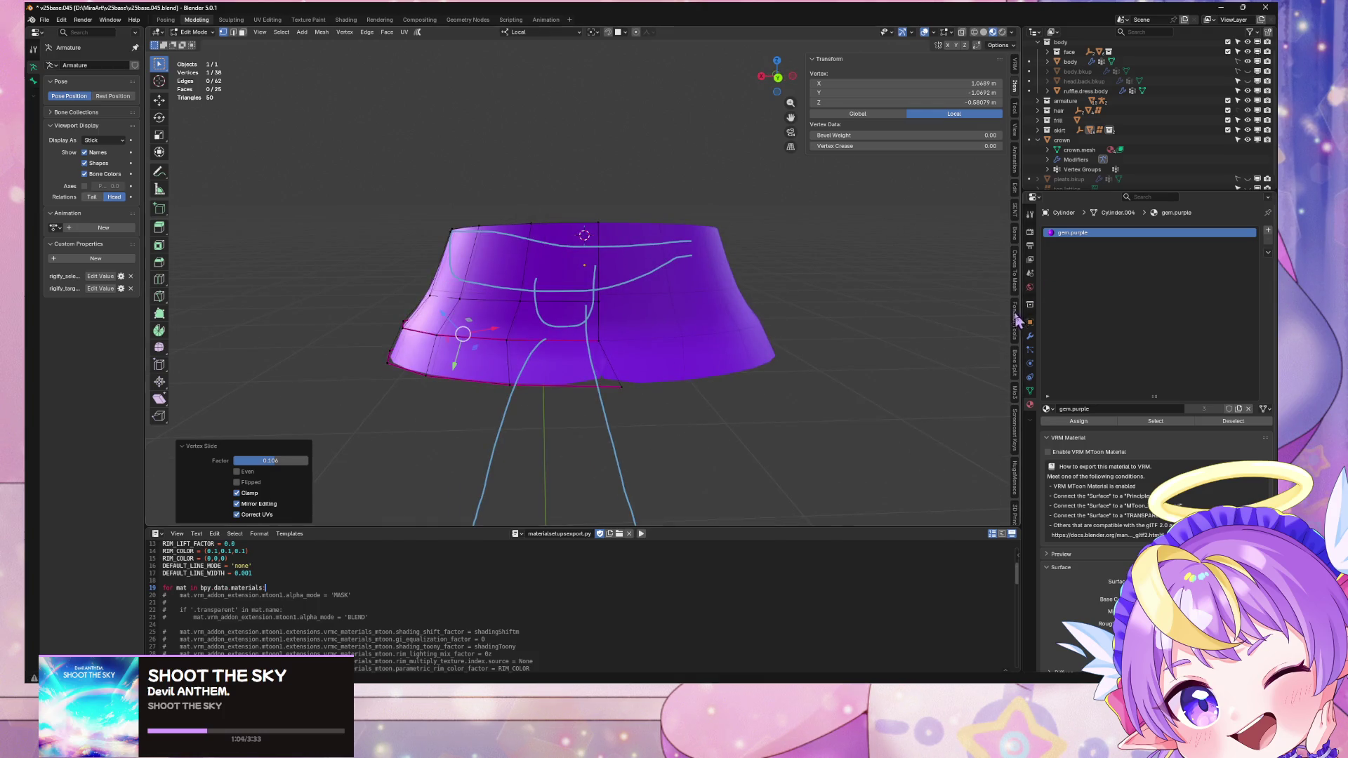
click(1030, 336)
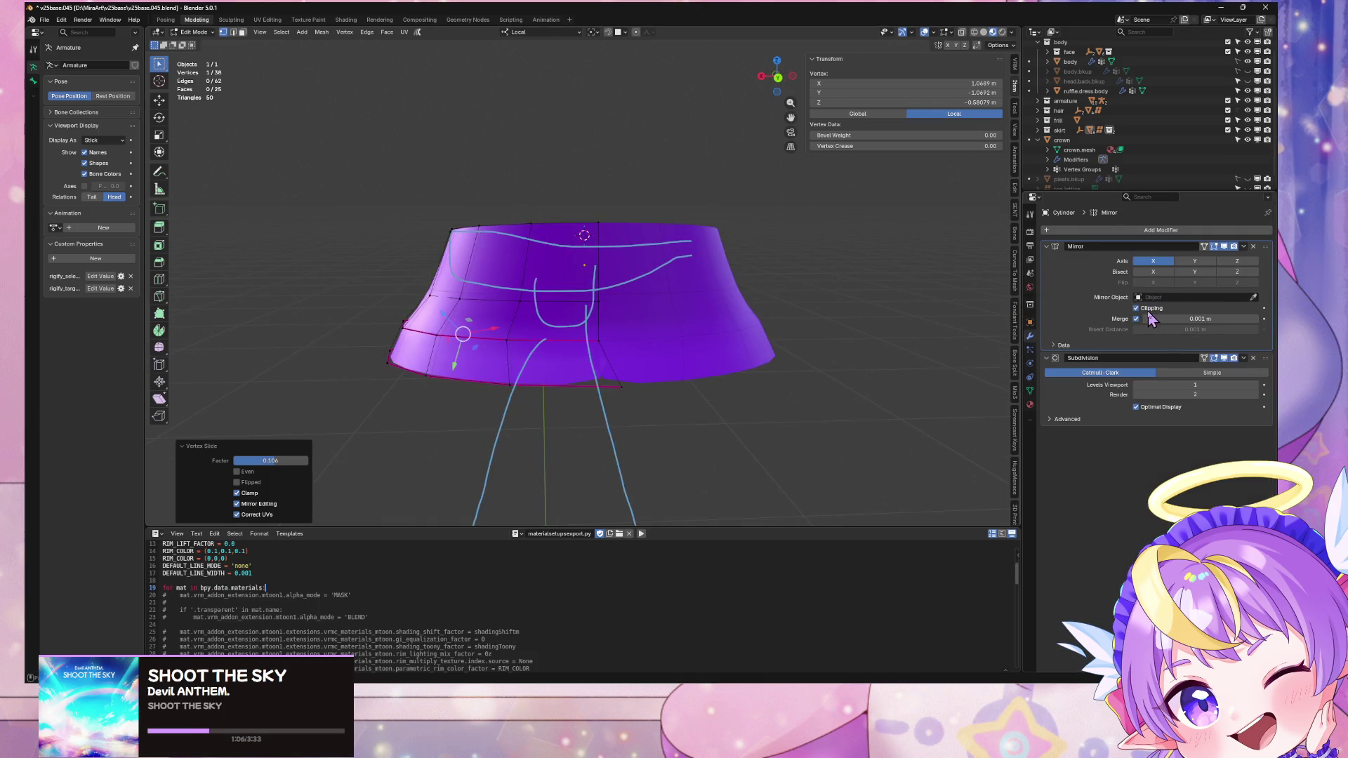
Step: Vertex-slide several bottom-edge vertices at the collar's centre and lower left
click(684, 373)
click(628, 386)
key(shift+v)
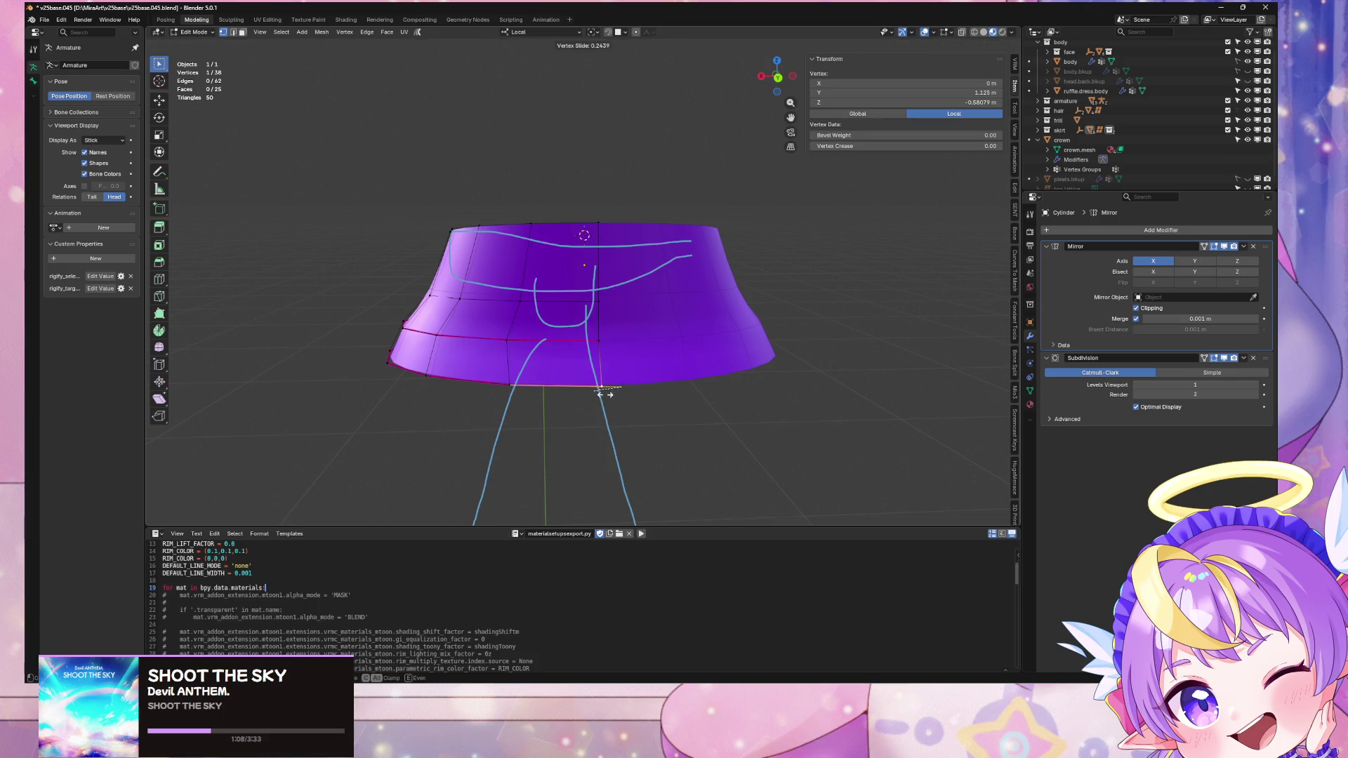
click(595, 395)
click(510, 384)
key(shift+v)
click(495, 386)
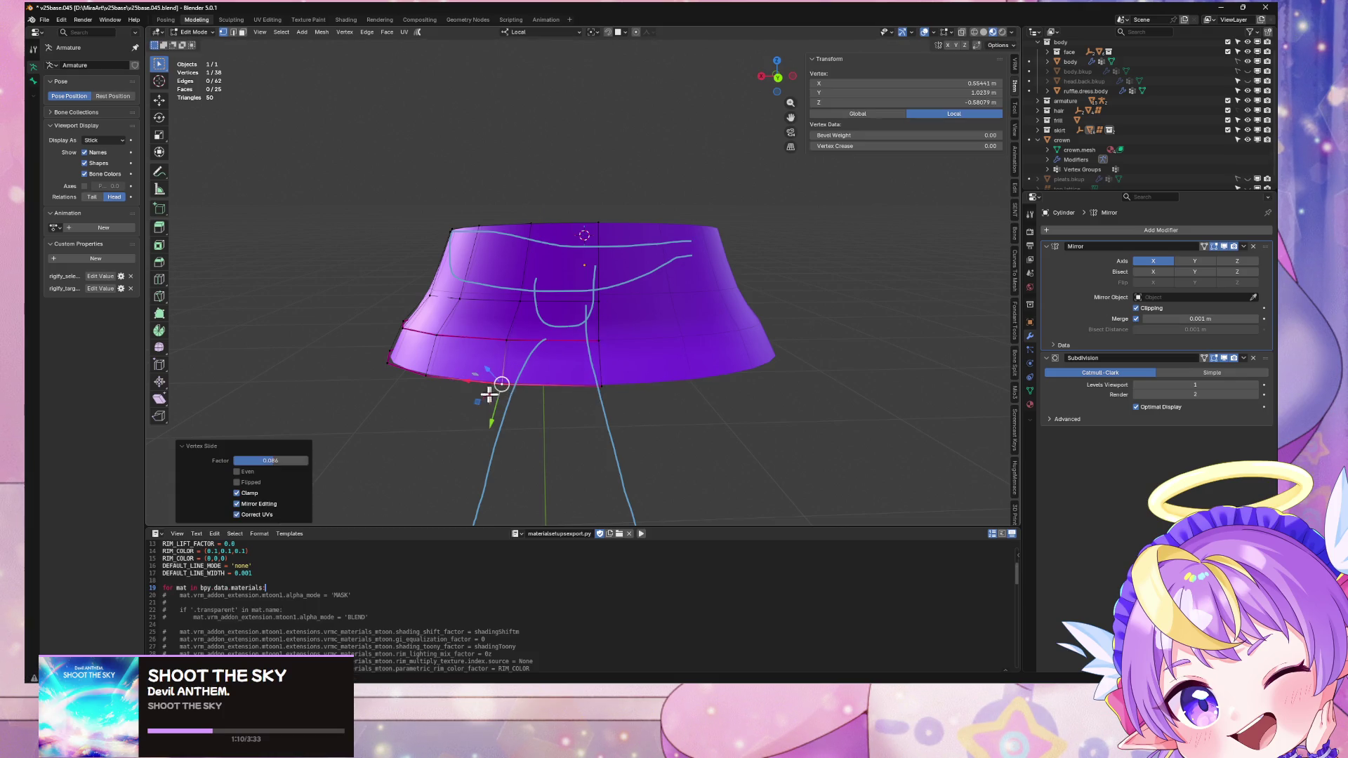
click(426, 377)
middle_drag(436, 382, 535, 368)
key(shift+v)
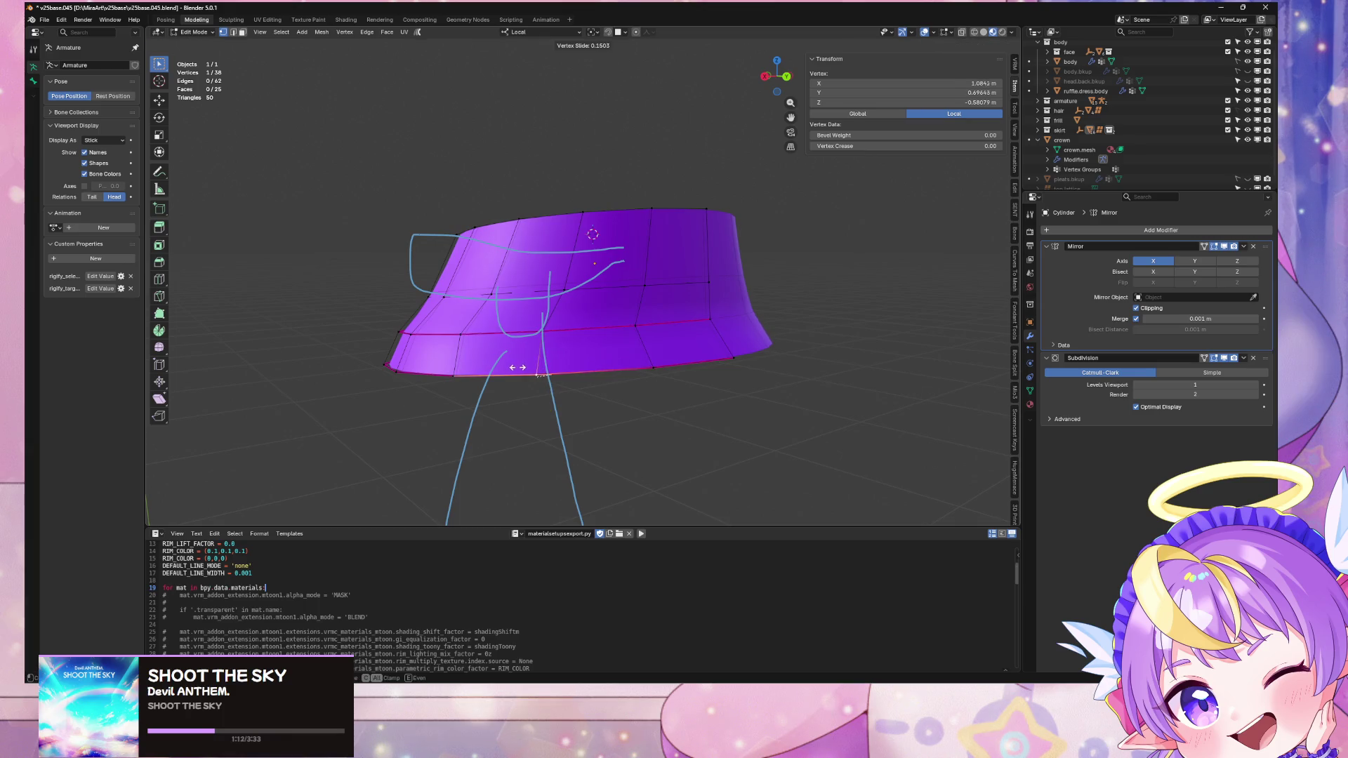
click(518, 367)
Step: Slide more lower-rim vertices along their edges, checking the rim from the lower front
click(459, 374)
key(shift+v)
click(456, 375)
mouse_move(456, 376)
middle_down()
mouse_move(520, 362)
mouse_move(541, 382)
mouse_move(677, 385)
middle_up()
click(554, 381)
click(541, 383)
click(664, 401)
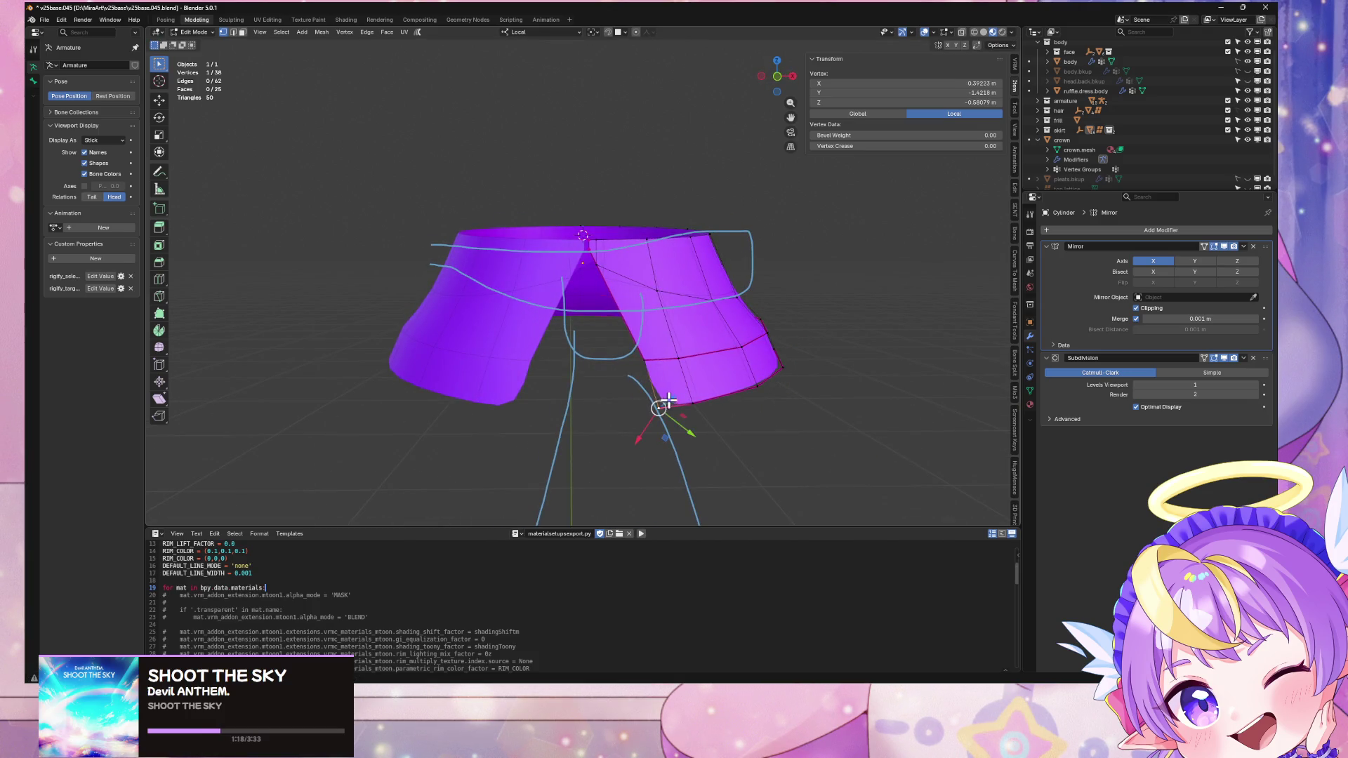
middle_drag(763, 375, 764, 362)
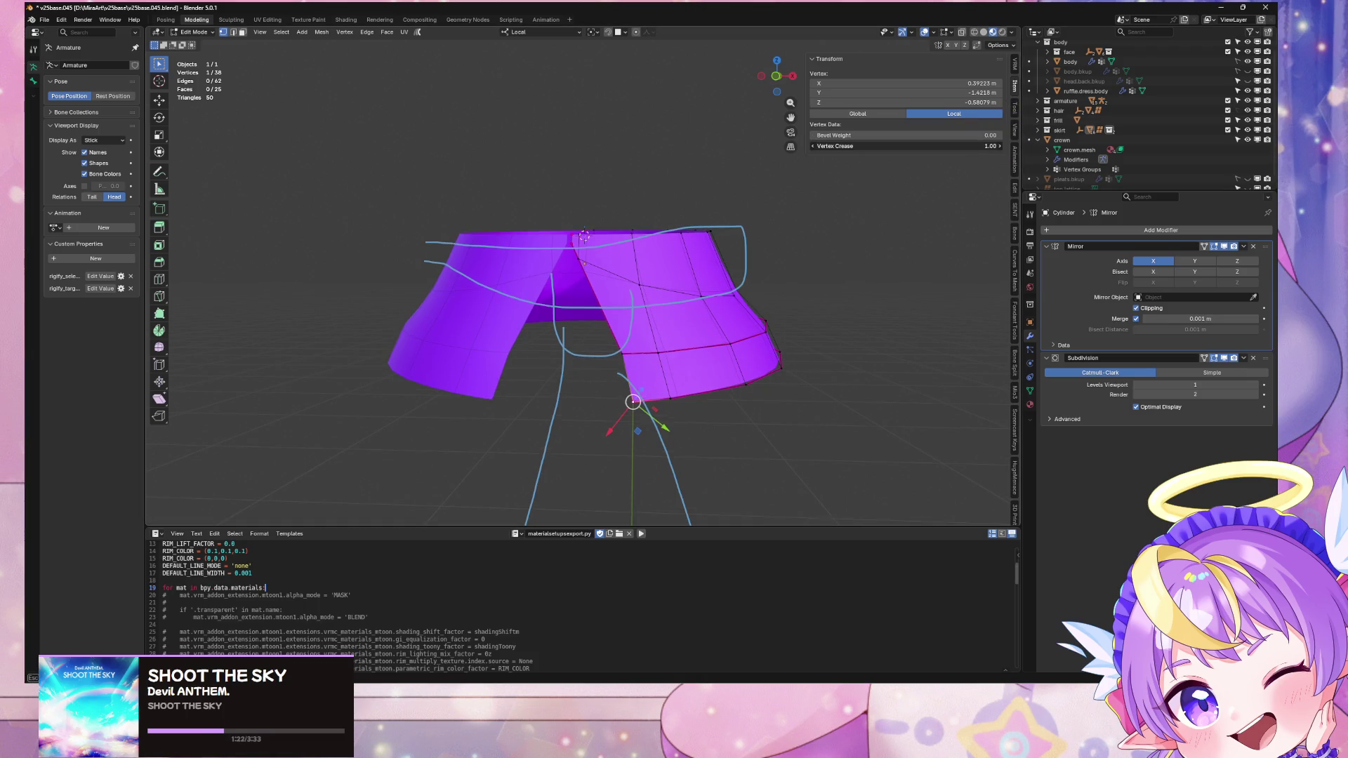
mouse_move(792, 378)
middle_down()
mouse_move(722, 394)
mouse_move(788, 377)
mouse_move(602, 361)
mouse_move(819, 367)
mouse_move(734, 383)
mouse_move(806, 361)
middle_up()
Step: Shift the bottom edge loop along local X and slide its vertices by factor 0.078
alt+click(704, 391)
key(g)
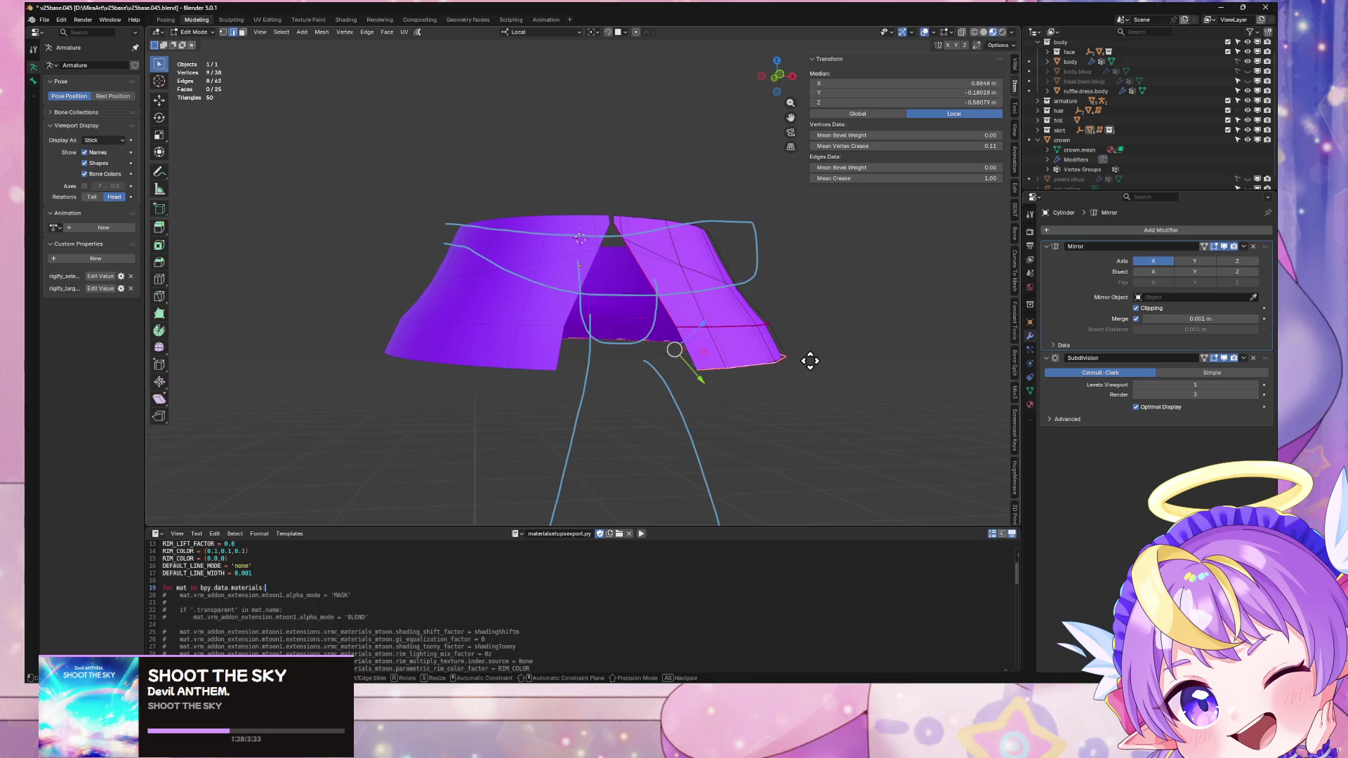
key(x)
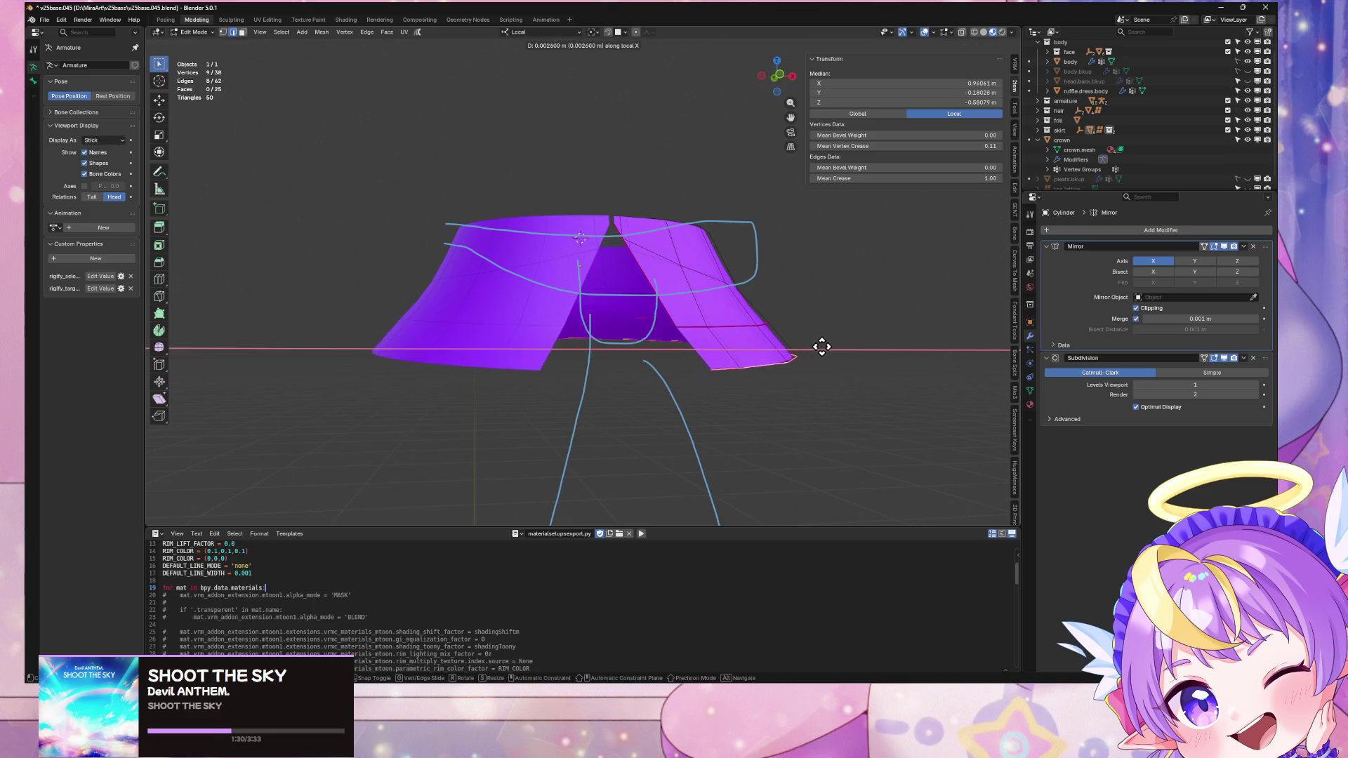
click(807, 342)
mouse_move(773, 331)
middle_down()
mouse_move(665, 351)
mouse_move(700, 372)
middle_up()
click(702, 351)
Step: Add a dress.ruffles1 material slot and assign it to the collar's bottom face band, turning it white
key(alt+a)
alt+click(619, 402)
mouse_move(619, 401)
middle_down()
mouse_move(647, 376)
mouse_move(646, 309)
middle_up()
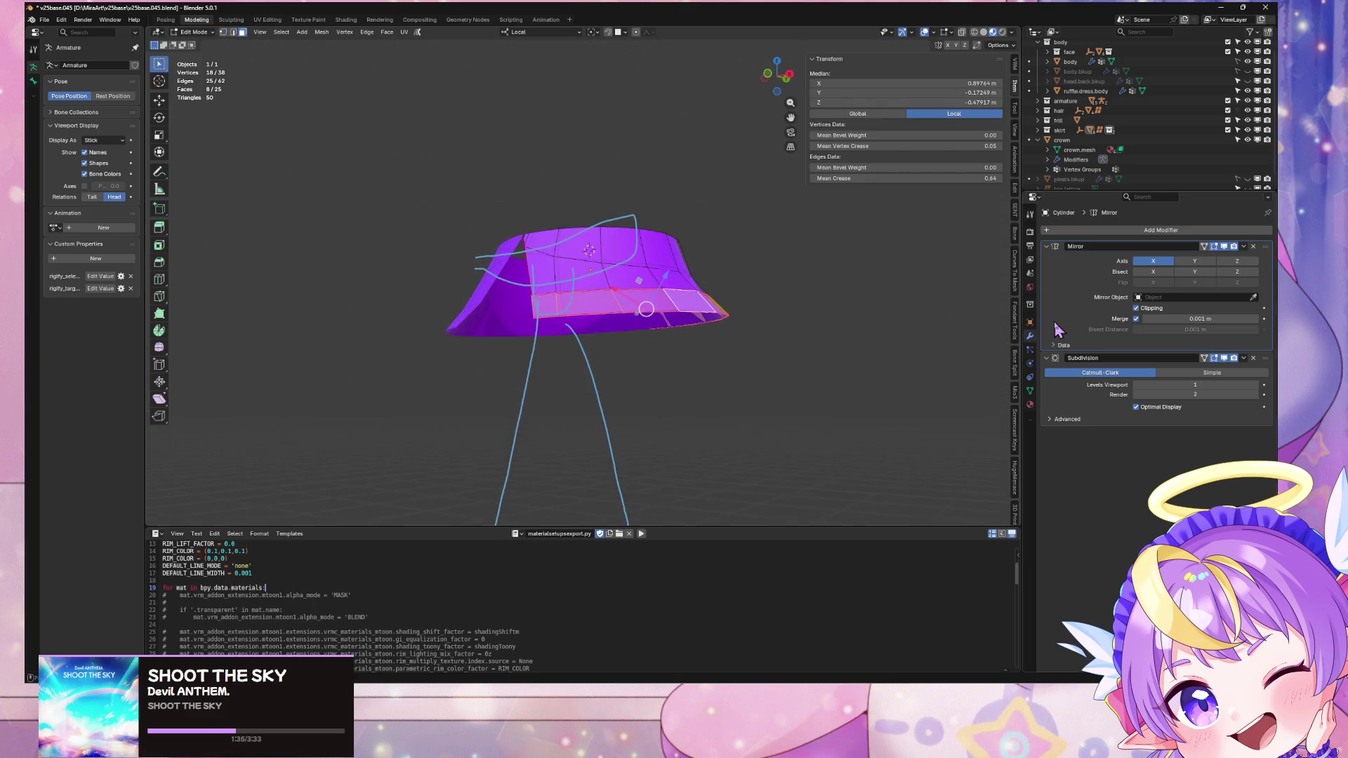
click(1029, 404)
click(1267, 230)
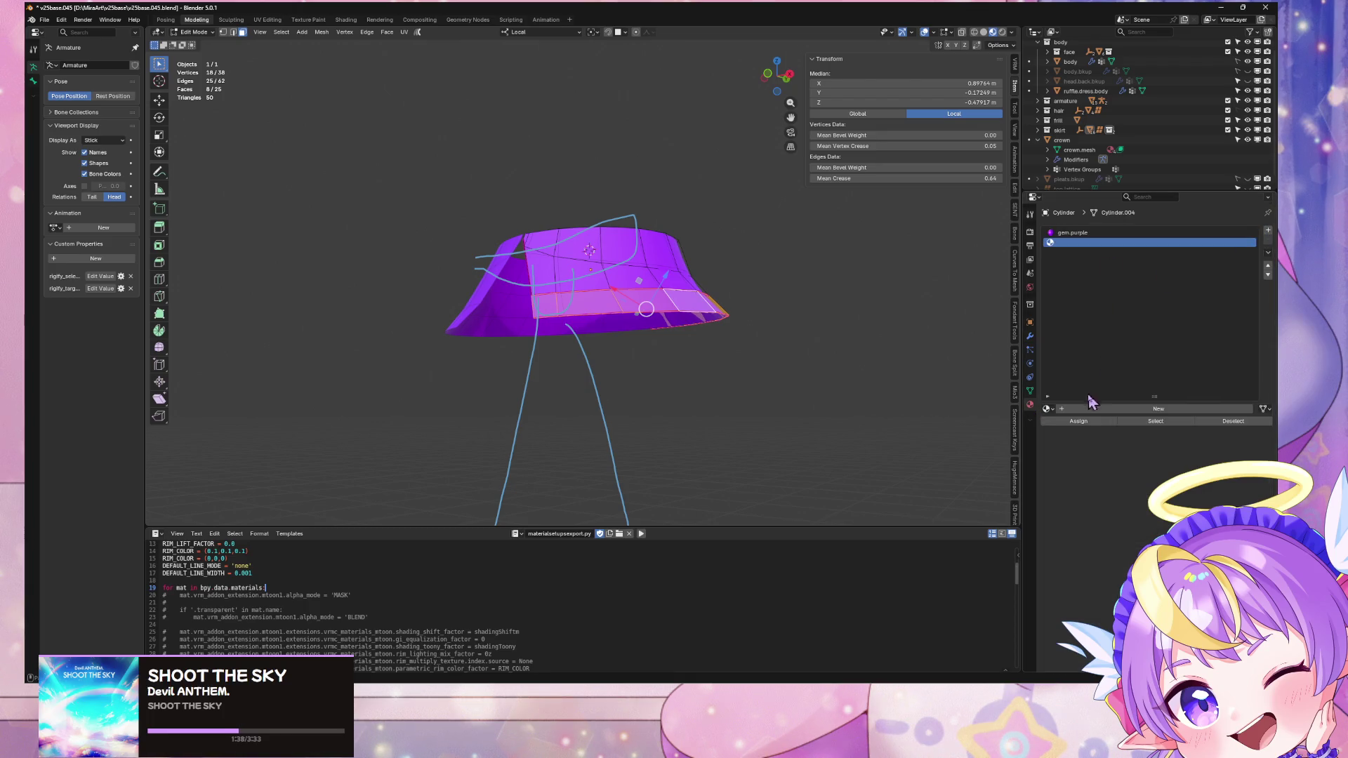
click(1048, 409)
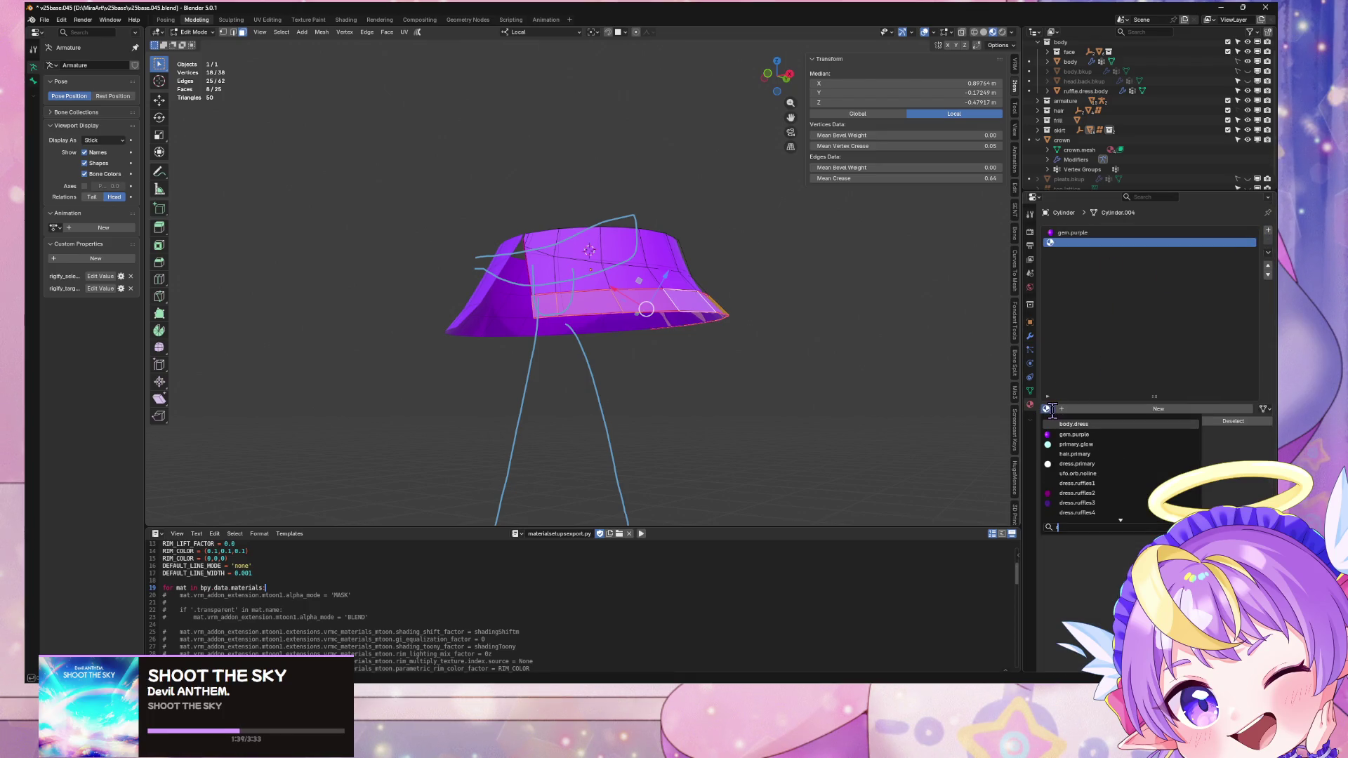
click(1098, 484)
click(1075, 422)
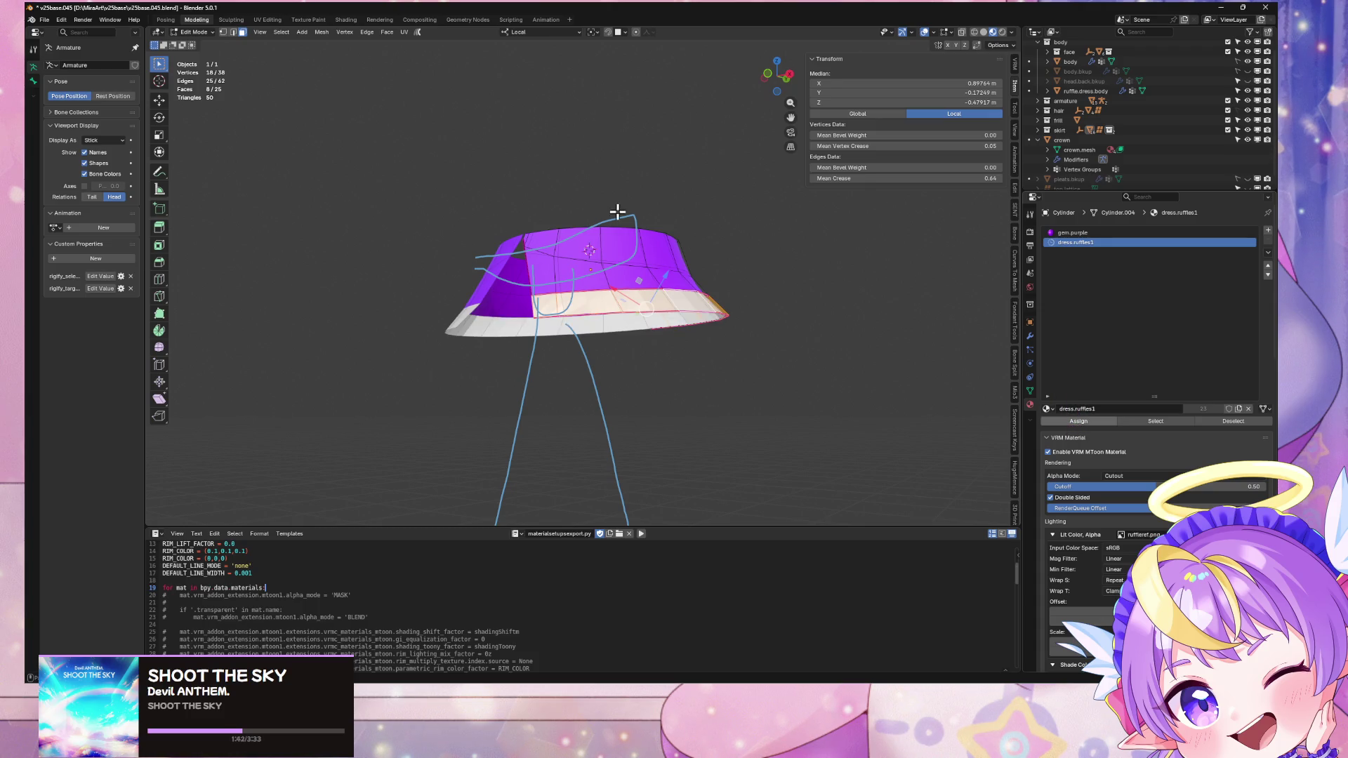
mouse_move(661, 260)
middle_down()
mouse_move(655, 246)
mouse_move(770, 89)
middle_up()
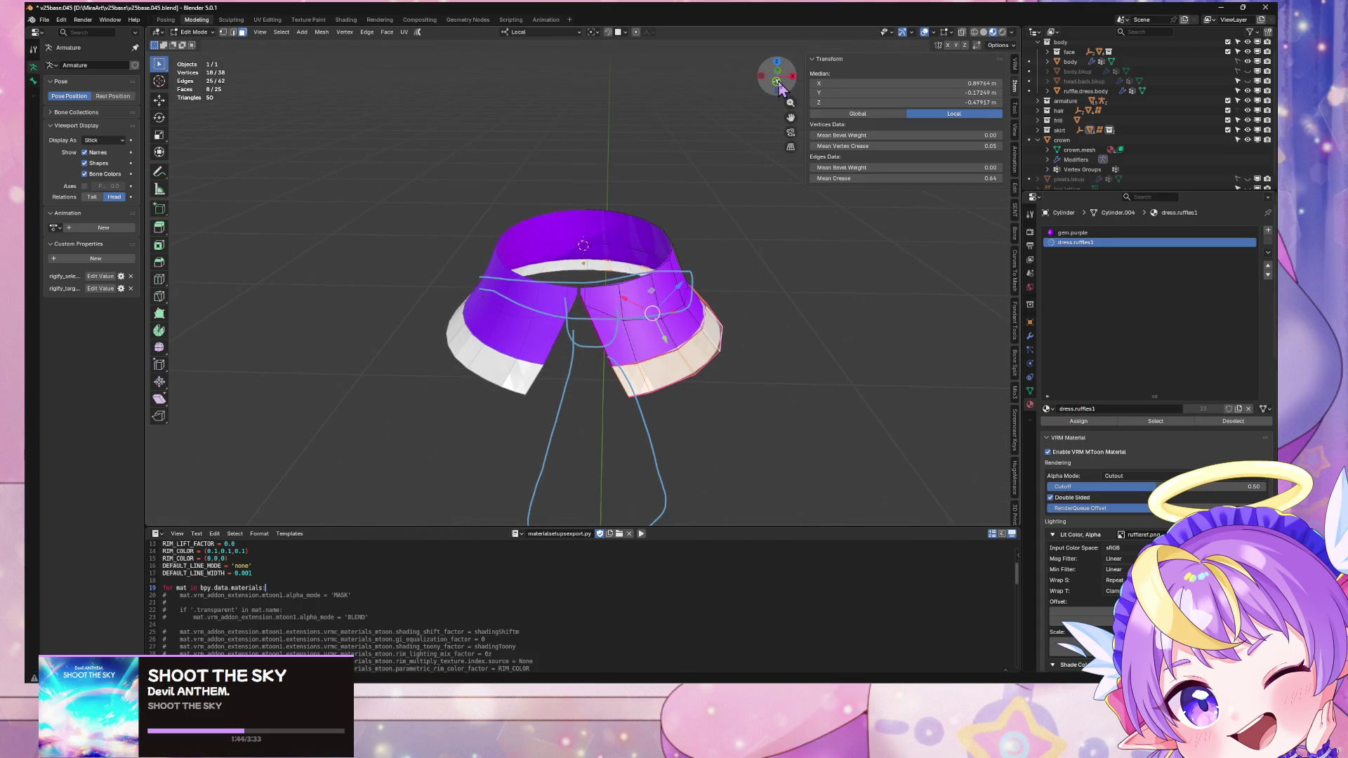
click(777, 82)
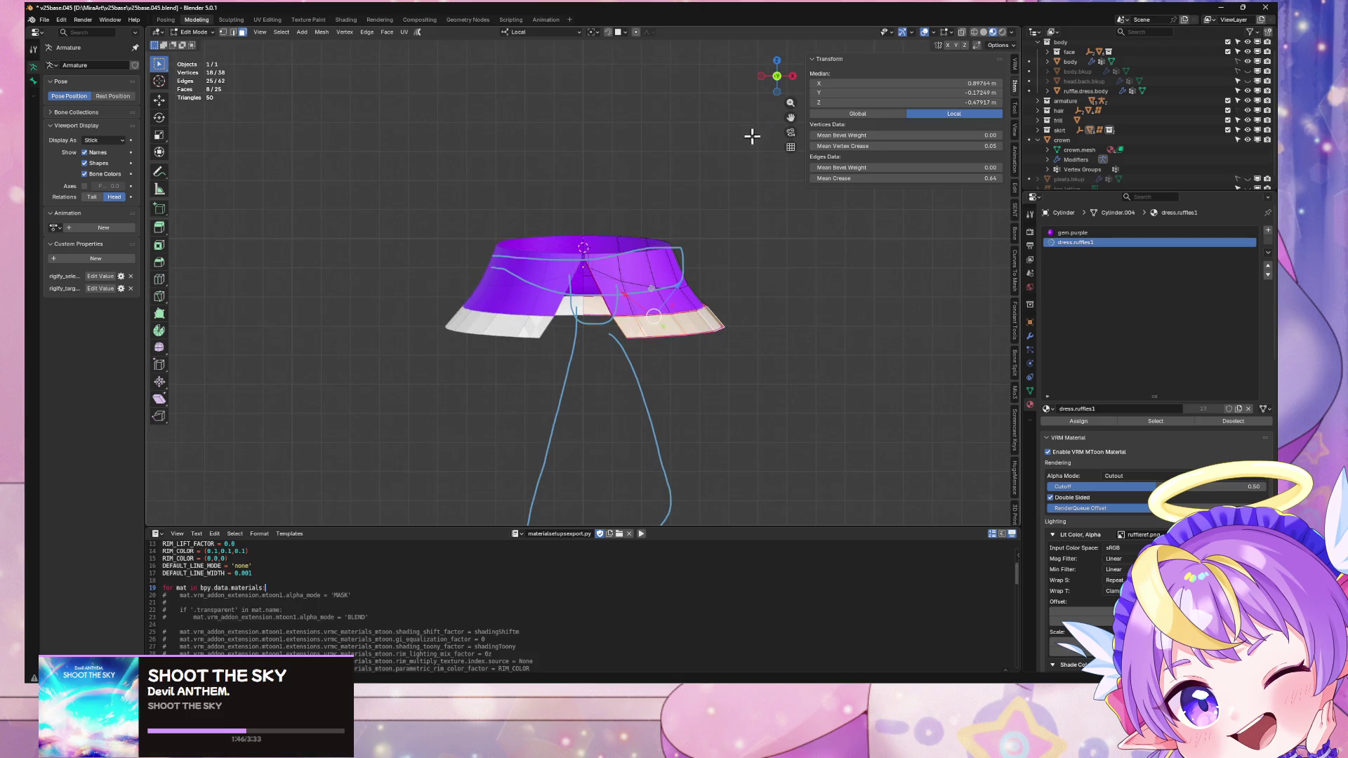
Step: Move the right panel's bottom edge loop along local Z so the ruffle rests on the chest
middle_drag(752, 136, 652, 176)
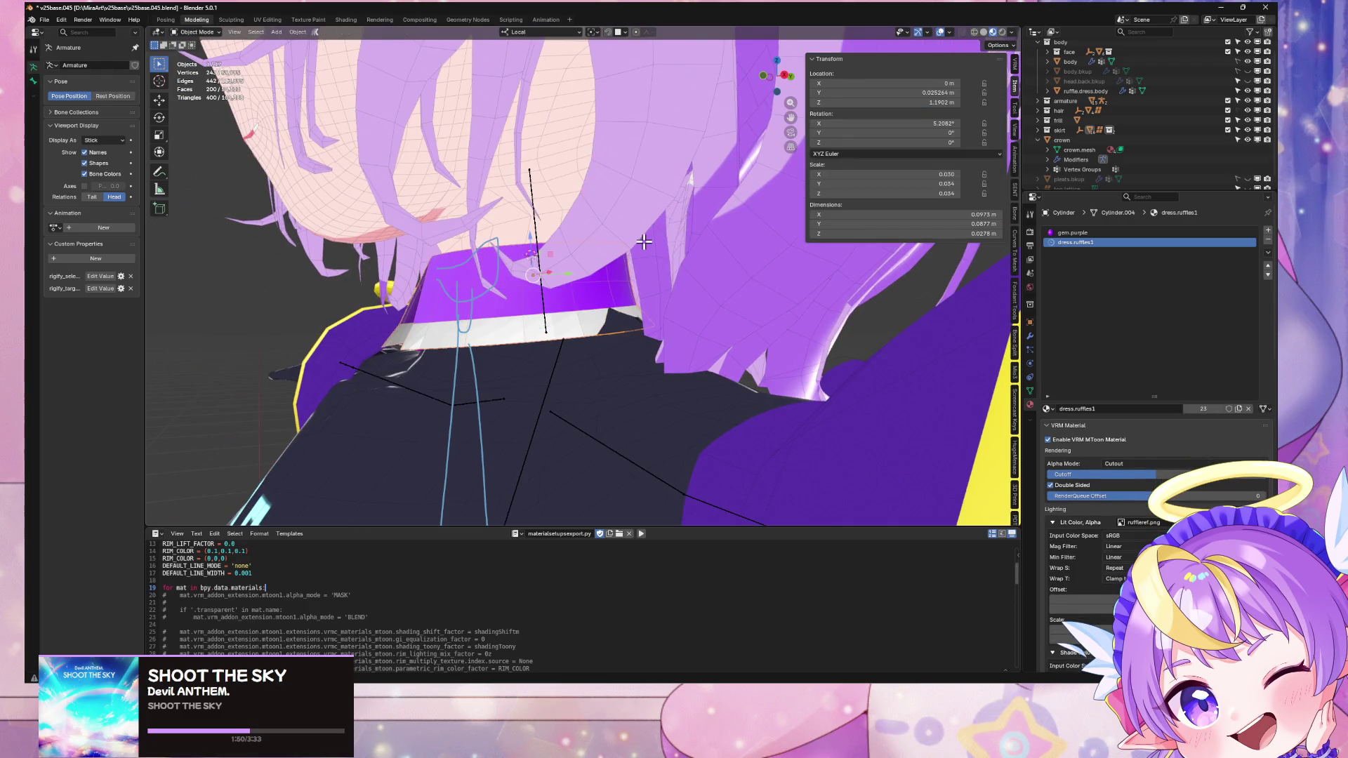
mouse_move(640, 238)
middle_down()
mouse_move(663, 250)
mouse_move(693, 349)
mouse_move(674, 330)
mouse_move(726, 318)
middle_up()
alt+click(634, 335)
key(g)
key(z)
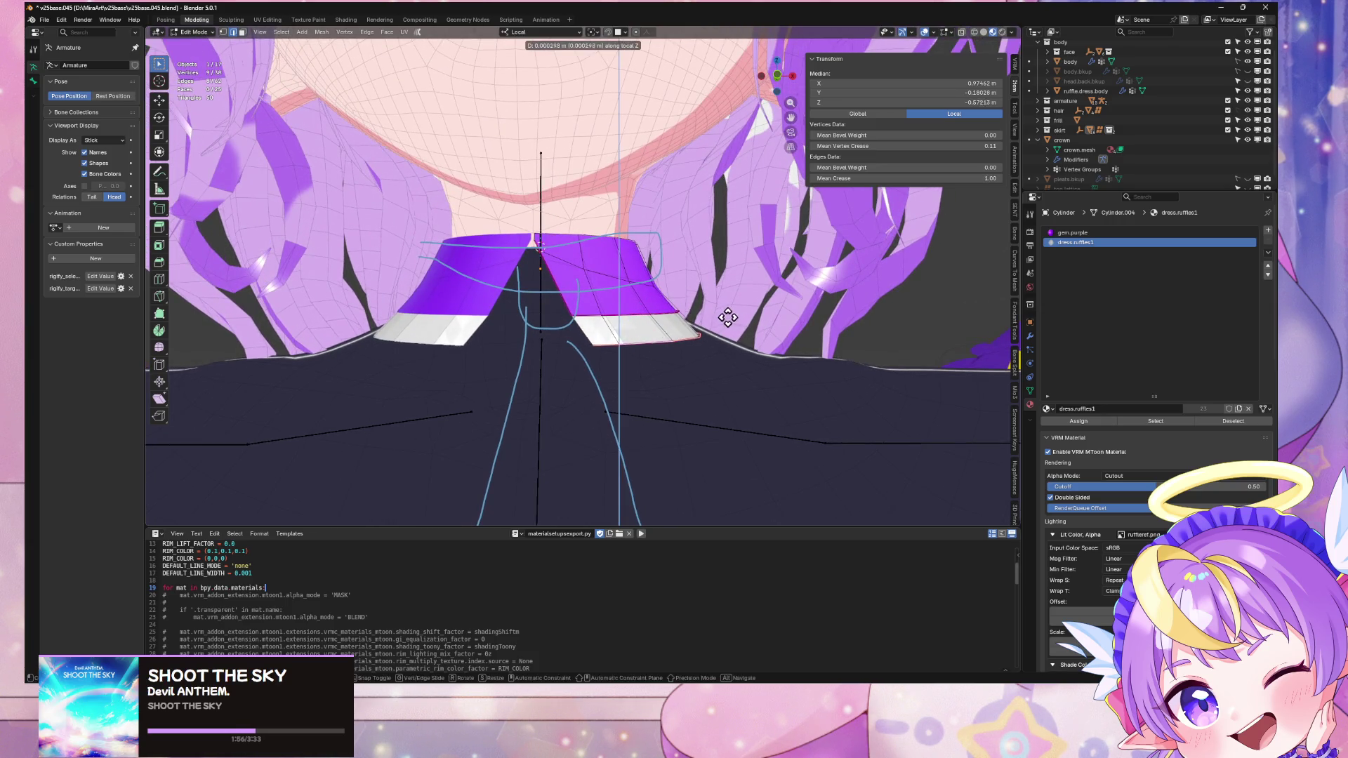
click(733, 308)
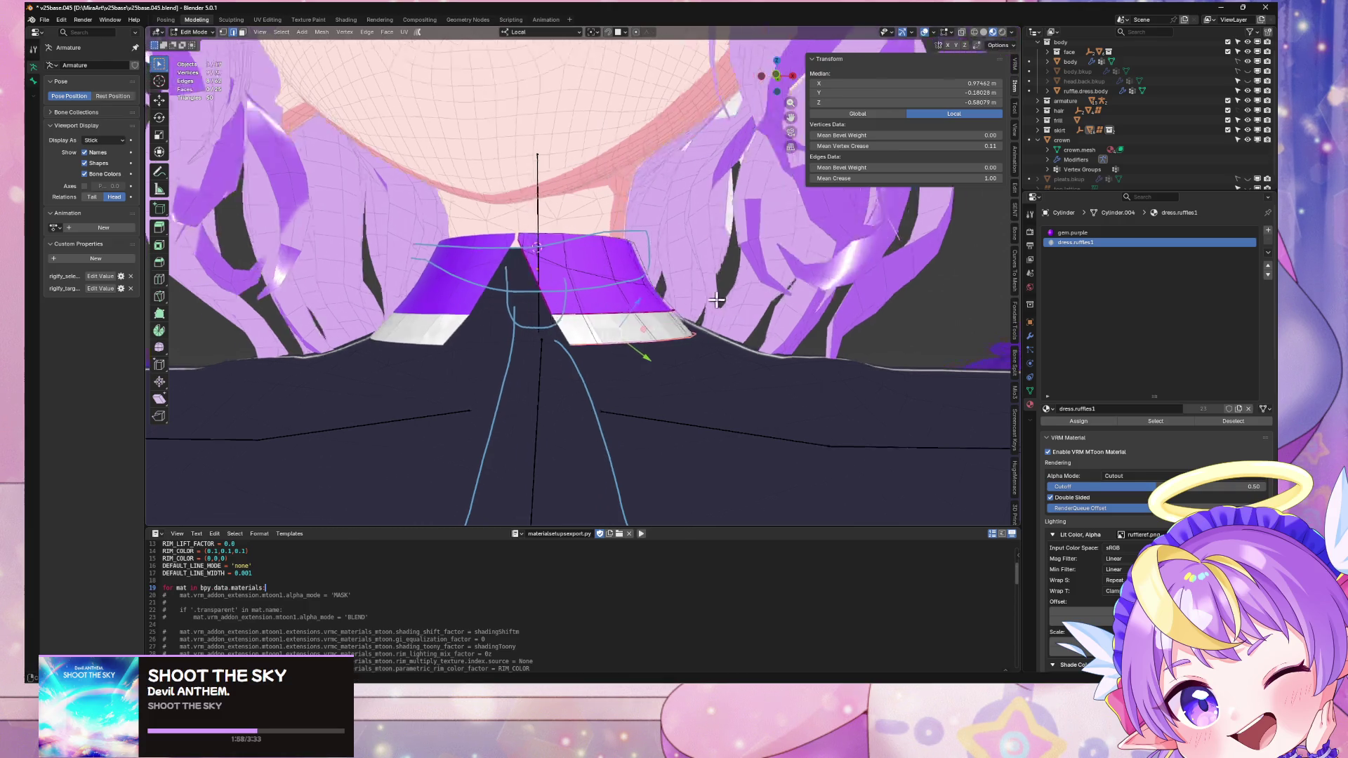
Step: Return to Object Mode and select the ruffle.dress.body mesh along with the collar
mouse_move(733, 309)
middle_down()
mouse_move(631, 365)
mouse_move(695, 316)
mouse_move(671, 310)
mouse_move(775, 327)
mouse_move(749, 335)
middle_up()
scroll(695, 315, up, 3)
middle_drag(810, 372, 760, 365)
key(Tab)
click(764, 420)
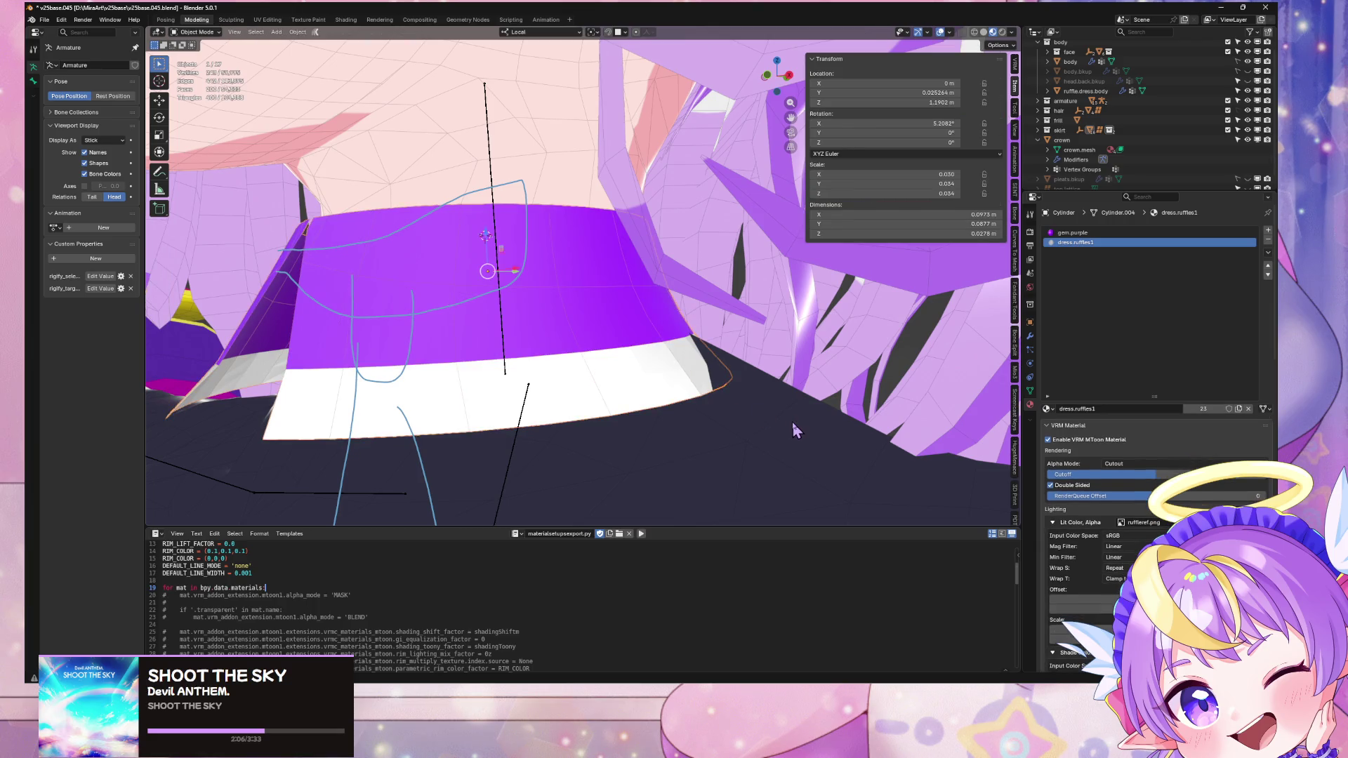
Step: Isolate the collar and body in local view with solid shading, and enter Edit Mode
key(KP_Divide)
scroll(702, 280, up, 8)
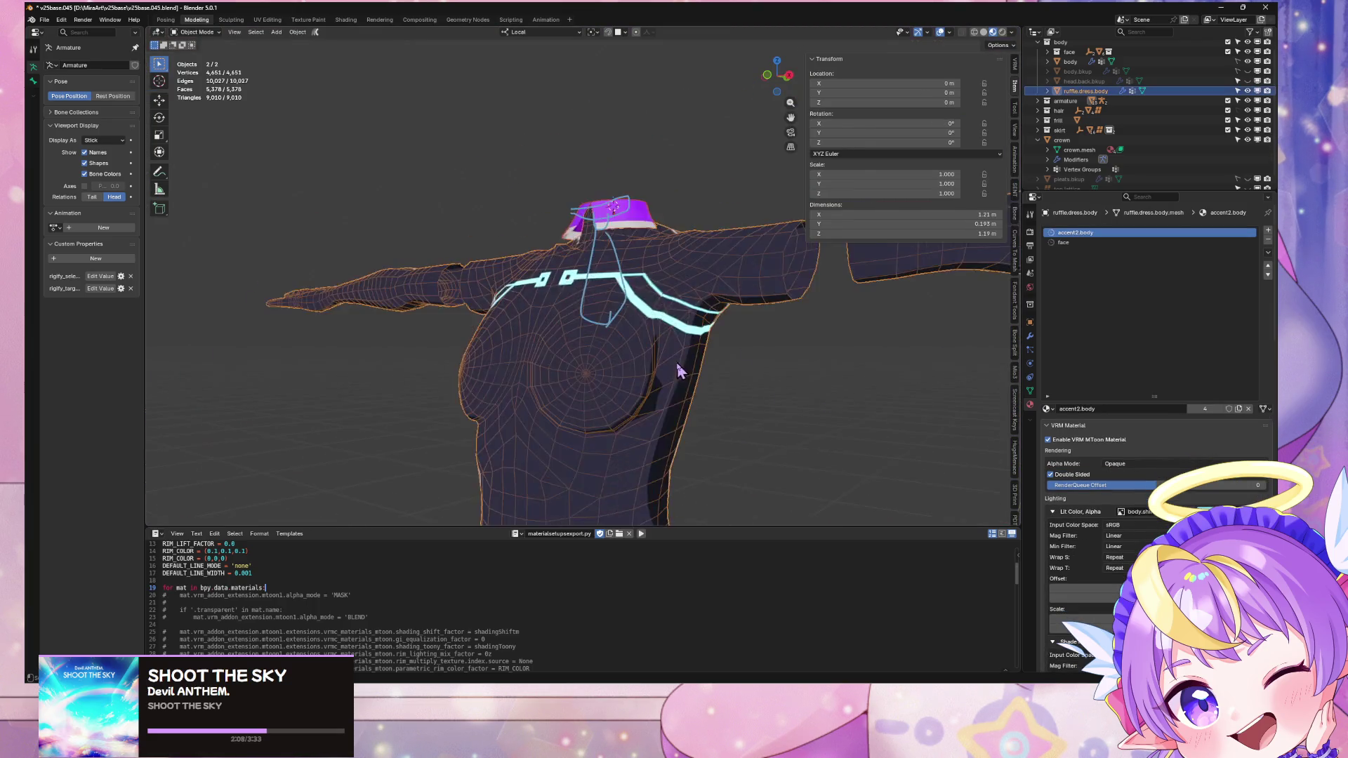
mouse_move(610, 395)
middle_down()
mouse_move(731, 286)
mouse_move(499, 415)
mouse_move(547, 394)
mouse_move(568, 360)
mouse_move(505, 393)
middle_up()
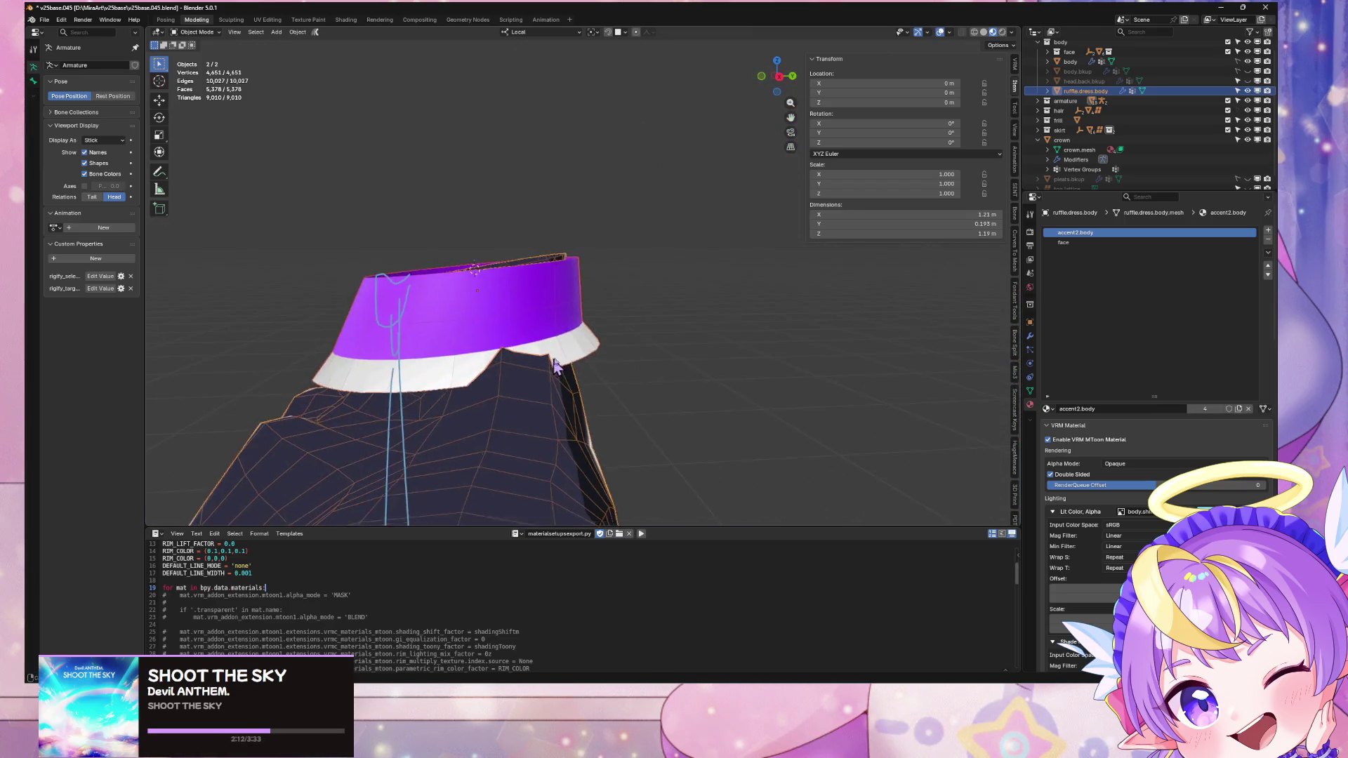
scroll(505, 393, up, 3)
click(986, 33)
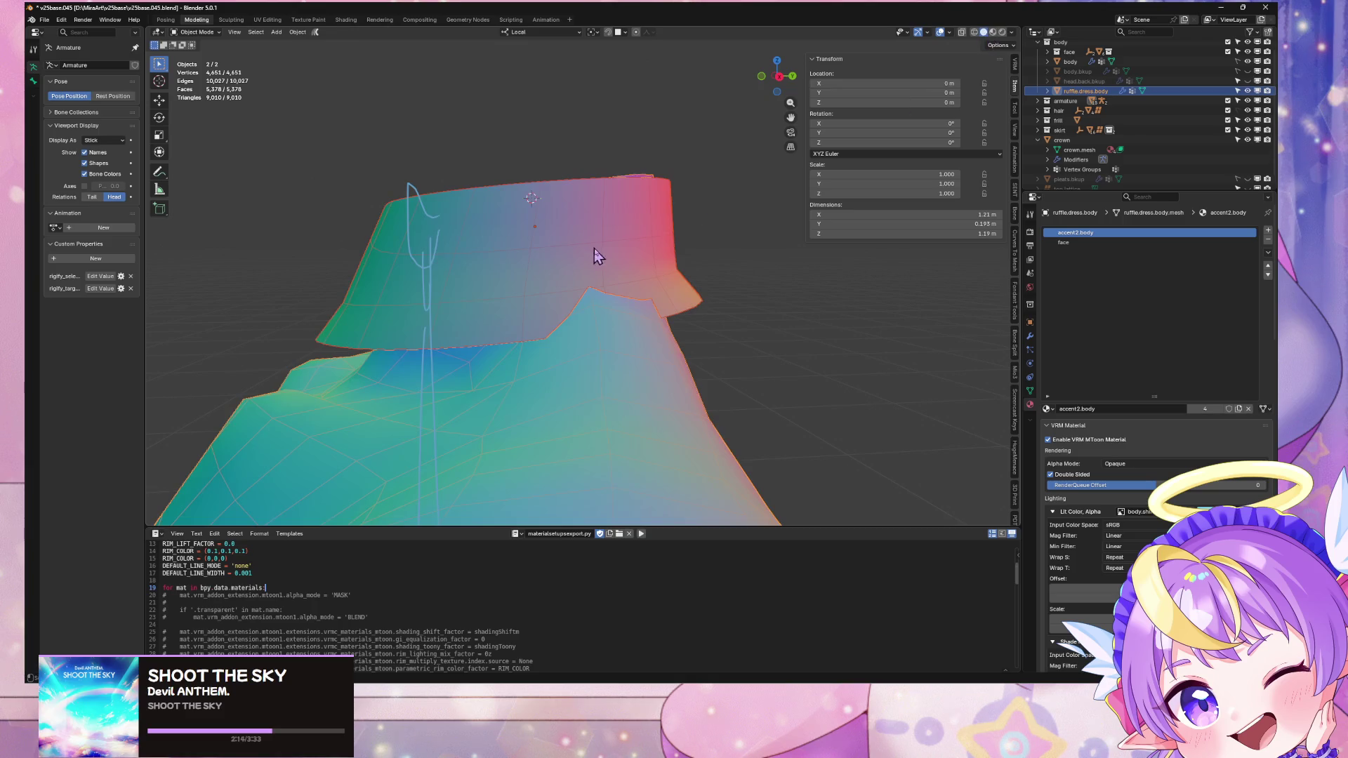
mouse_move(596, 253)
middle_down()
mouse_move(677, 296)
mouse_move(641, 292)
mouse_move(610, 310)
mouse_move(619, 325)
mouse_move(718, 295)
middle_up()
key(Tab)
Step: Nudge the first few collar rim vertices outward along their normals
click(621, 335)
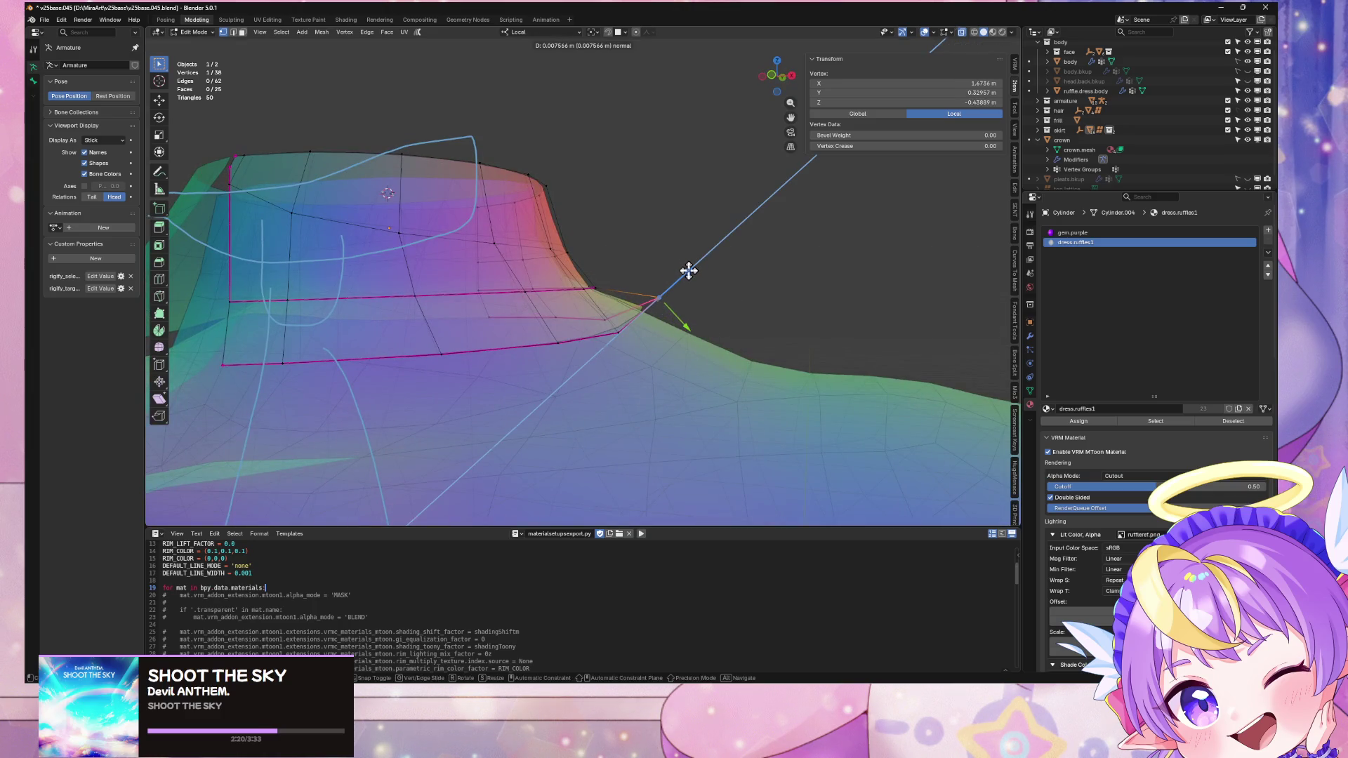
click(653, 323)
middle_drag(653, 323, 641, 344)
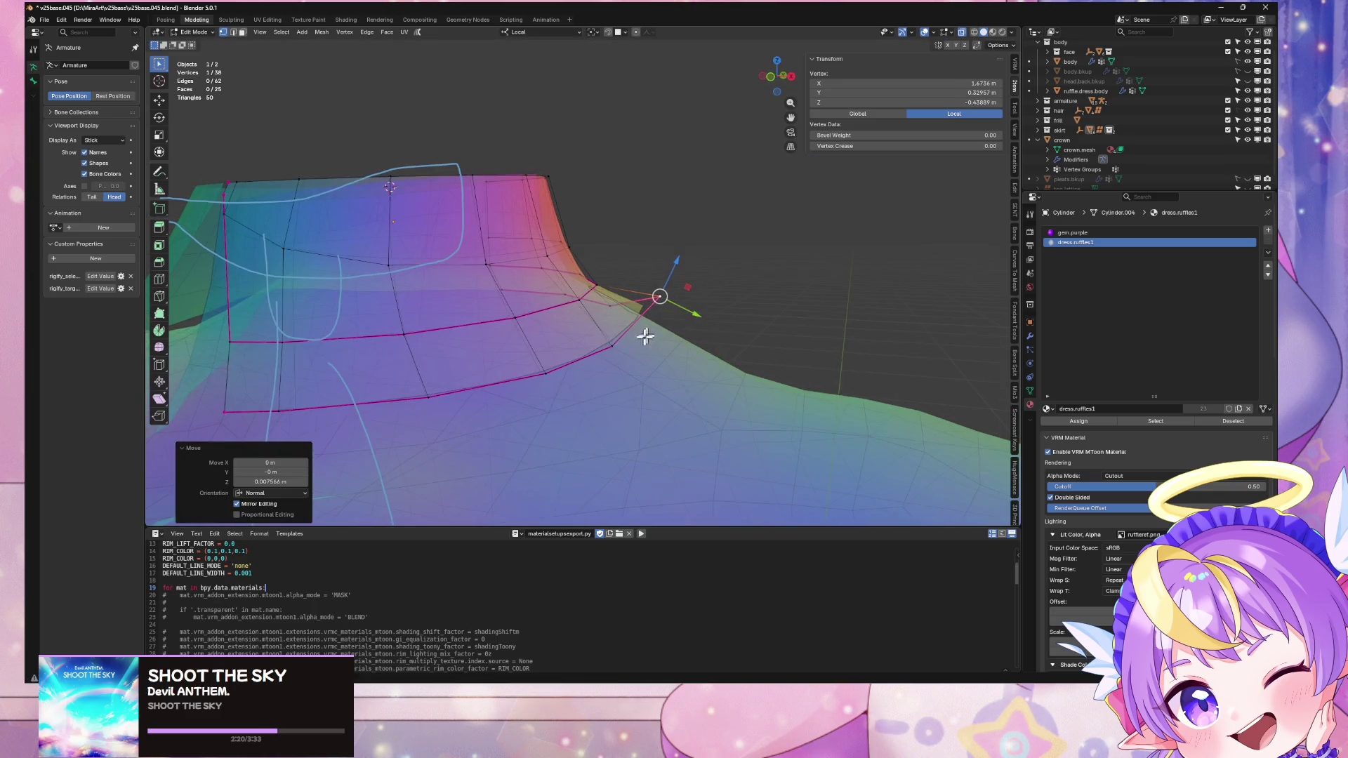
click(685, 296)
mouse_move(685, 297)
middle_down()
mouse_move(719, 294)
mouse_move(688, 322)
mouse_move(605, 284)
mouse_move(728, 258)
mouse_move(586, 285)
mouse_move(570, 254)
mouse_move(589, 232)
mouse_move(662, 235)
mouse_move(692, 264)
middle_up()
click(605, 284)
click(631, 248)
click(598, 304)
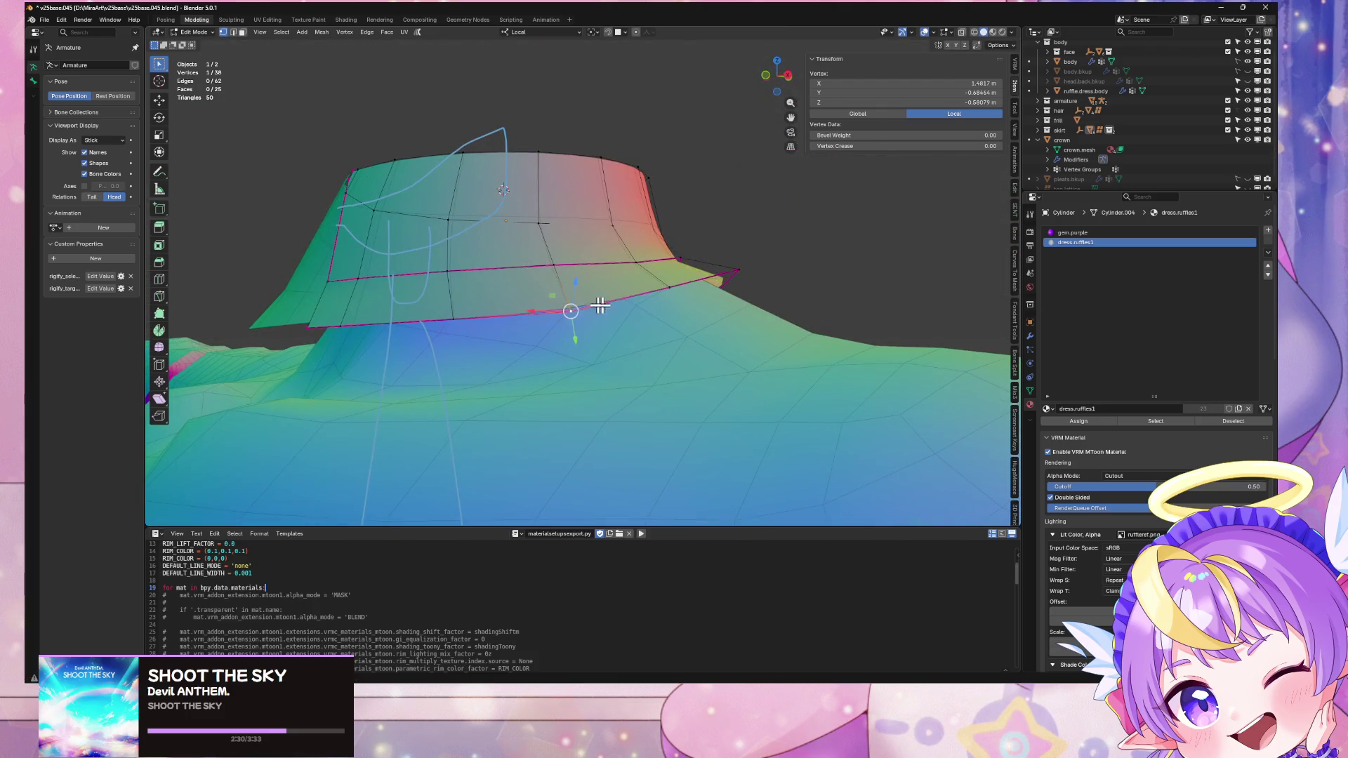
mouse_move(599, 304)
middle_down()
mouse_move(706, 294)
mouse_move(749, 322)
mouse_move(688, 323)
mouse_move(788, 330)
mouse_move(734, 363)
mouse_move(751, 335)
mouse_move(528, 295)
middle_up()
click(728, 294)
Step: Push the collar's corner vertex and the ruffle tip vertex along their normals
click(729, 304)
click(709, 306)
click(691, 328)
click(714, 332)
click(807, 320)
click(736, 365)
click(753, 362)
Step: Pull a neighbouring vertex in along its normal and adjust another vertex on the collar edge
click(522, 290)
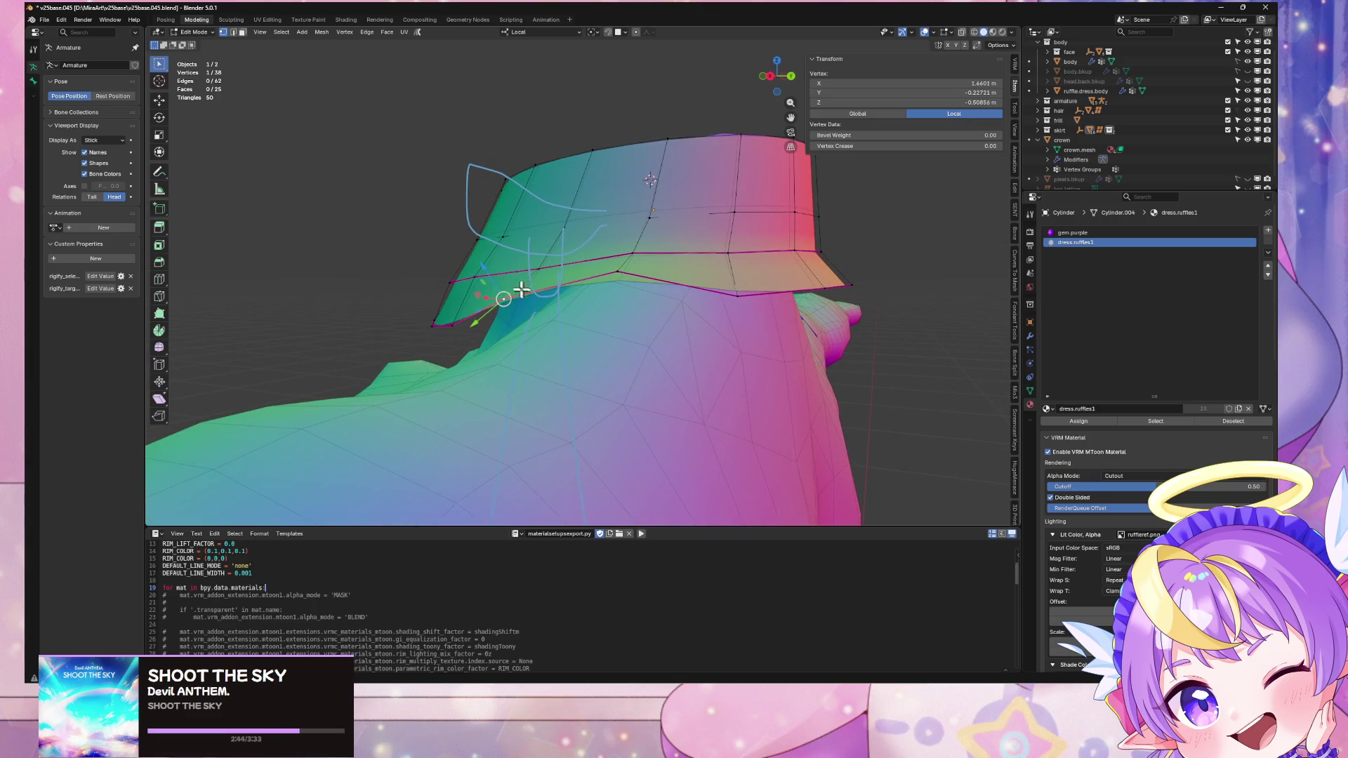
key(g)
key(z)
key(z)
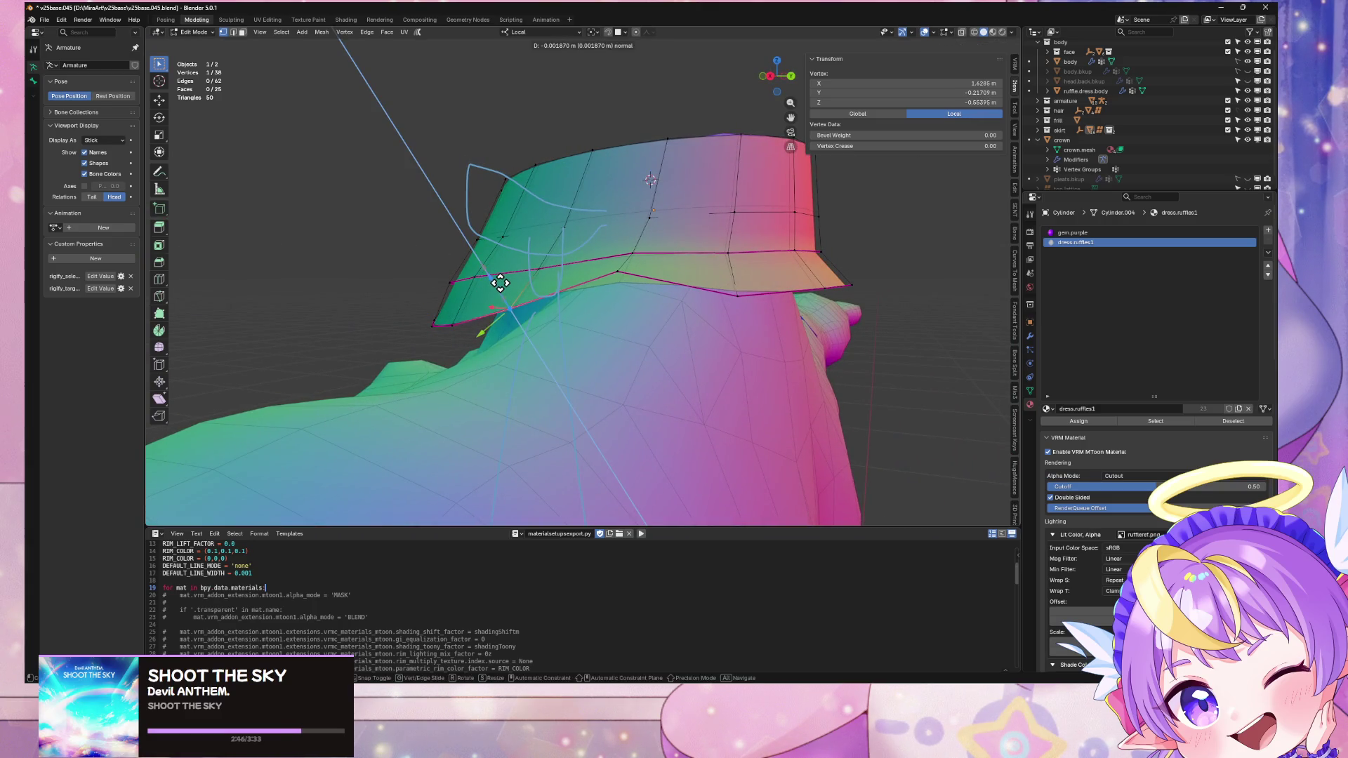
click(500, 283)
scroll(625, 271, up, 3)
mouse_move(624, 271)
middle_down()
mouse_move(843, 273)
mouse_move(800, 320)
mouse_move(945, 292)
middle_up()
click(803, 259)
click(812, 279)
Step: Push the front centre vertex and the ruffle tip vertex along their normals
click(906, 295)
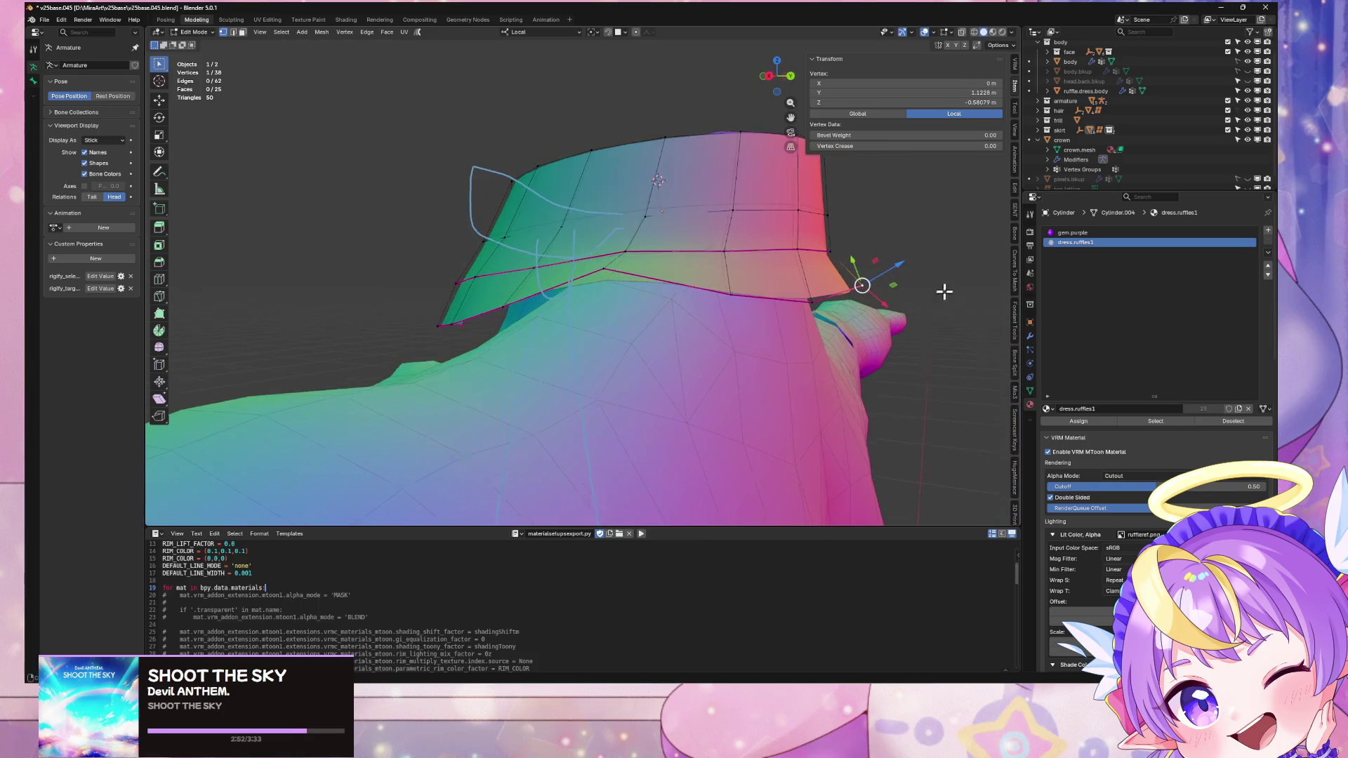
click(877, 286)
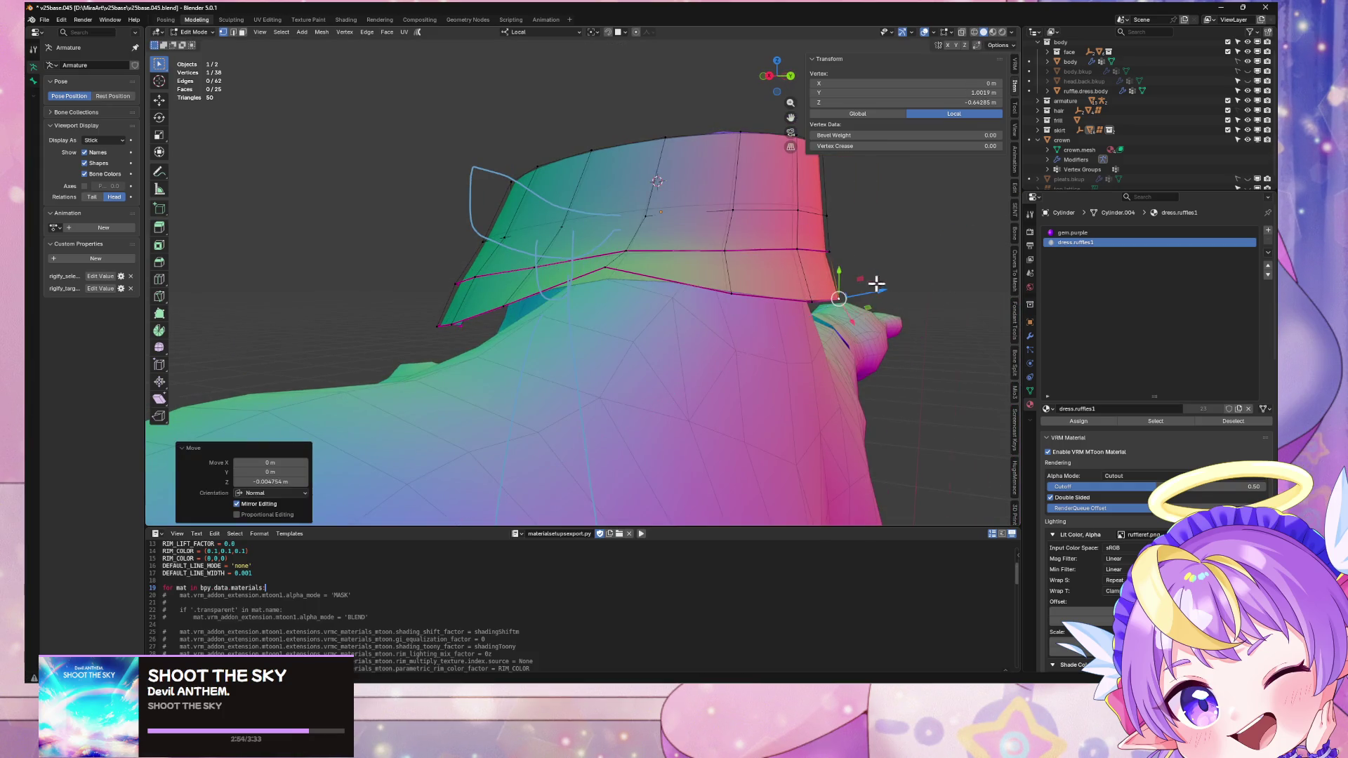
scroll(875, 285, up, 3)
scroll(765, 270, down, 3)
mouse_move(771, 271)
middle_down()
mouse_move(638, 267)
mouse_move(711, 279)
mouse_move(667, 352)
mouse_move(752, 346)
mouse_move(614, 372)
mouse_move(763, 355)
mouse_move(686, 341)
mouse_move(760, 316)
middle_up()
click(685, 351)
click(744, 331)
key(g)
click(772, 347)
Step: Nudge vertices near the front notch about 1.5 mm along their normals, then return to Object Mode
scroll(760, 317, up, 4)
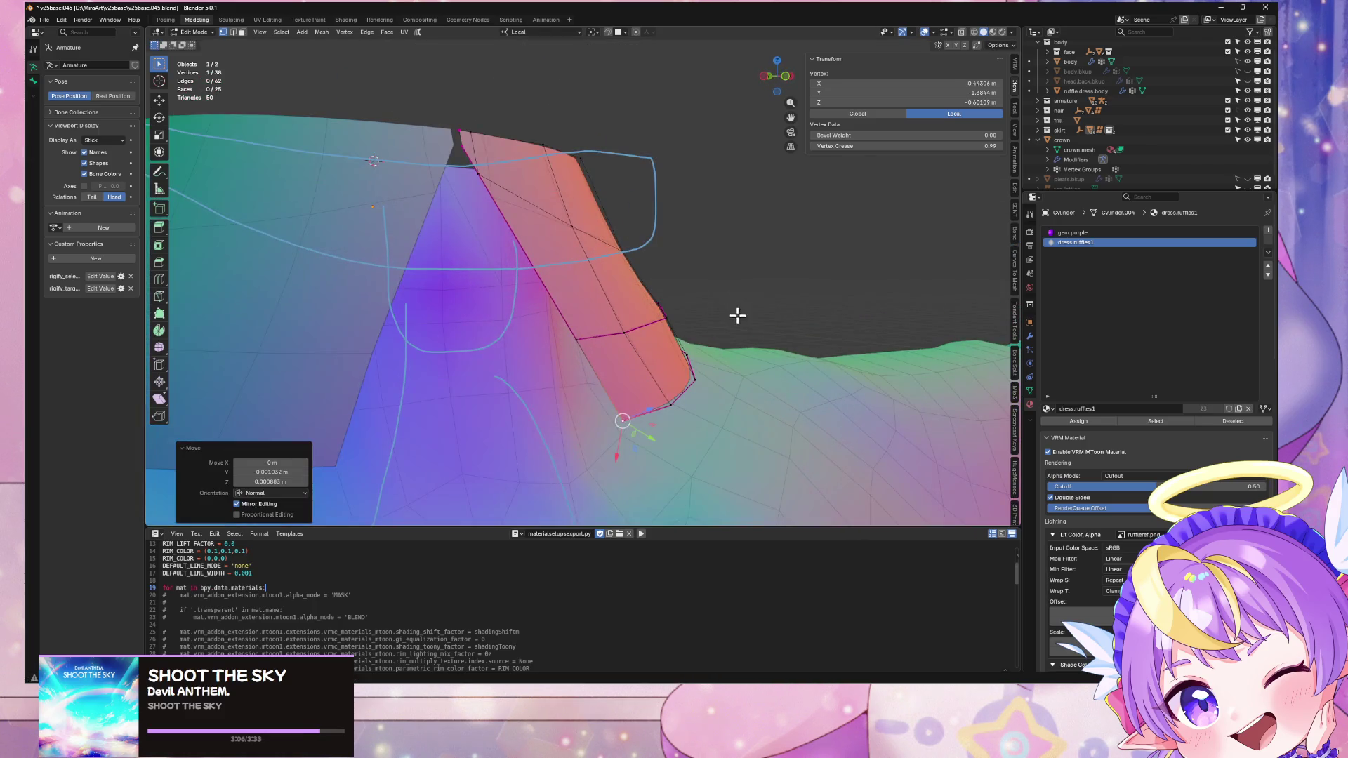
click(667, 317)
click(689, 303)
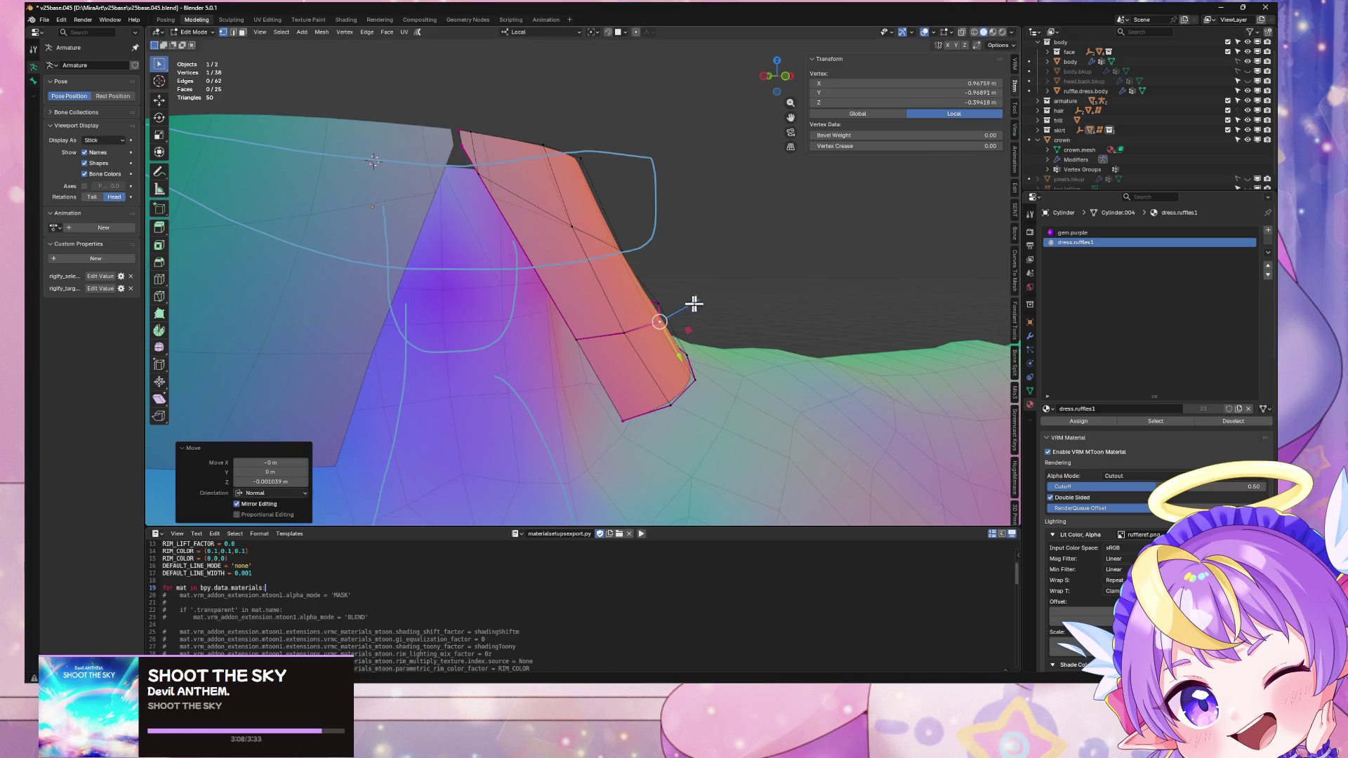
middle_drag(692, 304, 581, 349)
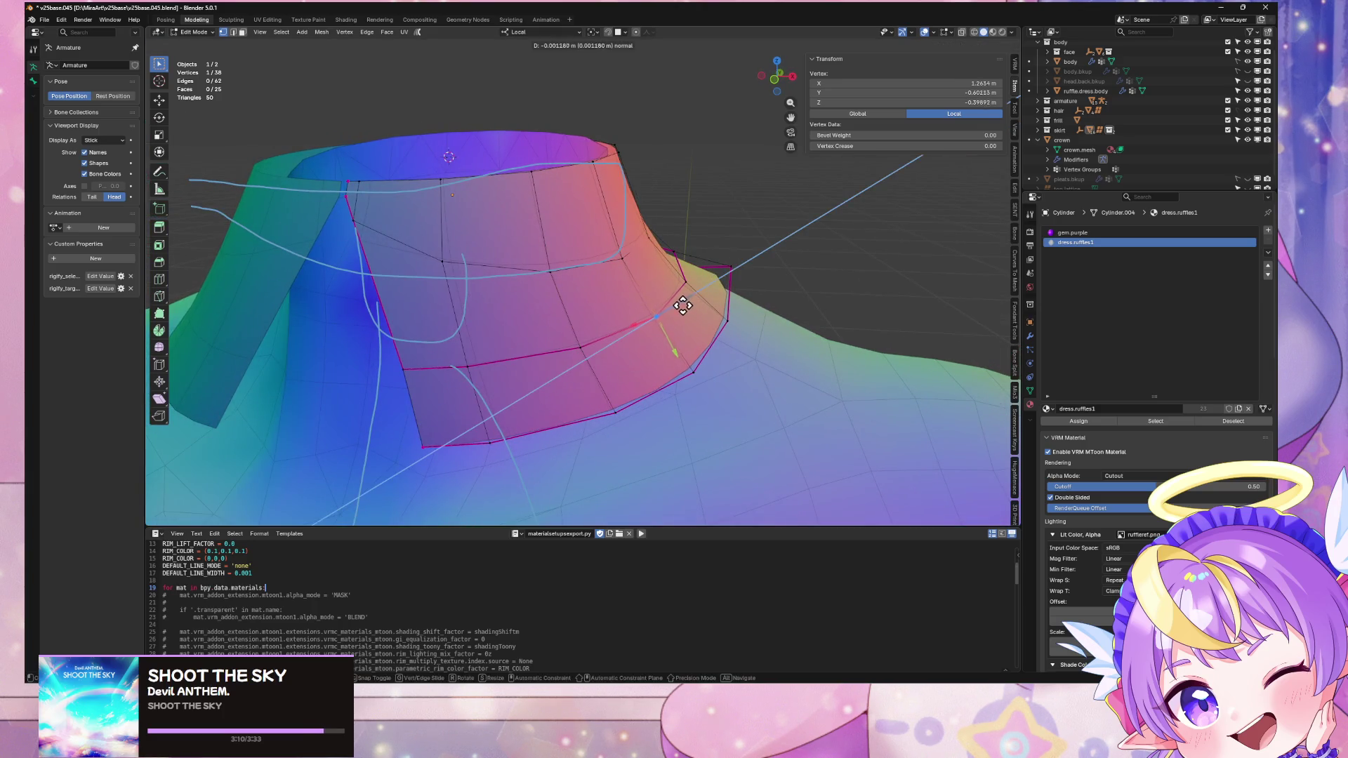
click(684, 304)
mouse_move(686, 303)
middle_down()
mouse_move(743, 292)
mouse_move(710, 285)
mouse_move(777, 259)
mouse_move(668, 304)
mouse_move(716, 313)
mouse_move(674, 378)
mouse_move(704, 355)
mouse_move(603, 316)
mouse_move(497, 301)
mouse_move(481, 250)
mouse_move(511, 246)
middle_up()
scroll(734, 256, down, 5)
key(Tab)
scroll(714, 330, up, 5)
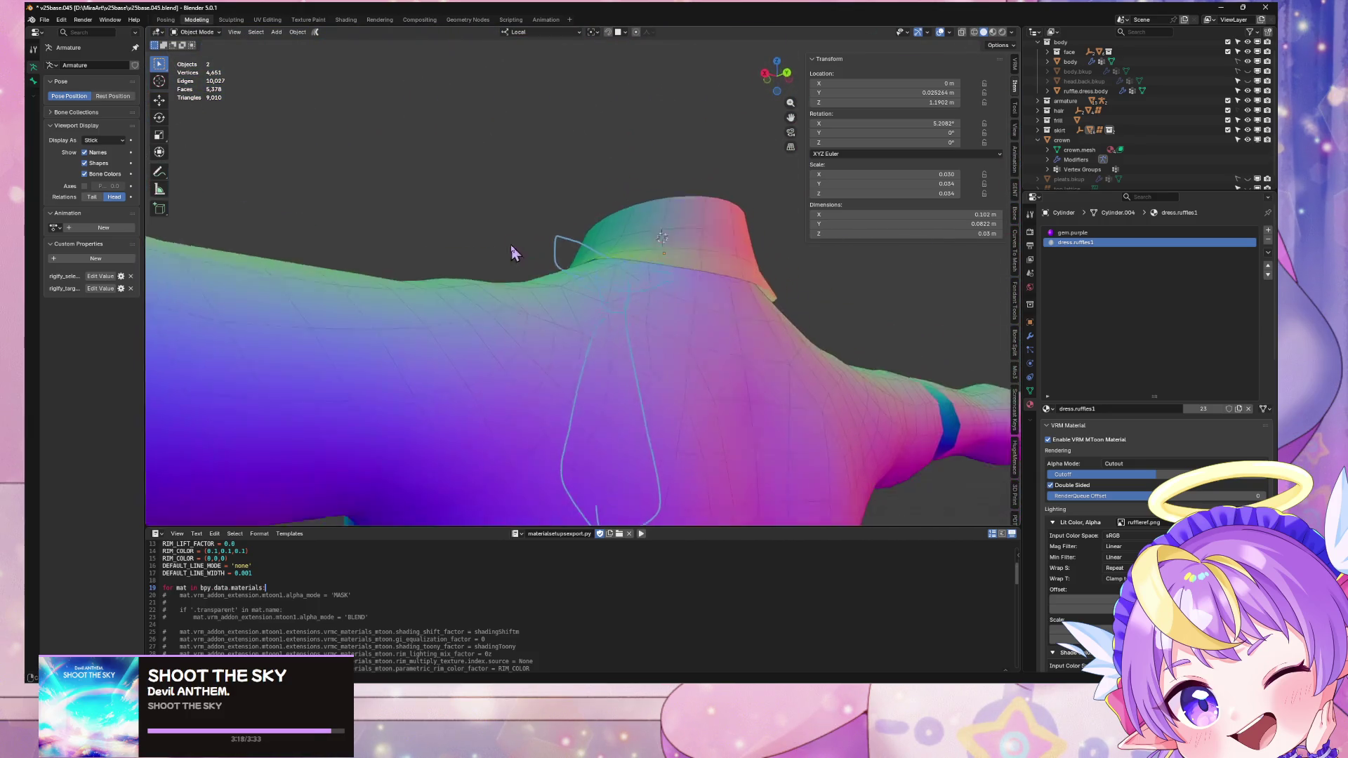
Step: Back in Edit Mode, move the corner vertex and another rim vertex inward along their normals
scroll(758, 284, up, 3)
scroll(833, 268, down, 3)
key(Tab)
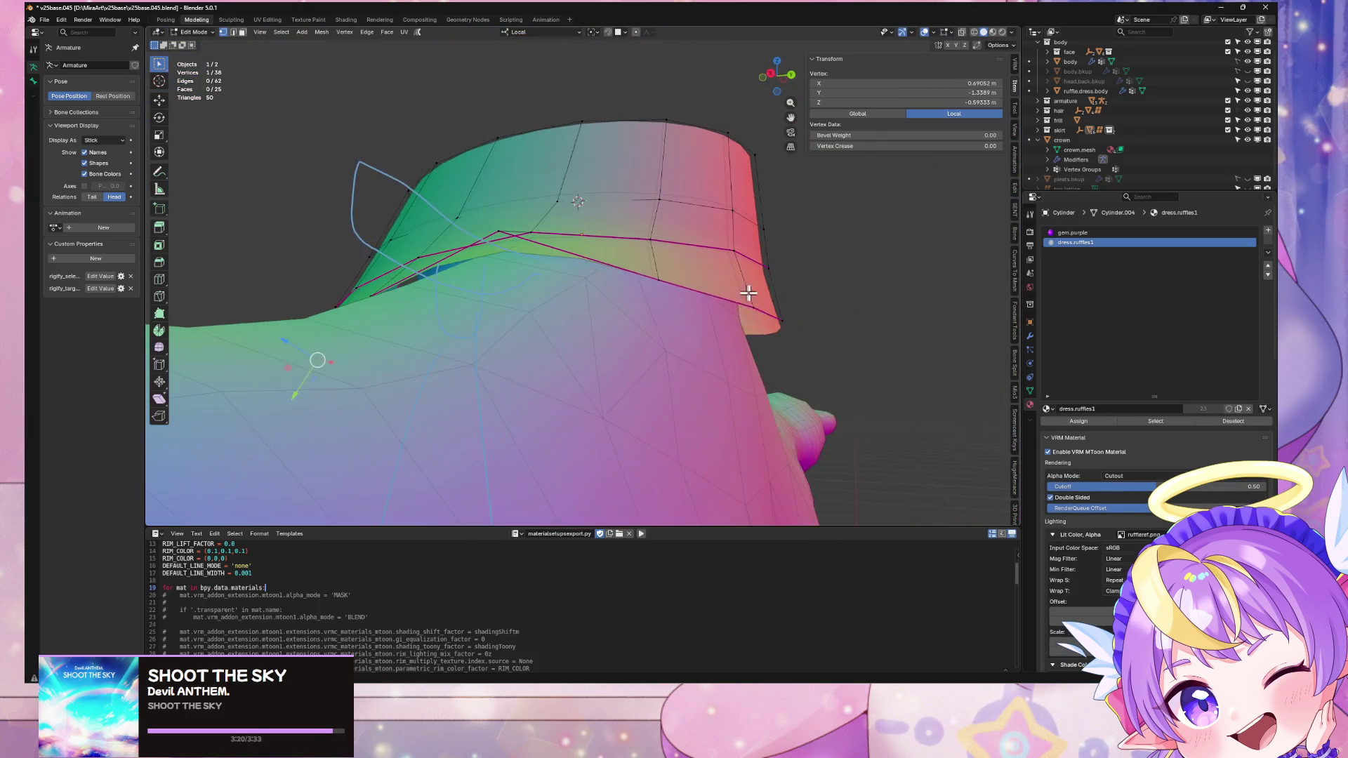
middle_drag(770, 307, 815, 308)
click(731, 304)
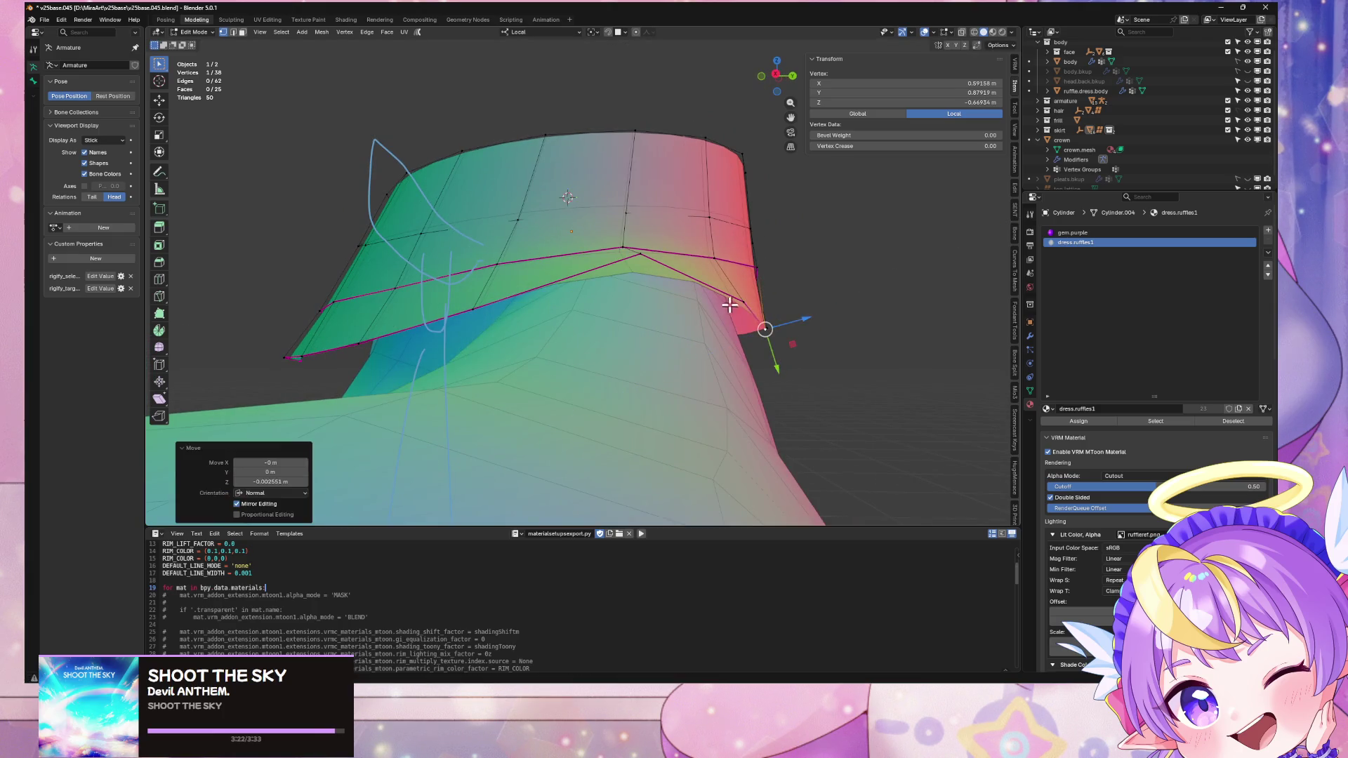
mouse_move(765, 307)
middle_down()
mouse_move(767, 292)
mouse_move(816, 312)
mouse_move(783, 333)
mouse_move(817, 324)
mouse_move(634, 346)
middle_up()
click(809, 328)
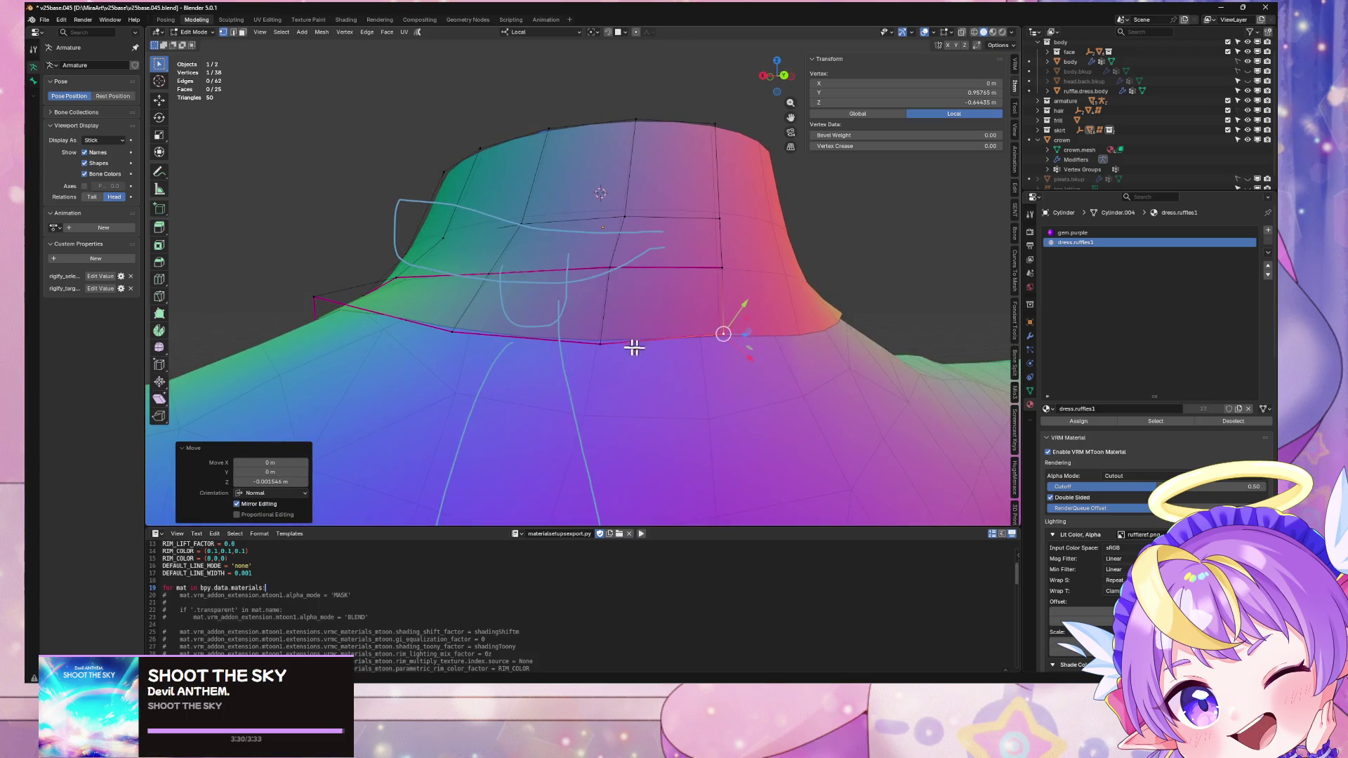
Step: Slide the front centre vertex along its edge, then exit to Object Mode and inspect the collar
click(612, 342)
click(611, 339)
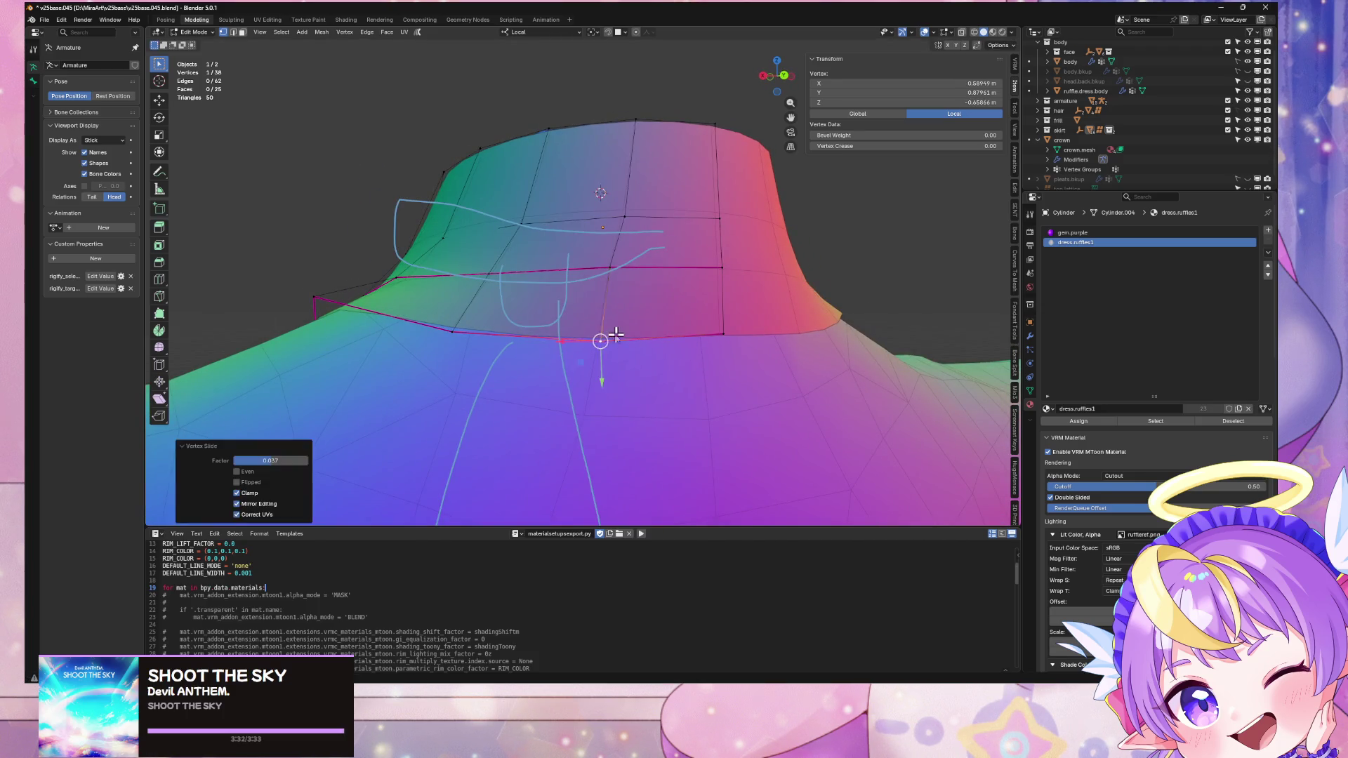
key(Tab)
scroll(611, 339, down, 3)
mouse_move(641, 346)
middle_down()
mouse_move(730, 367)
mouse_move(782, 346)
mouse_move(801, 312)
mouse_move(763, 319)
middle_up()
scroll(783, 347, down, 5)
scroll(800, 312, up, 6)
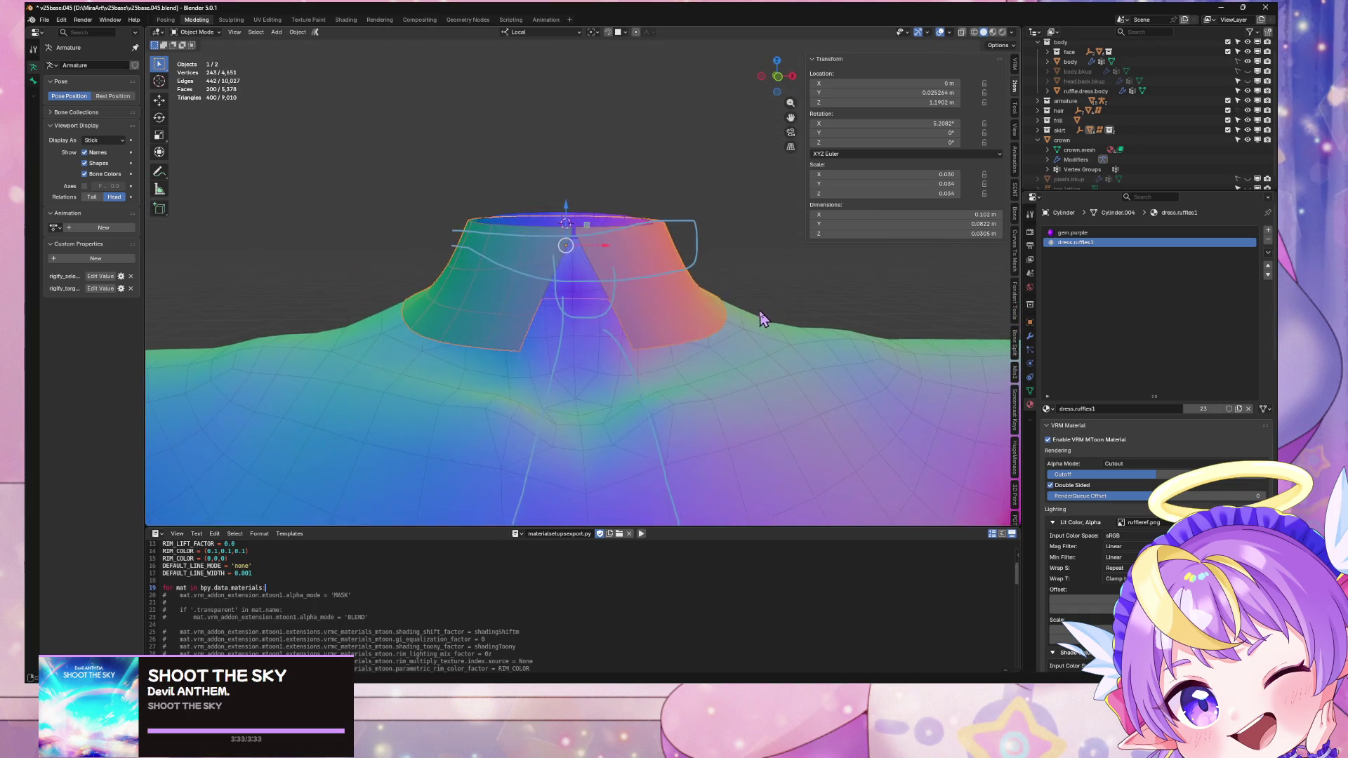
middle_drag(740, 158, 785, 86)
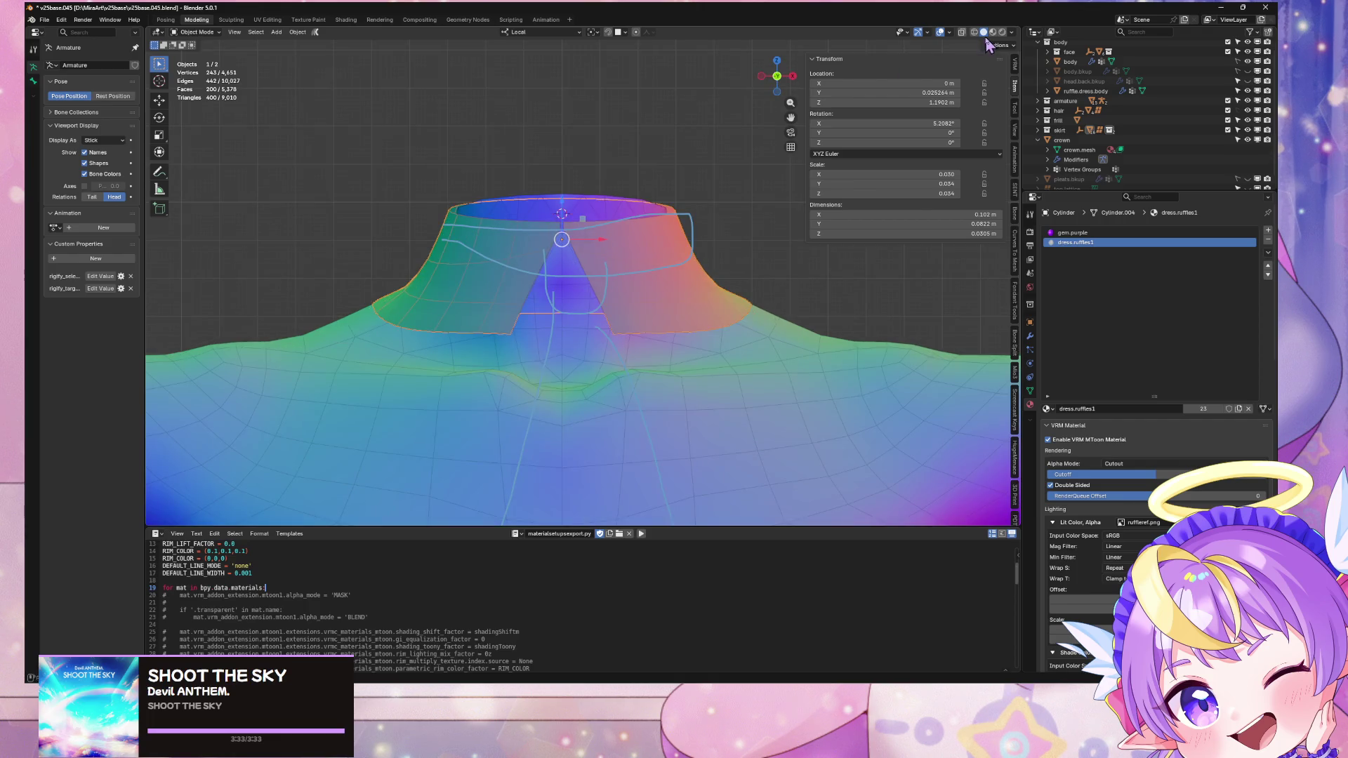
Step: Preview the collar with material shading and select its whole connected ruffle piece in Edit Mode
click(993, 32)
scroll(708, 246, down, 3)
scroll(702, 315, up, 4)
key(Tab)
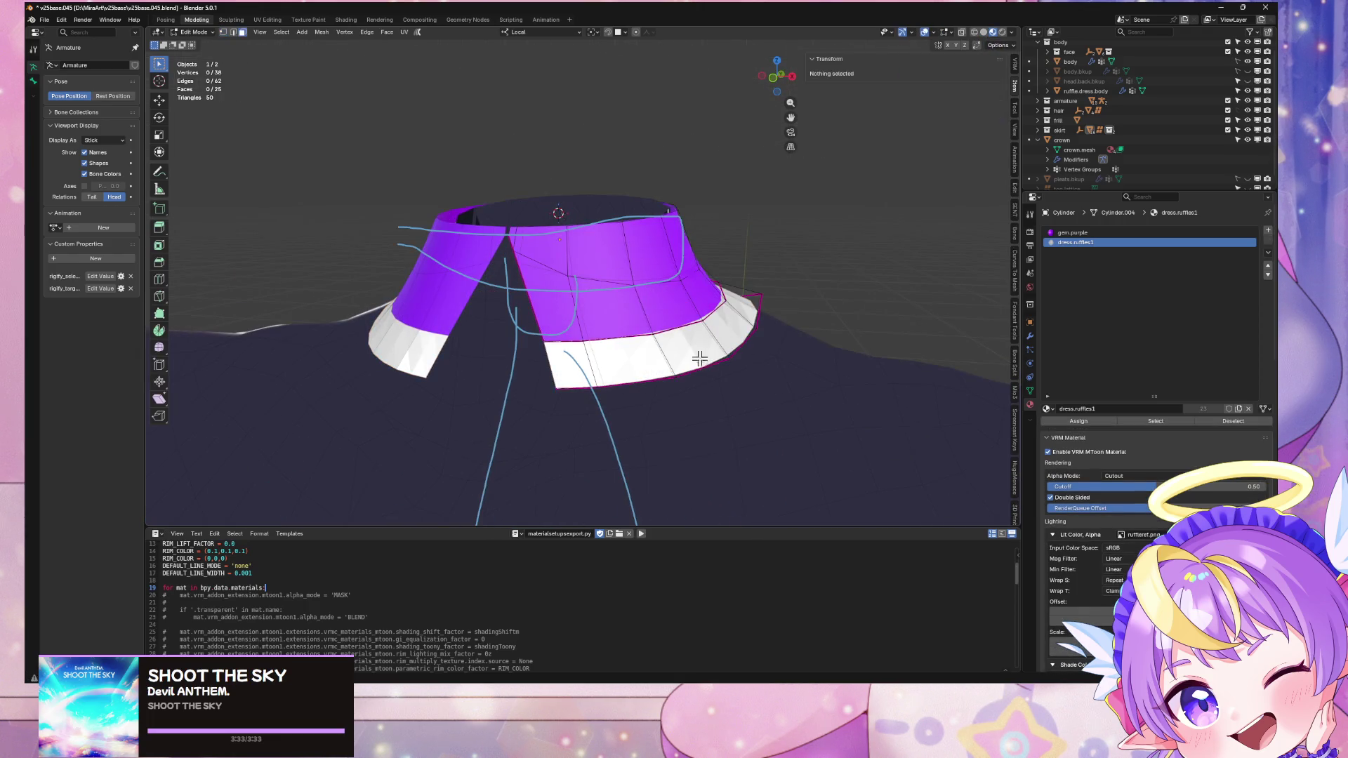
key(l)
scroll(751, 288, down, 5)
mouse_move(752, 289)
middle_down()
mouse_move(737, 271)
mouse_move(799, 296)
mouse_move(716, 352)
mouse_move(746, 318)
mouse_move(741, 274)
mouse_move(723, 277)
middle_up()
scroll(746, 319, up, 5)
scroll(723, 277, down, 4)
scroll(718, 270, up, 5)
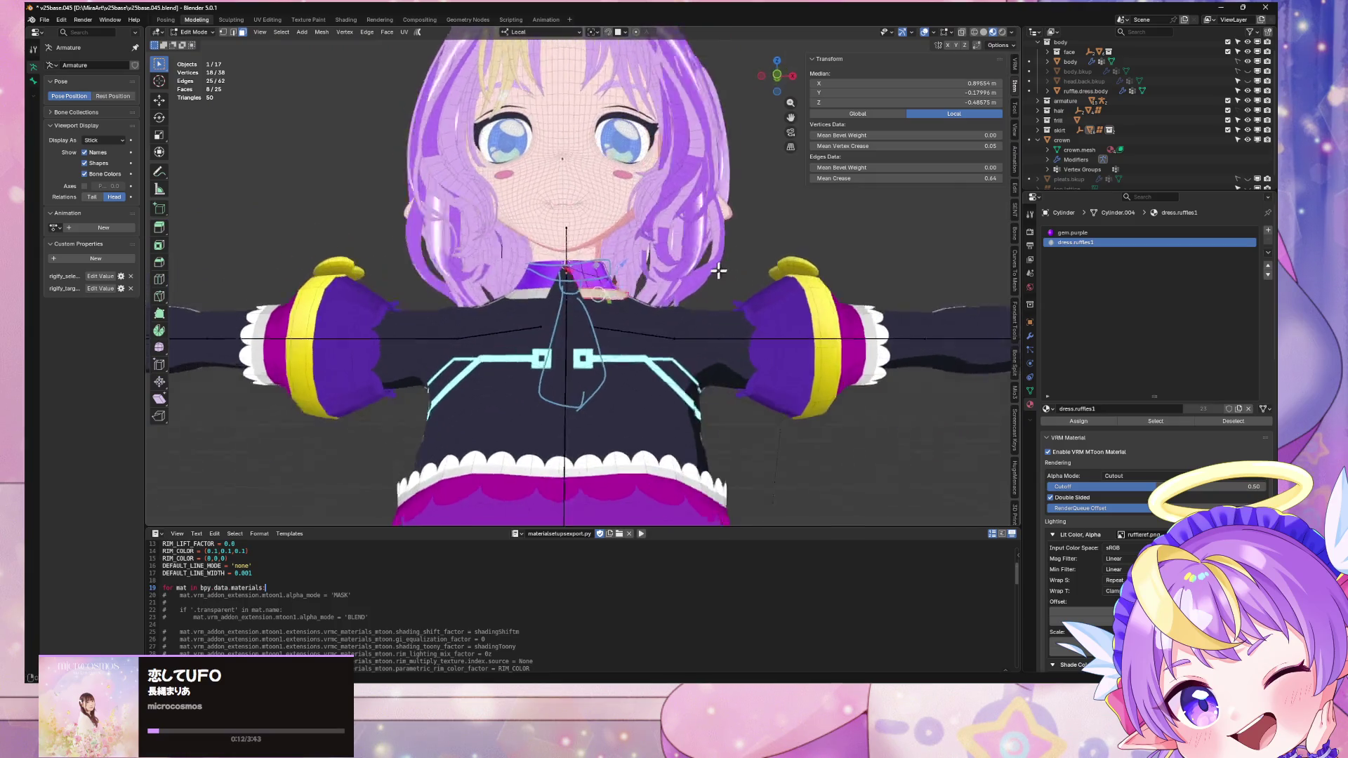
scroll(718, 270, up, 2)
scroll(715, 274, down, 4)
scroll(712, 276, up, 5)
scroll(719, 303, down, 2)
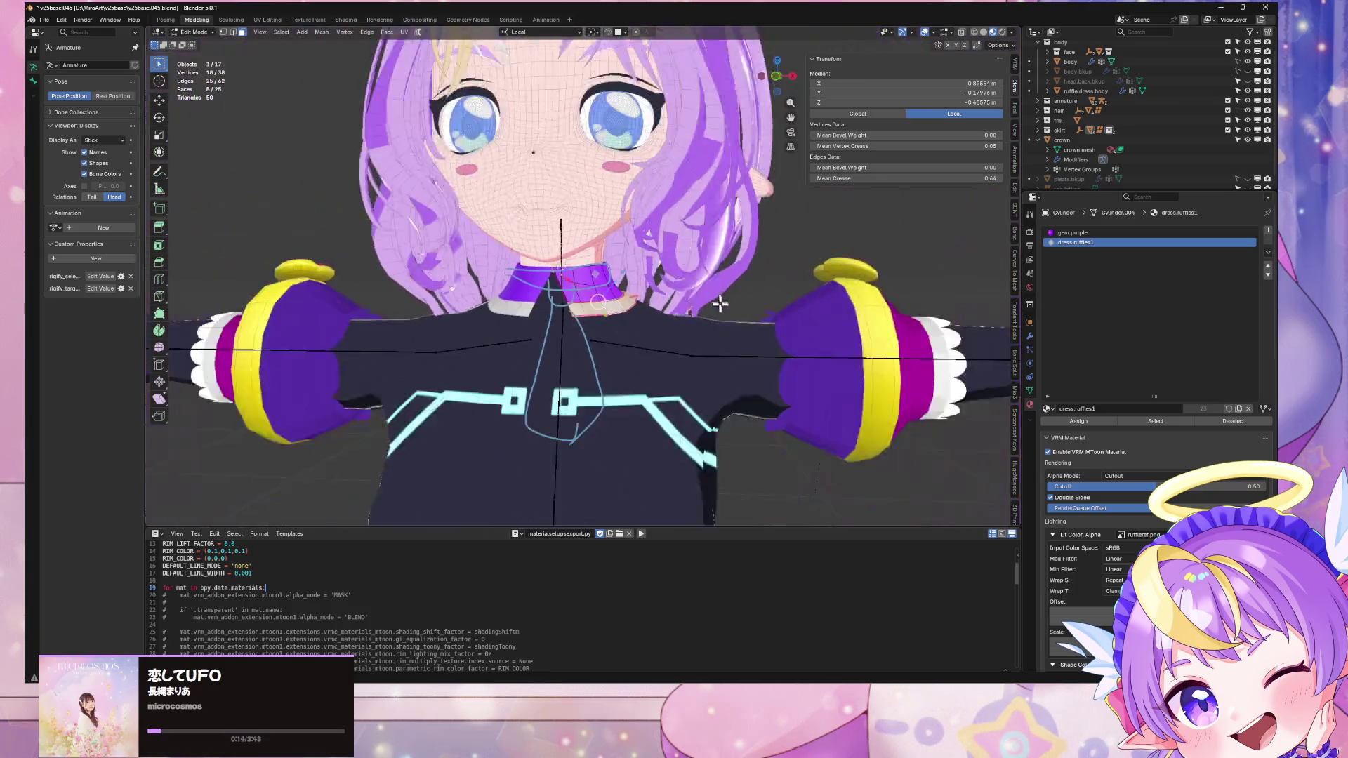
scroll(723, 319, down, 1)
scroll(721, 338, up, 2)
scroll(716, 331, down, 4)
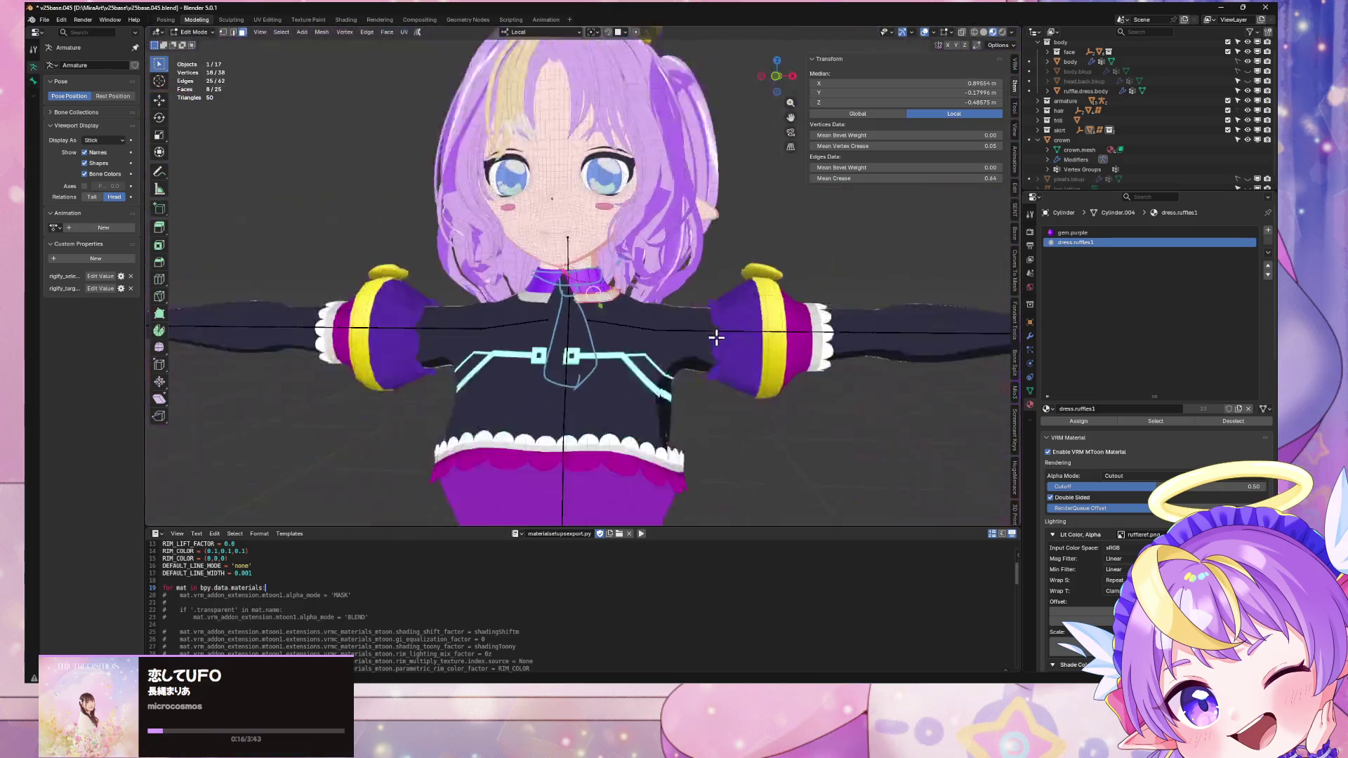
Step: Put the skirt dress.ruffles.full.subdiv in Edit Mode inside the UV Editing workspace
key(Tab)
click(589, 405)
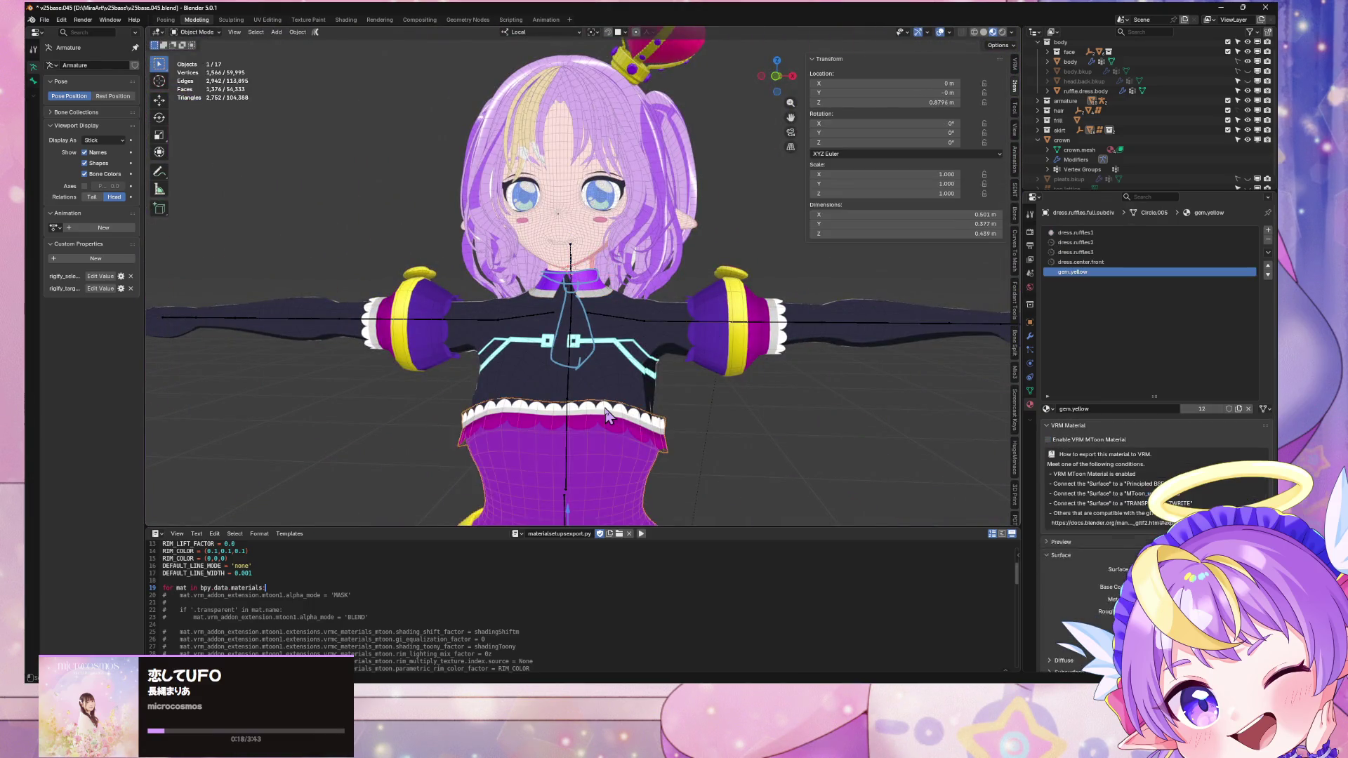
key(Tab)
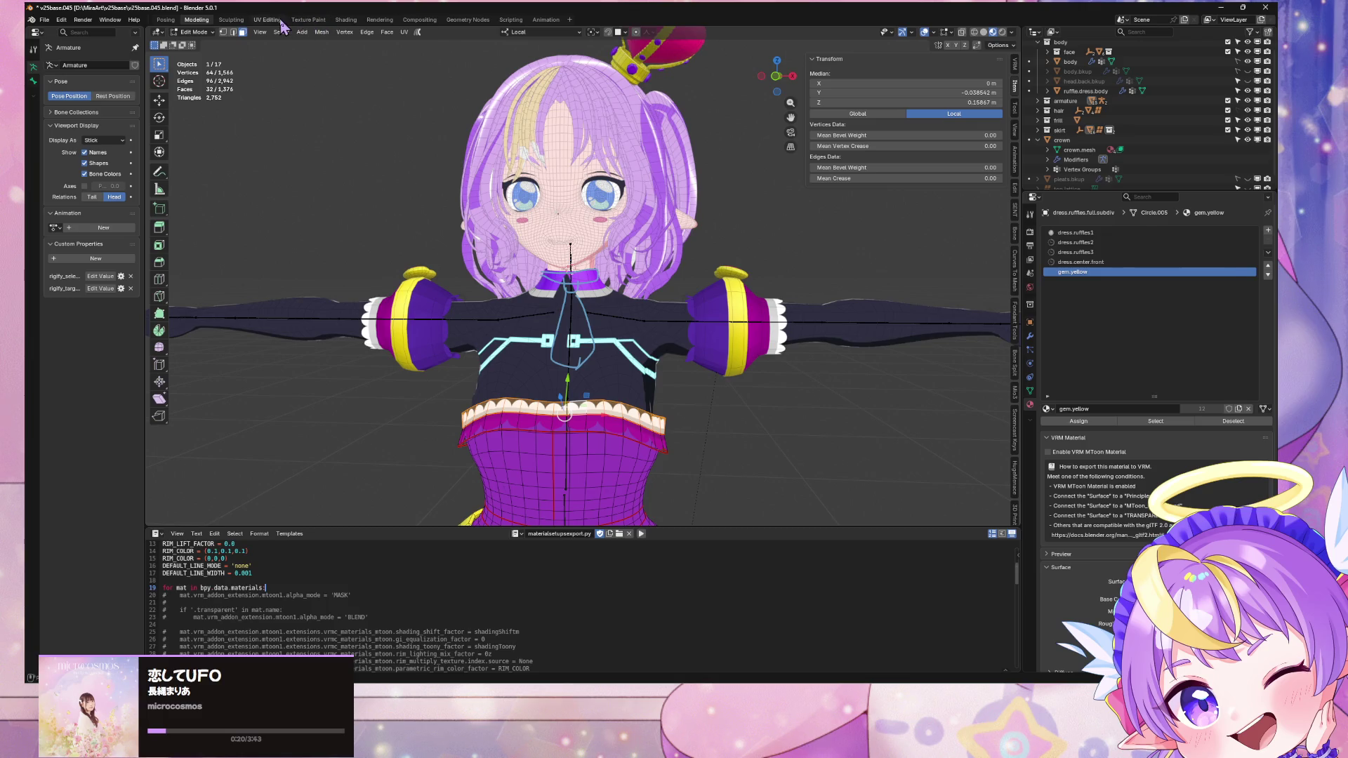
click(280, 21)
middle_drag(807, 110, 858, 121)
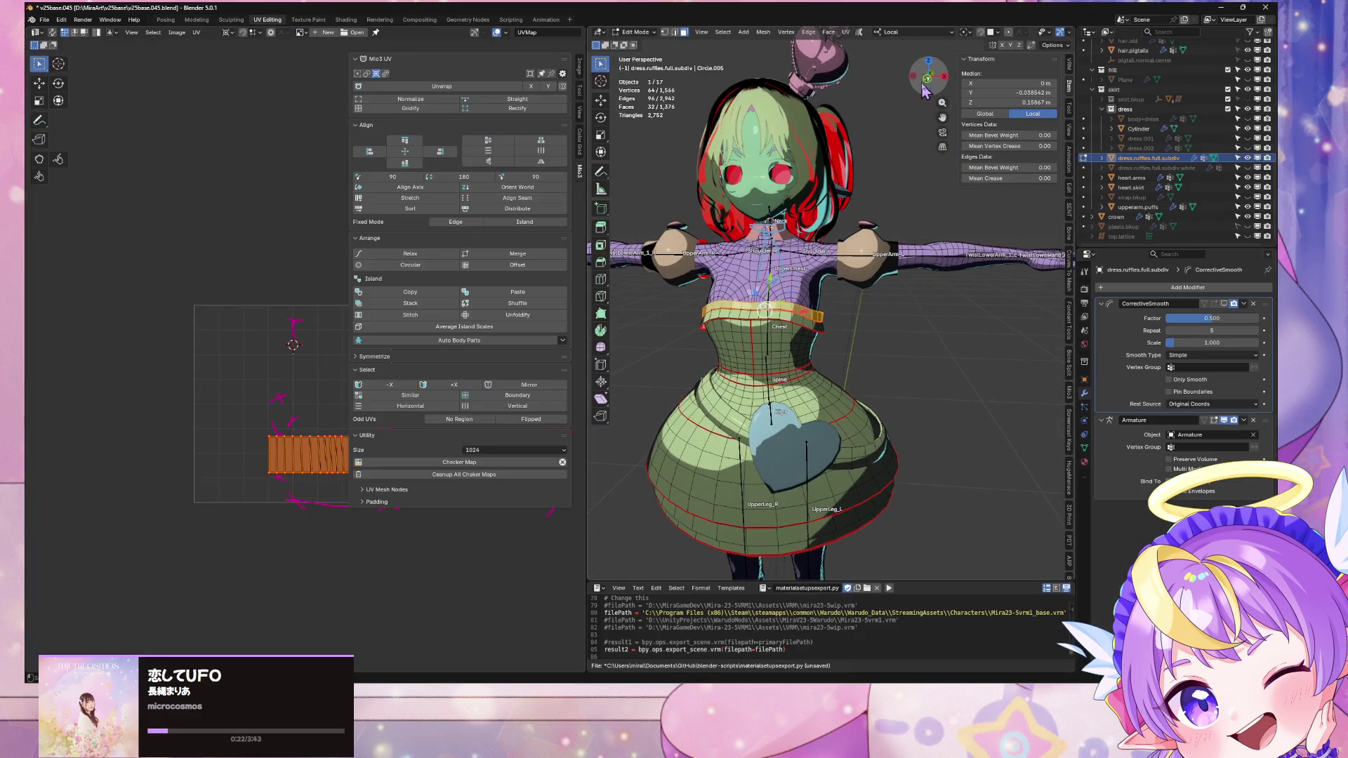
Step: View the skirt's chest band in front orthographic, pan the UV editor to its strip, then exit Edit Mode
click(924, 90)
scroll(732, 281, up, 5)
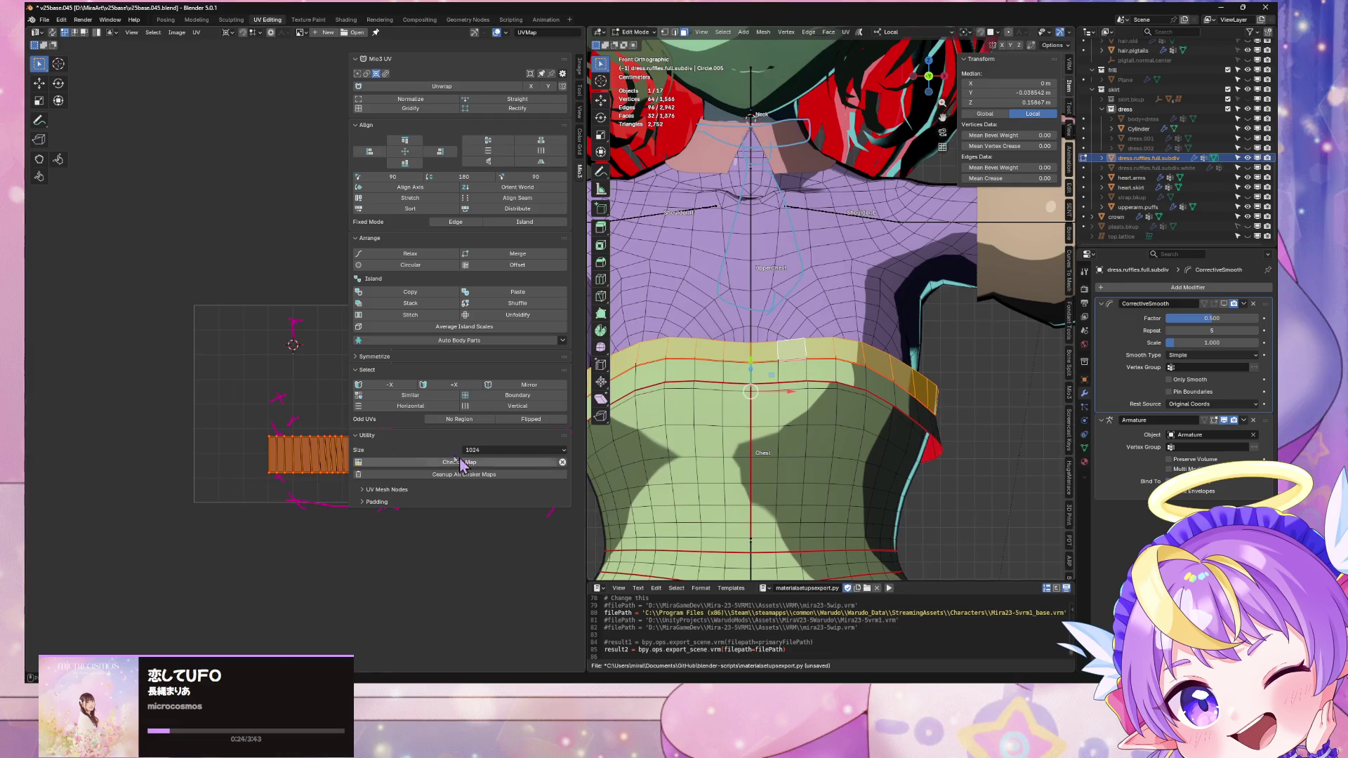
middle_drag(299, 369, 198, 339)
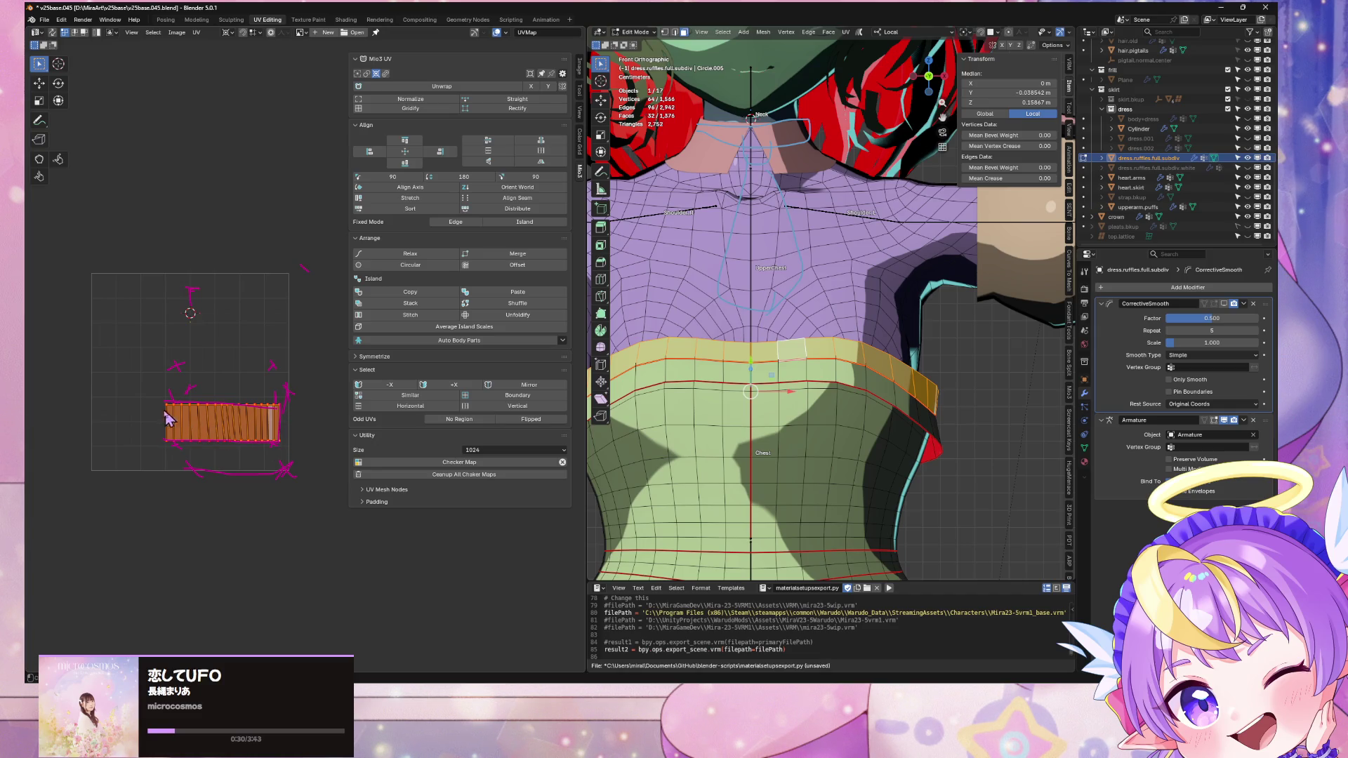
scroll(757, 274, down, 5)
scroll(821, 190, up, 6)
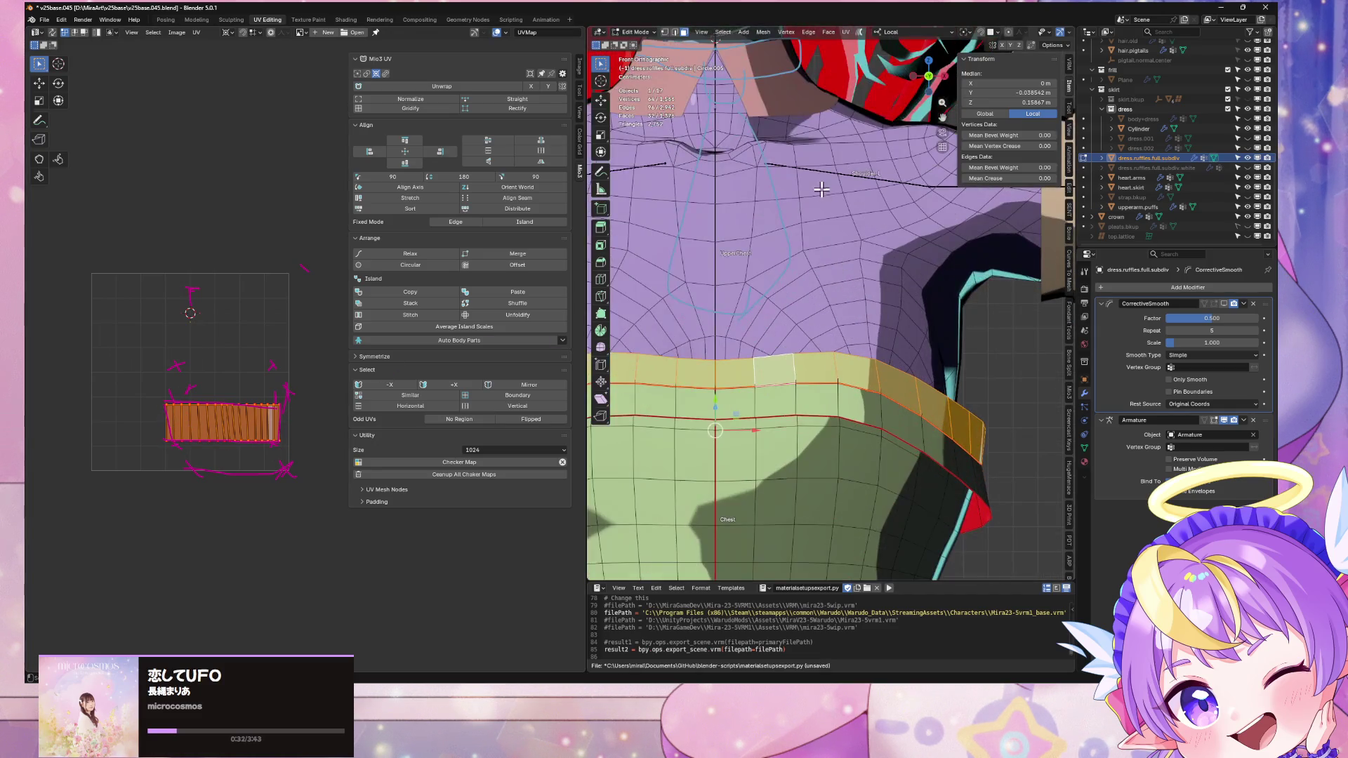
mouse_move(799, 177)
shift+middle_down()
mouse_move(803, 316)
mouse_move(767, 225)
shift+middle_up()
key(Tab)
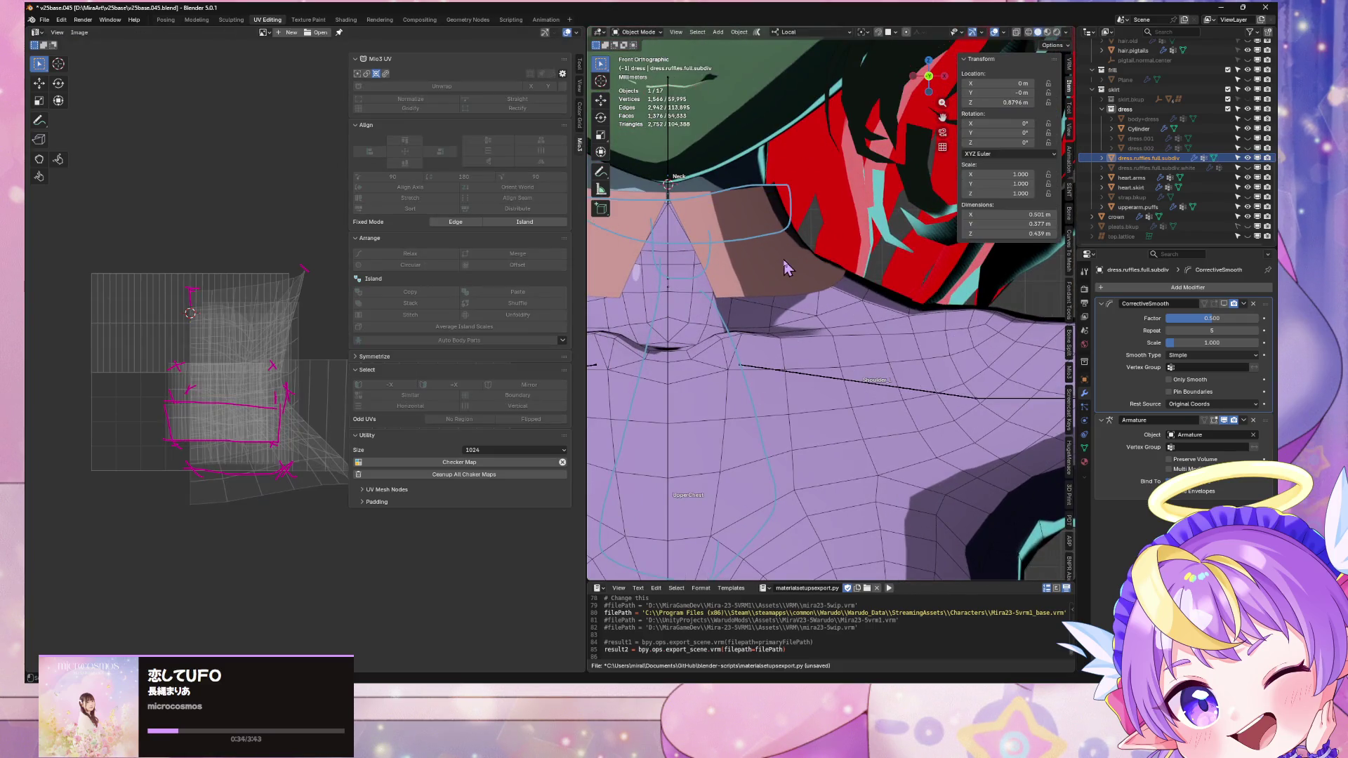
Step: Put the collar Cylinder in Edit Mode with darker shading and show its dress.ruffles1 material settings
click(788, 264)
click(1047, 35)
key(Tab)
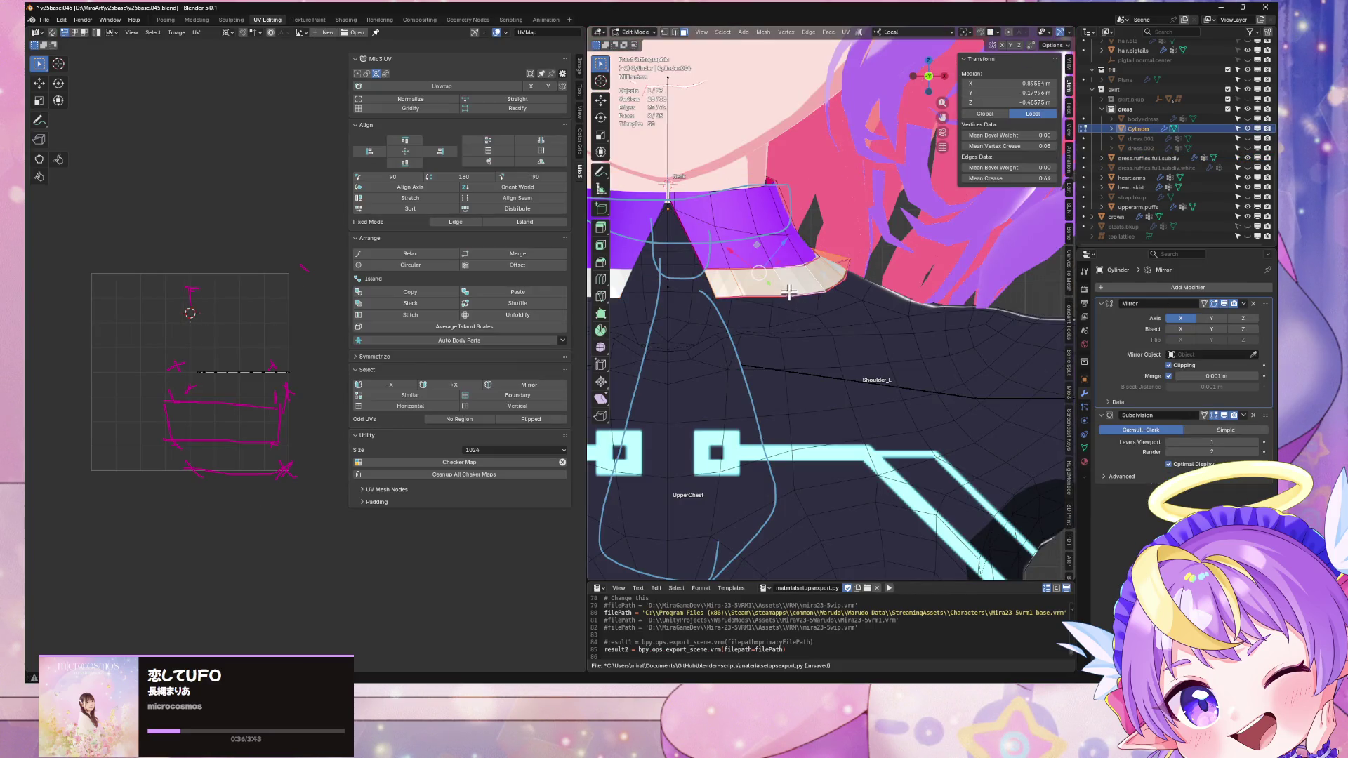
click(1085, 462)
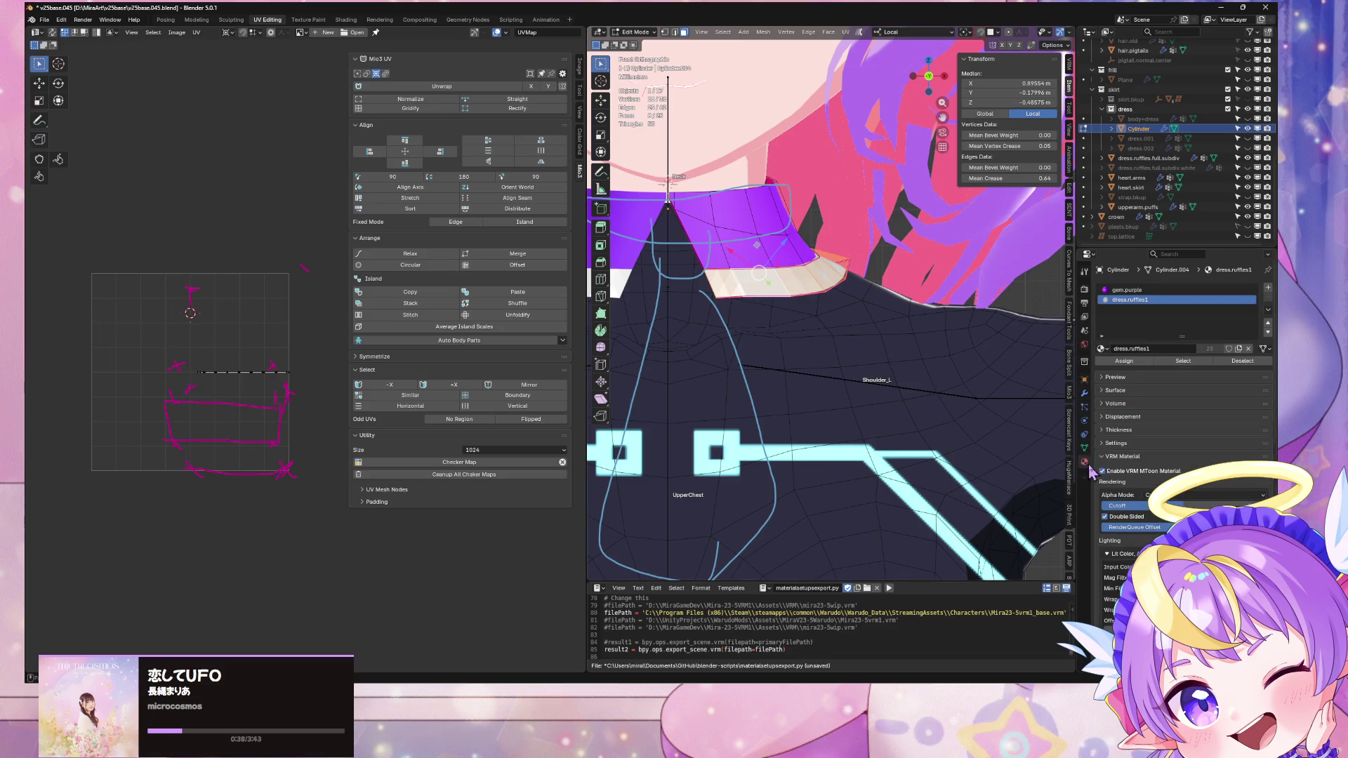
Step: Select the whole ruffle band, then just its bottom edge loop, viewed in perspective
click(846, 33)
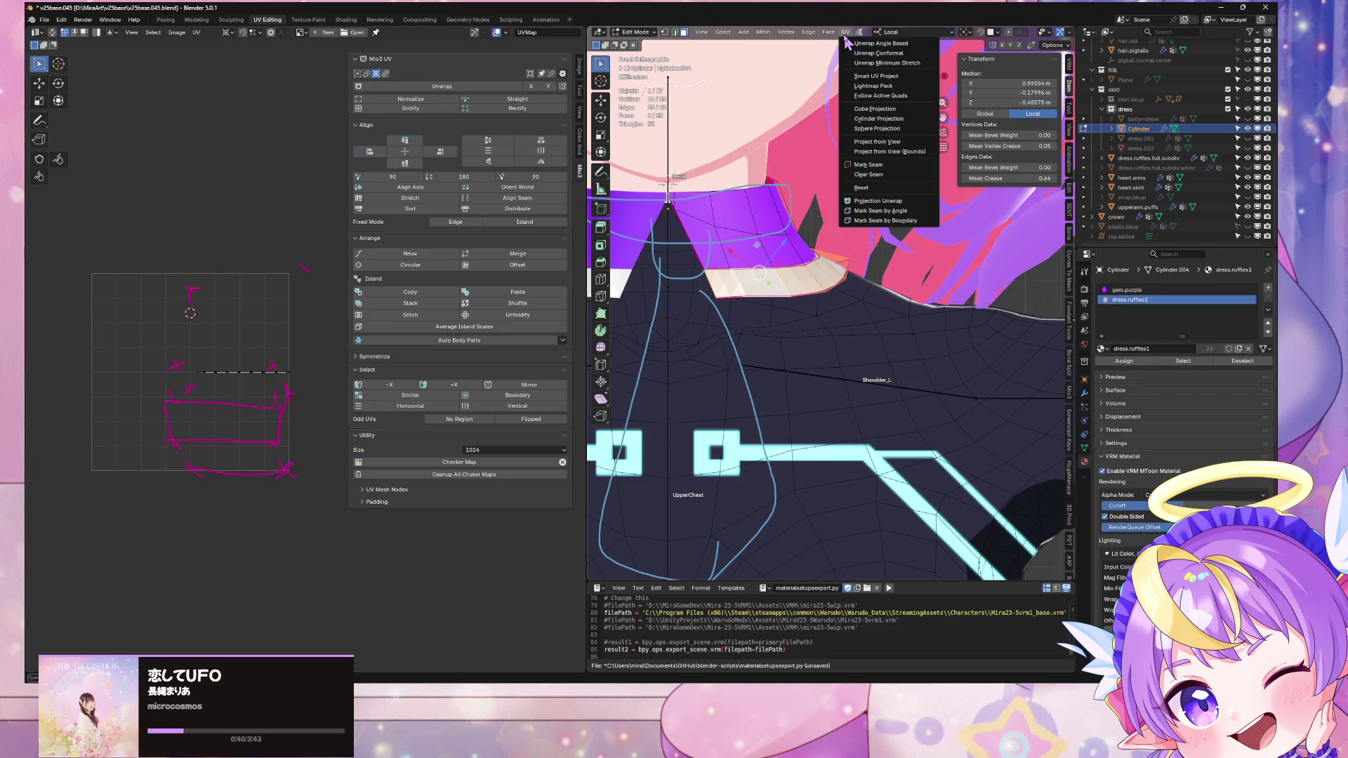
click(739, 278)
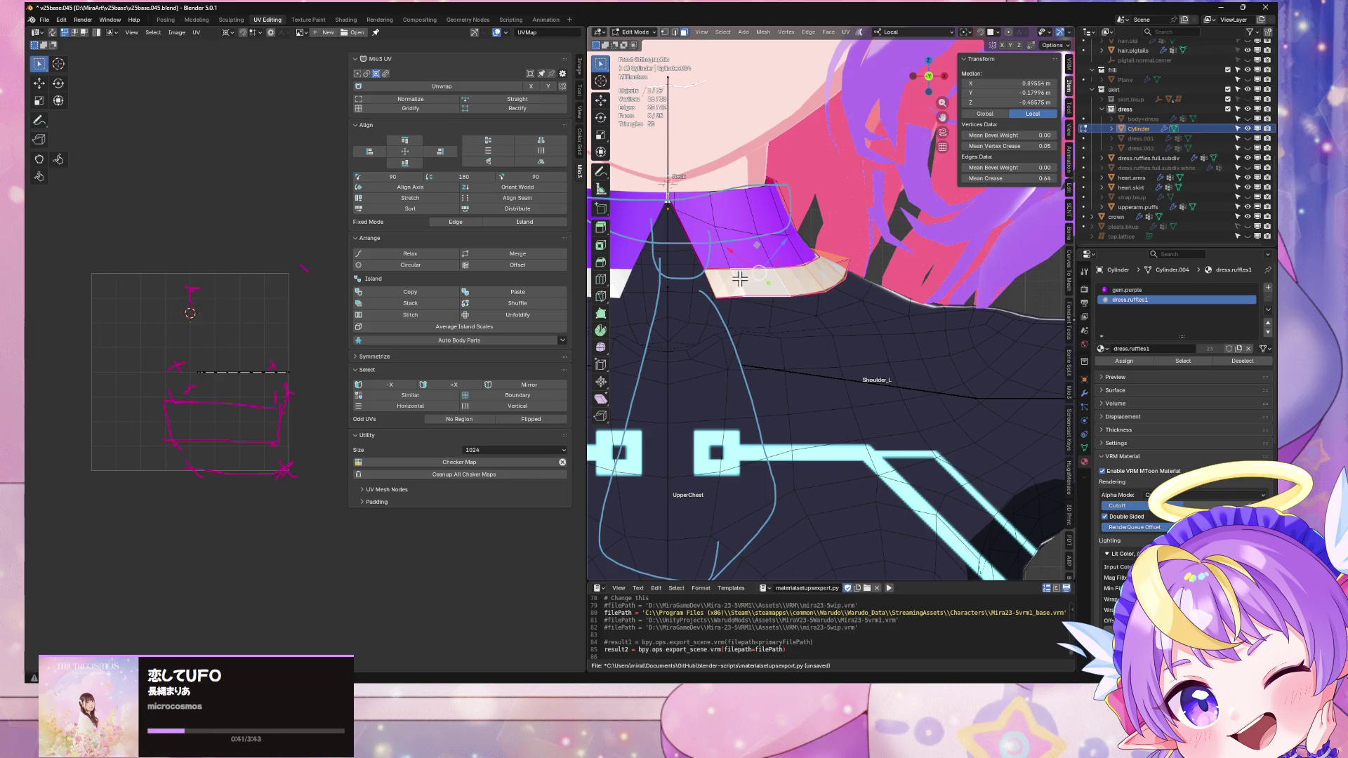
key(a)
key(u)
click(805, 299)
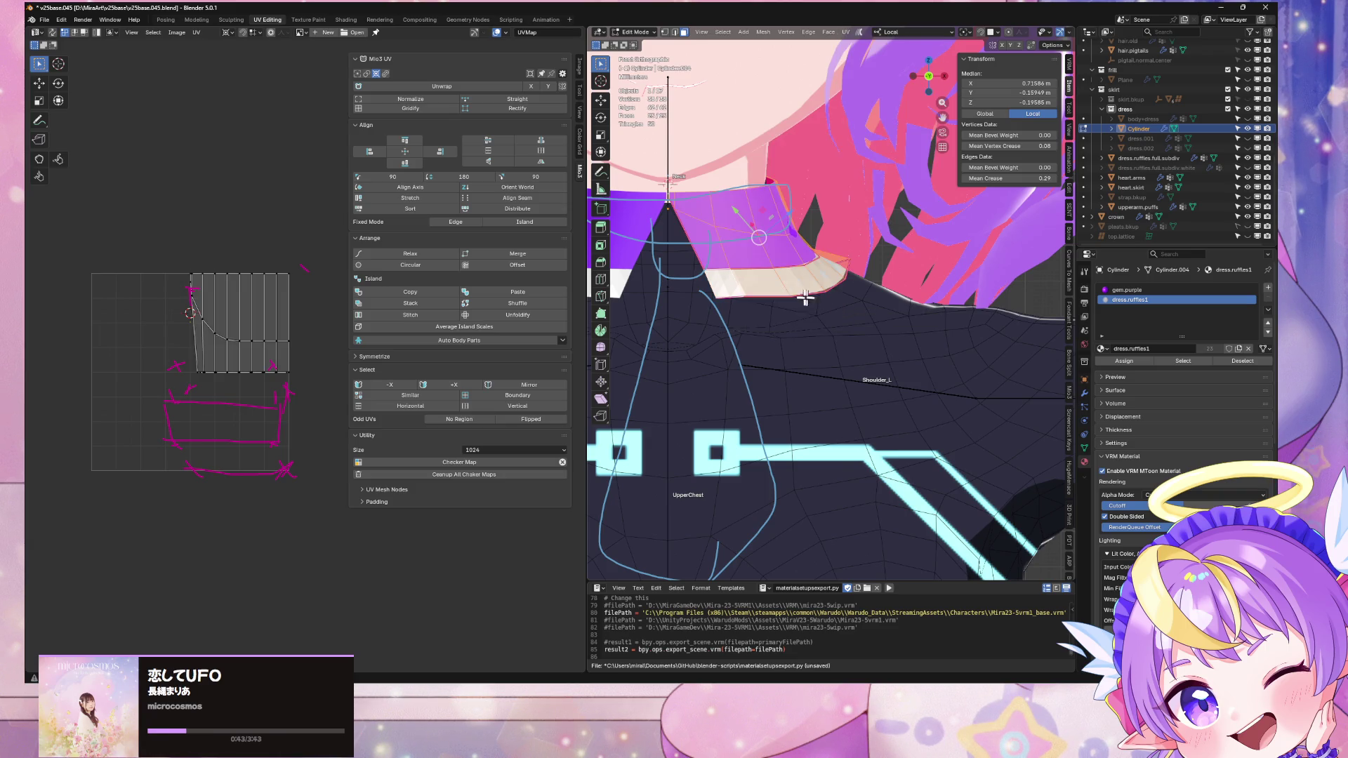
alt+click(740, 288)
scroll(802, 251, down, 5)
scroll(847, 233, down, 5)
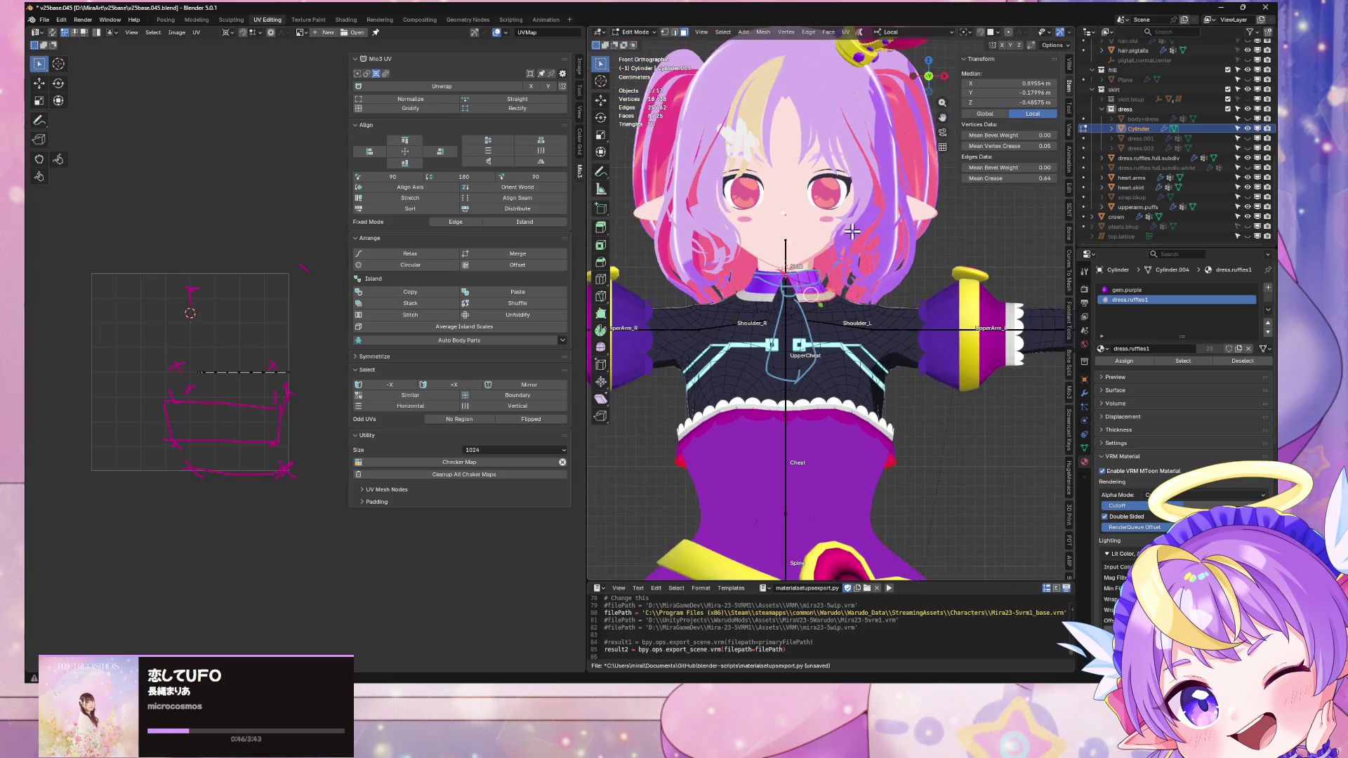
mouse_move(881, 257)
middle_down()
mouse_move(895, 260)
mouse_move(869, 266)
middle_up()
scroll(869, 267, up, 3)
scroll(869, 267, up, 1)
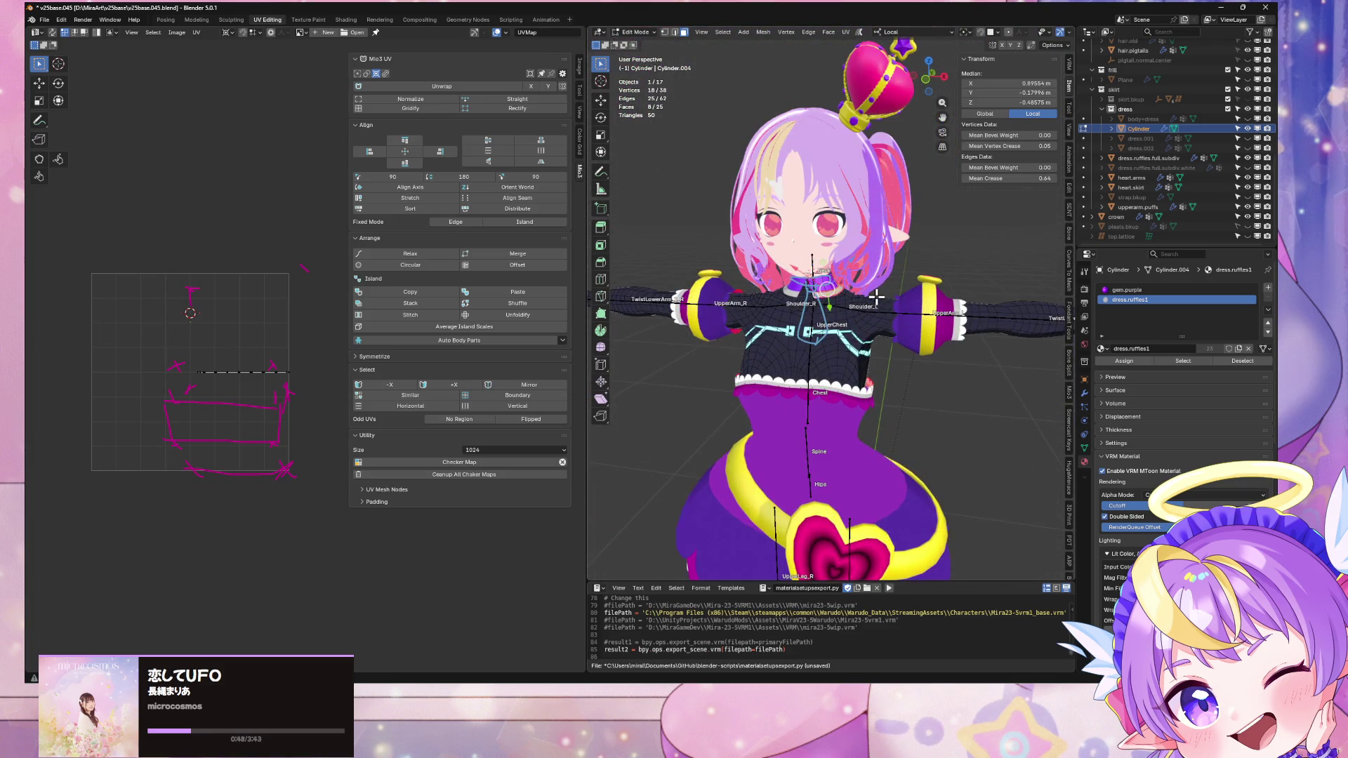
key(alt+Tab)
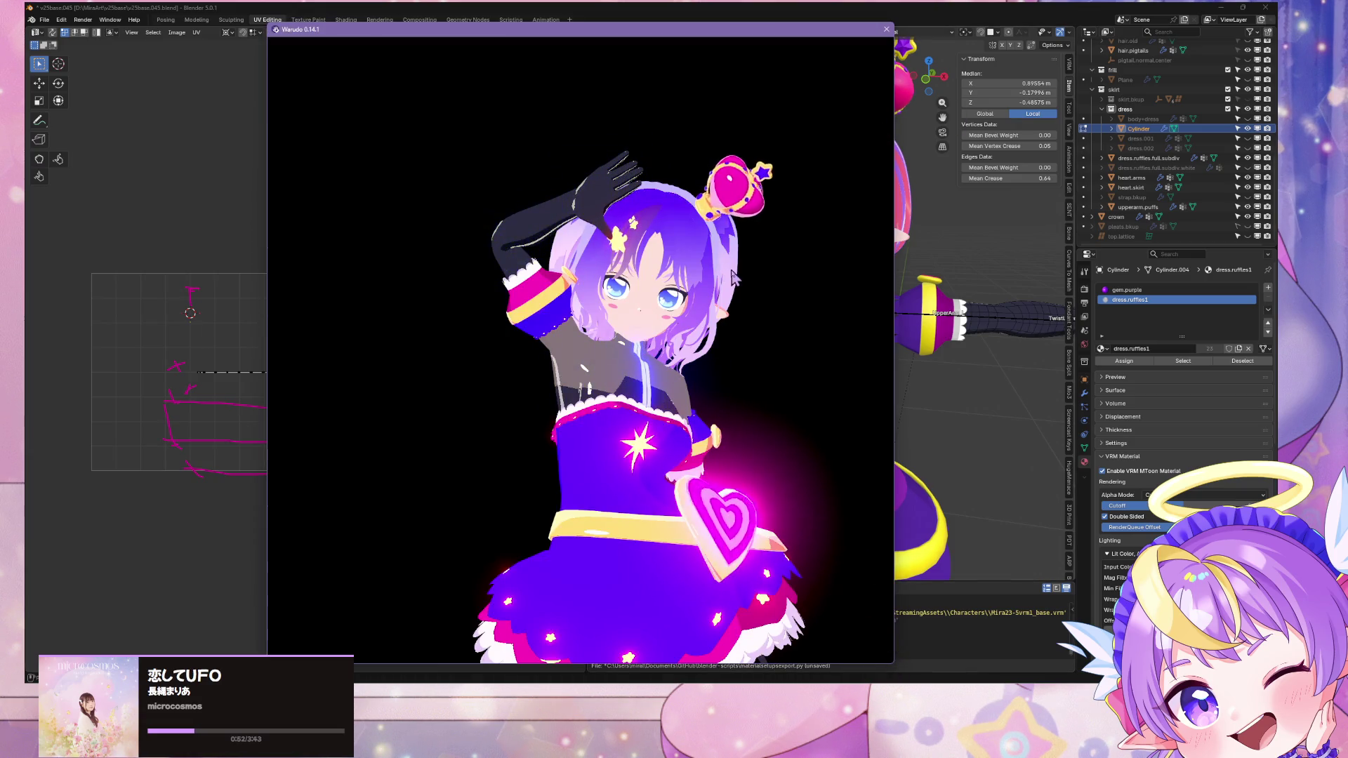
scroll(691, 198, up, 2)
scroll(695, 193, down, 3)
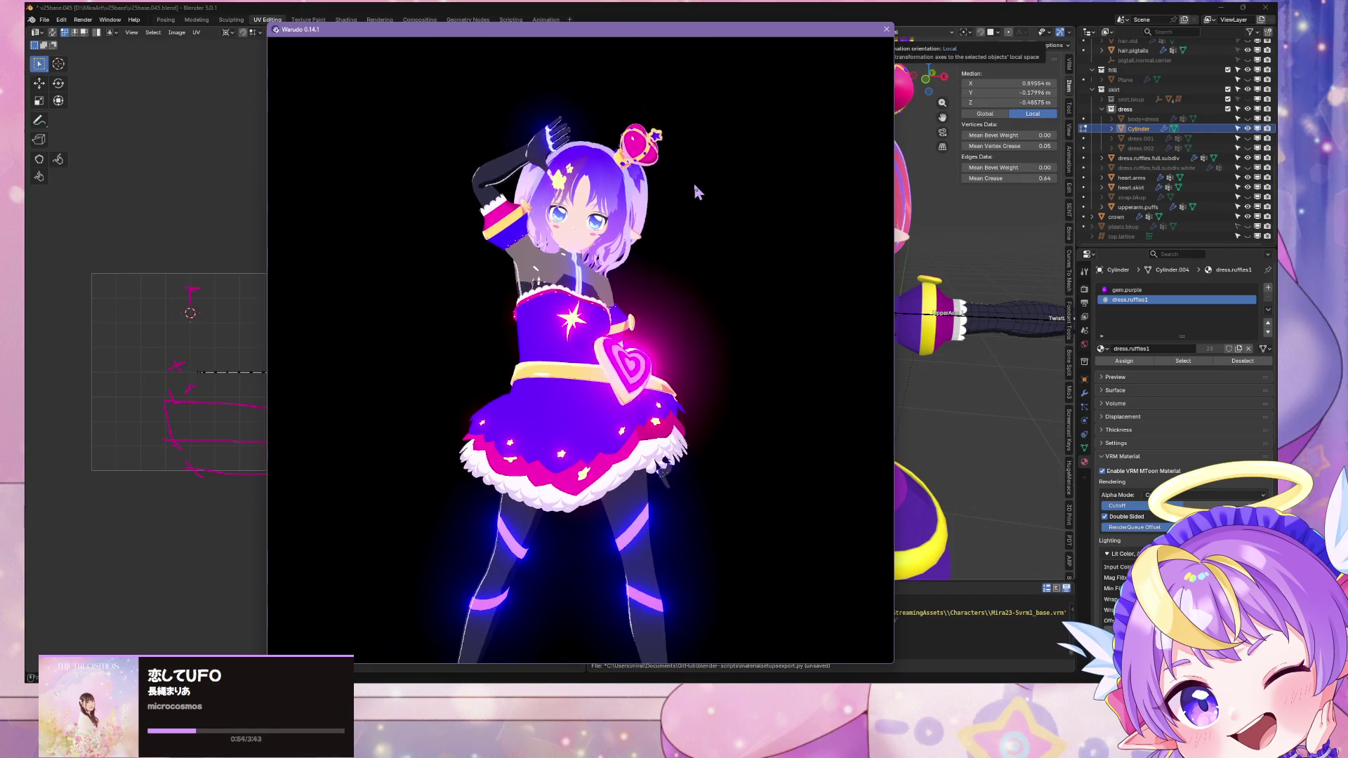
click(920, 10)
scroll(826, 46, up, 6)
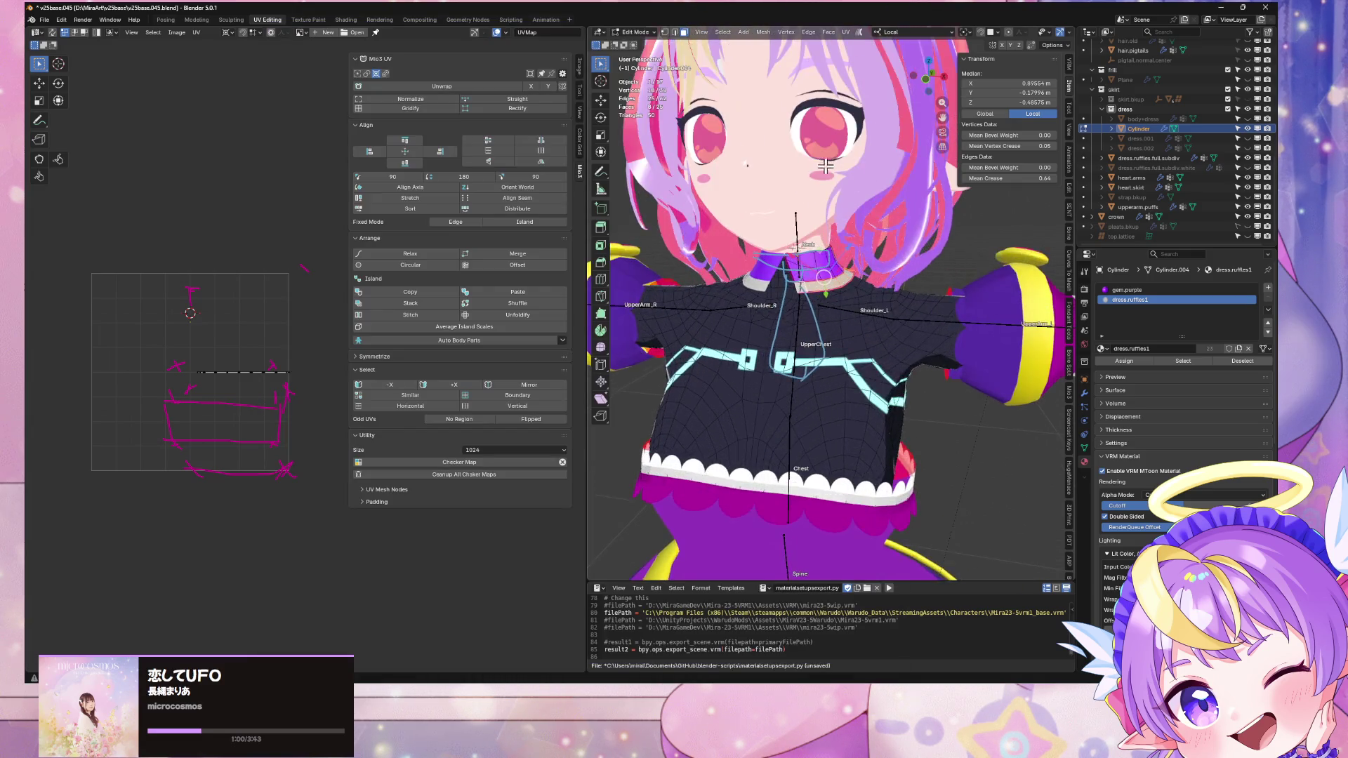
Step: Unwrap the collar's ruffle band into a UV strip and select the whole strip
click(846, 32)
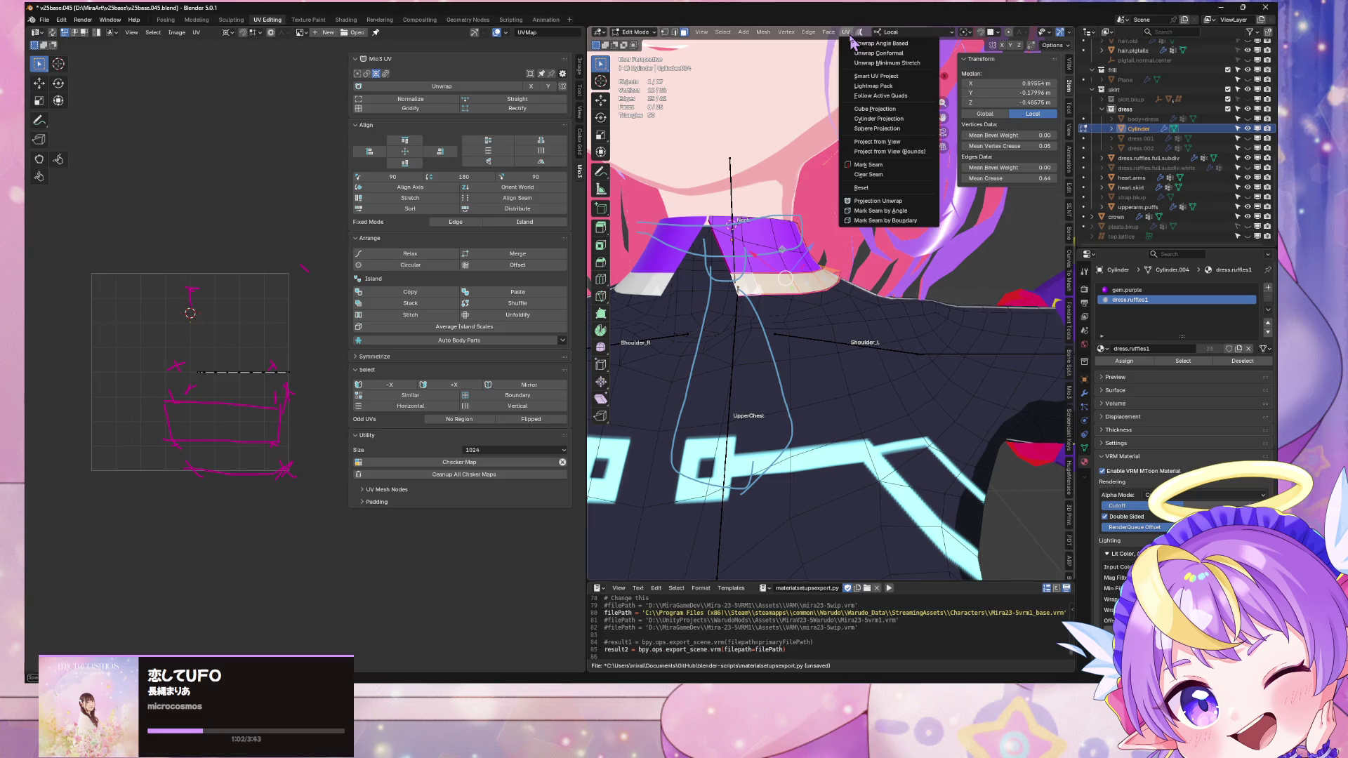
click(886, 63)
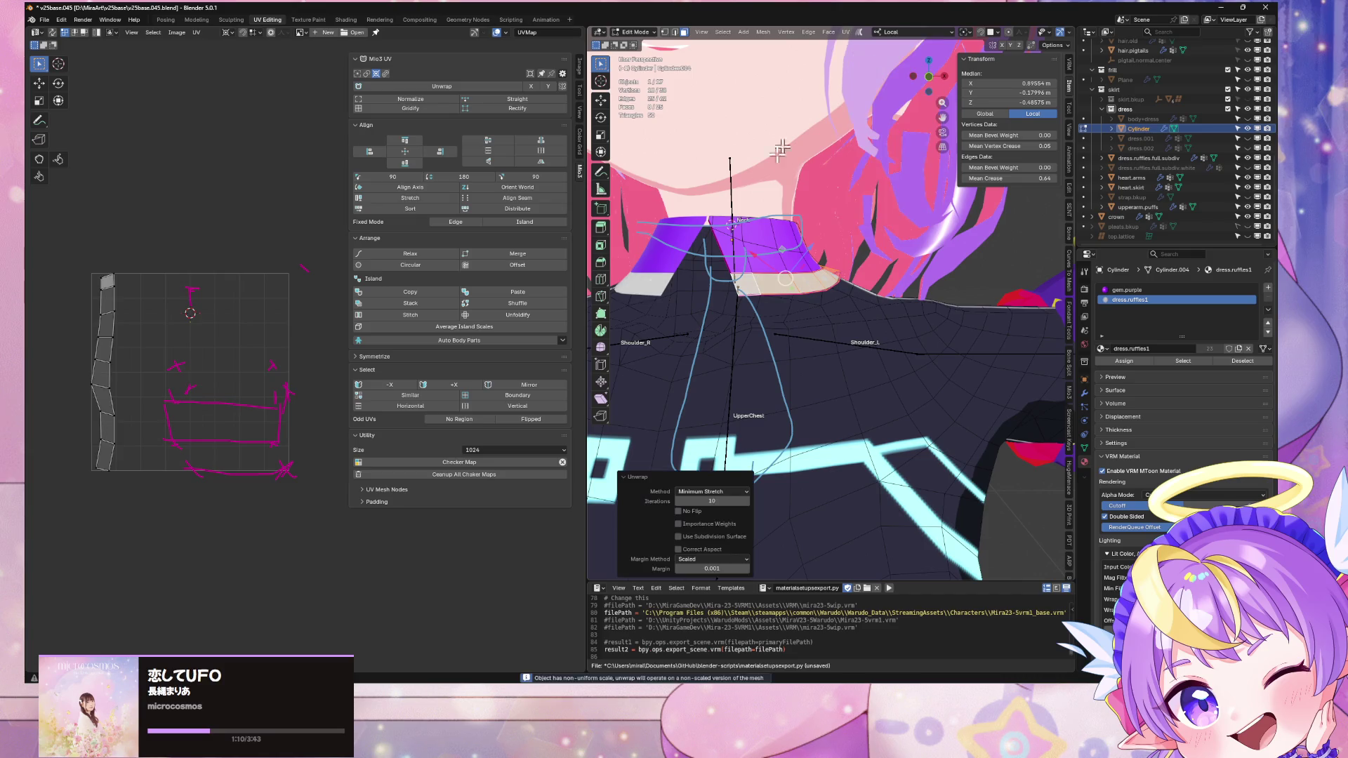
key(a)
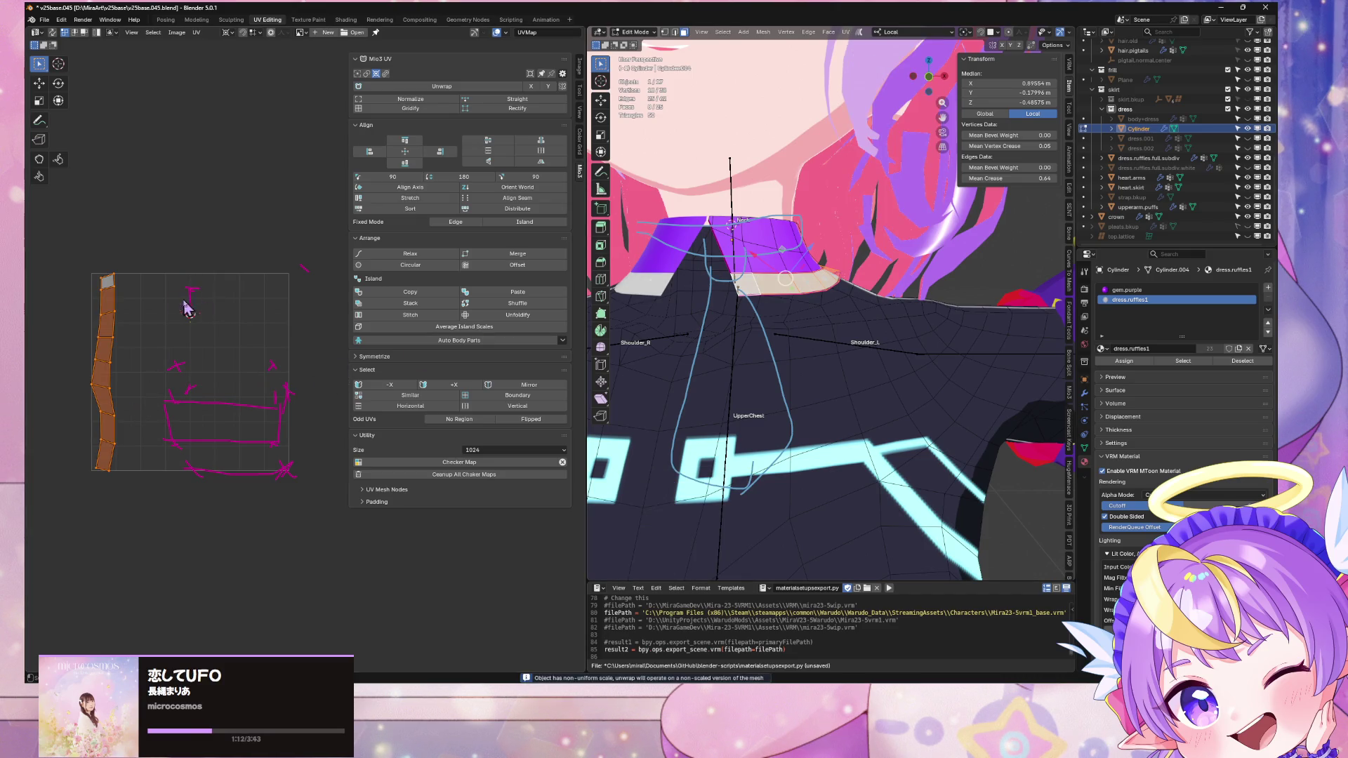
middle_drag(188, 309, 237, 295)
key(g)
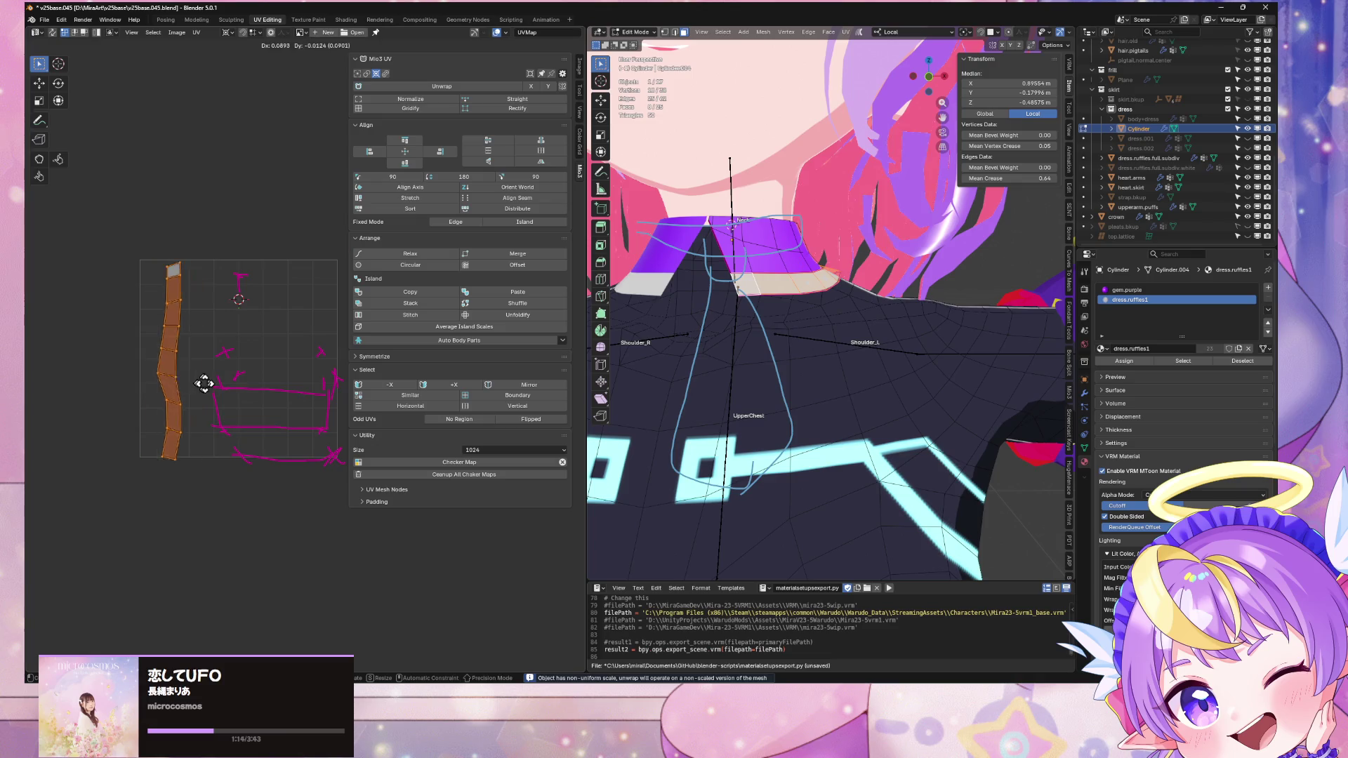
right_click(247, 438)
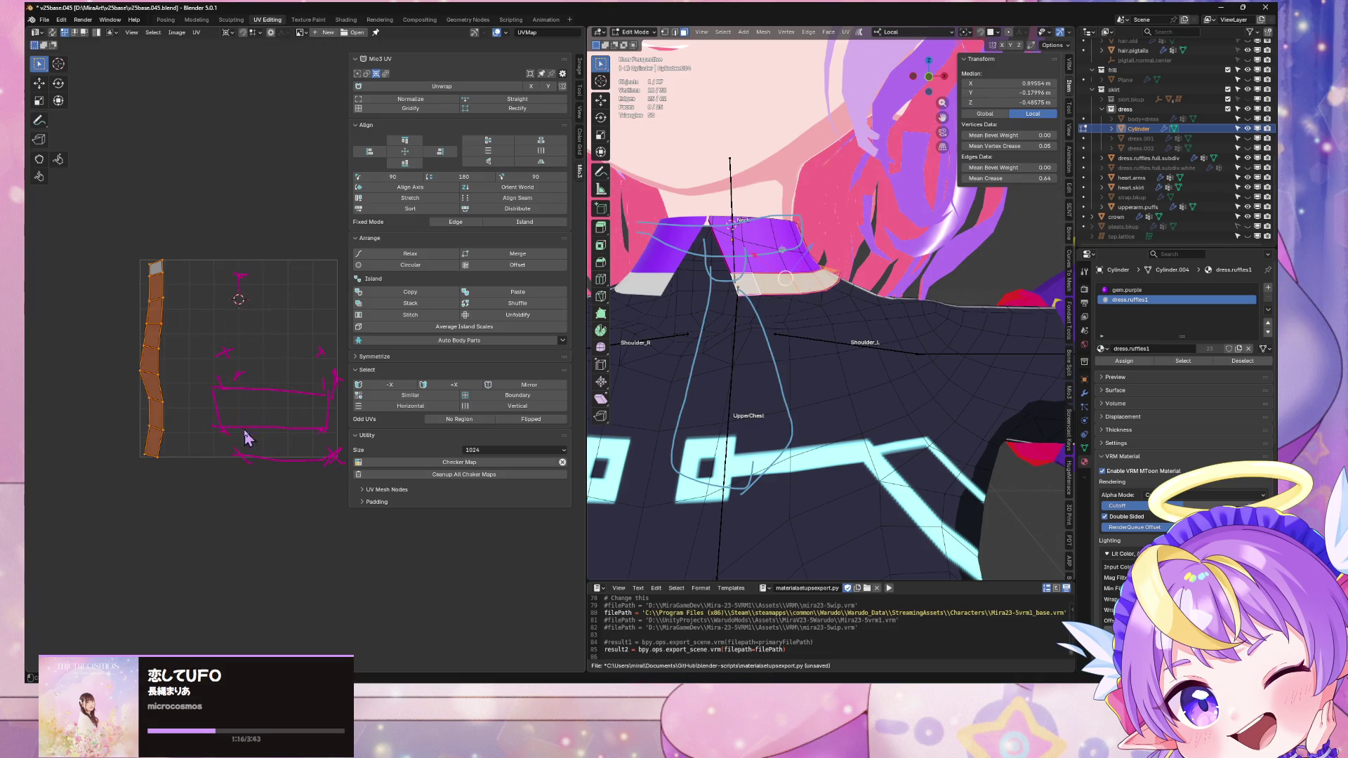
Step: Rotate the collar's UV strip by exactly 90° so it lies horizontally
key(r)
right_click(269, 343)
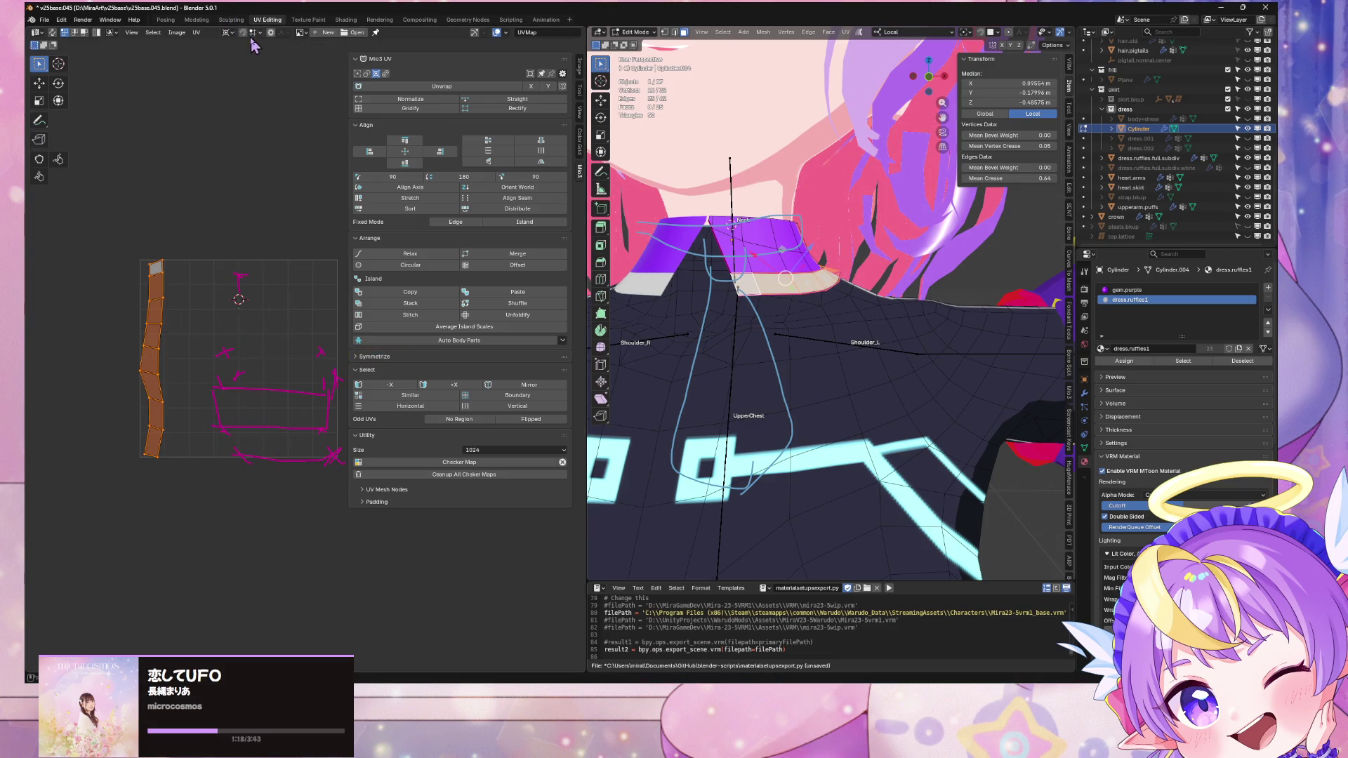
key(r)
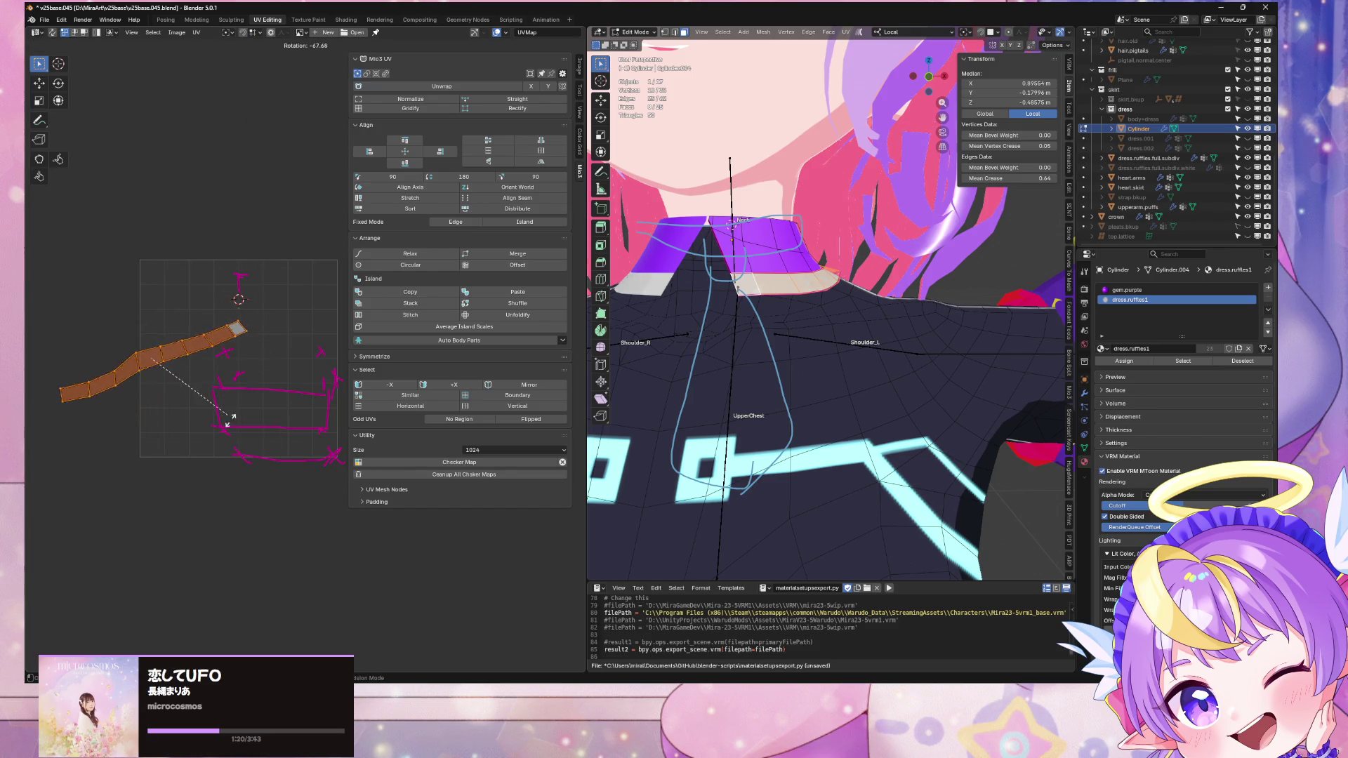
click(216, 472)
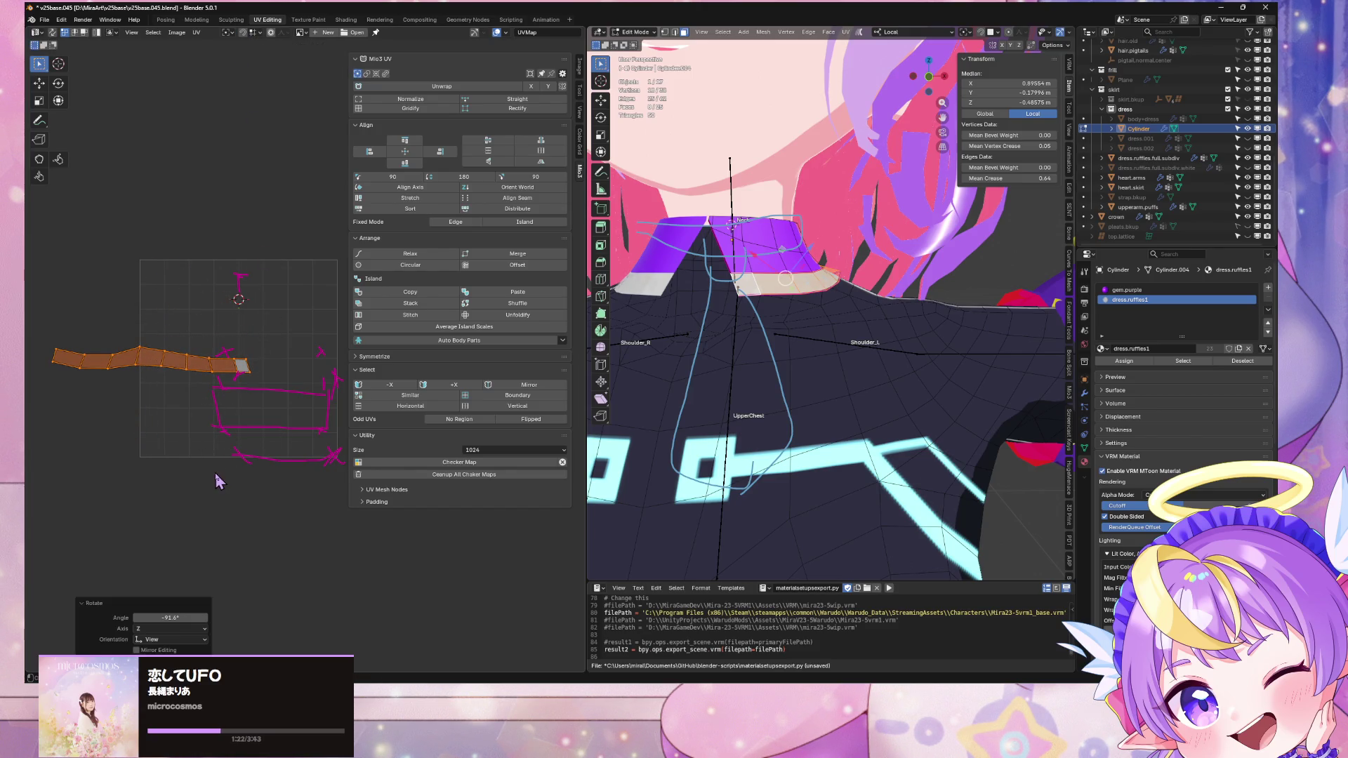
key(g)
right_click(344, 505)
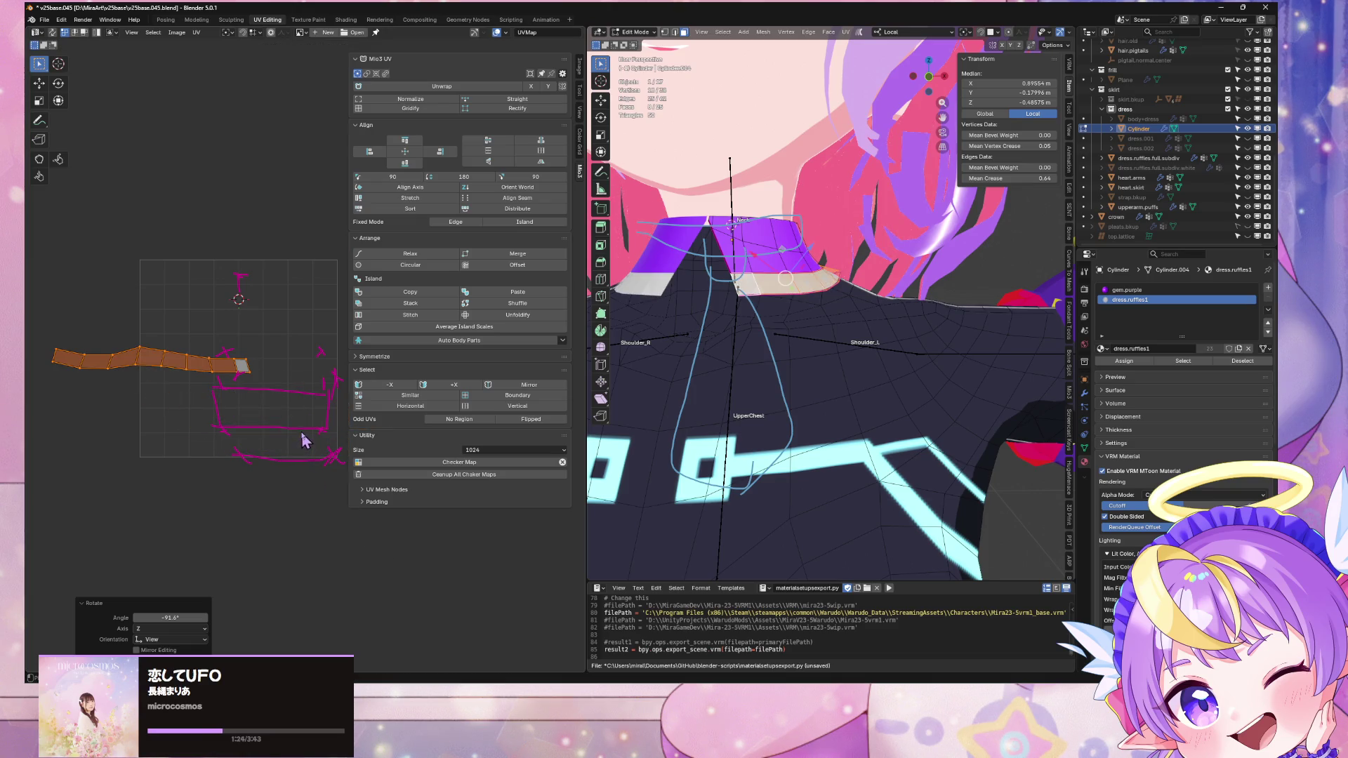
key(ctrl+z)
key(r)
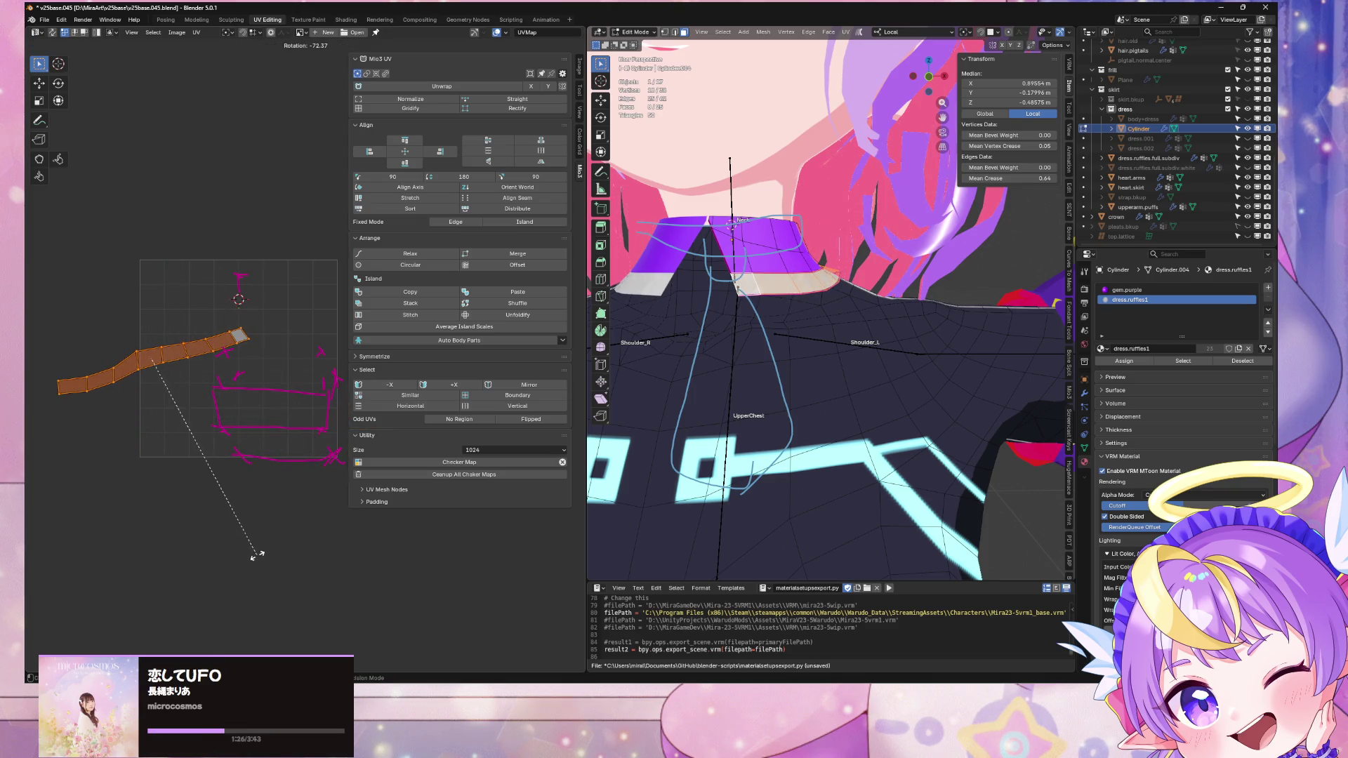
key(9)
key(0)
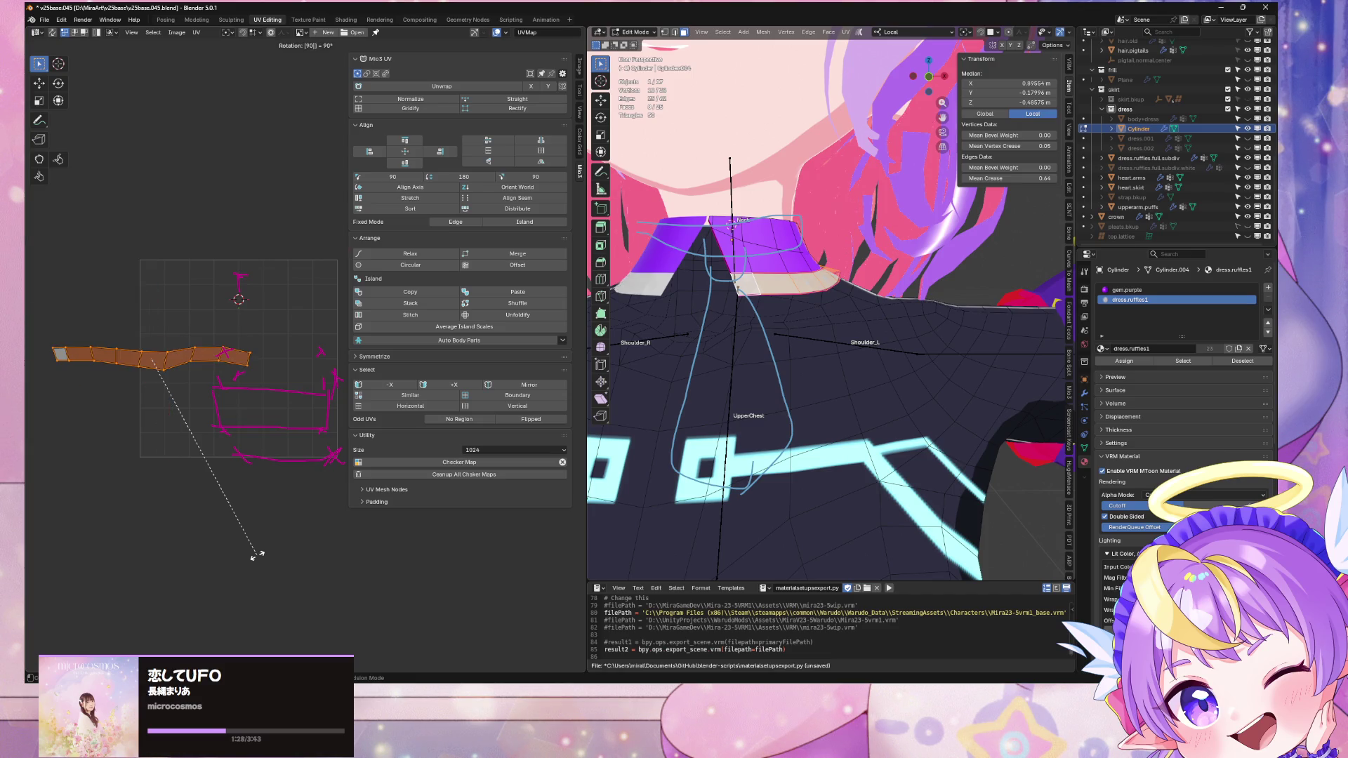
key(Return)
key(g)
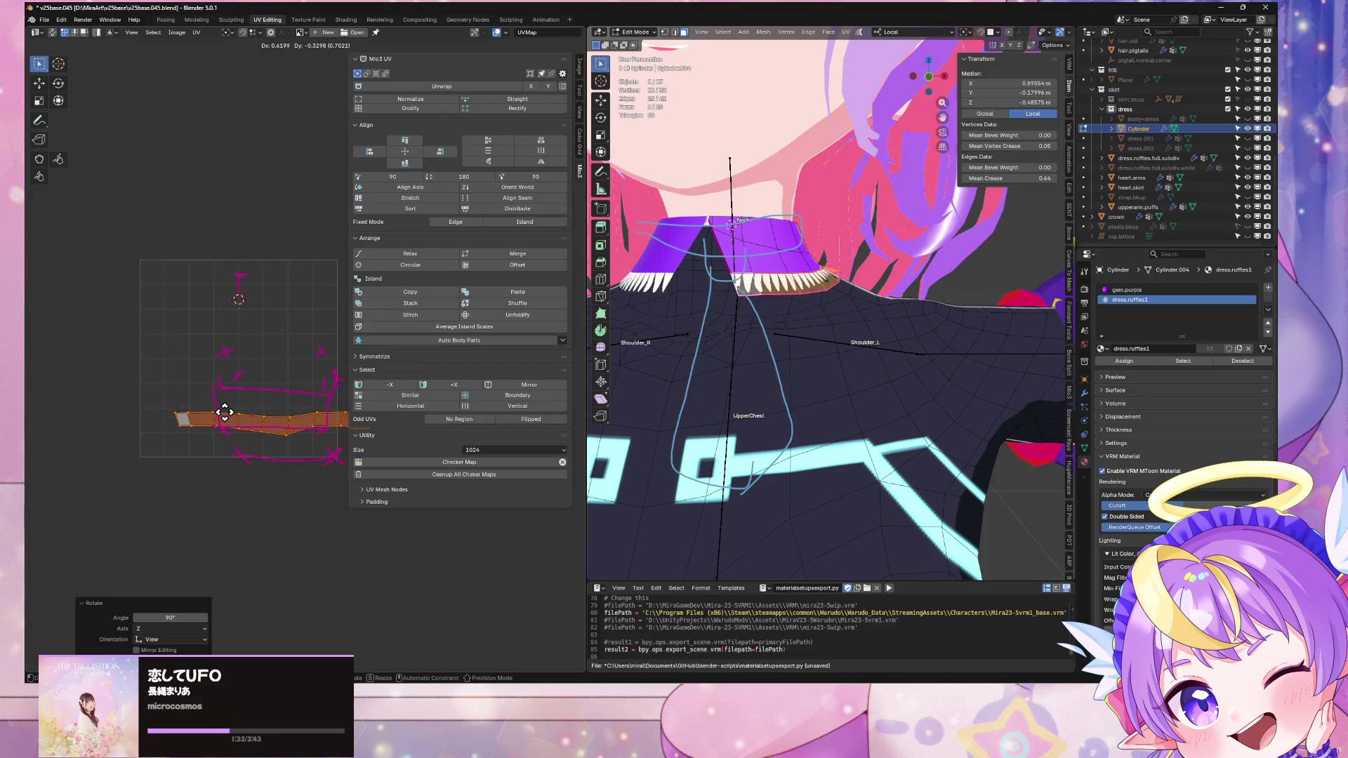
Step: Place the strip in the lower ruffle box and rectify it into an even rectangle
click(222, 413)
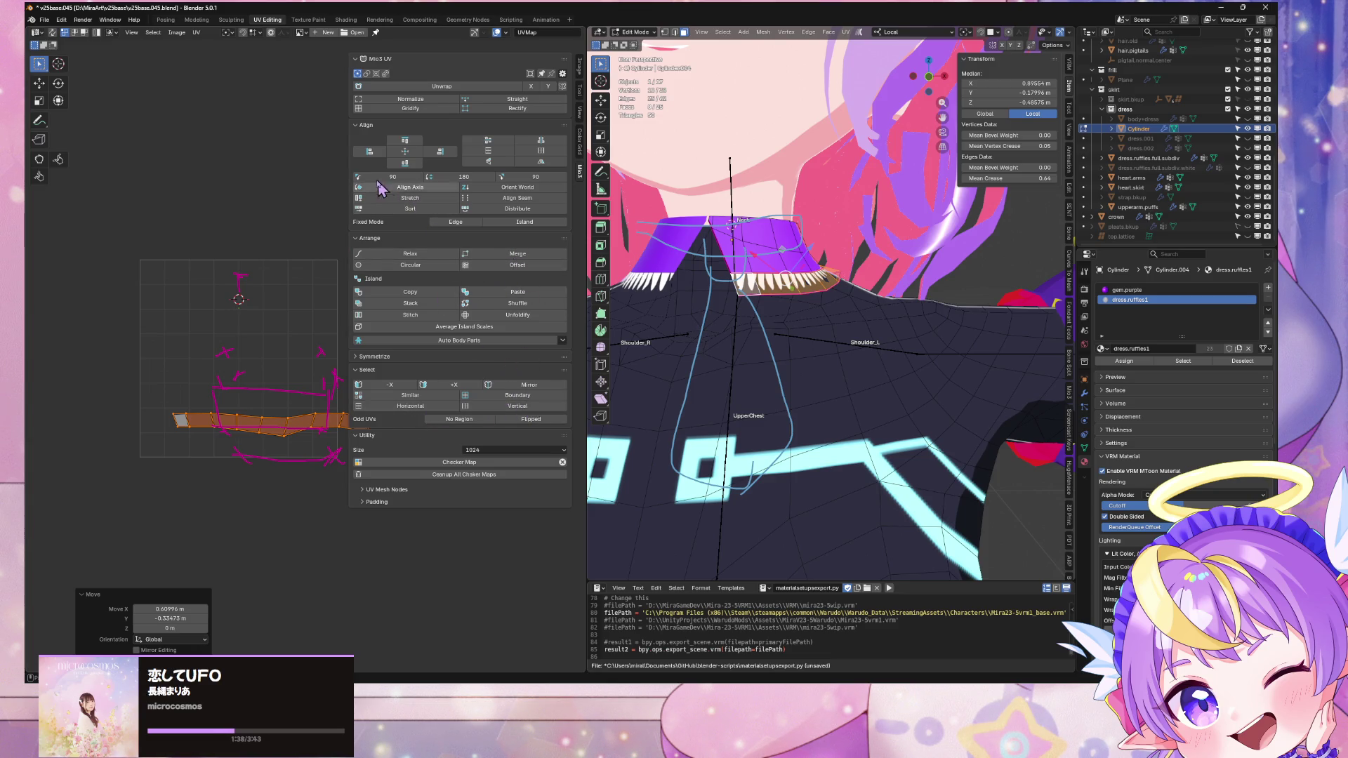
click(421, 108)
click(519, 108)
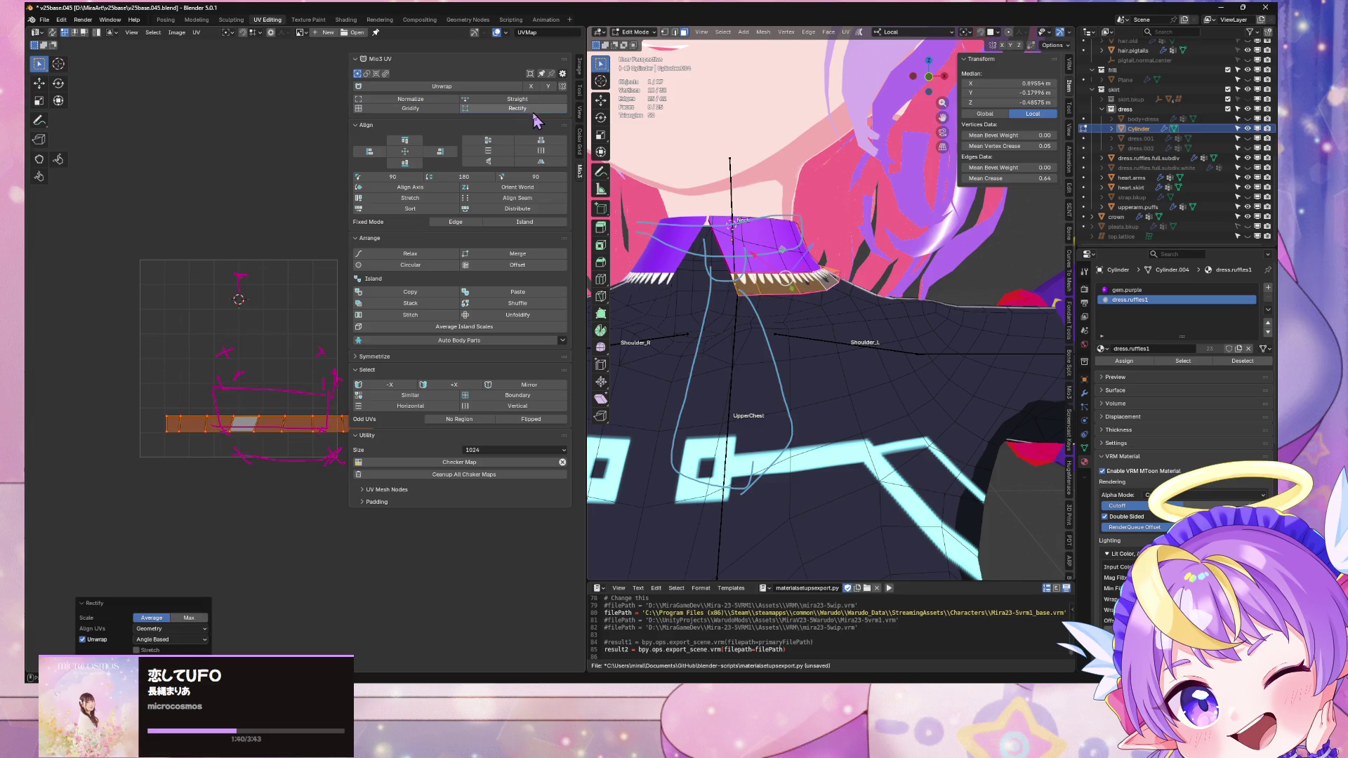
middle_drag(279, 334, 205, 295)
Step: Shrink the UV strip horizontally and stretch it taller vertically
key(s)
key(x)
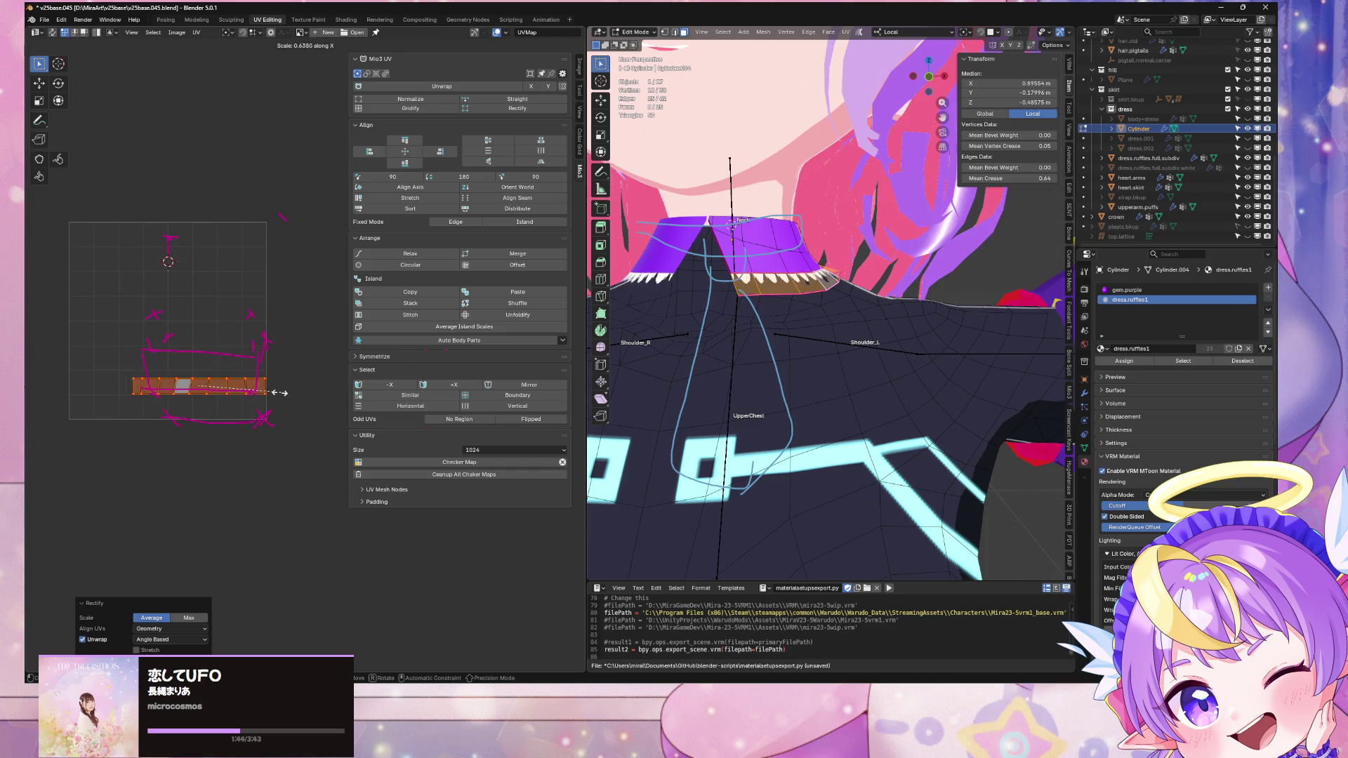
click(270, 393)
key(s)
key(y)
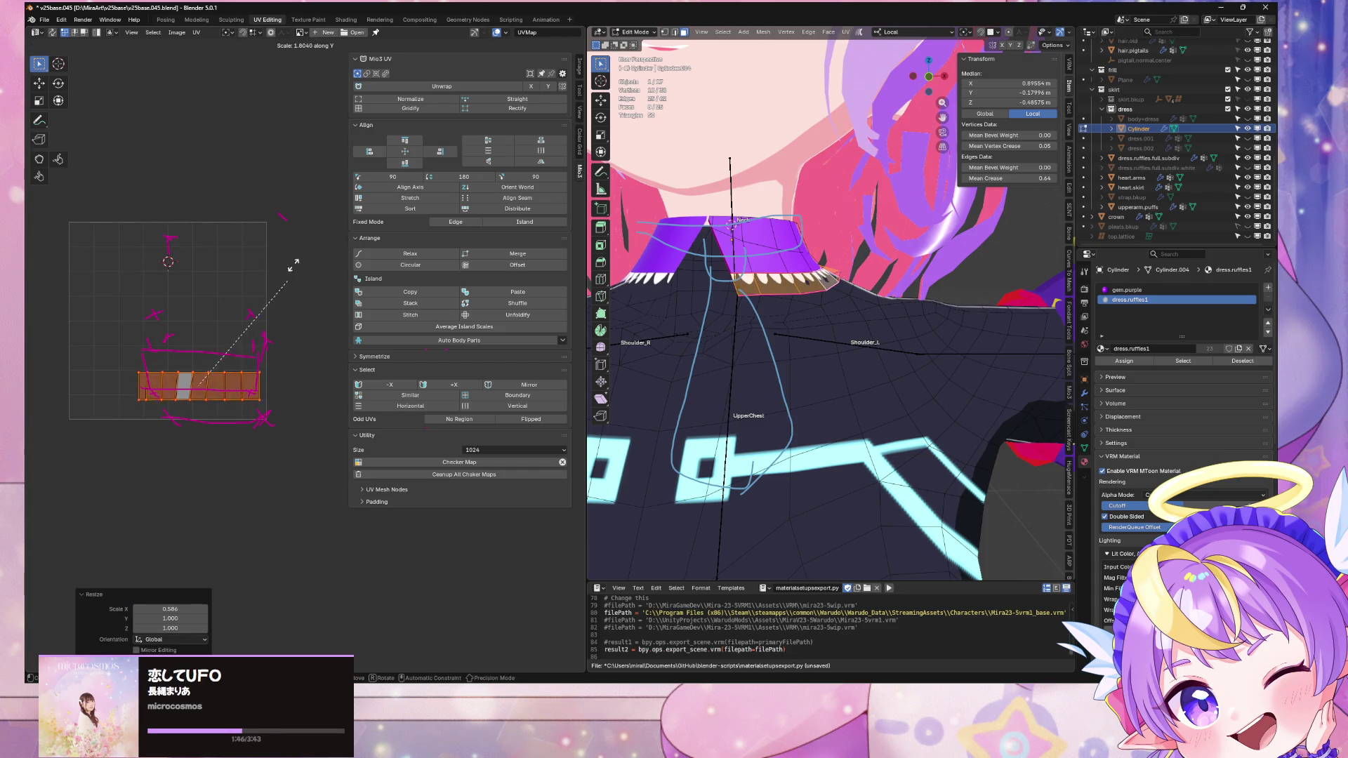
click(346, 155)
Step: Move the strip up along Y and scale it uniformly to 0.645
key(g)
key(y)
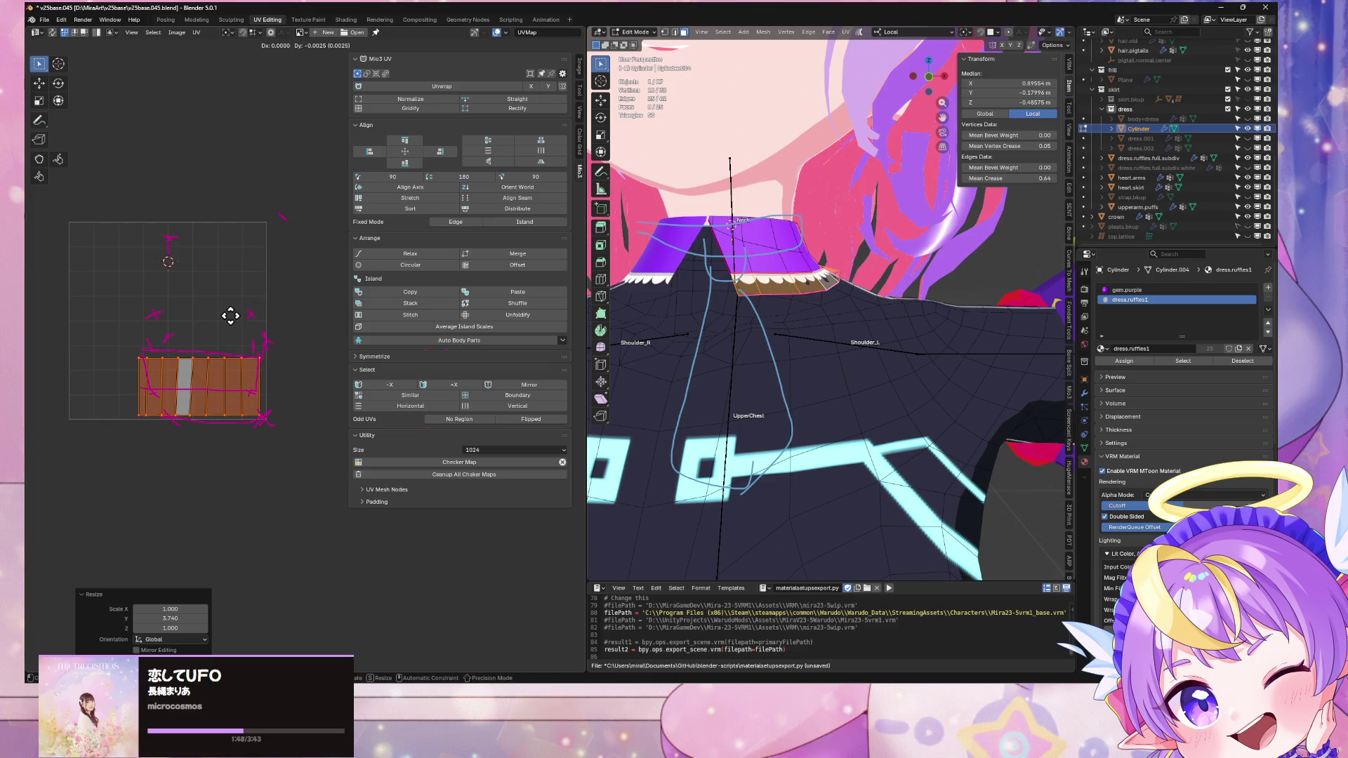
click(235, 303)
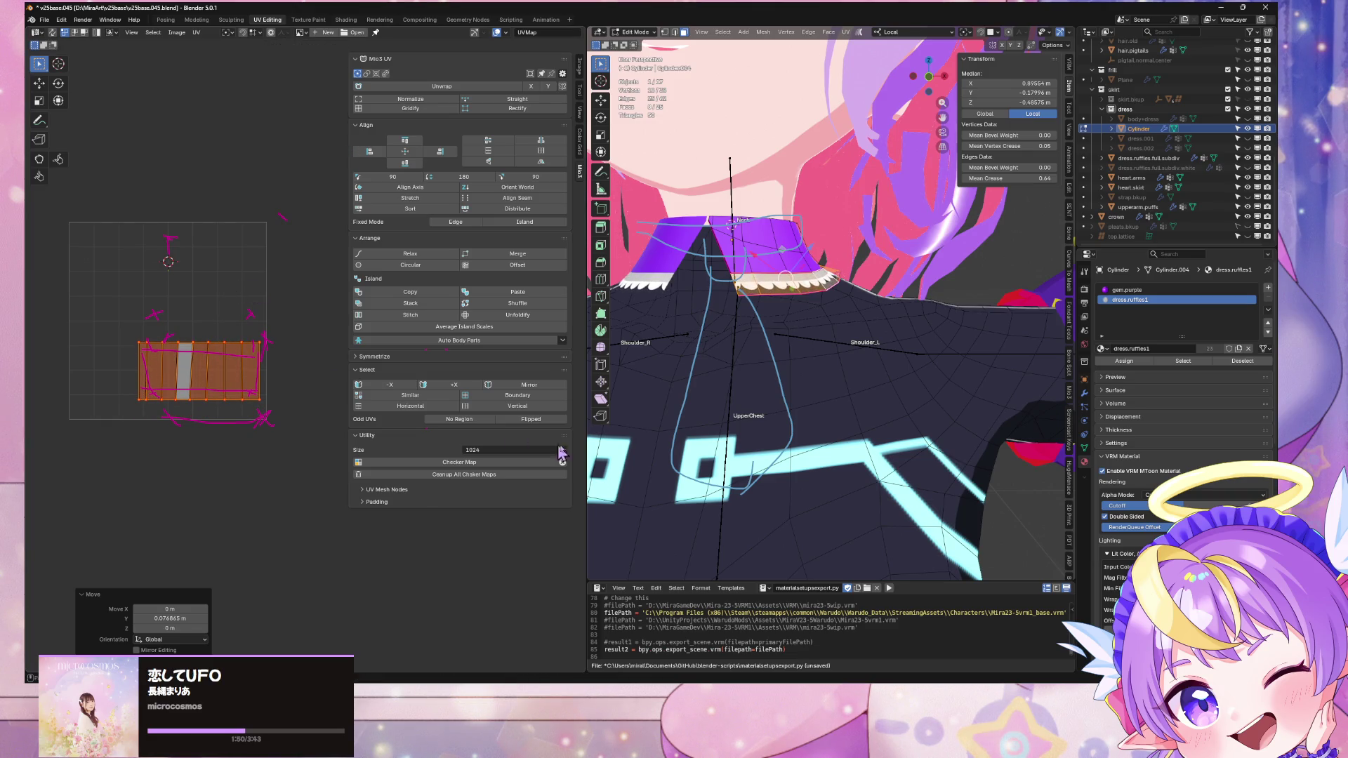
scroll(740, 460, down, 5)
scroll(650, 337, up, 2)
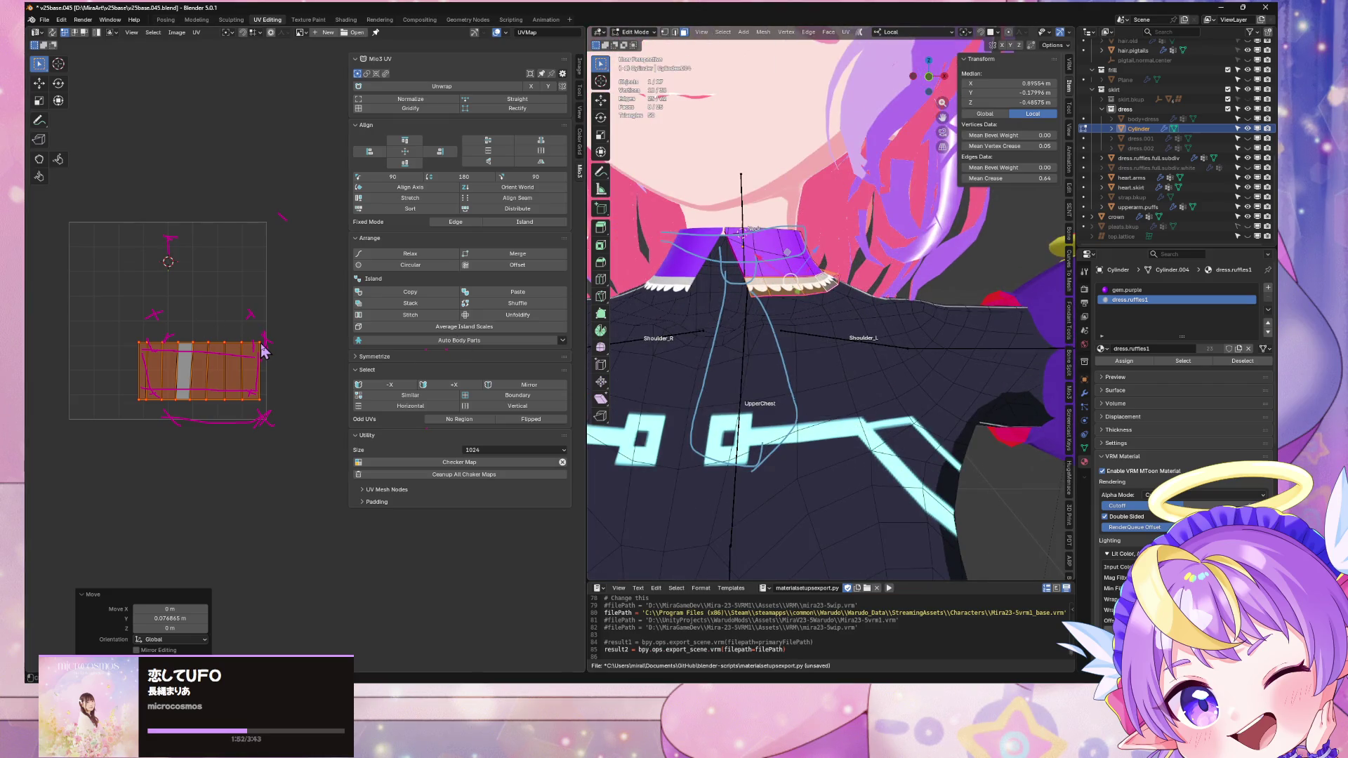
key(s)
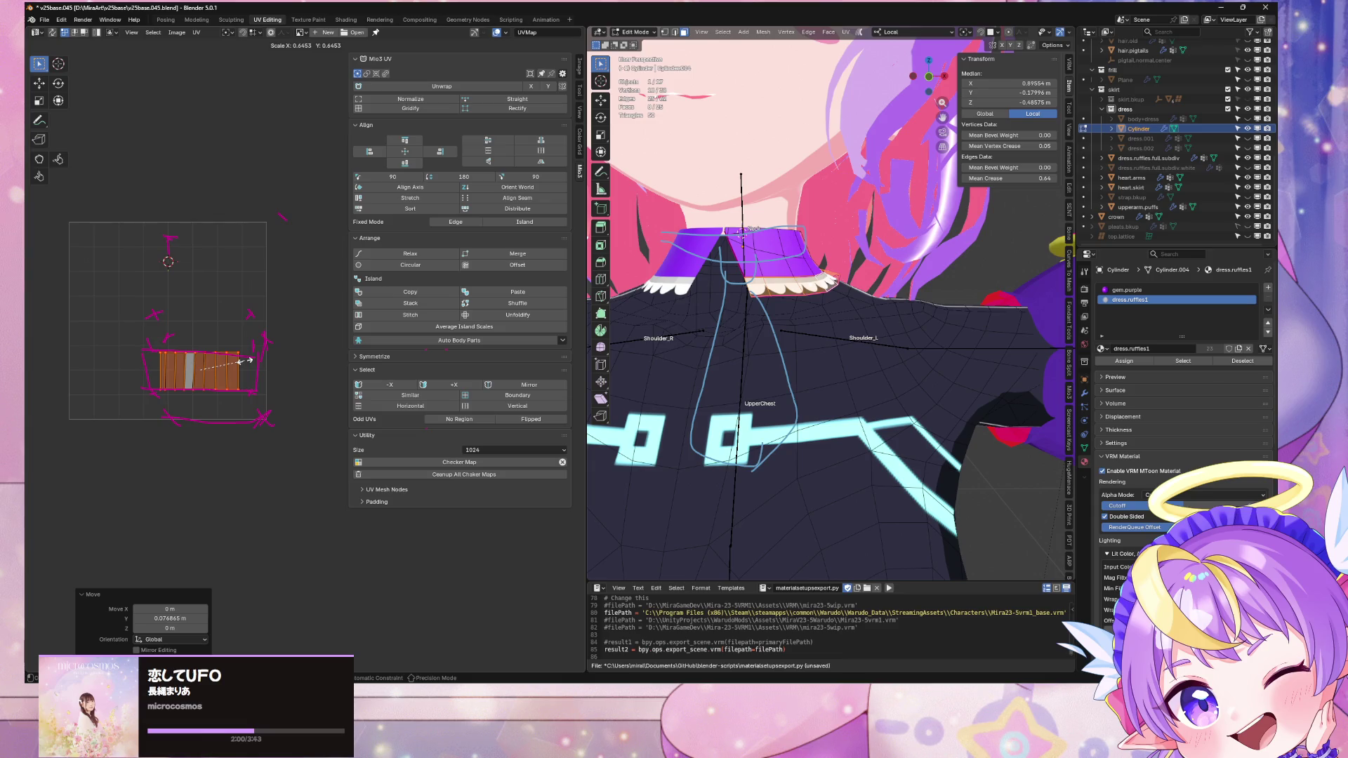
click(242, 361)
scroll(654, 398, down, 4)
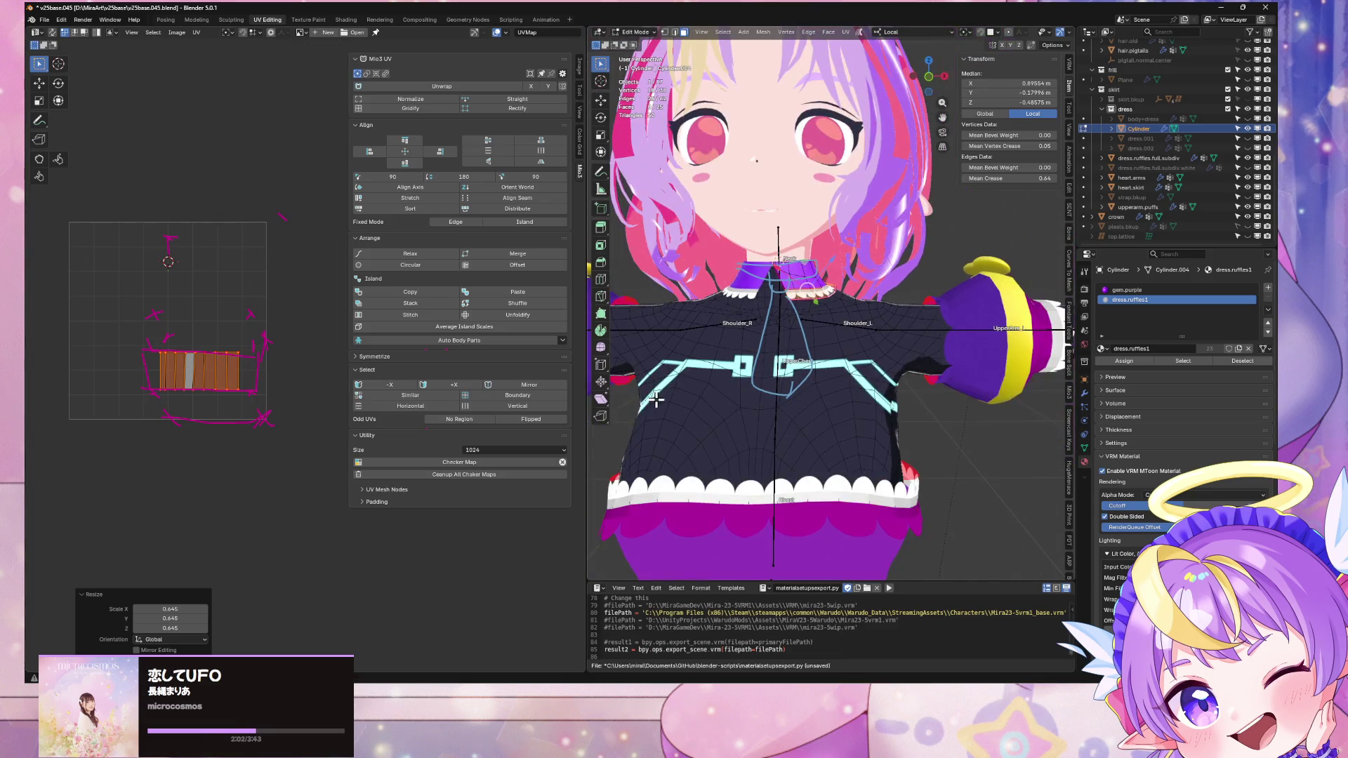
Step: Widen the collar's UV island slightly along the X axis
scroll(204, 274, up, 2)
scroll(667, 369, up, 5)
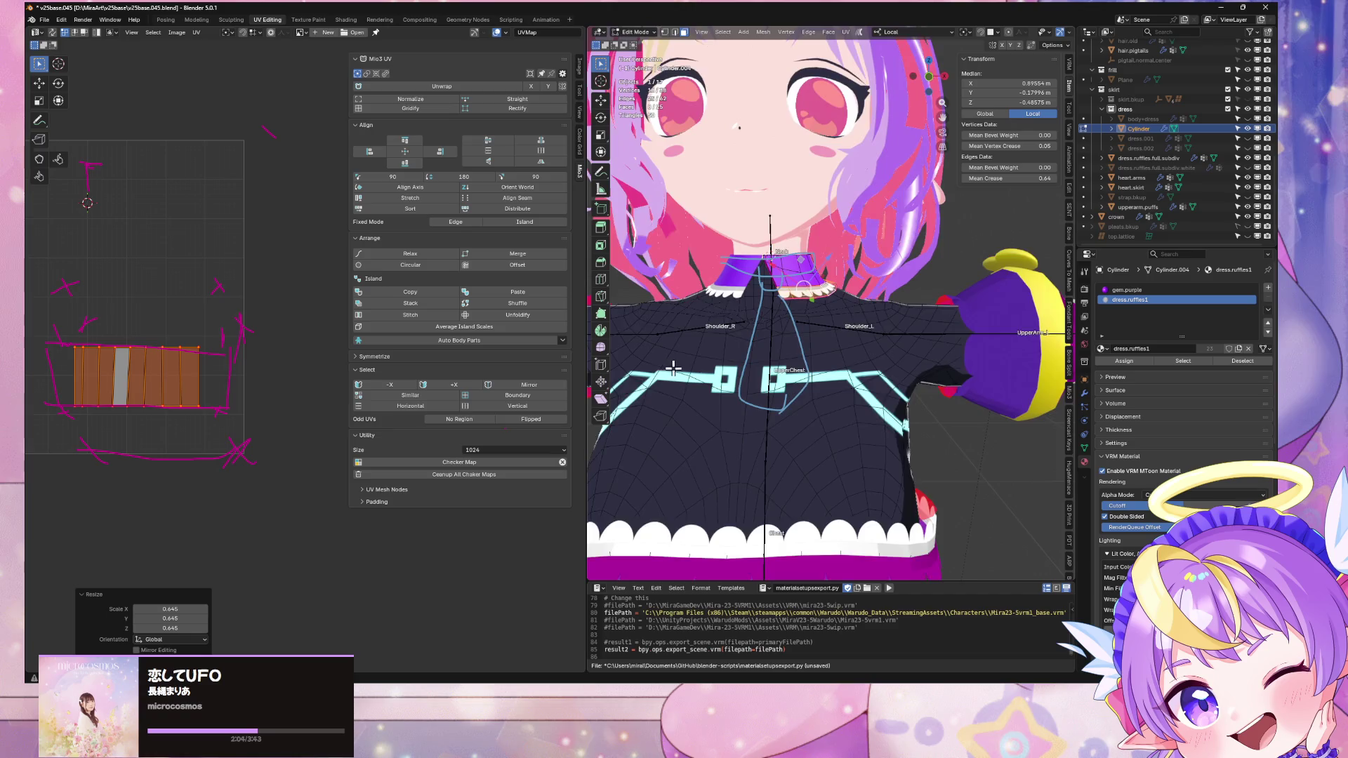
mouse_move(680, 371)
middle_down()
mouse_move(1026, 376)
mouse_move(647, 316)
mouse_move(803, 290)
mouse_move(737, 262)
middle_up()
scroll(1159, 382, down, 3)
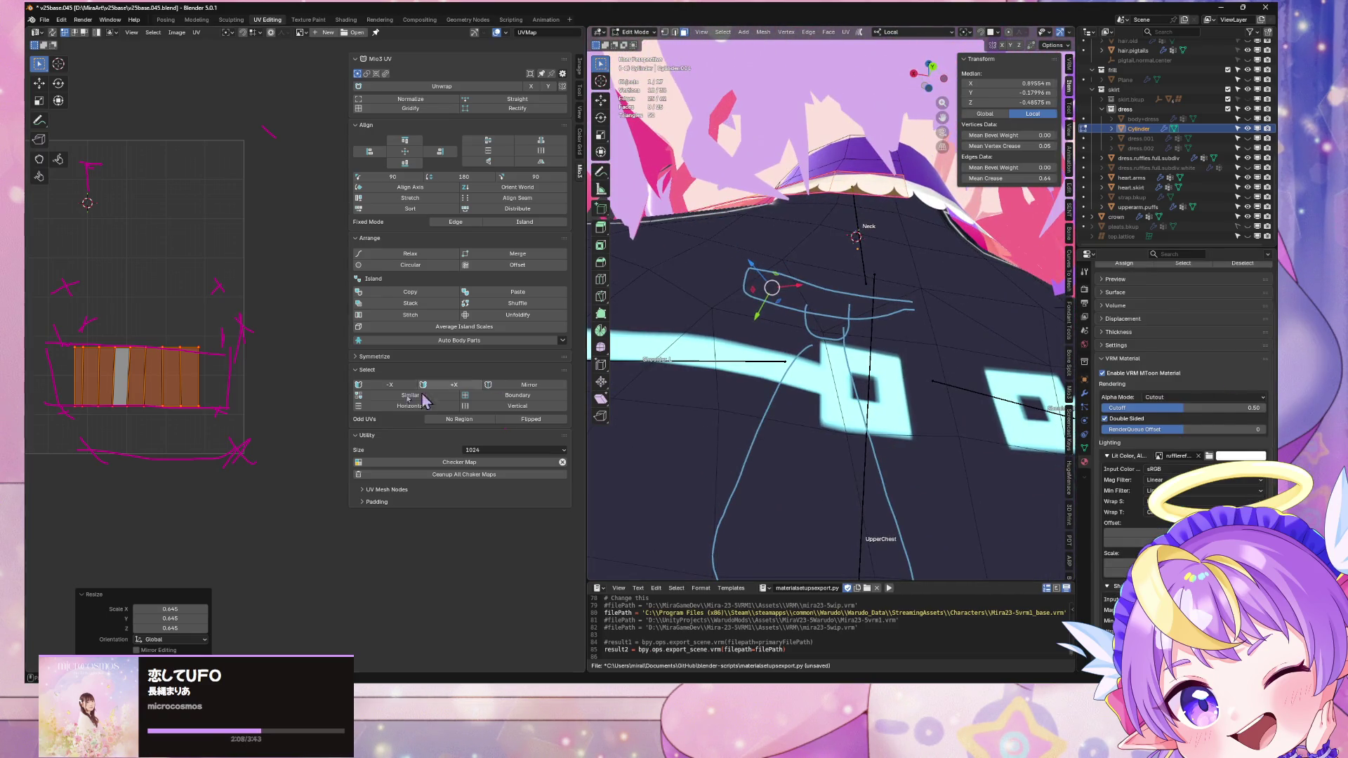
key(s)
key(x)
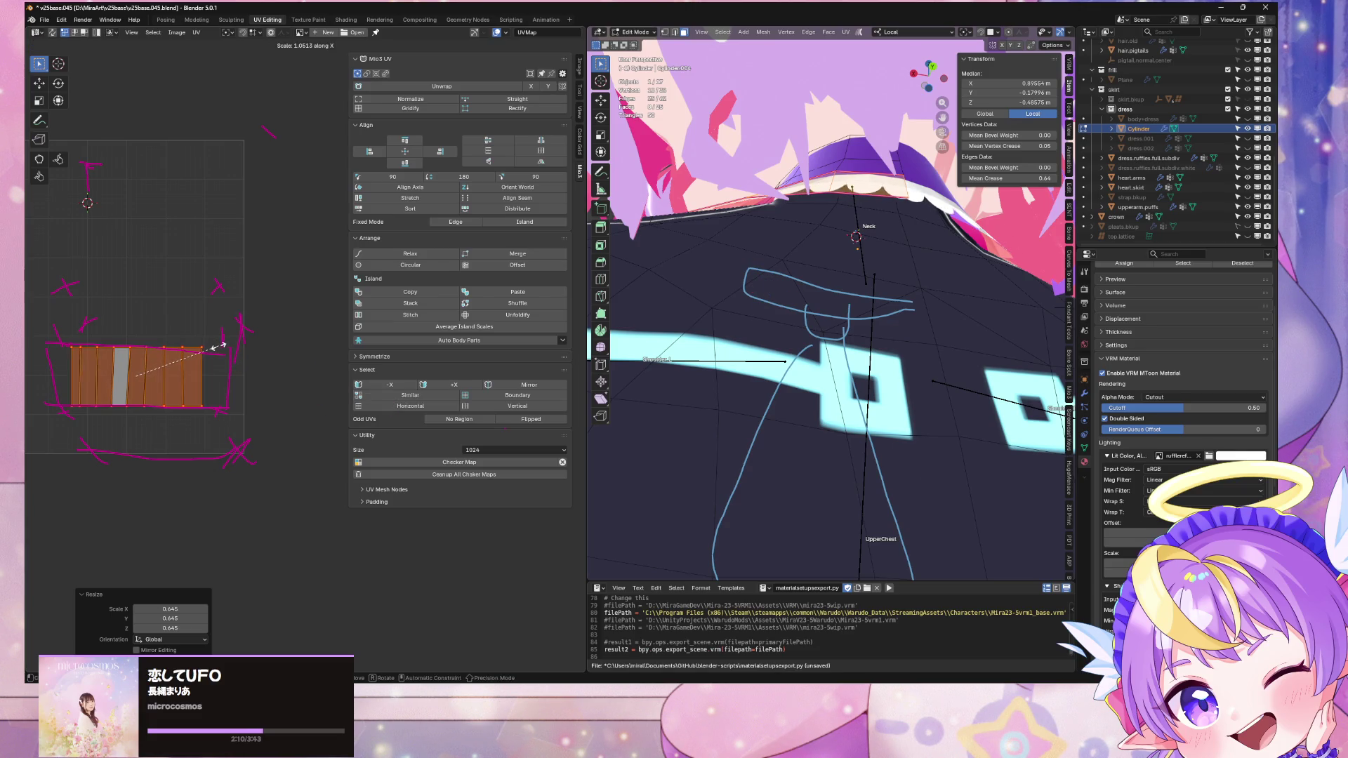
click(222, 344)
Step: Preview the collar from the front in Object Mode, then return to editing its UVs
mouse_move(807, 323)
middle_down()
mouse_move(878, 379)
mouse_move(983, 407)
mouse_move(888, 375)
middle_up()
scroll(915, 385, up, 3)
key(Tab)
scroll(888, 377, down, 6)
key(Tab)
scroll(824, 323, up, 4)
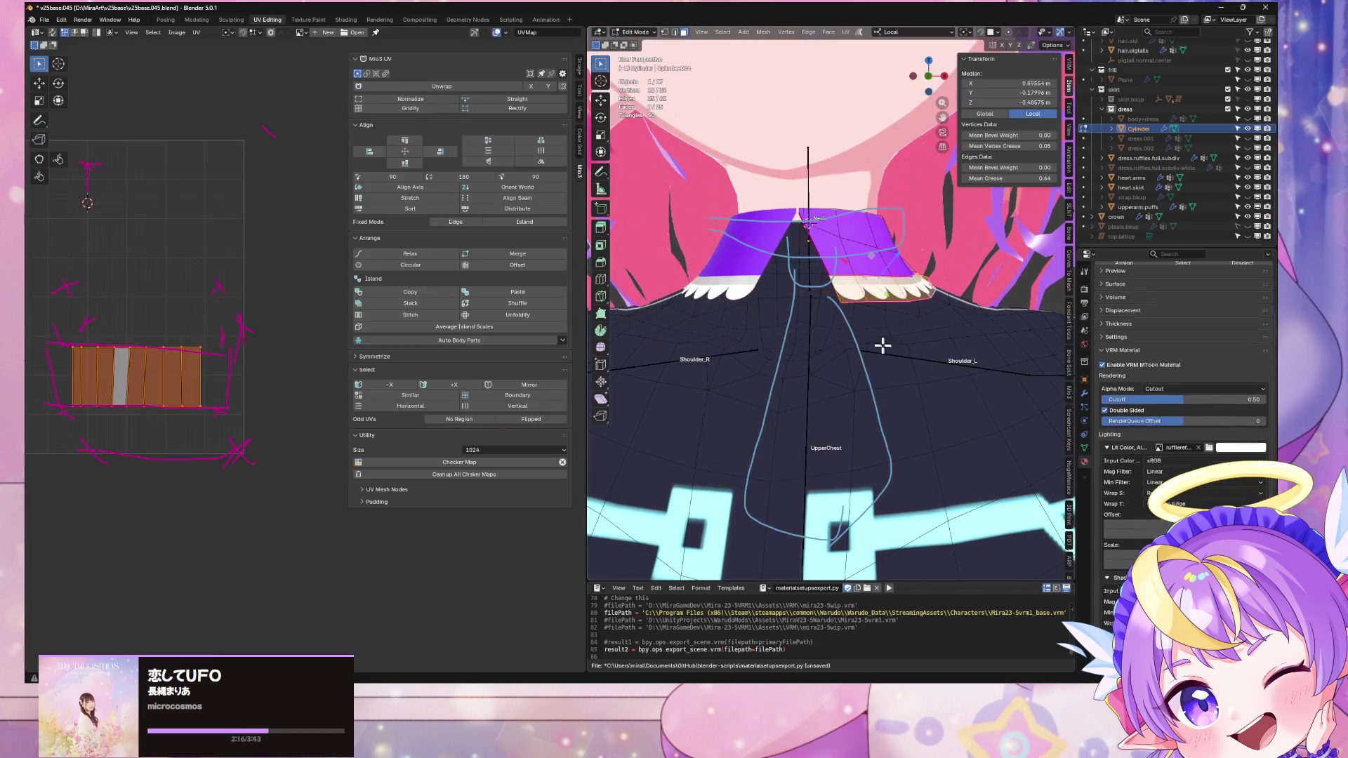
key(s)
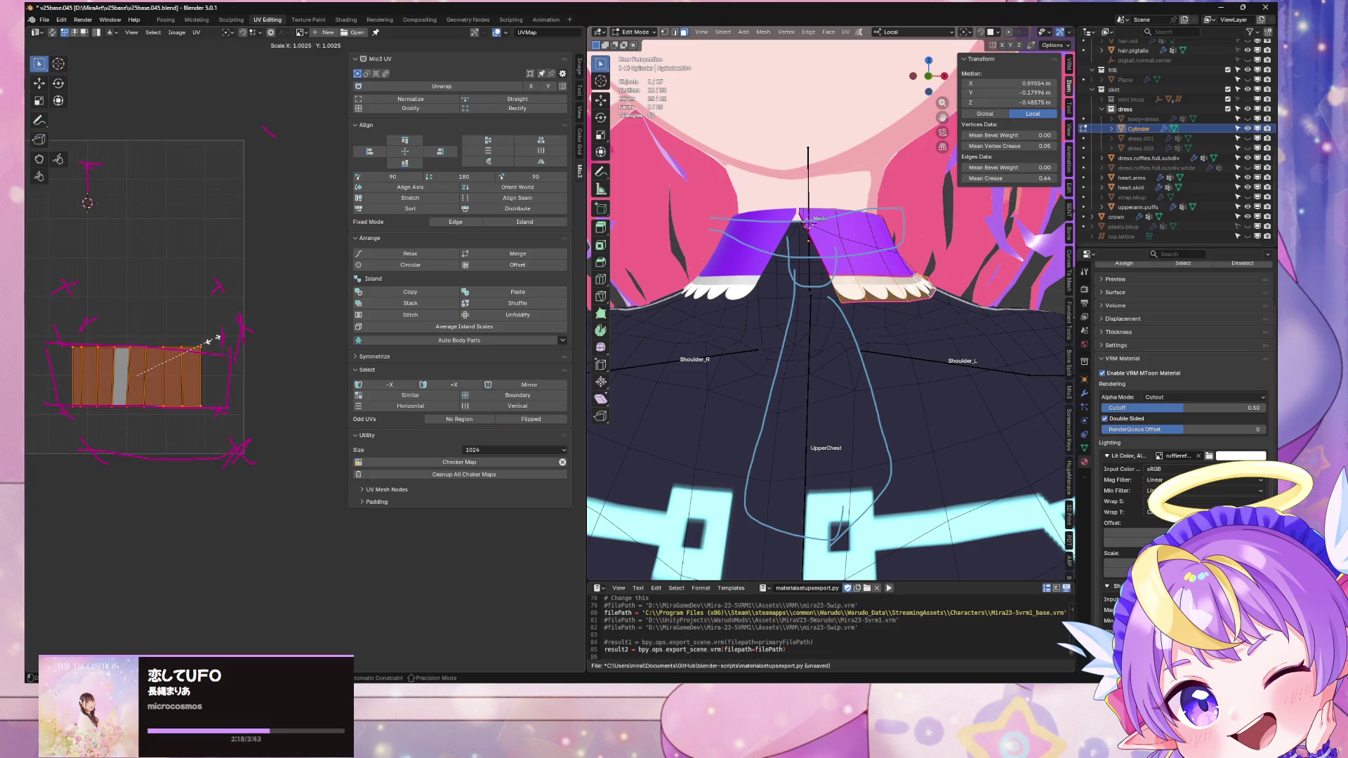
key(g)
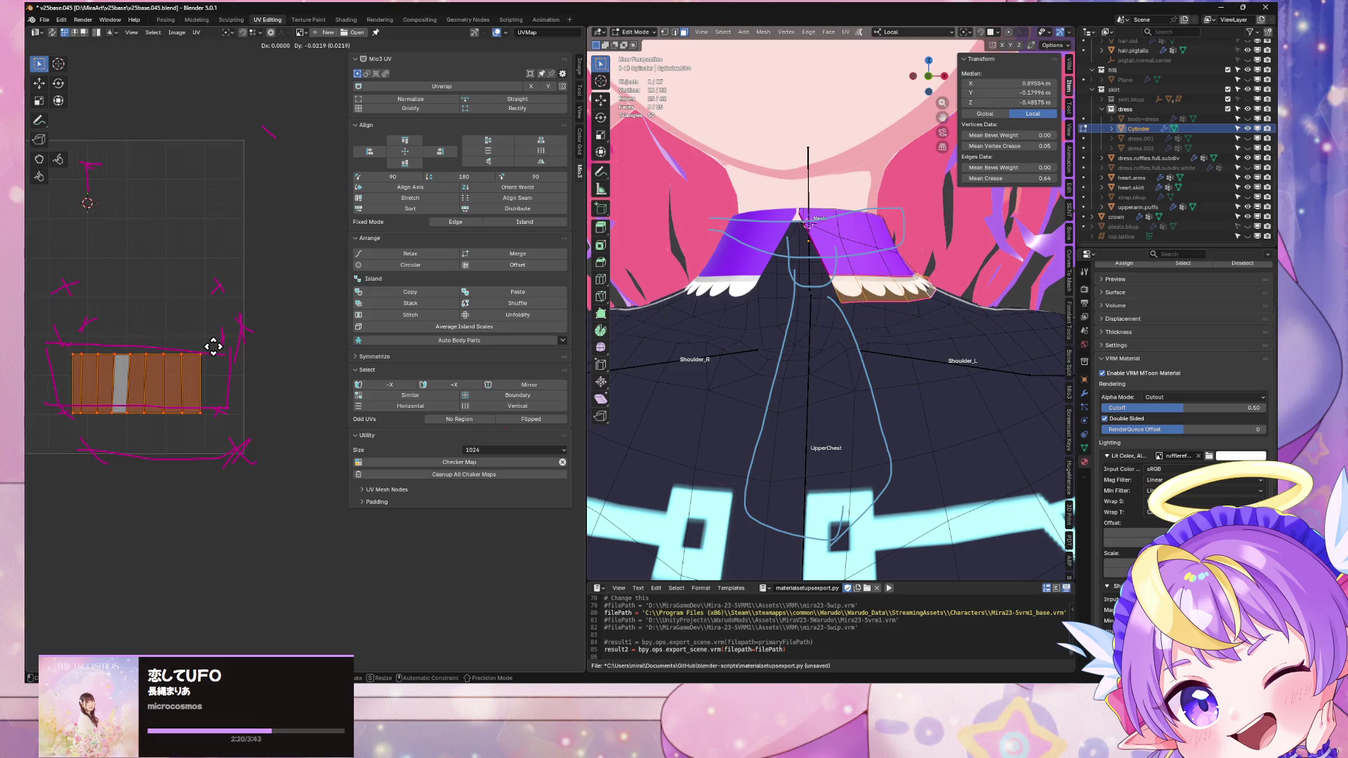
key(Escape)
Step: Check the full character, then scale the UV island uniformly to 0.852
key(Tab)
scroll(760, 351, down, 5)
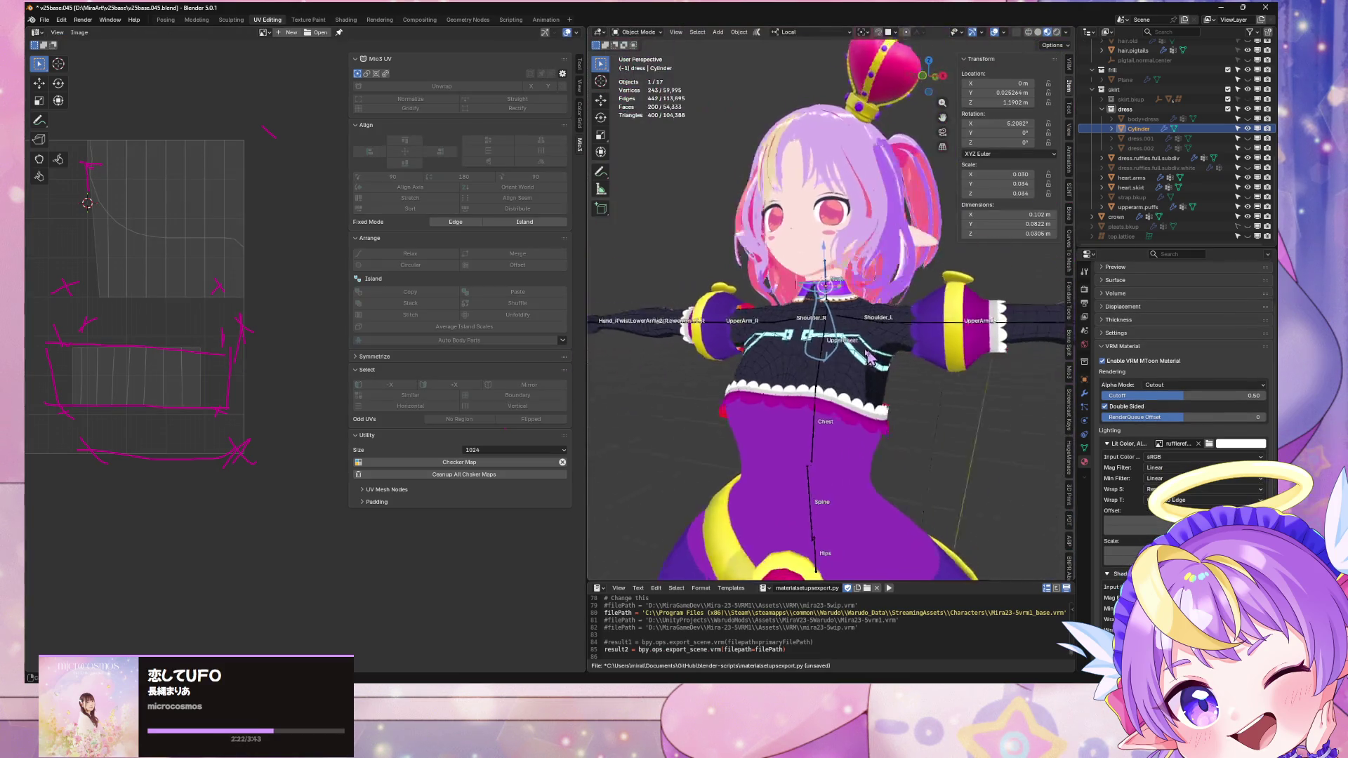
mouse_move(877, 372)
middle_down()
mouse_move(807, 372)
mouse_move(903, 372)
middle_up()
scroll(904, 372, up, 8)
key(Tab)
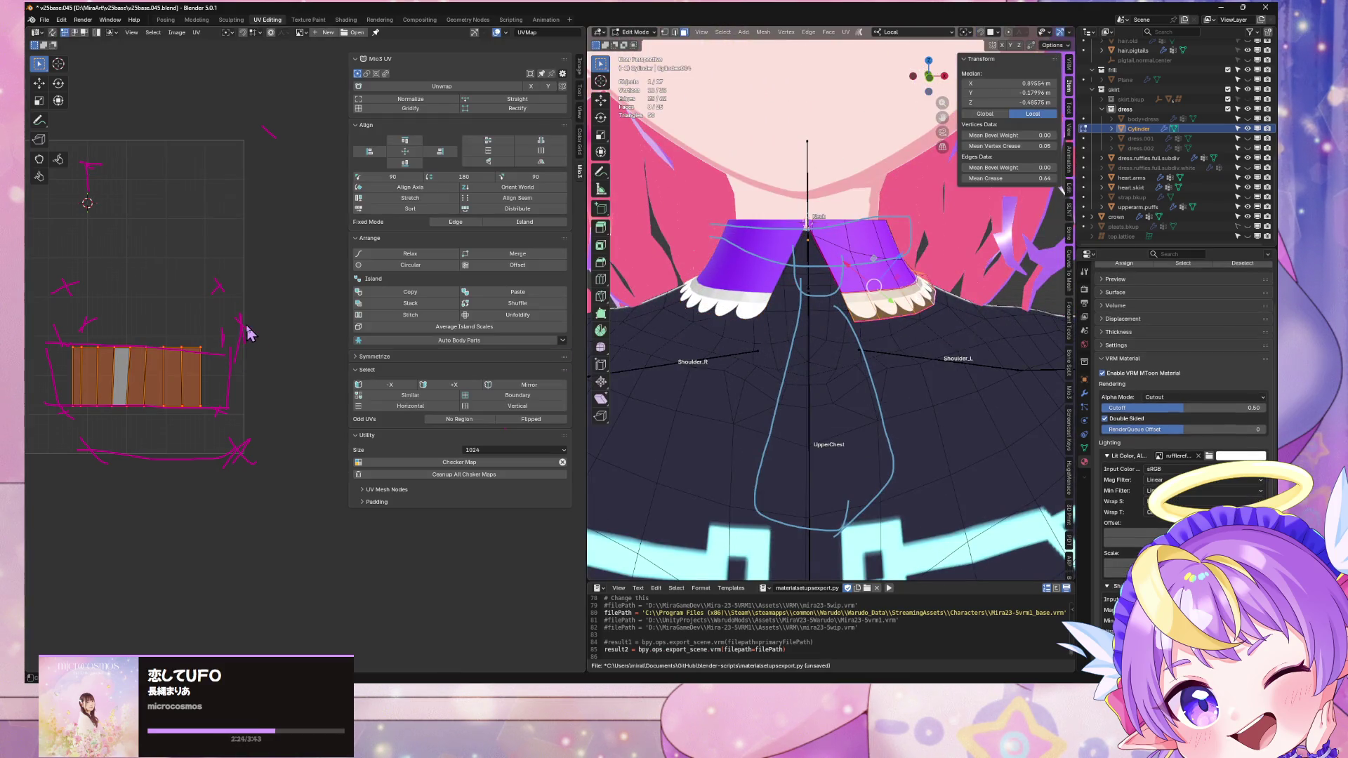
key(s)
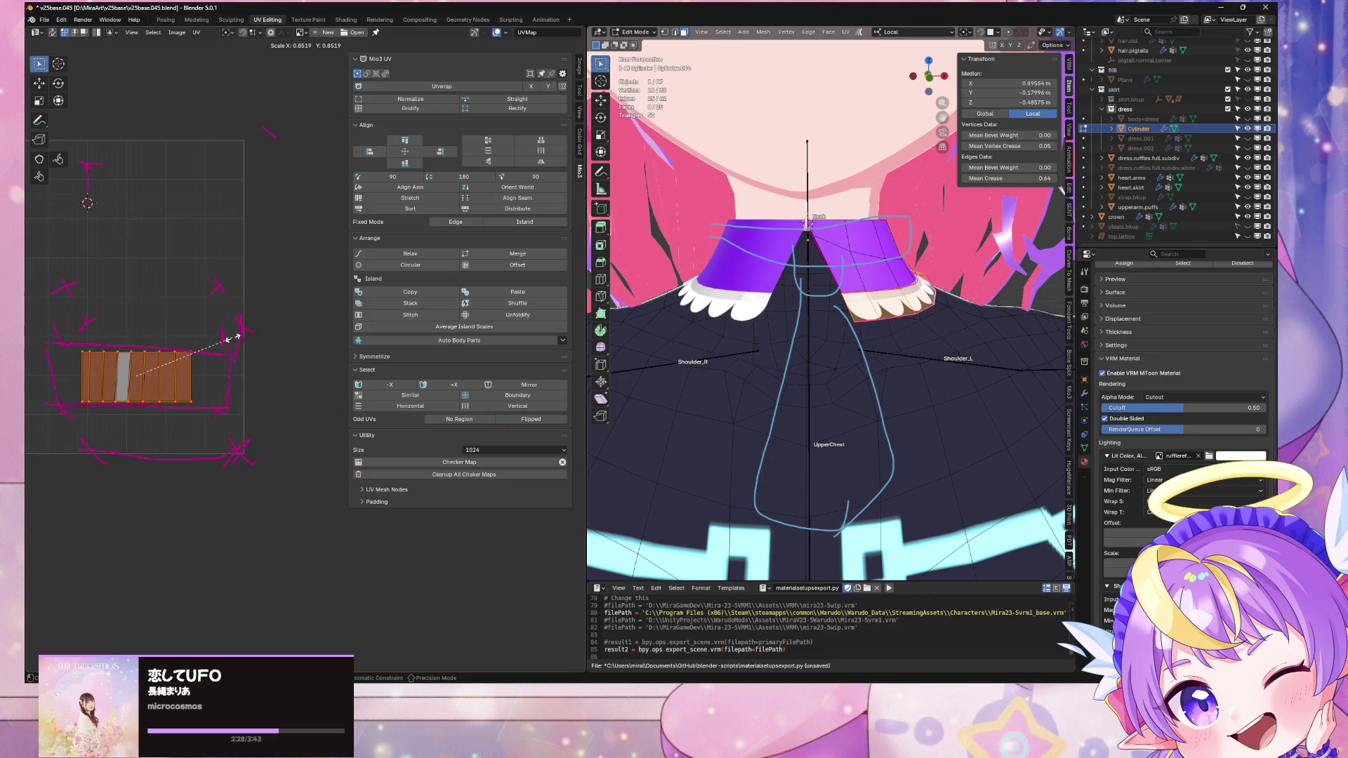
click(237, 337)
mouse_move(722, 330)
middle_down()
mouse_move(856, 218)
mouse_move(985, 278)
mouse_move(1010, 380)
mouse_move(406, 375)
middle_up()
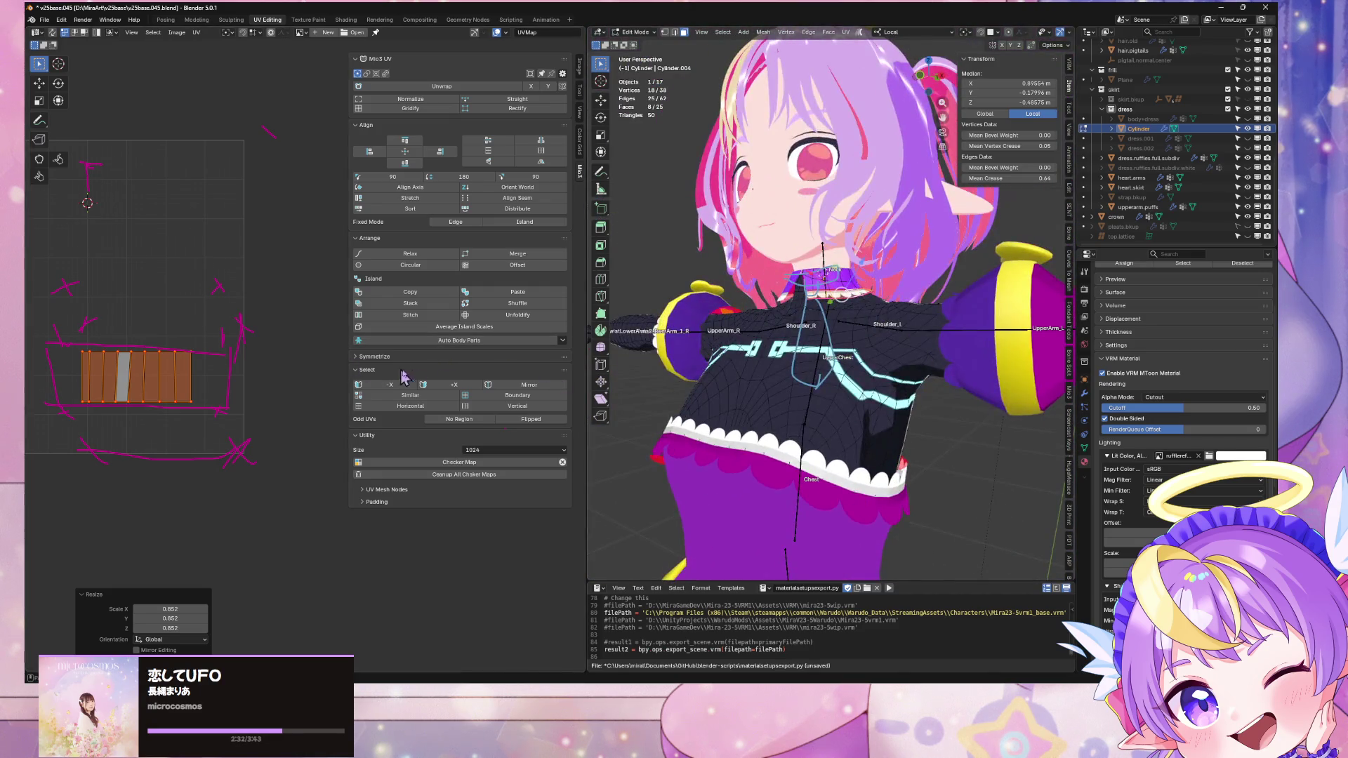
Step: Leave the collar and briefly toggle Edit Mode on dress.ruffles.full.subdiv
scroll(701, 382, up, 2)
scroll(702, 382, up, 2)
scroll(716, 372, down, 4)
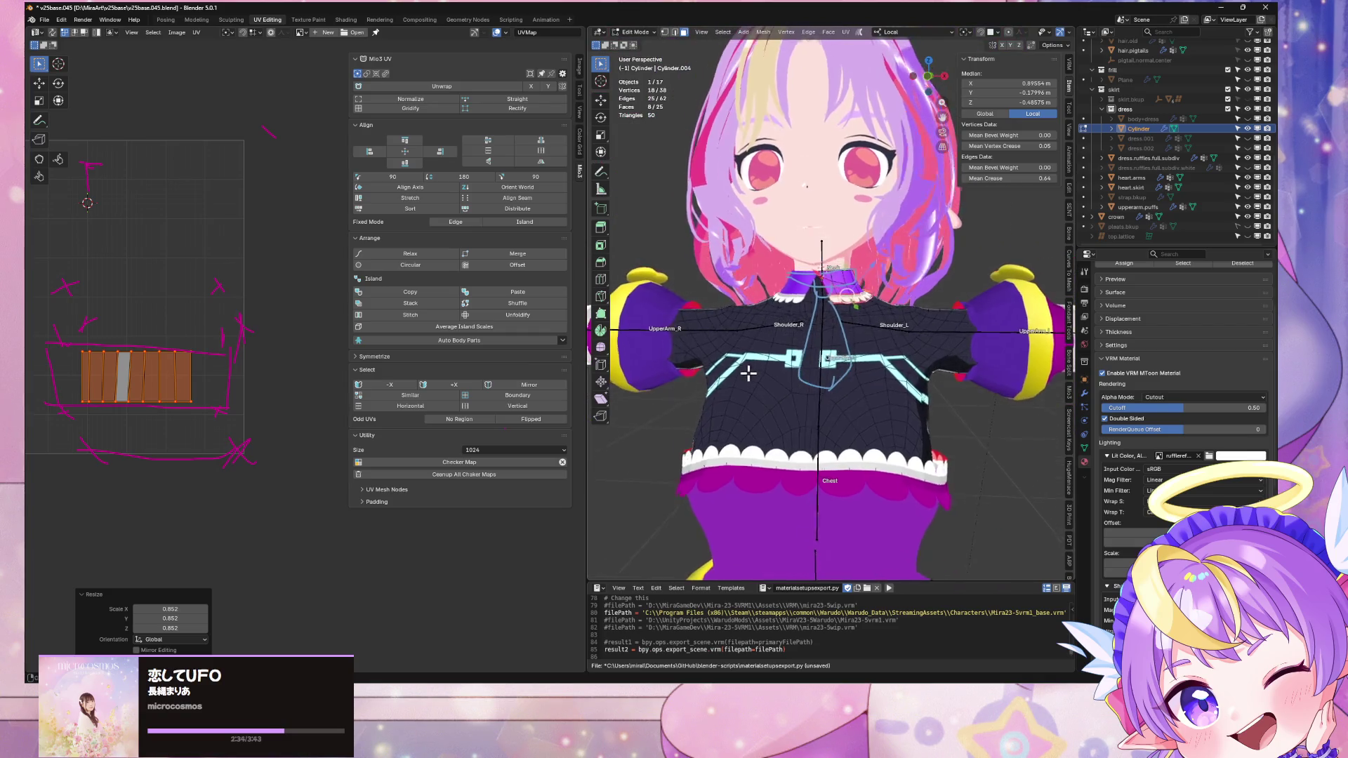
scroll(734, 364, up, 3)
key(Tab)
click(880, 502)
key(Tab)
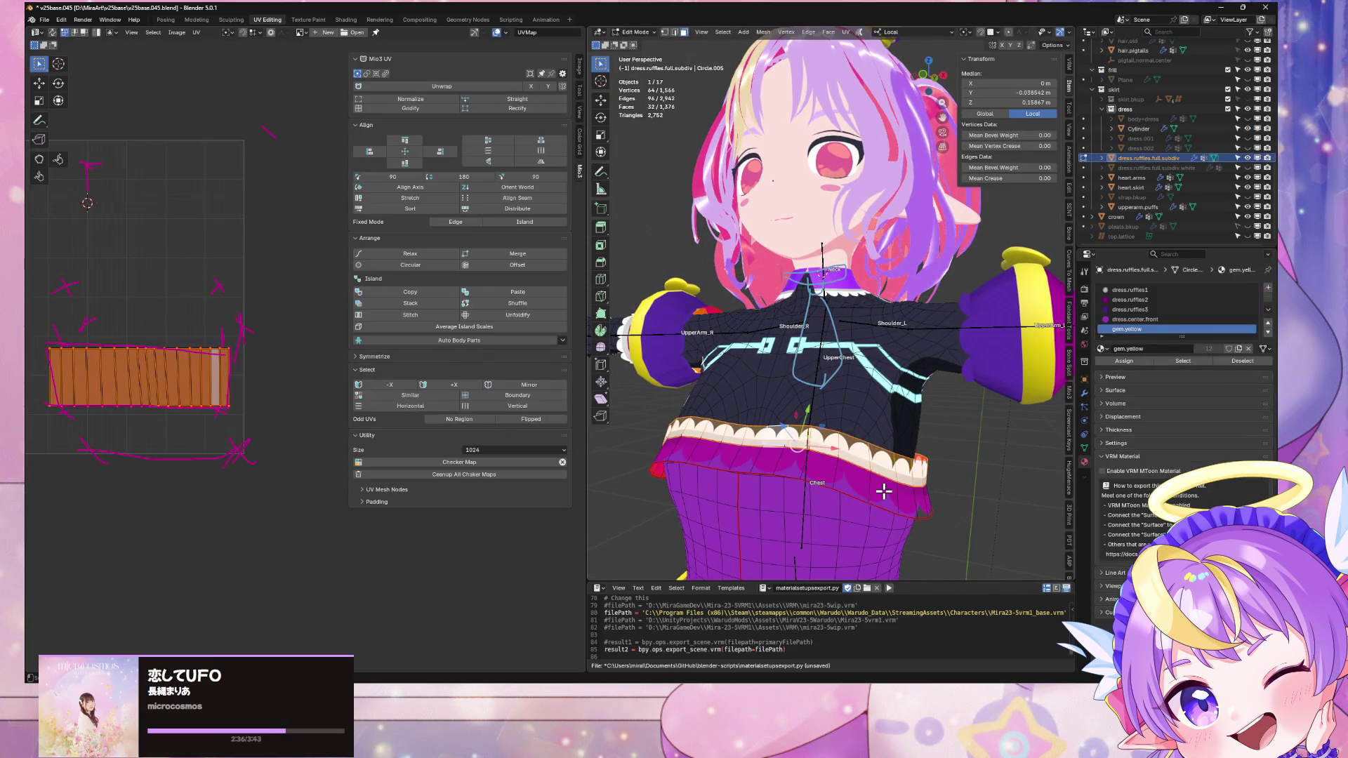
key(Tab)
scroll(870, 369, up, 4)
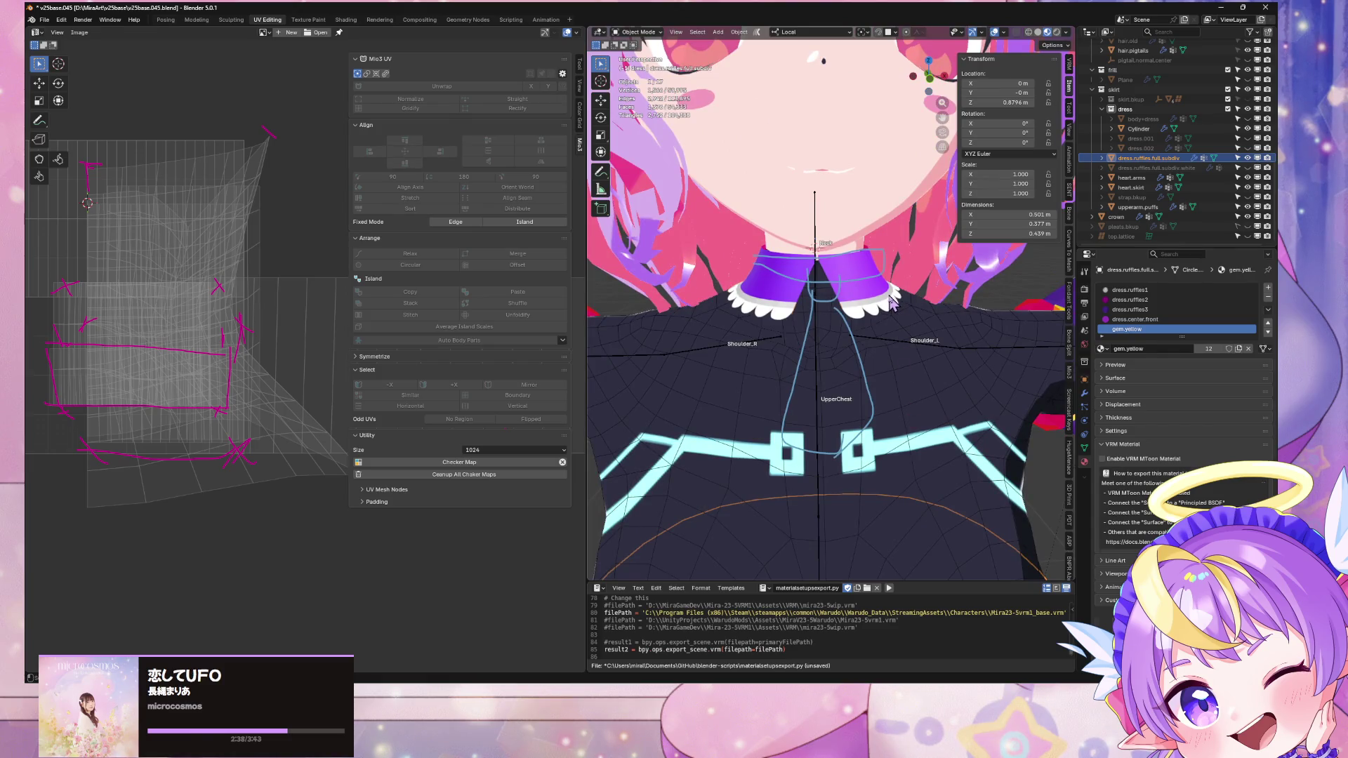
Step: Nudge the collar Cylinder's UV island slightly down along Y
click(892, 302)
key(Tab)
key(g)
key(y)
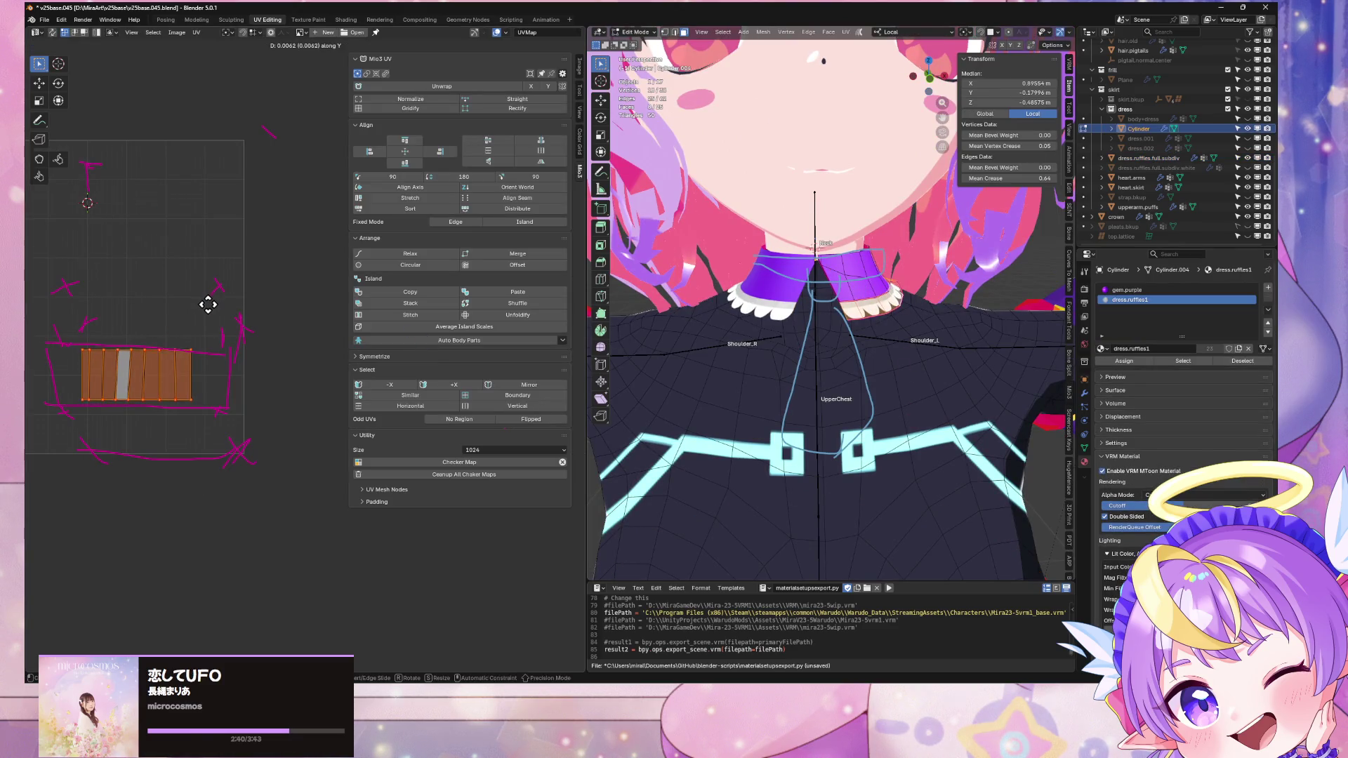
click(207, 309)
Step: Check the collar from the front and behind, then save v25base.045.blend
key(Tab)
scroll(872, 346, down, 6)
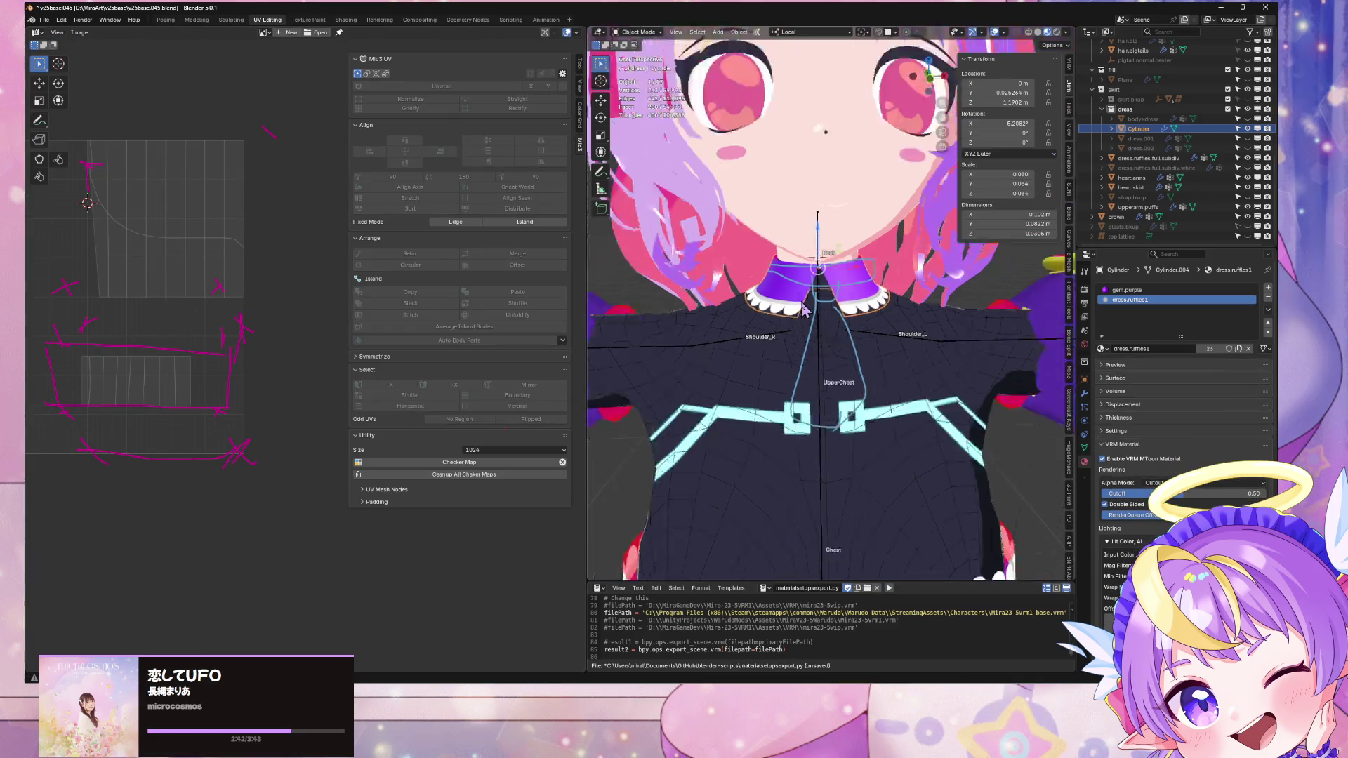
middle_drag(963, 421, 951, 383)
scroll(951, 382, up, 5)
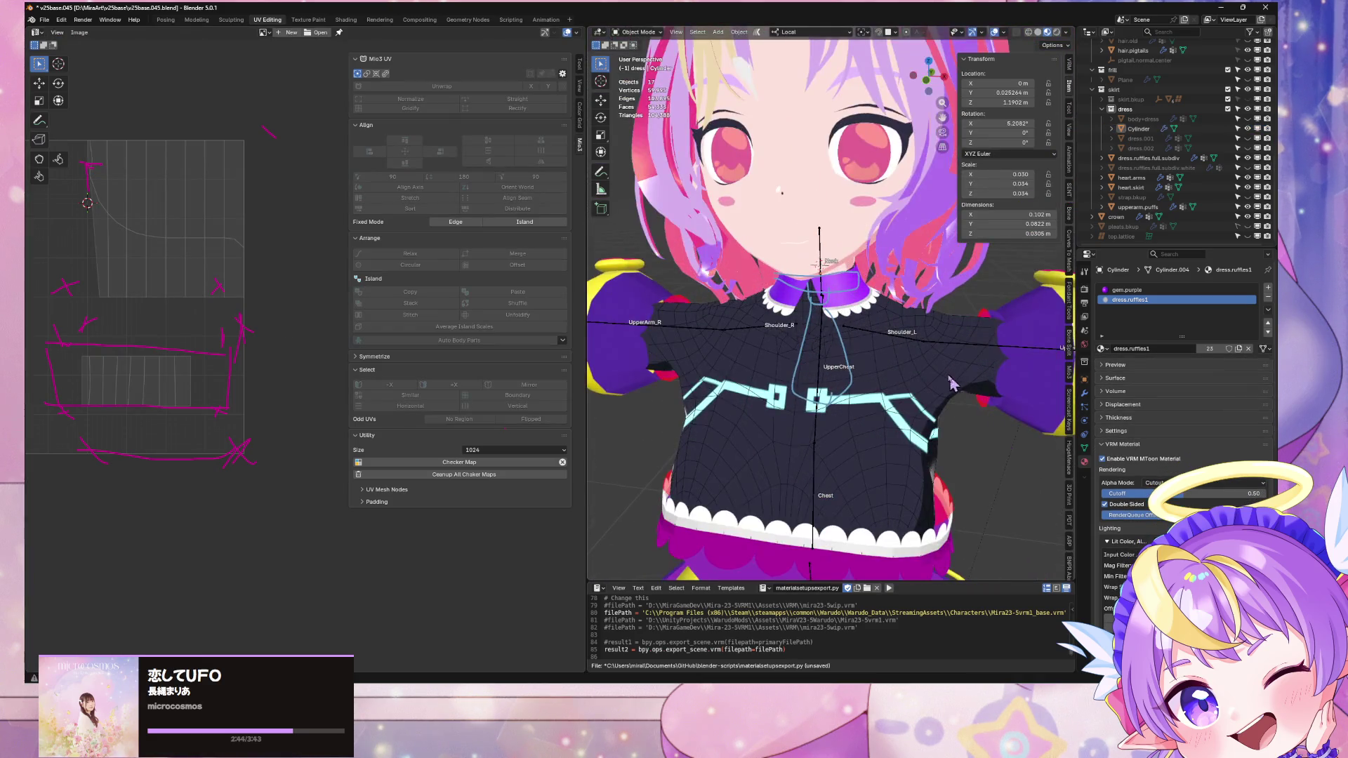
scroll(865, 344, down, 5)
mouse_move(865, 344)
middle_down()
mouse_move(1003, 298)
mouse_move(905, 294)
mouse_move(958, 298)
middle_up()
scroll(916, 293, down, 3)
scroll(920, 295, up, 5)
scroll(920, 295, down, 4)
key(ctrl+s)
Step: Export the scene as a glTF 2.0 file and switch to the Unity editor
scroll(951, 291, down, 2)
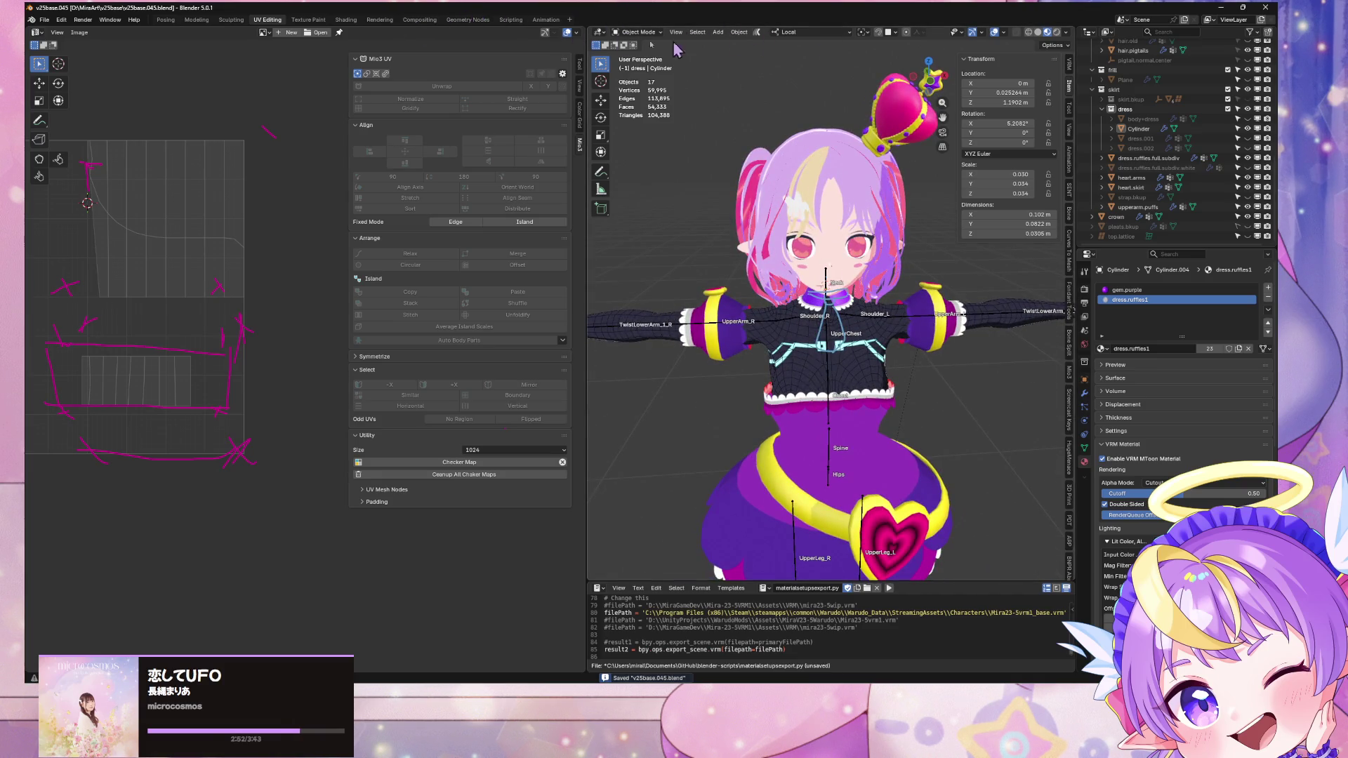
click(44, 19)
mouse_move(98, 178)
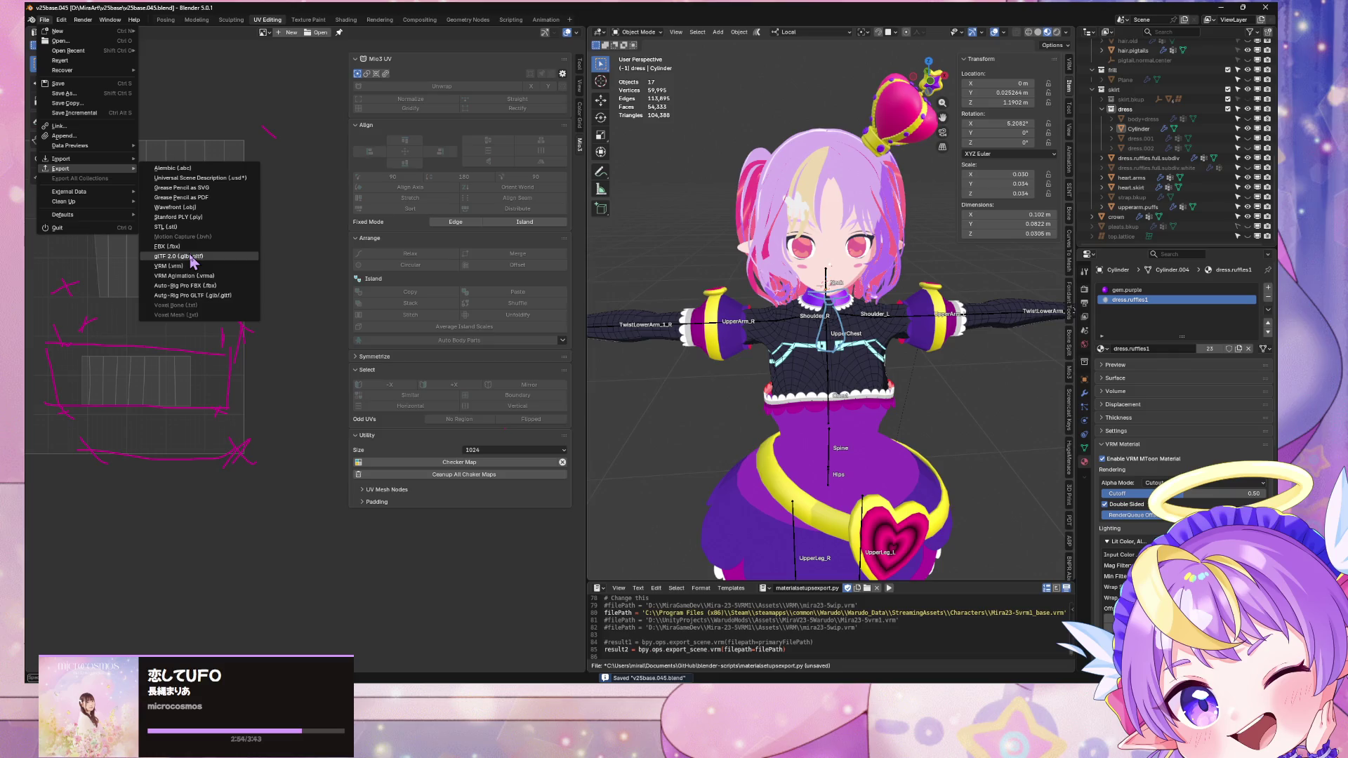
click(193, 260)
double_click(430, 265)
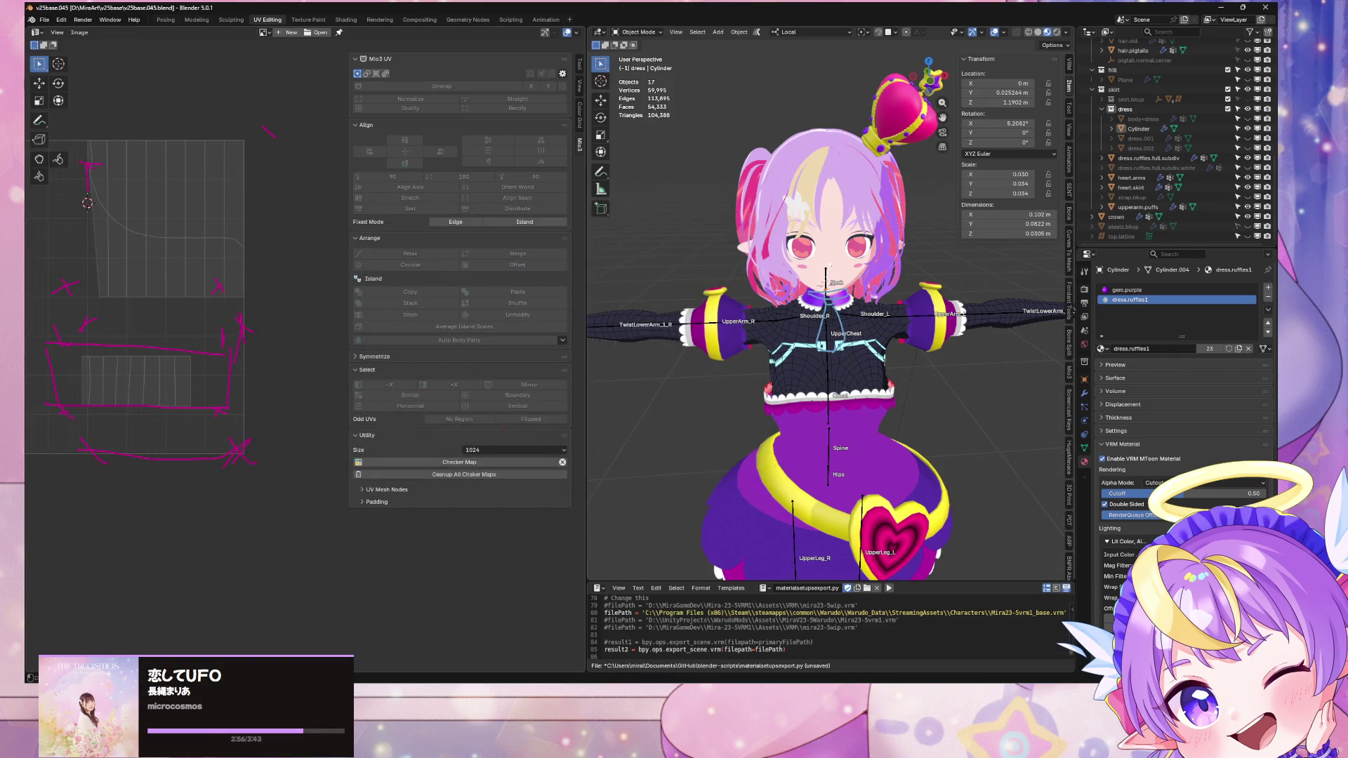
click(708, 644)
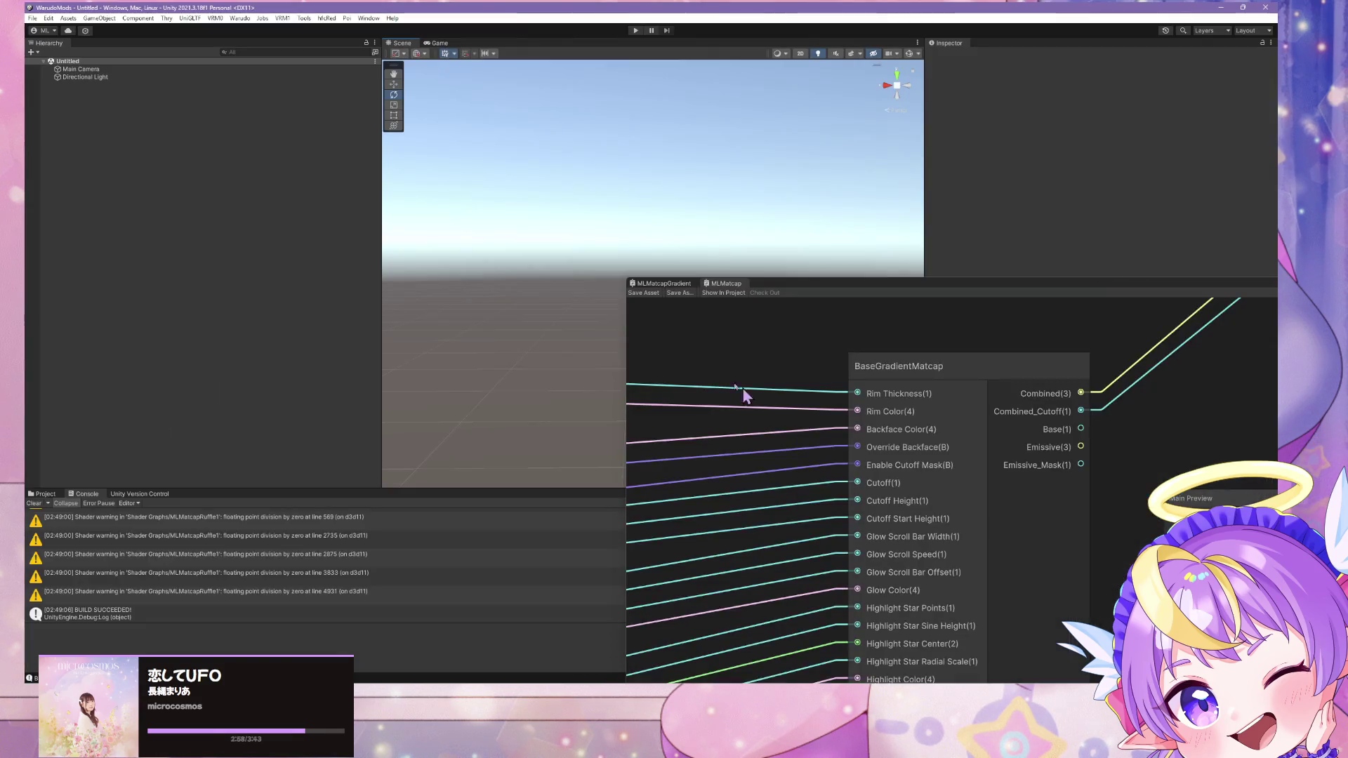
Step: Clear the Unity console warnings and drag the Character prefab from Mira25Base into the scene
click(46, 495)
click(78, 495)
click(34, 504)
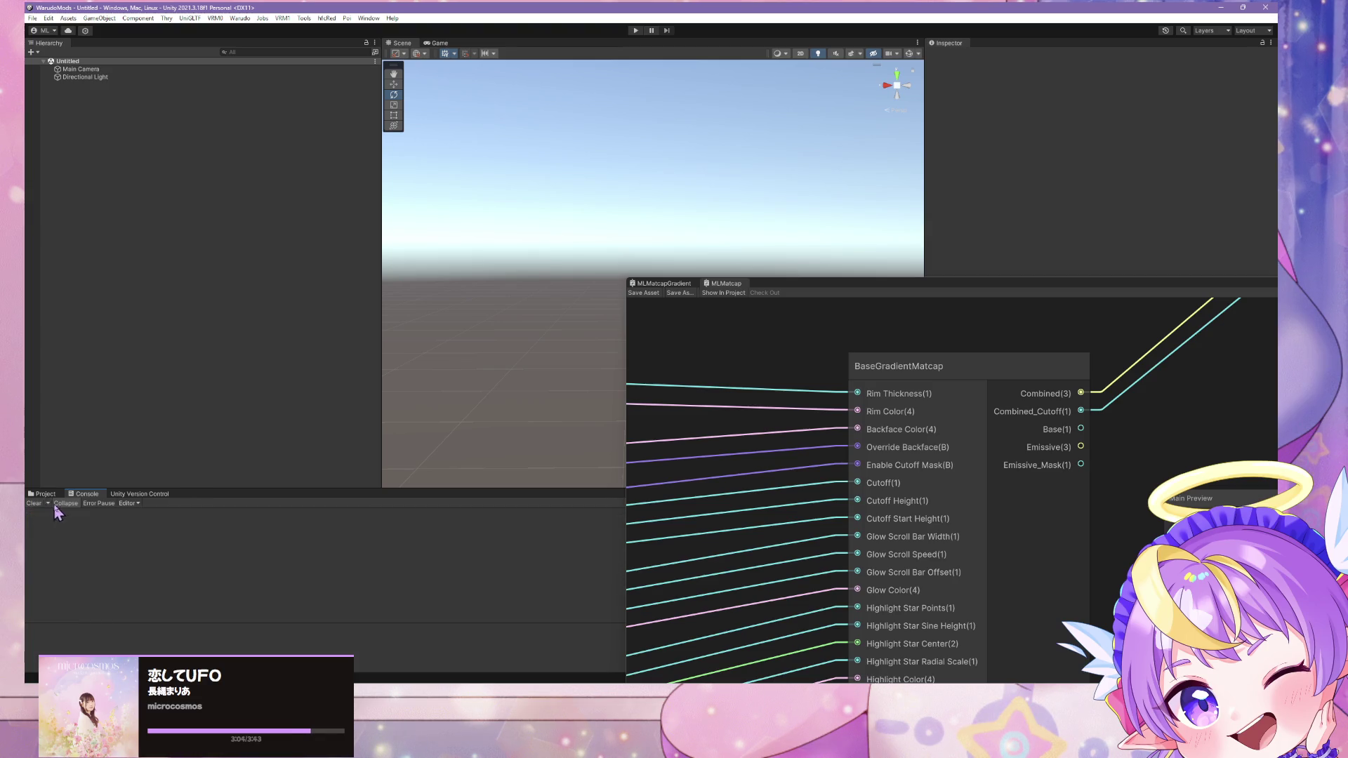
click(45, 494)
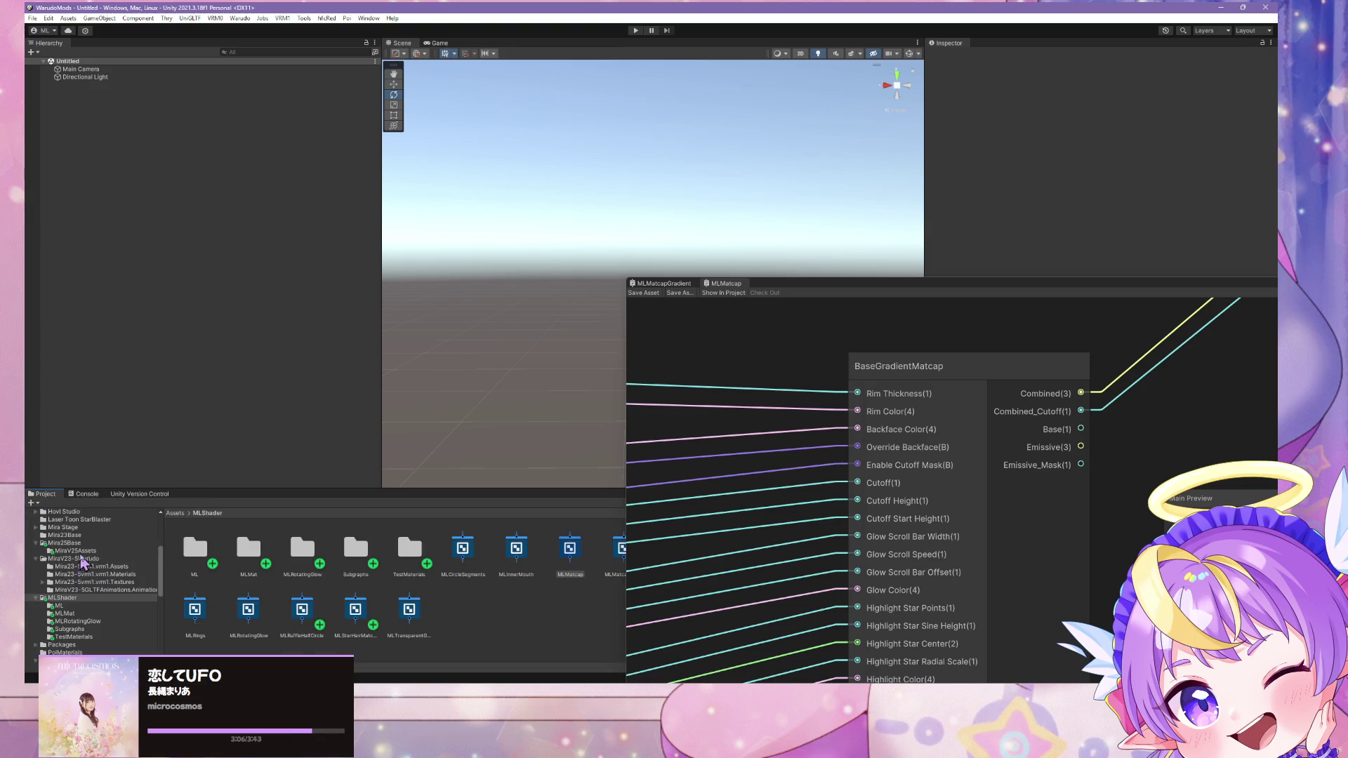
click(67, 543)
mouse_move(246, 548)
mouse_down()
mouse_move(219, 309)
mouse_move(243, 322)
mouse_up()
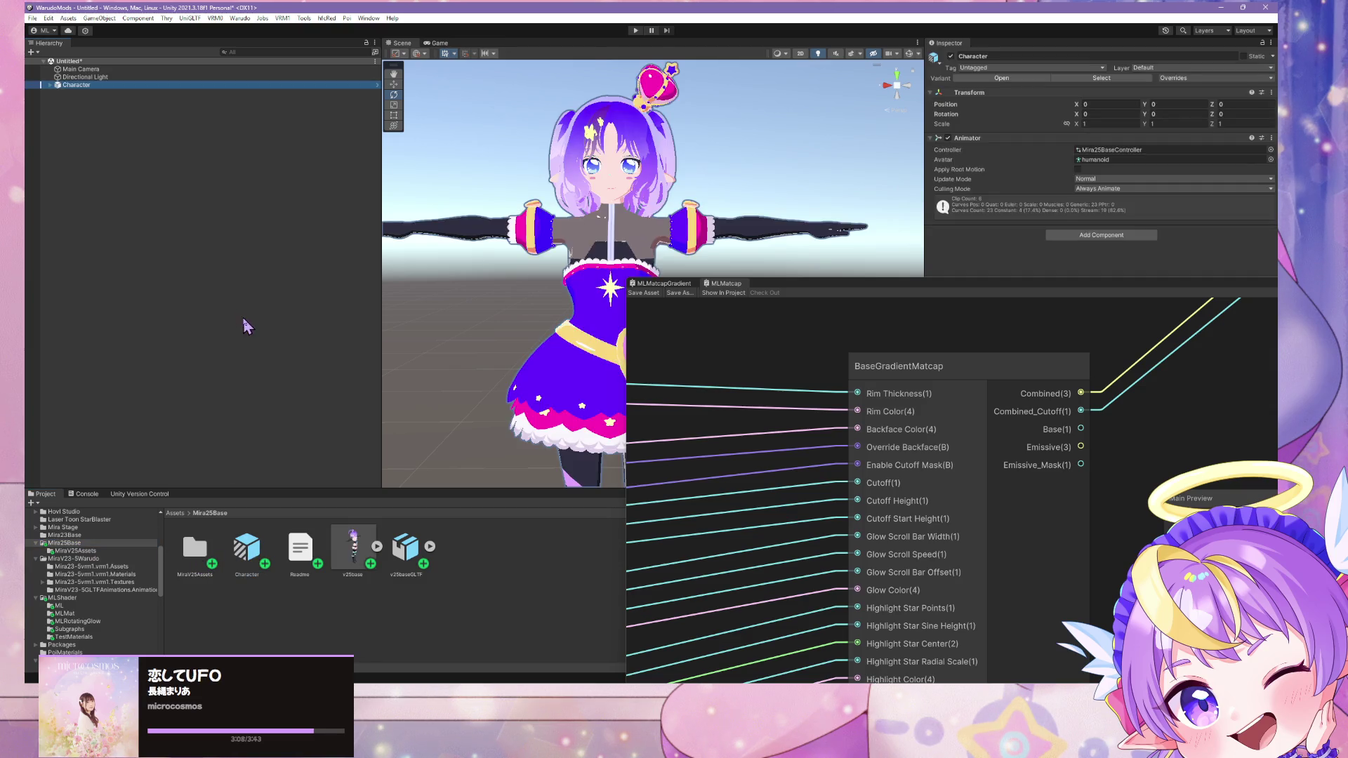
scroll(539, 239, up, 5)
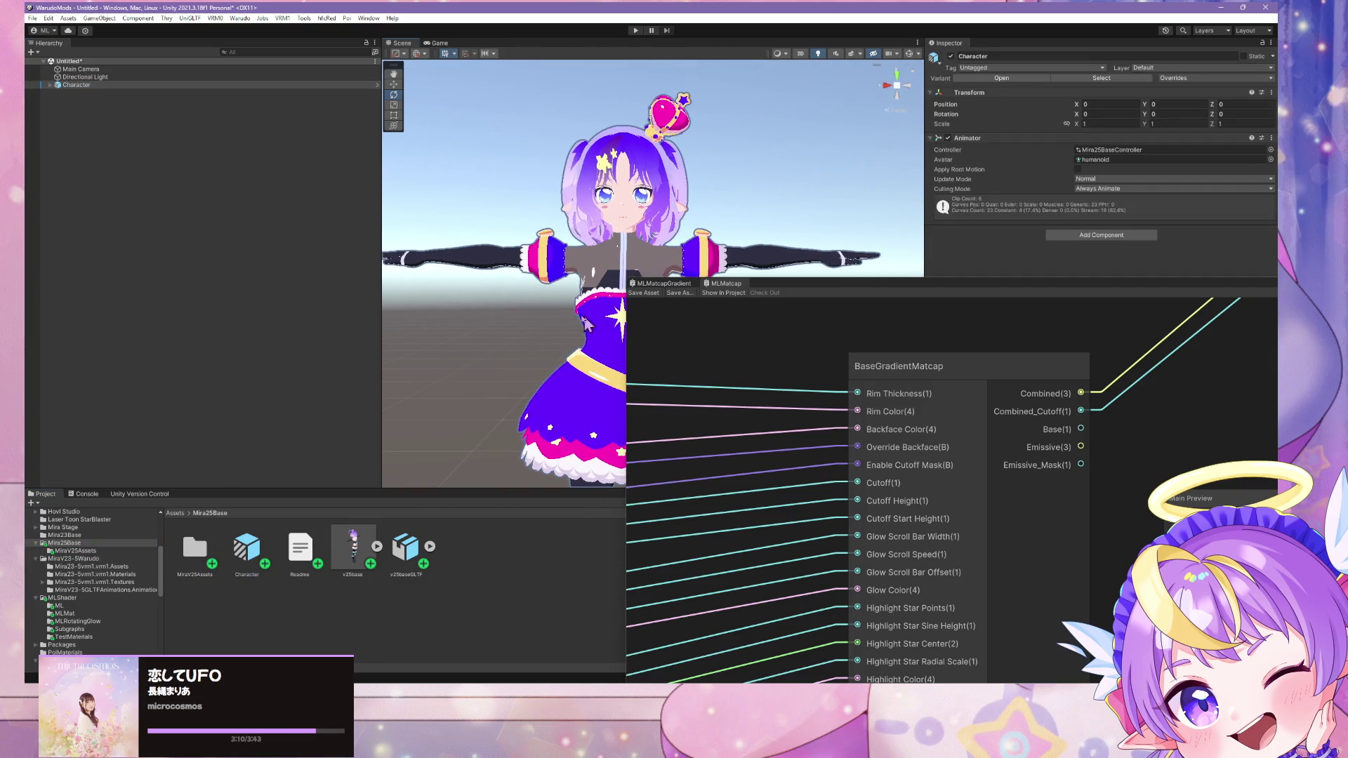
Step: Back in Blender, export the collar model as glTF again and confirm saving the file
key(alt+Tab)
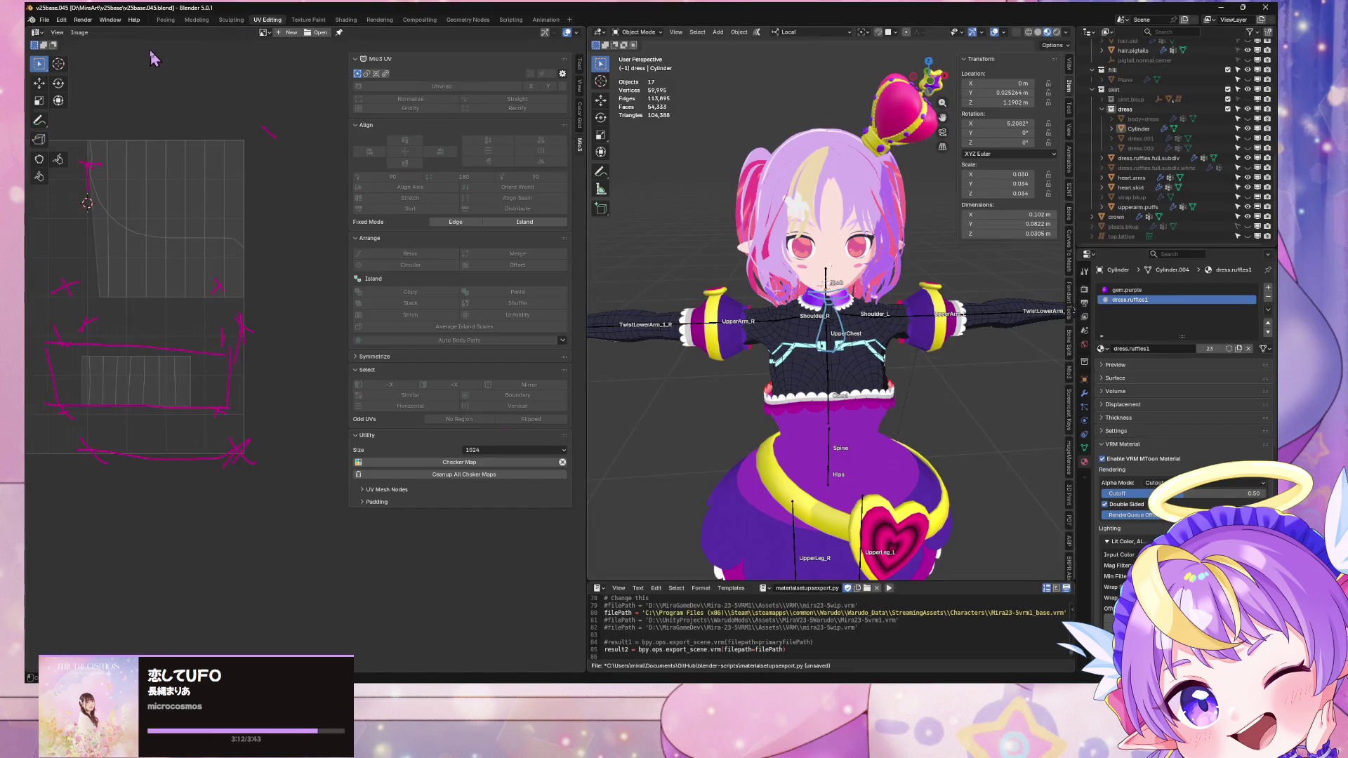
click(44, 20)
mouse_move(83, 169)
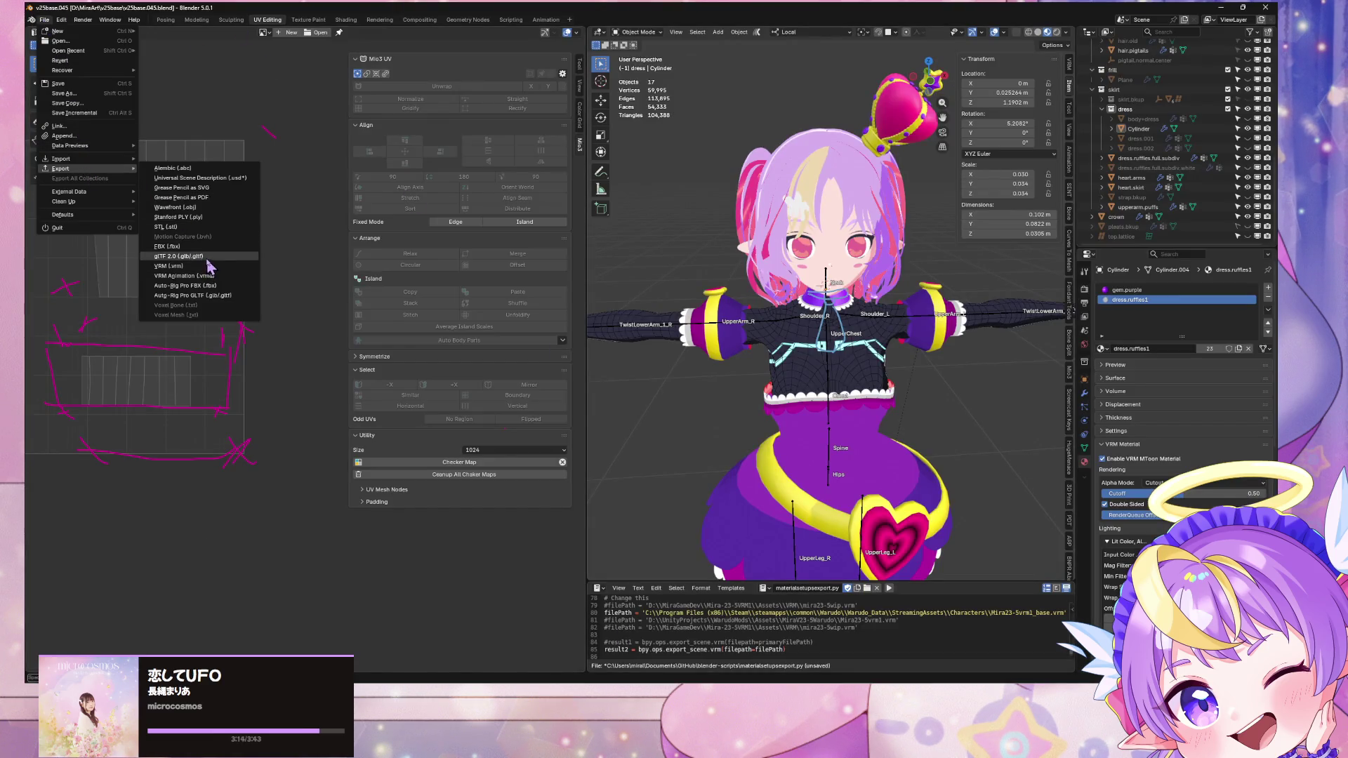
click(207, 258)
double_click(489, 270)
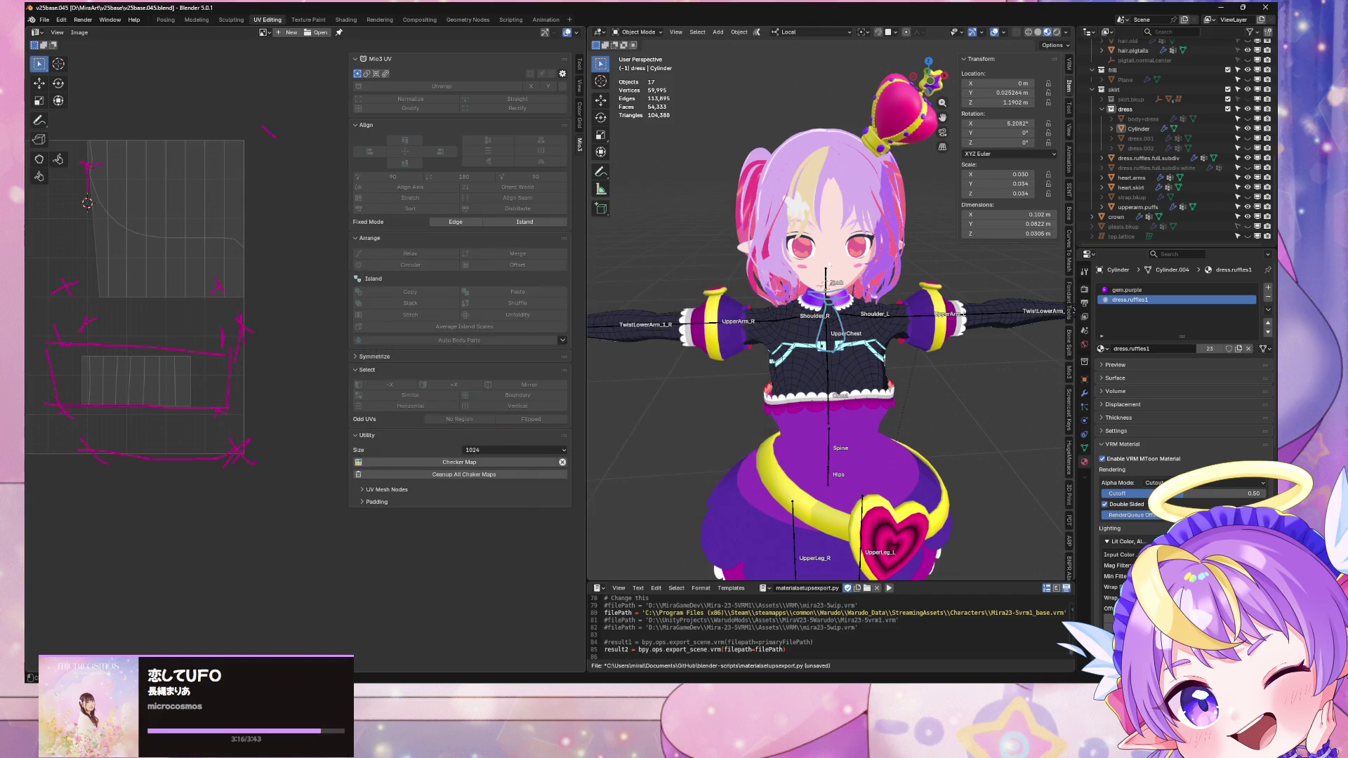
key(alt+Tab)
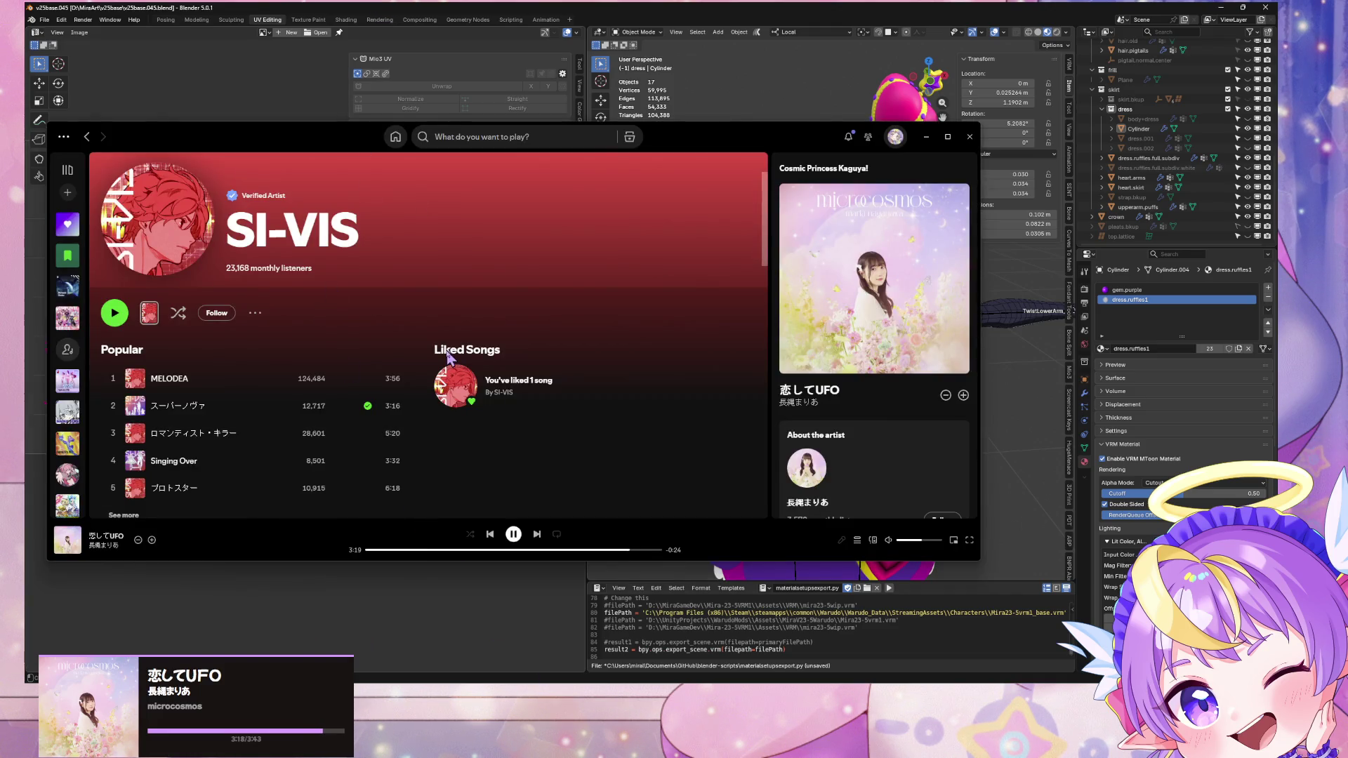
Step: Put the Spotify player window away to return to the editor
key(alt+Tab)
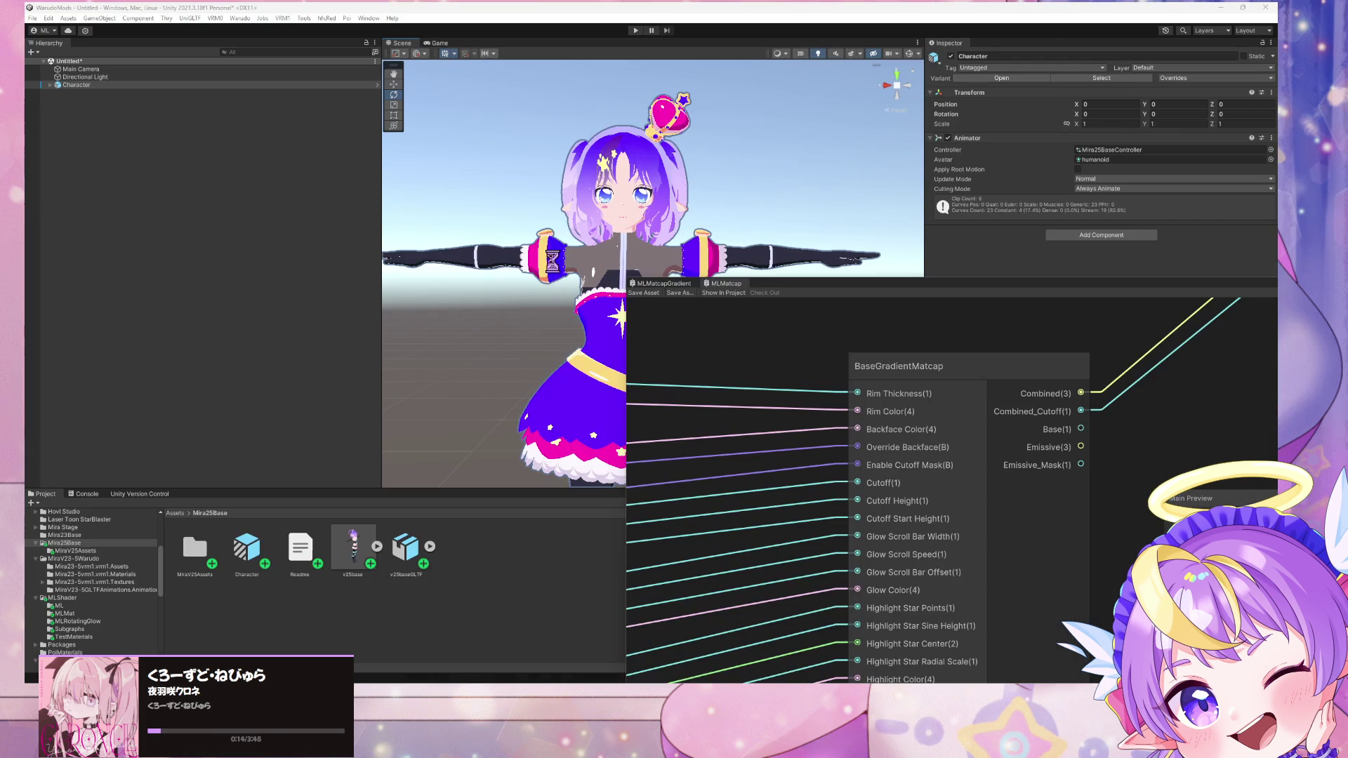
Step: Fly the Unity scene camera close to the imported collar, moving Shader Graph aside, then return to Blender
mouse_move(553, 261)
right_down()
mouse_move(616, 225)
mouse_move(556, 210)
mouse_move(613, 268)
mouse_move(571, 253)
mouse_move(596, 271)
mouse_move(655, 263)
mouse_move(622, 268)
mouse_move(628, 316)
mouse_move(607, 241)
mouse_move(720, 275)
right_up()
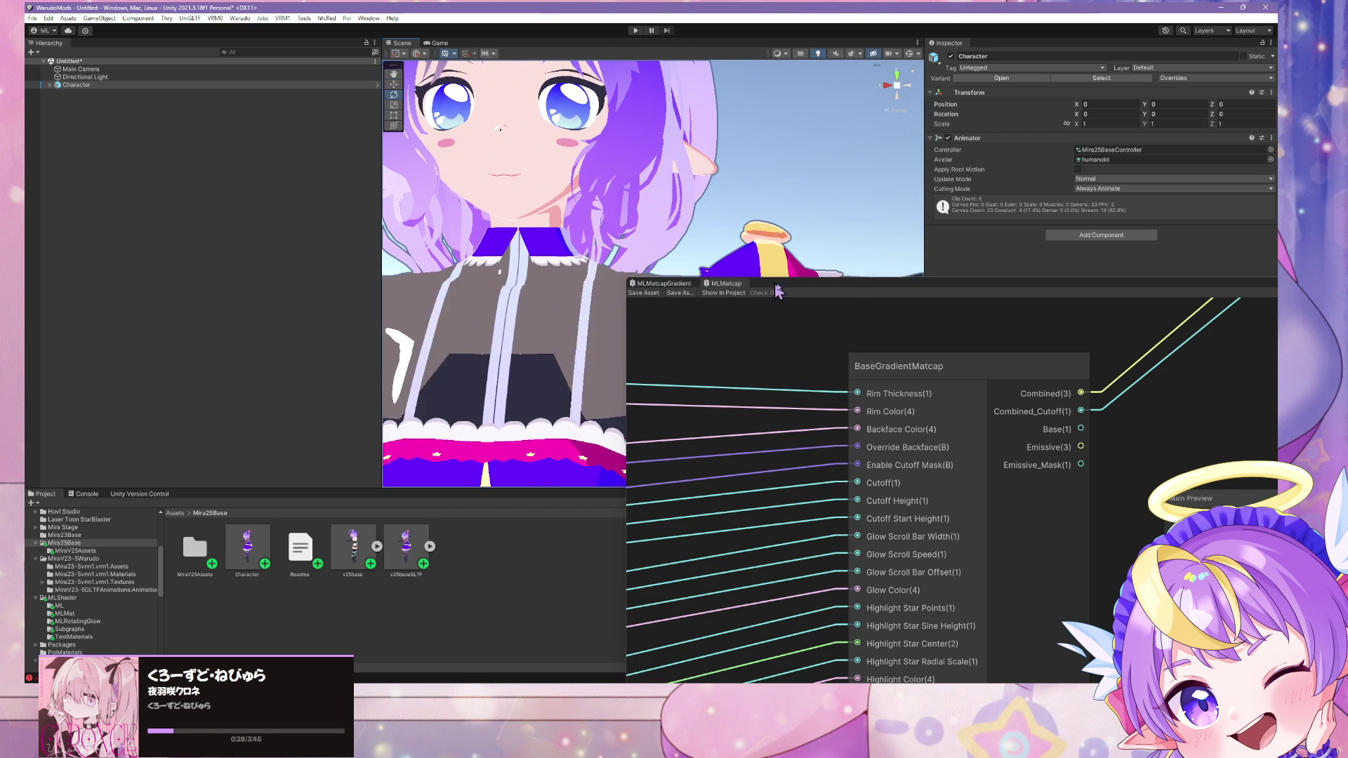
drag(719, 276, 890, 296)
mouse_move(889, 294)
right_down()
mouse_move(794, 288)
mouse_move(722, 340)
mouse_move(660, 321)
right_up()
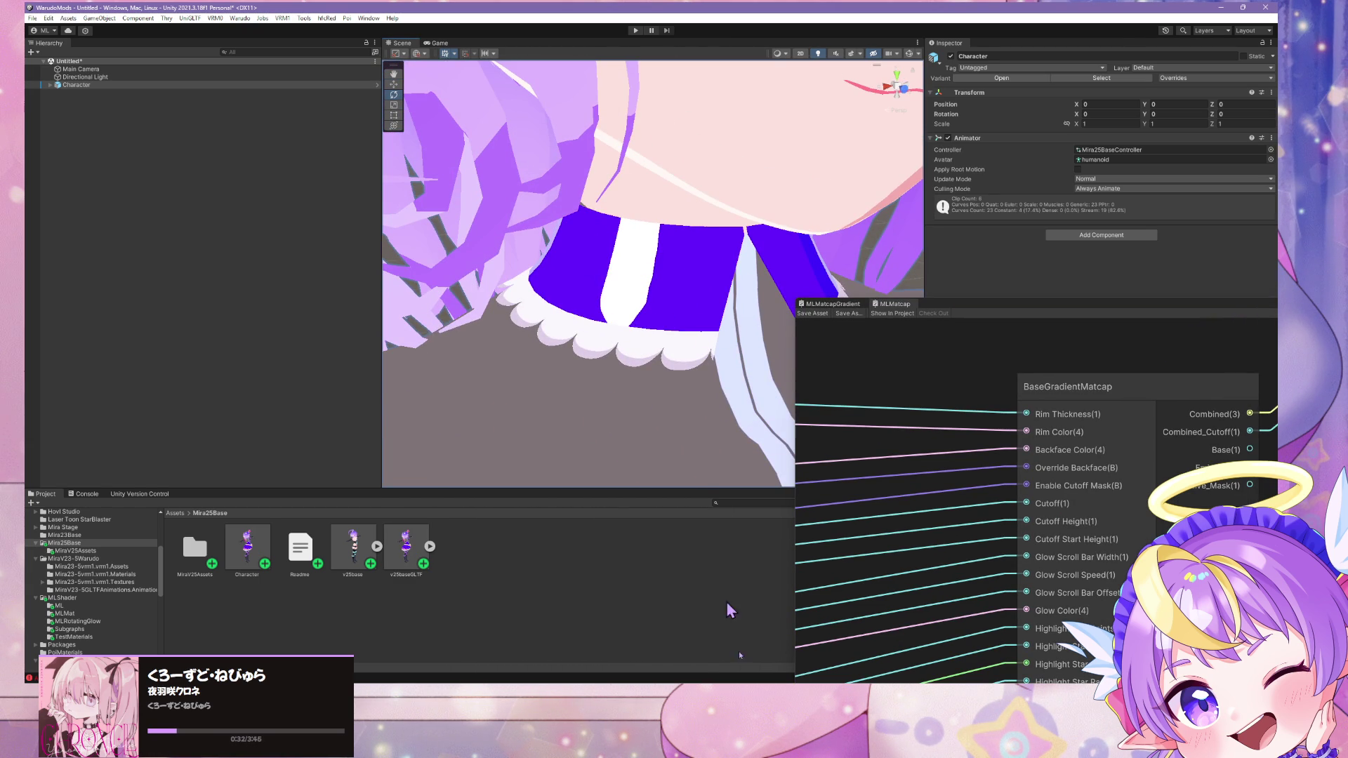
key(alt+Tab)
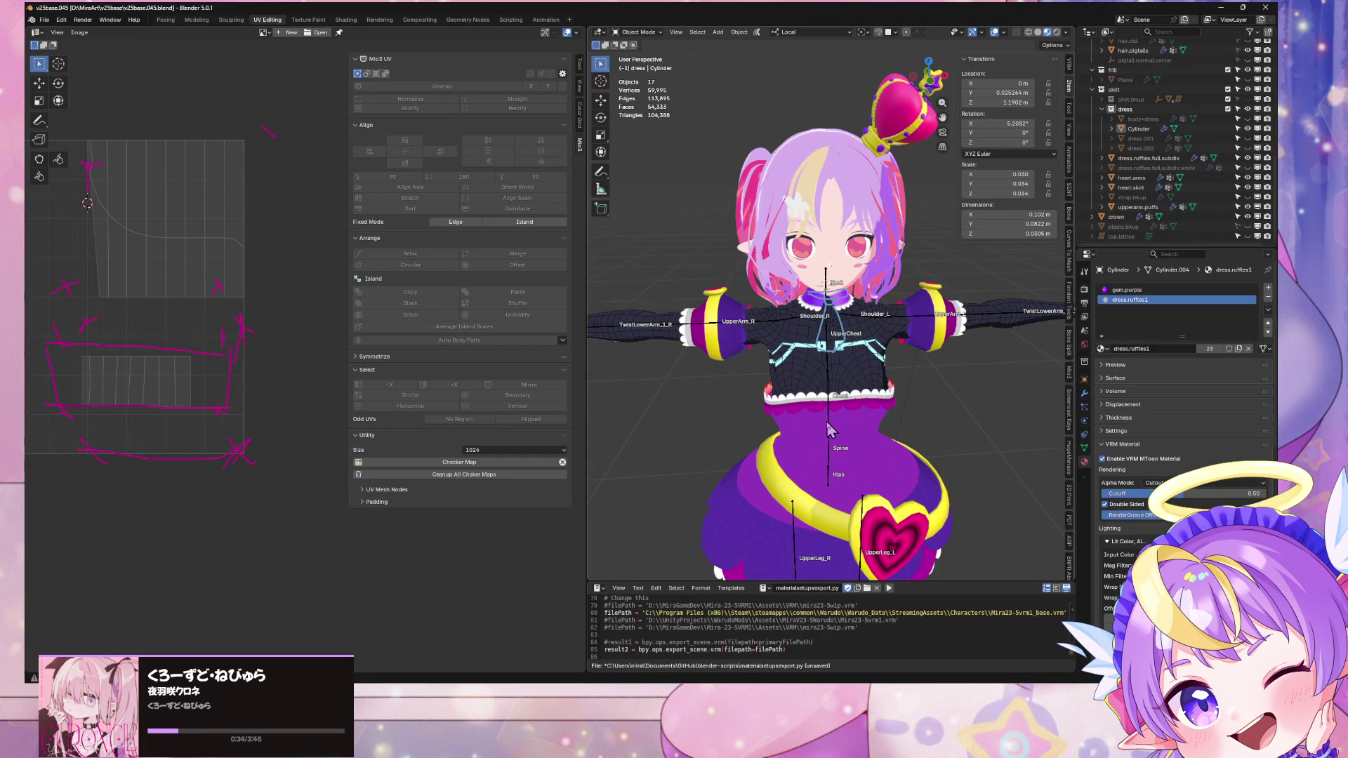
scroll(830, 431, up, 3)
middle_drag(831, 431, 854, 360)
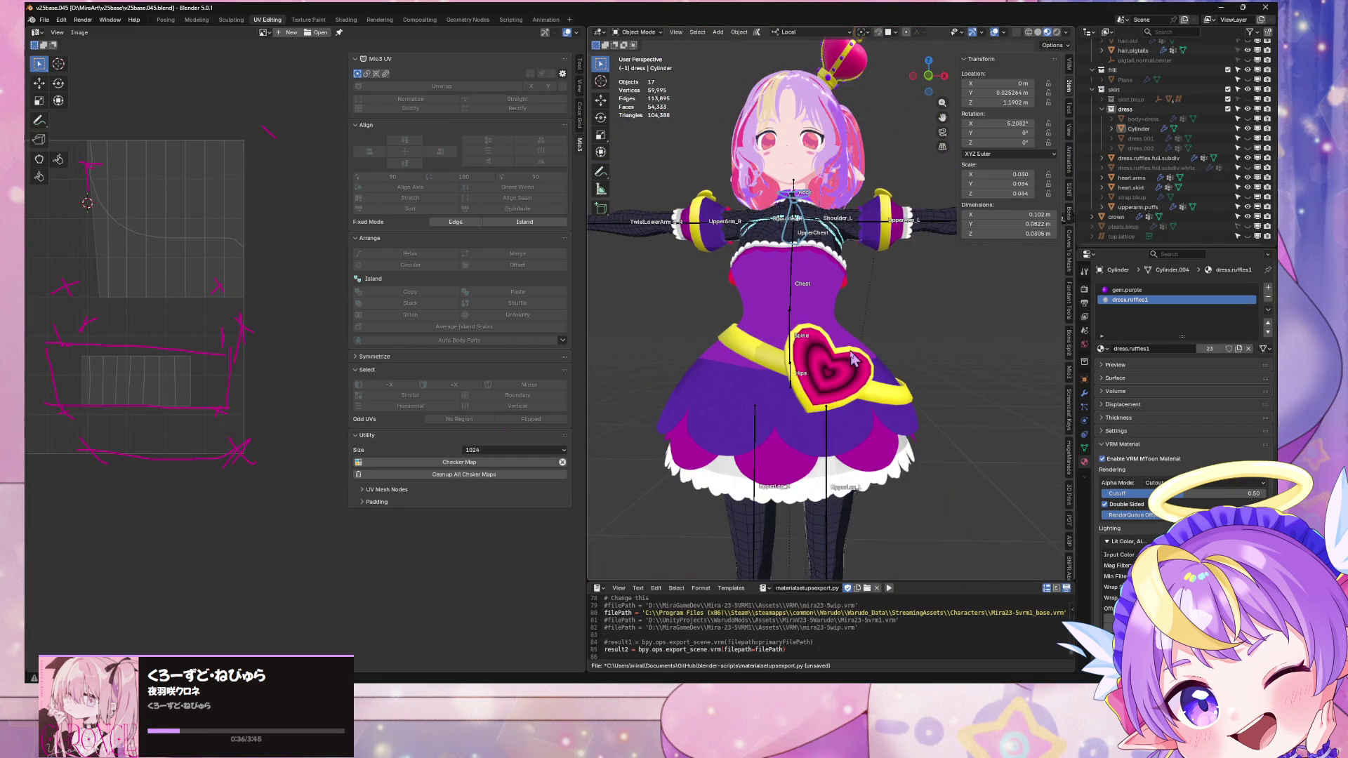
scroll(850, 424, up, 5)
scroll(805, 320, down, 5)
mouse_move(805, 319)
middle_down()
mouse_move(906, 330)
mouse_move(822, 355)
middle_up()
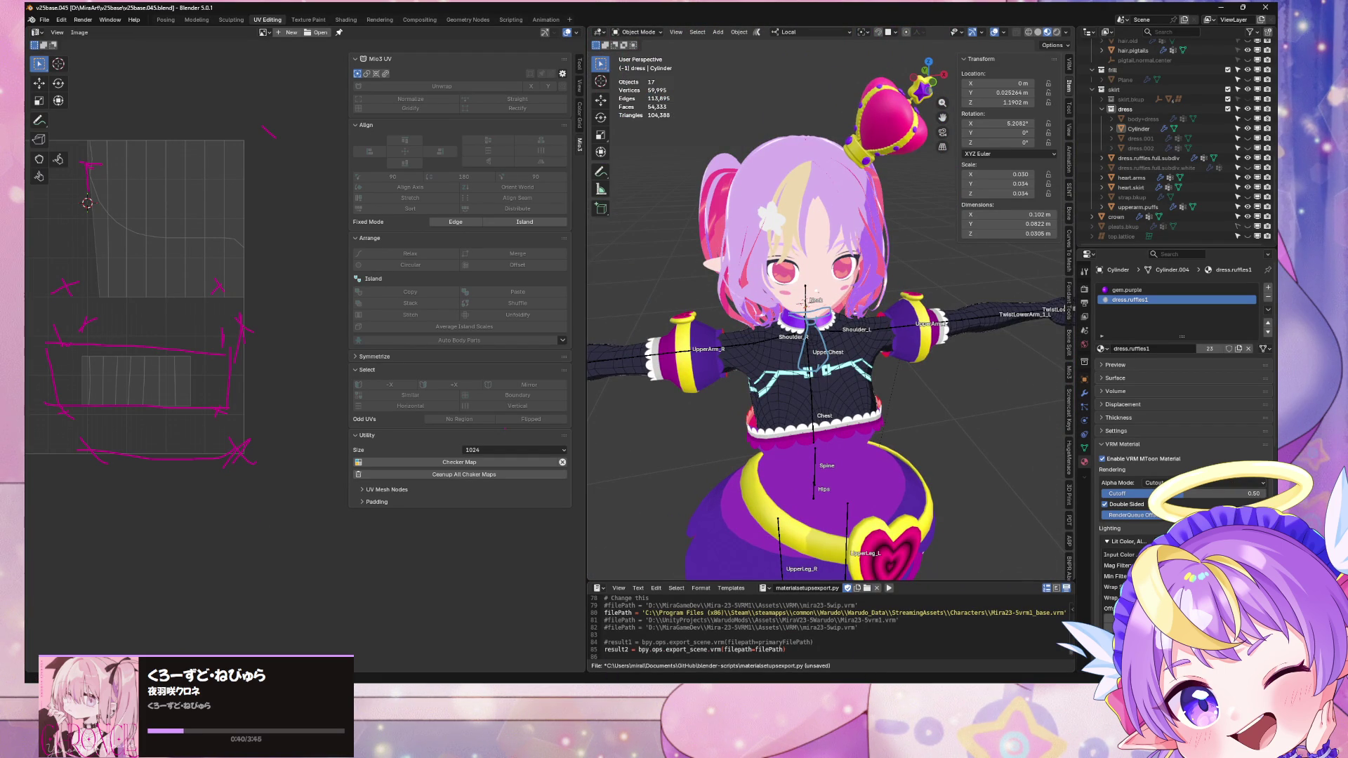
mouse_move(620, 692)
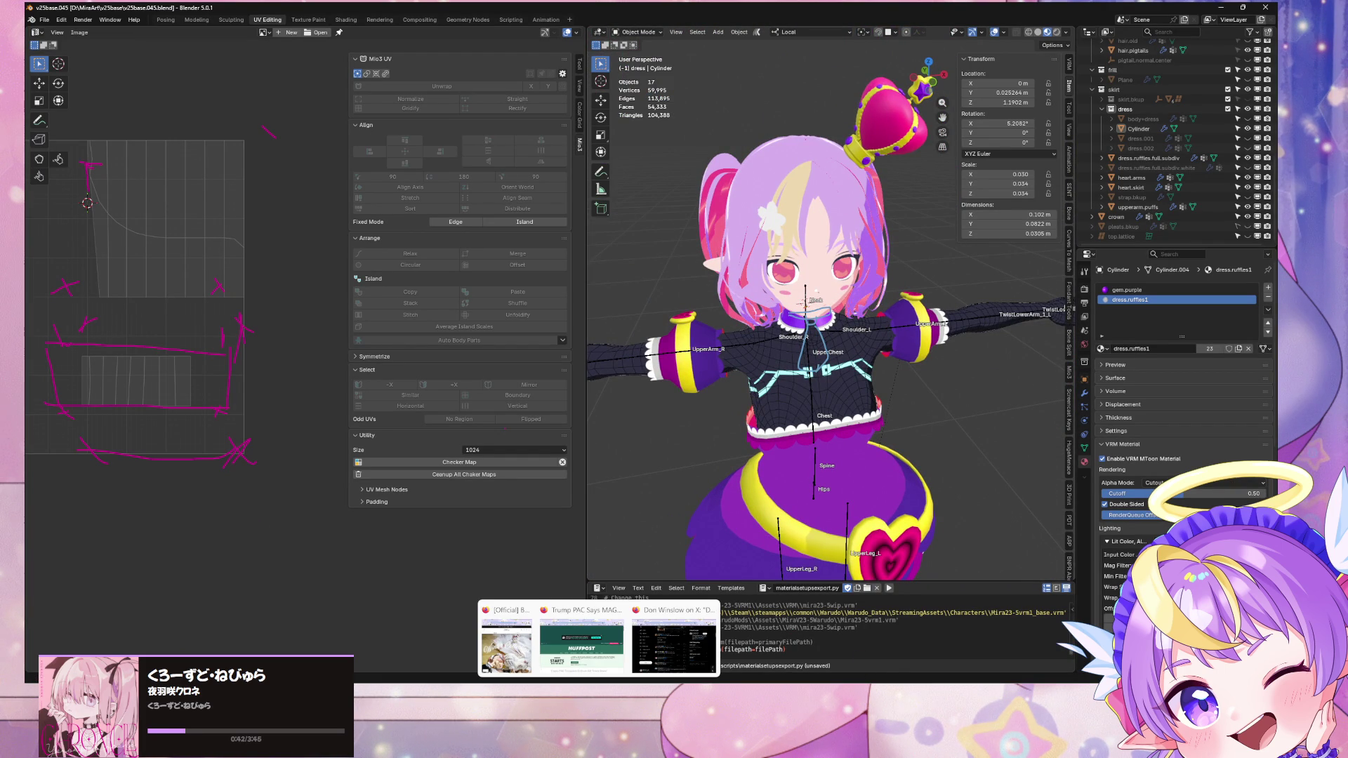
click(599, 679)
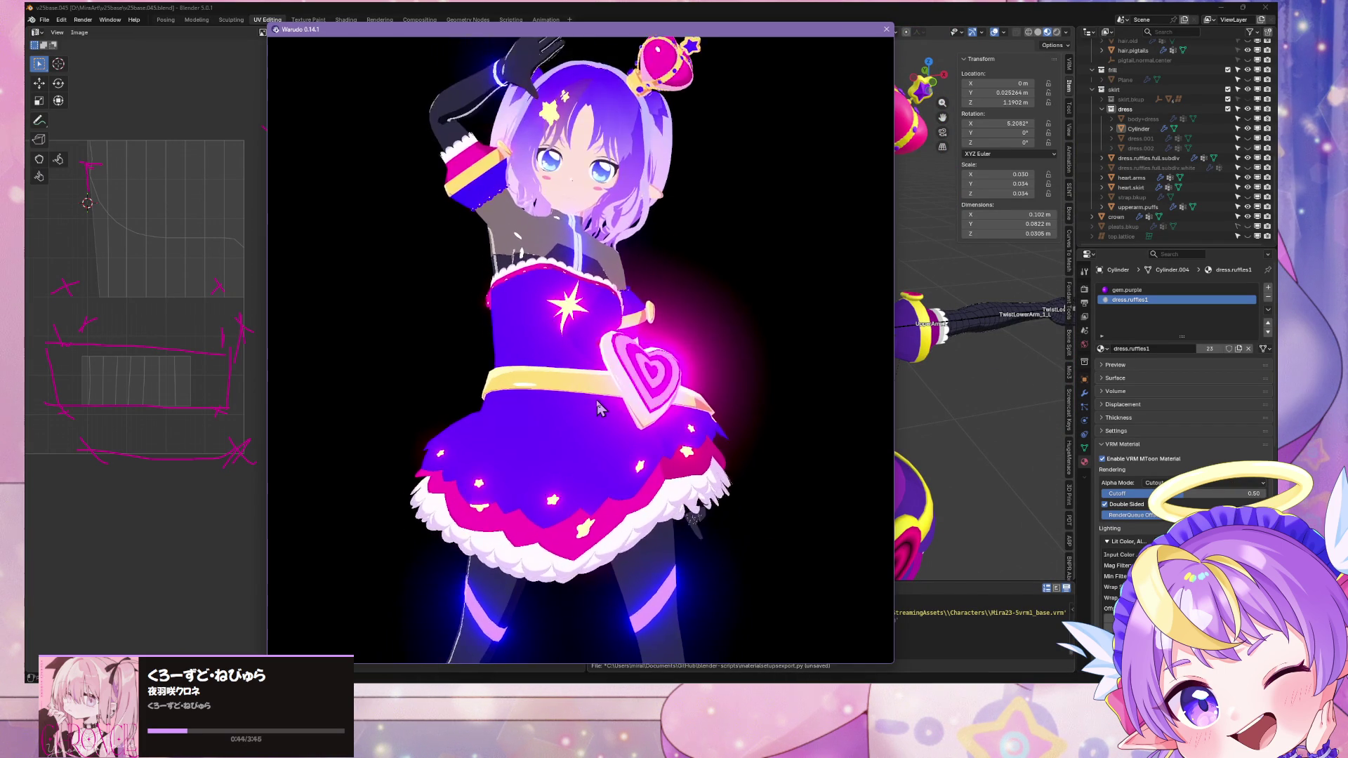
scroll(599, 407, up, 5)
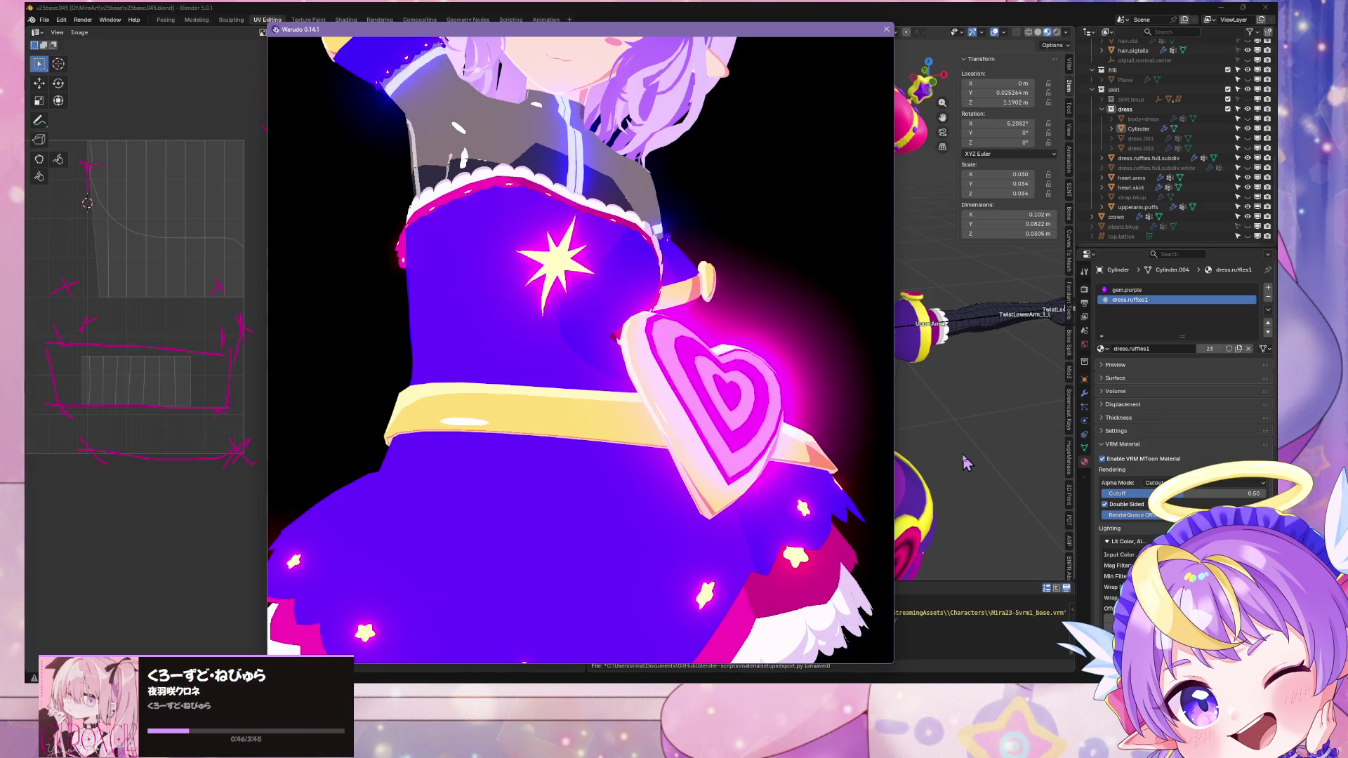
click(943, 451)
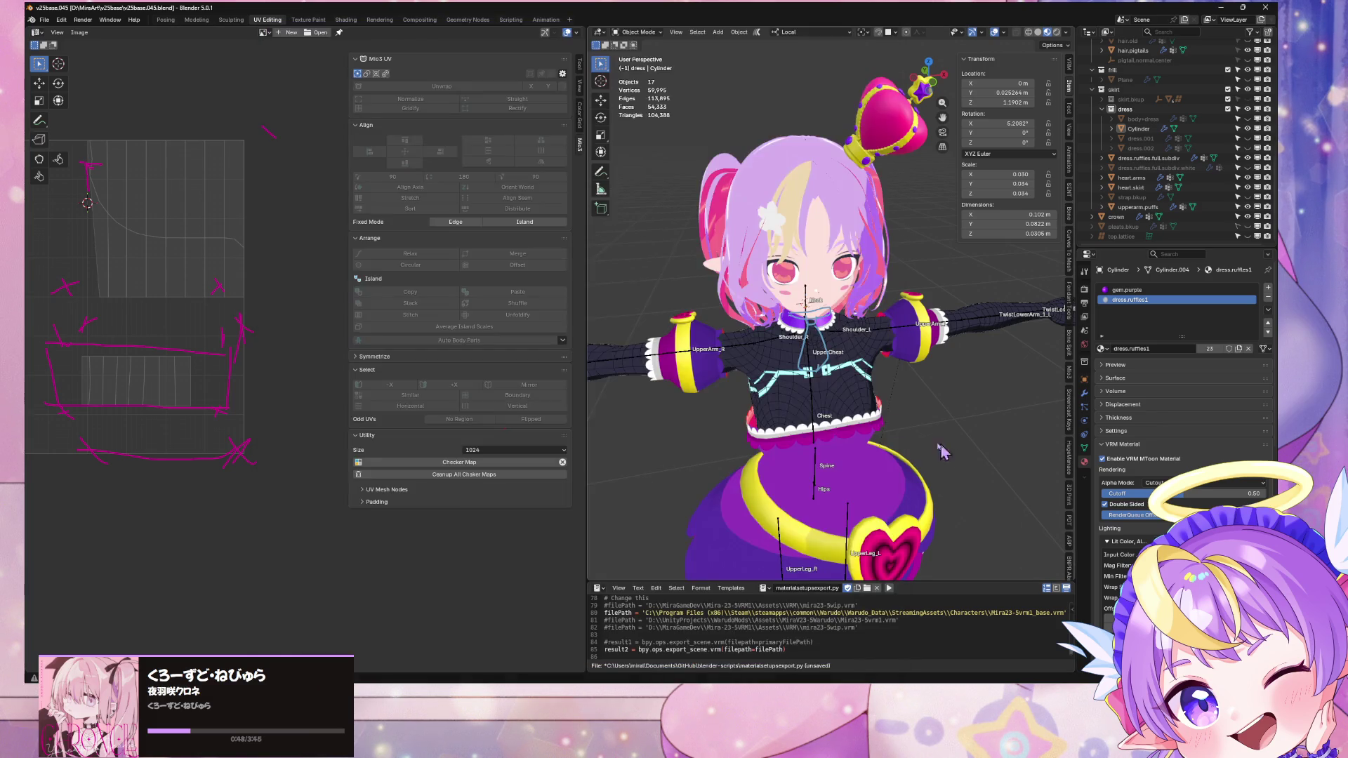
Step: In Edit Mode, replace the collar's gem.purple slot material with dress.ruffles3
scroll(842, 337, up, 6)
key(Tab)
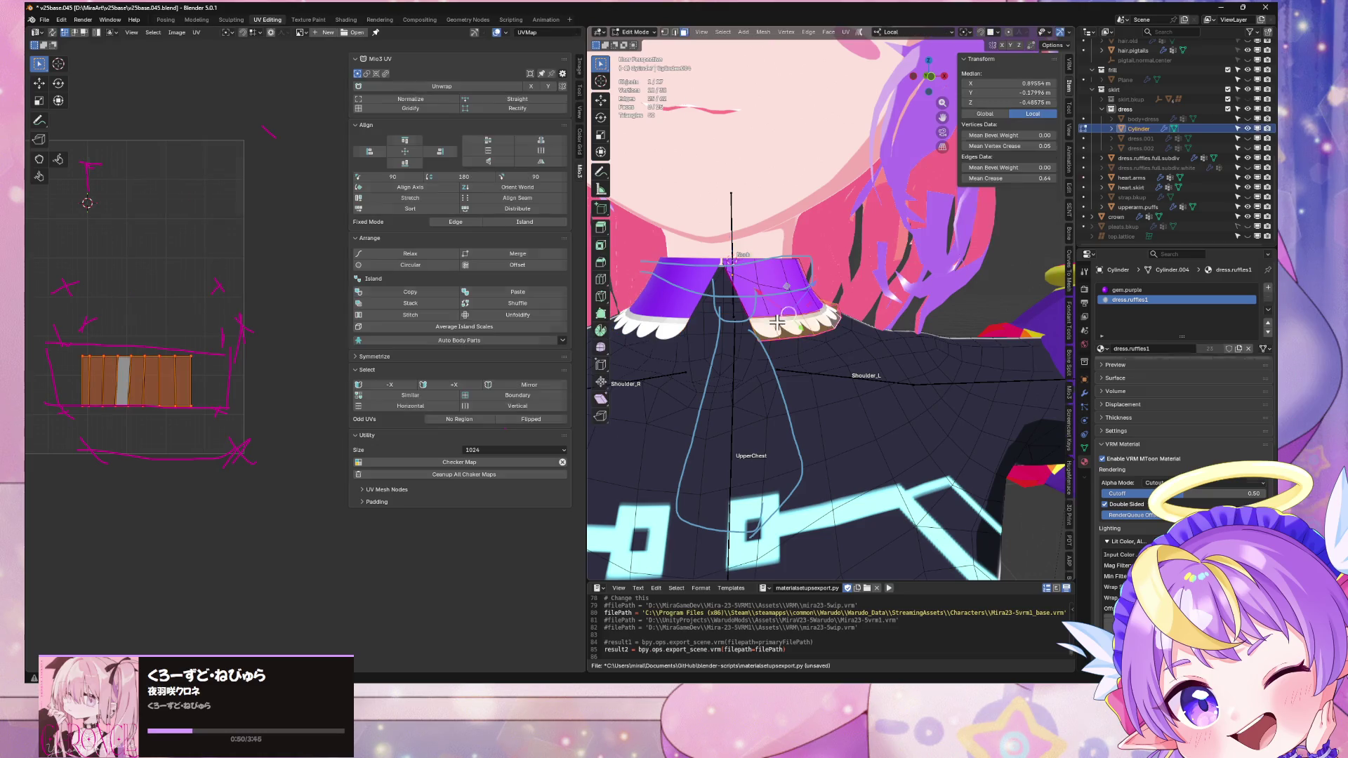
click(767, 293)
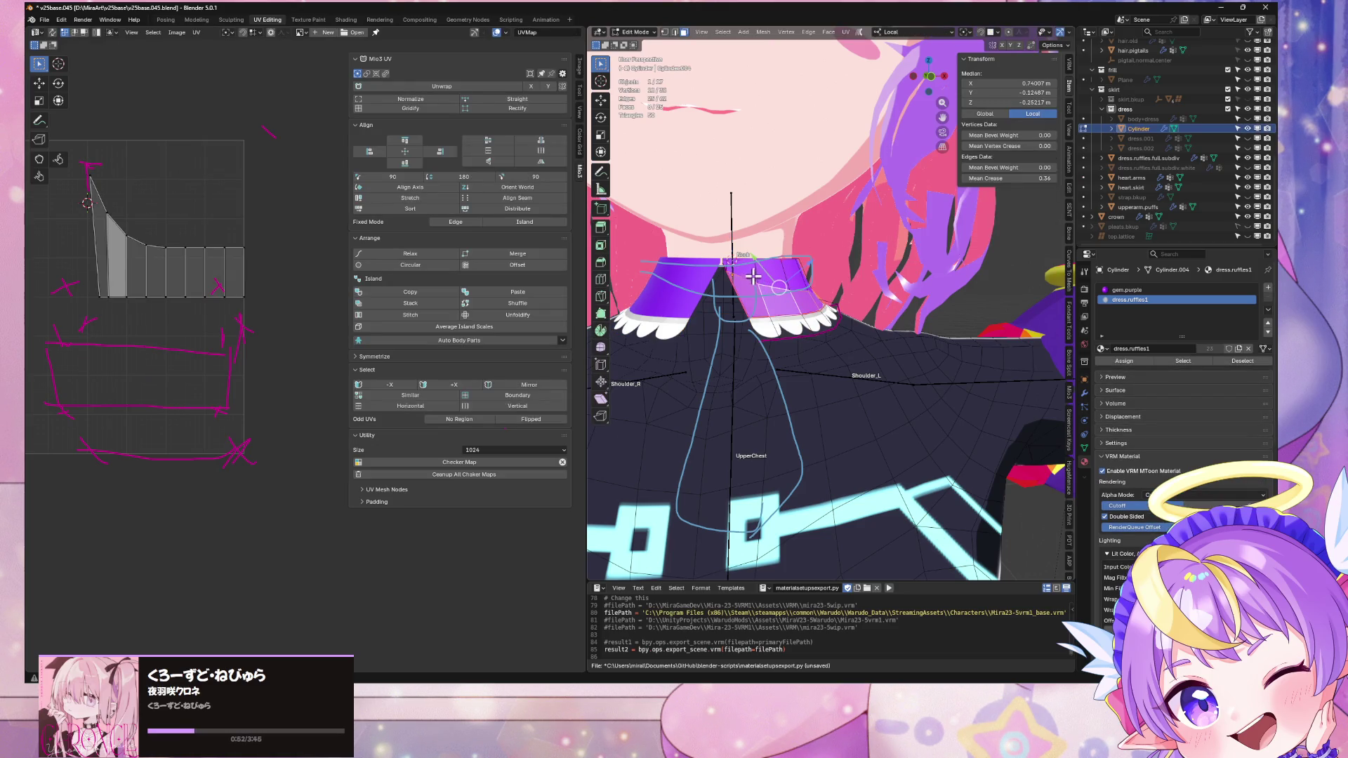
shift+click(752, 277)
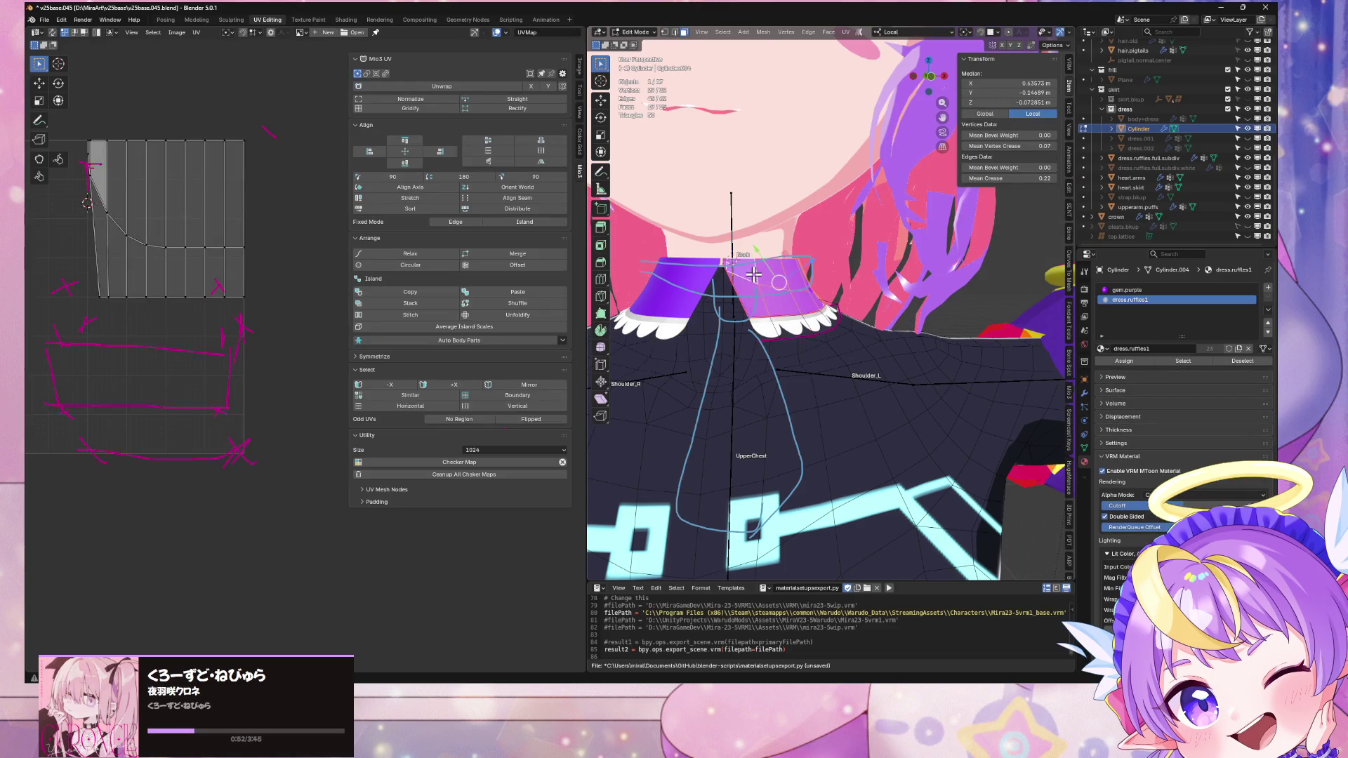
click(1229, 289)
click(1100, 348)
text(dre)
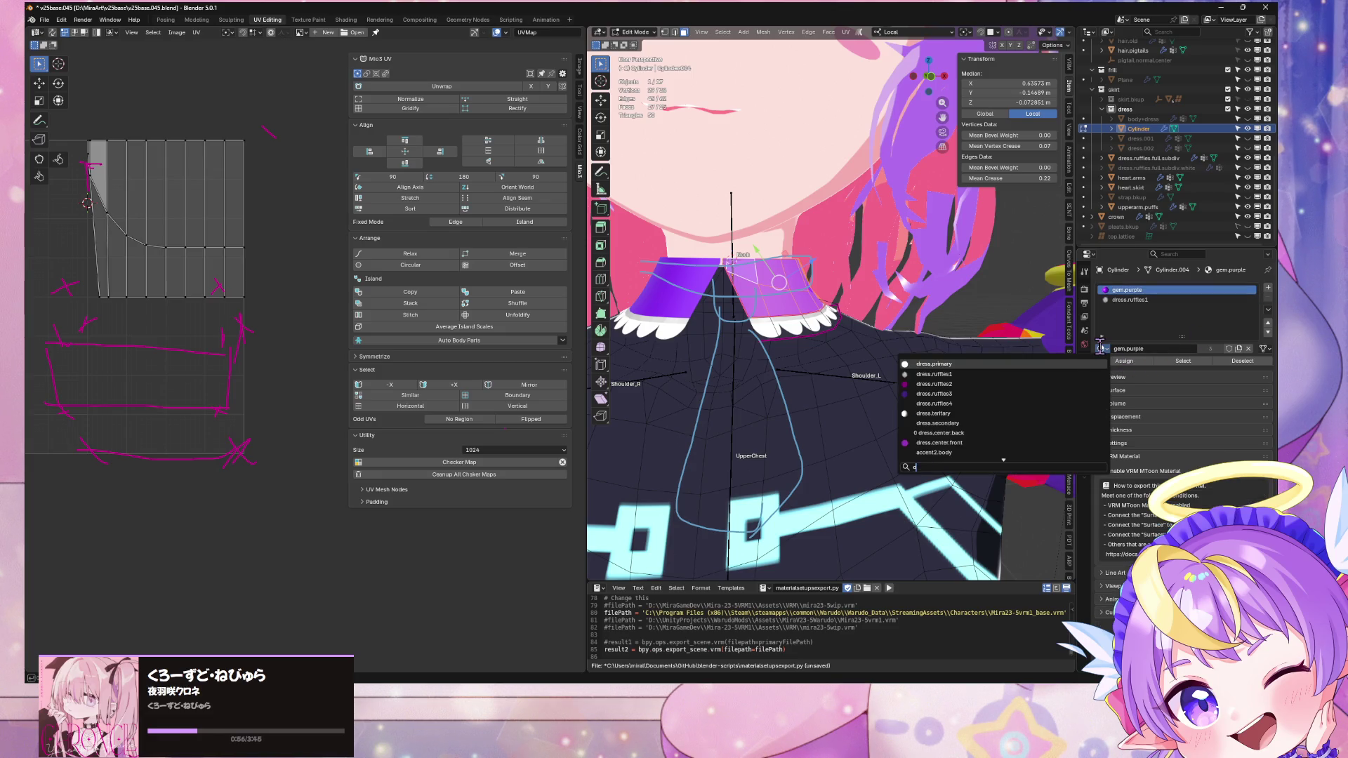
click(1014, 396)
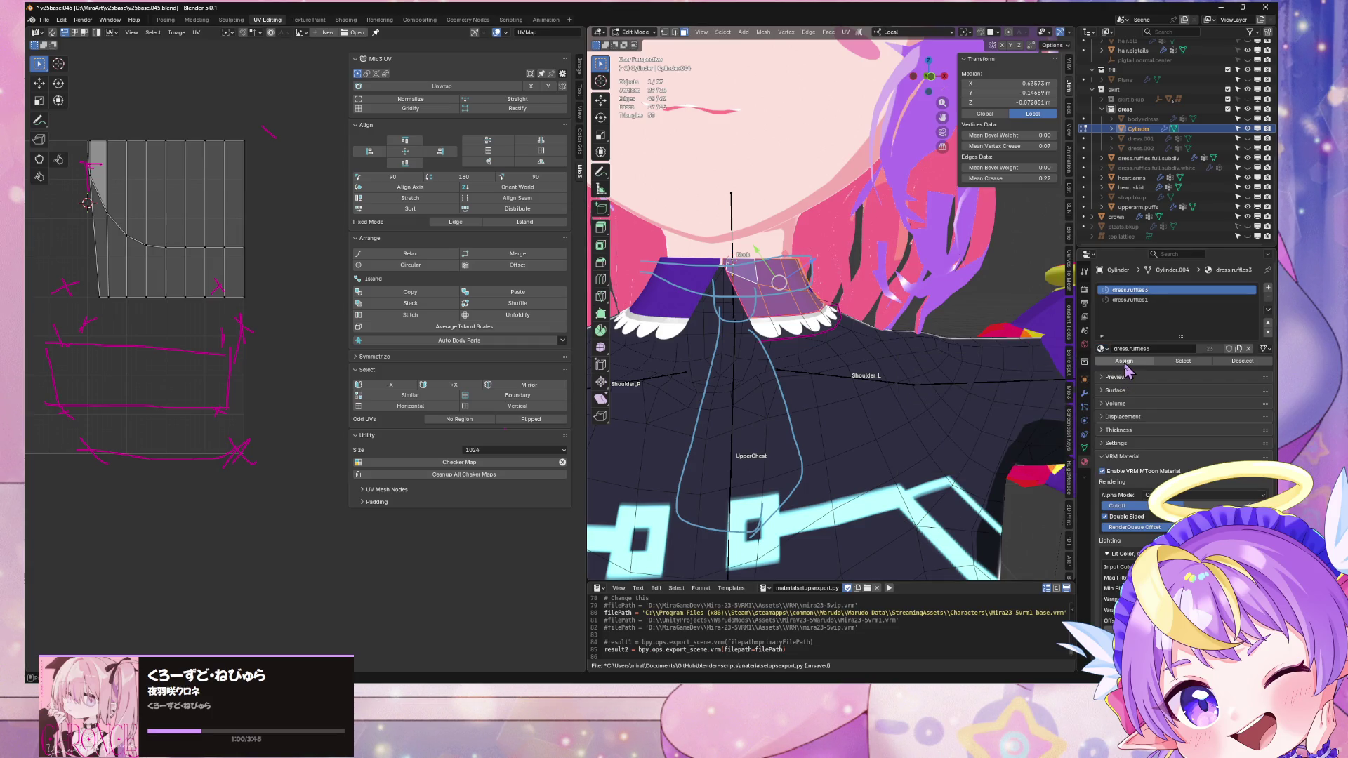
Step: Widen the viewport and orbit to check the recoloured collar from the front, then return to Object Mode
mouse_move(833, 301)
middle_down()
mouse_move(709, 324)
mouse_move(695, 379)
middle_up()
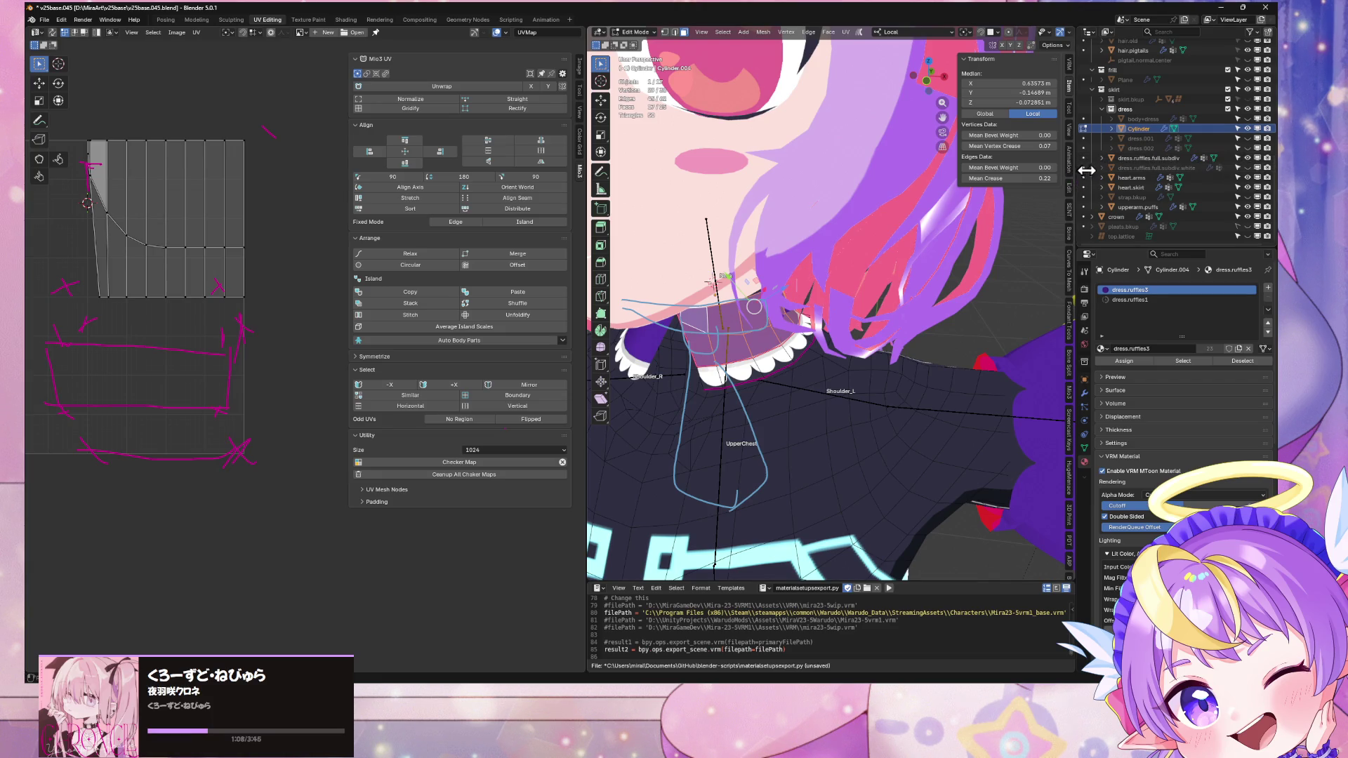
drag(1086, 170, 1145, 170)
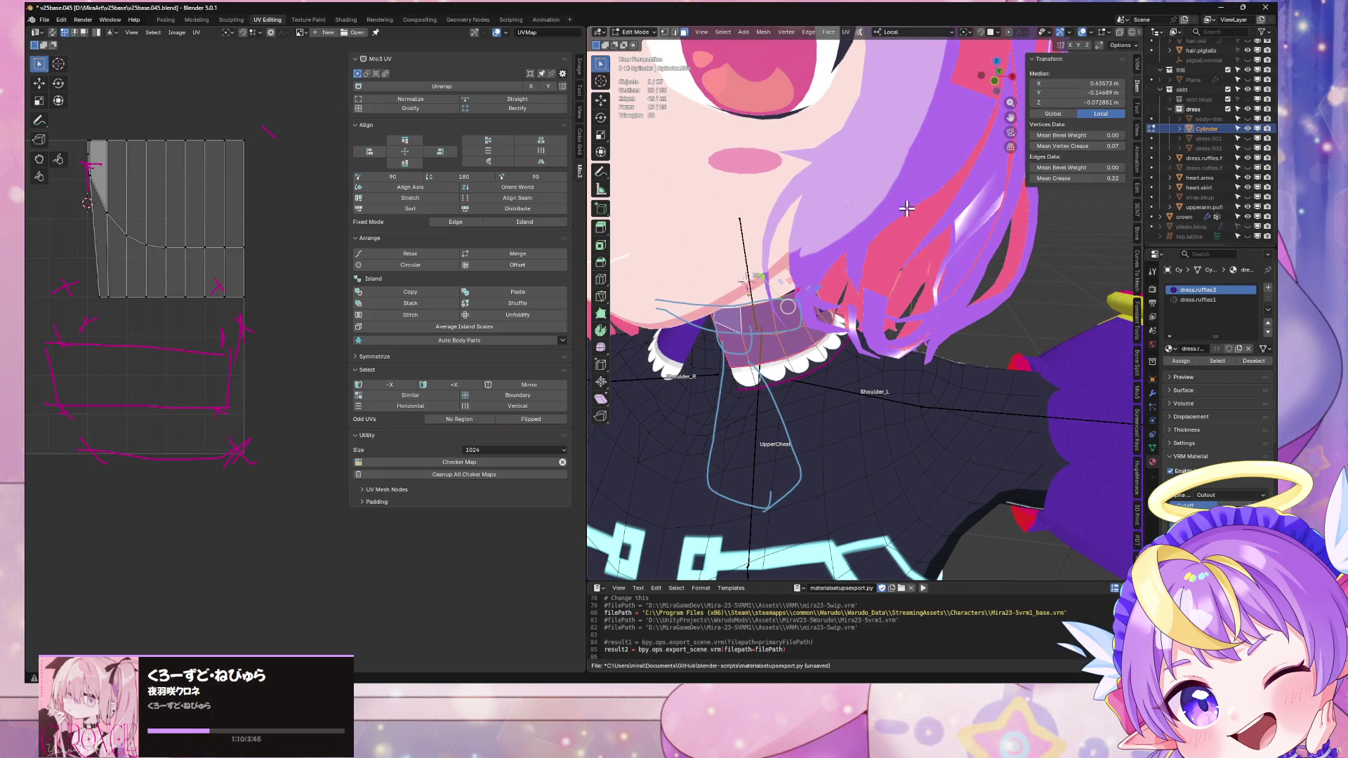
middle_drag(906, 208, 911, 190)
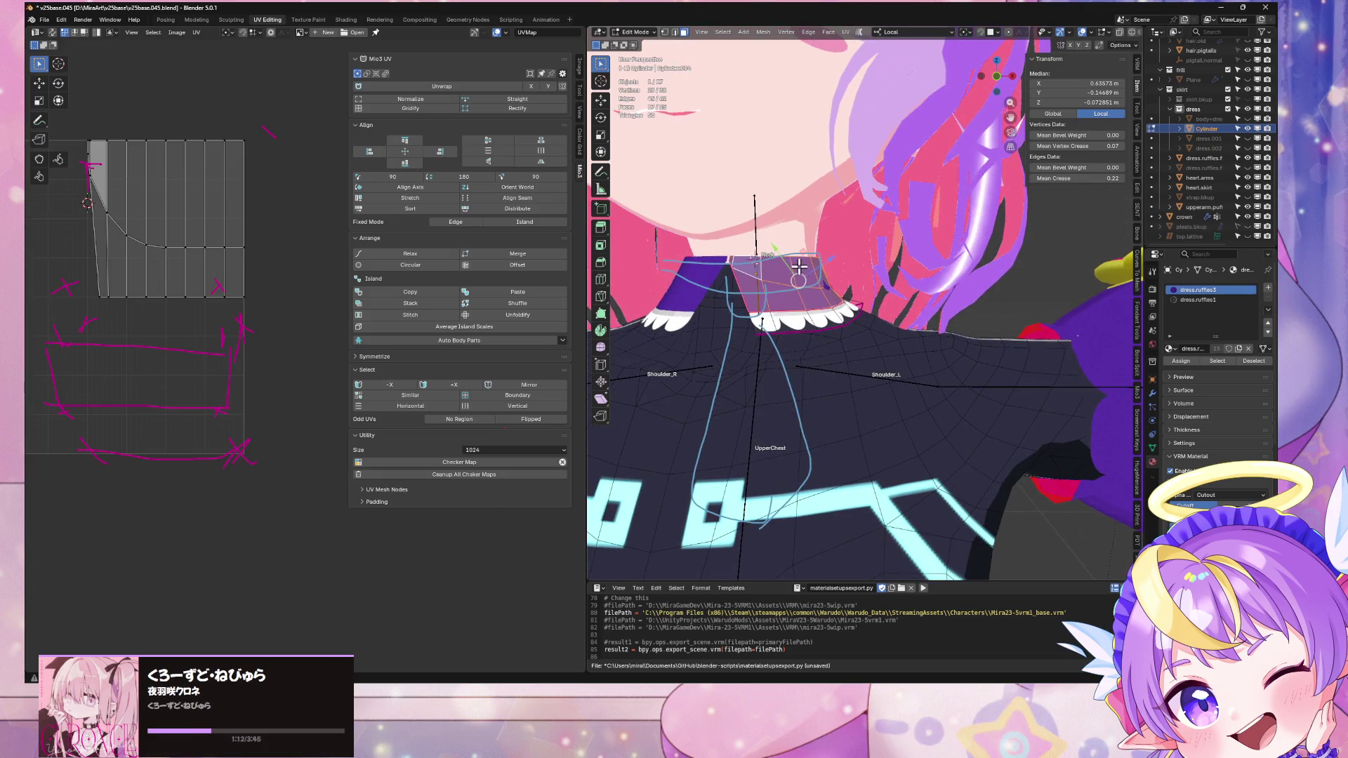
key(Tab)
scroll(841, 266, down, 8)
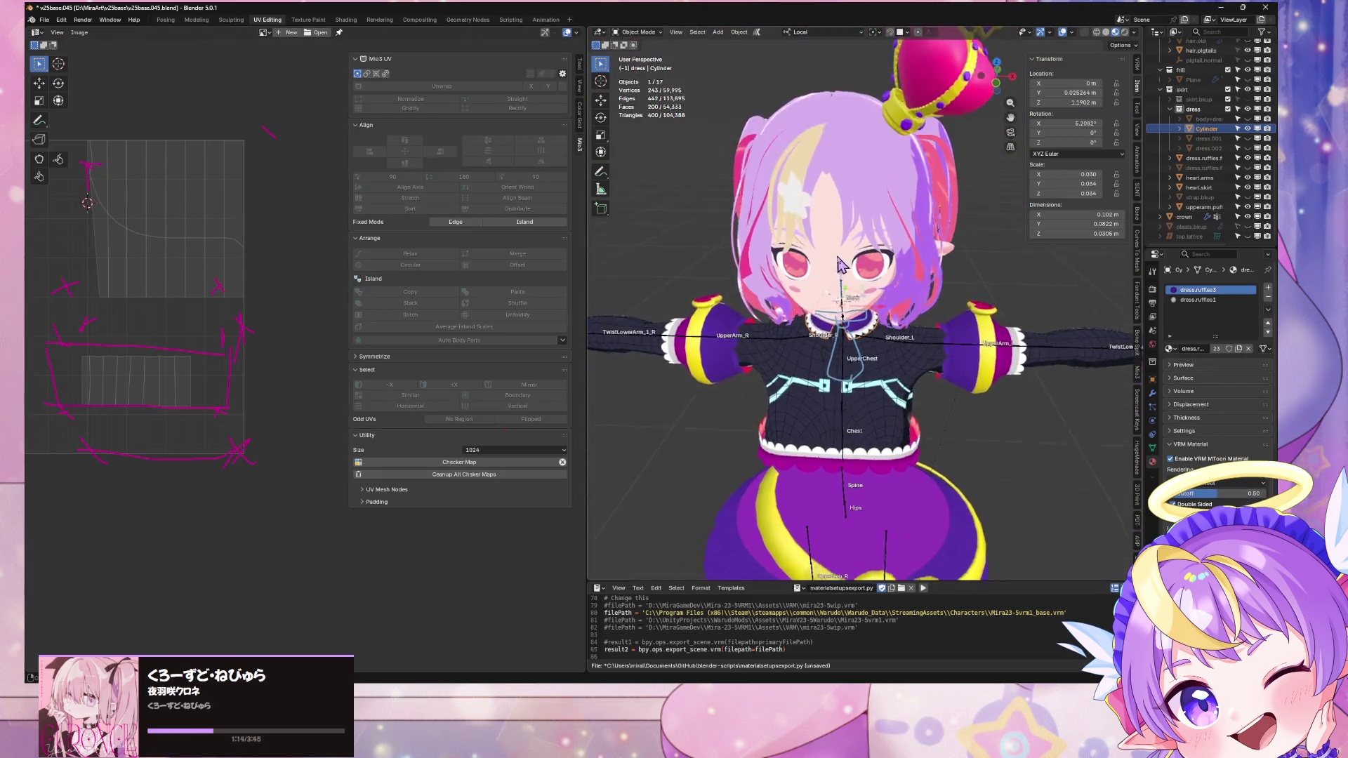
Step: Frame the neck collar, save the blend file, and pick a collar vertex from the front view
key(KP_Decimal)
key(ctrl+s)
mouse_move(808, 239)
middle_down()
mouse_move(744, 237)
mouse_move(837, 228)
mouse_move(794, 225)
mouse_move(821, 175)
mouse_move(856, 203)
mouse_move(823, 201)
mouse_move(843, 214)
mouse_move(918, 219)
mouse_move(756, 205)
mouse_move(905, 219)
mouse_move(966, 305)
middle_up()
scroll(842, 214, down, 3)
scroll(861, 224, up, 6)
key(Tab)
key(Tab)
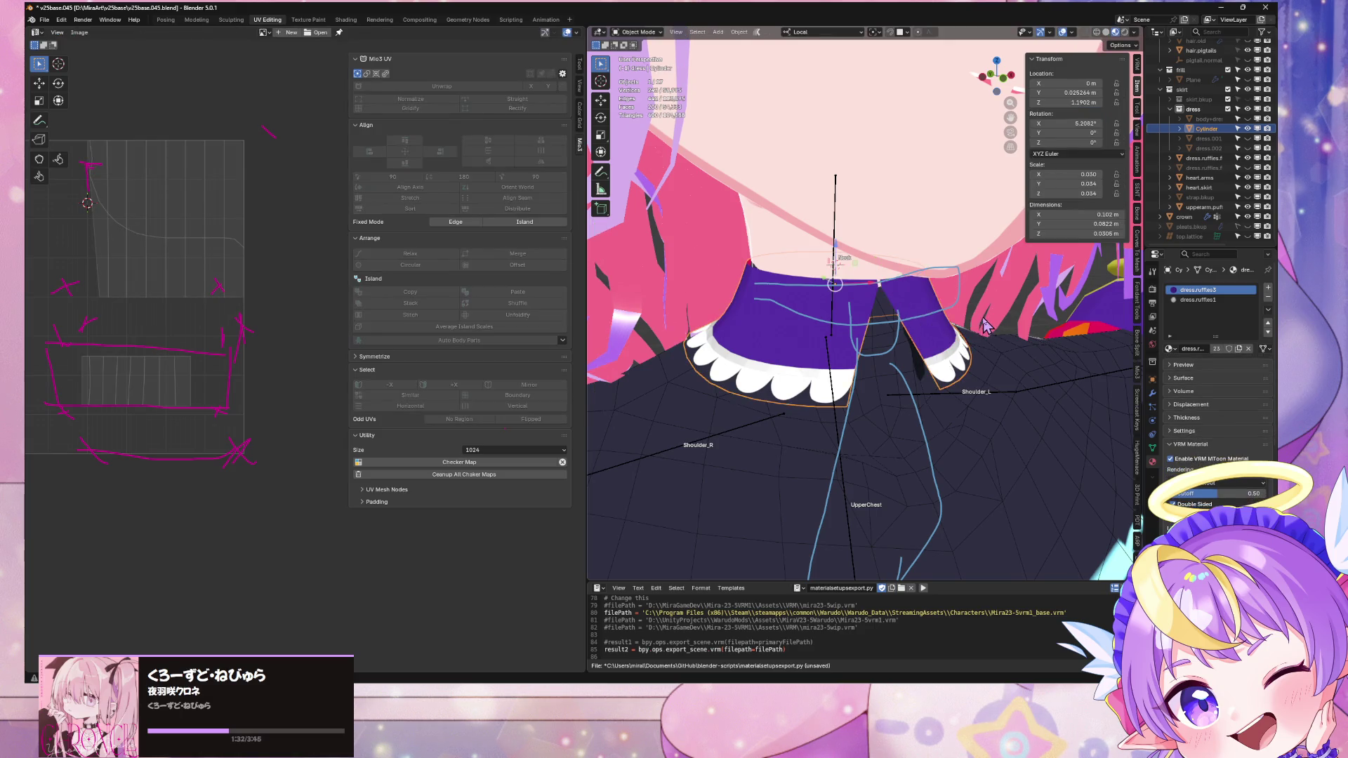
key(Tab)
click(958, 355)
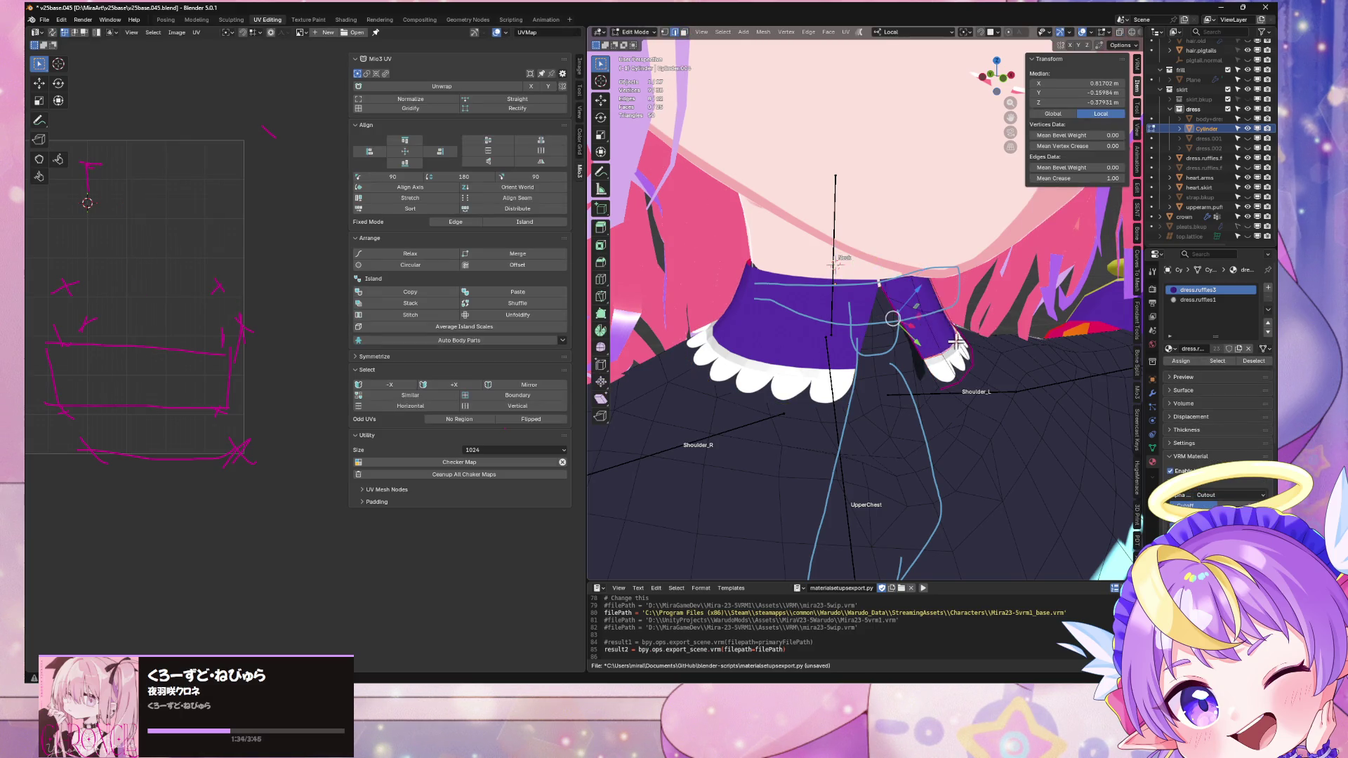
Step: In edge select mode, pick edges along the collar ruffle, then clear the selection
mouse_move(959, 354)
middle_down()
mouse_move(1014, 333)
mouse_move(857, 295)
mouse_move(866, 310)
mouse_move(982, 326)
mouse_move(814, 337)
middle_up()
key(2)
click(859, 323)
shift+click(862, 317)
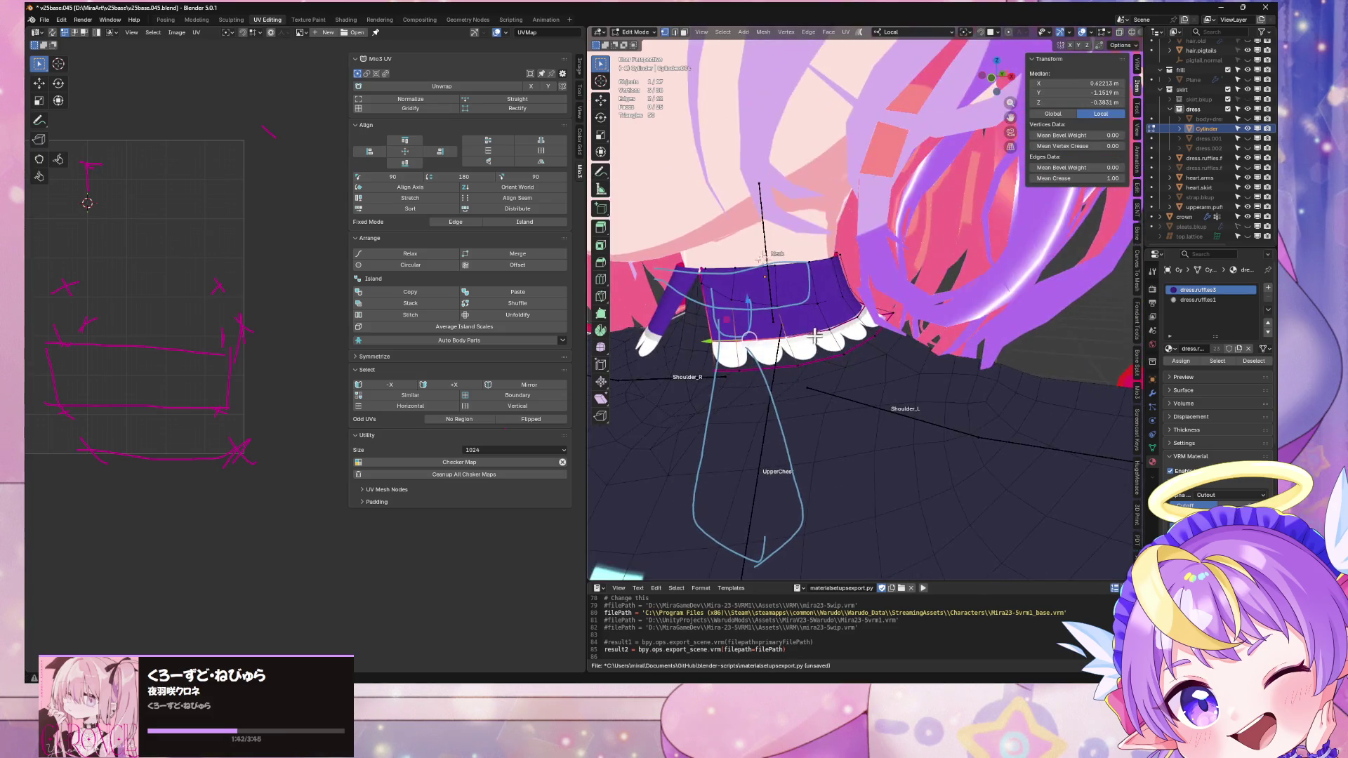
middle_drag(868, 295, 616, 344)
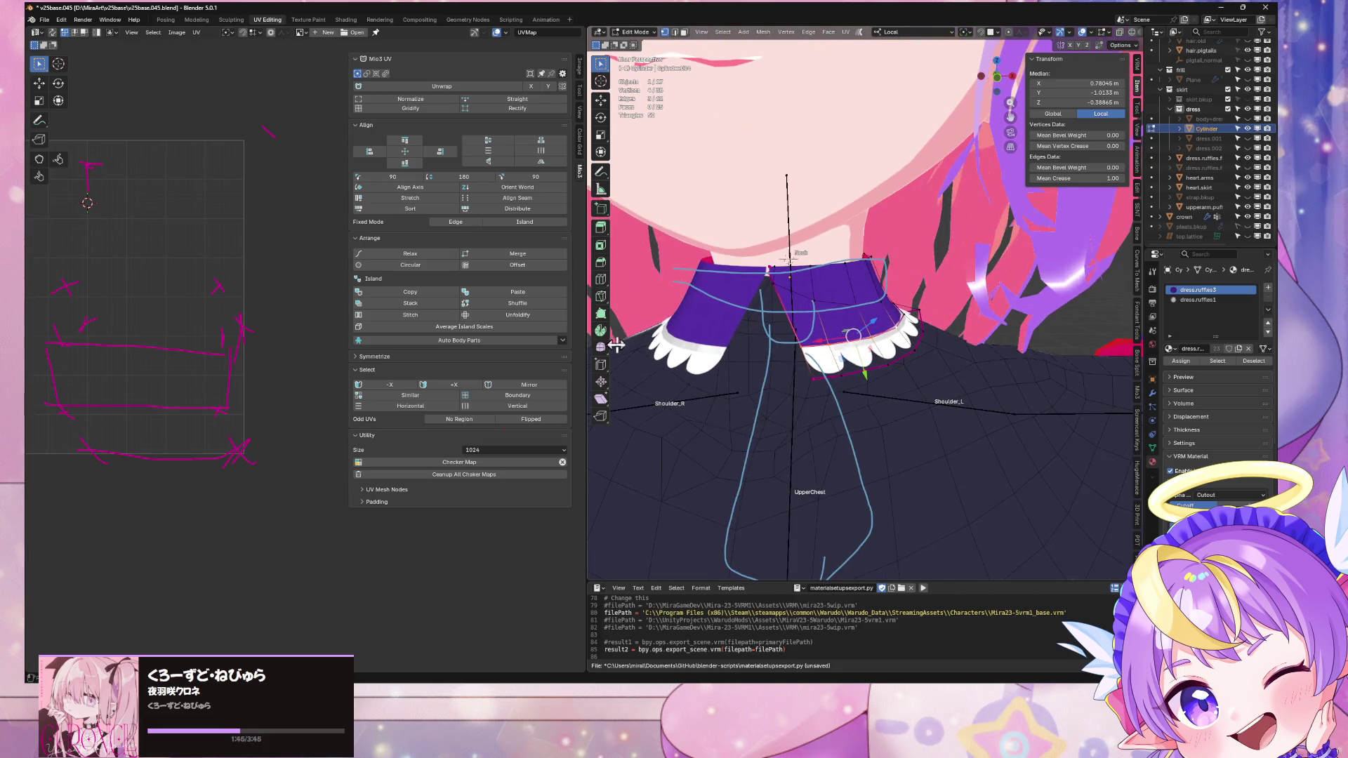
click(601, 381)
middle_drag(807, 337, 989, 339)
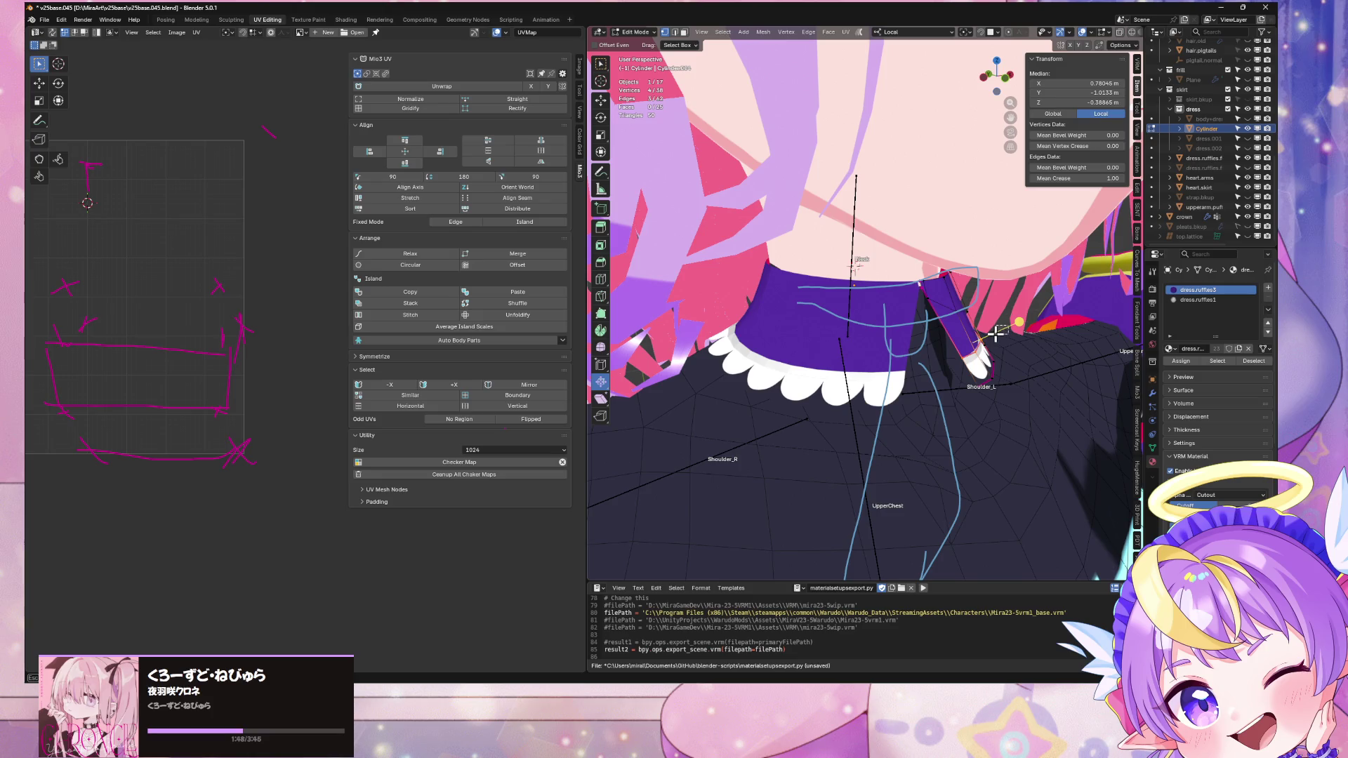
click(1016, 325)
Step: Select two front collar edges, shrink/fatten them, and move them along local Y by 0.000153 m
click(962, 358)
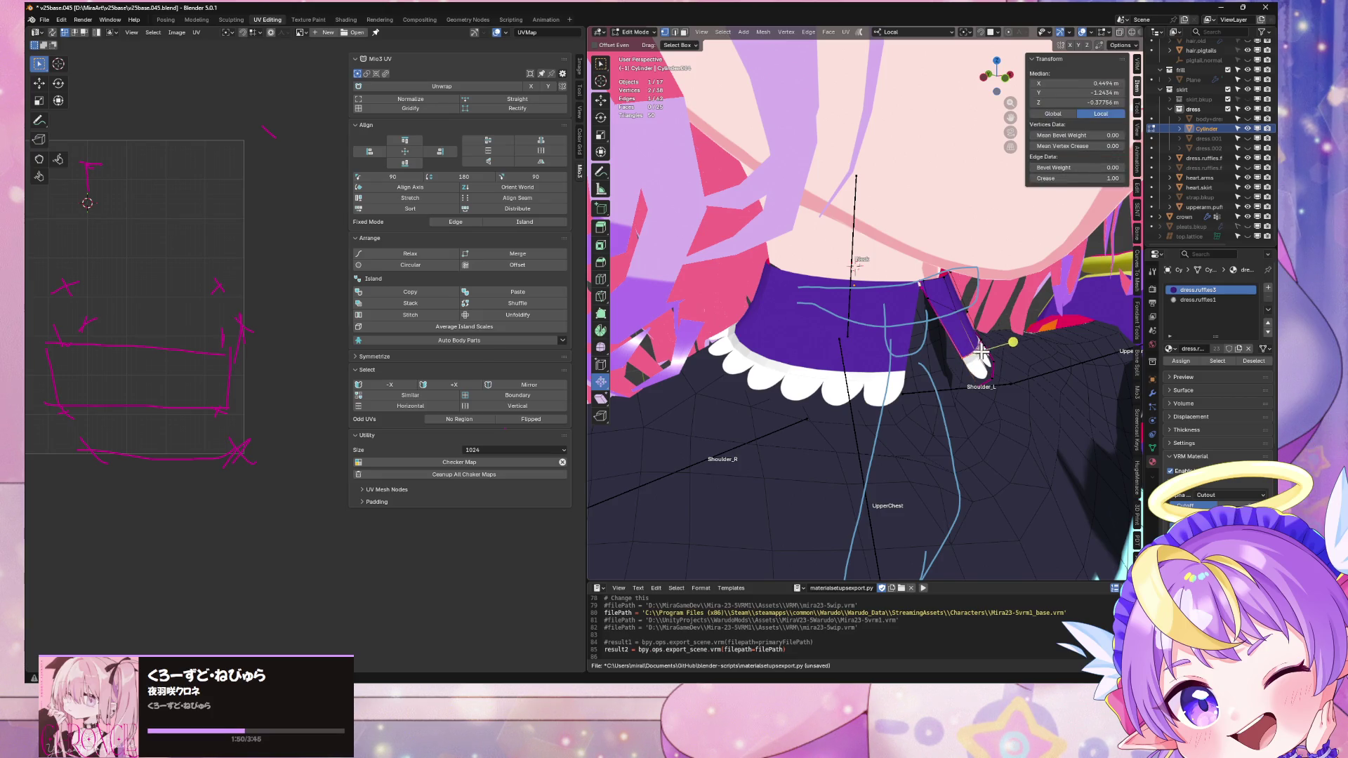
middle_drag(962, 358, 954, 356)
shift+click(877, 377)
middle_drag(877, 377, 988, 337)
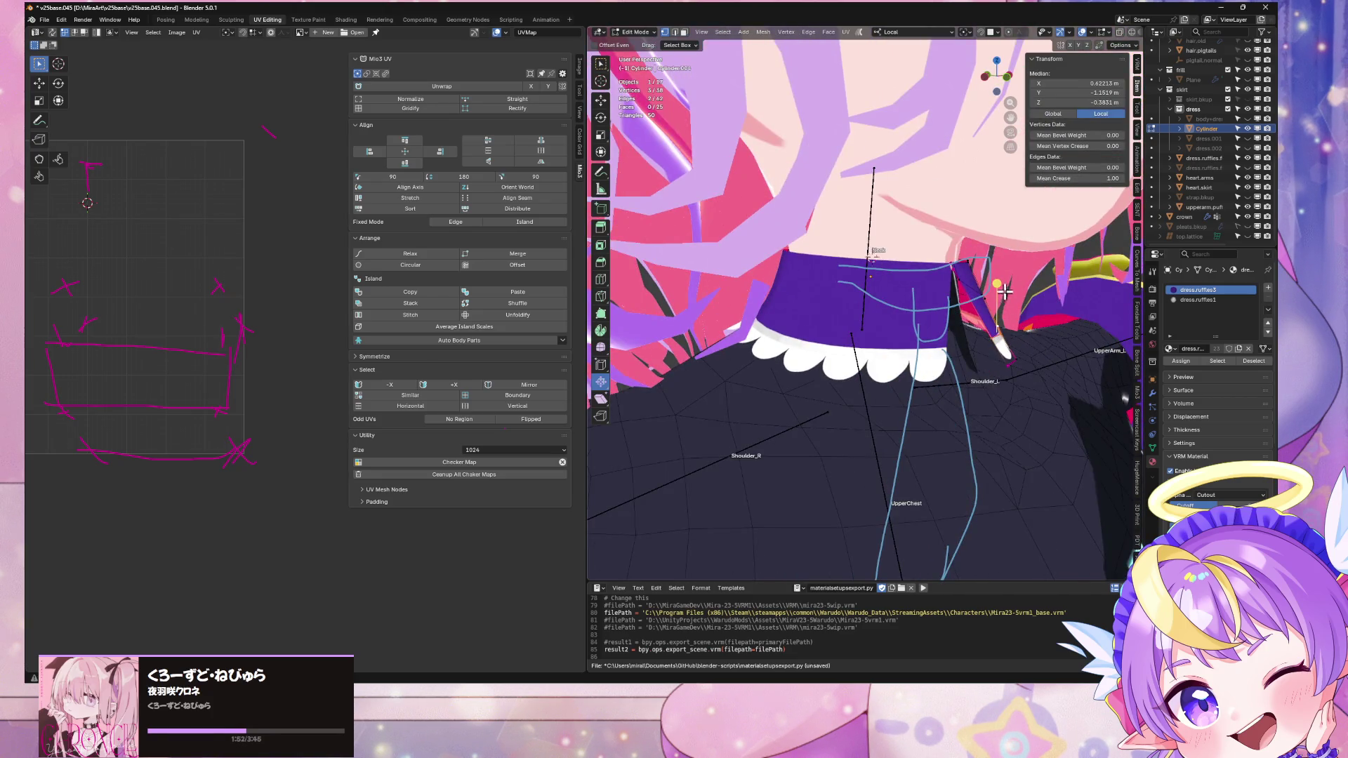
key(alt+s)
click(1052, 323)
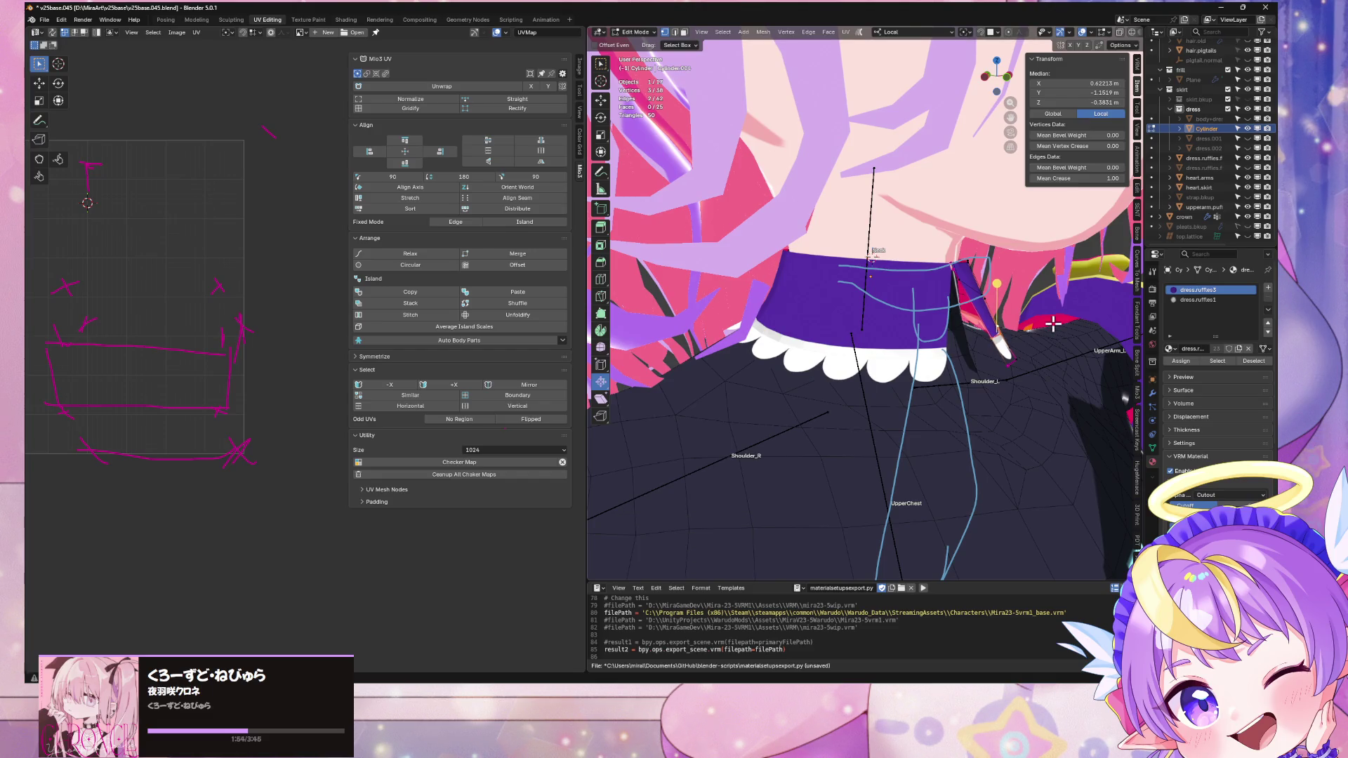
key(g)
key(y)
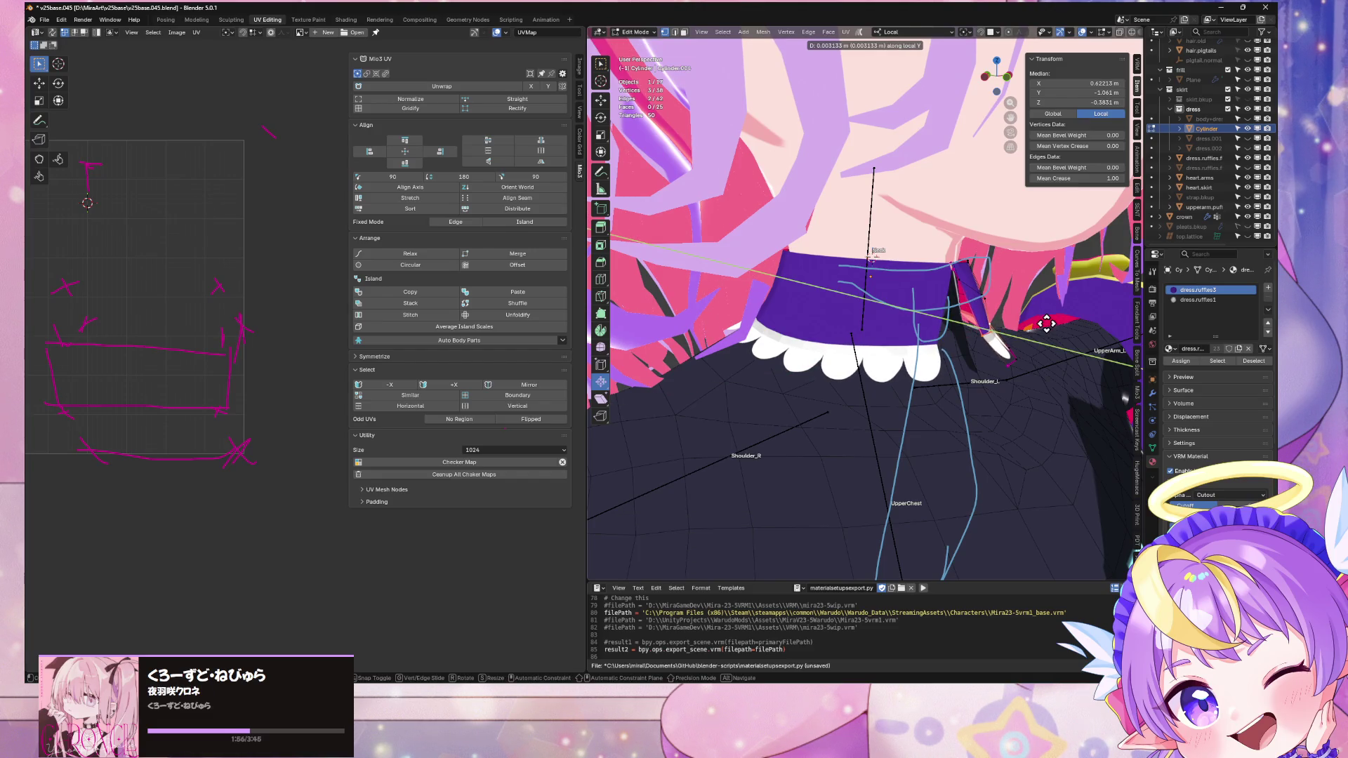
click(1046, 323)
Step: Orbit around the neck to check the V-notch, then return to Object Mode
mouse_move(1046, 323)
middle_down()
mouse_move(1026, 305)
mouse_move(910, 314)
mouse_move(942, 339)
mouse_move(923, 351)
mouse_move(1004, 309)
mouse_move(870, 261)
middle_up()
key(2)
key(Tab)
scroll(981, 326, down, 5)
scroll(1004, 309, up, 5)
scroll(870, 262, down, 6)
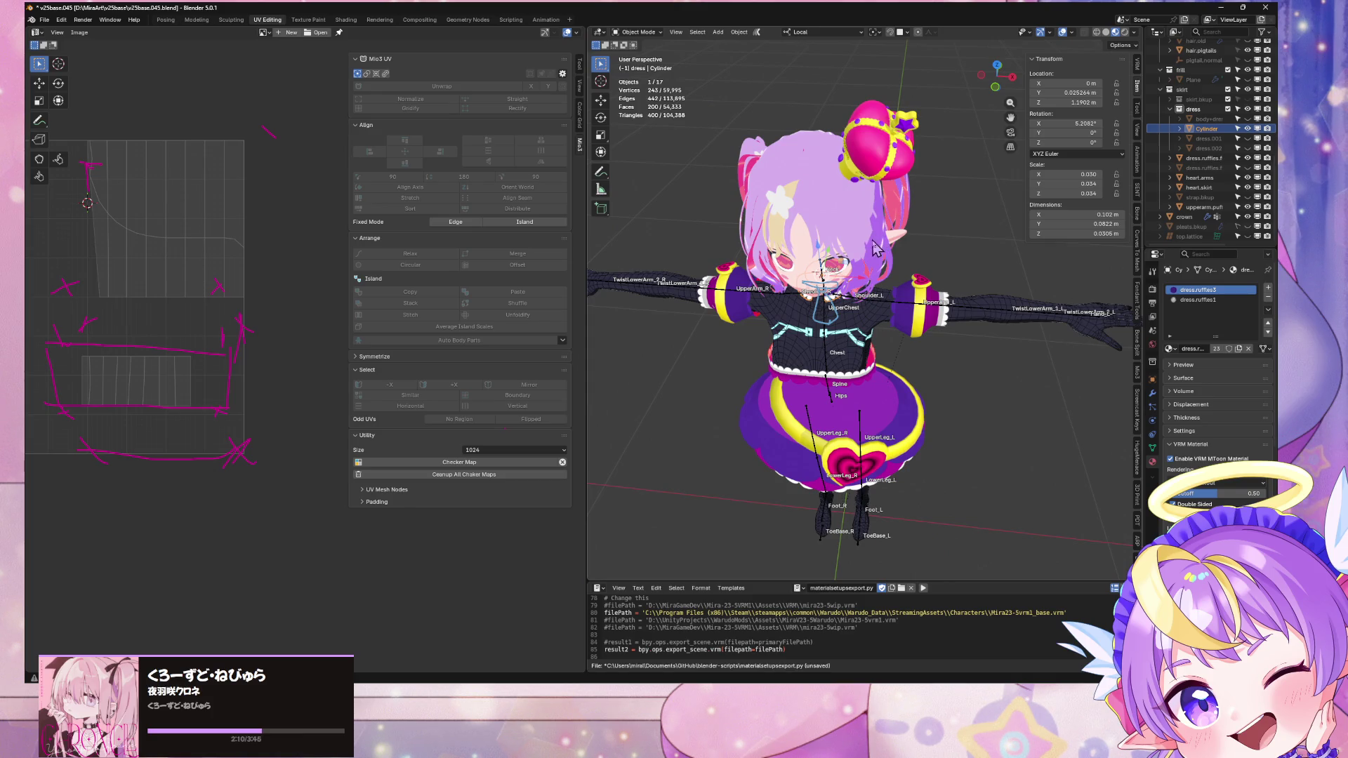
scroll(886, 198, up, 6)
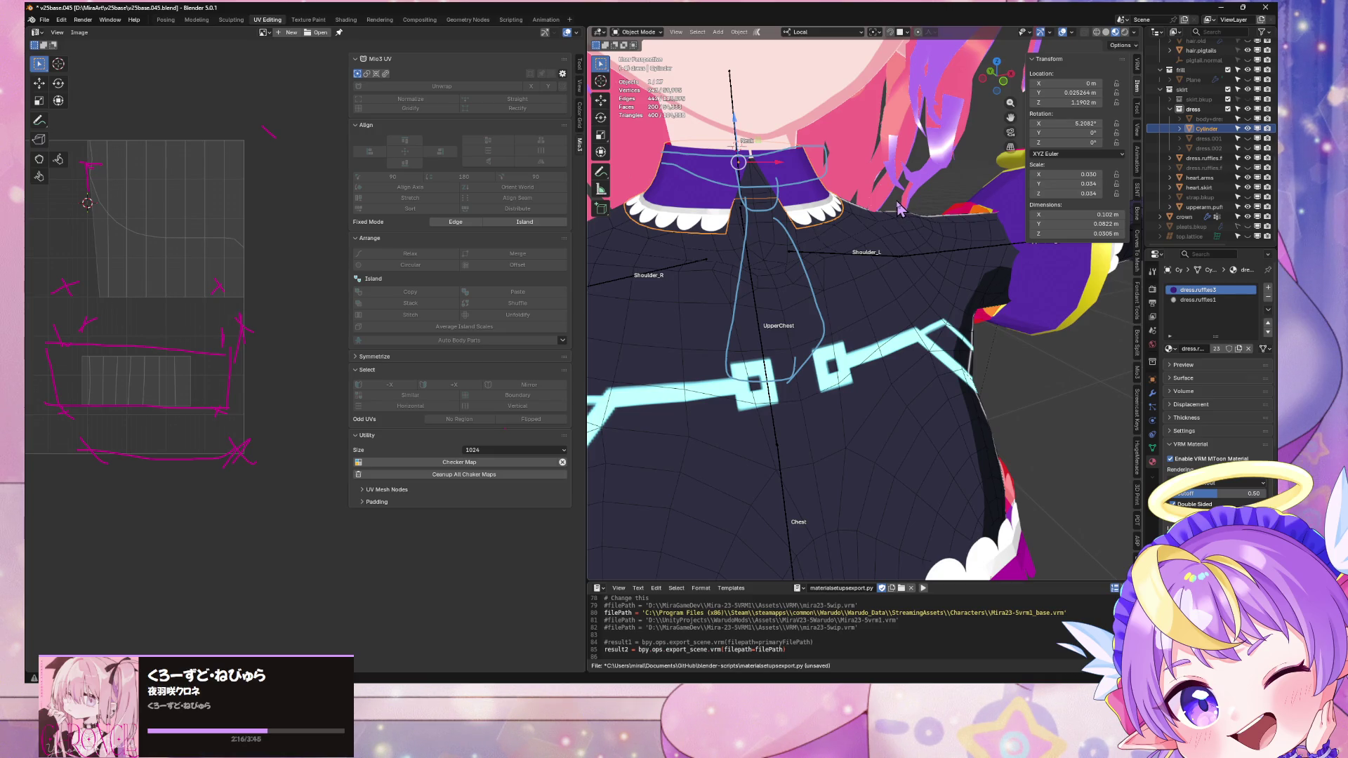
middle_drag(898, 208, 902, 265)
click(902, 266)
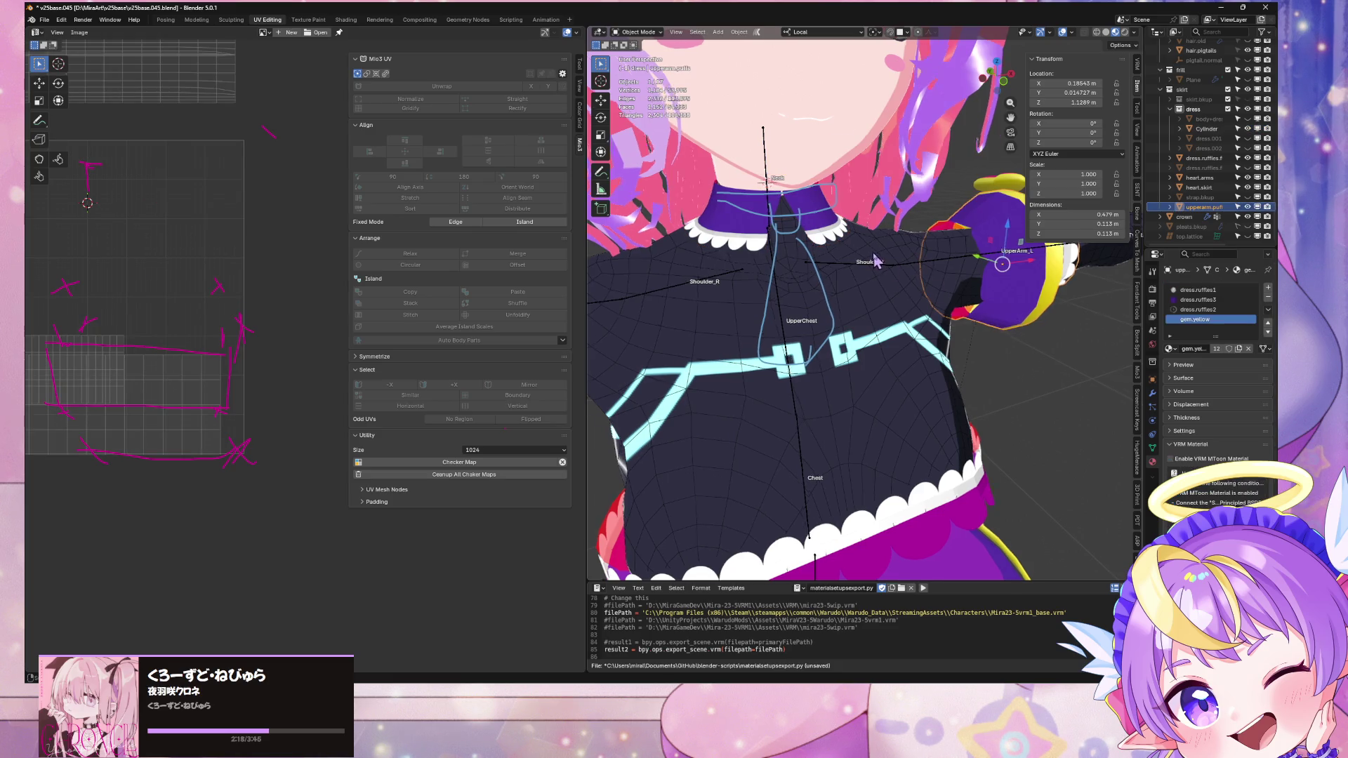
mouse_move(902, 266)
middle_down()
mouse_move(840, 234)
mouse_move(748, 242)
mouse_move(867, 261)
mouse_move(860, 251)
middle_up()
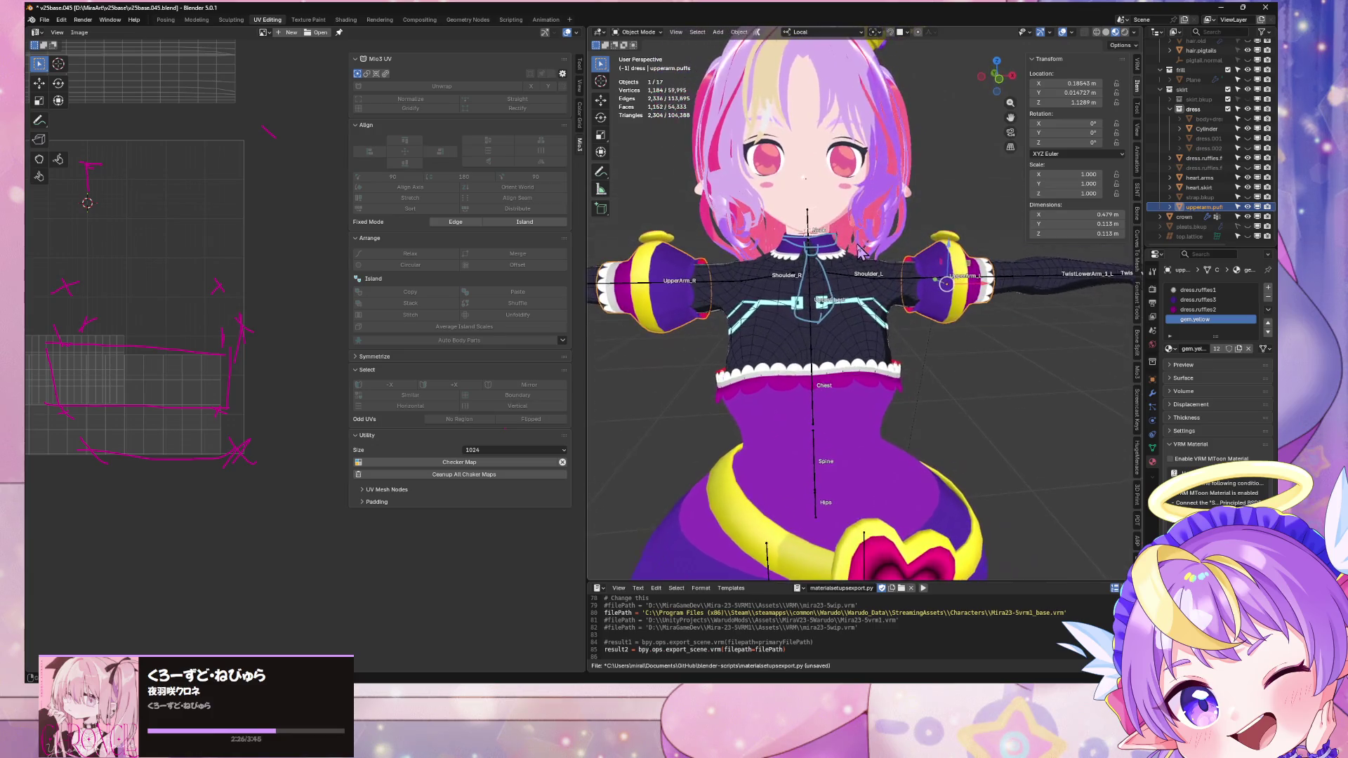
key(alt+Tab)
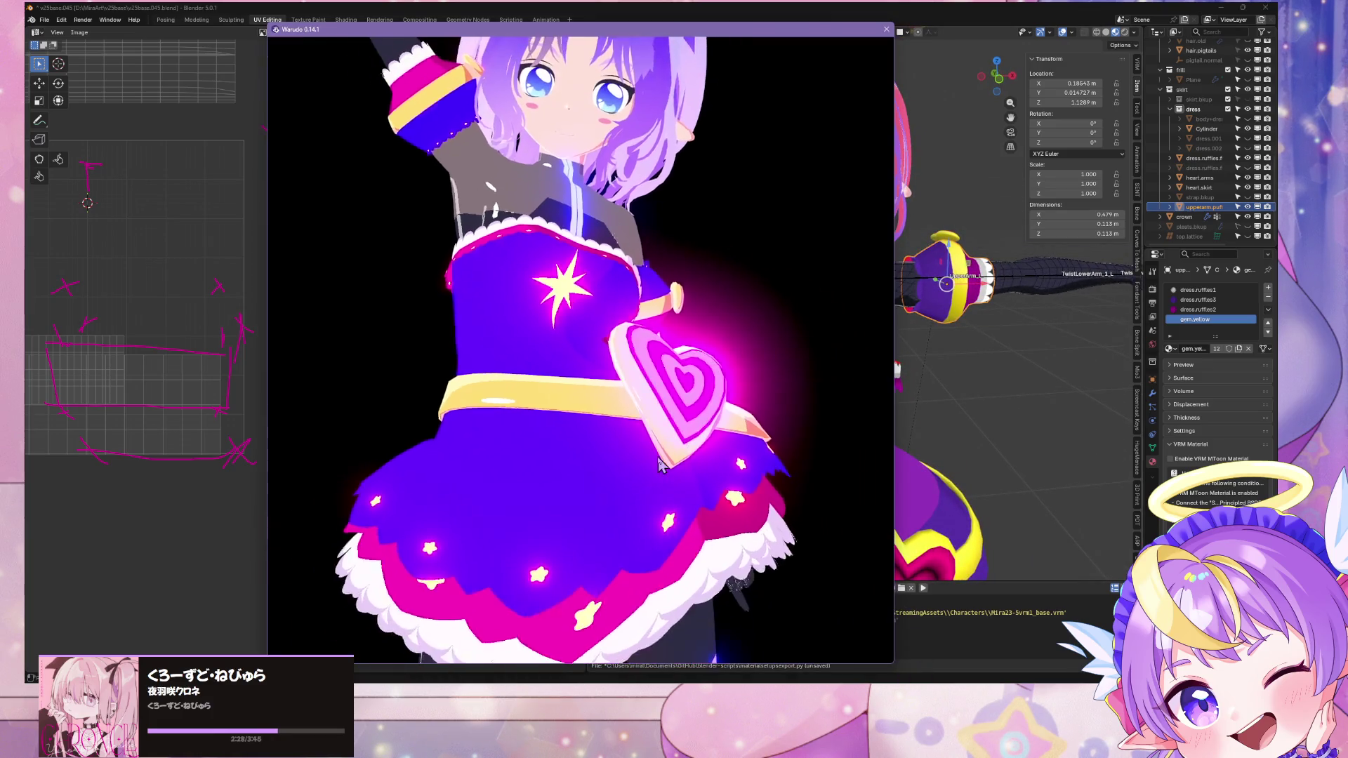
scroll(702, 502, up, 5)
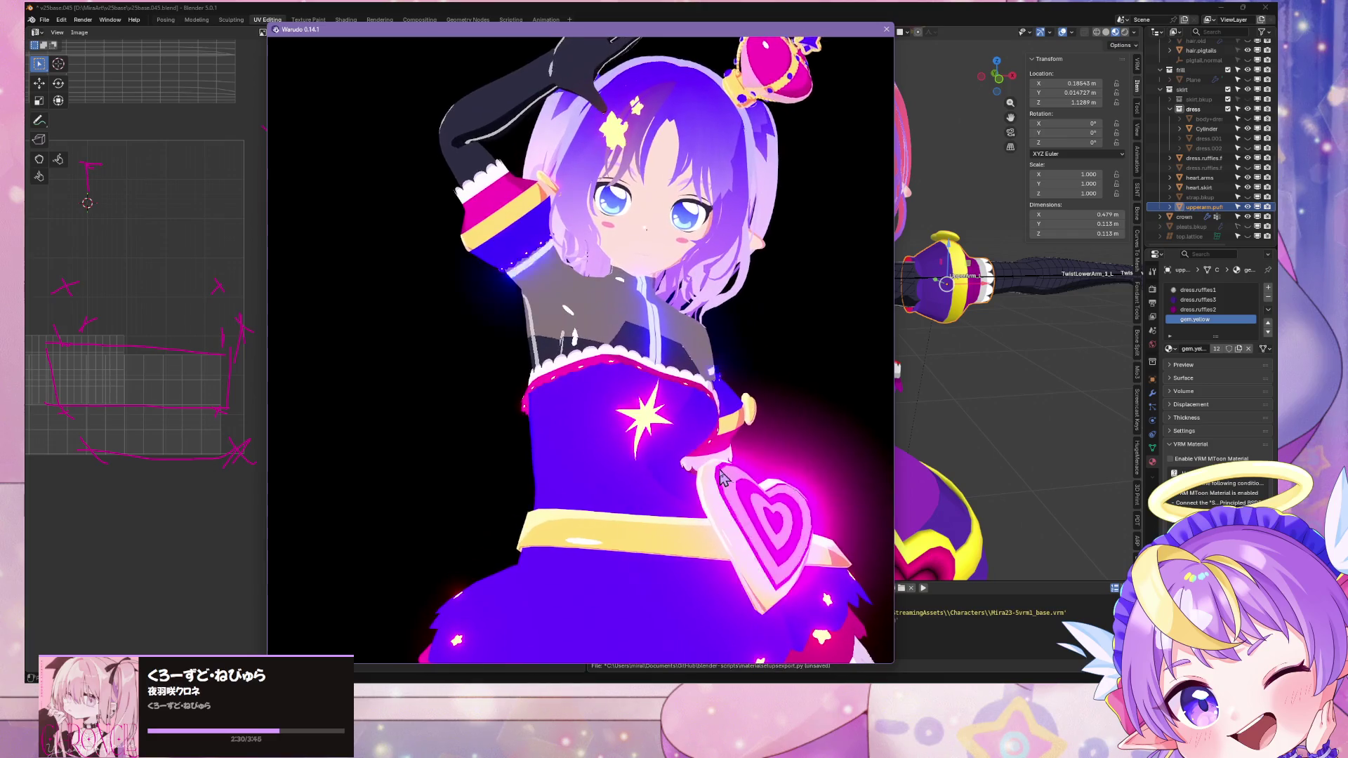
key(alt+Tab)
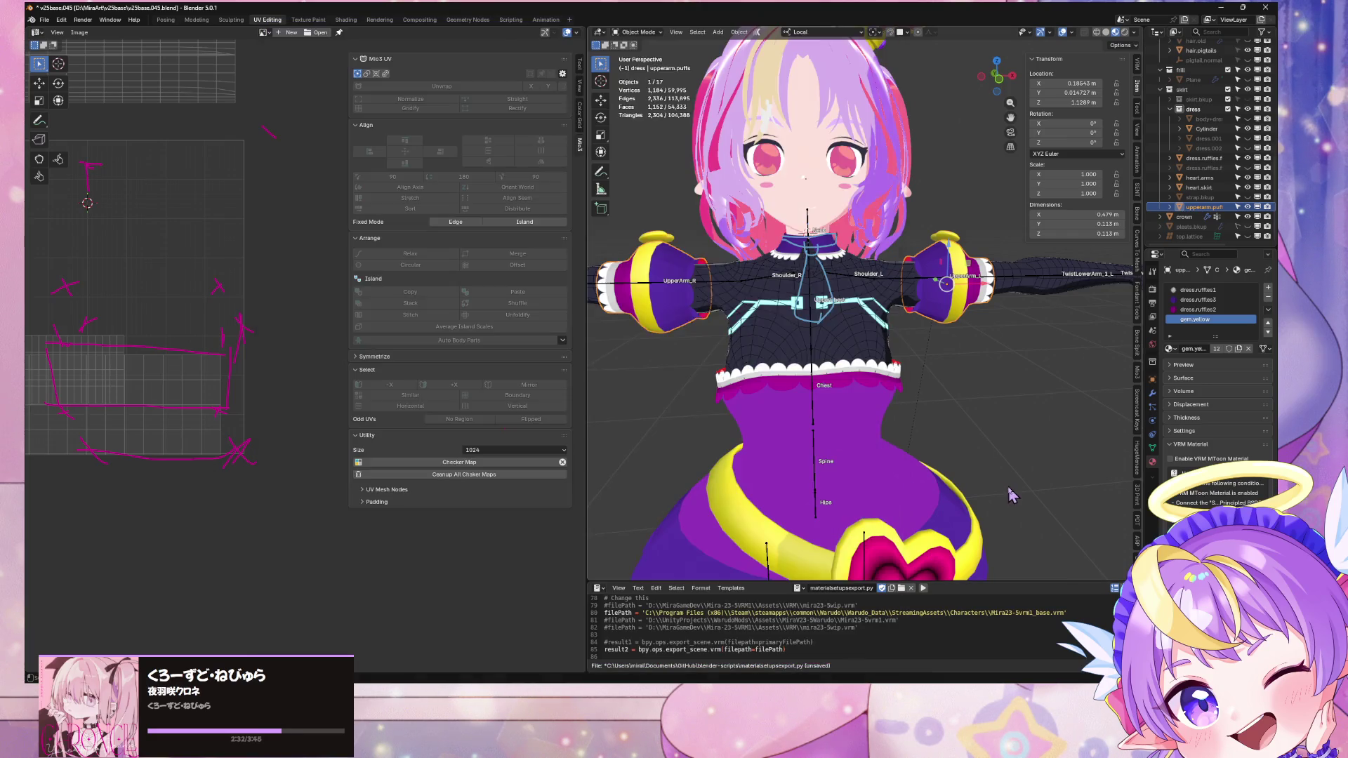
Step: Orbit from a high rear view of the character back to a front view
mouse_move(784, 351)
middle_down()
mouse_move(844, 447)
mouse_move(979, 442)
mouse_move(972, 461)
middle_up()
scroll(973, 461, up, 5)
scroll(972, 462, up, 2)
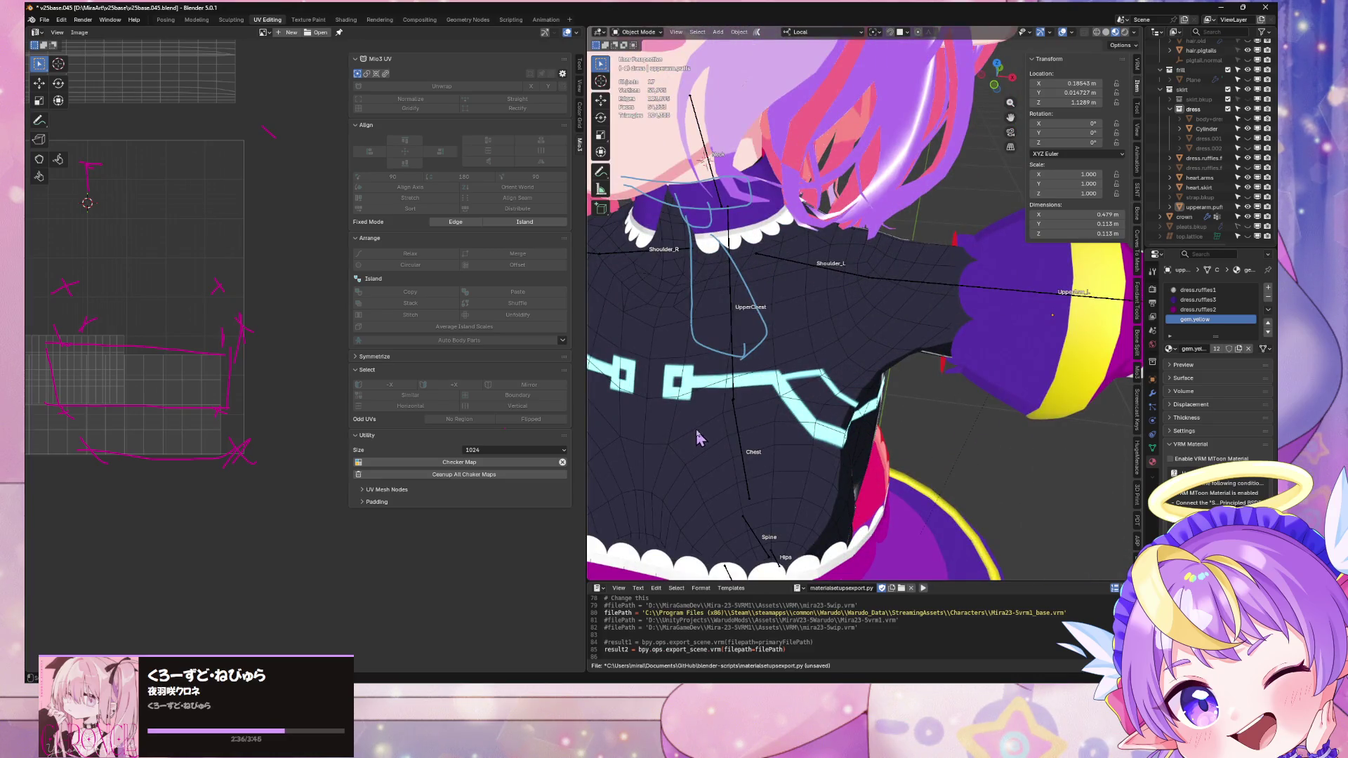
scroll(699, 439, down, 5)
middle_drag(700, 439, 784, 463)
scroll(784, 464, up, 4)
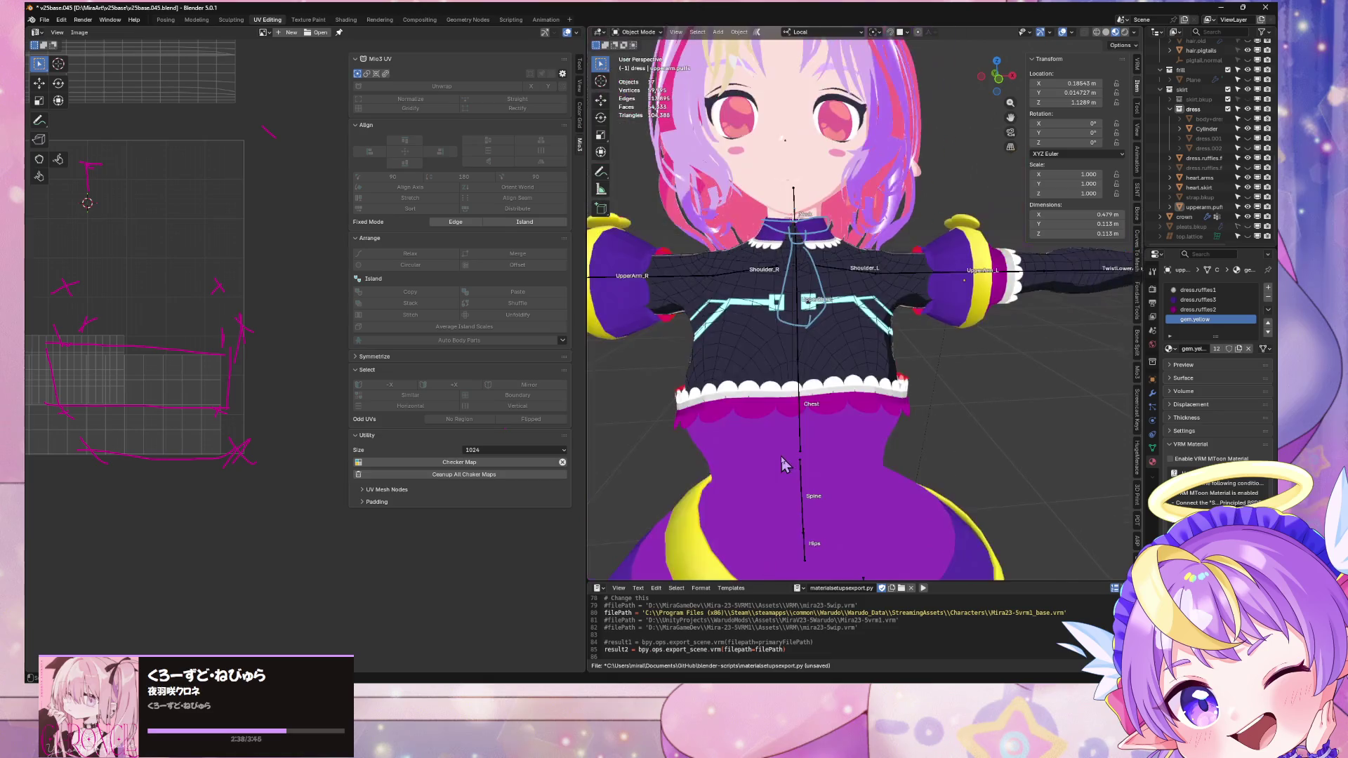
scroll(820, 343, down, 4)
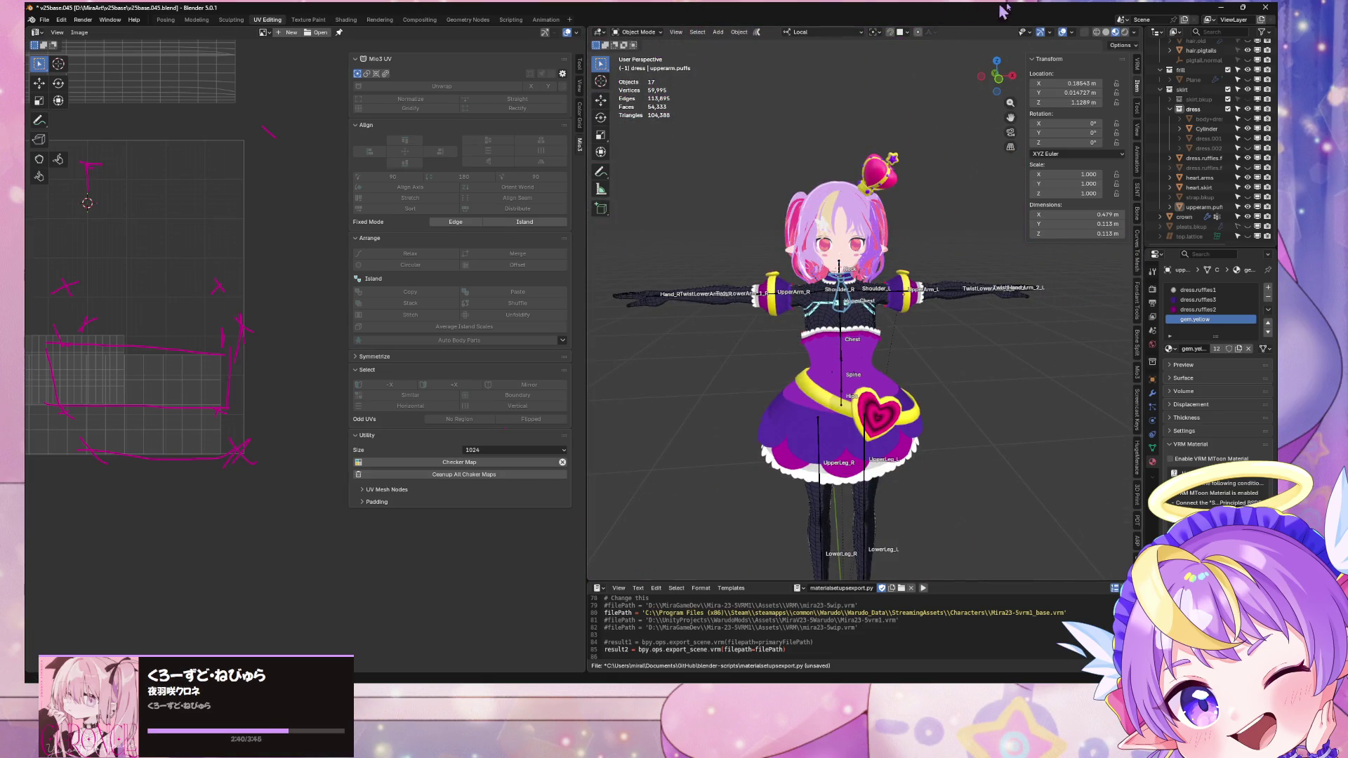
scroll(890, 193, up, 5)
Step: Select the neck Cylinder object and switch to the Modeling workspace
click(872, 450)
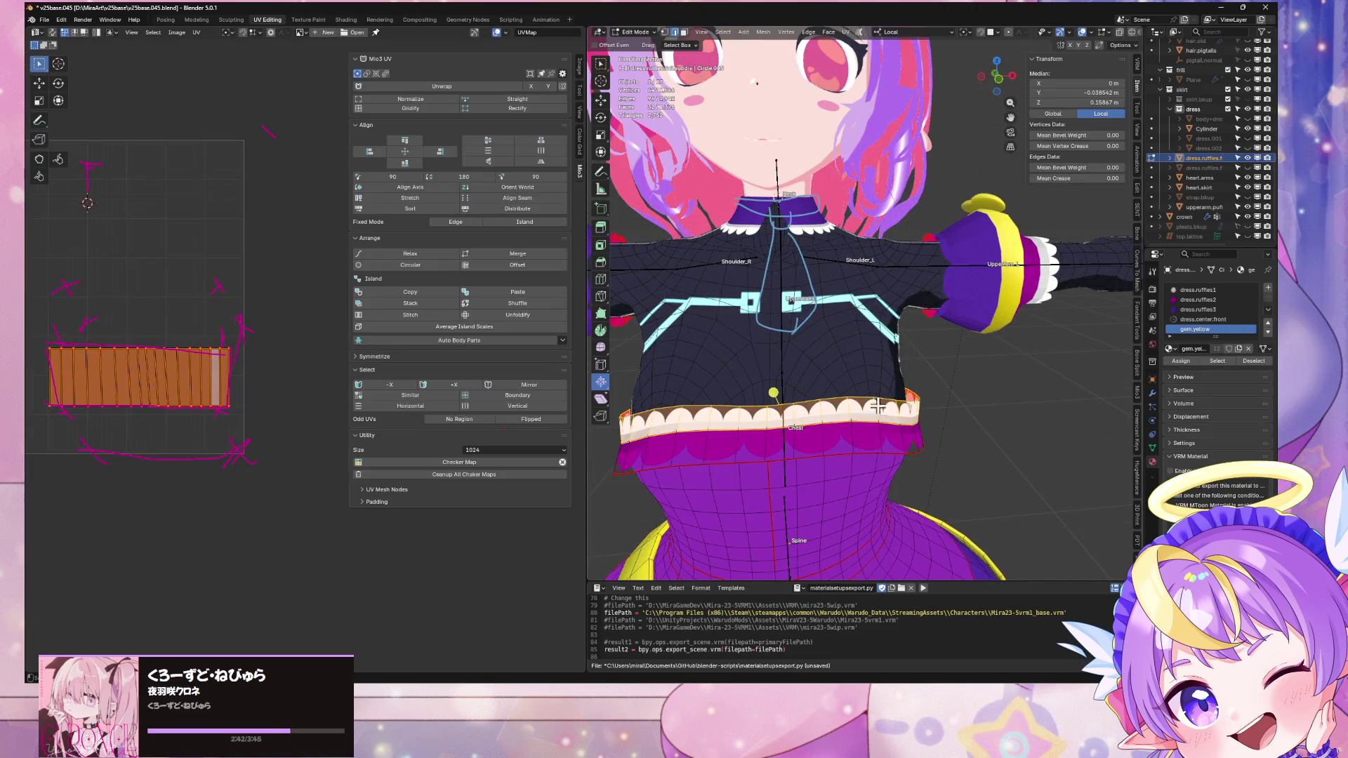
click(788, 535)
click(821, 223)
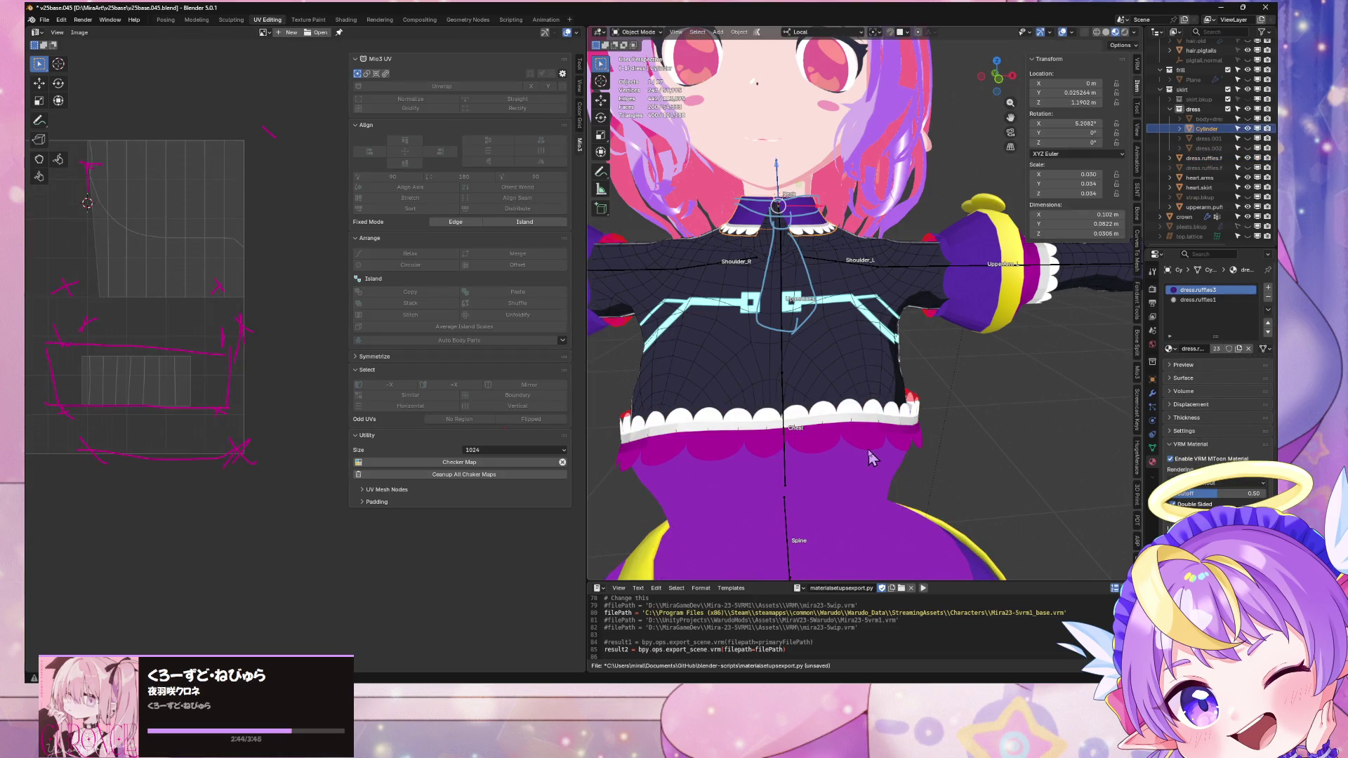
click(870, 457)
click(814, 234)
scroll(814, 234, down, 5)
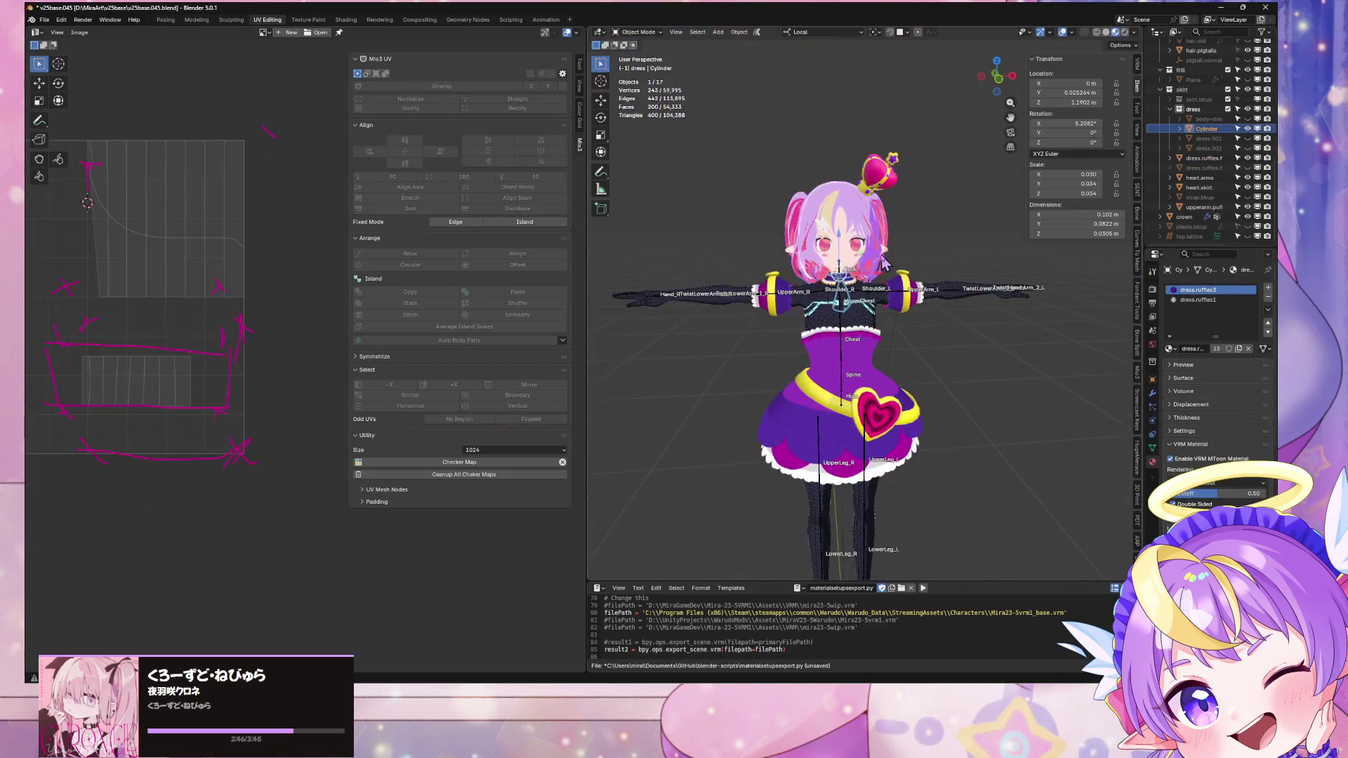
click(196, 19)
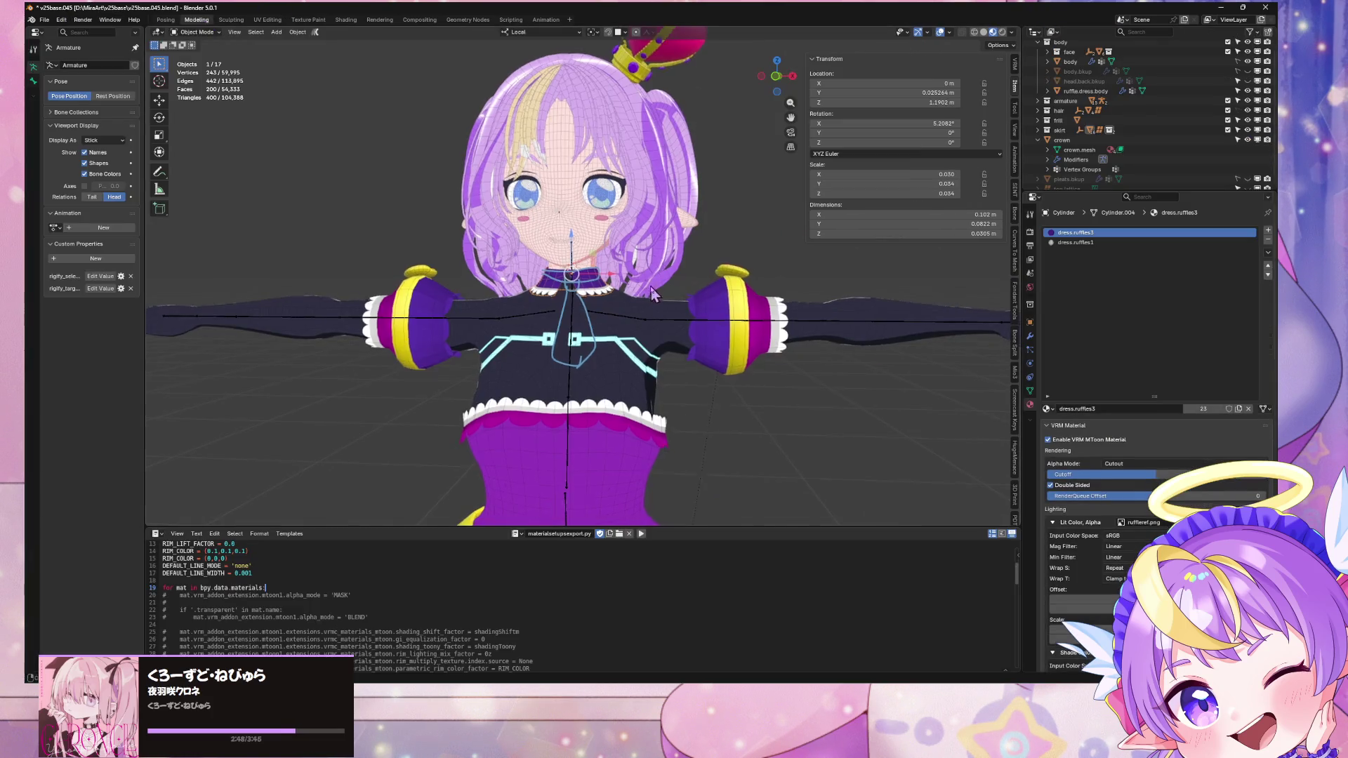
Step: Apply the collar's Mirror modifier, keeping only Subdivision, and check the mesh in Edit Mode
middle_drag(650, 285, 693, 409)
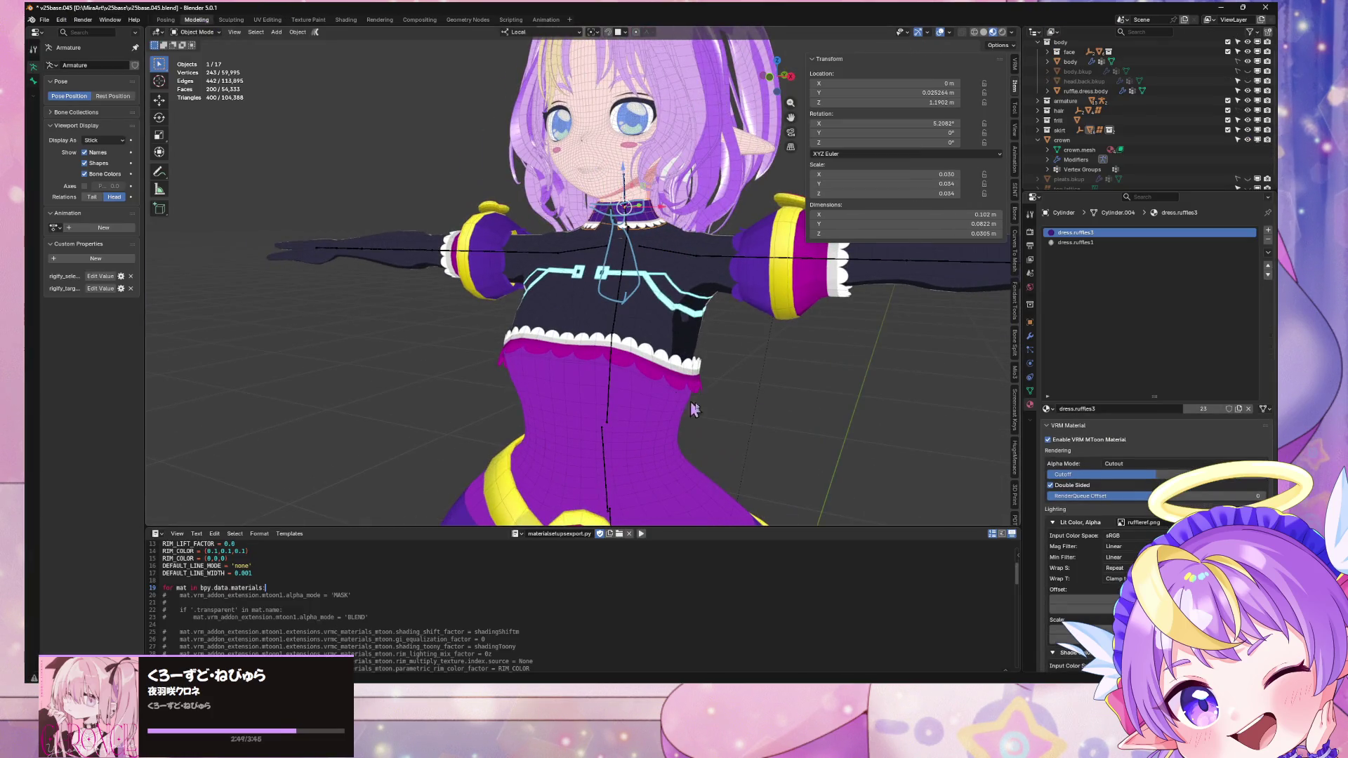
click(1030, 337)
click(1243, 246)
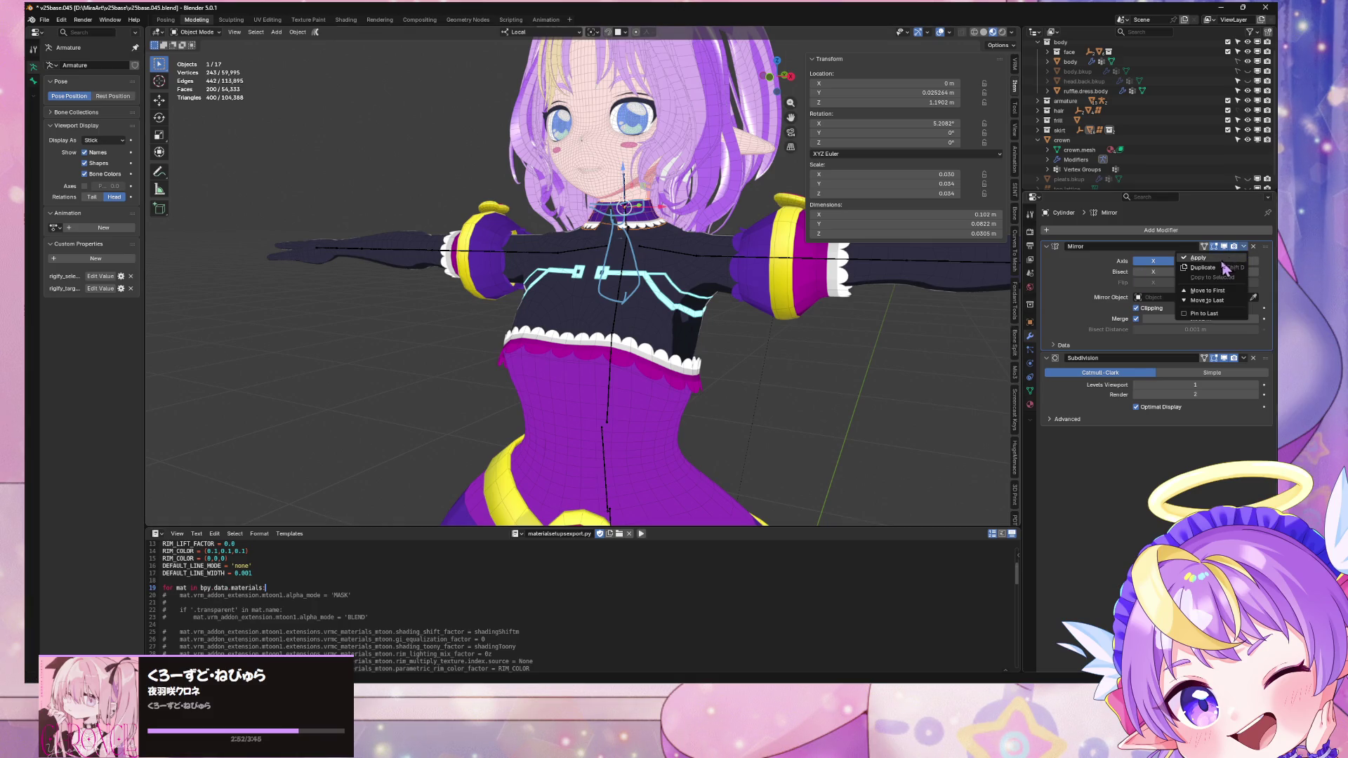
click(1220, 259)
key(Tab)
scroll(705, 222, up, 5)
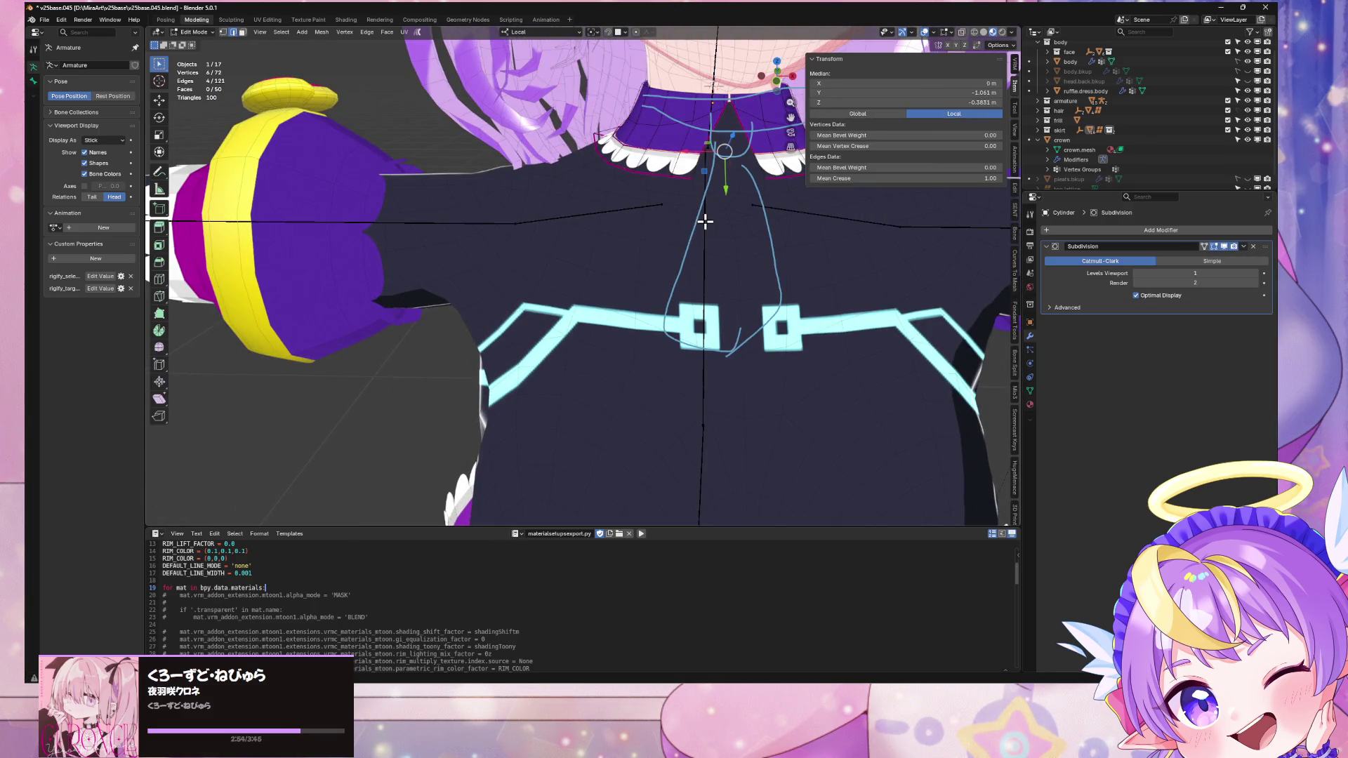
key(Tab)
scroll(705, 223, down, 5)
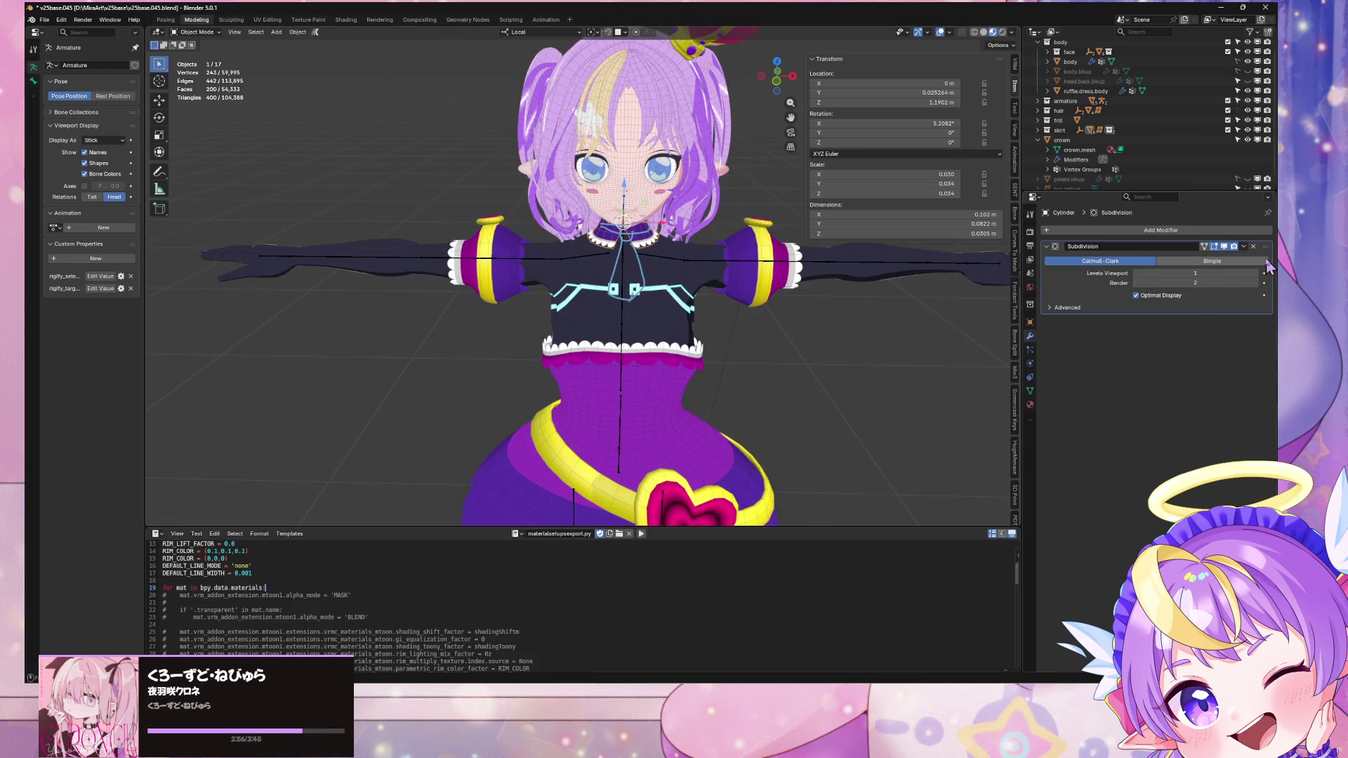
Step: Select the subdivided dress ruffles objects and inspect the skirt in Edit Mode
click(1243, 246)
click(687, 365)
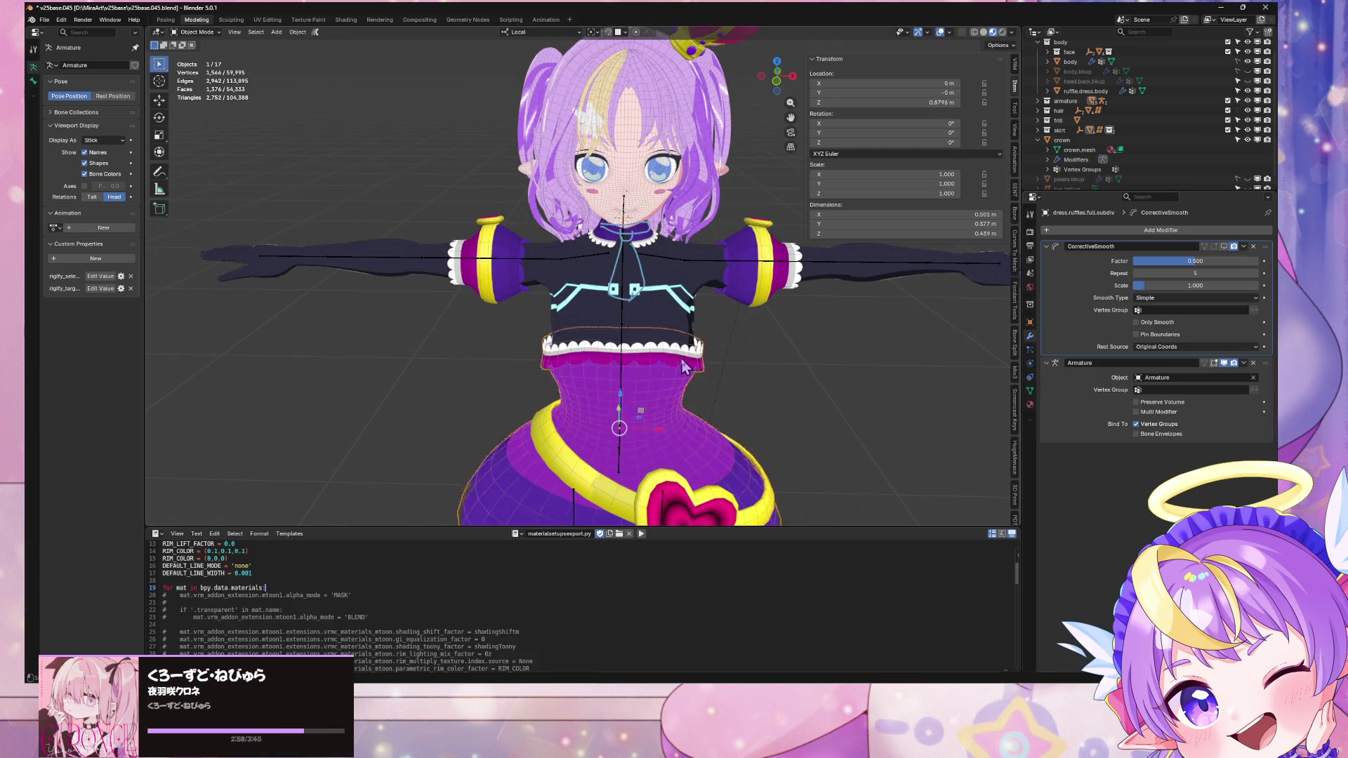
click(685, 364)
click(684, 363)
shift+click(670, 399)
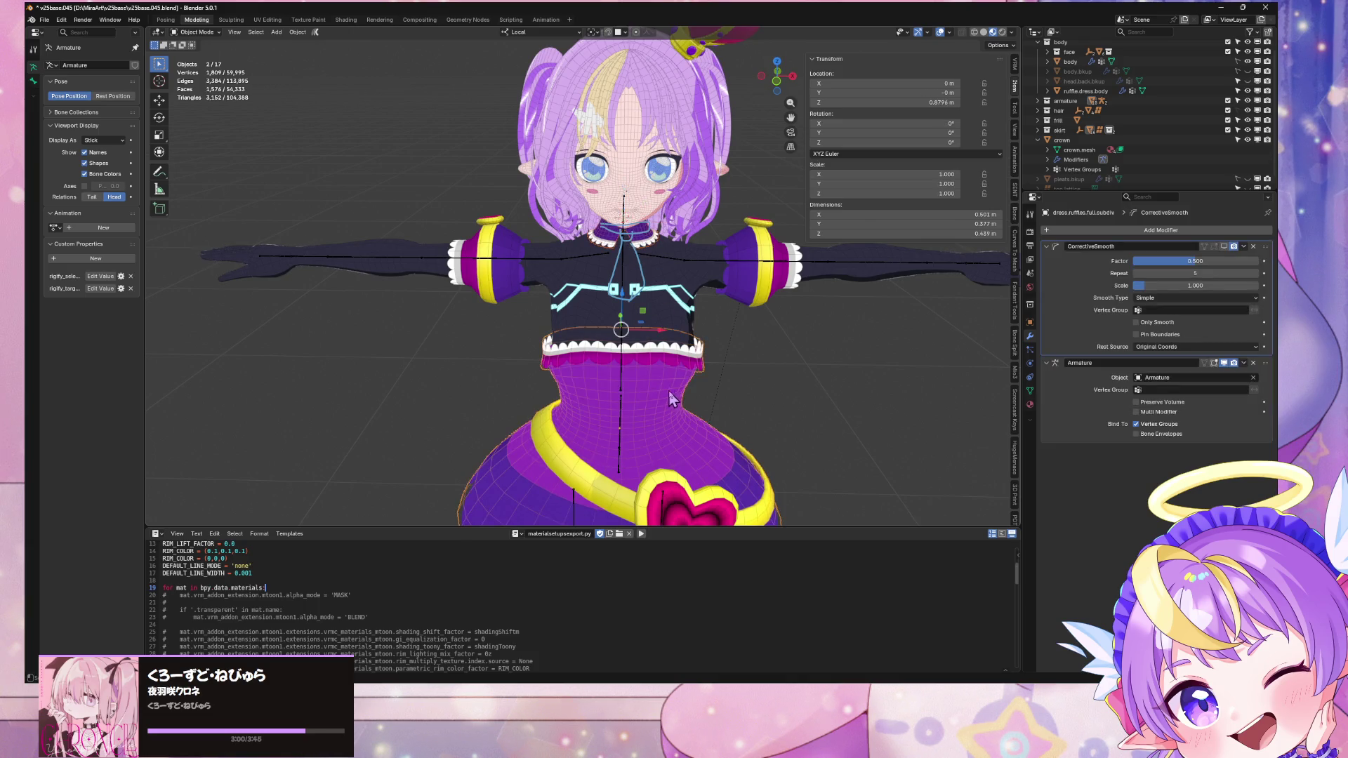
key(Tab)
scroll(684, 309, up, 2)
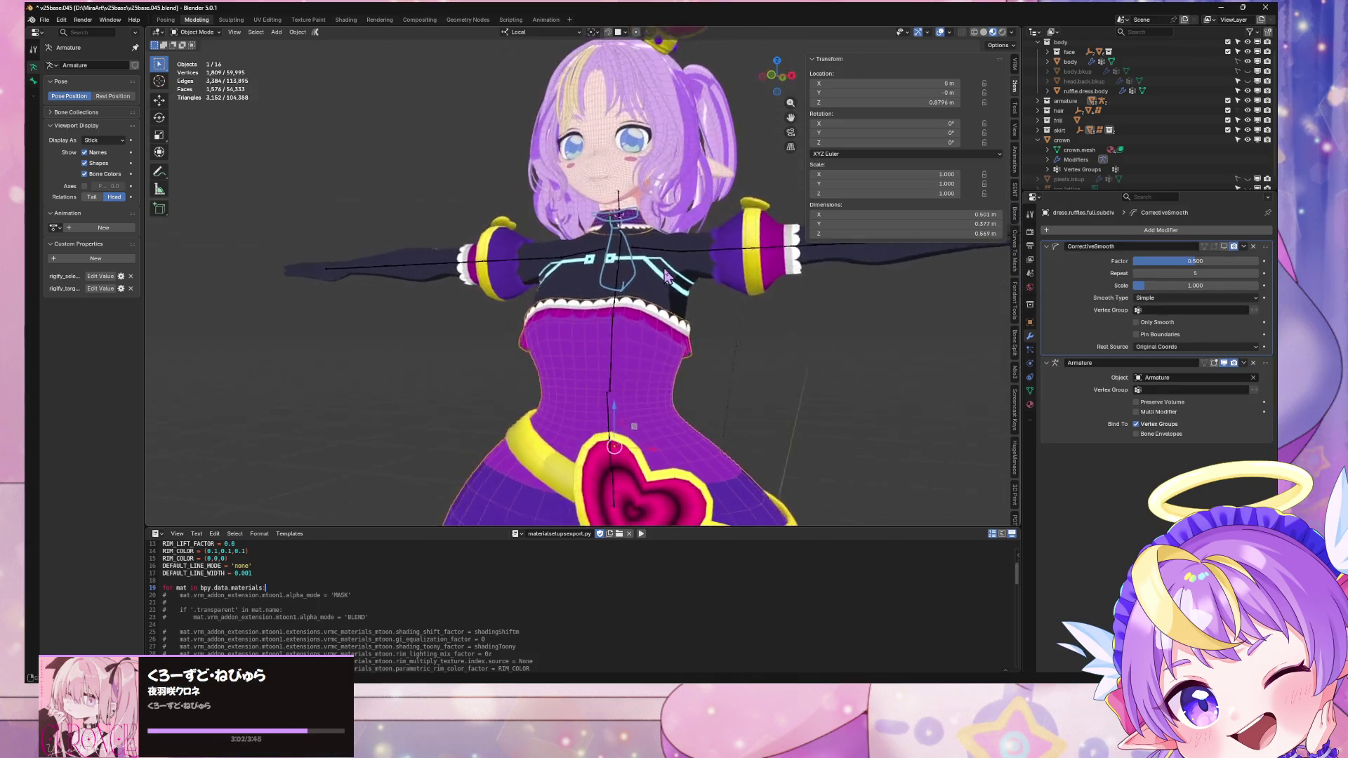
shift+middle_drag(760, 365, 689, 228)
scroll(702, 235, down, 5)
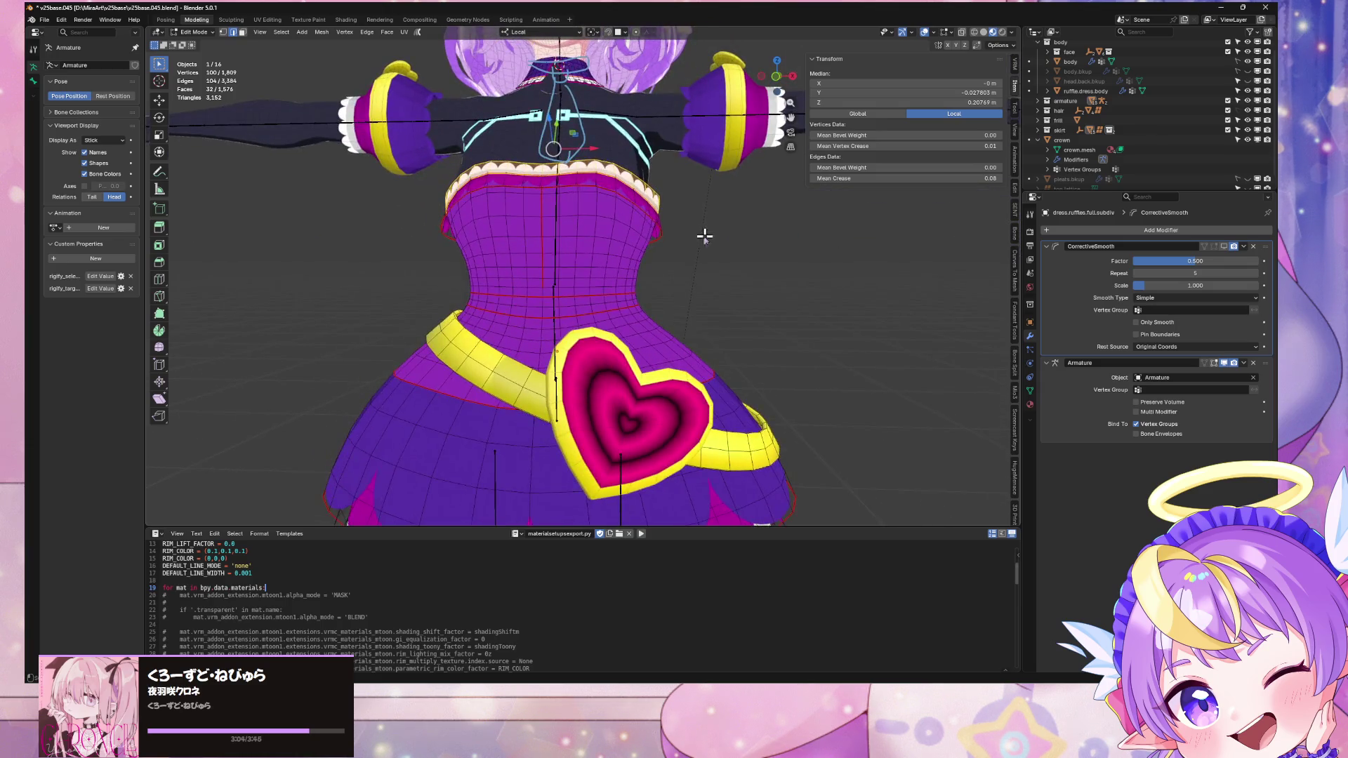
key(Tab)
scroll(622, 249, up, 3)
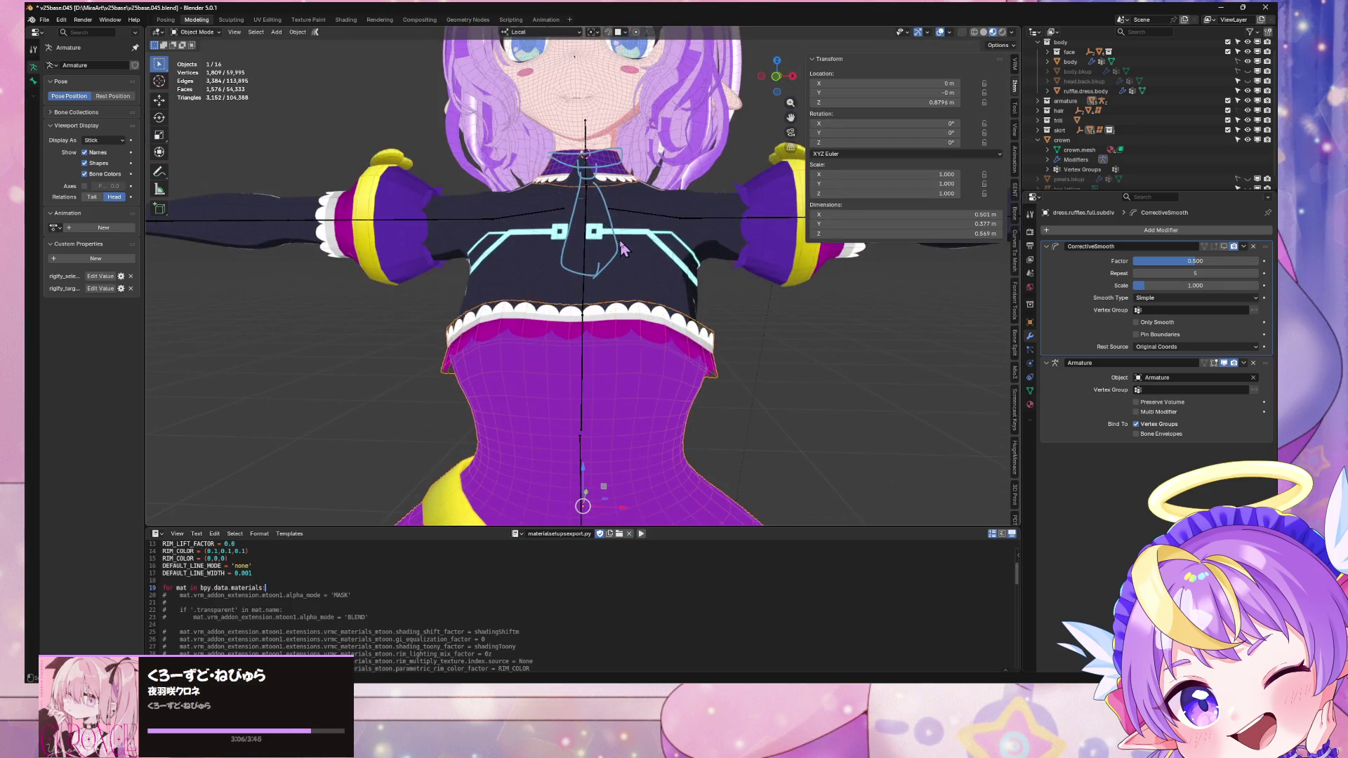
Step: Inspect ruffle.dress.body and the dress ruffles together in Edit Mode, then select the armature
click(666, 303)
shift+click(622, 183)
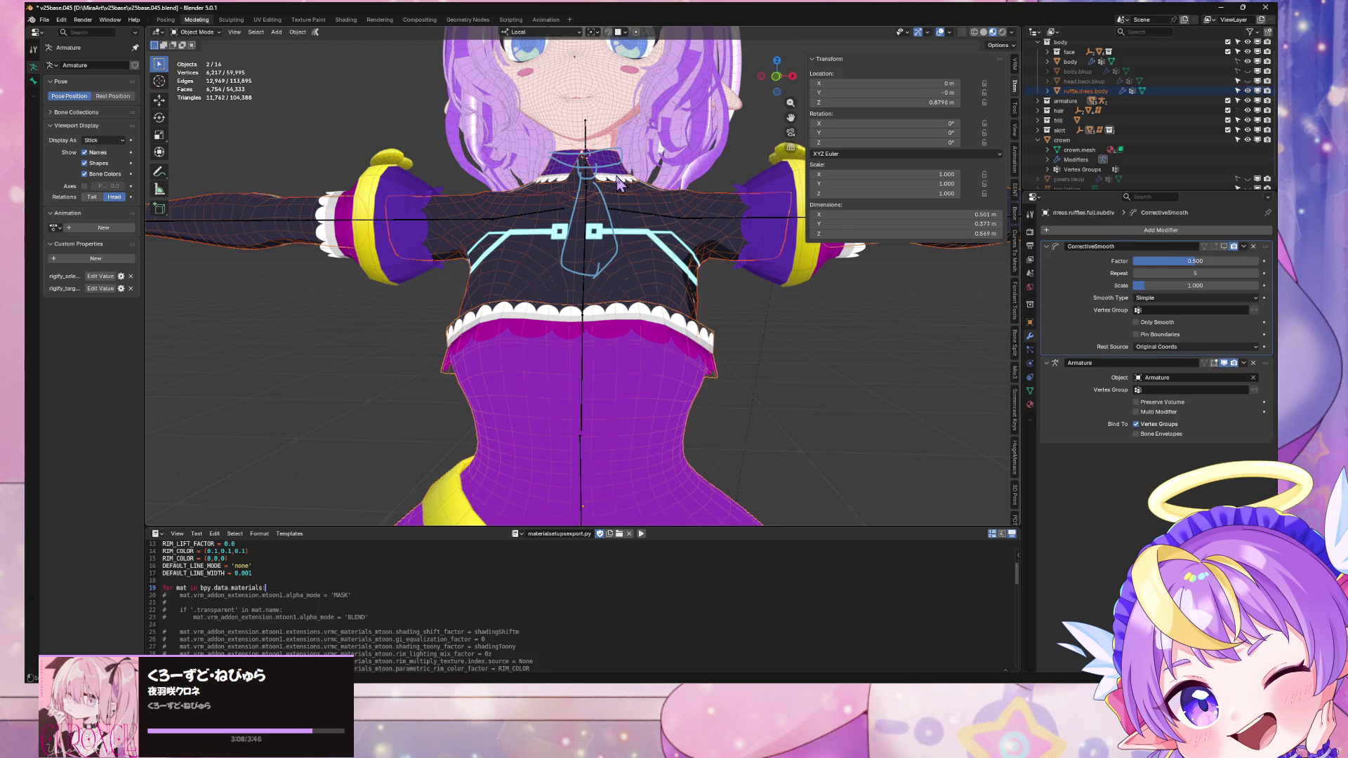
scroll(755, 341, down, 4)
key(Tab)
key(Tab)
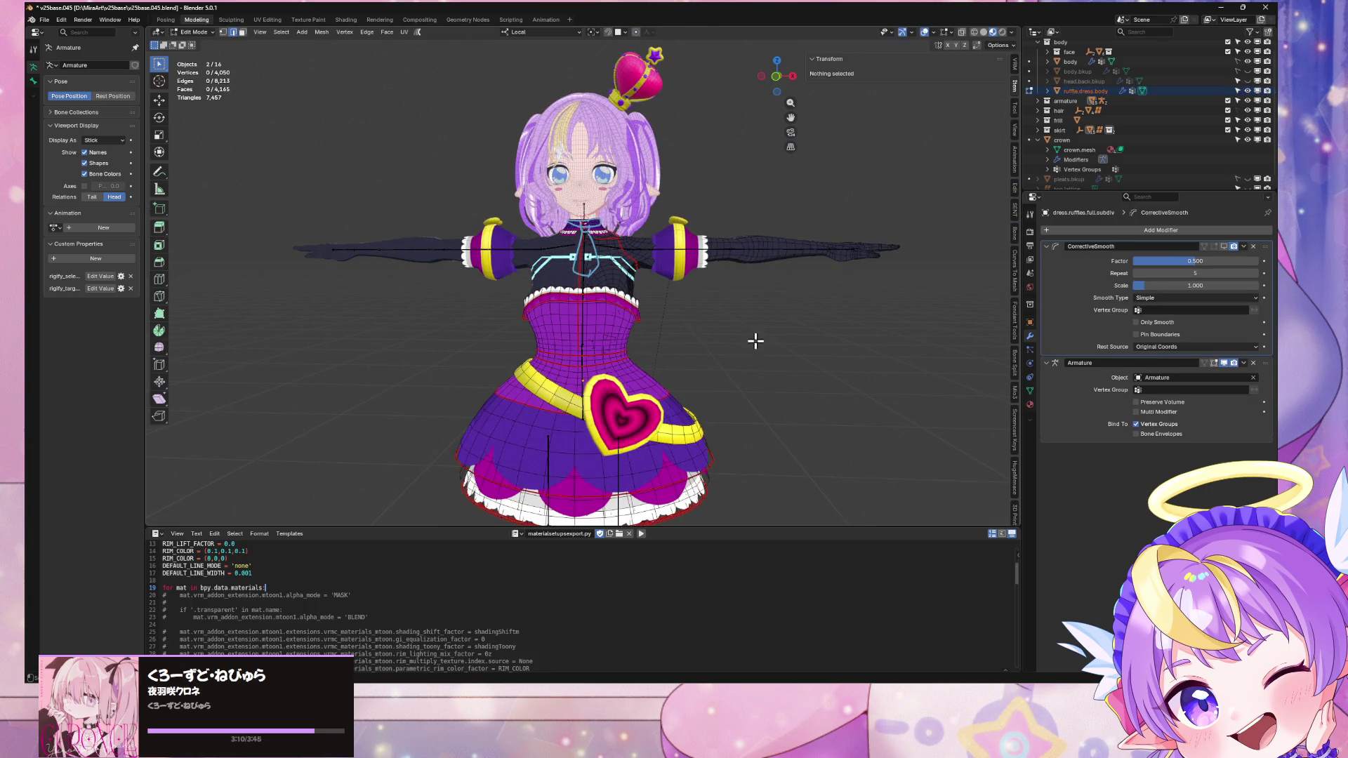
click(687, 265)
scroll(719, 308, up, 2)
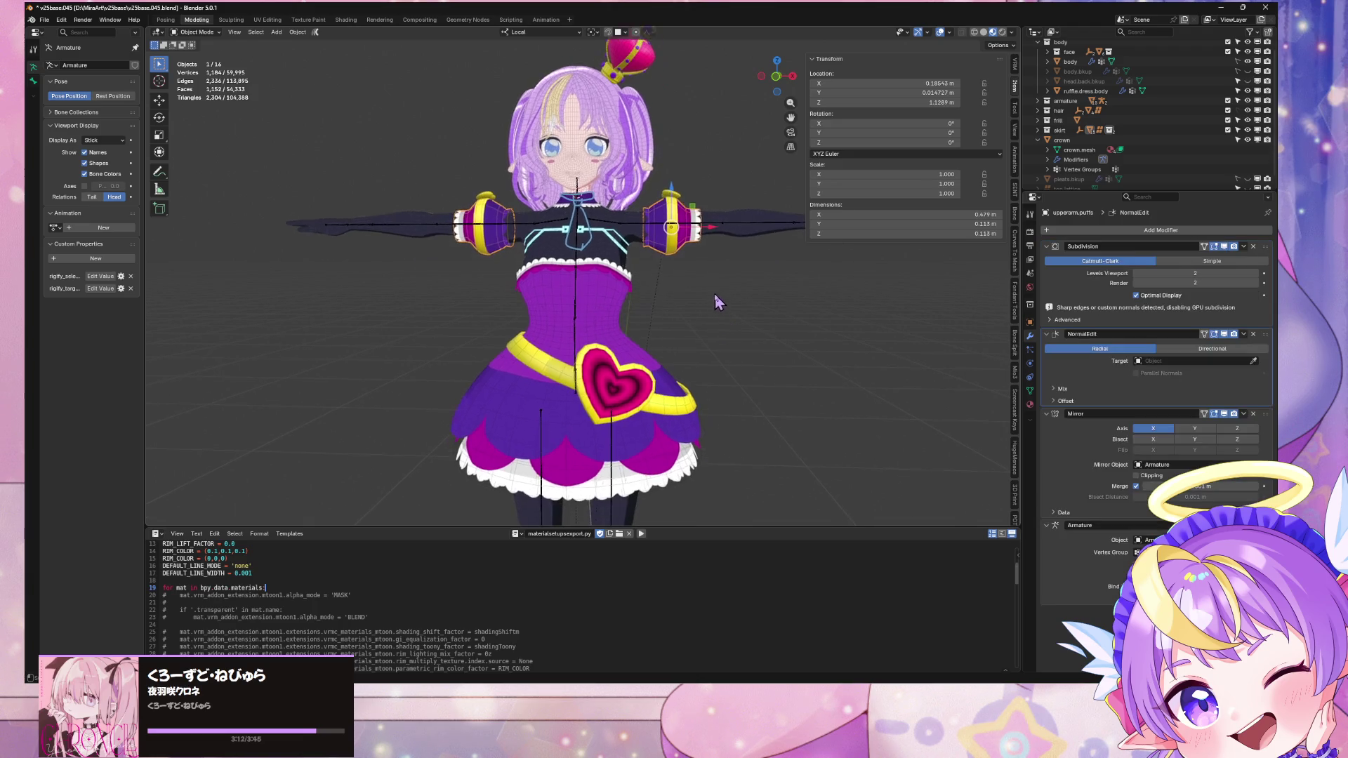
click(751, 240)
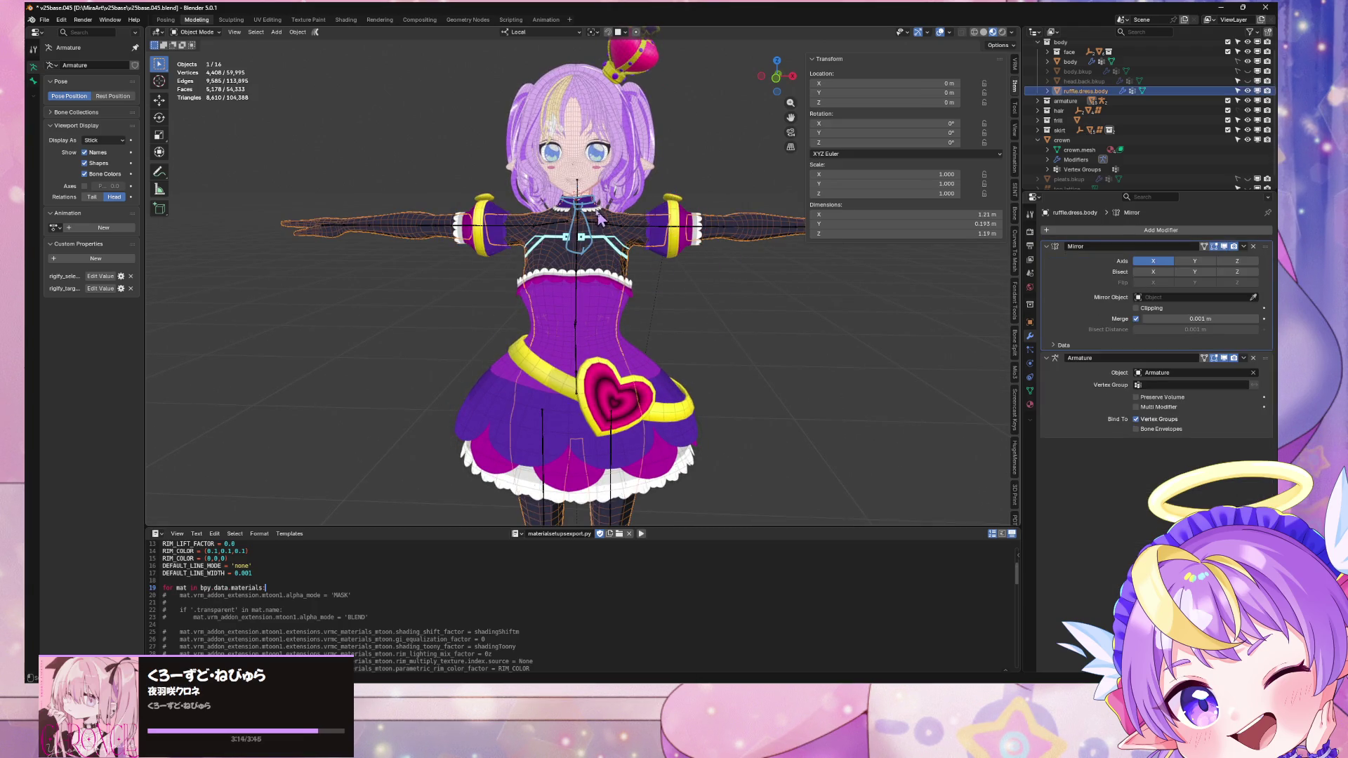
shift+click(634, 367)
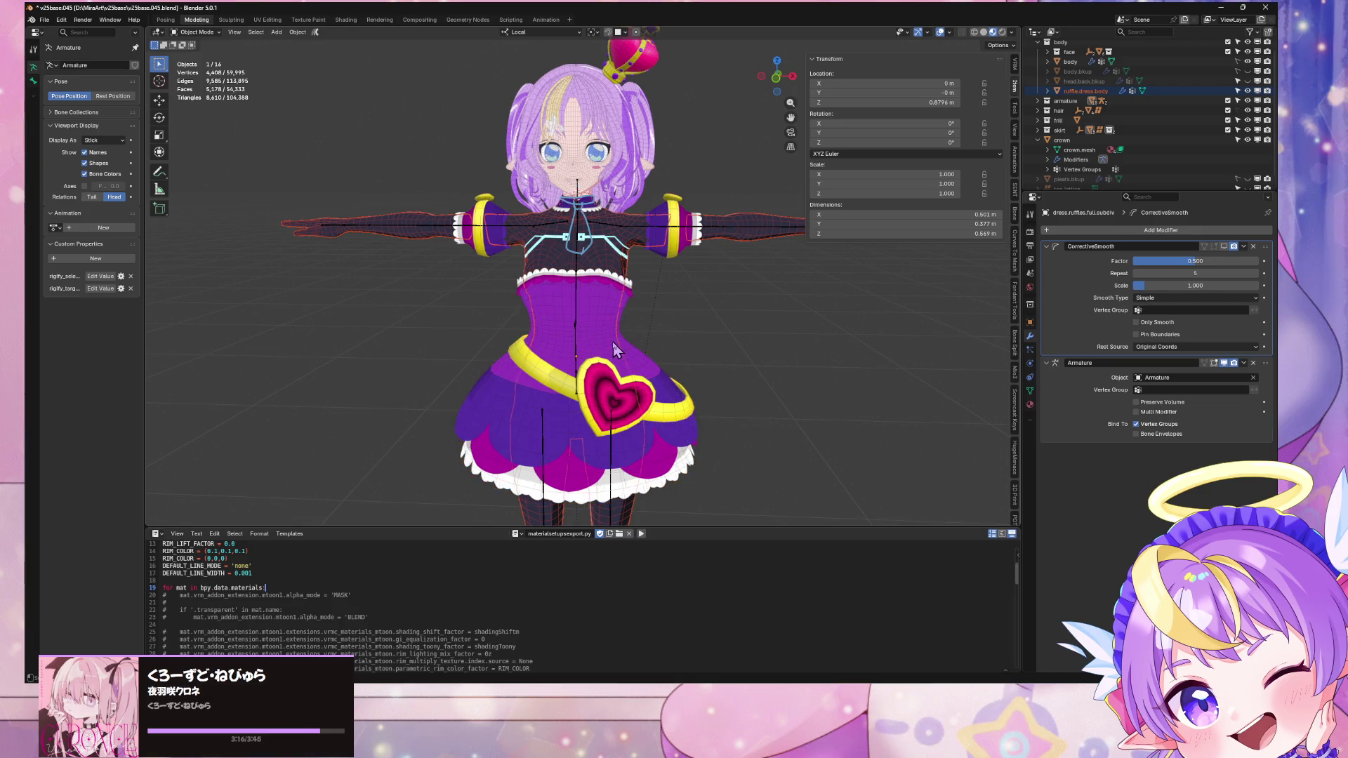
shift+click(625, 400)
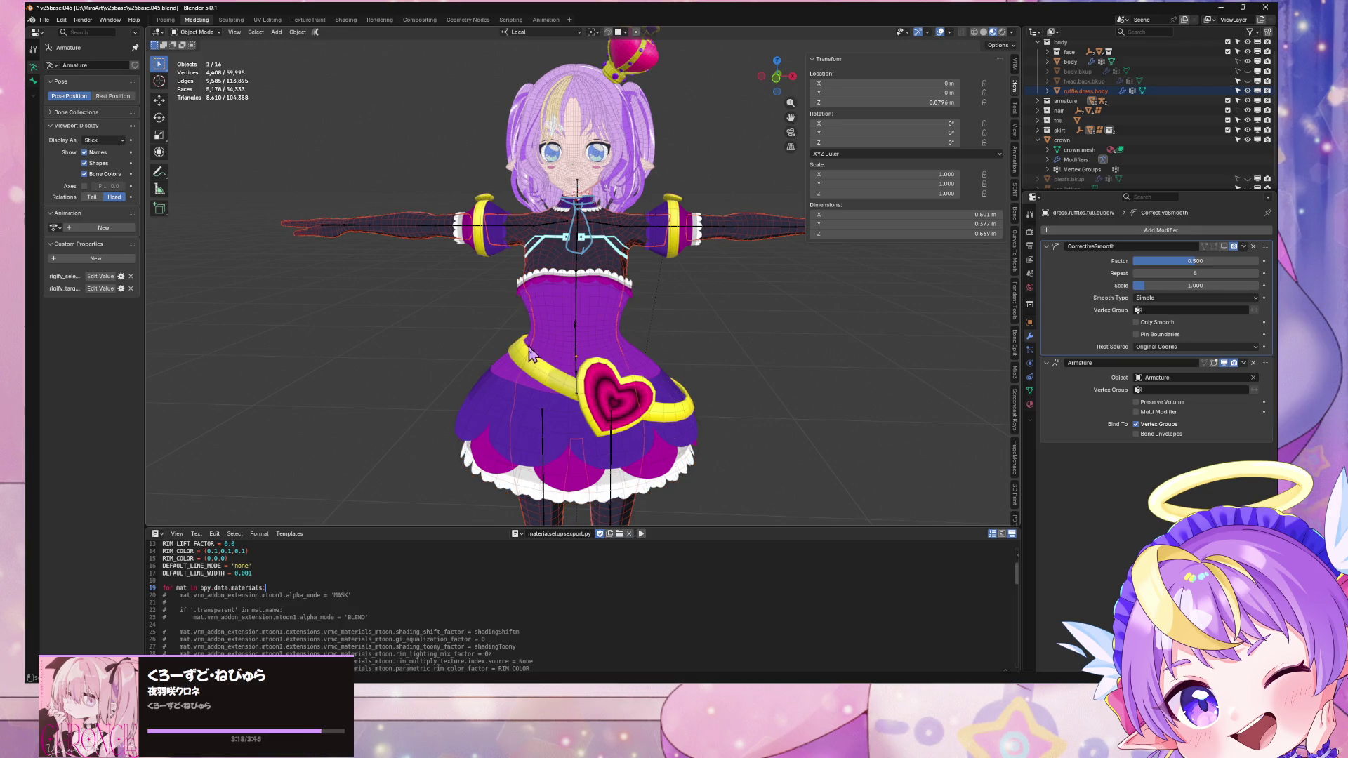
click(573, 281)
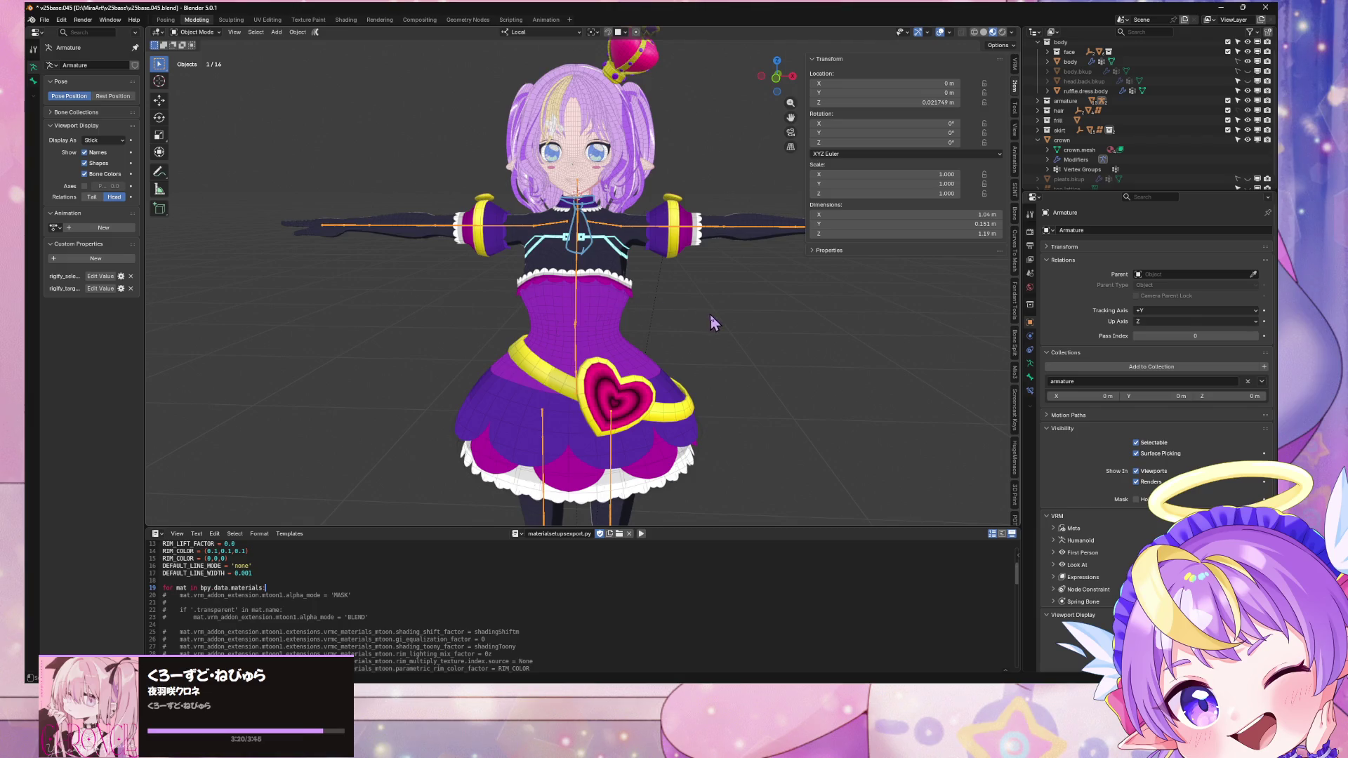
Step: Toggle the armature's bone editing and save v25base.045.blend
key(Tab)
key(ctrl+s)
key(Tab)
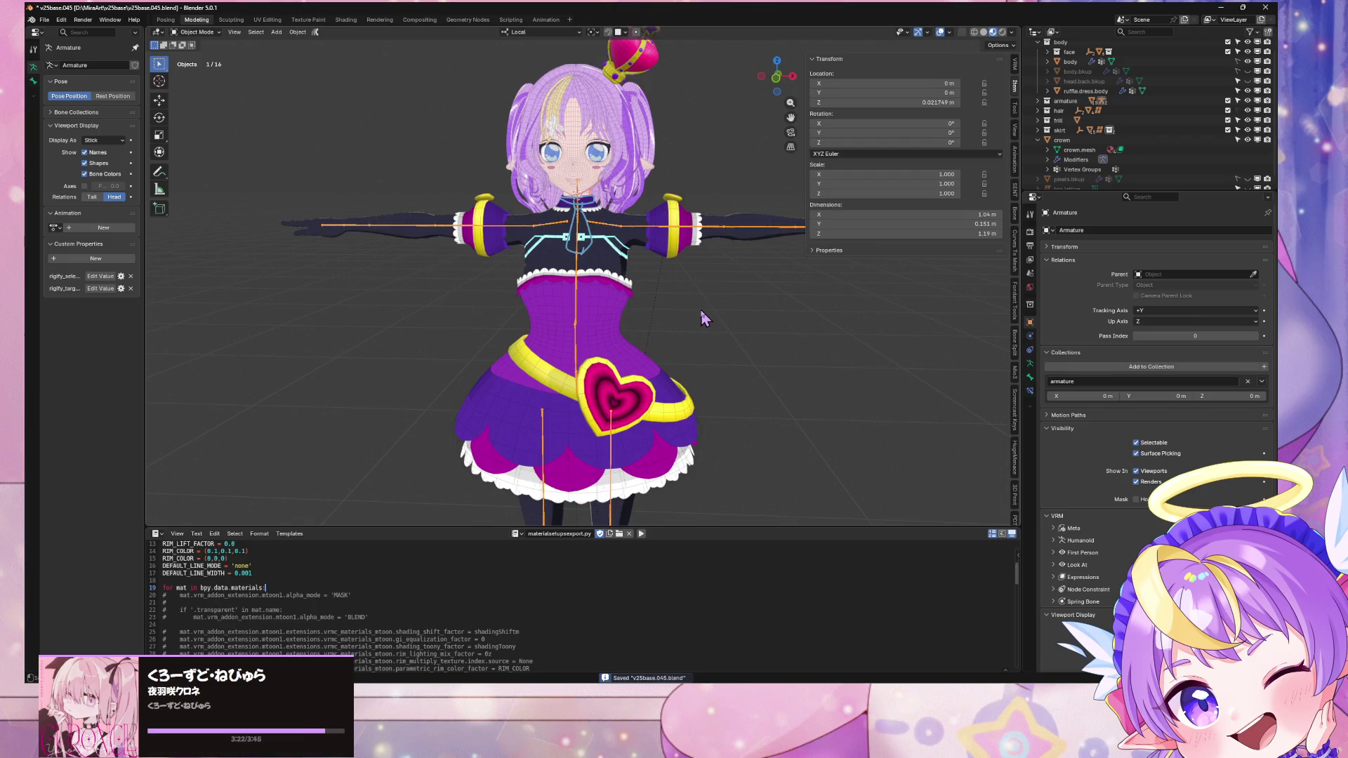
click(574, 262)
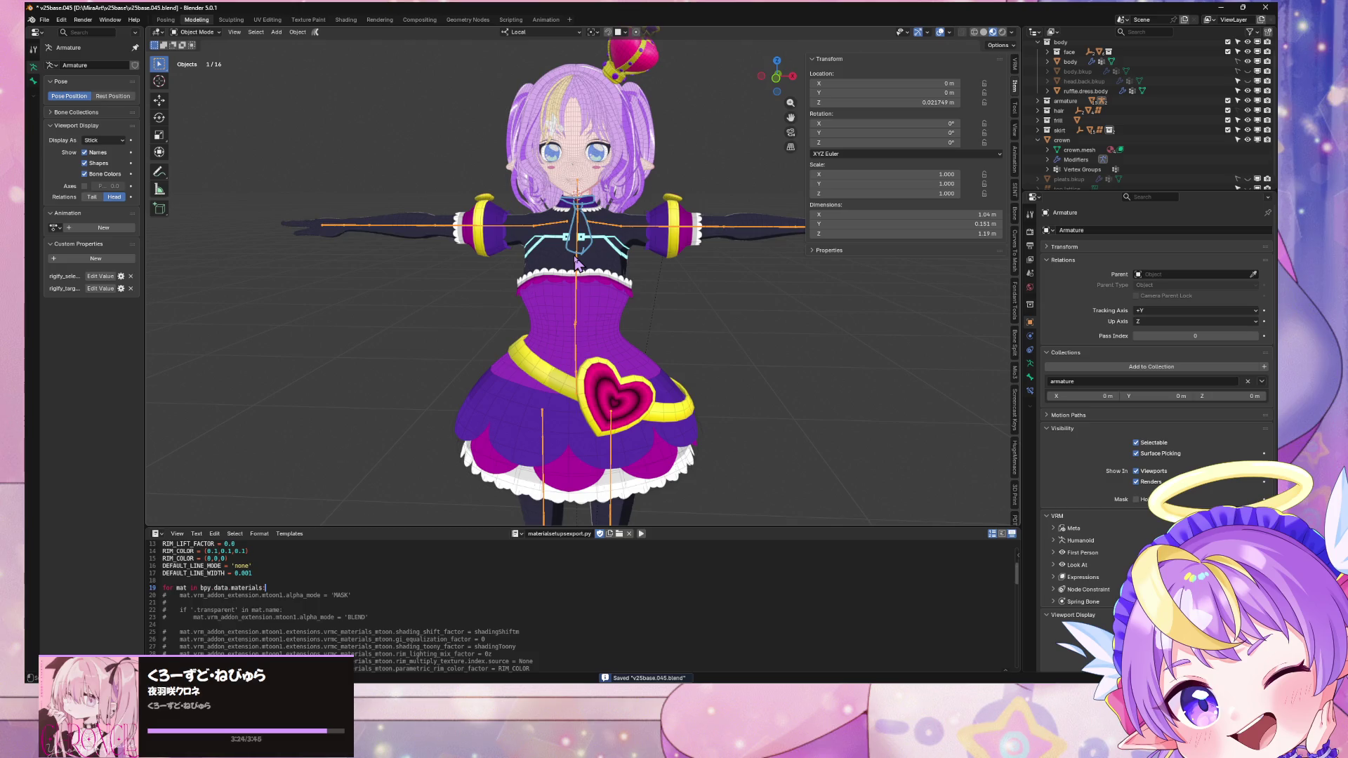
key(Tab)
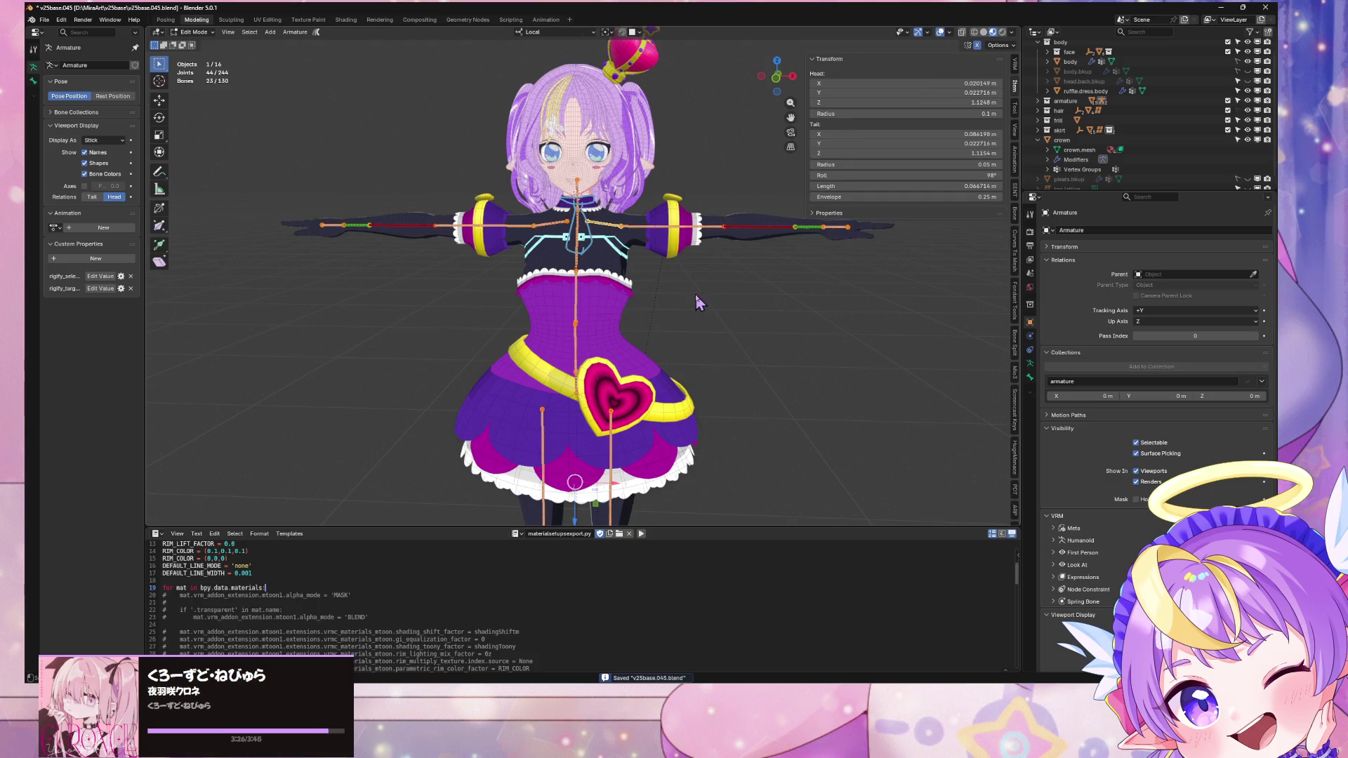
key(Tab)
Step: Select the skirt heart and dress ruffles, and switch to normal-coloured solid shading
click(695, 293)
click(622, 394)
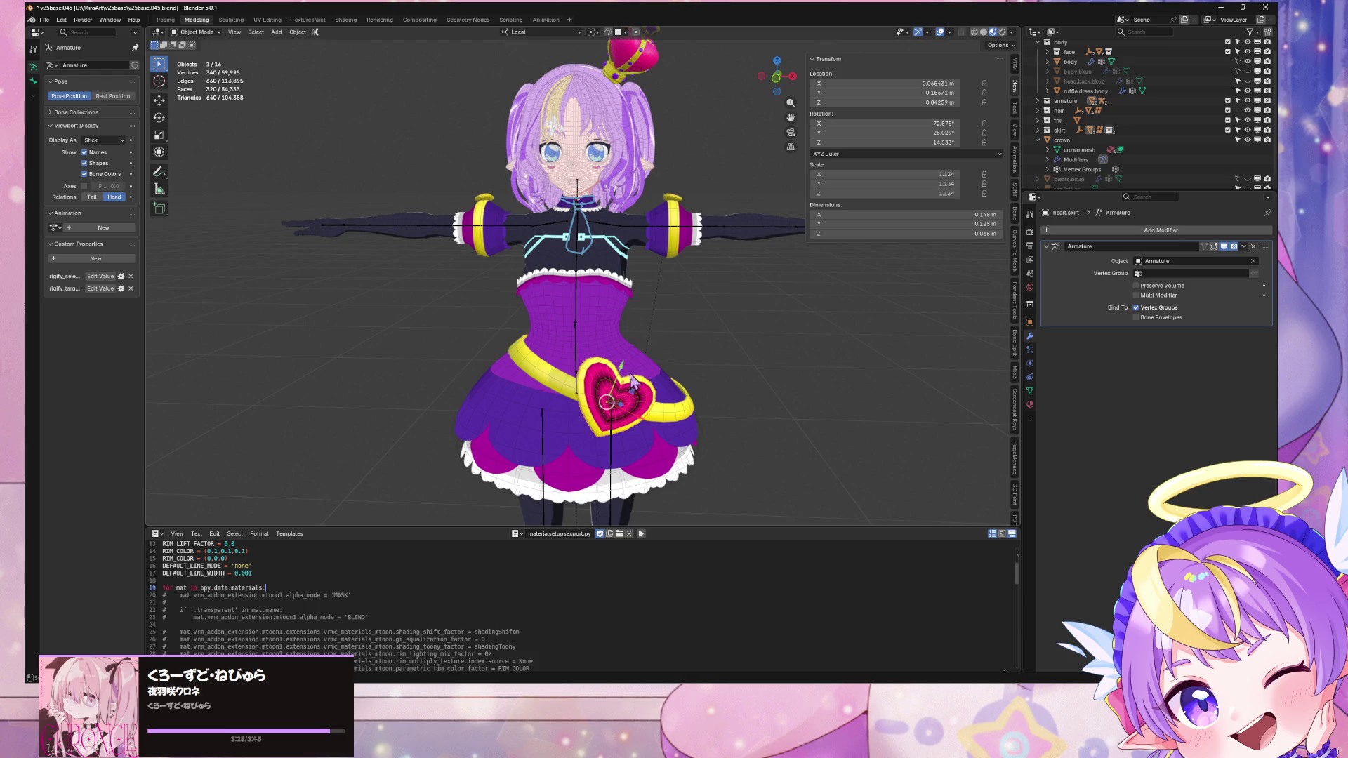
shift+click(670, 416)
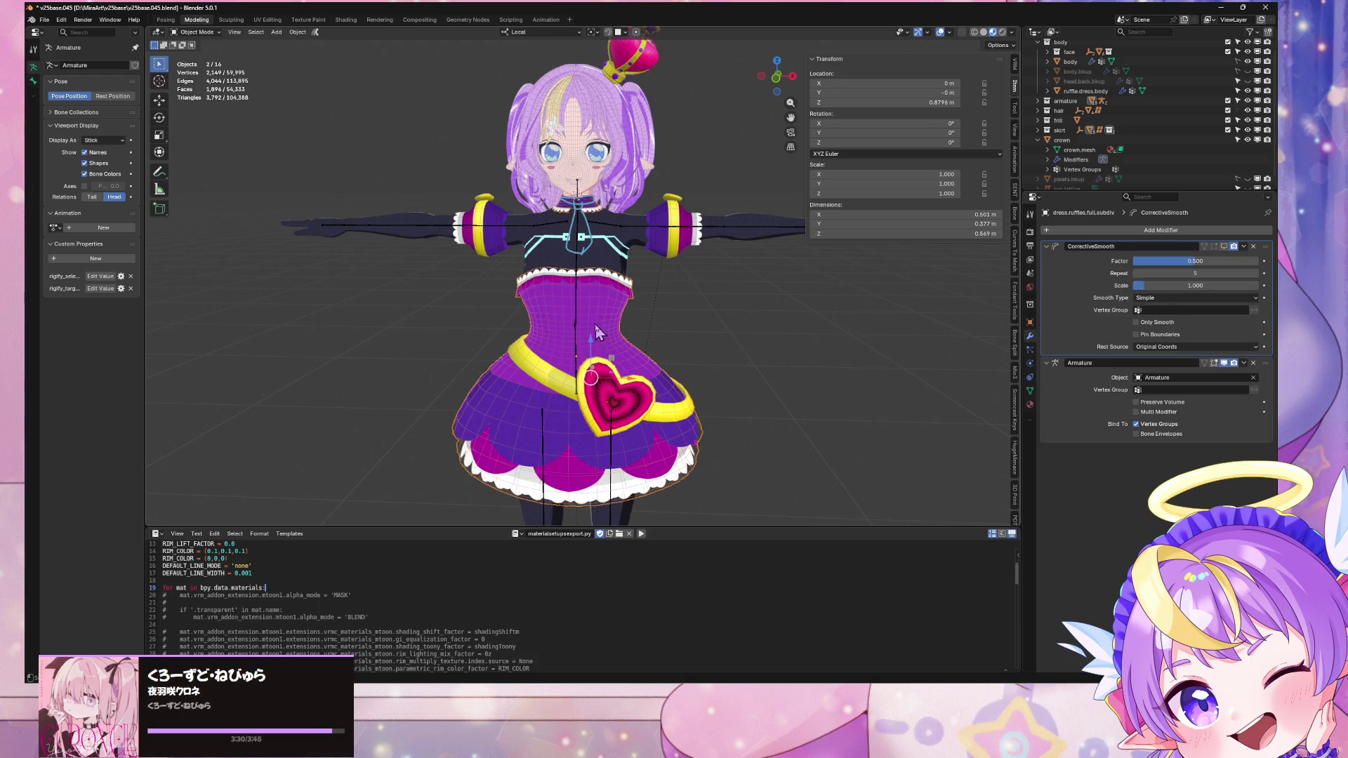
click(982, 32)
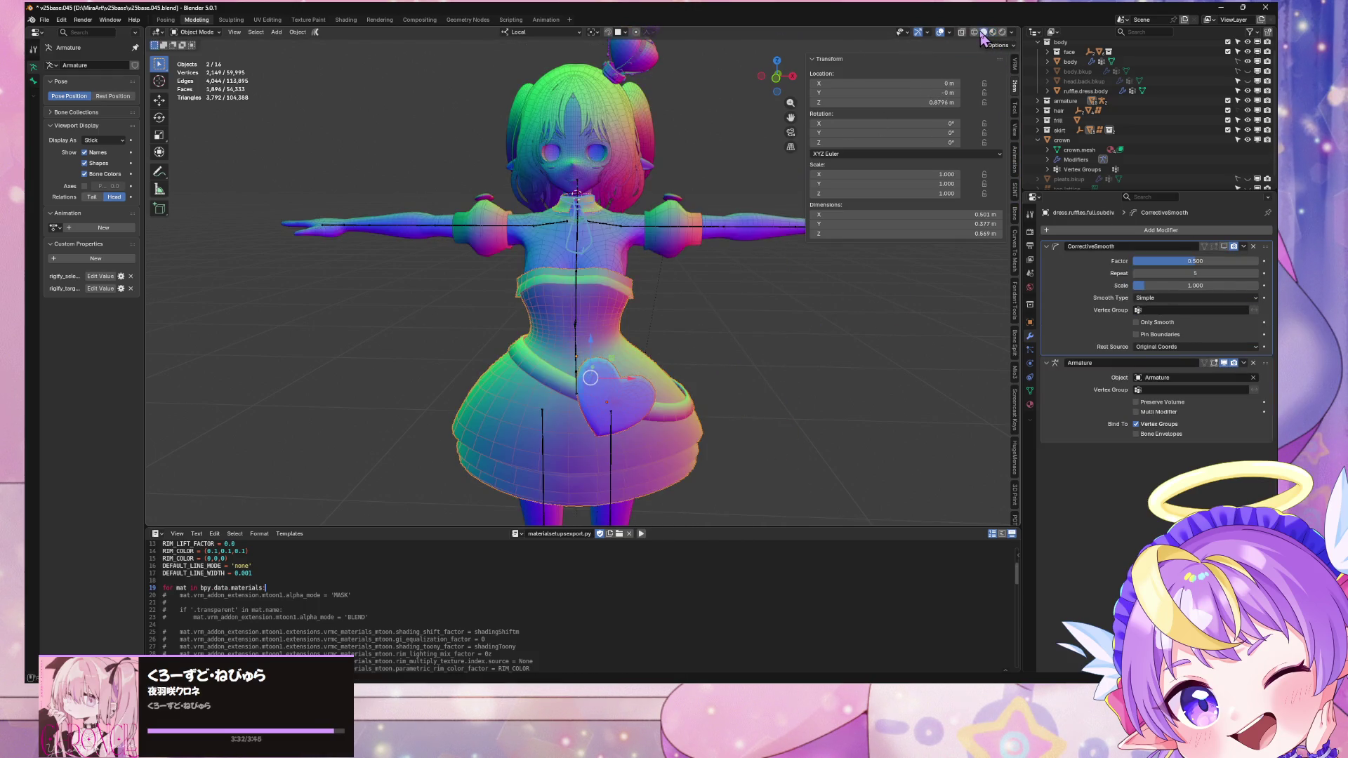
Step: Add ruffle.dress.body and then the armature (as active) to the heart and dress selection
scroll(627, 307, up, 3)
shift+click(627, 251)
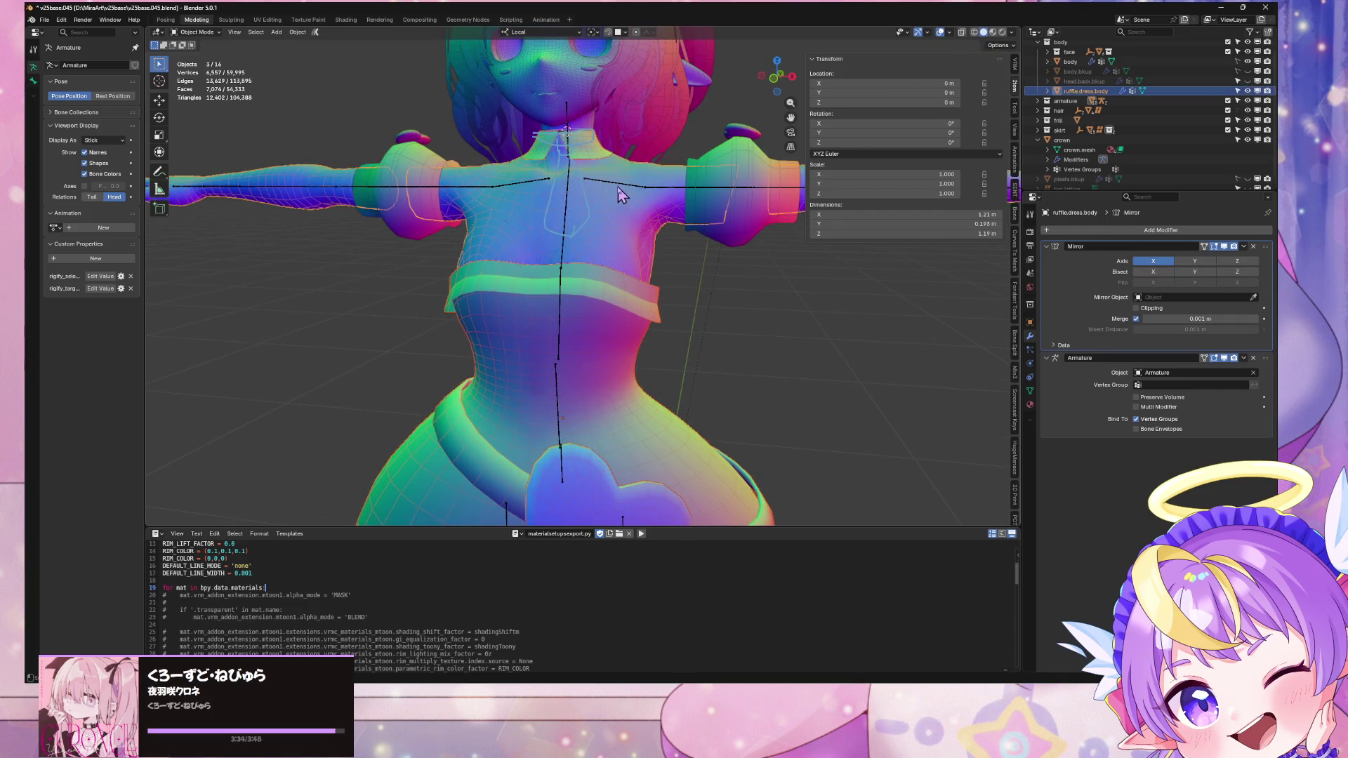
shift+click(618, 186)
scroll(598, 173, down, 5)
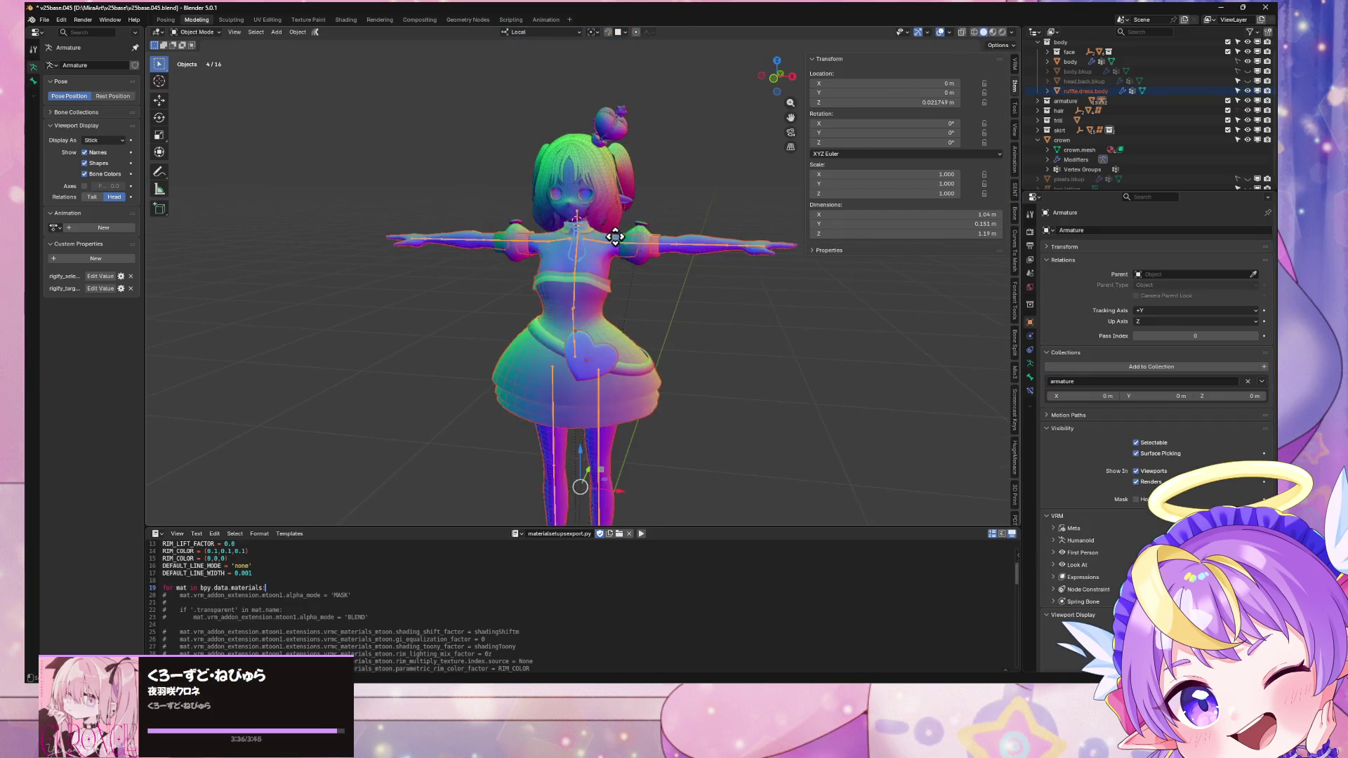
mouse_move(611, 232)
middle_down()
mouse_move(610, 264)
mouse_move(623, 267)
middle_up()
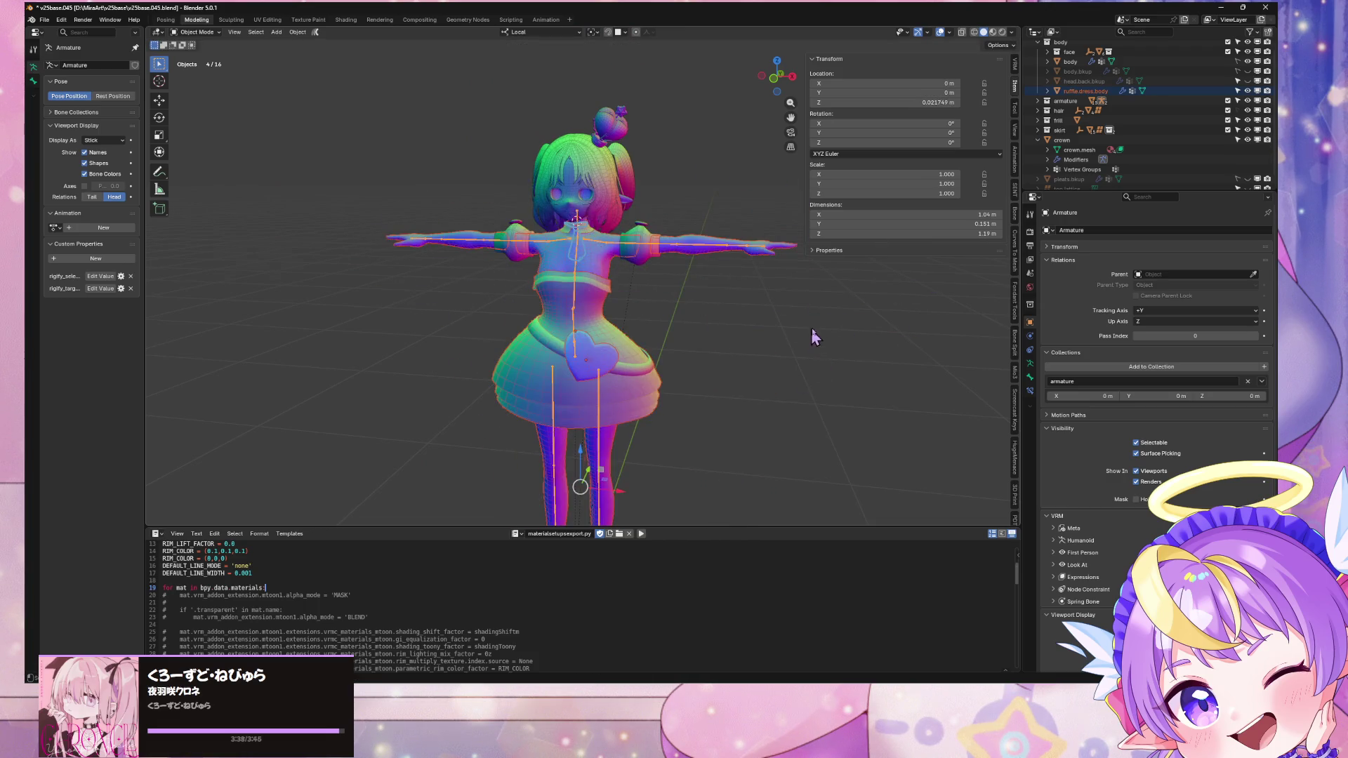
scroll(1016, 460, down, 5)
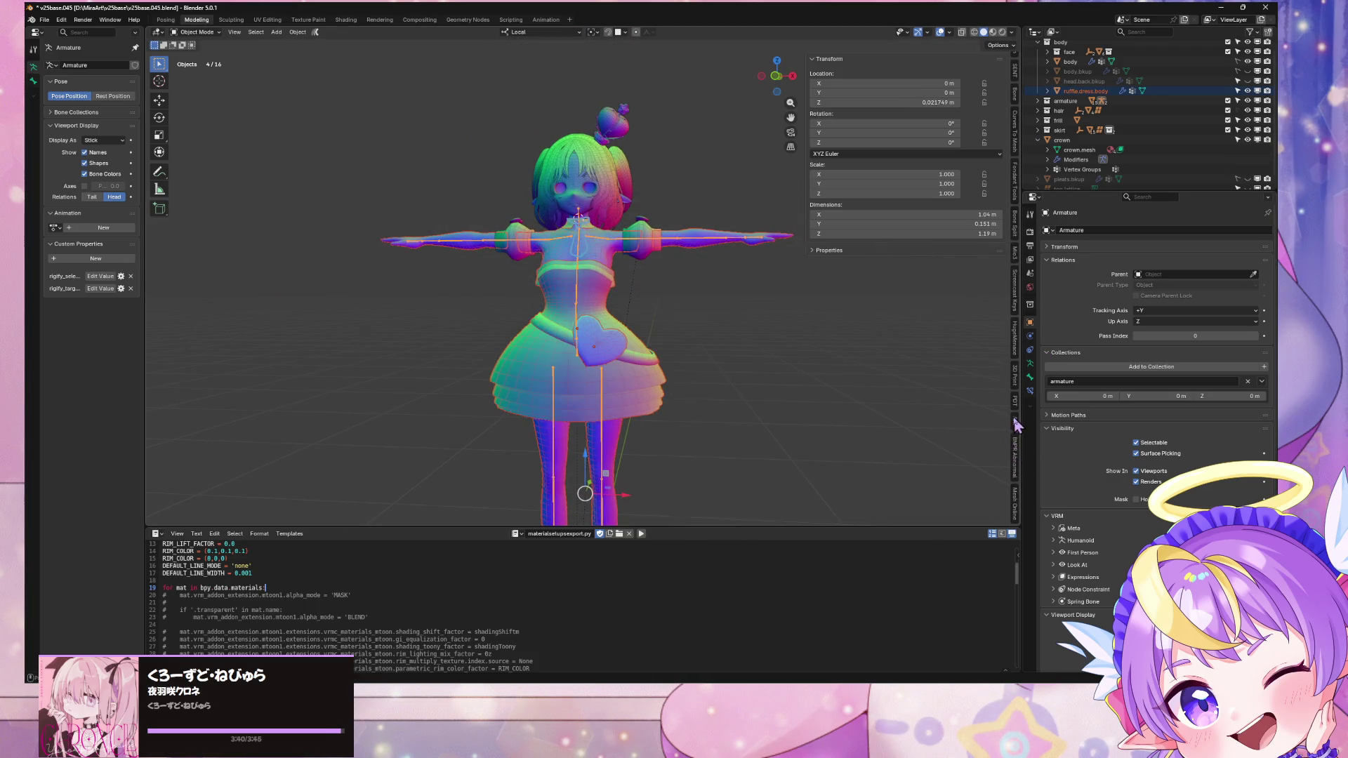
click(1017, 506)
Step: Run the Corrective Smooth Baker on the selected dress meshes and armature
scroll(956, 351, down, 3)
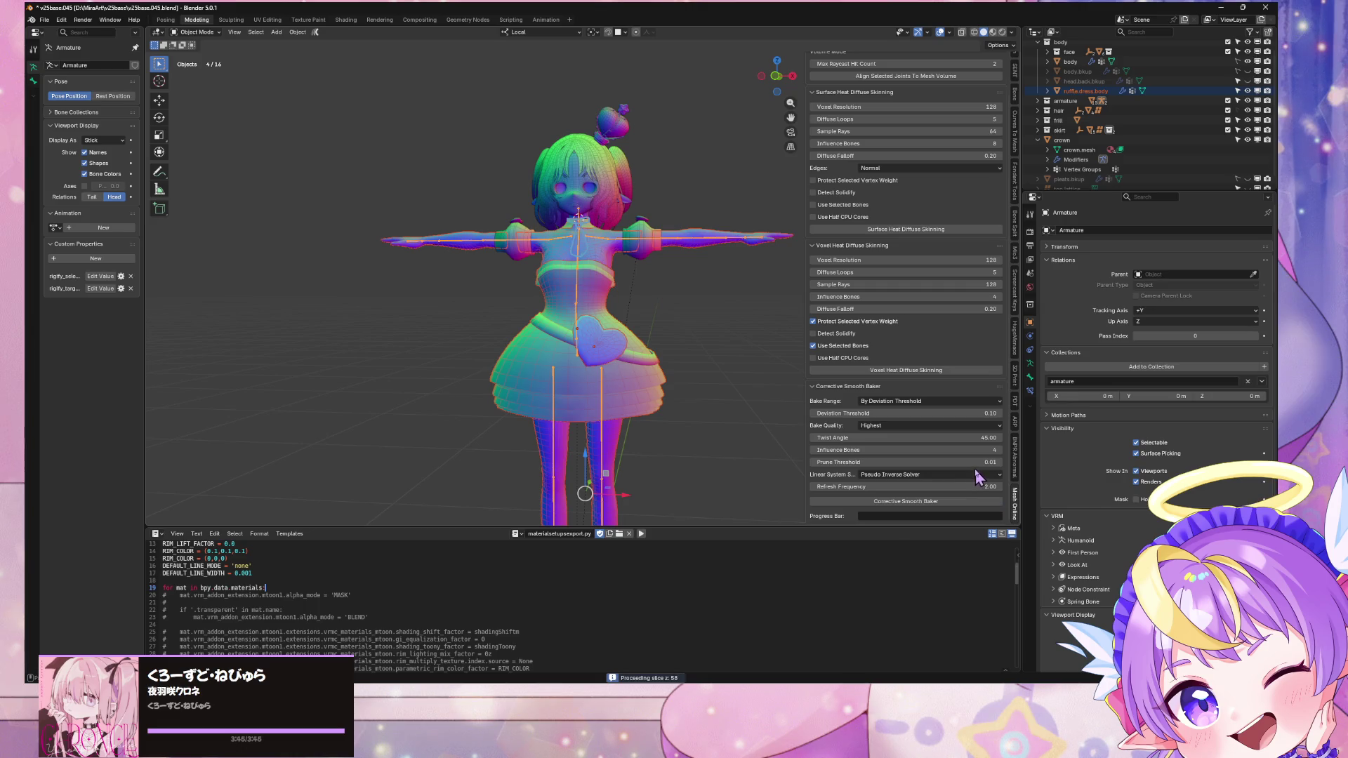
click(907, 502)
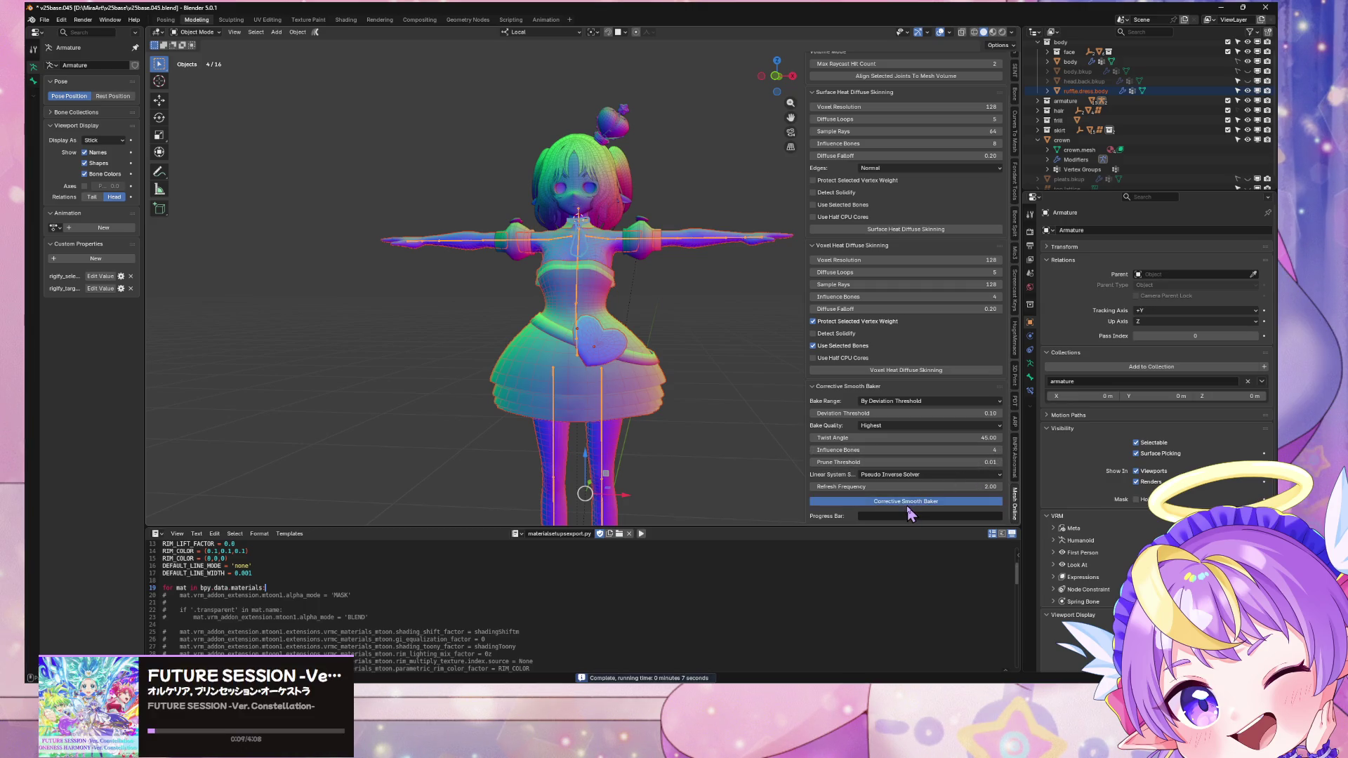
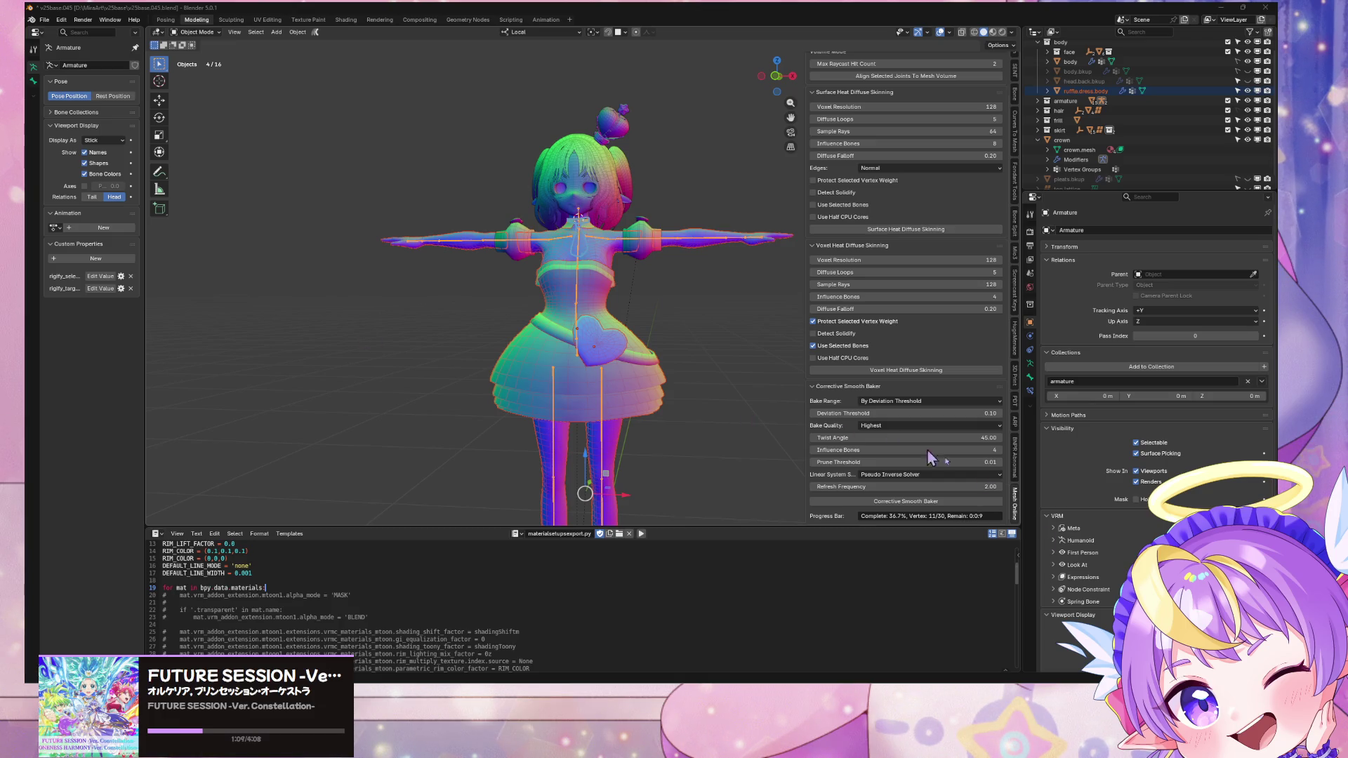
Step: In Unity, frame the character and run Warudo > Build Mod for the avatar
key(alt+Tab)
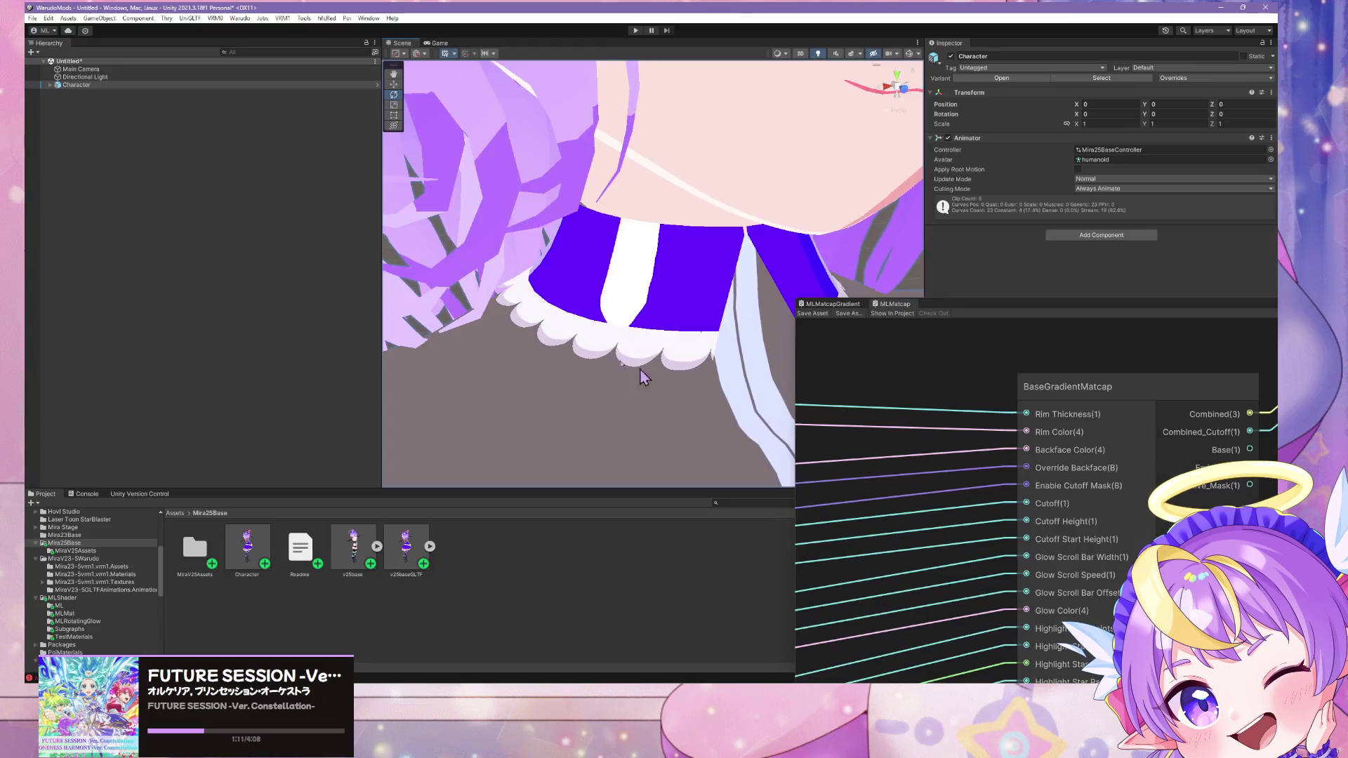
key(f)
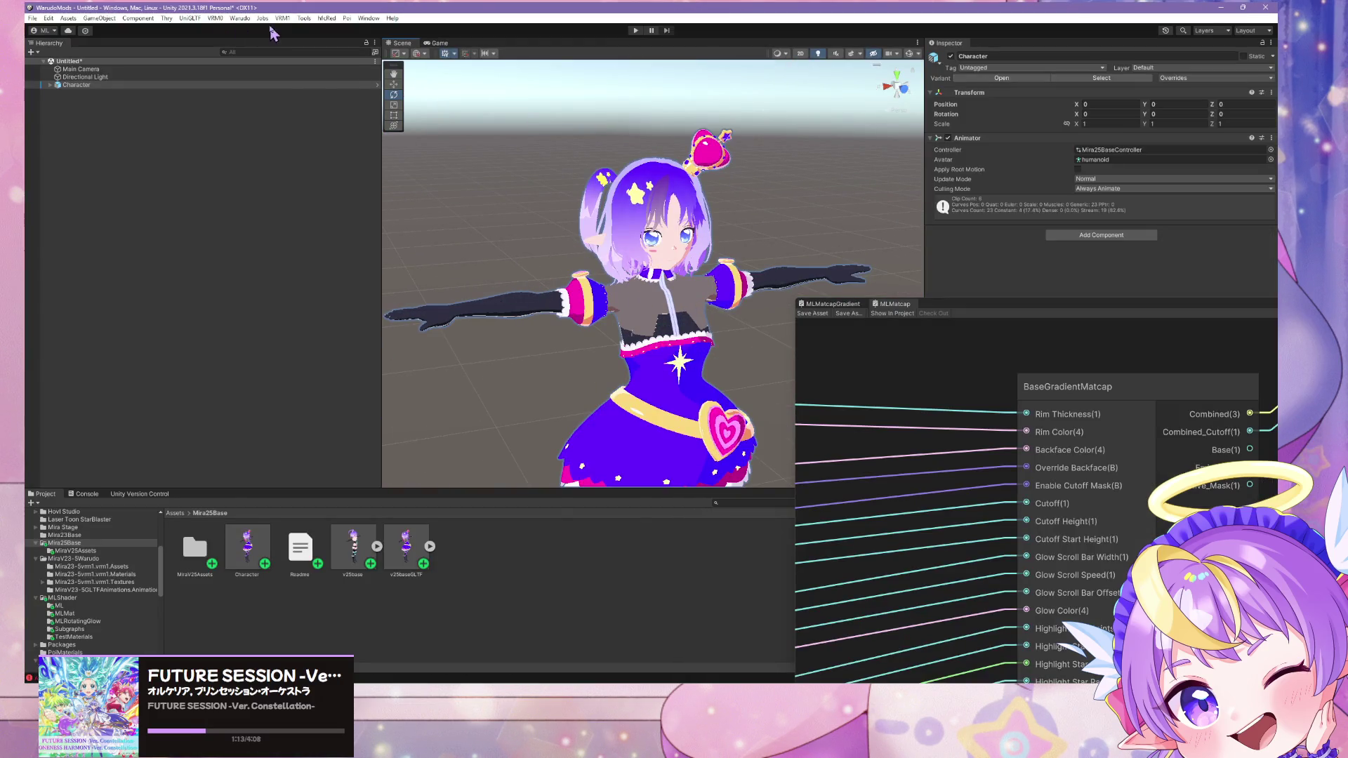
click(240, 18)
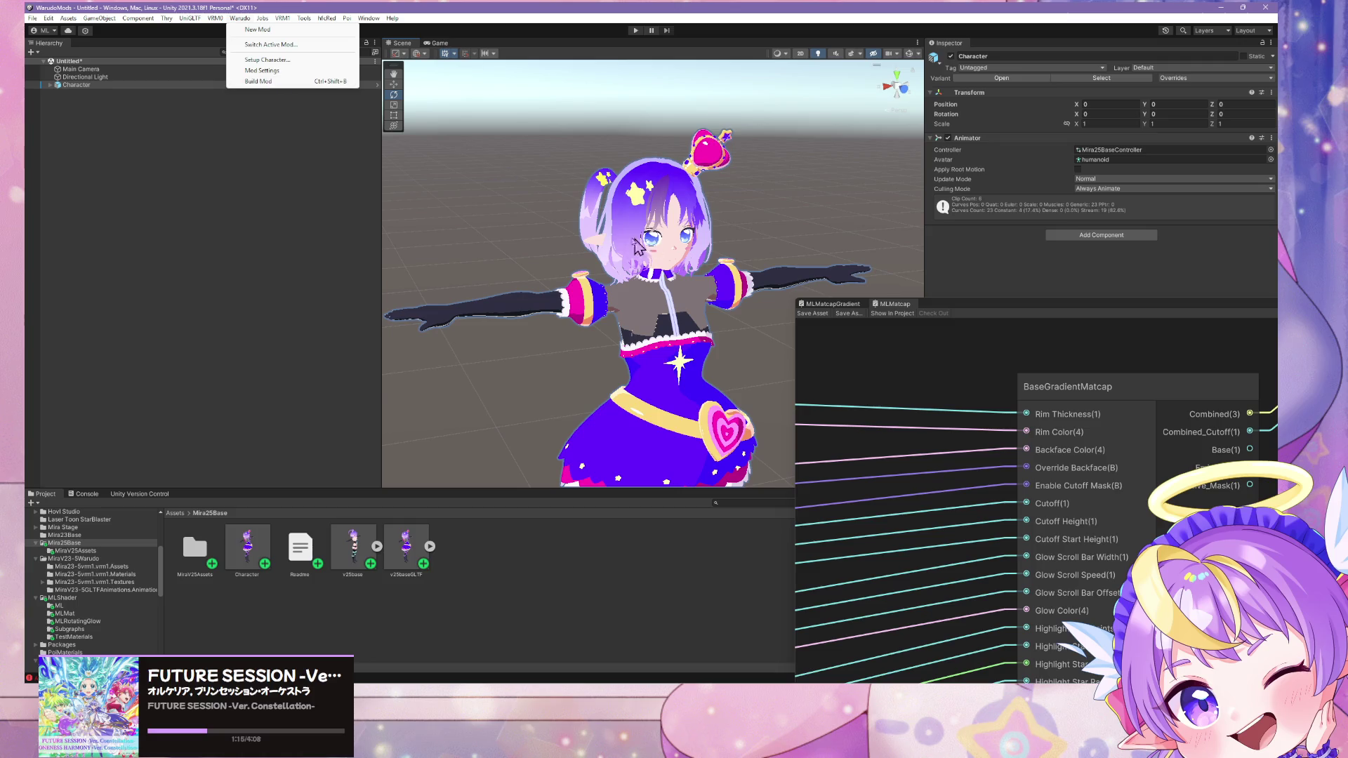
click(269, 82)
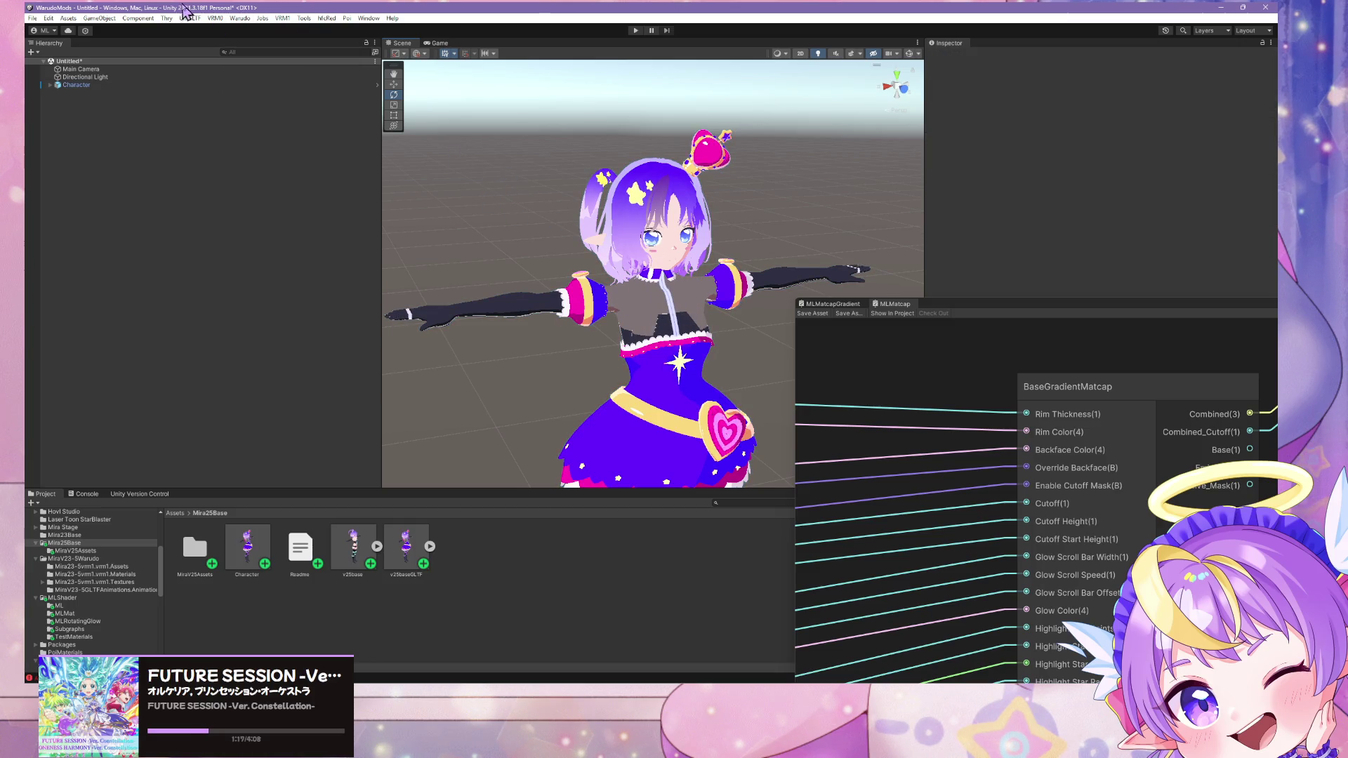
Step: Orbit in close on the collar ruffle, then save the Blender file
mouse_move(504, 205)
alt+mouse_down()
mouse_move(776, 323)
mouse_move(749, 297)
mouse_move(761, 304)
mouse_move(699, 642)
alt+mouse_up()
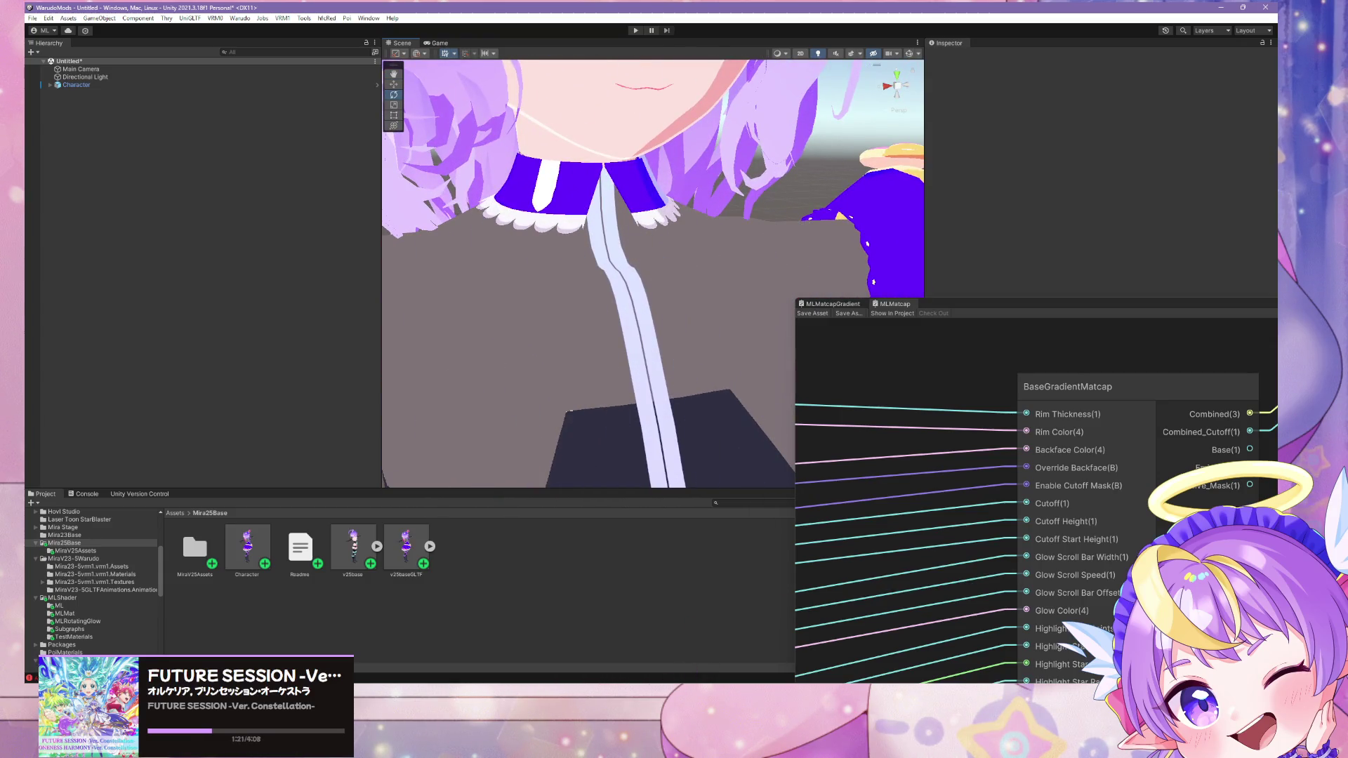
key(alt+Tab)
key(ctrl+s)
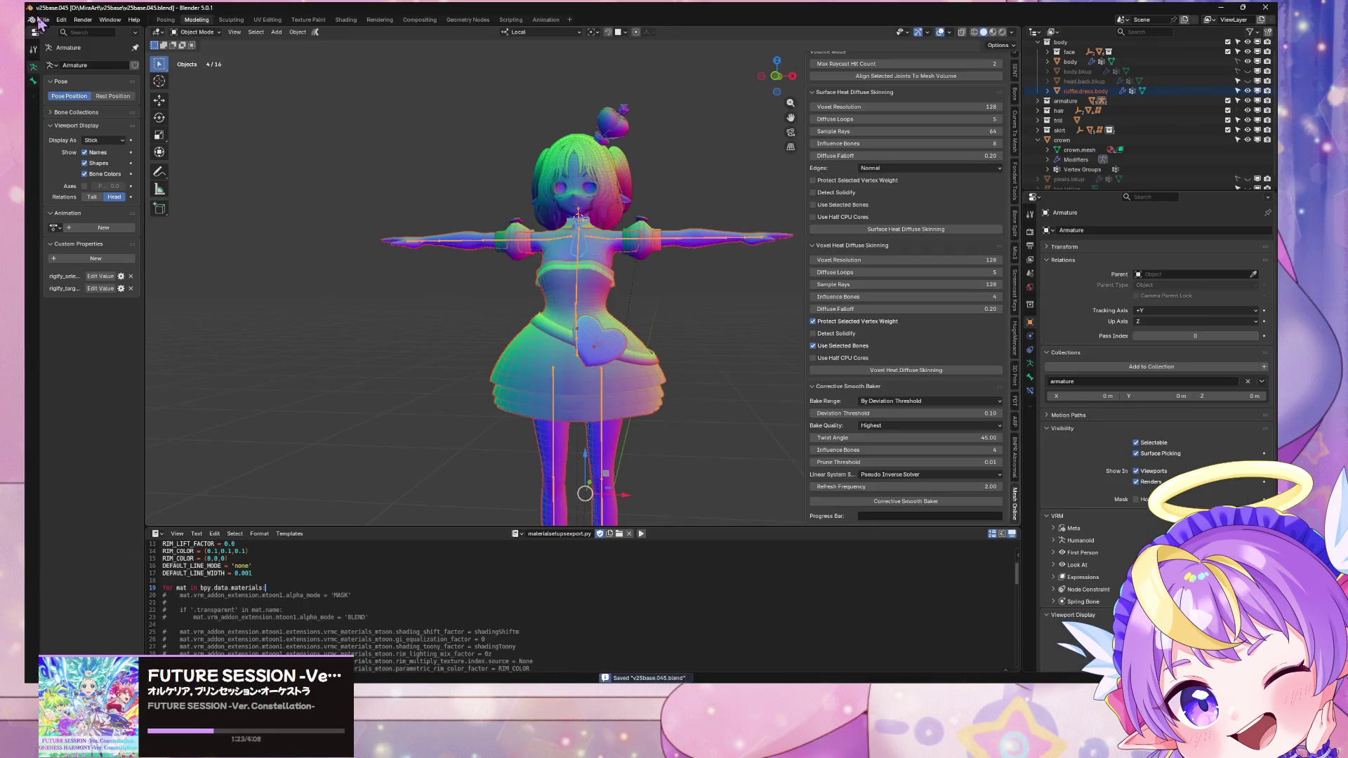
Step: Export the model as glTF 2.0, overwriting the existing .glb file
click(45, 19)
mouse_move(94, 173)
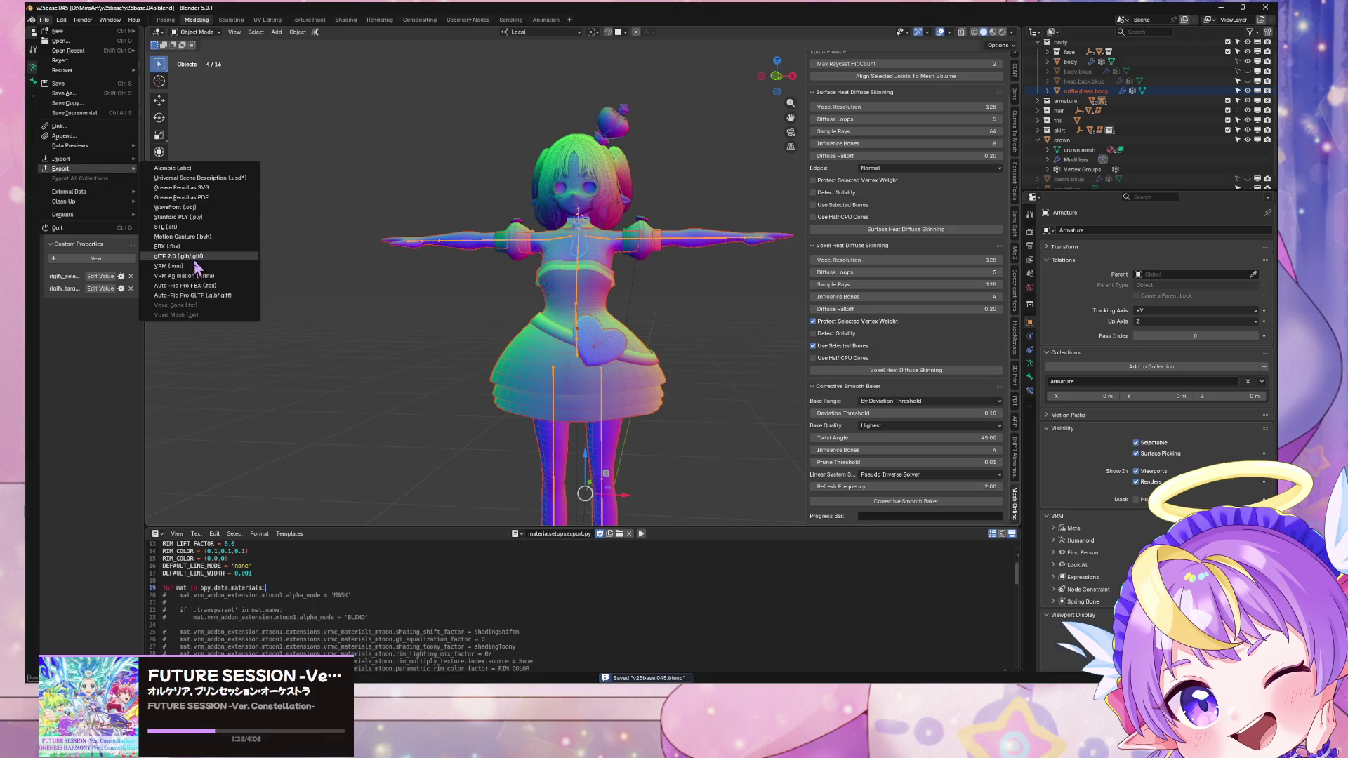
click(198, 264)
double_click(423, 270)
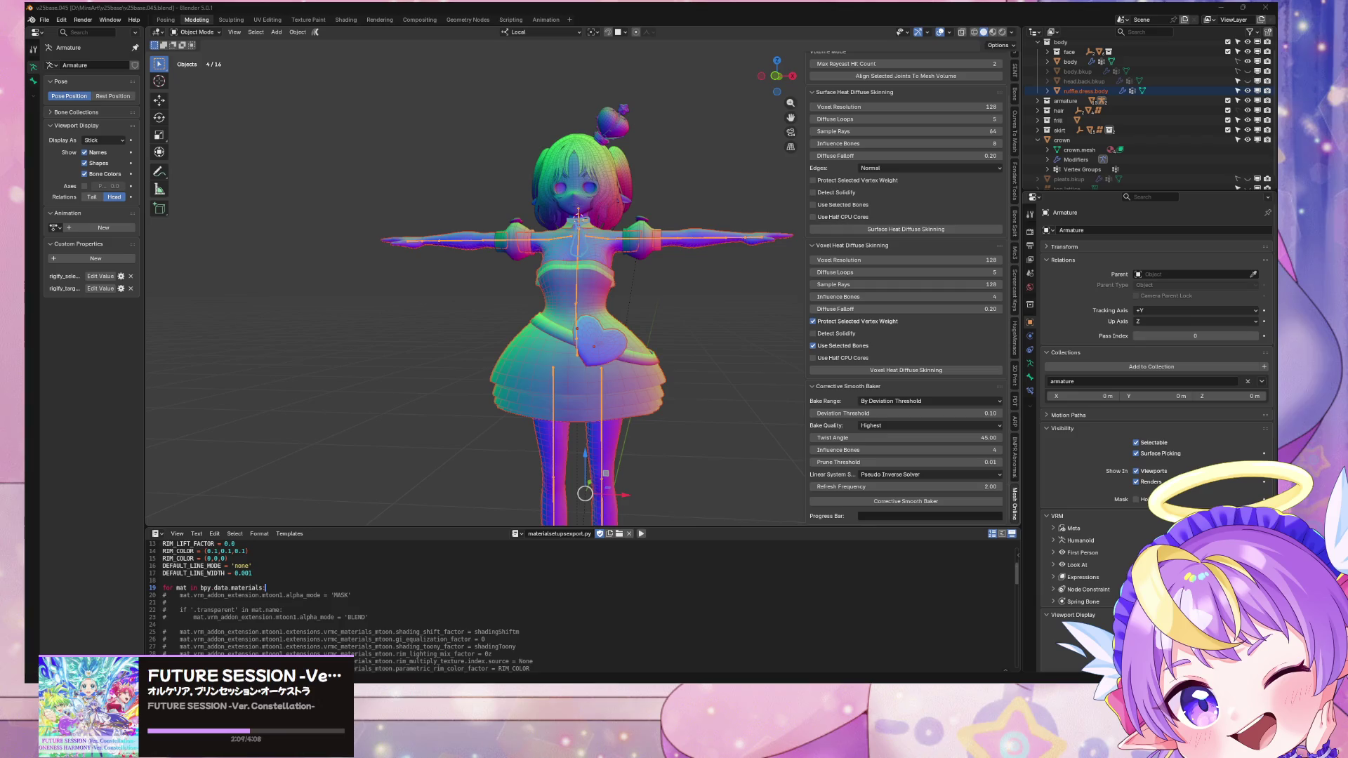
mouse_move(663, 755)
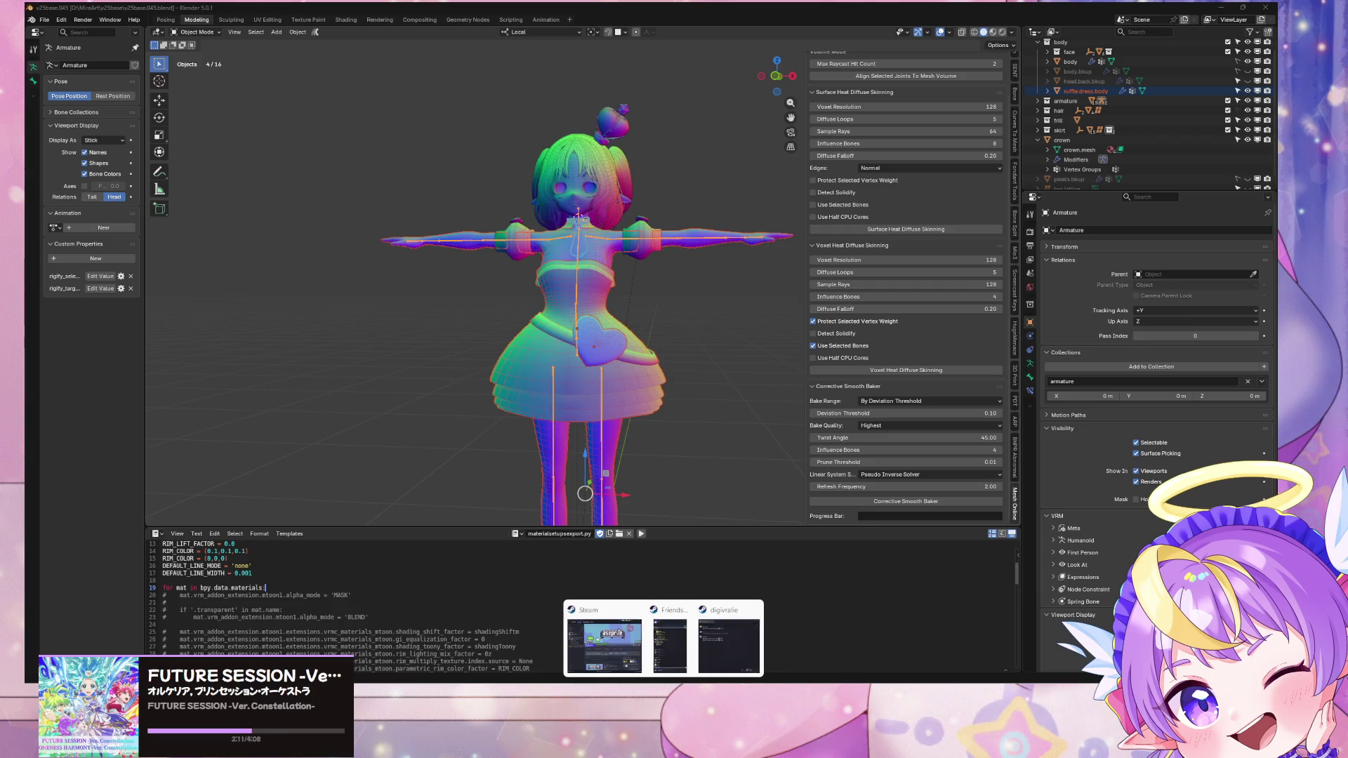
Step: Orbit Unity's Scene view to a face-on view of the updated collar ruffle
click(643, 754)
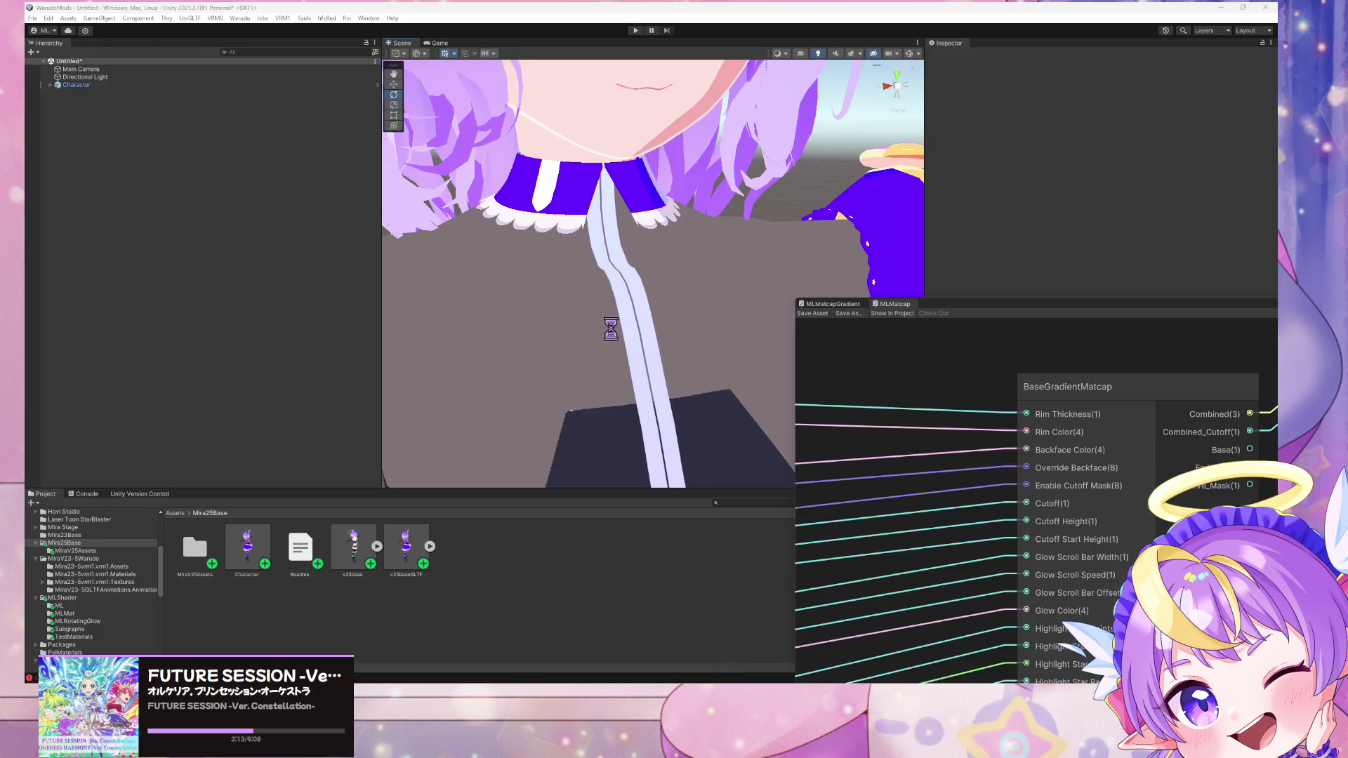
mouse_move(613, 341)
right_down()
mouse_move(656, 337)
mouse_move(653, 355)
mouse_move(464, 324)
mouse_move(192, 340)
mouse_move(171, 358)
mouse_move(205, 342)
mouse_move(706, 292)
mouse_move(620, 309)
mouse_move(568, 294)
mouse_move(582, 334)
mouse_move(566, 339)
right_up()
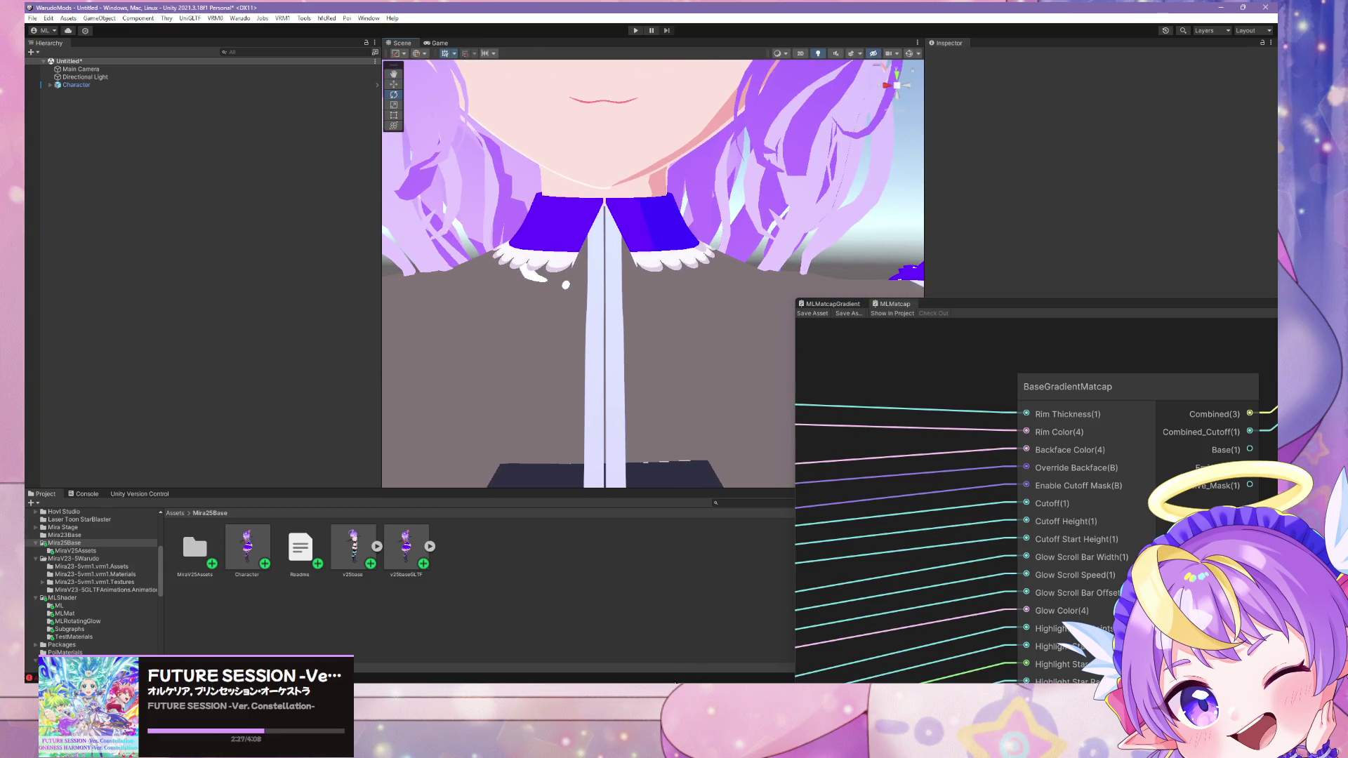
key(alt+Tab)
scroll(571, 300, up, 5)
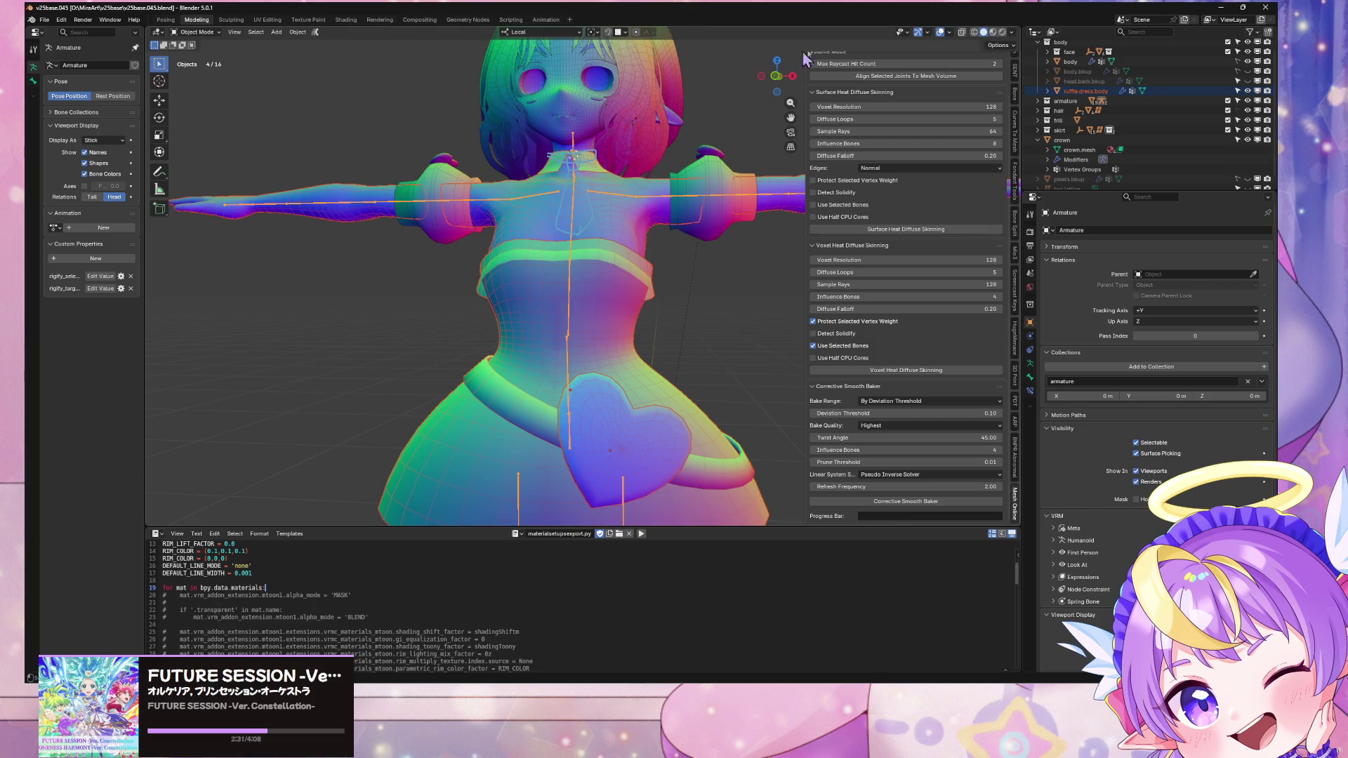
Step: Zoom to the head, enter armature Edit Mode with material preview, and deselect all bones
shift+middle_drag(667, 92, 626, 196)
scroll(596, 204, up, 7)
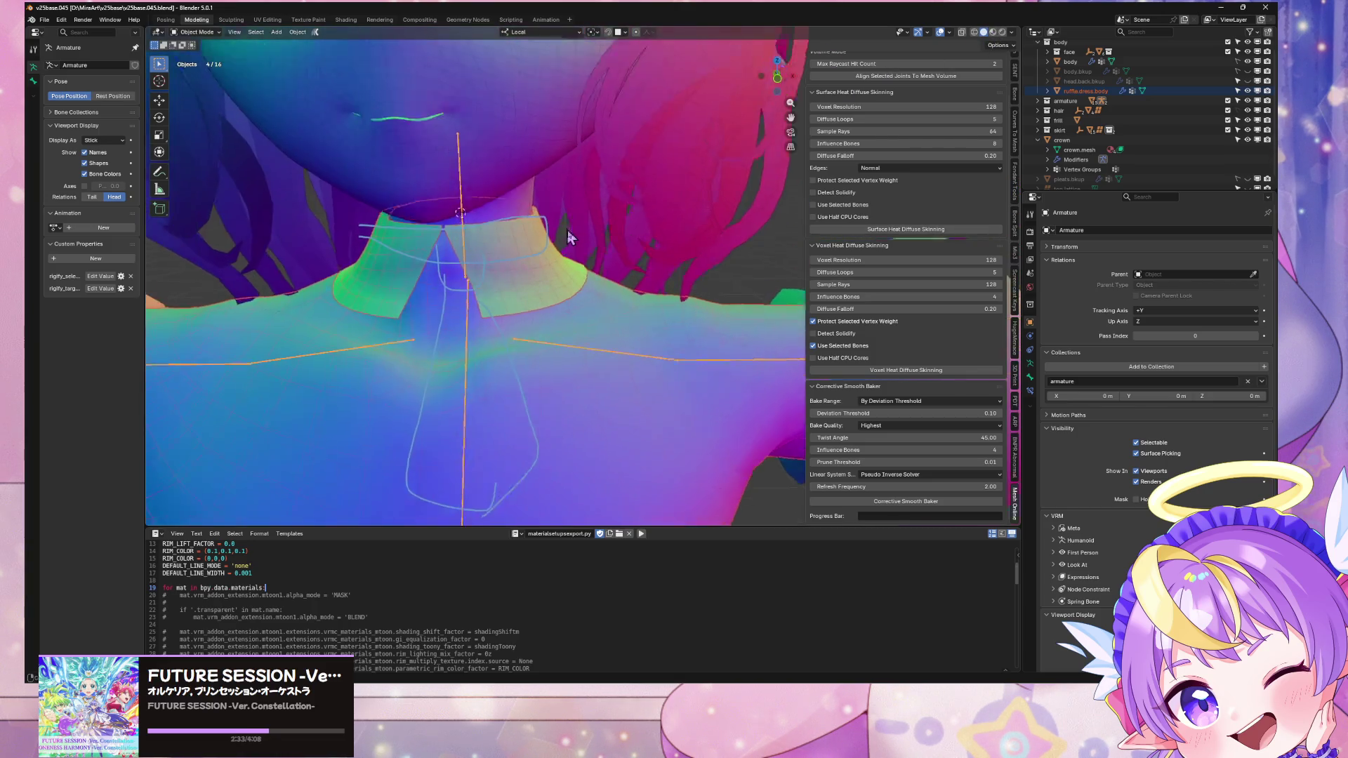
key(Tab)
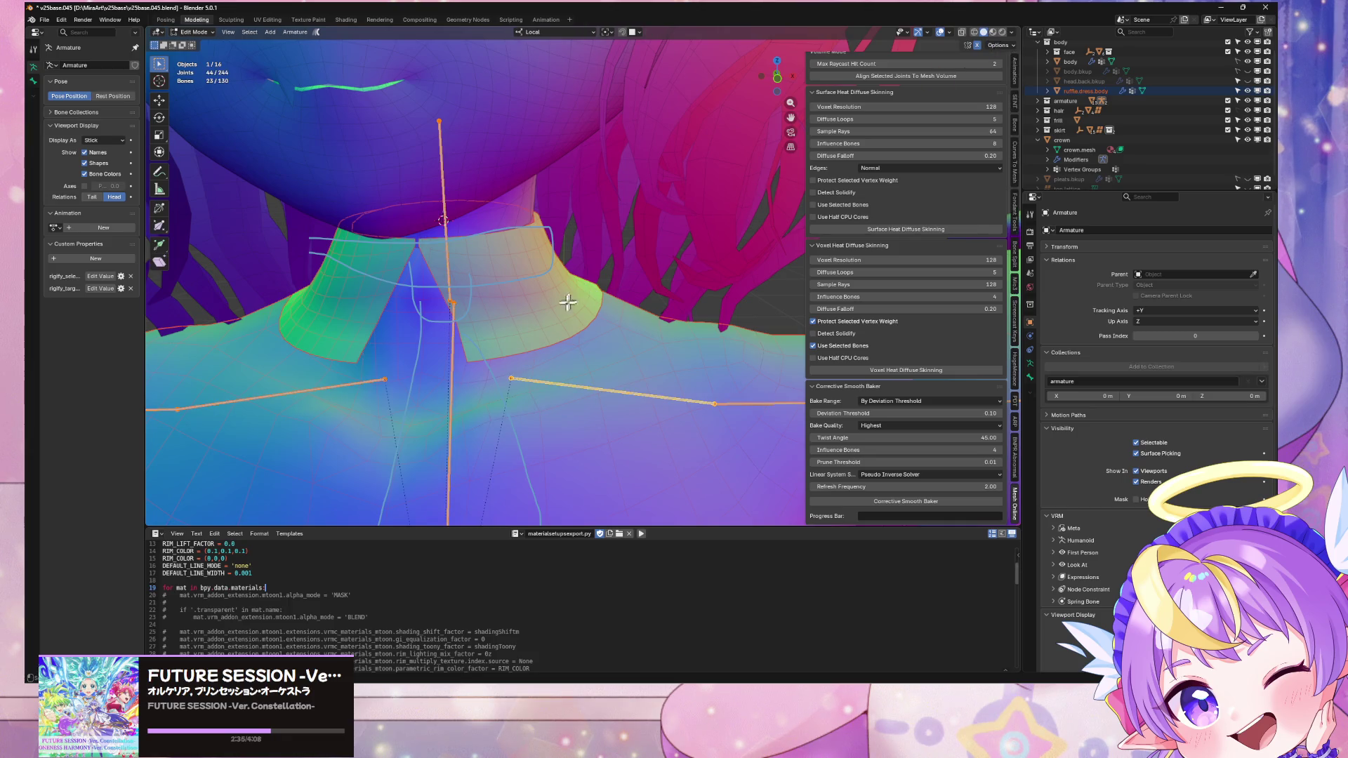
click(992, 33)
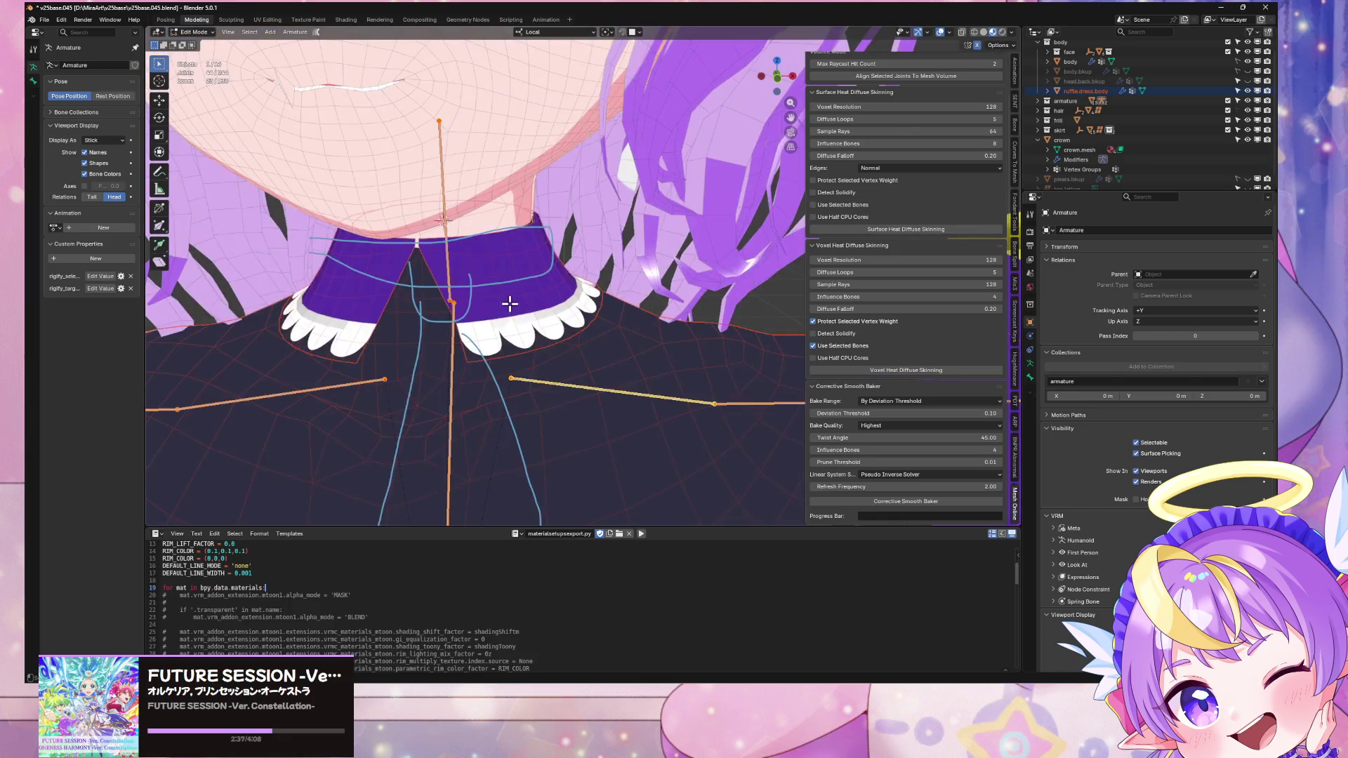
click(531, 335)
Step: Switch editing to the collar ruffle mesh, select all of it, and open UV Editing
key(alt+q)
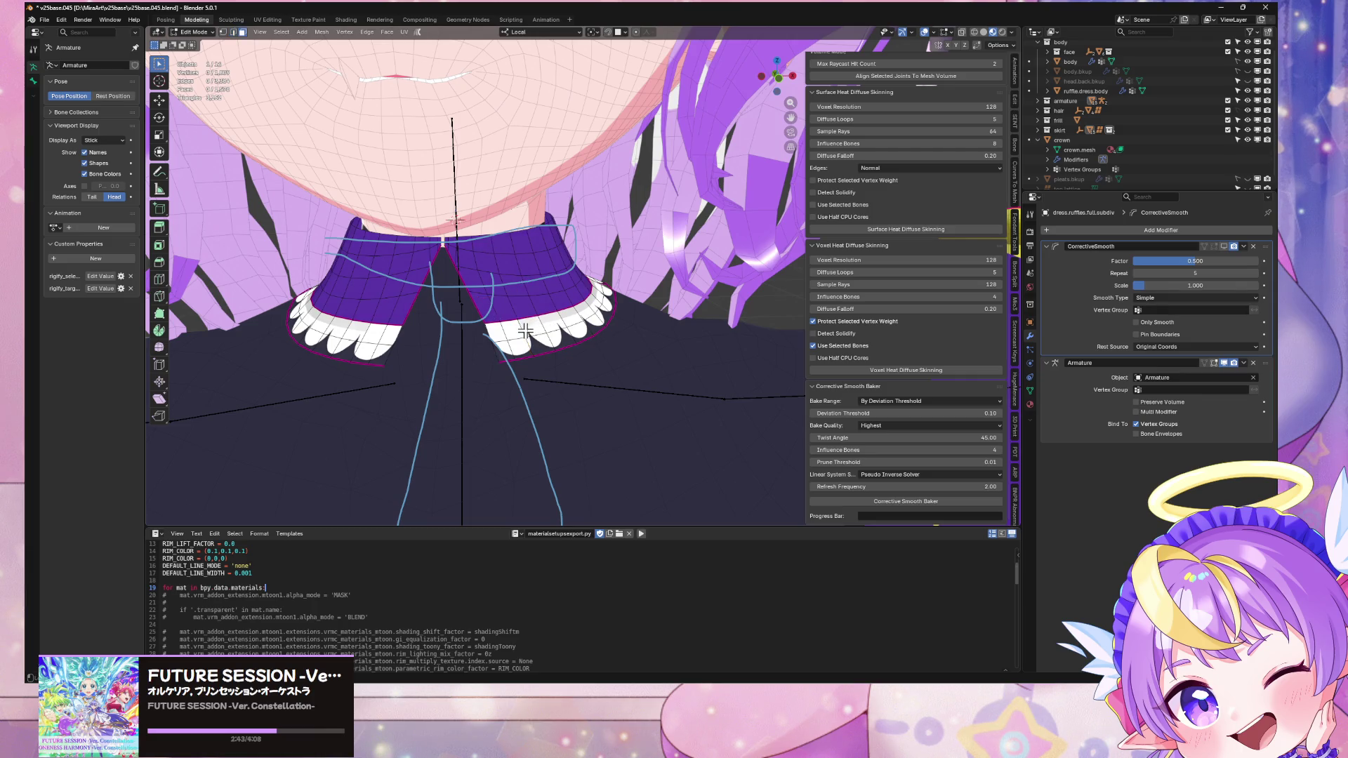
key(l)
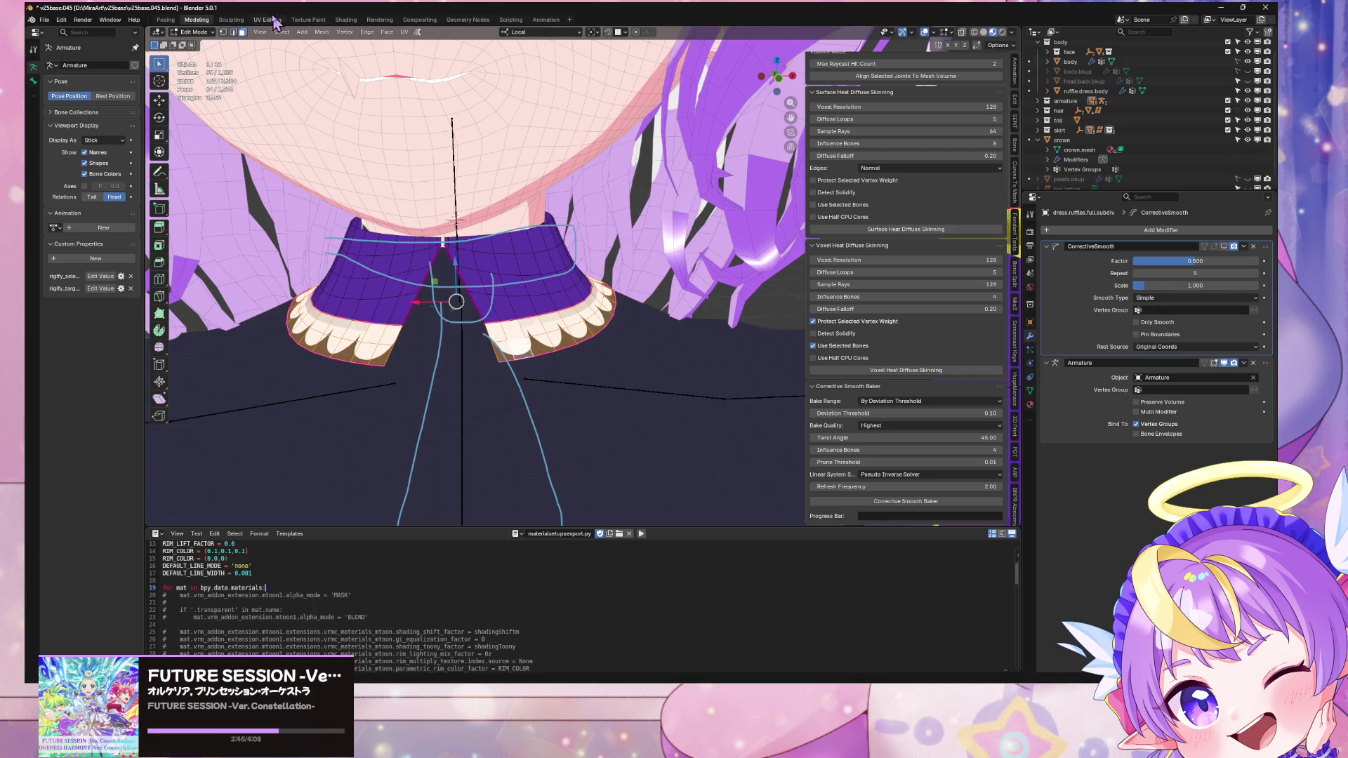
click(267, 19)
scroll(769, 259, up, 3)
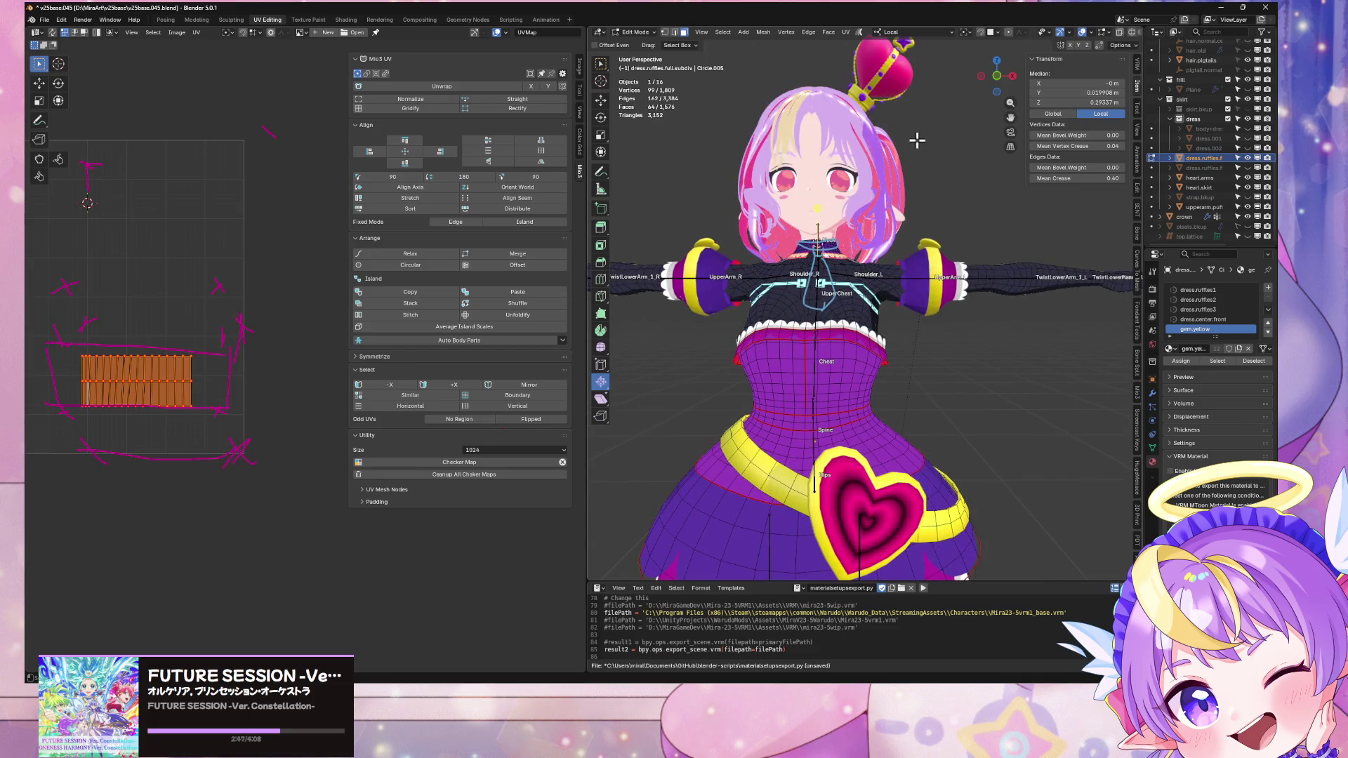
Step: From front view, start an X-axis move of the ruffle's UV island, then cancel it
click(1001, 74)
scroll(752, 250, up, 6)
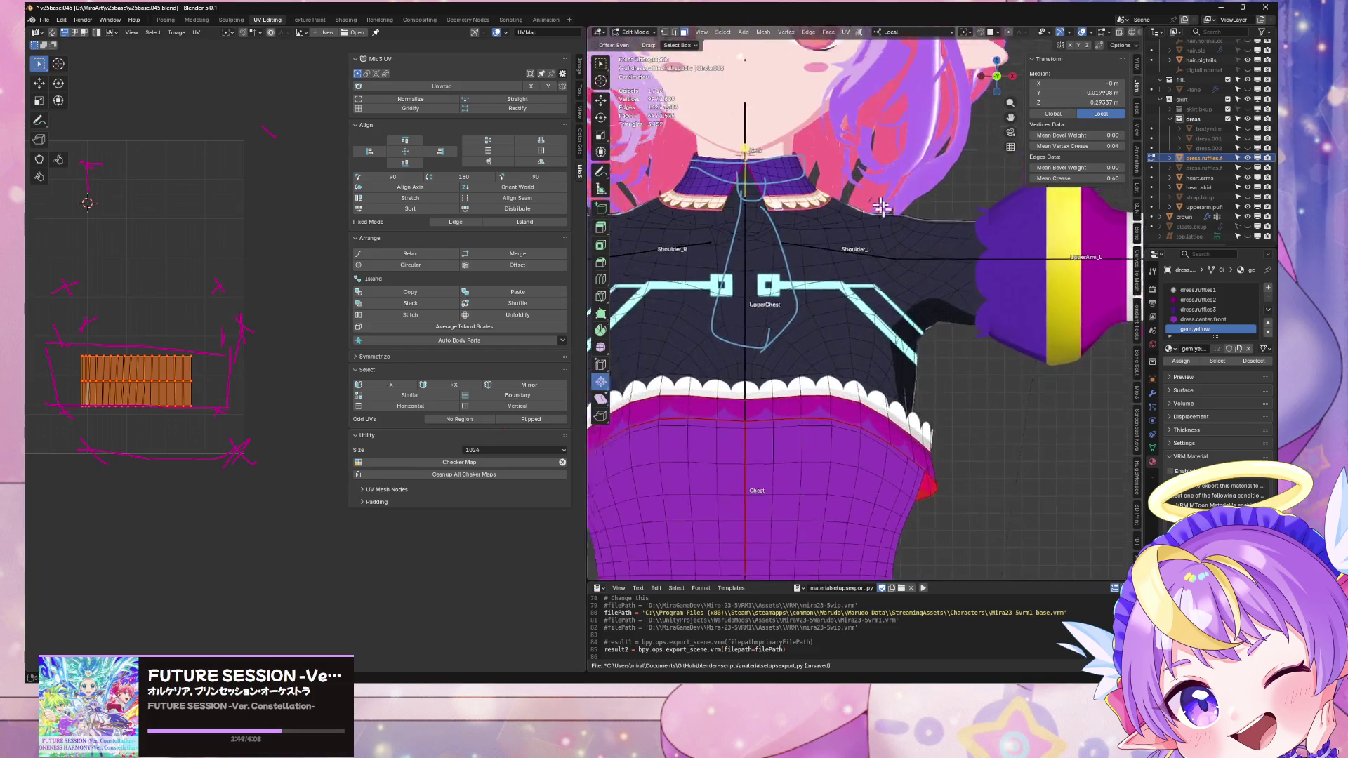
scroll(765, 245, up, 1)
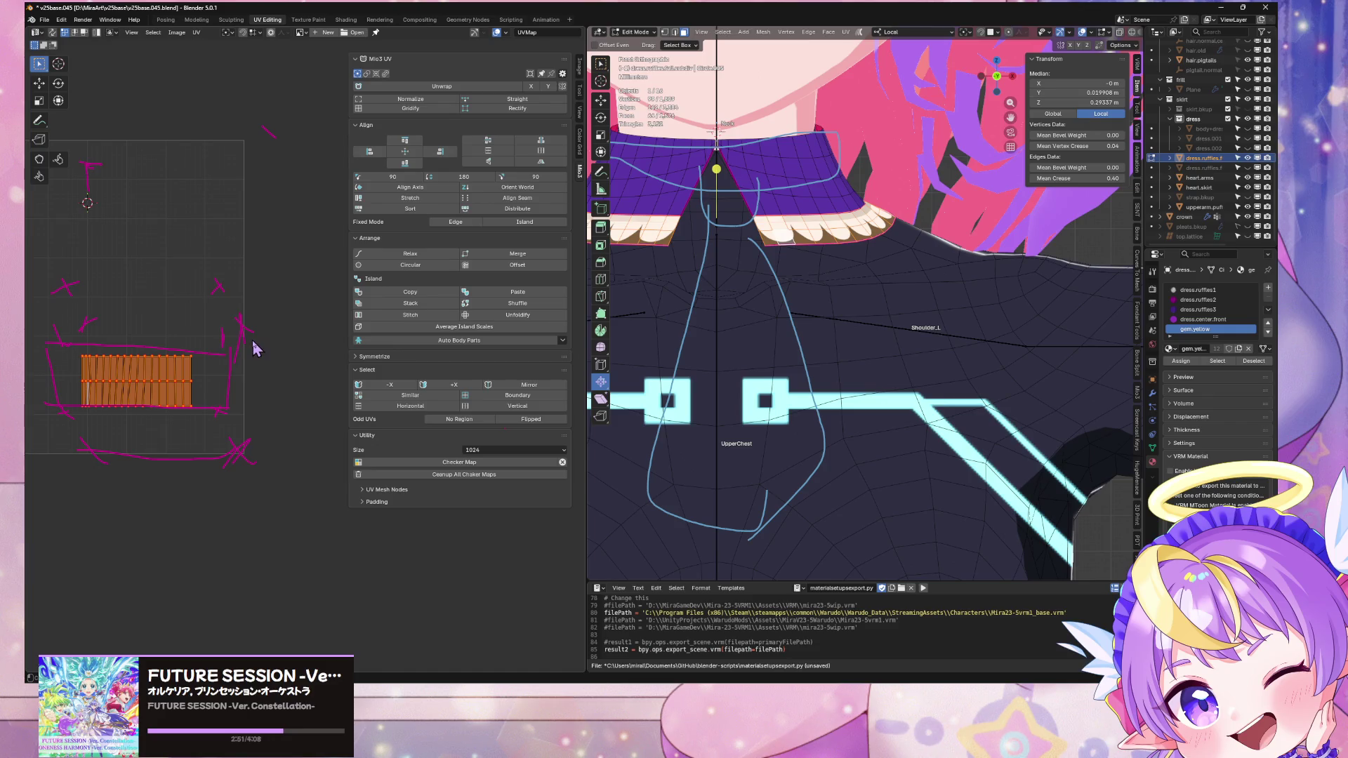
key(g)
key(x)
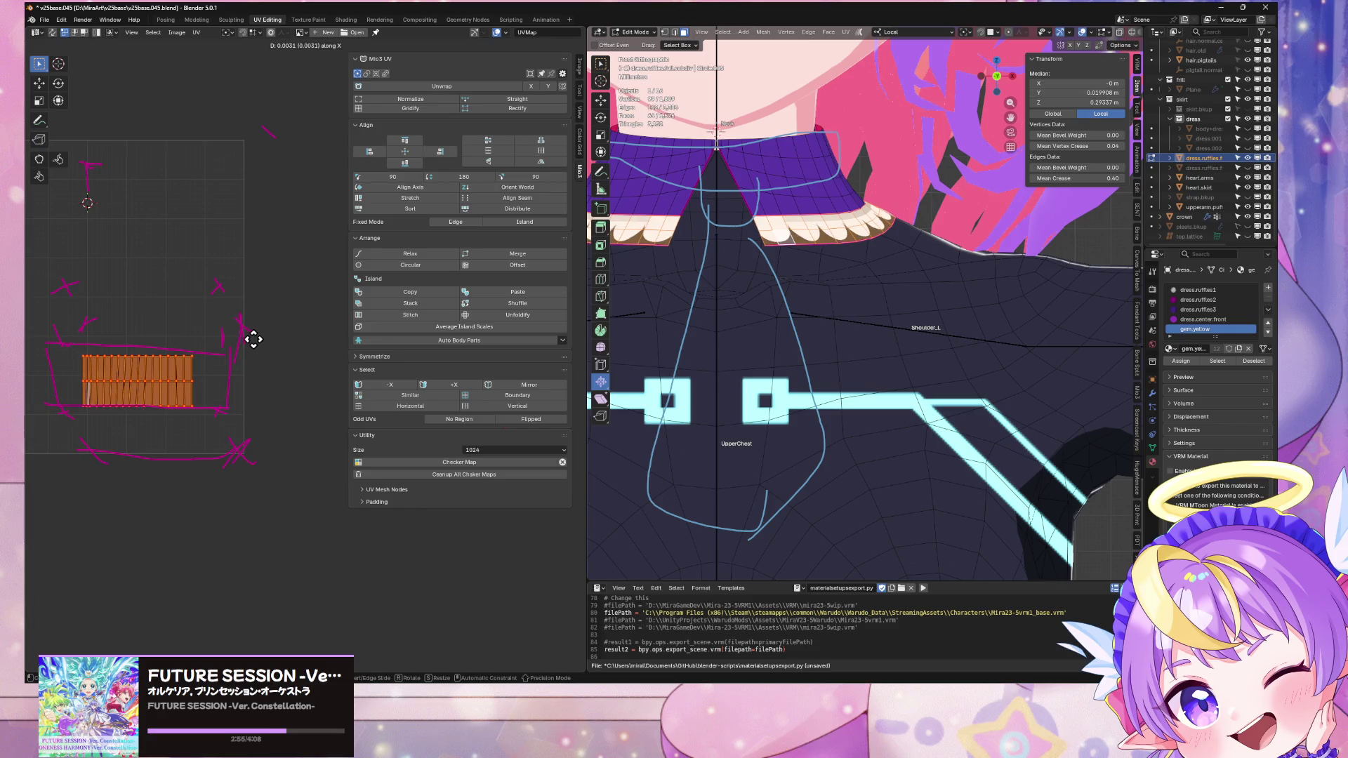
key(Escape)
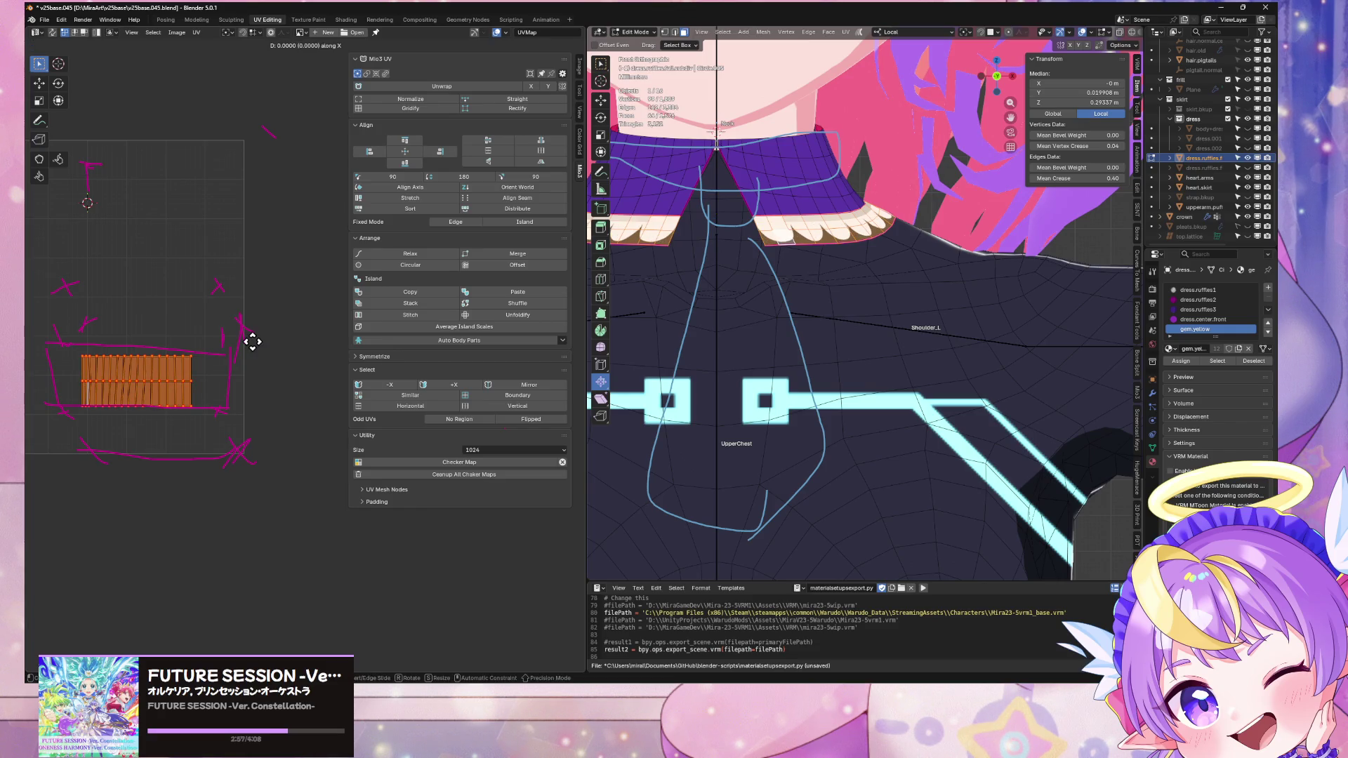
key(alt+Tab)
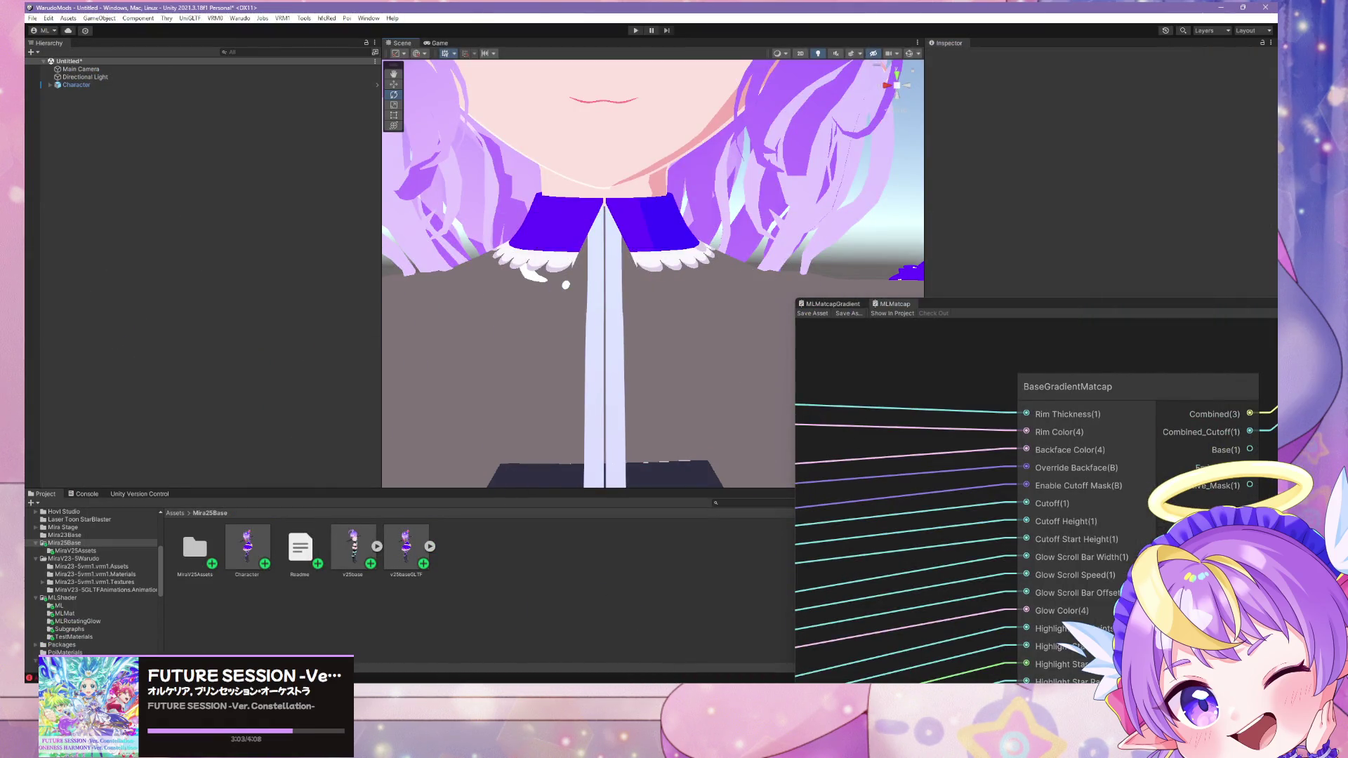
key(alt+Tab)
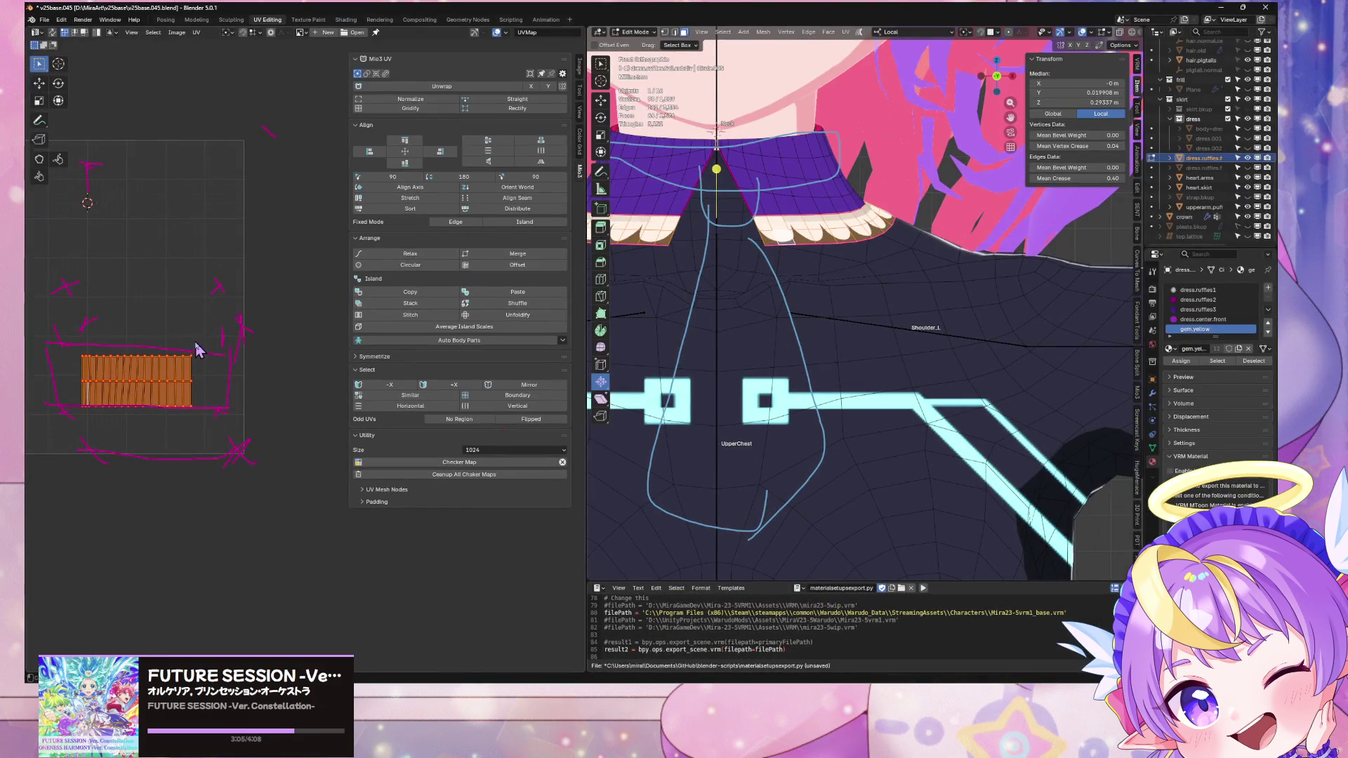
Step: Move the ruffle's UV island 0.044686 along X and save v25base.045.blend
key(g)
key(x)
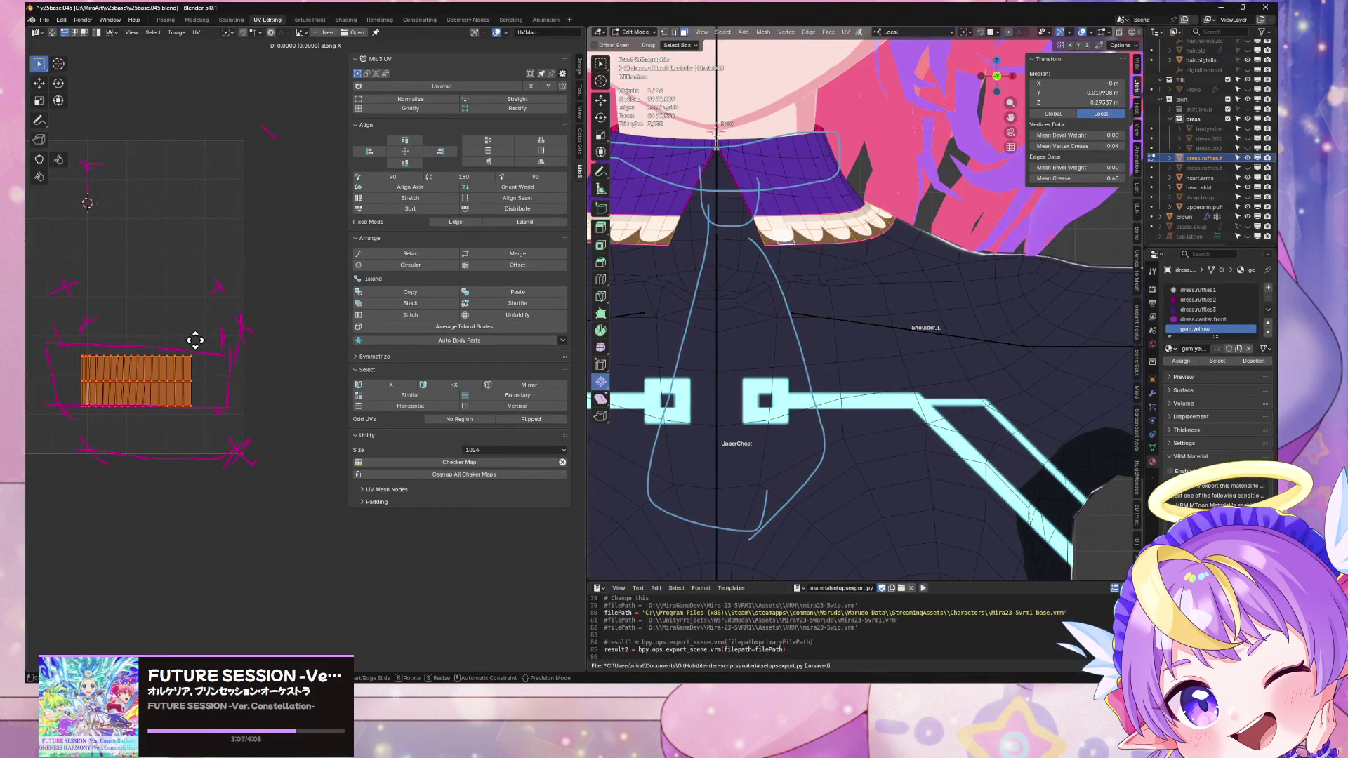
click(197, 339)
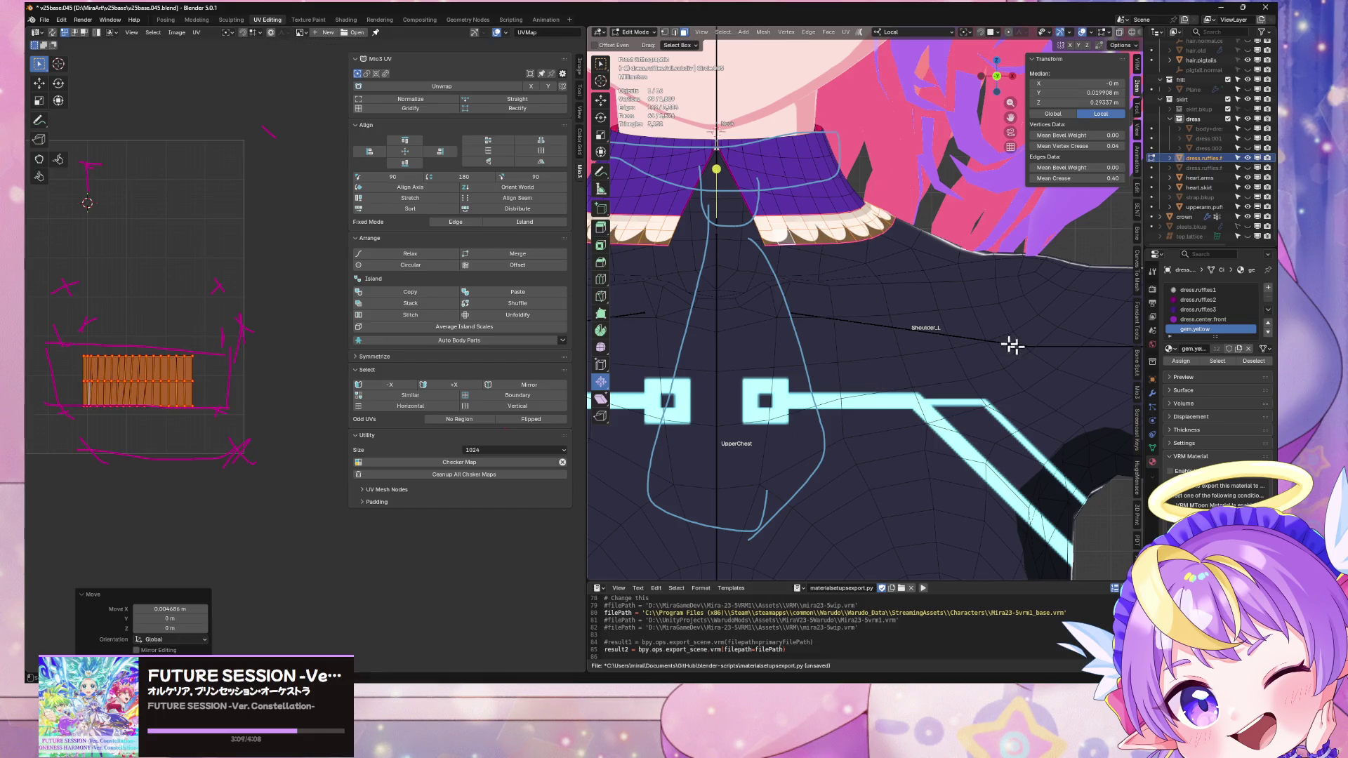
key(ctrl+s)
click(47, 20)
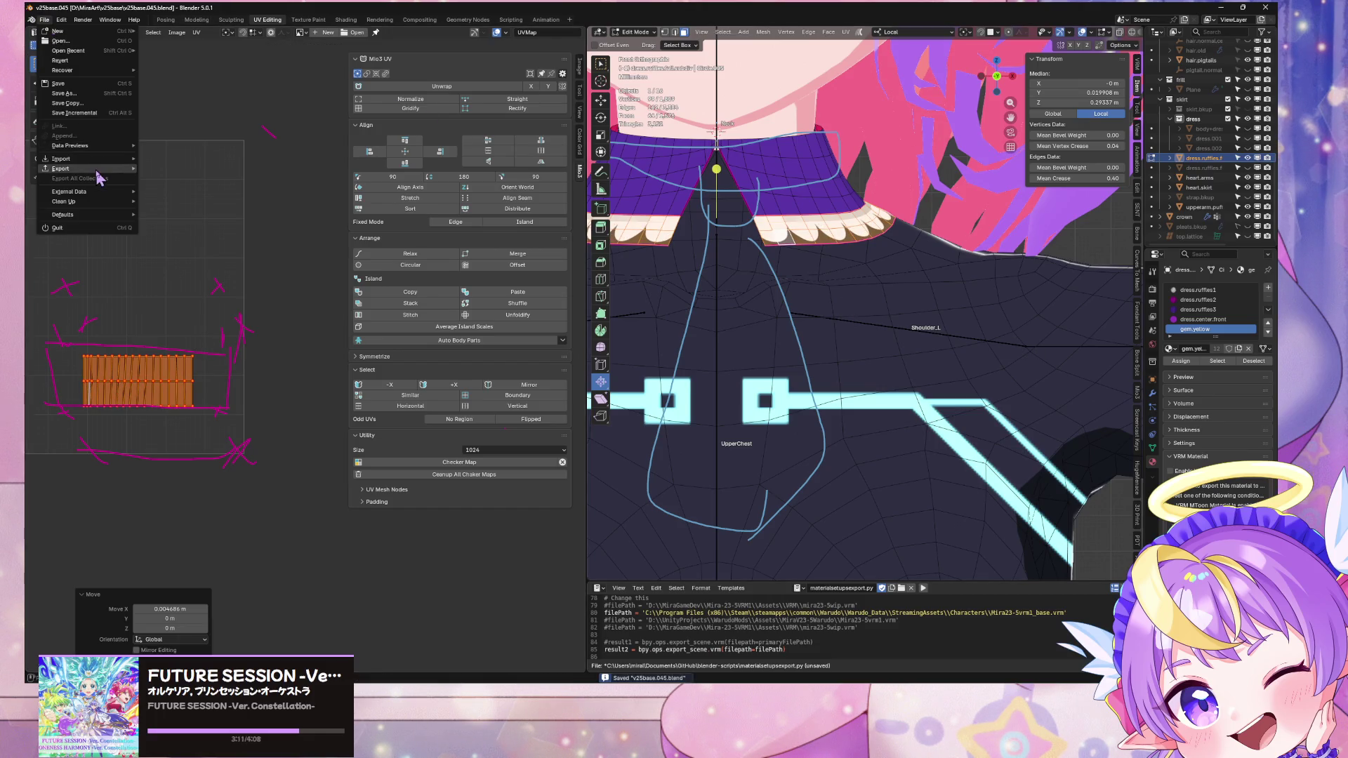
Step: Export the avatar as glTF 2.0 over v25baseGLTF.glb, then return to Object Mode
mouse_move(98, 169)
click(208, 256)
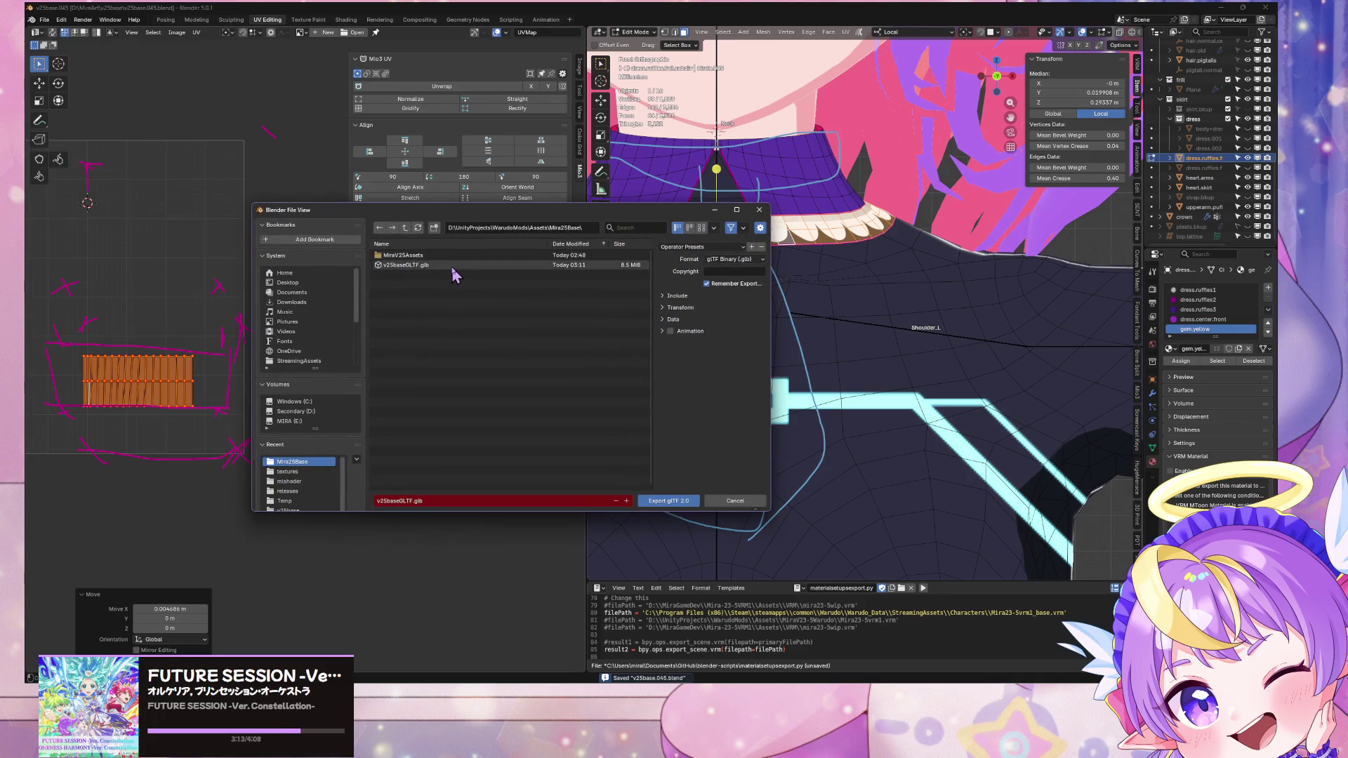
key(Escape)
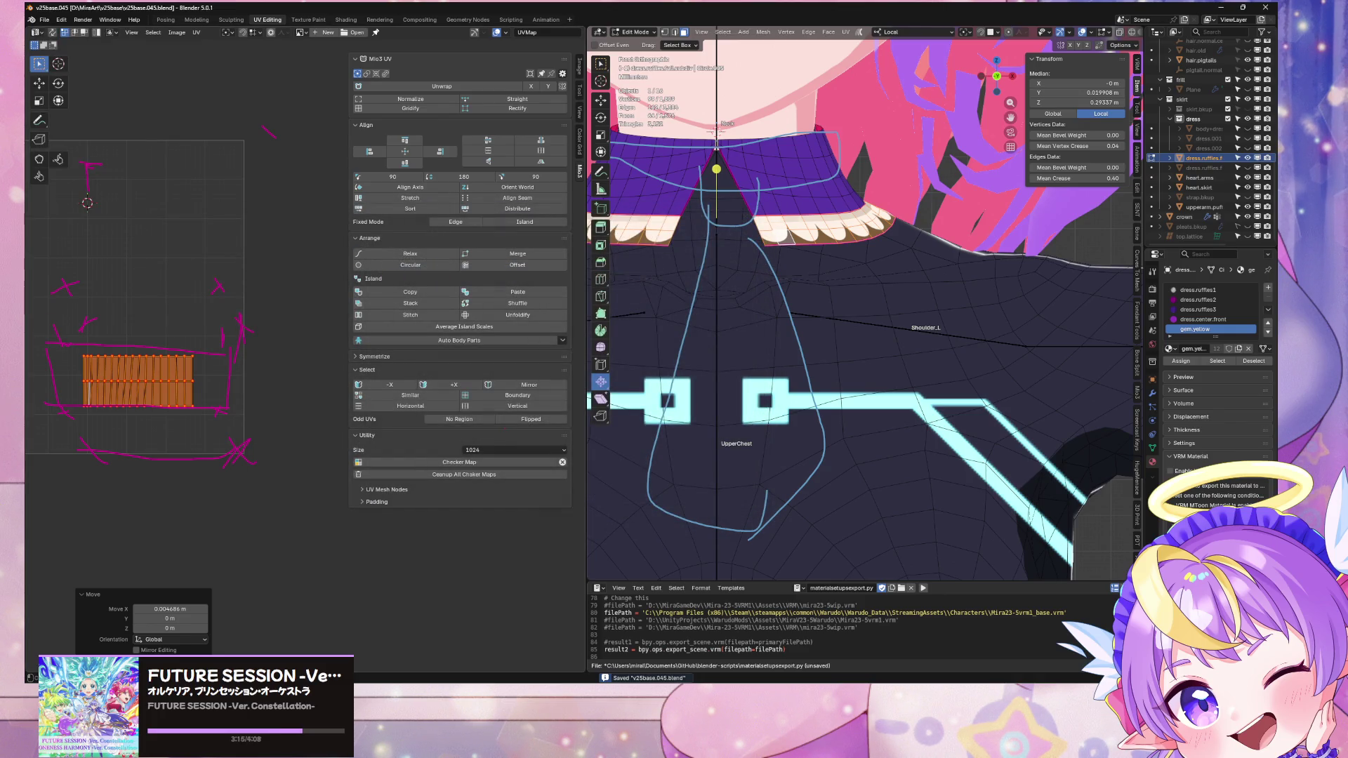
key(Tab)
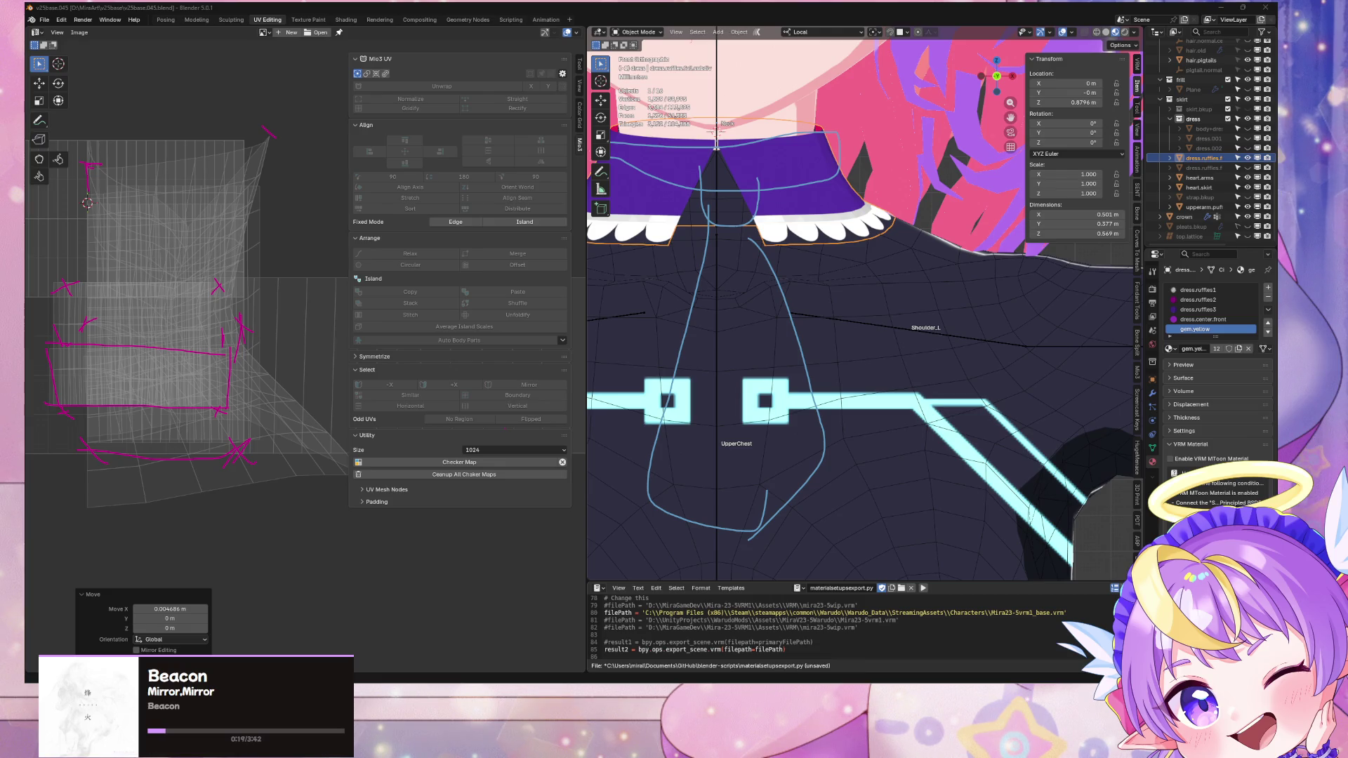
key(alt+Tab)
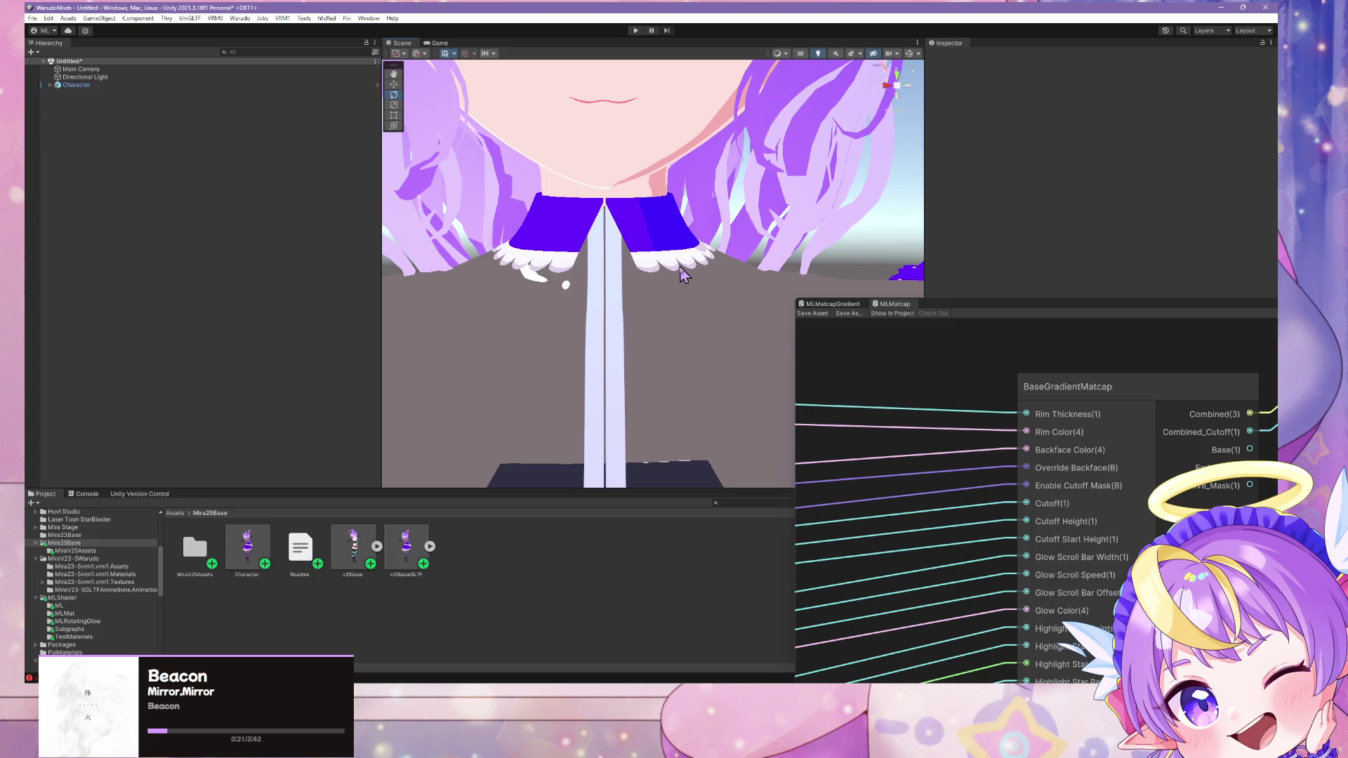
key(f)
scroll(685, 276, up, 5)
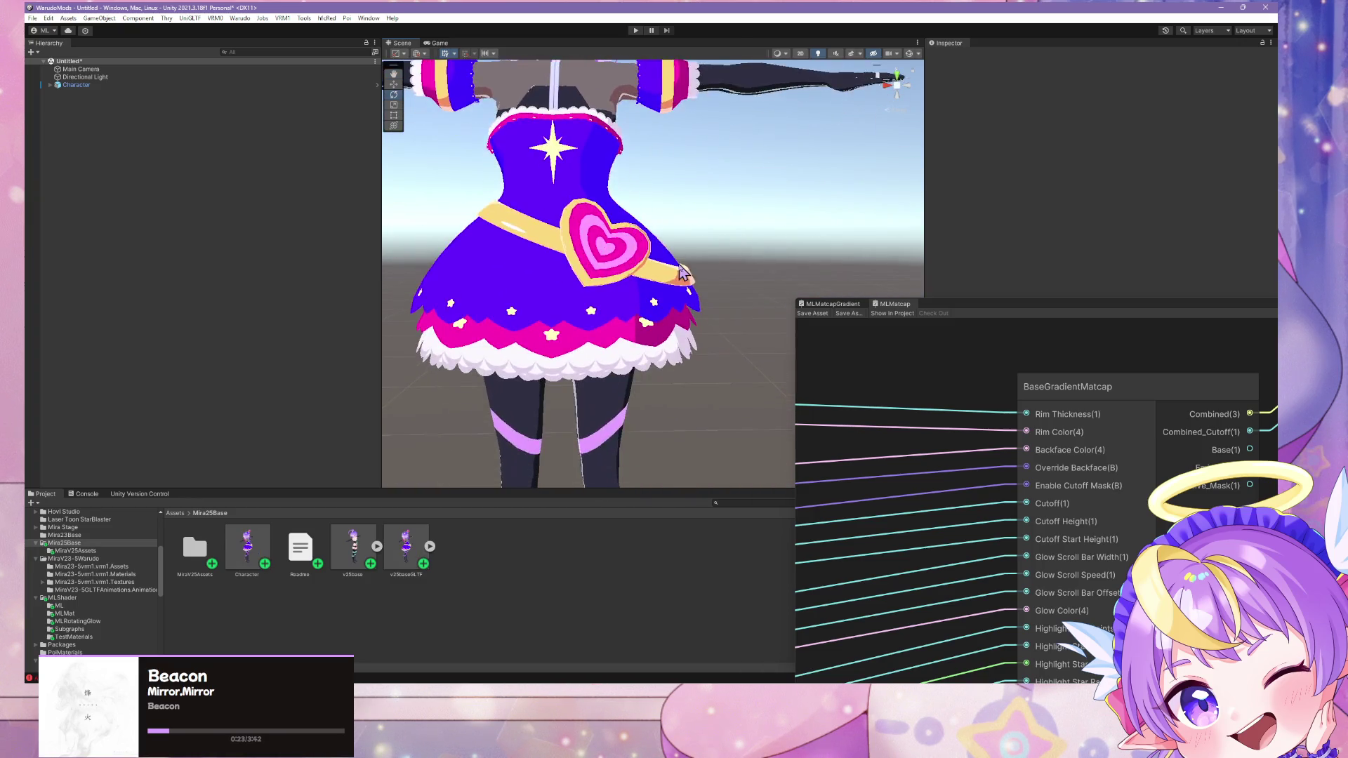
scroll(684, 275, down, 5)
mouse_move(685, 275)
alt+mouse_down()
mouse_move(655, 282)
mouse_move(734, 339)
alt+mouse_up()
mouse_move(733, 339)
middle_down()
mouse_move(664, 306)
mouse_move(691, 303)
mouse_move(653, 317)
middle_up()
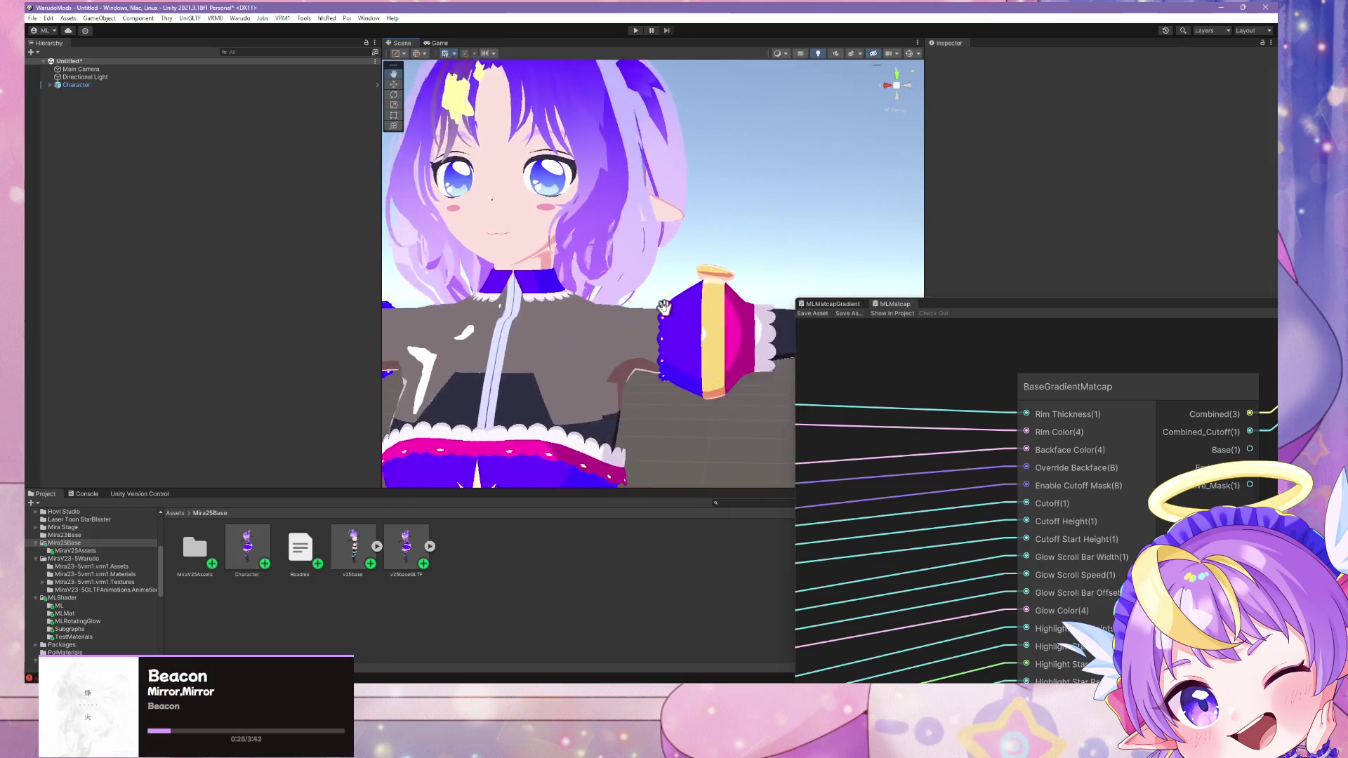
scroll(653, 317, down, 6)
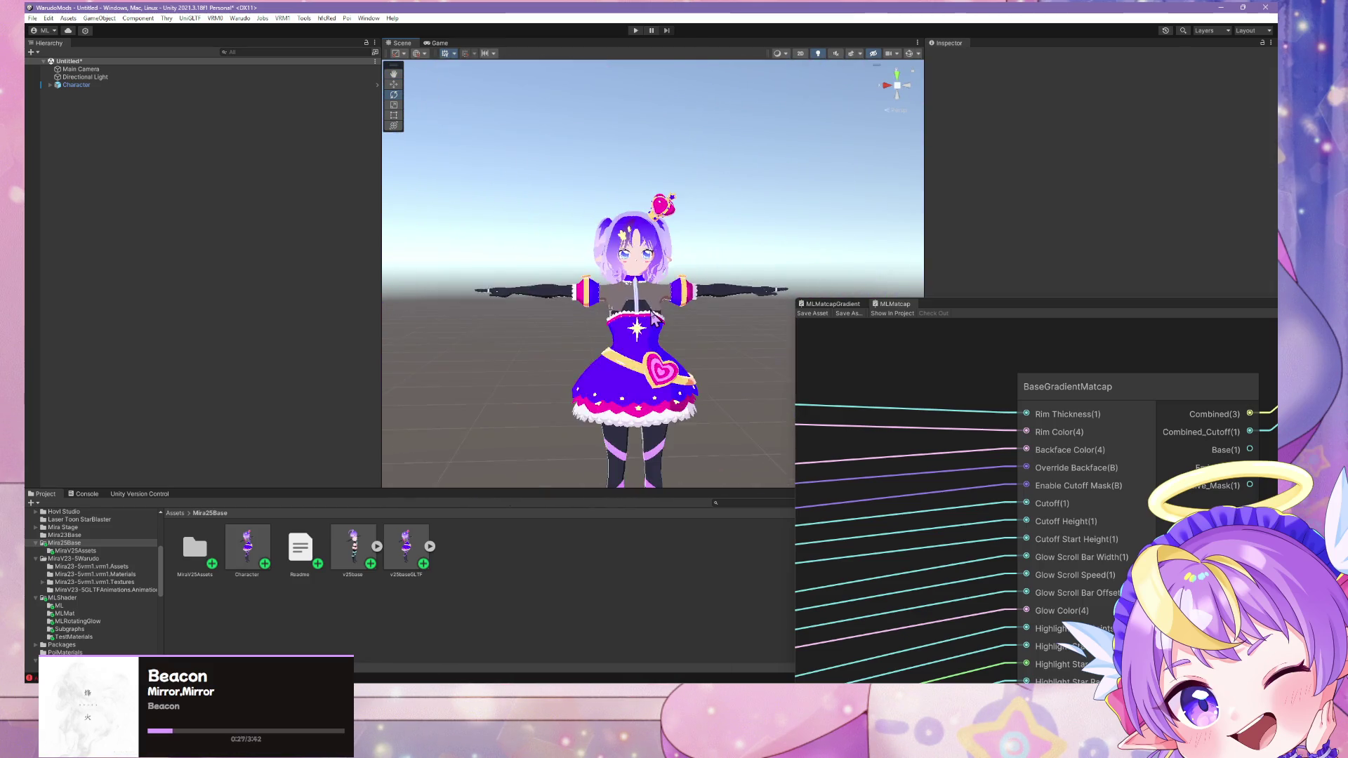
scroll(653, 318, up, 5)
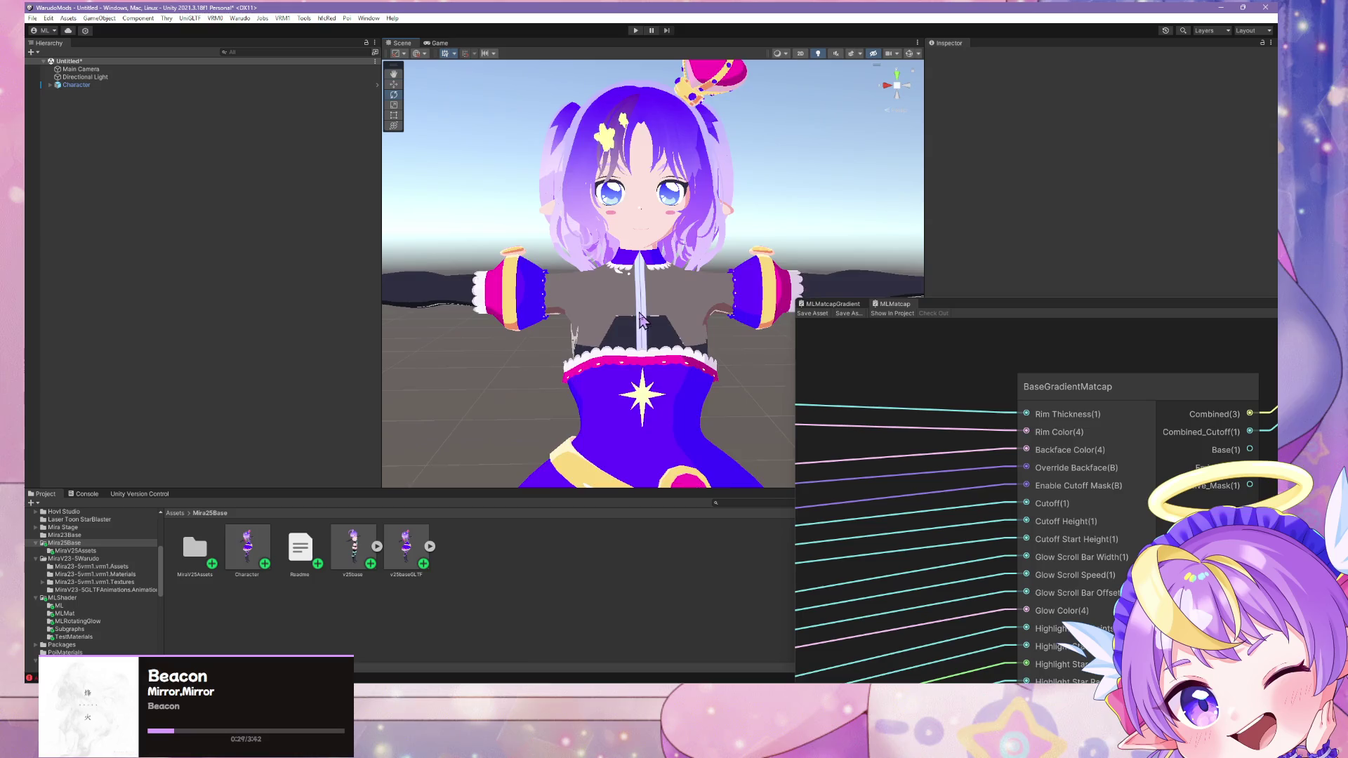
scroll(641, 320, up, 3)
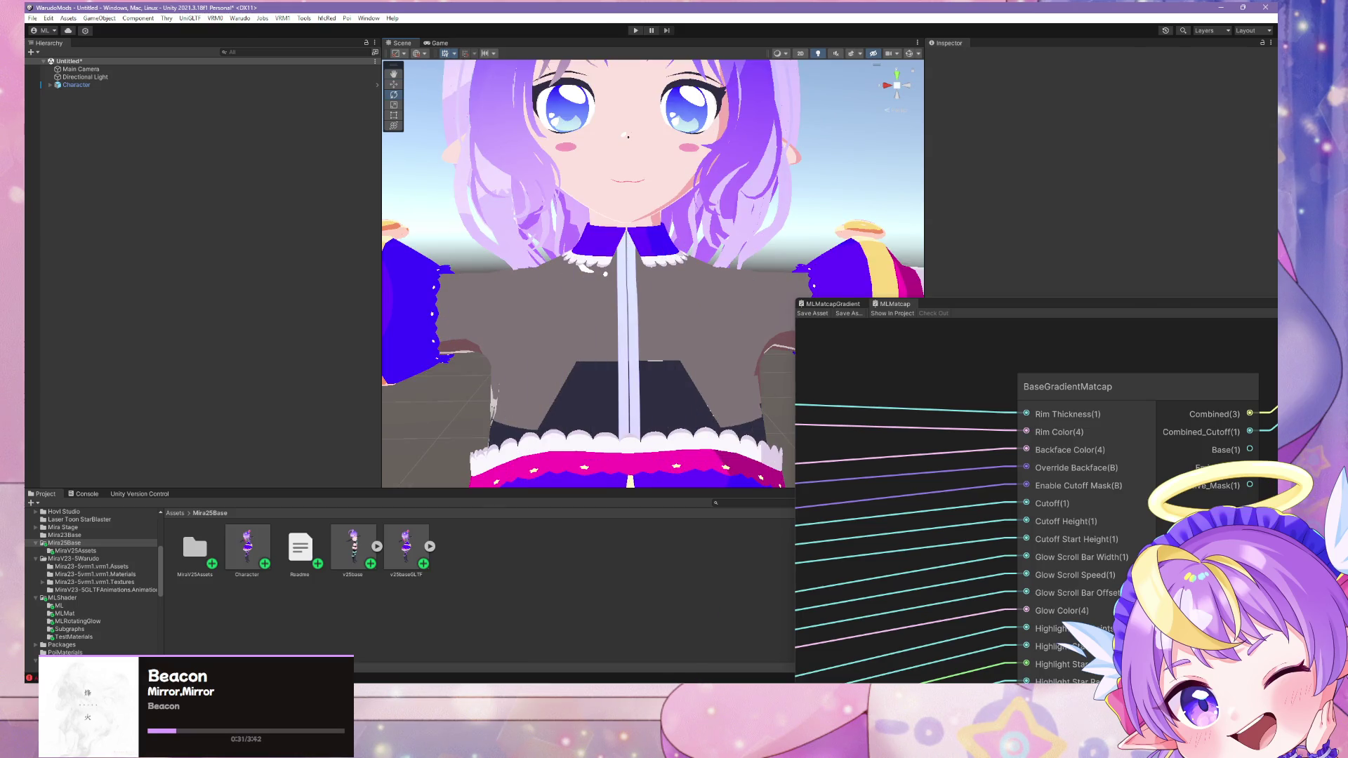
key(alt+Tab)
shift+middle_drag(817, 226, 871, 253)
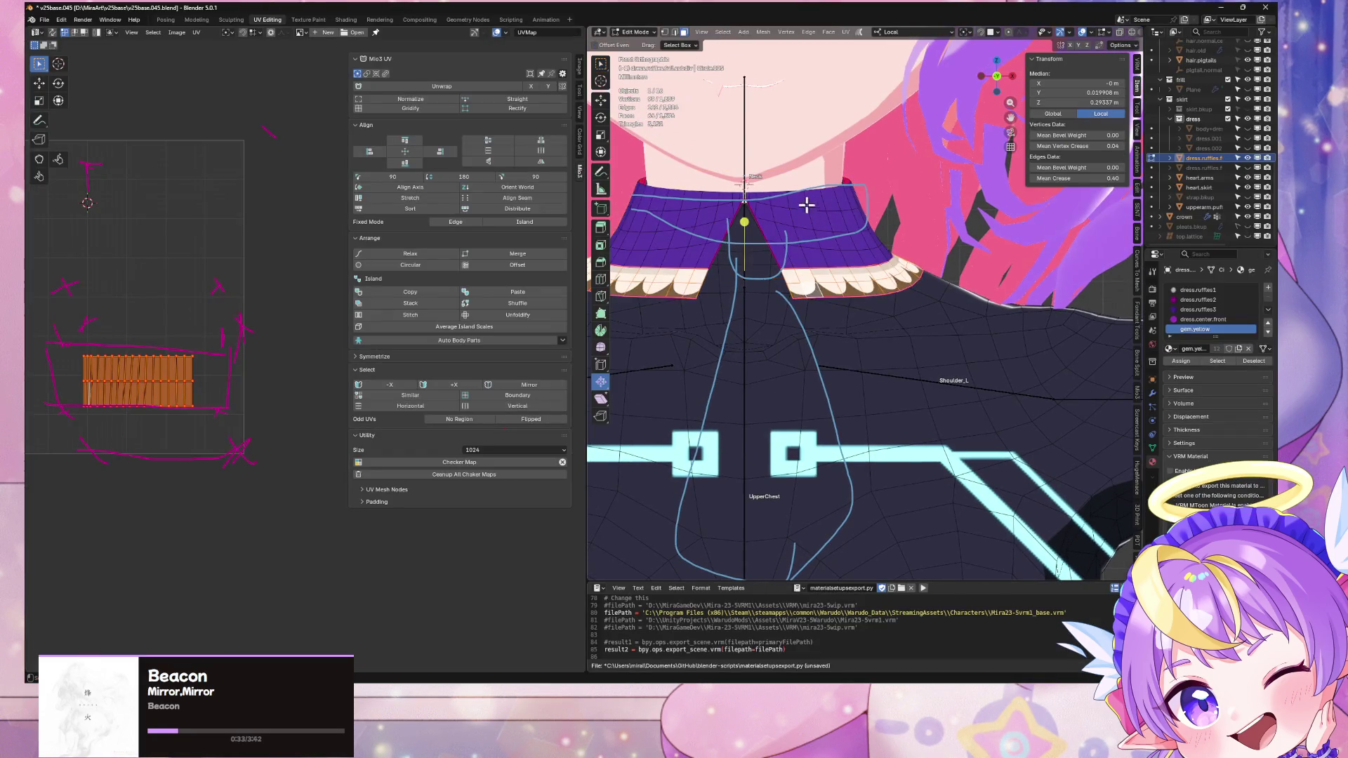
Step: Extrude the collar's top edge loop slightly upward along Z
alt+click(778, 191)
key(g)
key(z)
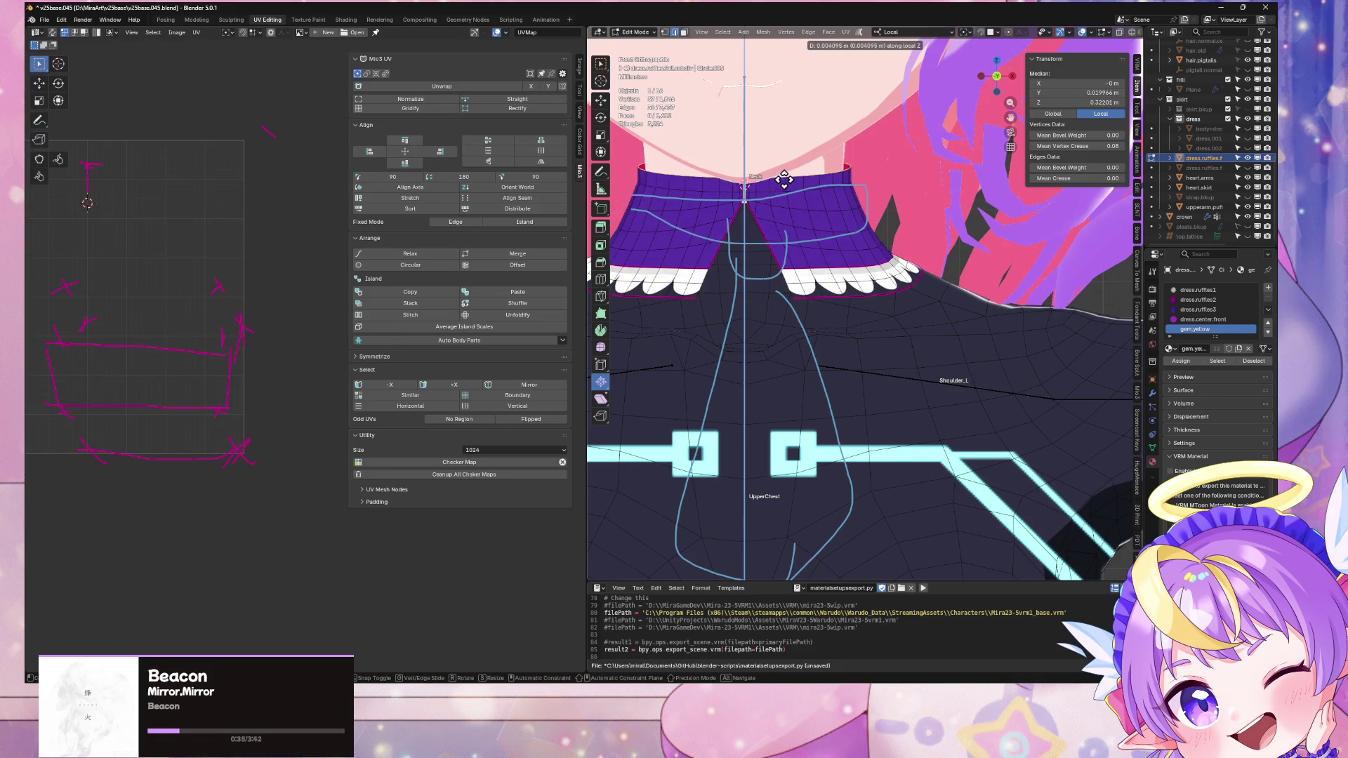
click(788, 176)
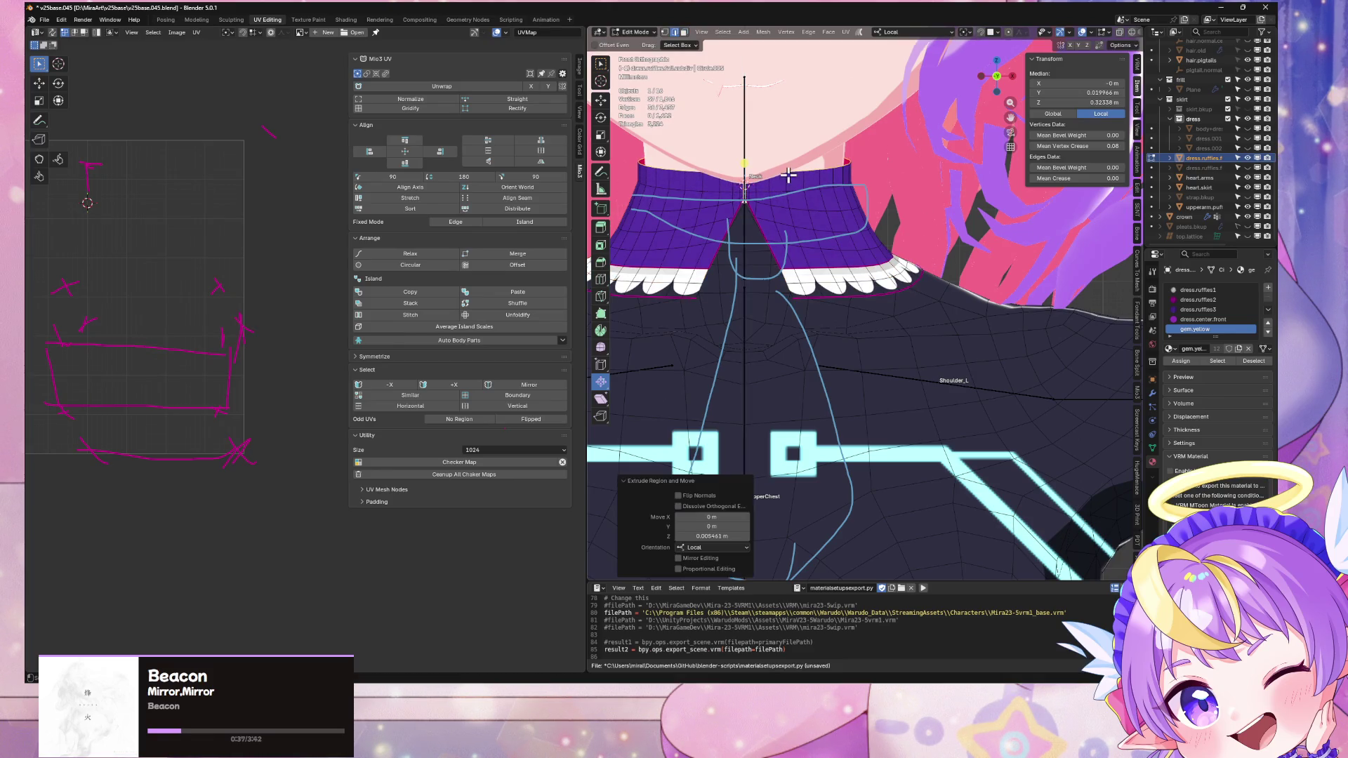
middle_drag(789, 176, 879, 242)
scroll(887, 276, up, 5)
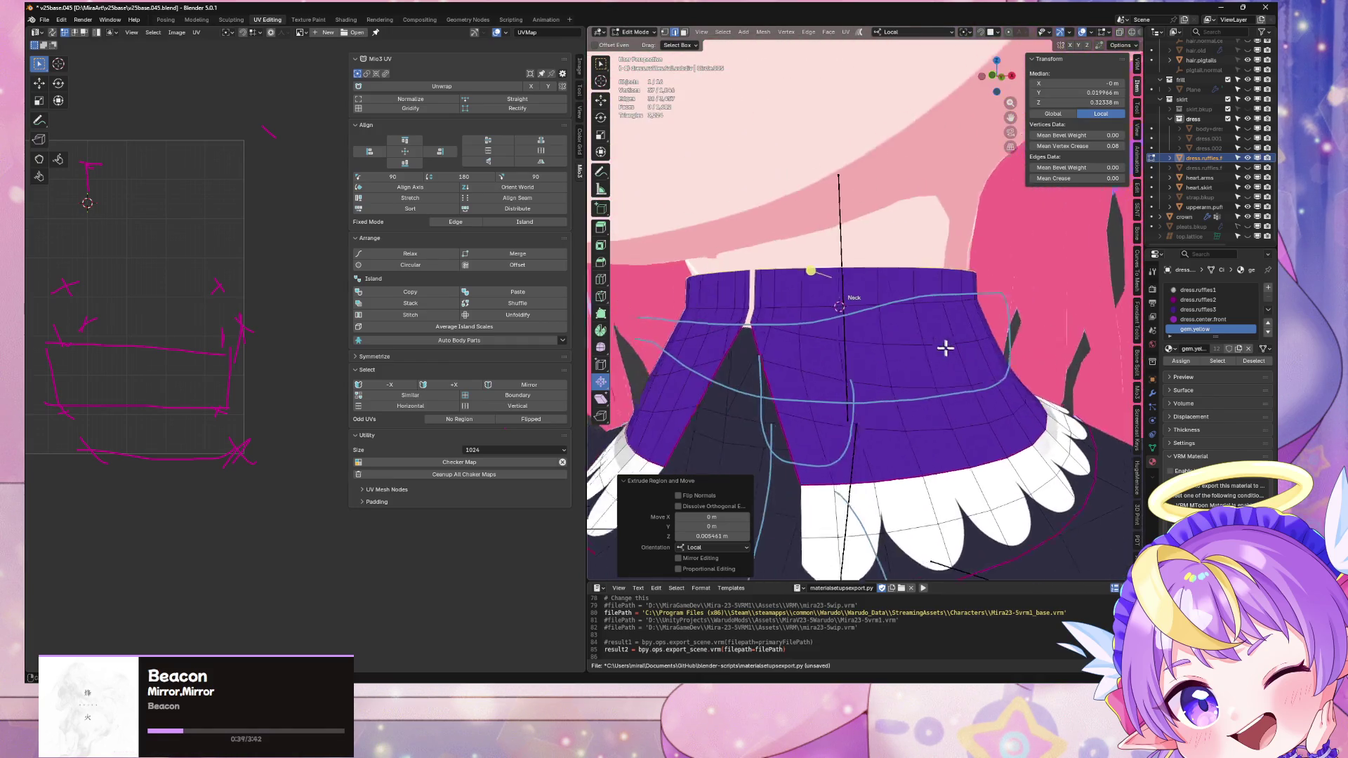
scroll(945, 347, up, 4)
Step: Slide the front centre edge along X onto its neighbour so they auto-merge
click(852, 295)
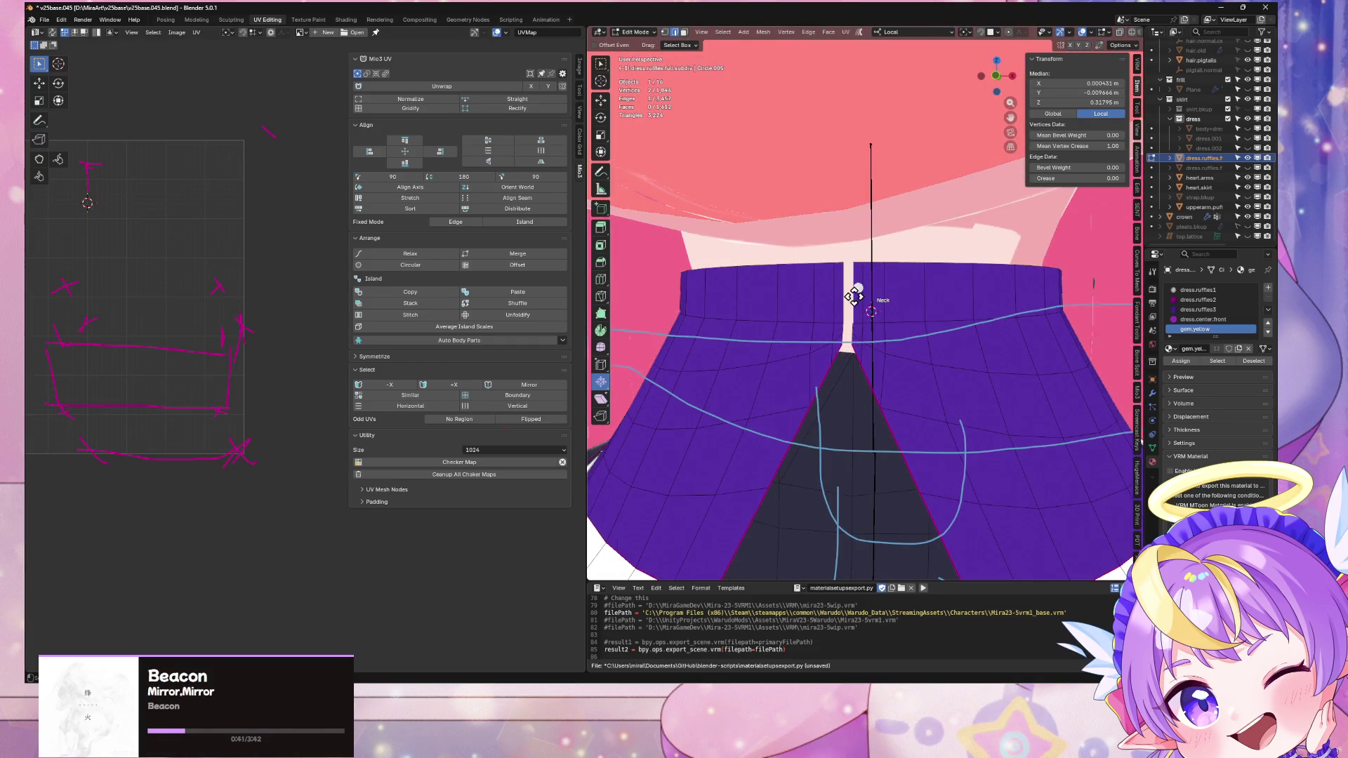
key(g)
key(x)
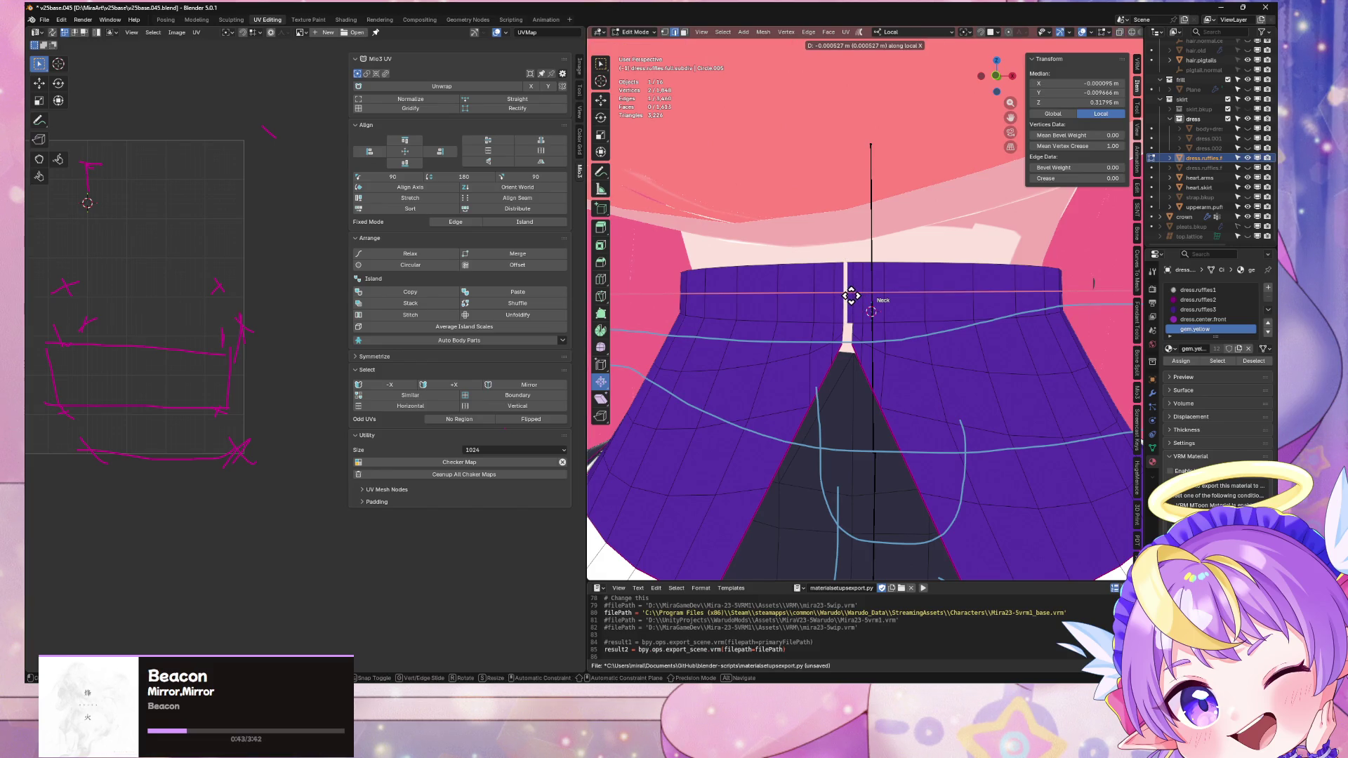
click(851, 295)
click(857, 289)
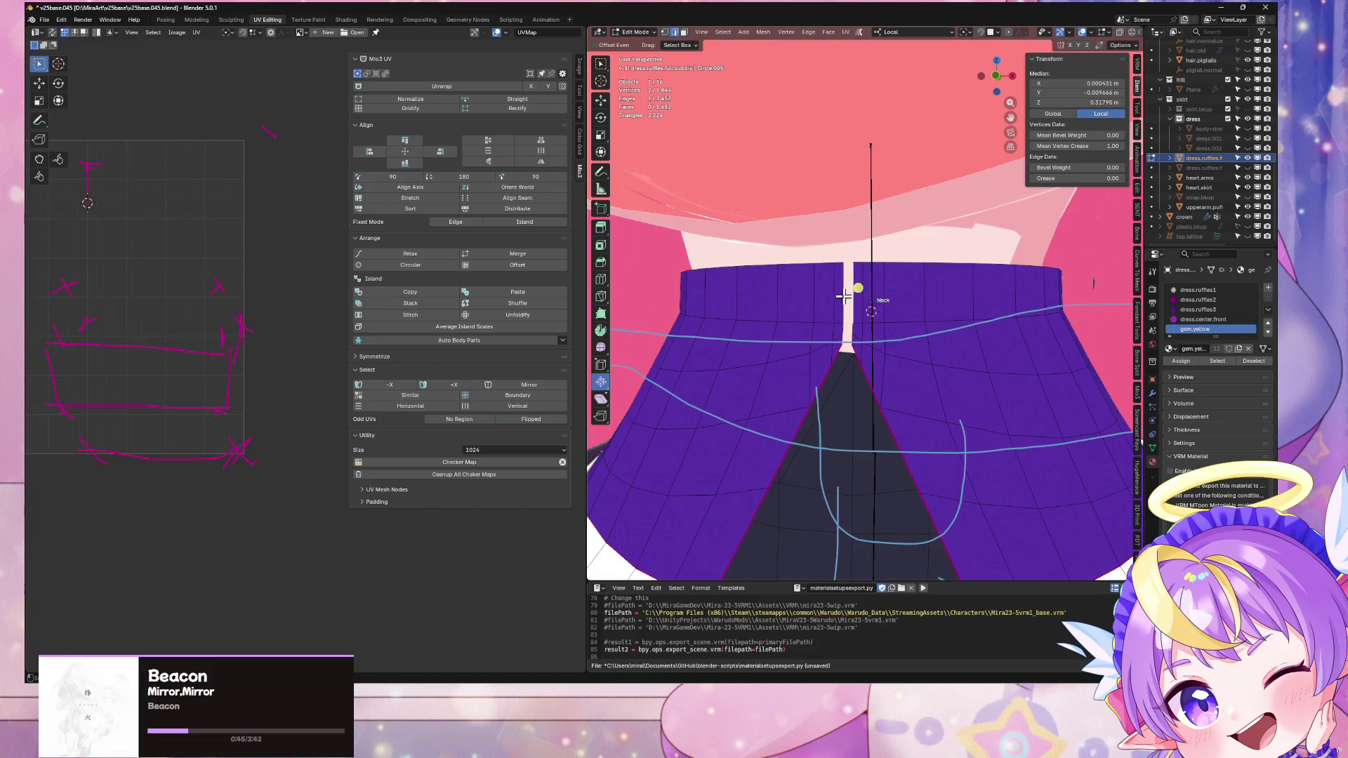
Step: Fill the space between two gap edges with Make Edge/Face and check the result
shift+click(843, 295)
click(601, 63)
key(f)
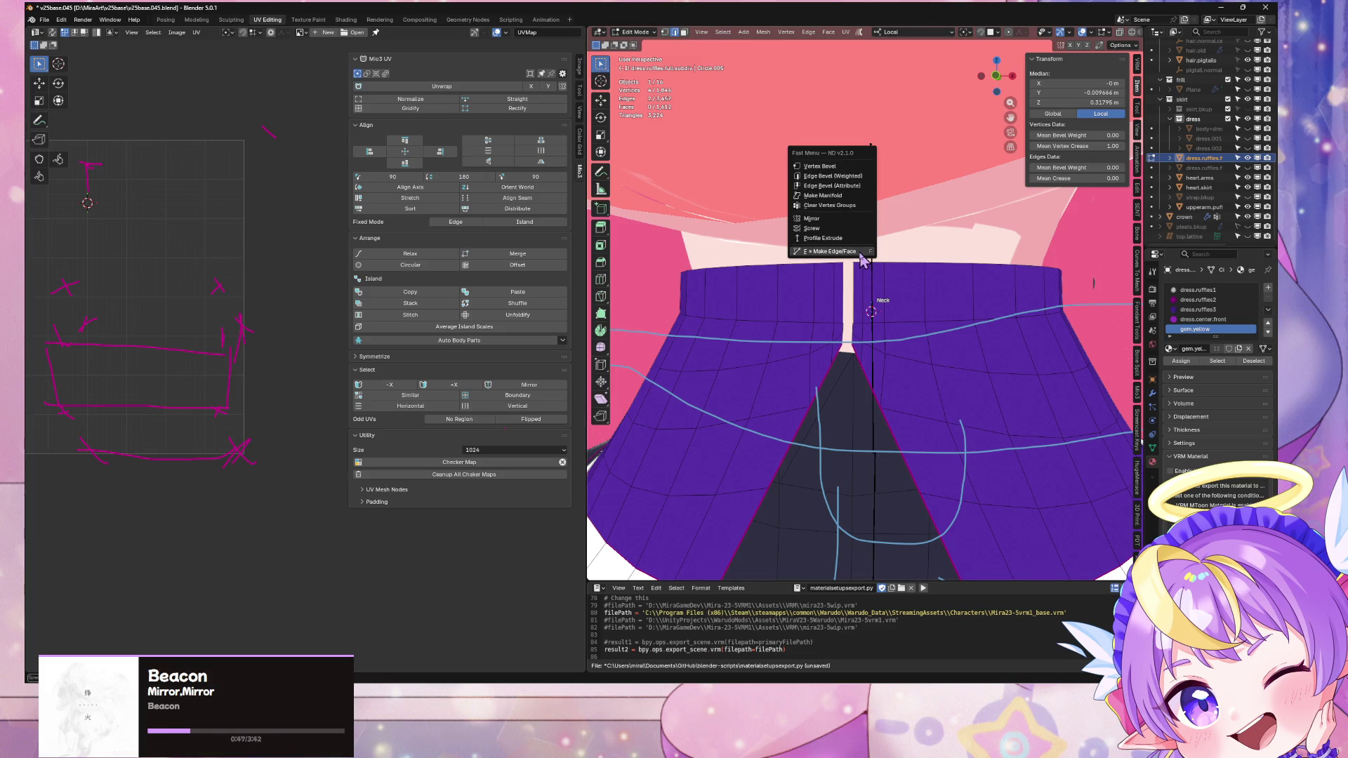
click(862, 259)
key(Tab)
scroll(882, 277, down, 5)
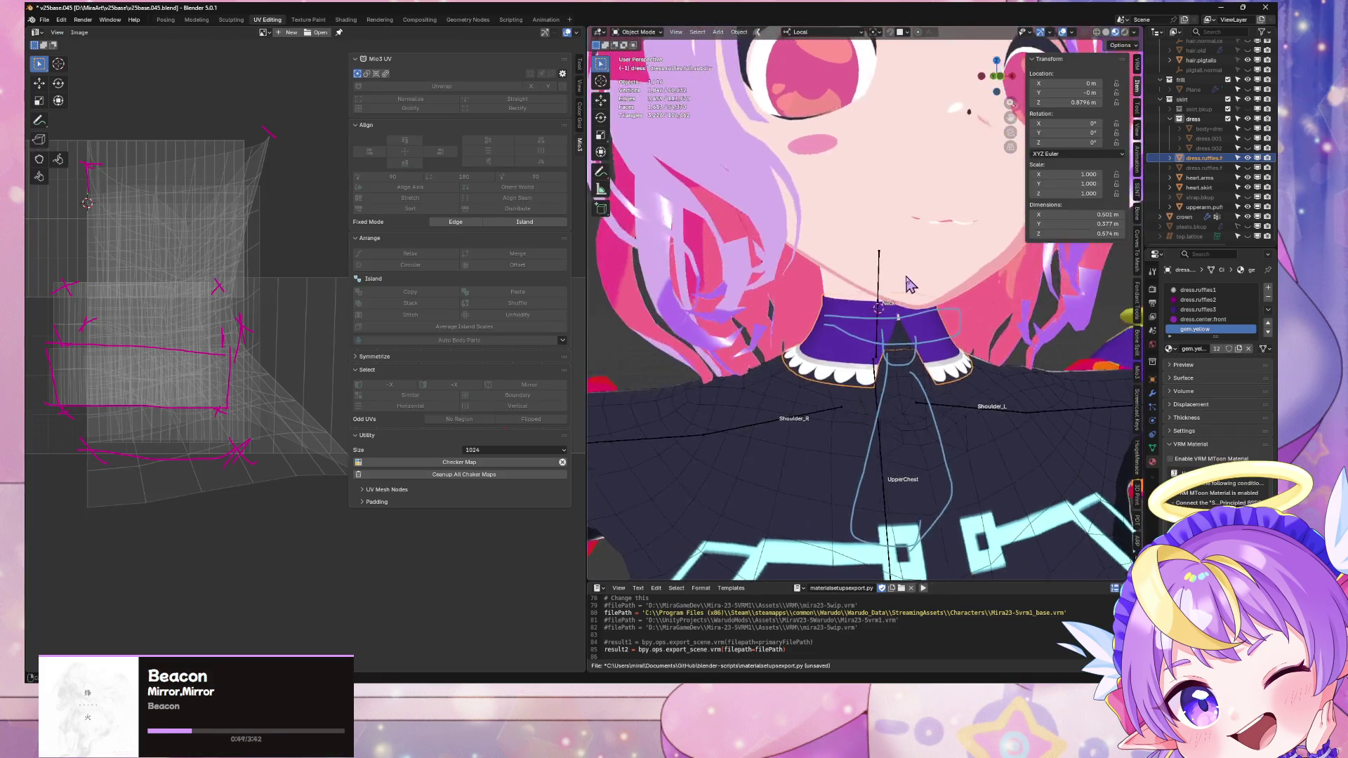
scroll(910, 284, up, 5)
key(Tab)
Step: Select the centre-line edges at the neck gap, switching to coloured solid shading
click(997, 307)
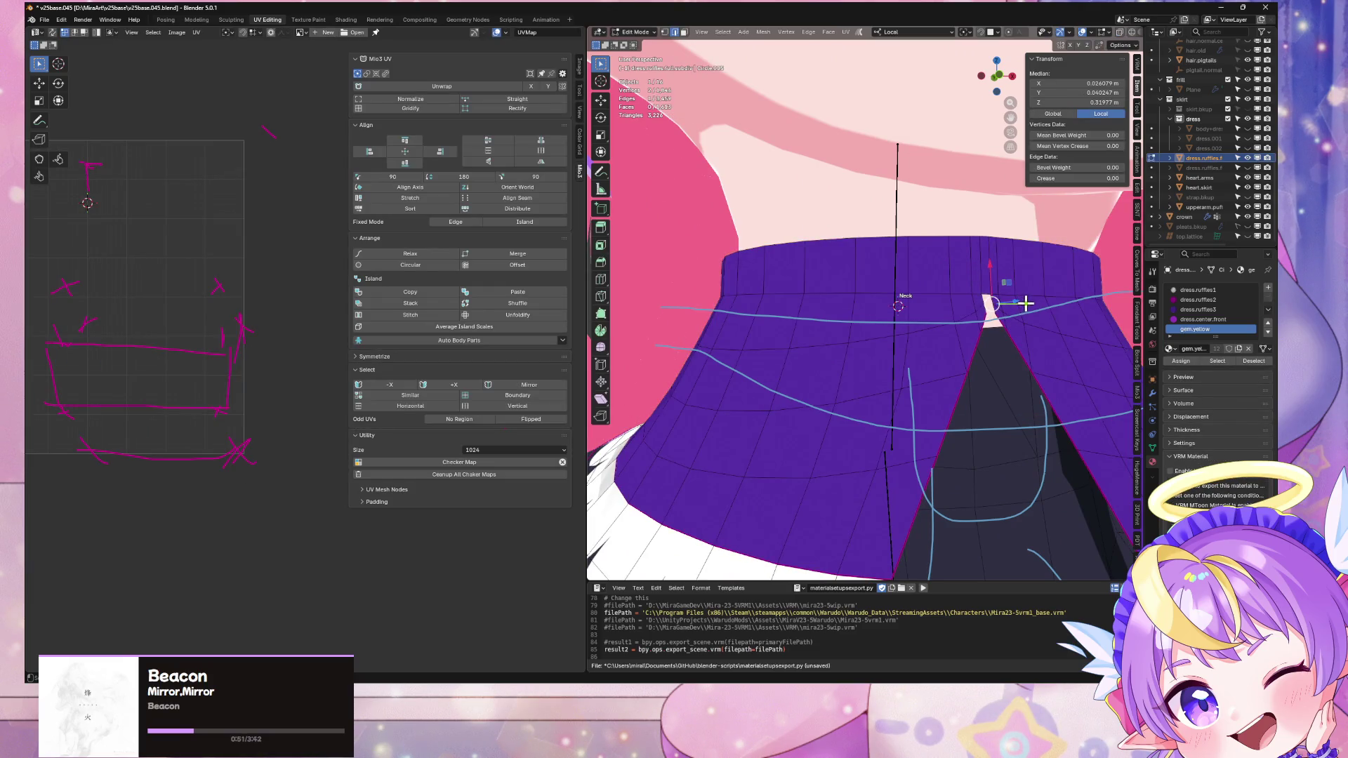
middle_drag(1025, 303, 825, 331)
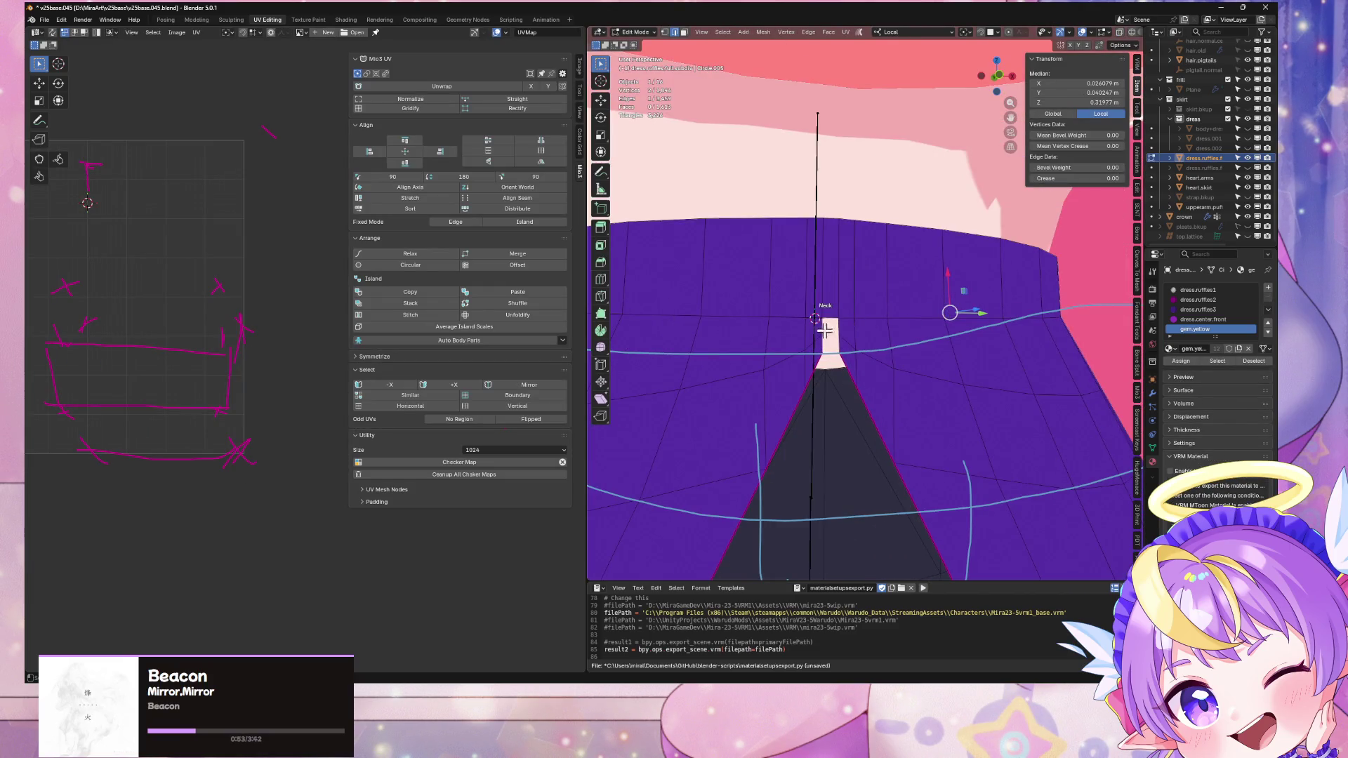
click(867, 323)
click(842, 331)
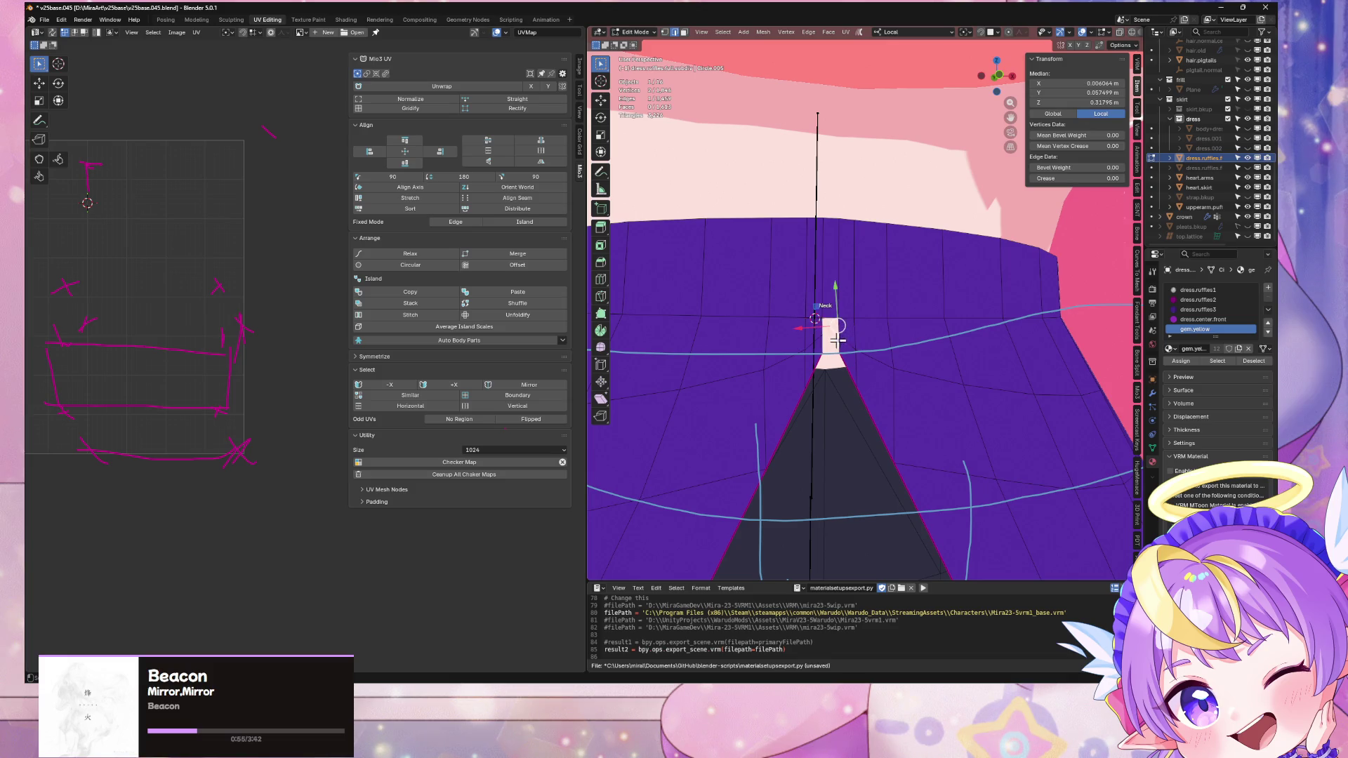
alt+click(838, 341)
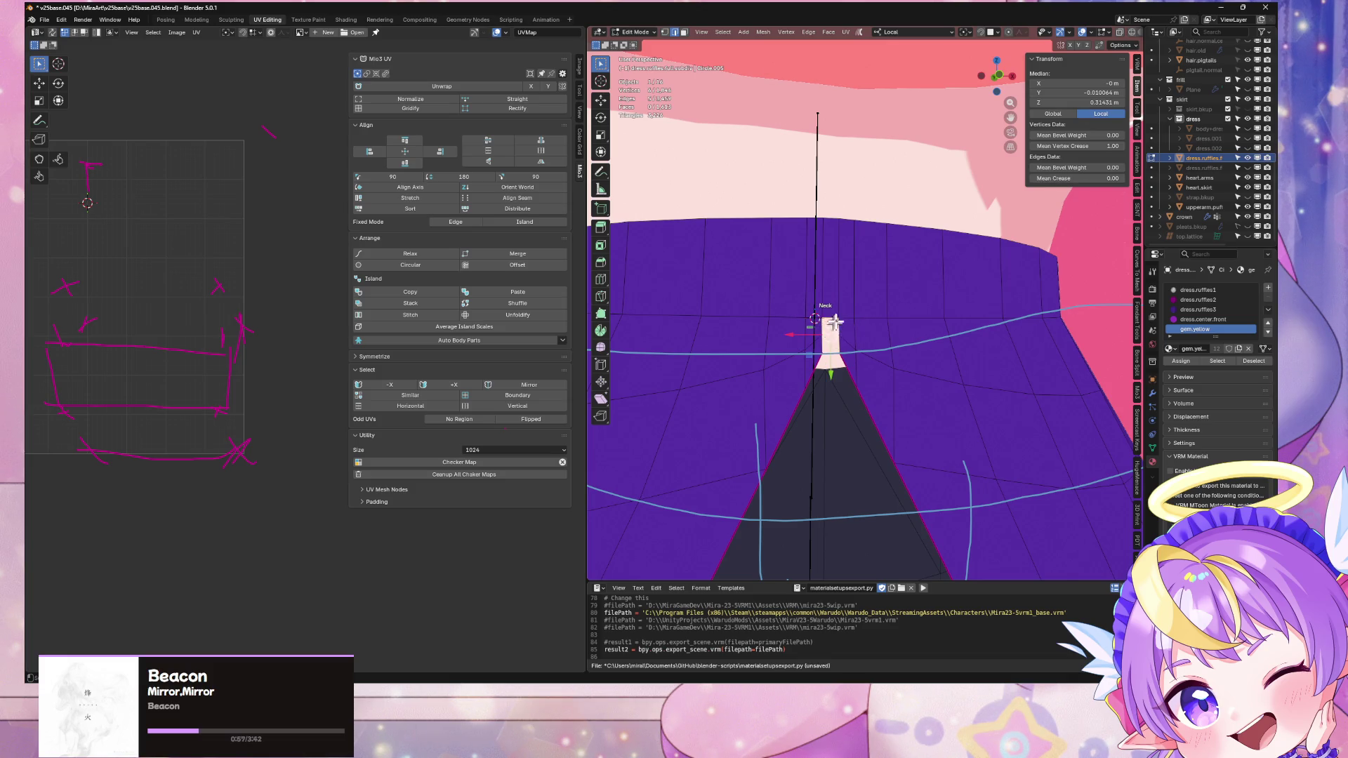
scroll(835, 321, up, 5)
scroll(863, 292, down, 4)
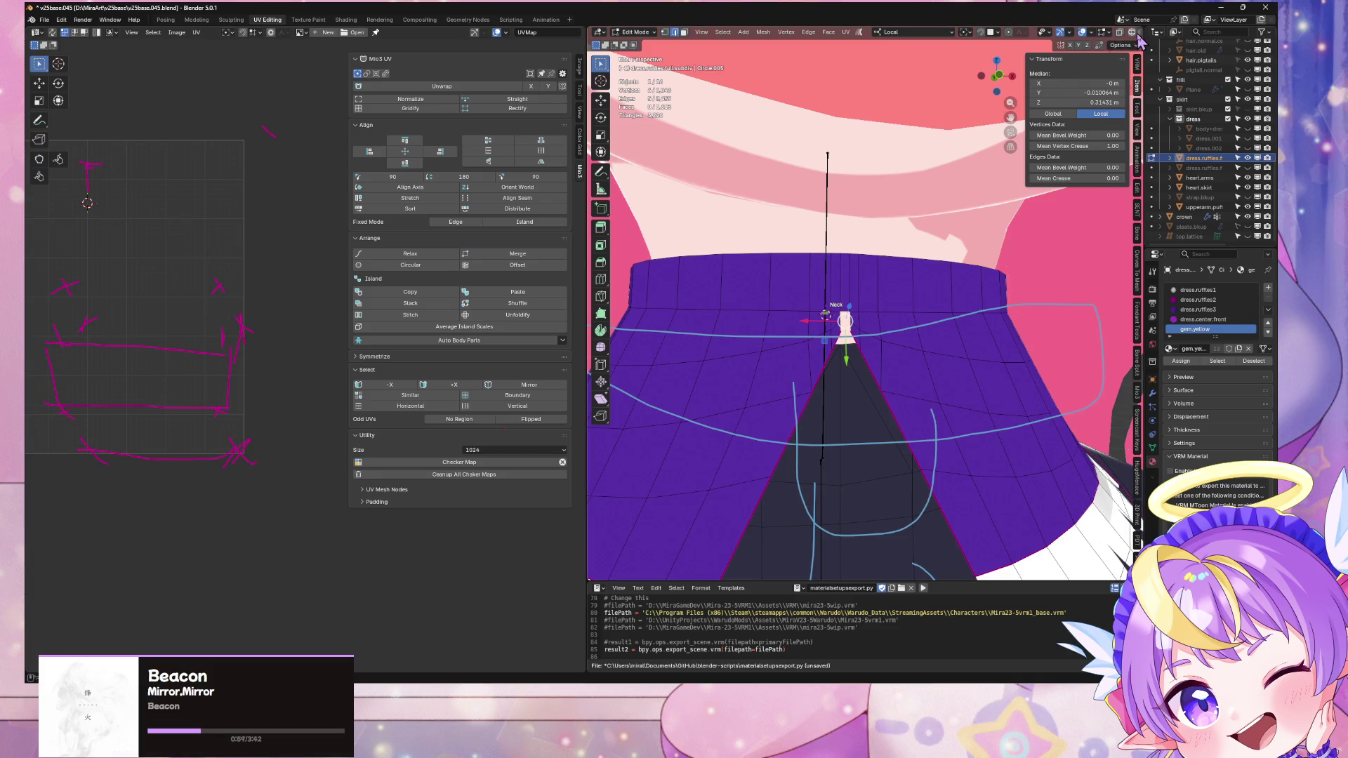
click(1138, 37)
scroll(829, 329, up, 2)
Step: Bridge the edge loops across the gap and merge vertices by distance
click(826, 325)
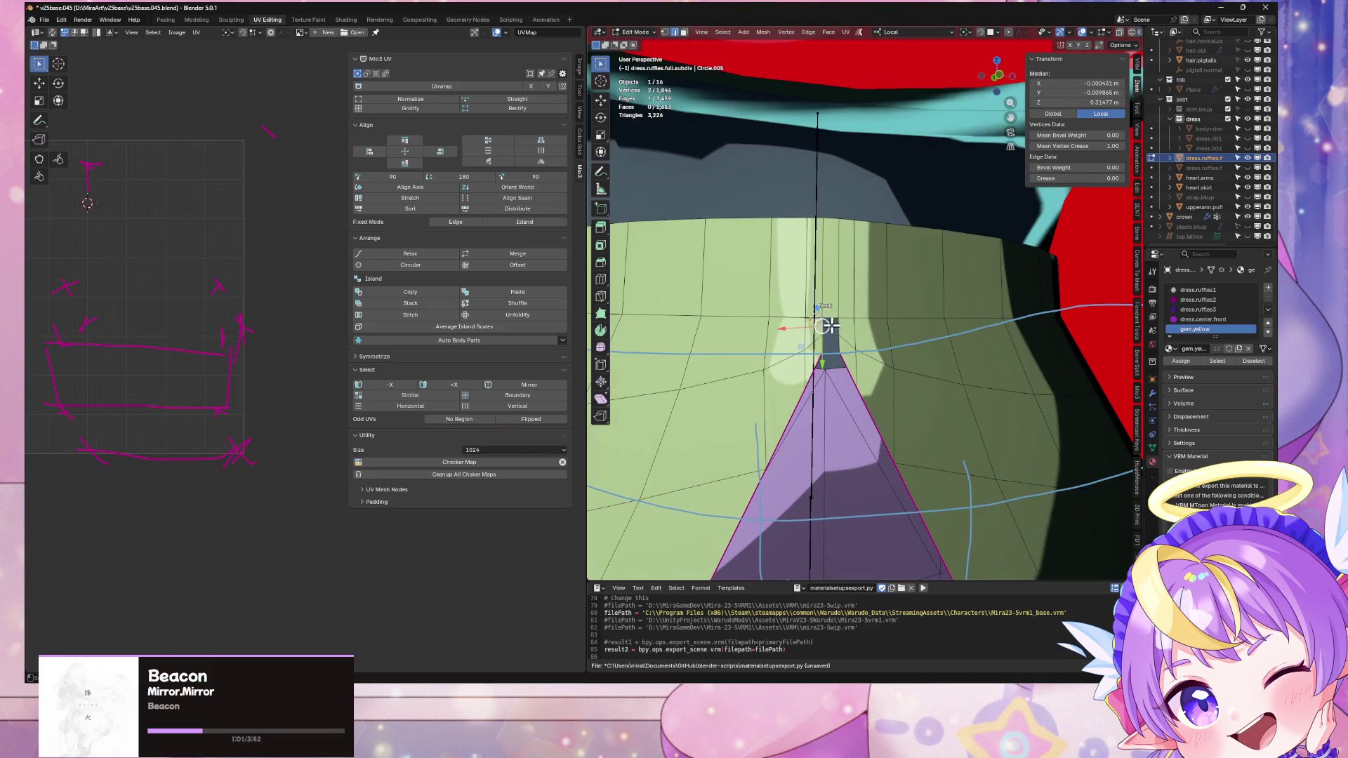
alt+click(835, 344)
key(ctrl+e)
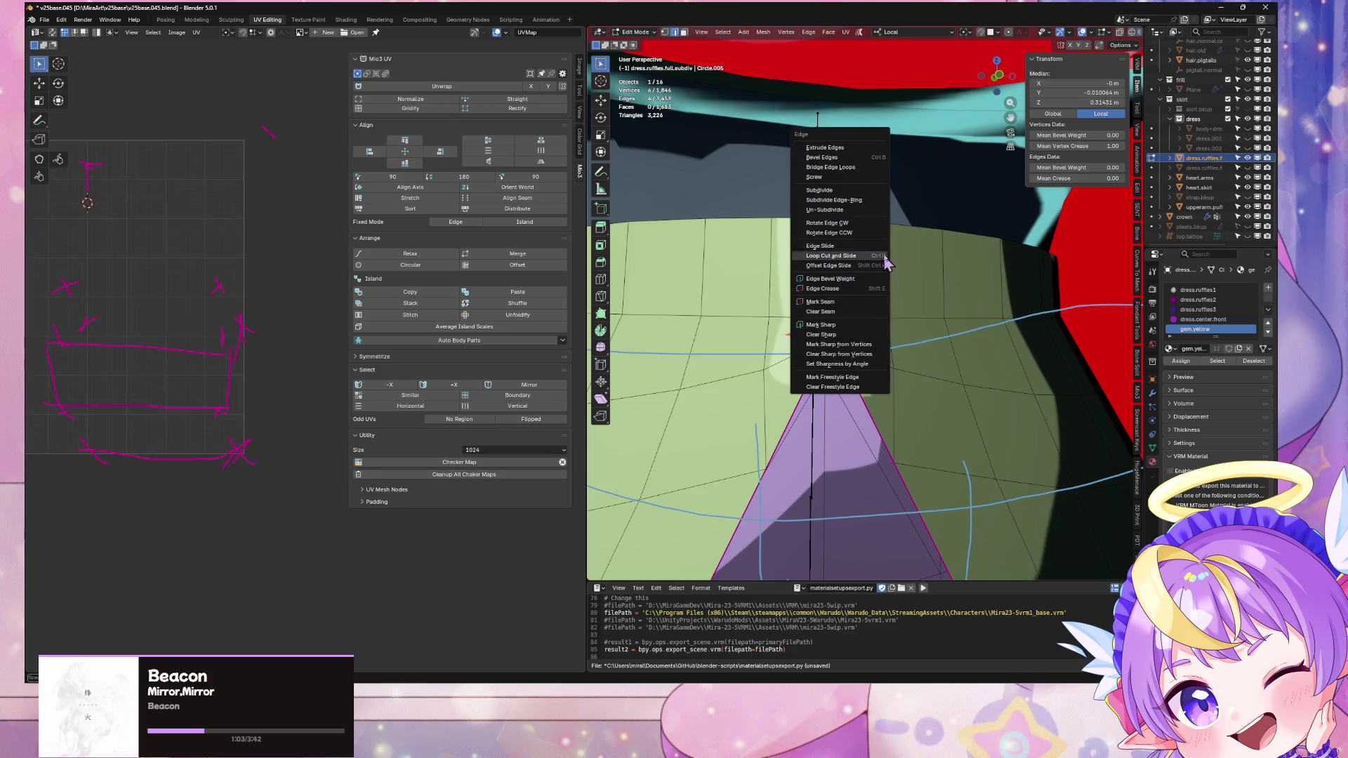
click(831, 167)
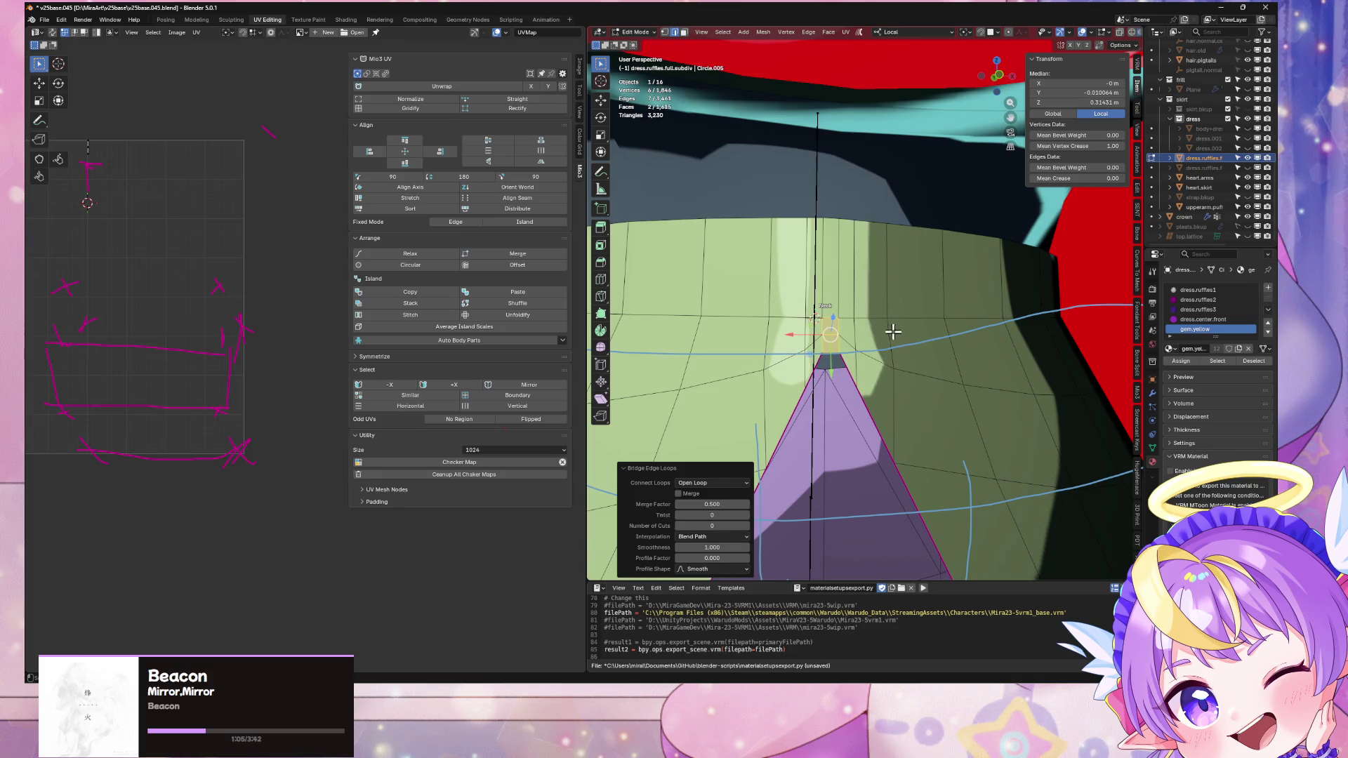
key(m)
click(893, 336)
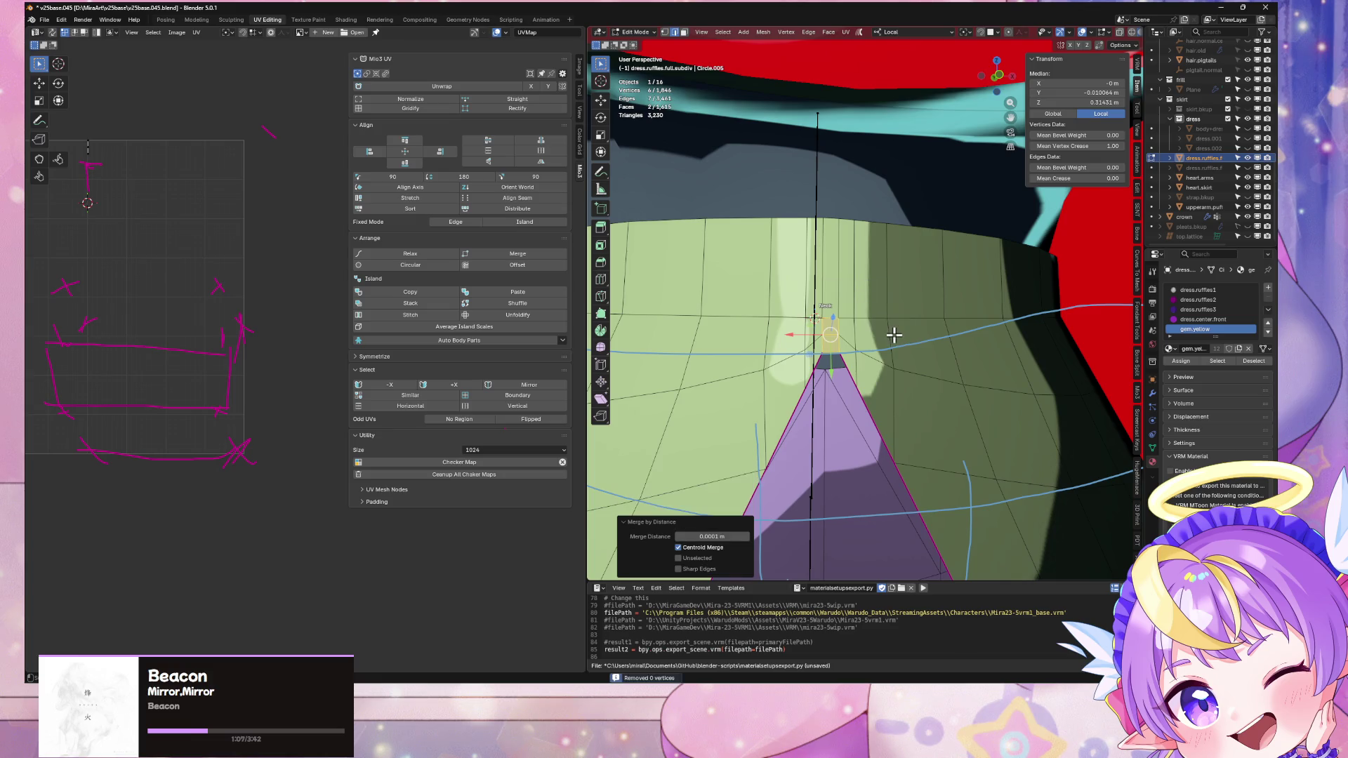
Step: In Object Mode, inspect the collar from the front and save the file
key(Tab)
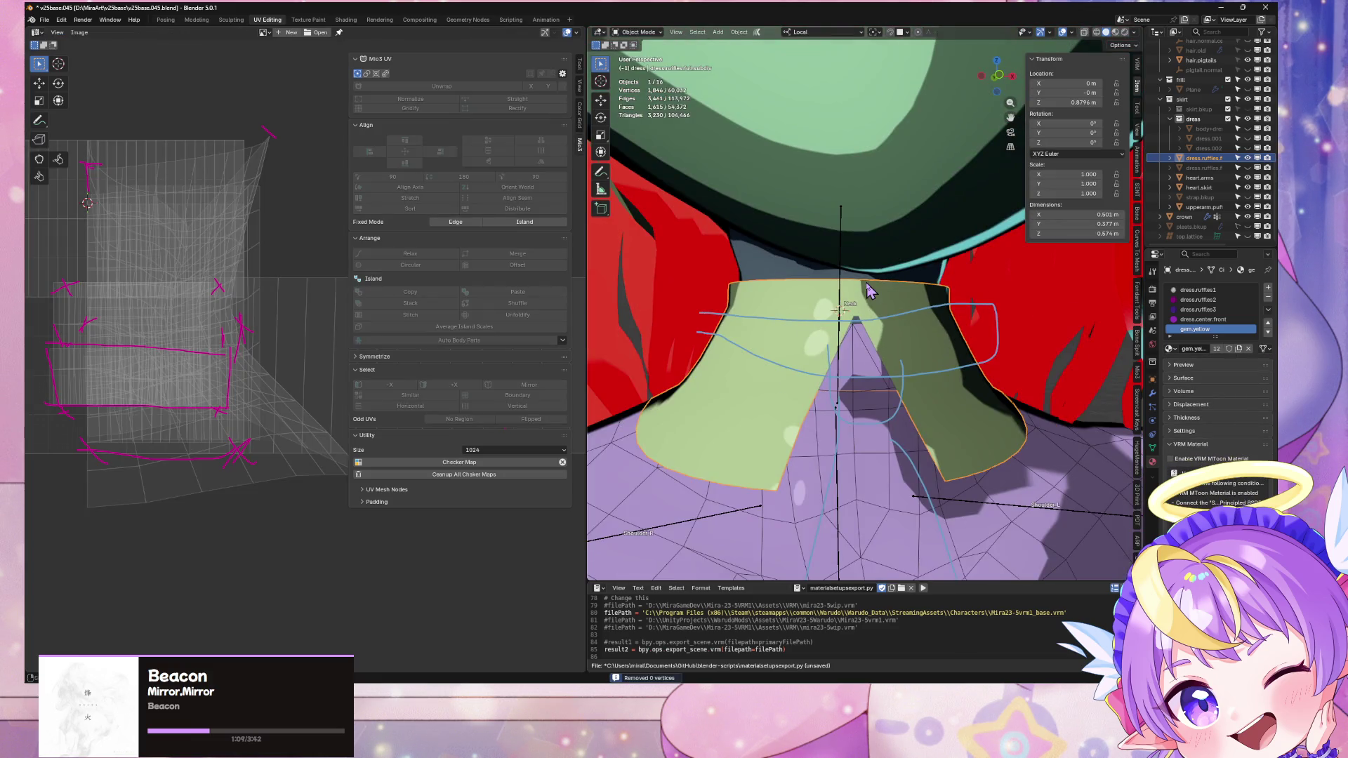
mouse_move(869, 290)
middle_down()
mouse_move(842, 271)
mouse_move(776, 277)
mouse_move(913, 309)
mouse_move(828, 309)
middle_up()
key(ctrl+s)
scroll(867, 301, down, 5)
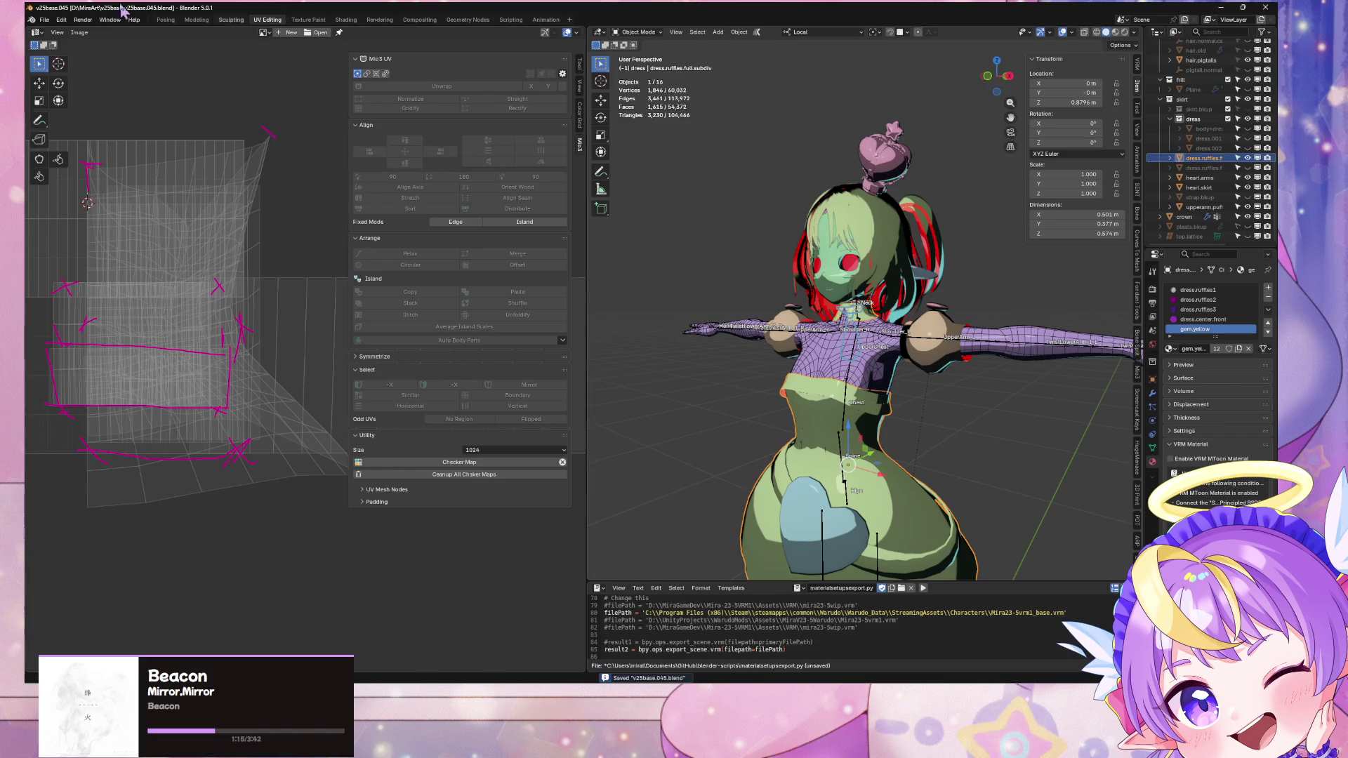
Step: Start a glTF 2.0 export of the avatar and cancel it
click(44, 19)
mouse_move(60, 169)
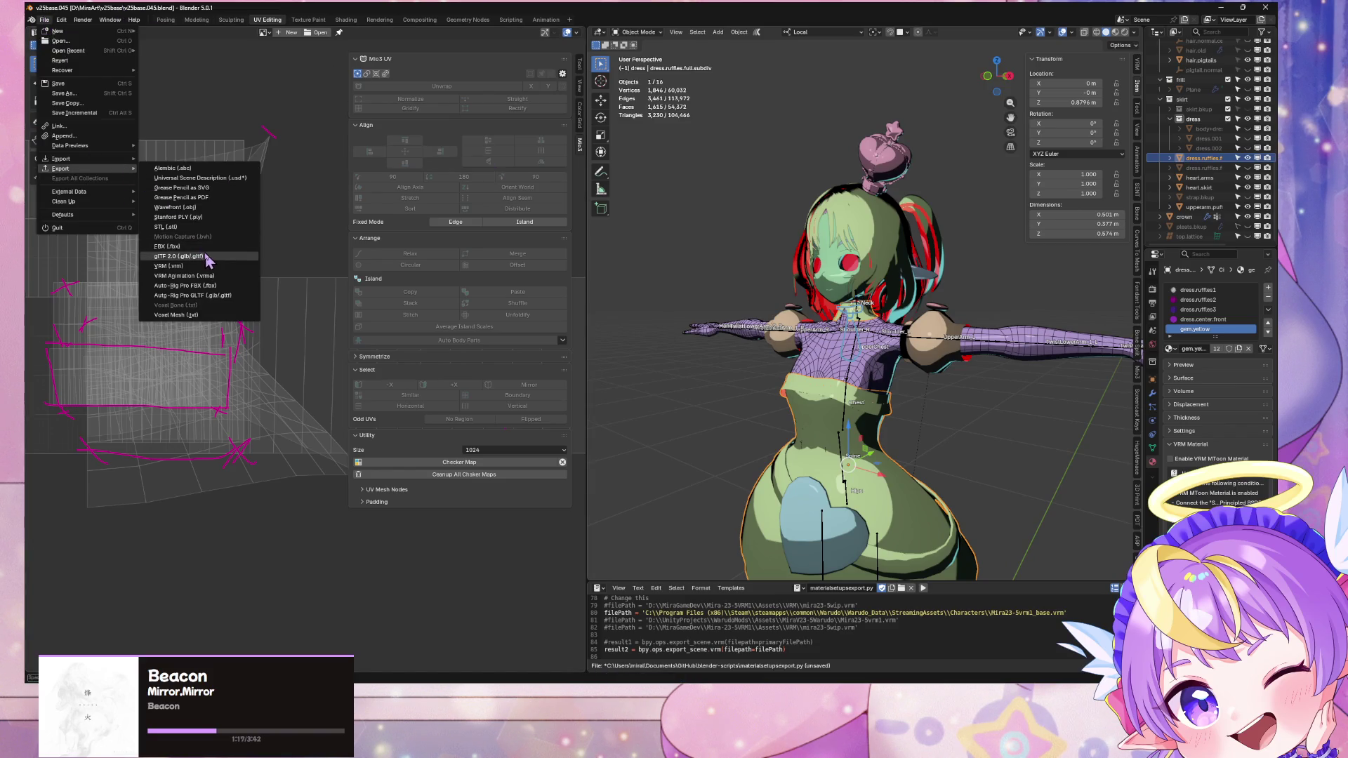
click(207, 257)
key(Escape)
Step: Orbit Blender's viewport to the model's back, then tilt Unity's scene view toward her face
key(alt+Tab)
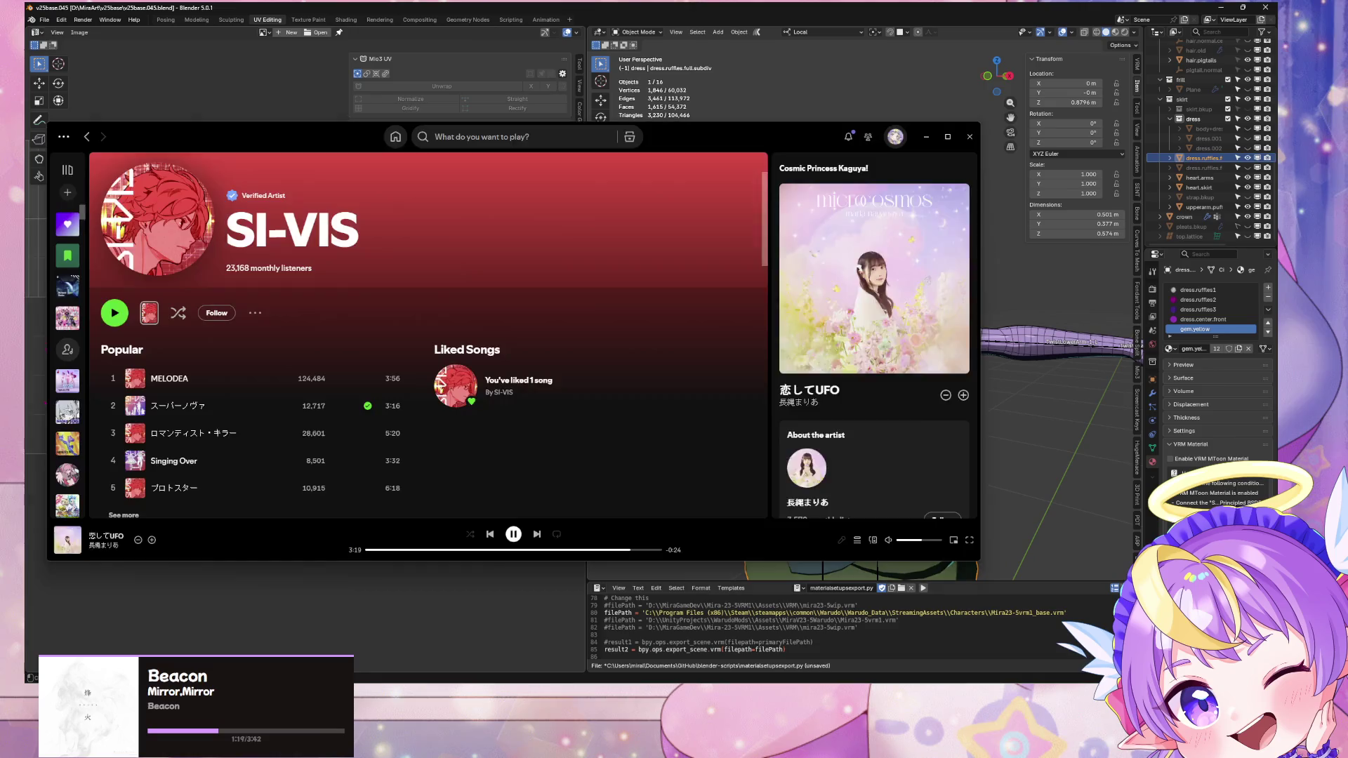
key(alt+Tab)
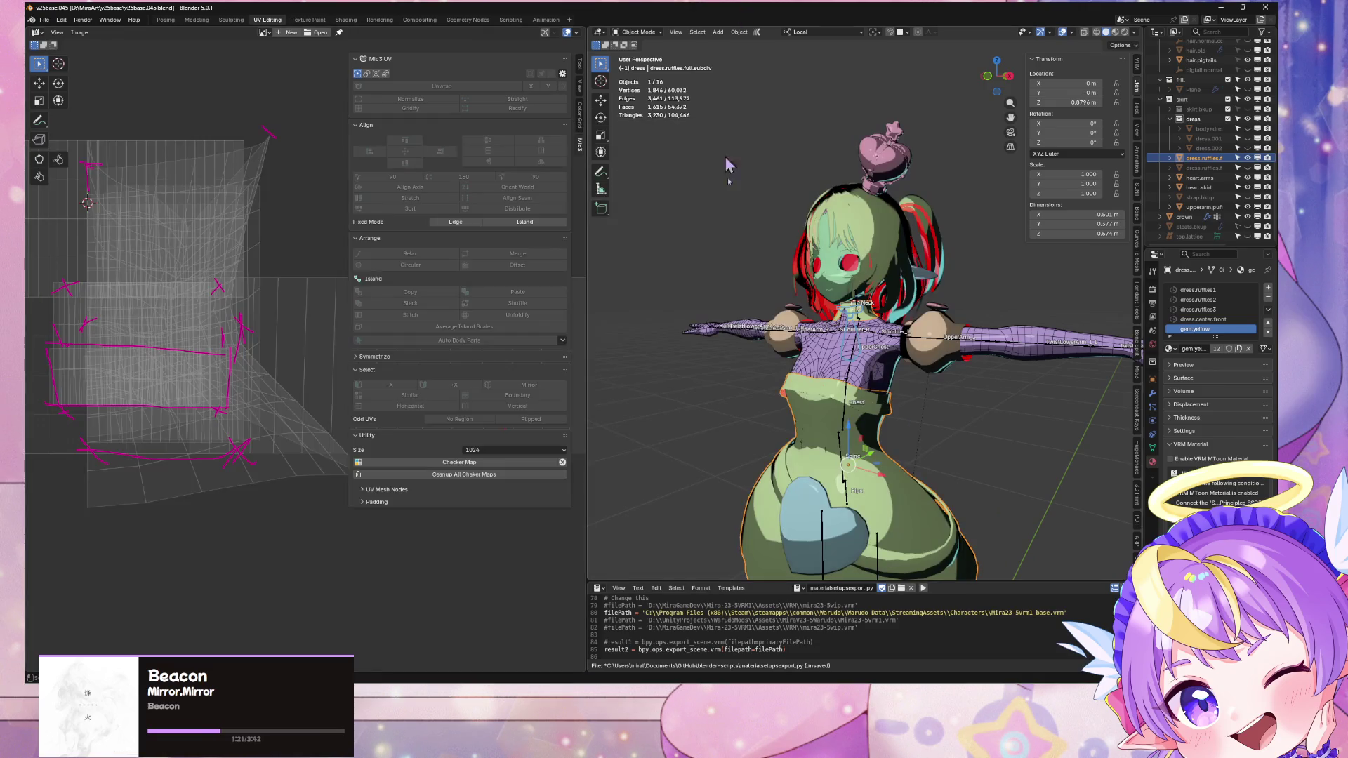
mouse_move(685, 441)
middle_down()
mouse_move(984, 413)
mouse_move(765, 428)
mouse_move(632, 412)
mouse_move(983, 421)
mouse_move(730, 442)
middle_up()
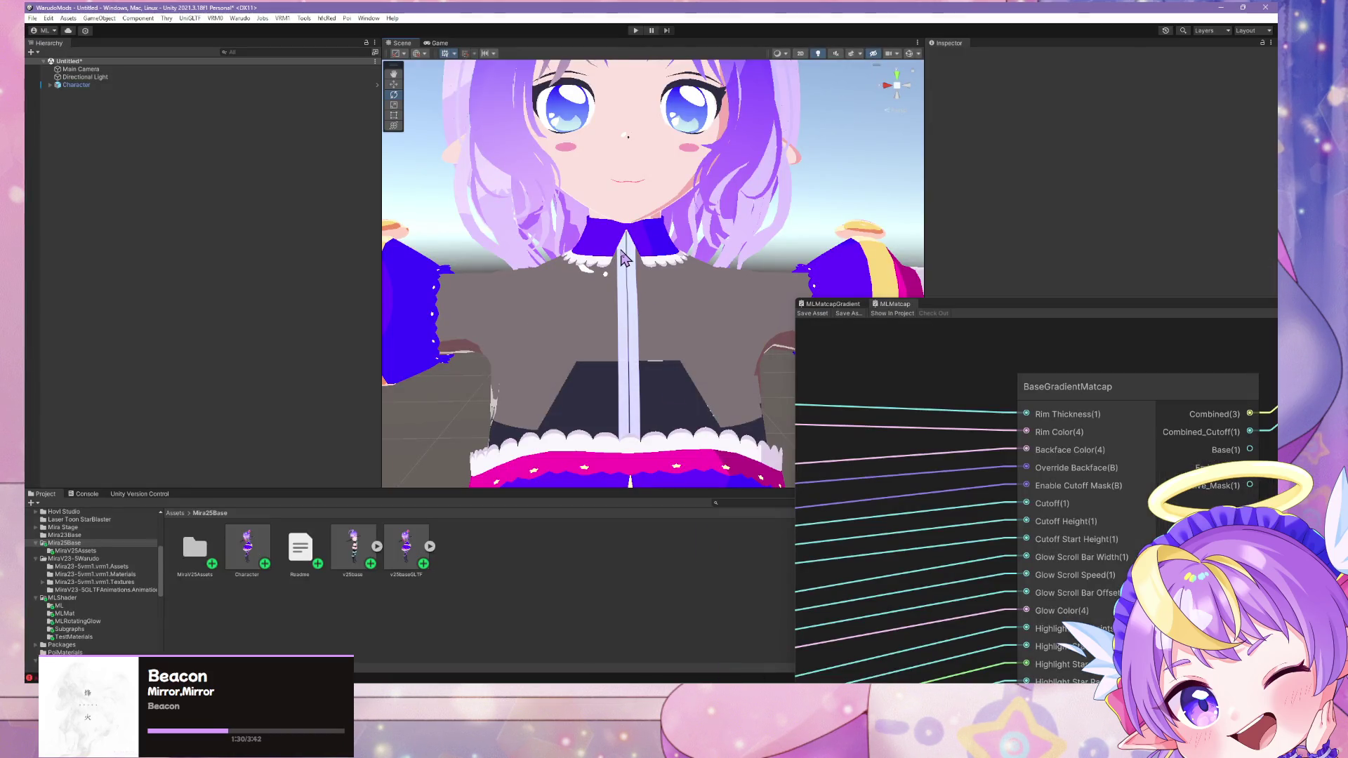
right_drag(620, 267, 620, 211)
Step: Reframe the Unity Scene view and tilt down to inspect the collar up close
key(f)
scroll(640, 319, up, 10)
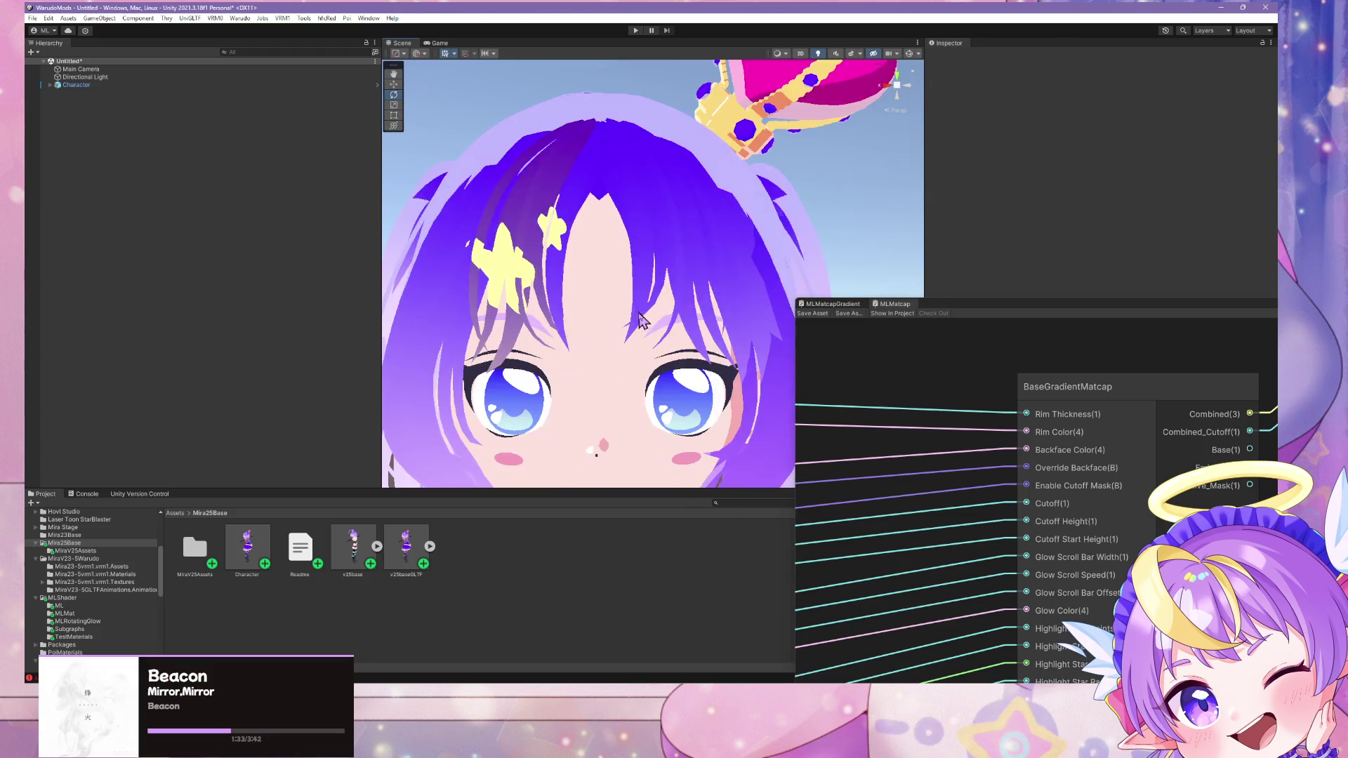
scroll(640, 319, down, 5)
right_drag(640, 319, 649, 347)
scroll(650, 347, up, 5)
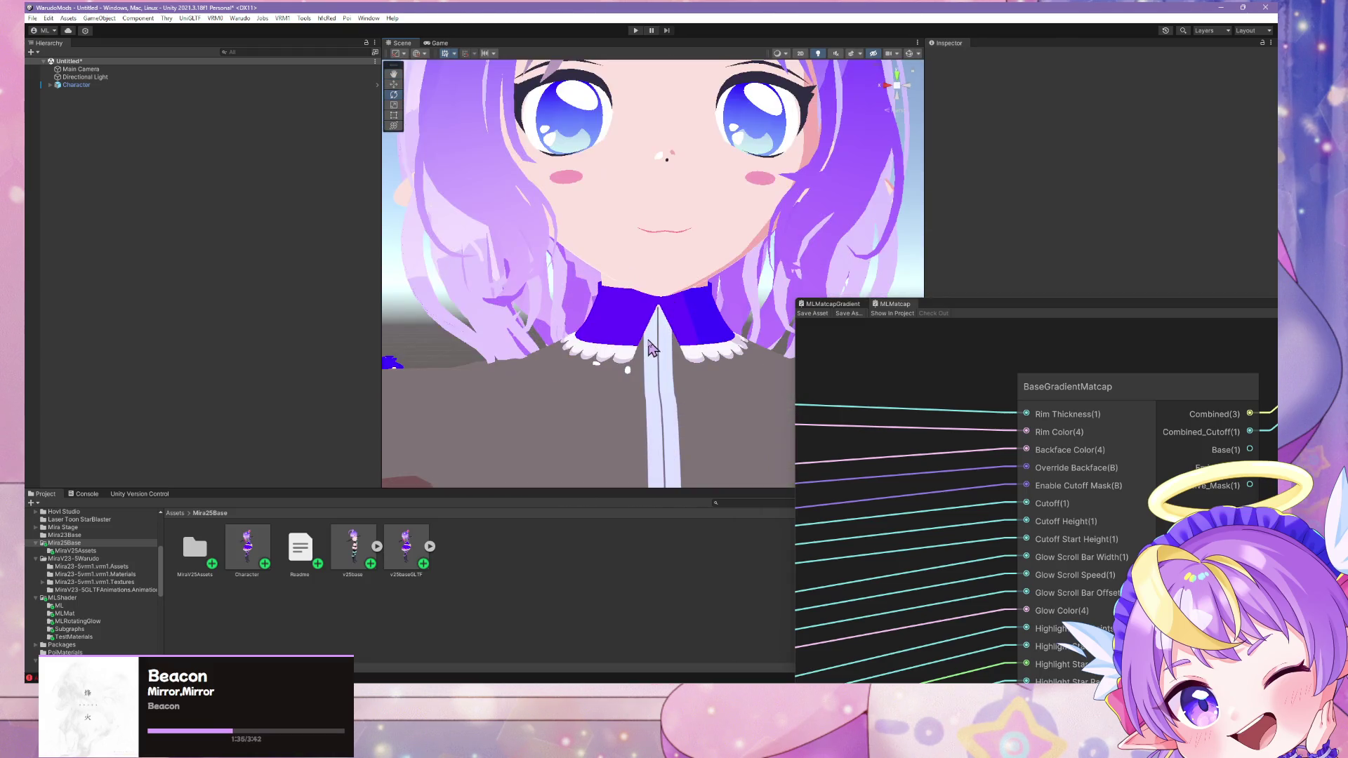
scroll(650, 347, down, 6)
scroll(561, 239, up, 2)
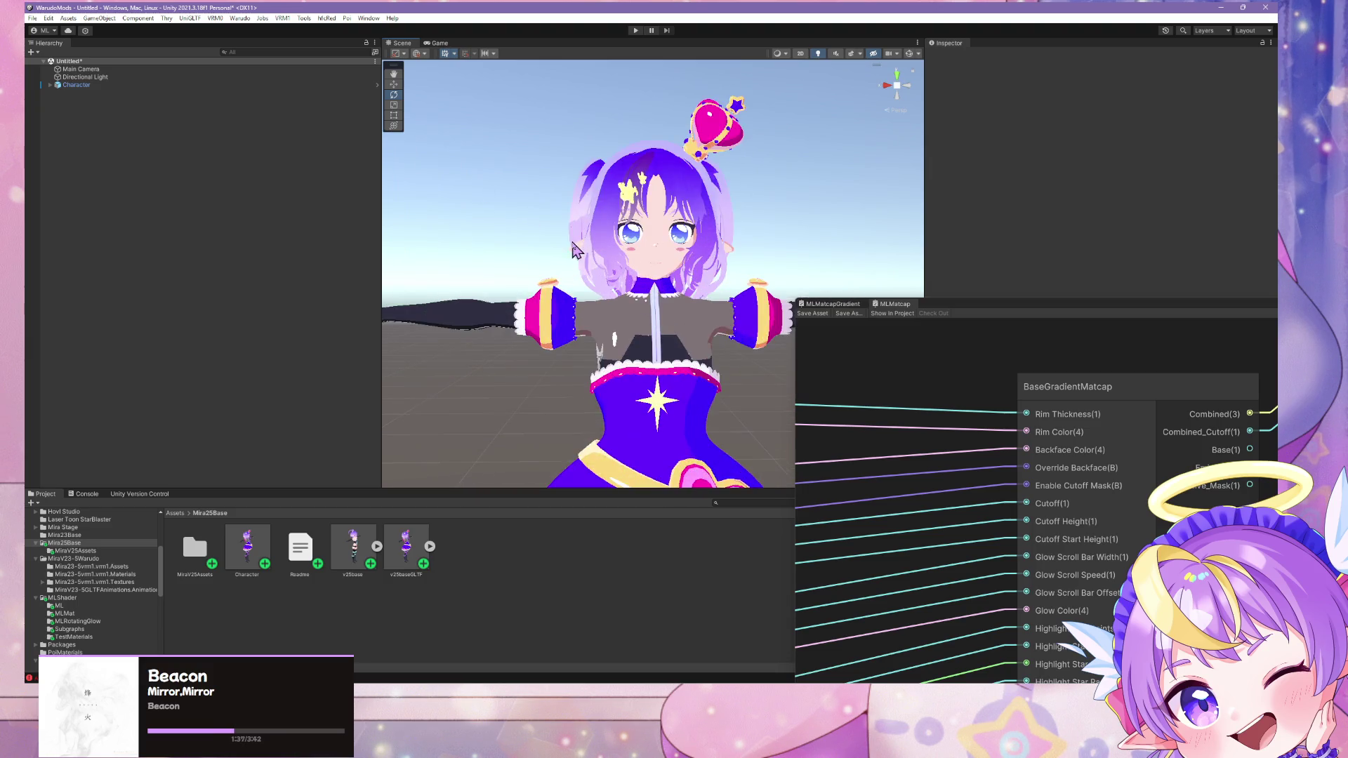
Step: Build the character into a Warudo mod and bring up the Warudo window
click(240, 17)
click(272, 82)
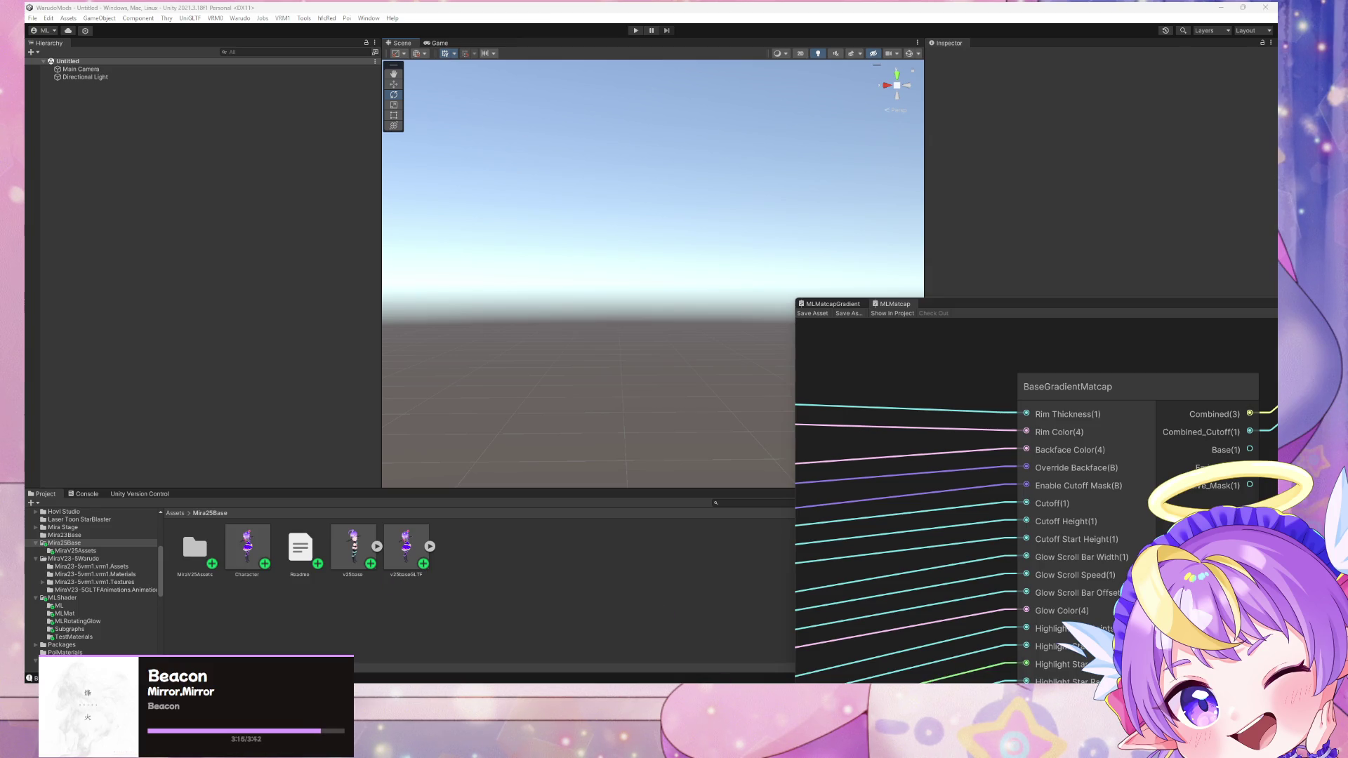
mouse_move(900, 698)
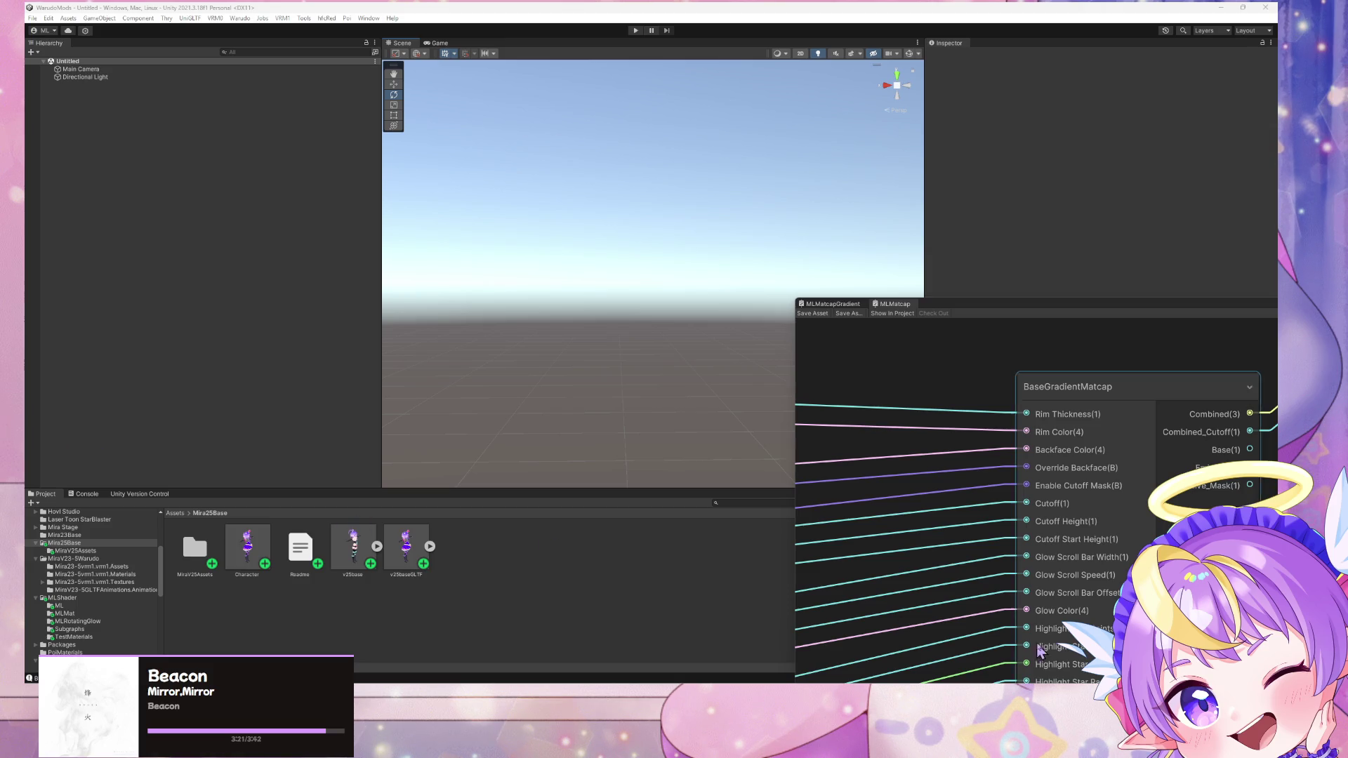
key(alt+Tab)
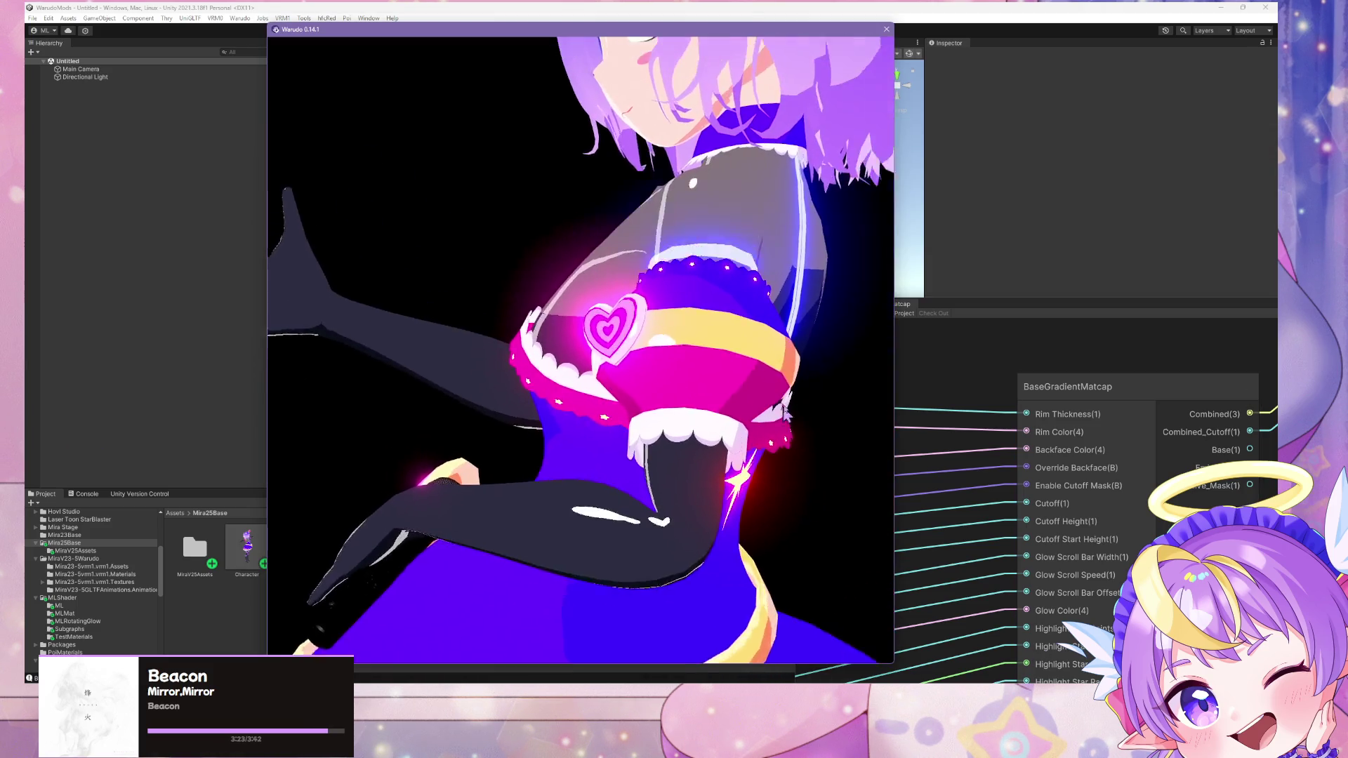
Step: Zoom around the avatar in Warudo, then bring up the editor's MMD player settings
scroll(772, 405, down, 10)
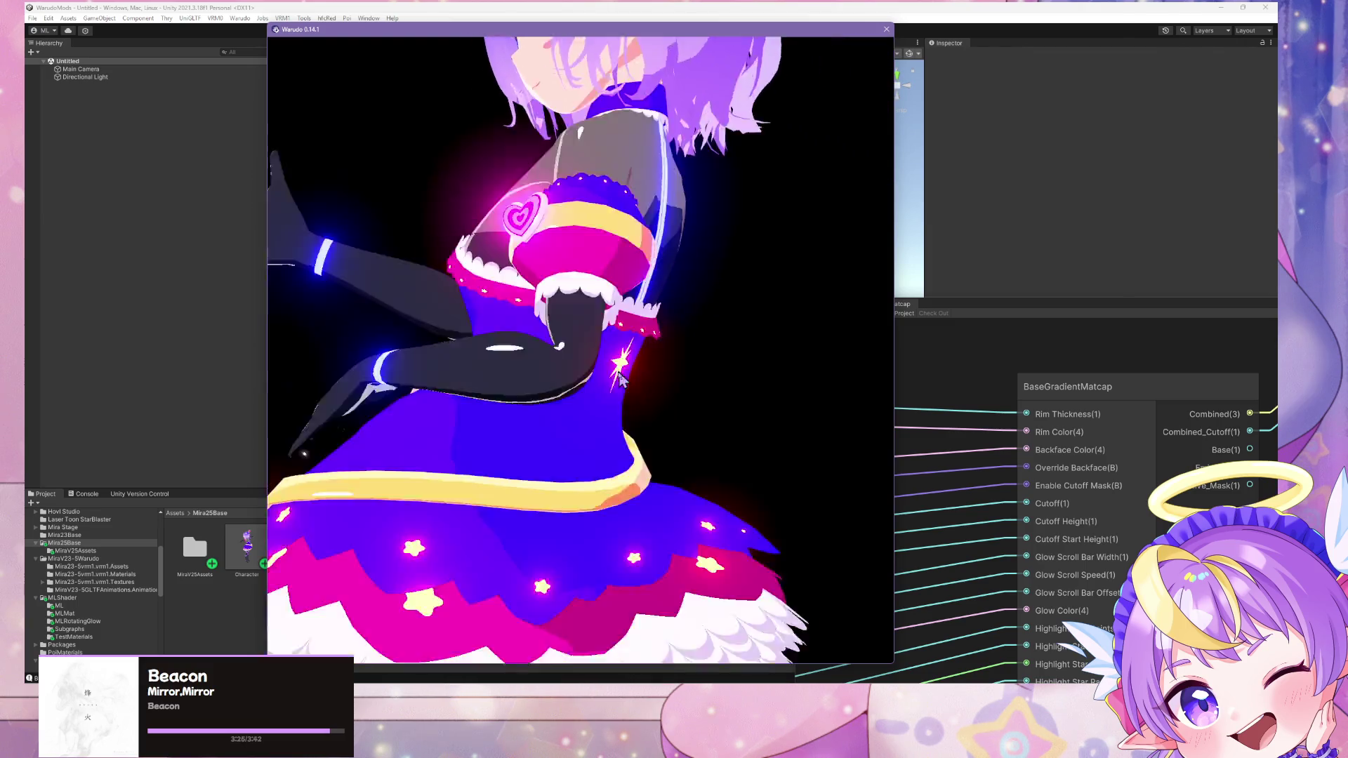
scroll(761, 376, up, 10)
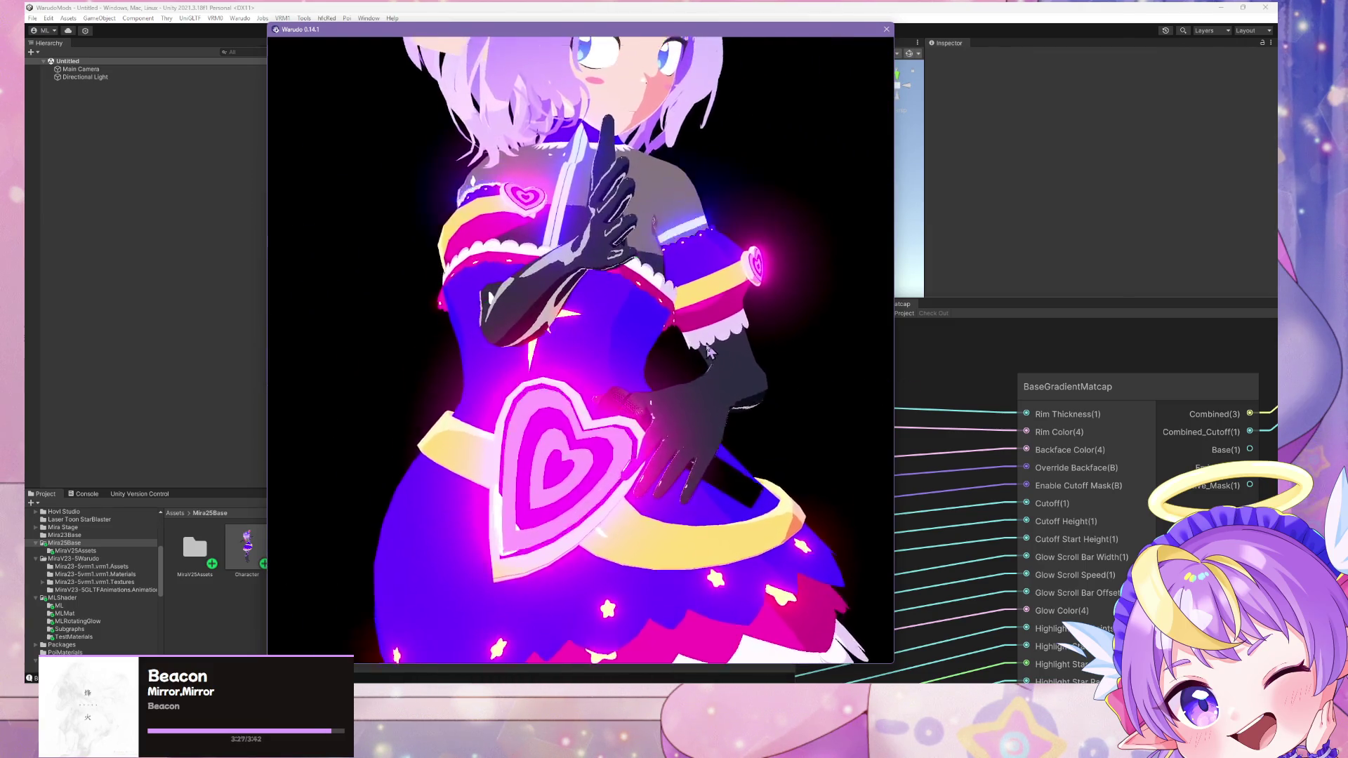
scroll(702, 381, up, 10)
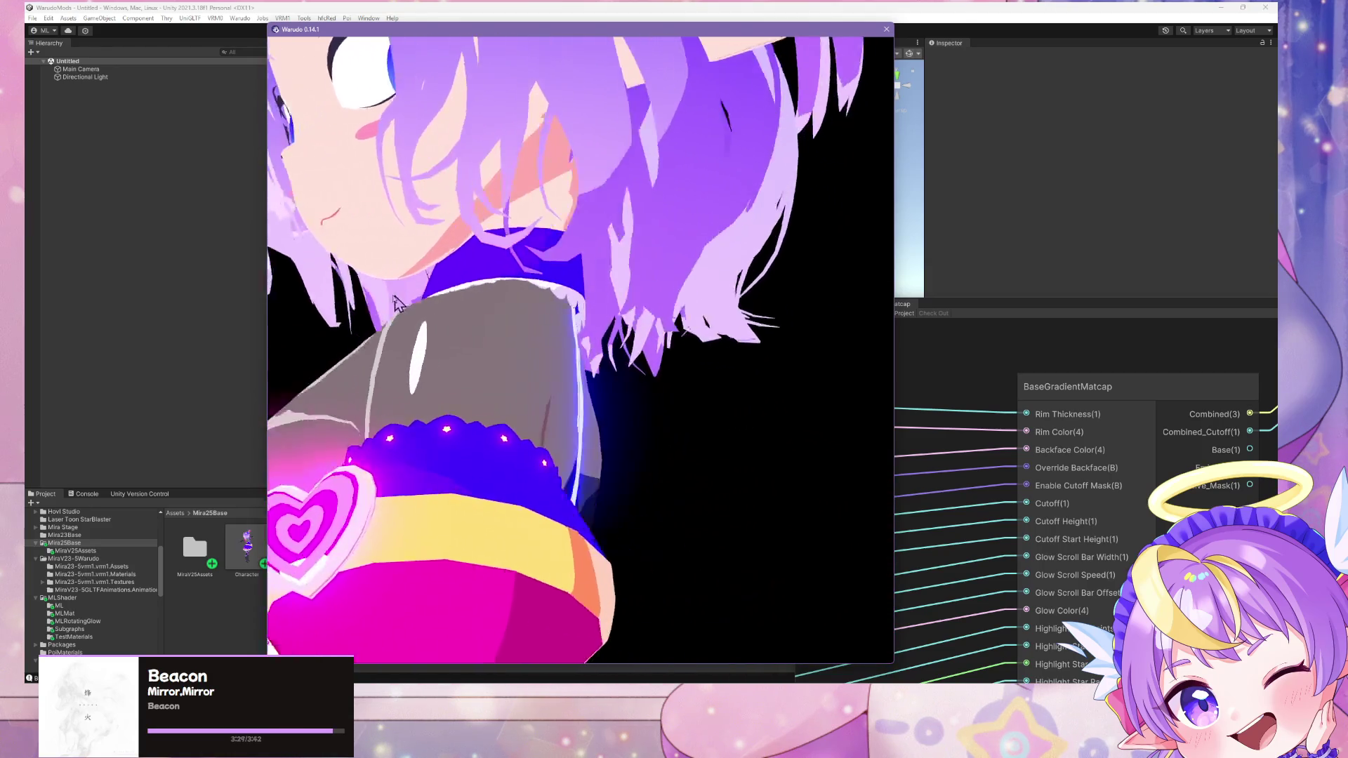
scroll(363, 303, down, 10)
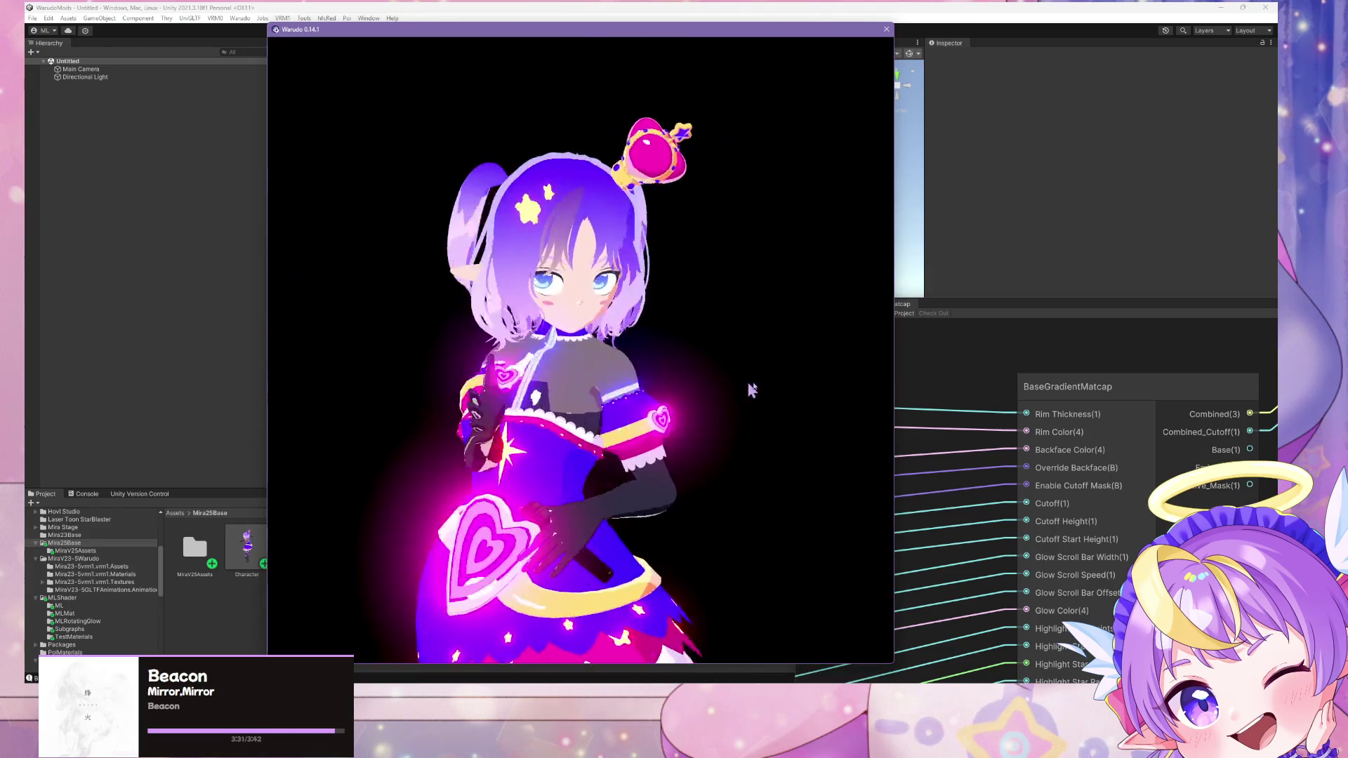
key(alt+Tab)
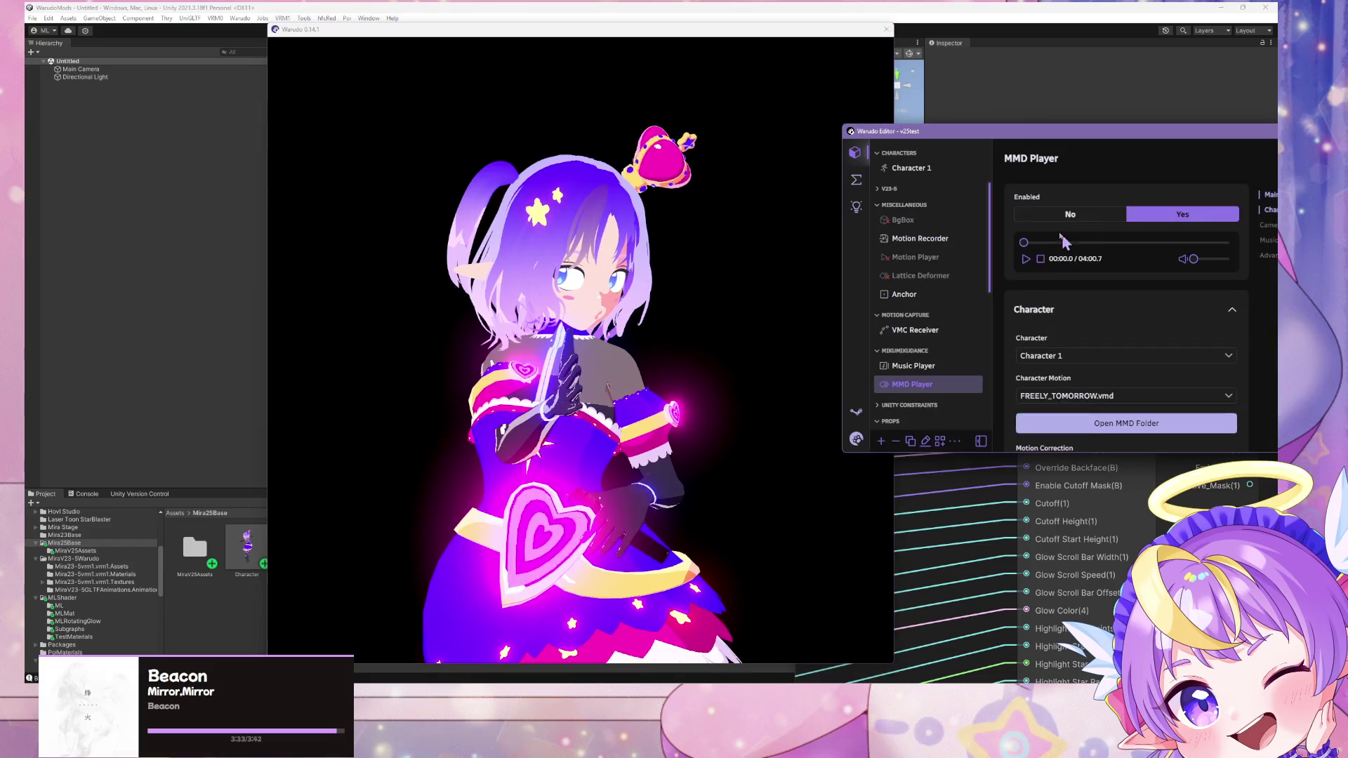
Step: Play the FREELY_TOMORROW.vmd dance from about 00:34 and pause it near 00:55
click(1053, 242)
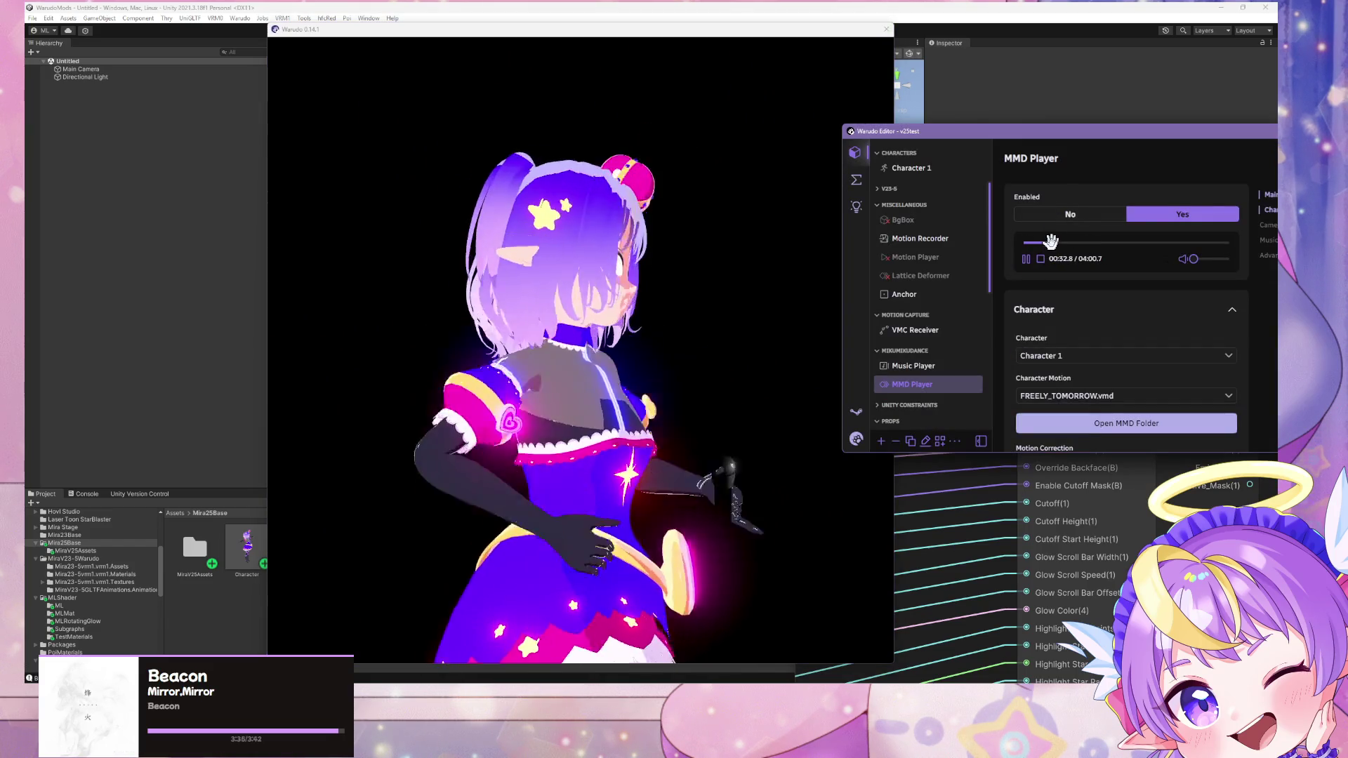
click(688, 283)
scroll(670, 319, up, 3)
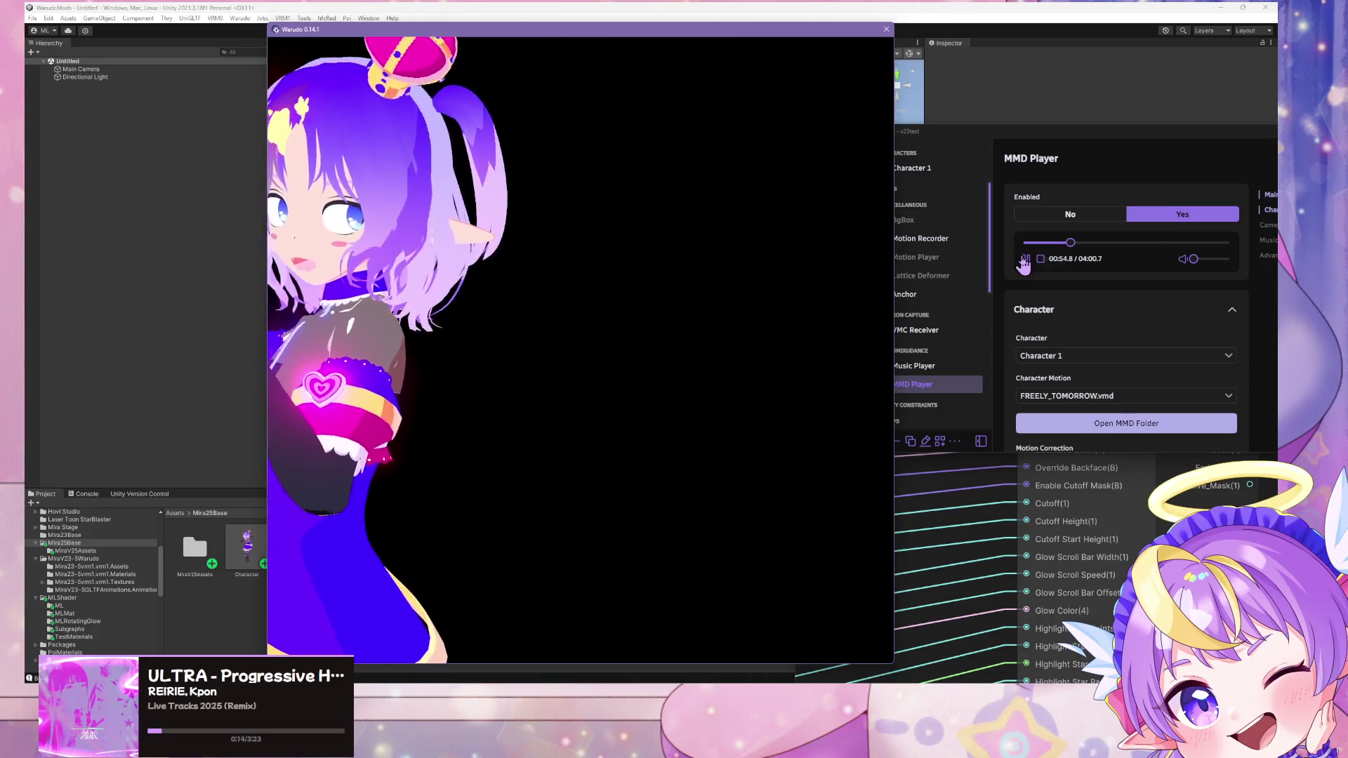
click(1026, 258)
key(alt+Tab)
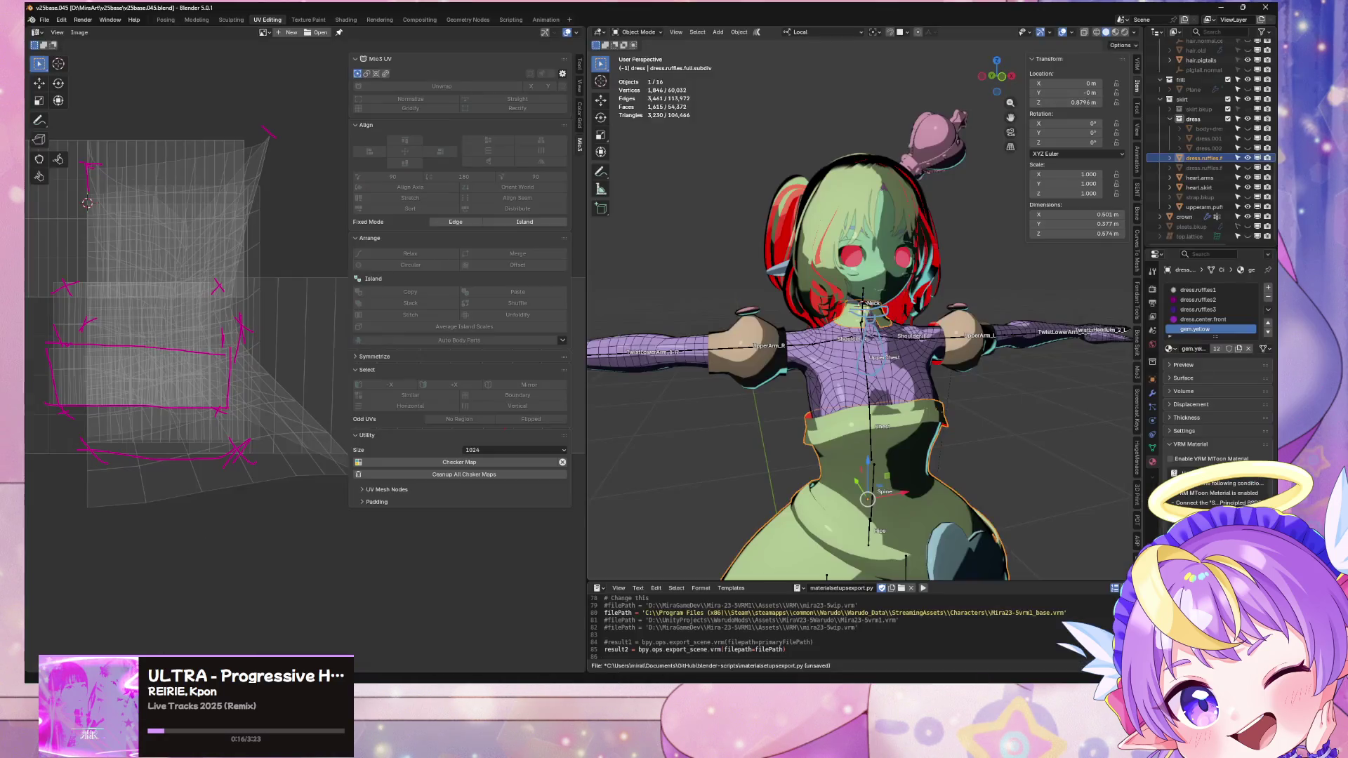
Step: Select the head.back mesh from below and enter Edit Mode
scroll(924, 370, up, 6)
mouse_move(924, 370)
middle_down()
mouse_move(891, 366)
mouse_move(887, 240)
mouse_move(911, 245)
mouse_move(843, 201)
mouse_move(815, 241)
middle_up()
click(899, 252)
key(Tab)
Step: Select the collar-opening edge loop and inspect it in Local View from several angles
alt+click(791, 250)
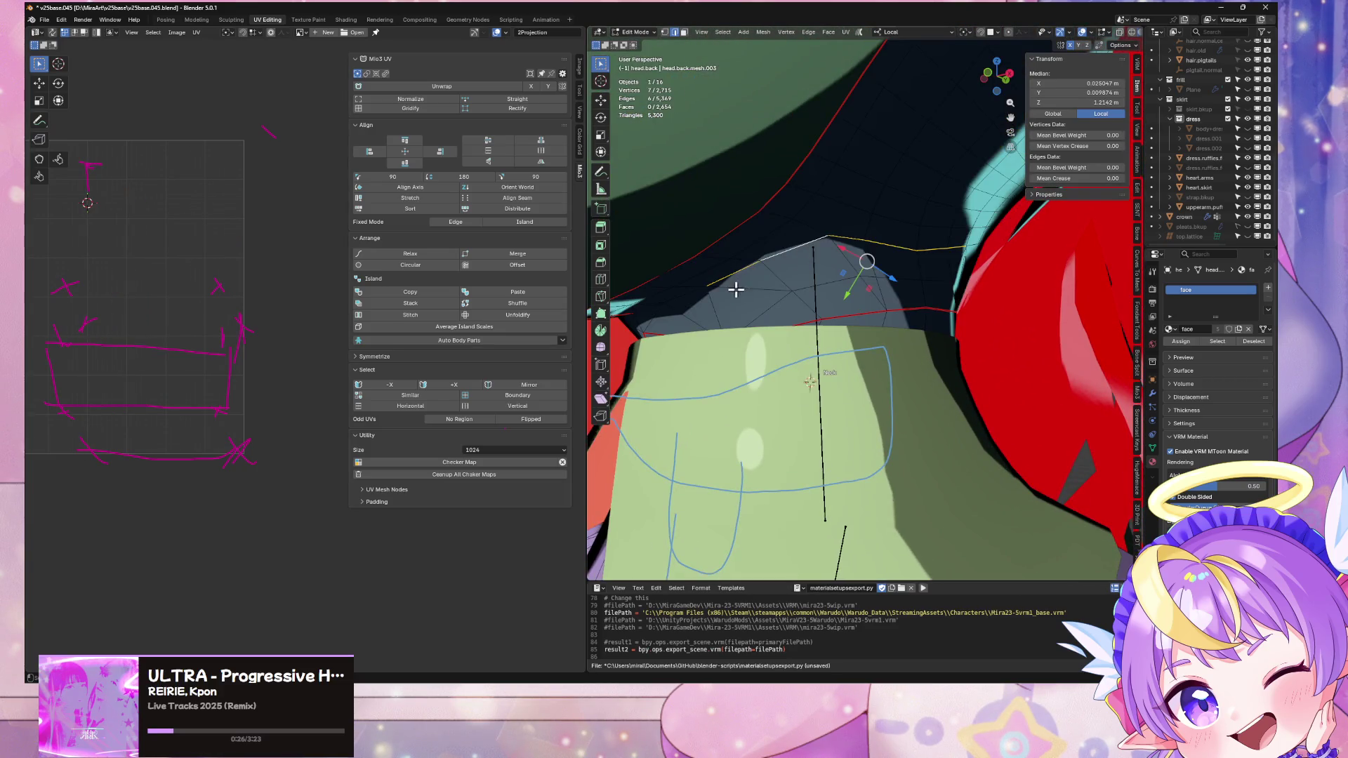
mouse_move(736, 289)
middle_down()
mouse_move(782, 265)
mouse_move(870, 349)
mouse_move(819, 267)
mouse_move(721, 283)
mouse_move(716, 314)
middle_up()
key(KP_Divide)
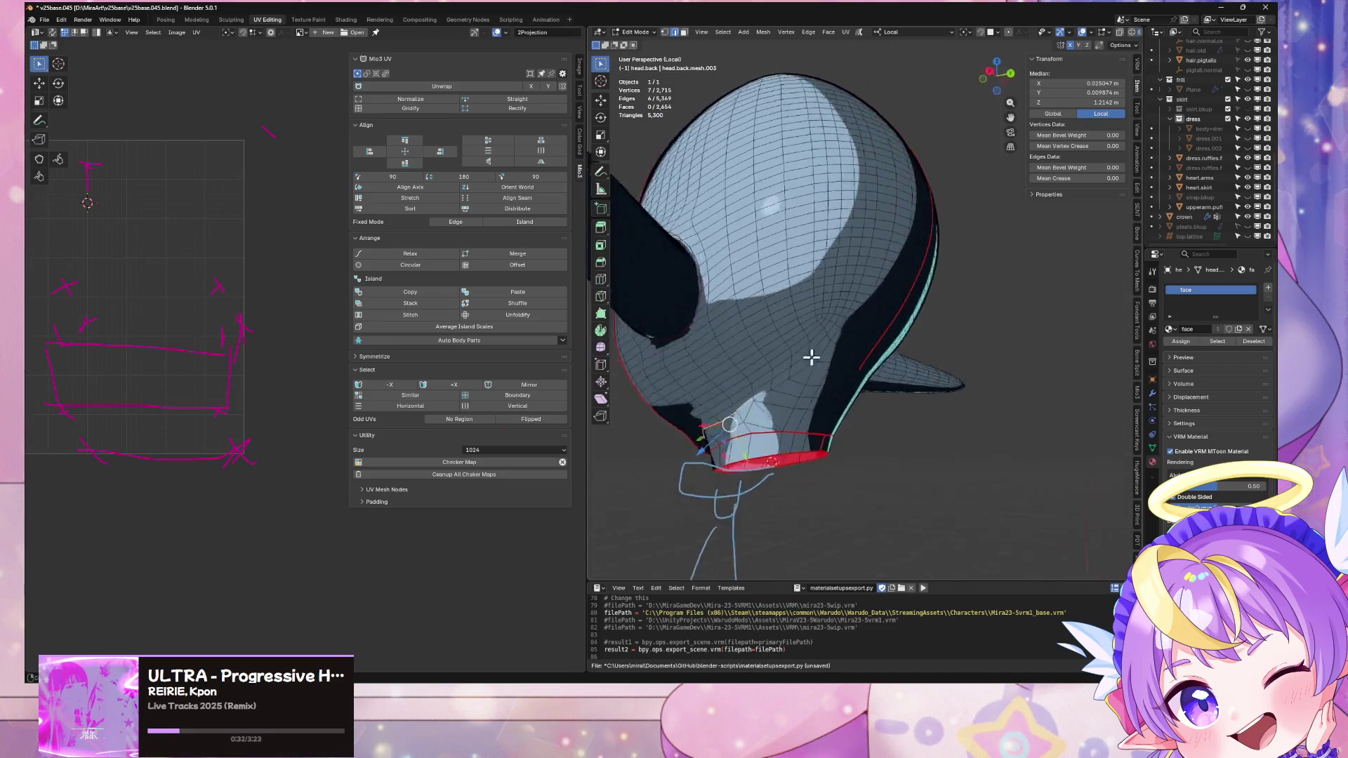
middle_drag(877, 375, 766, 383)
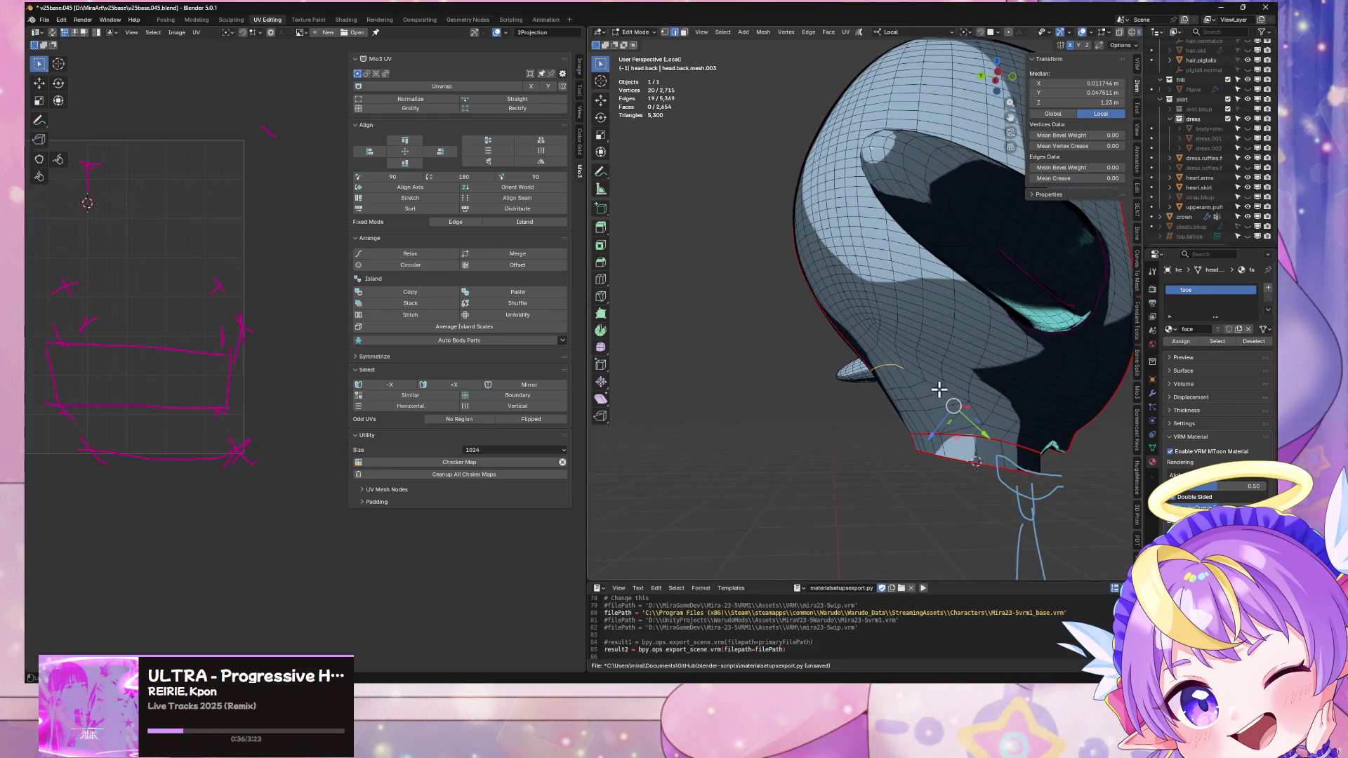
mouse_move(995, 397)
middle_down()
mouse_move(903, 361)
mouse_move(918, 352)
middle_up()
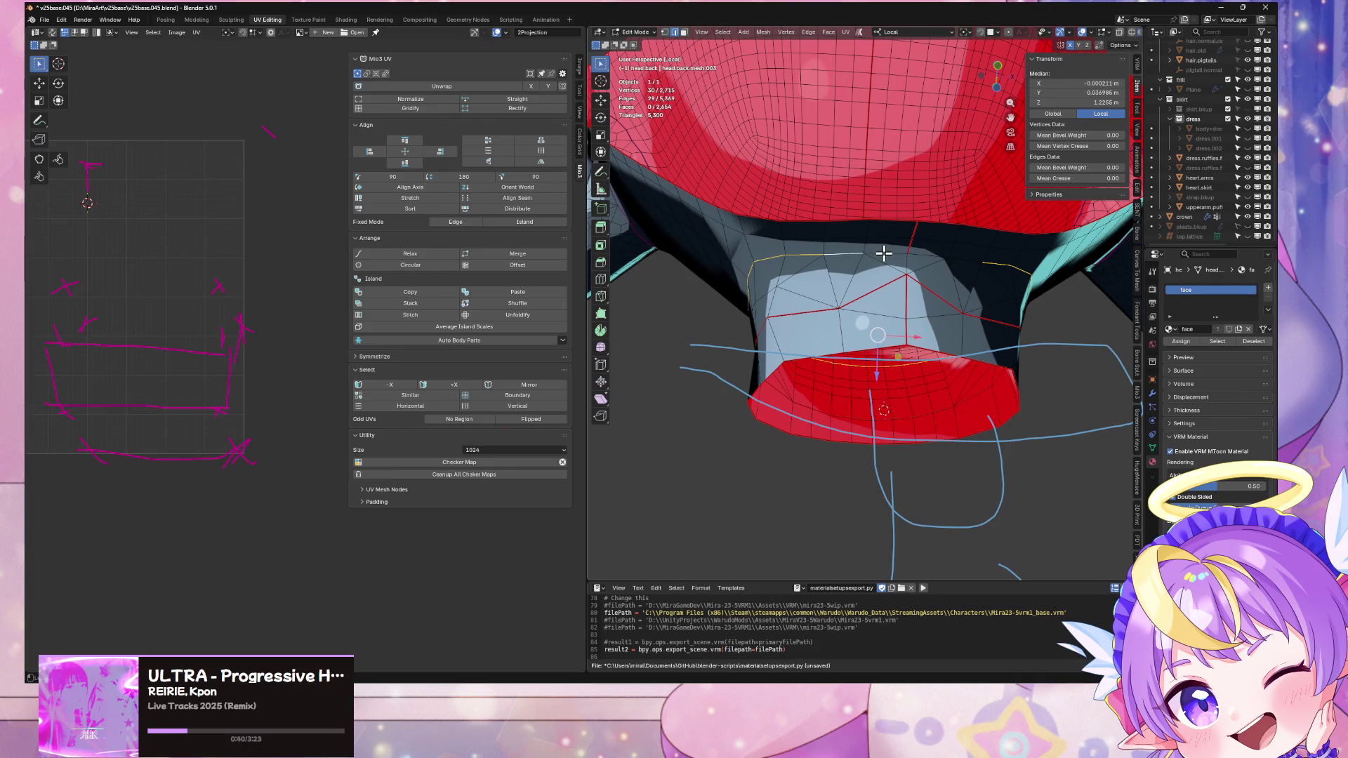
middle_drag(968, 259, 821, 274)
key(KP_Divide)
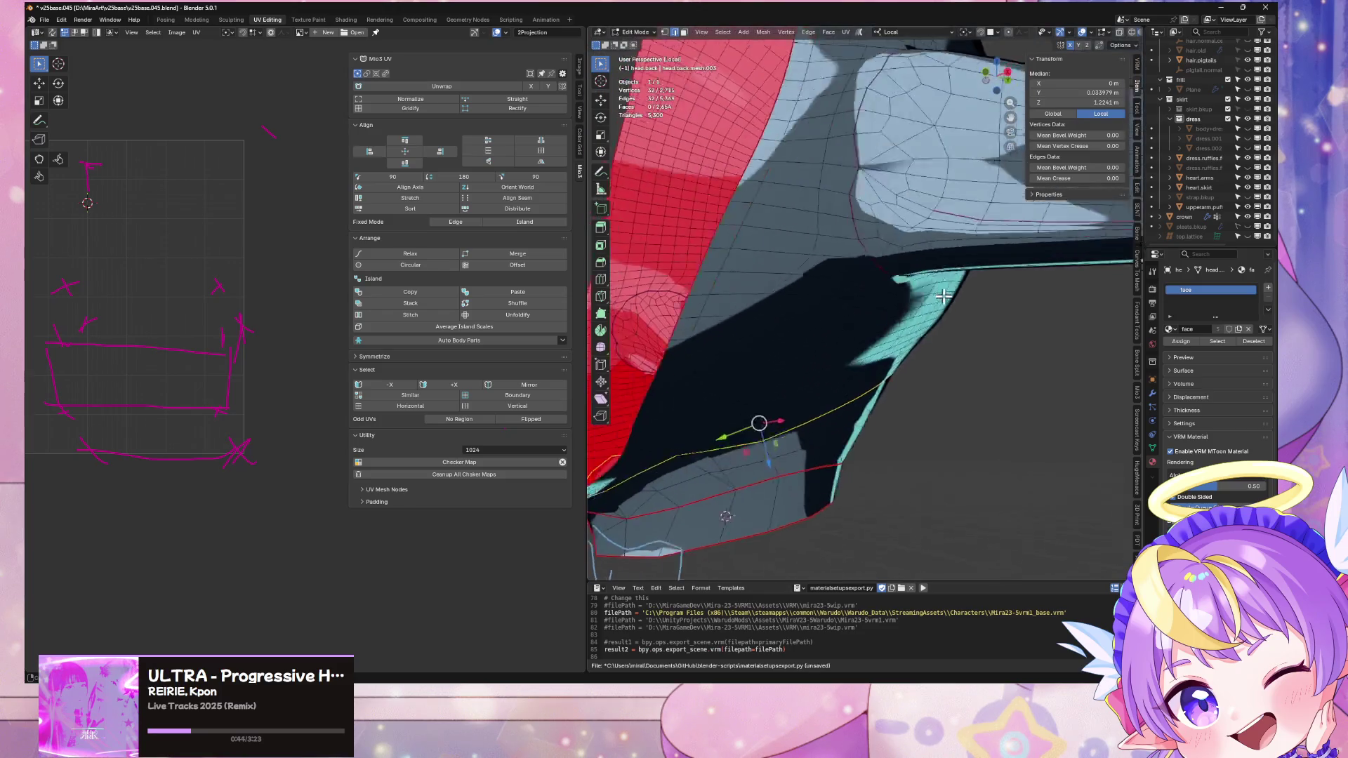
Step: Mark the collar edge loop as a UV seam and select the seam-bounded collar band
mouse_move(949, 303)
middle_down()
mouse_move(1041, 322)
mouse_move(983, 309)
middle_up()
key(ctrl+e)
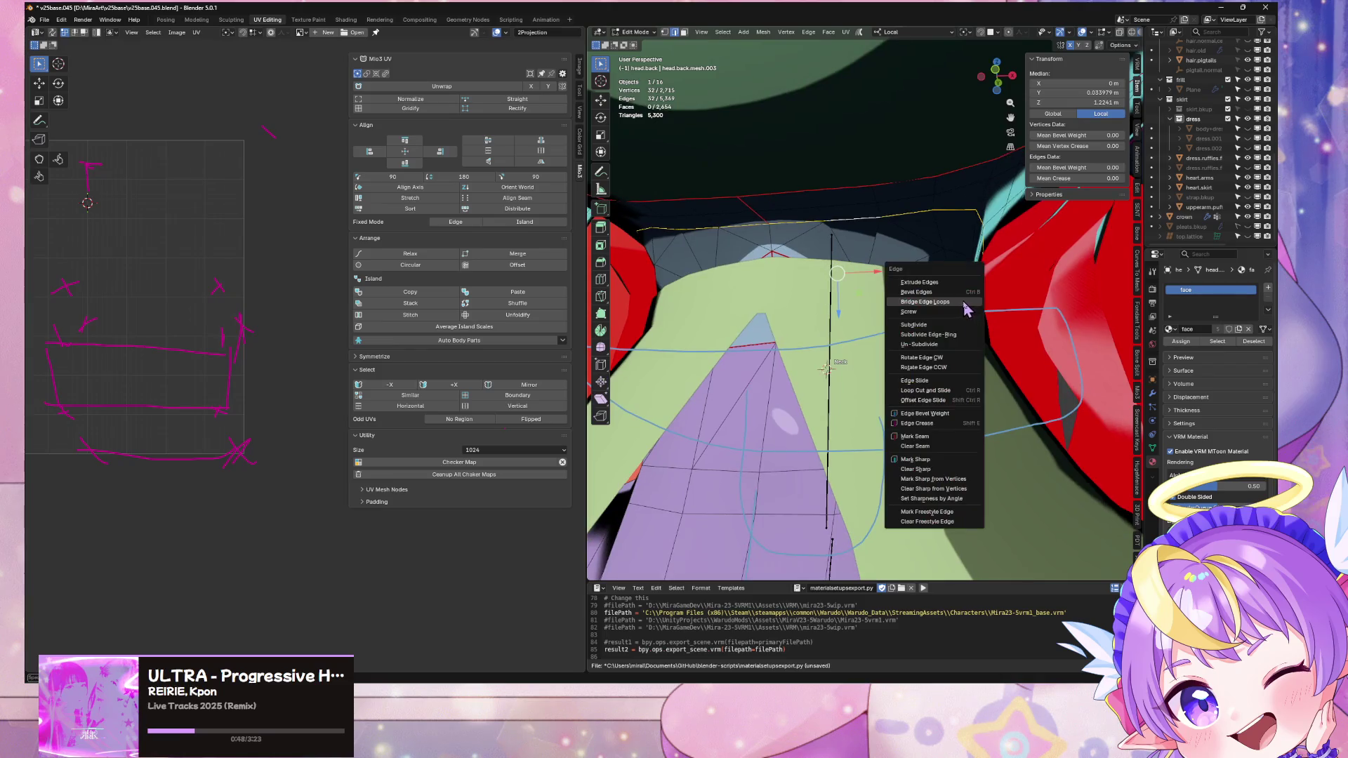
click(957, 442)
middle_drag(956, 442, 856, 286)
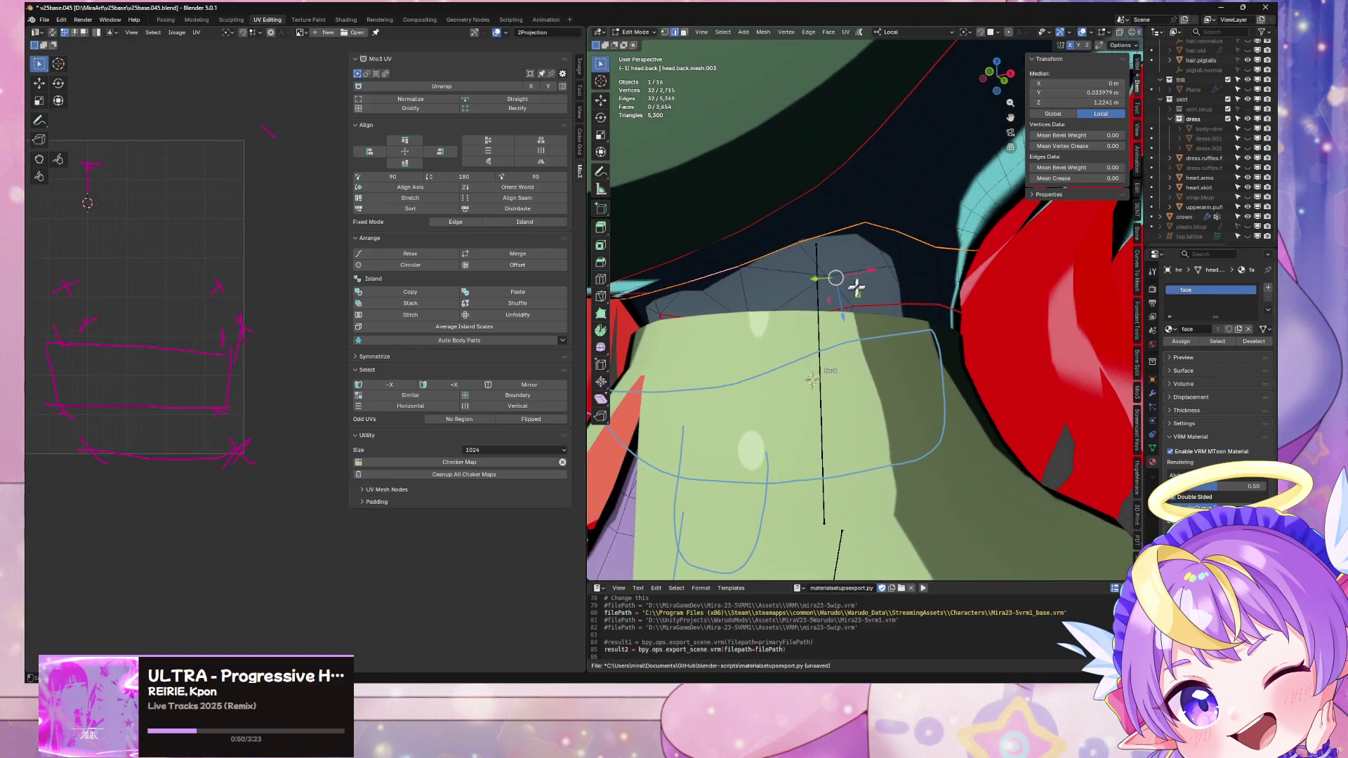
key(ctrl+l)
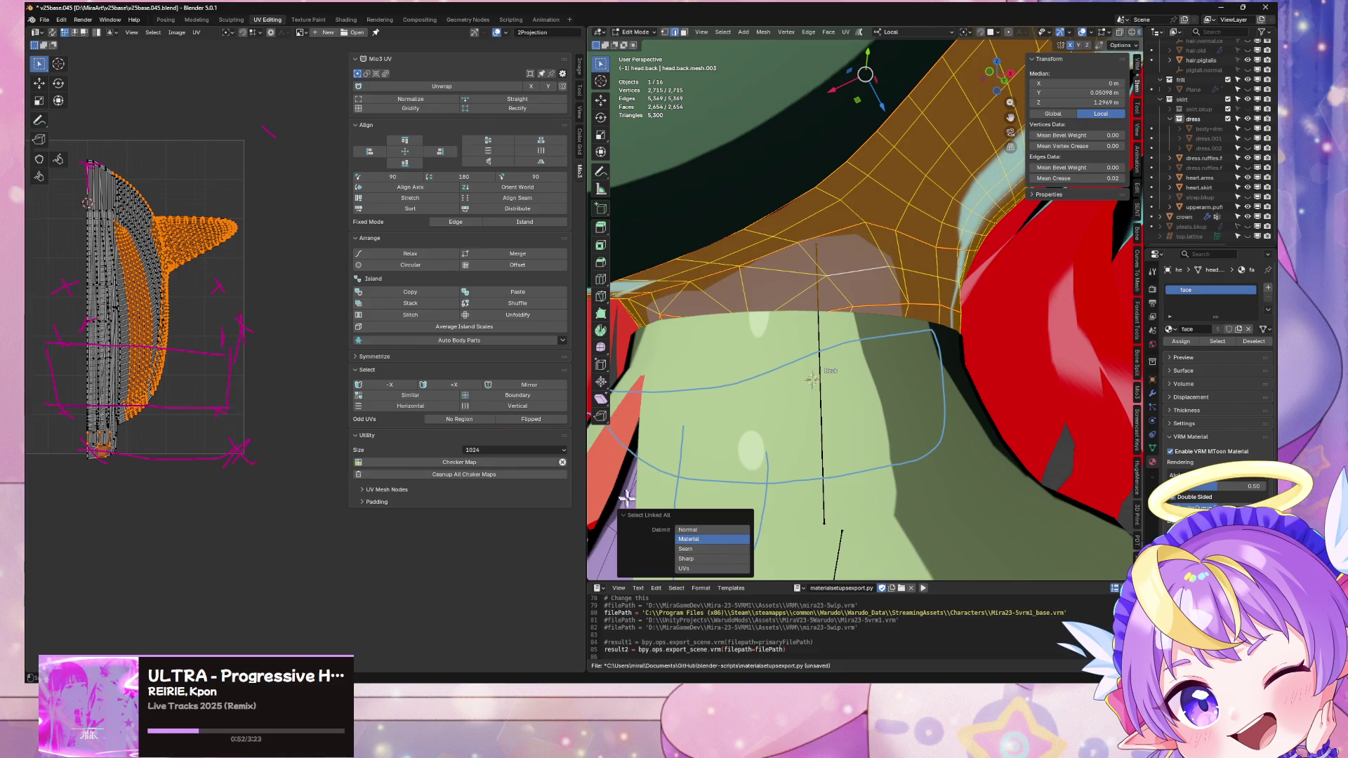
click(706, 548)
middle_drag(706, 549, 800, 380)
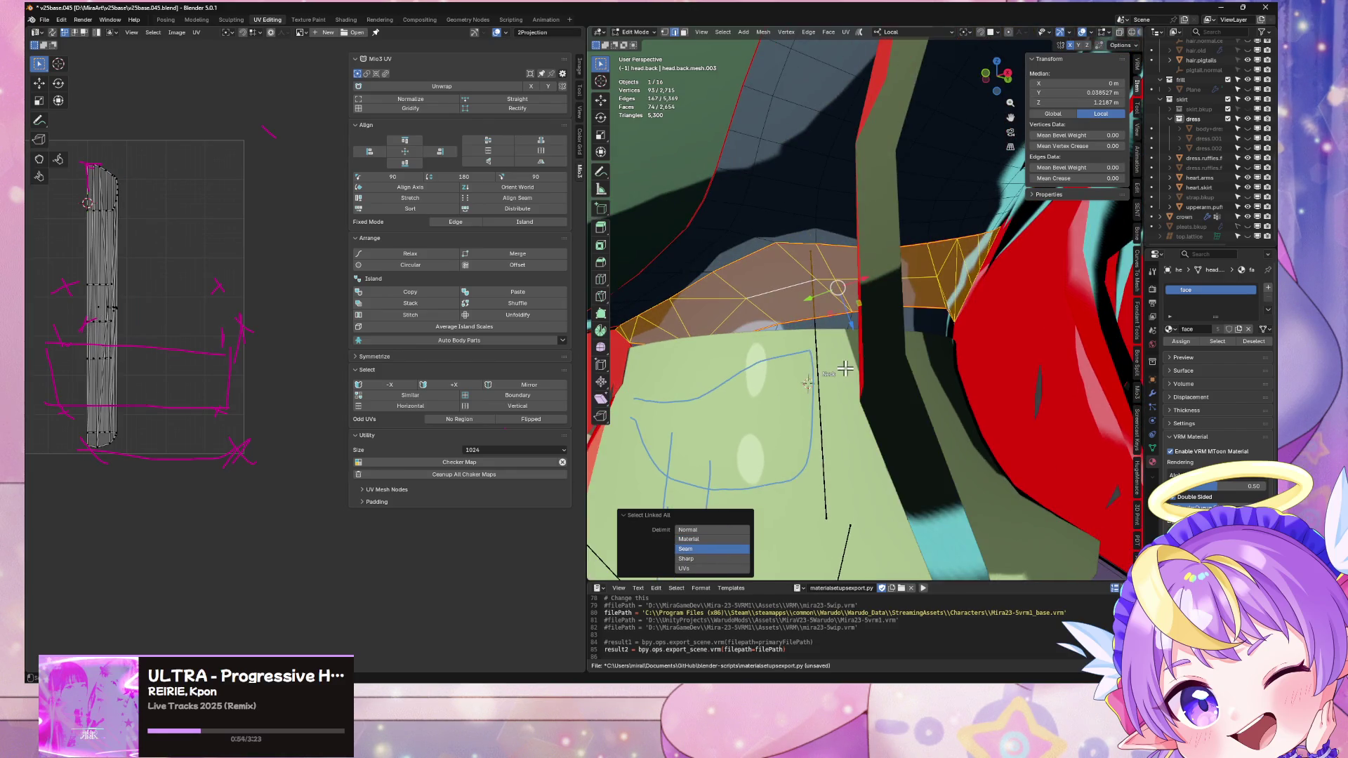
Step: Isolate the mesh and clear the seam from a short edge path on the collar
key(KP_Divide)
middle_drag(869, 355, 861, 320)
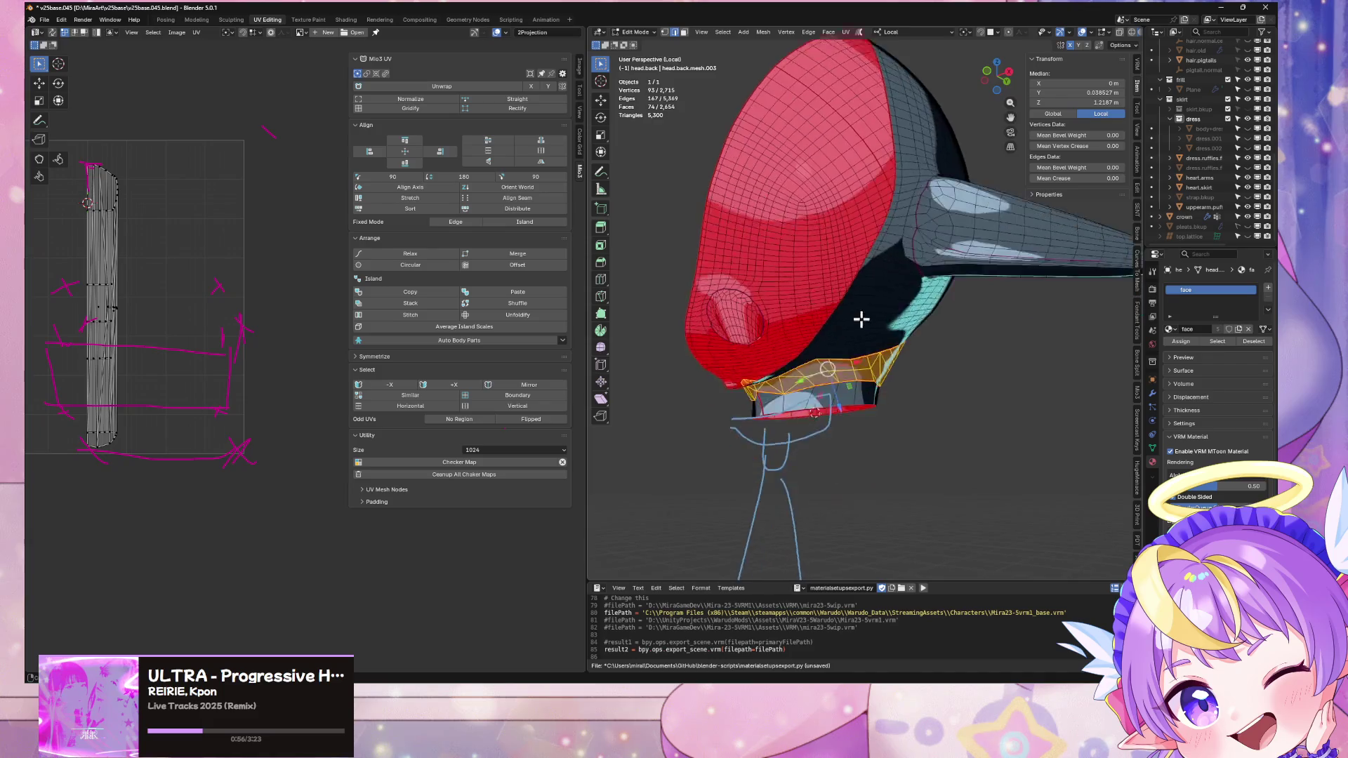
scroll(860, 319, up, 5)
scroll(852, 352, down, 5)
scroll(893, 314, up, 5)
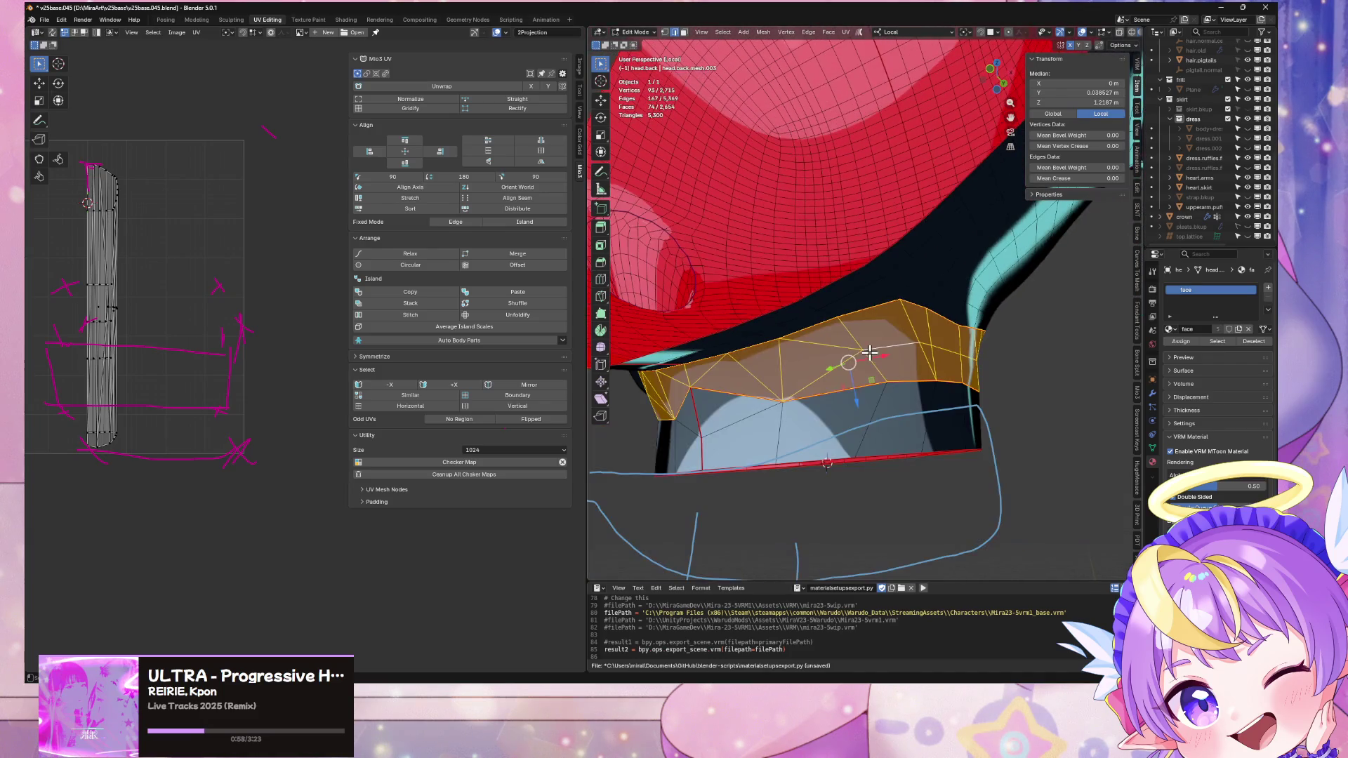
alt+click(699, 419)
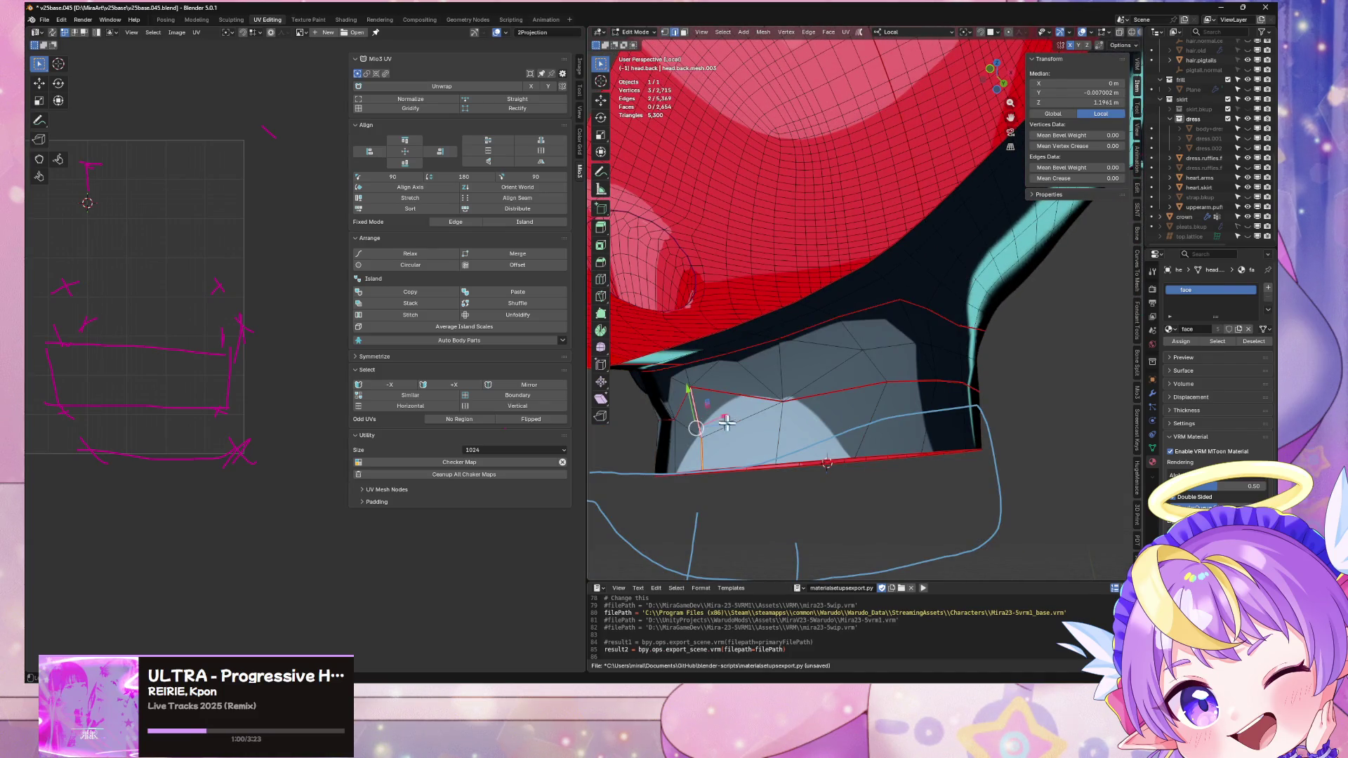
mouse_move(697, 451)
middle_down()
mouse_move(788, 424)
mouse_move(756, 429)
middle_up()
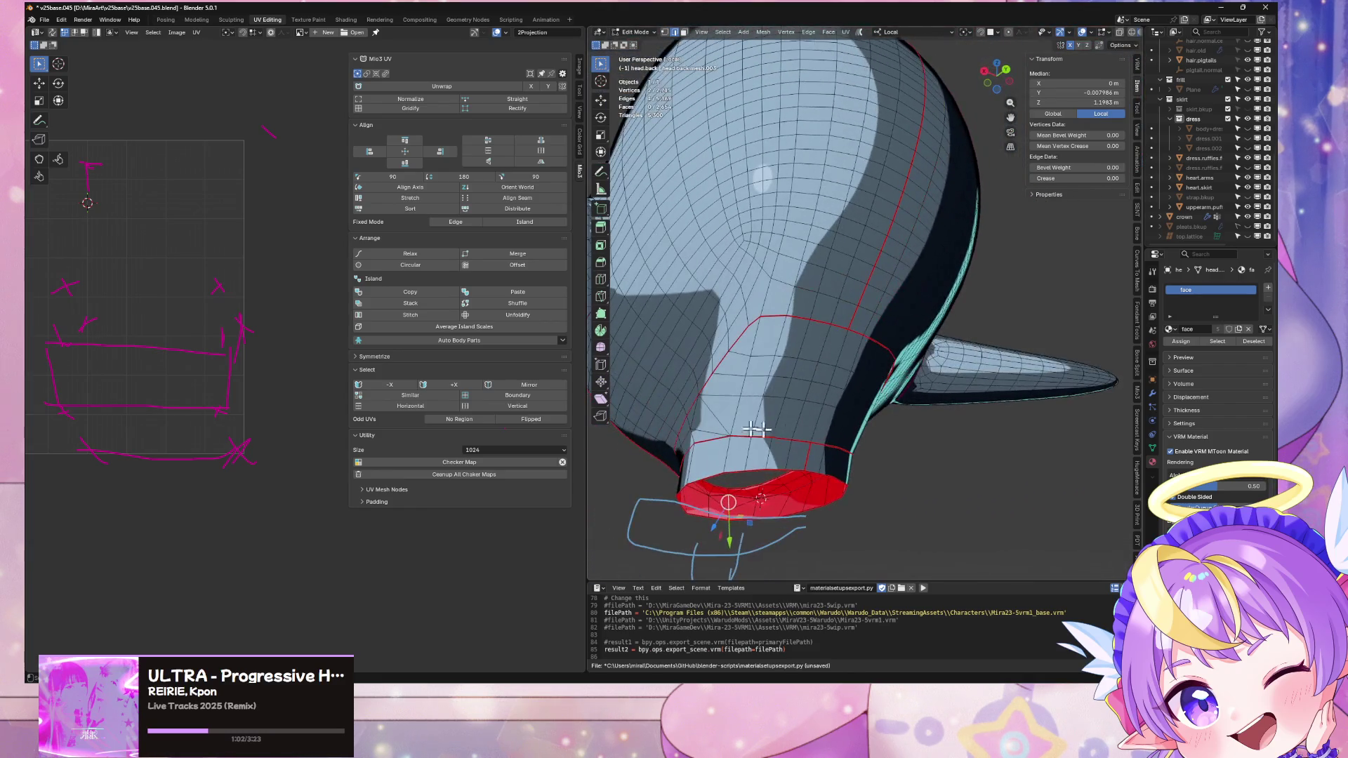
key(ctrl+e)
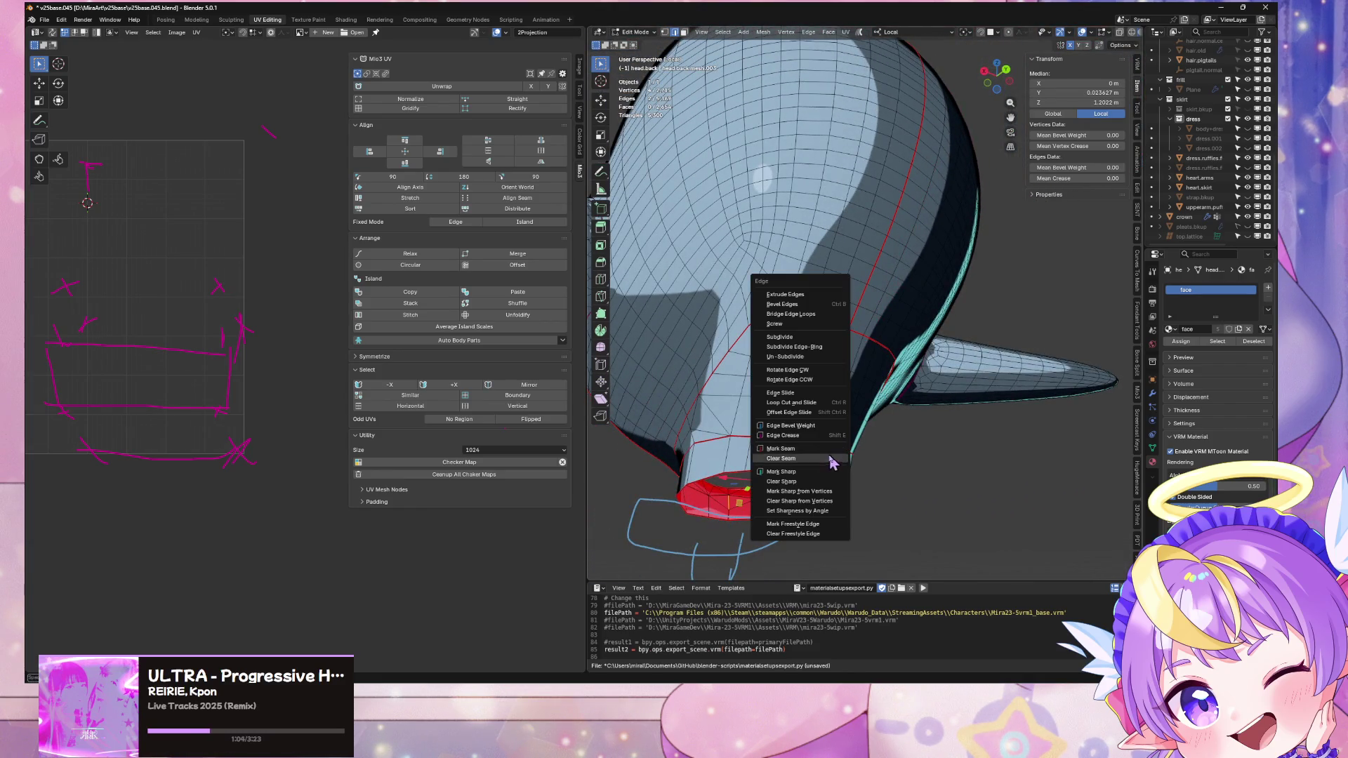
click(831, 459)
Step: Select the seam-bounded collar island seen from under the hair
scroll(853, 411, up, 5)
middle_drag(933, 415, 877, 421)
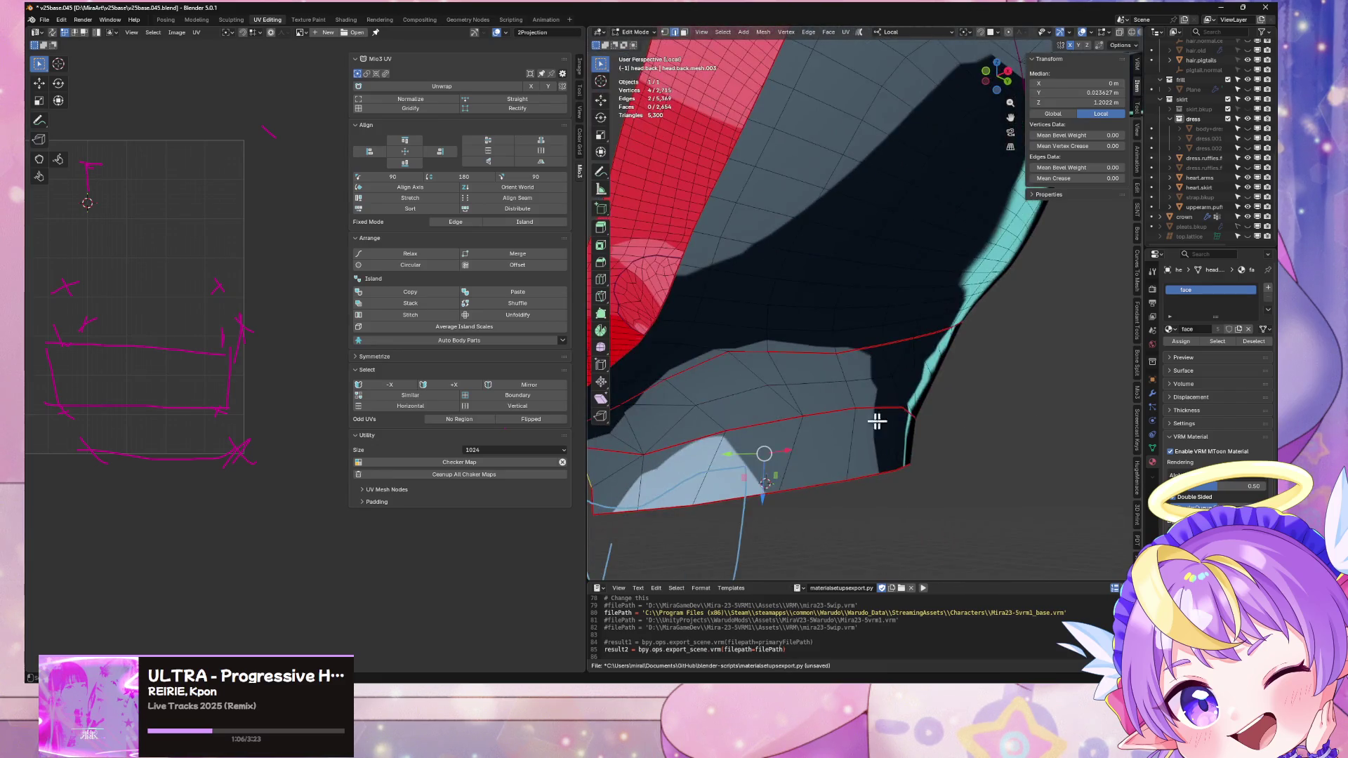
scroll(747, 430, down, 4)
middle_drag(748, 430, 788, 419)
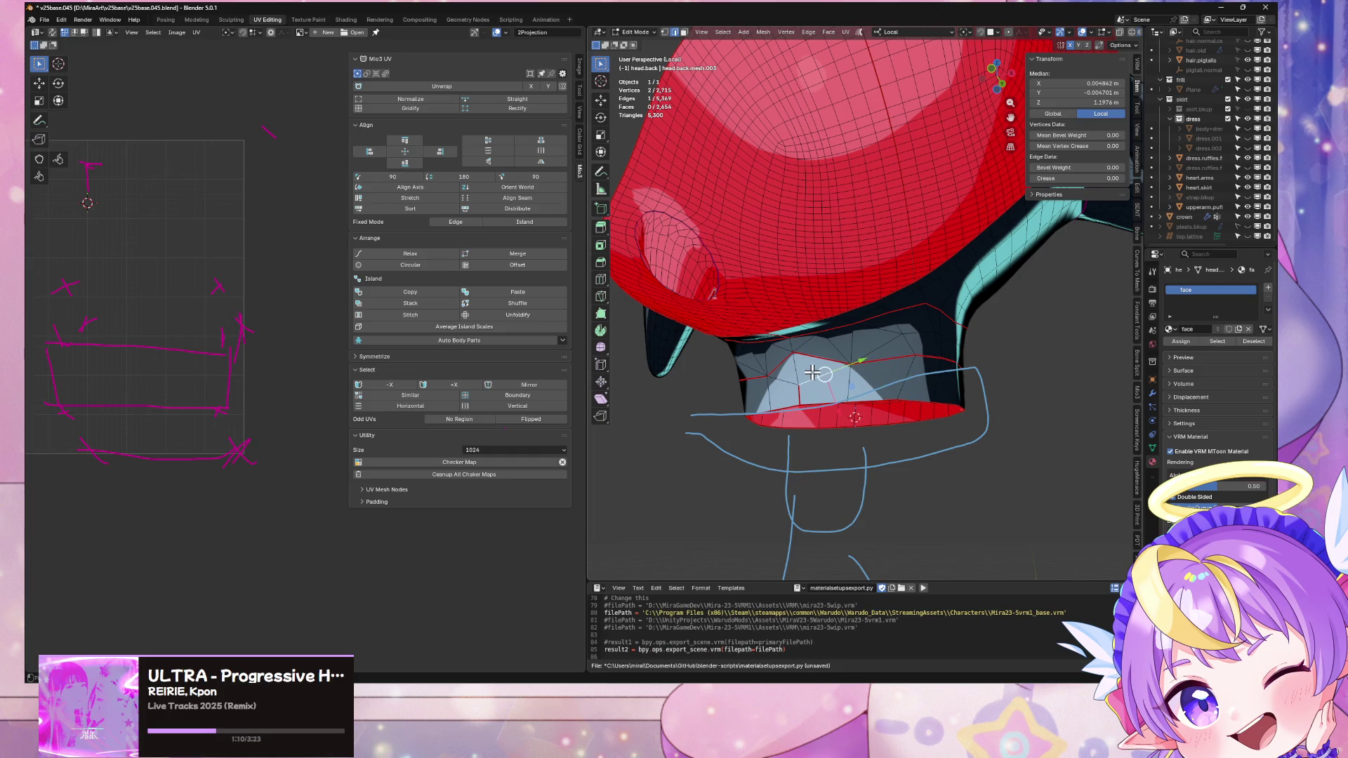
key(ctrl+l)
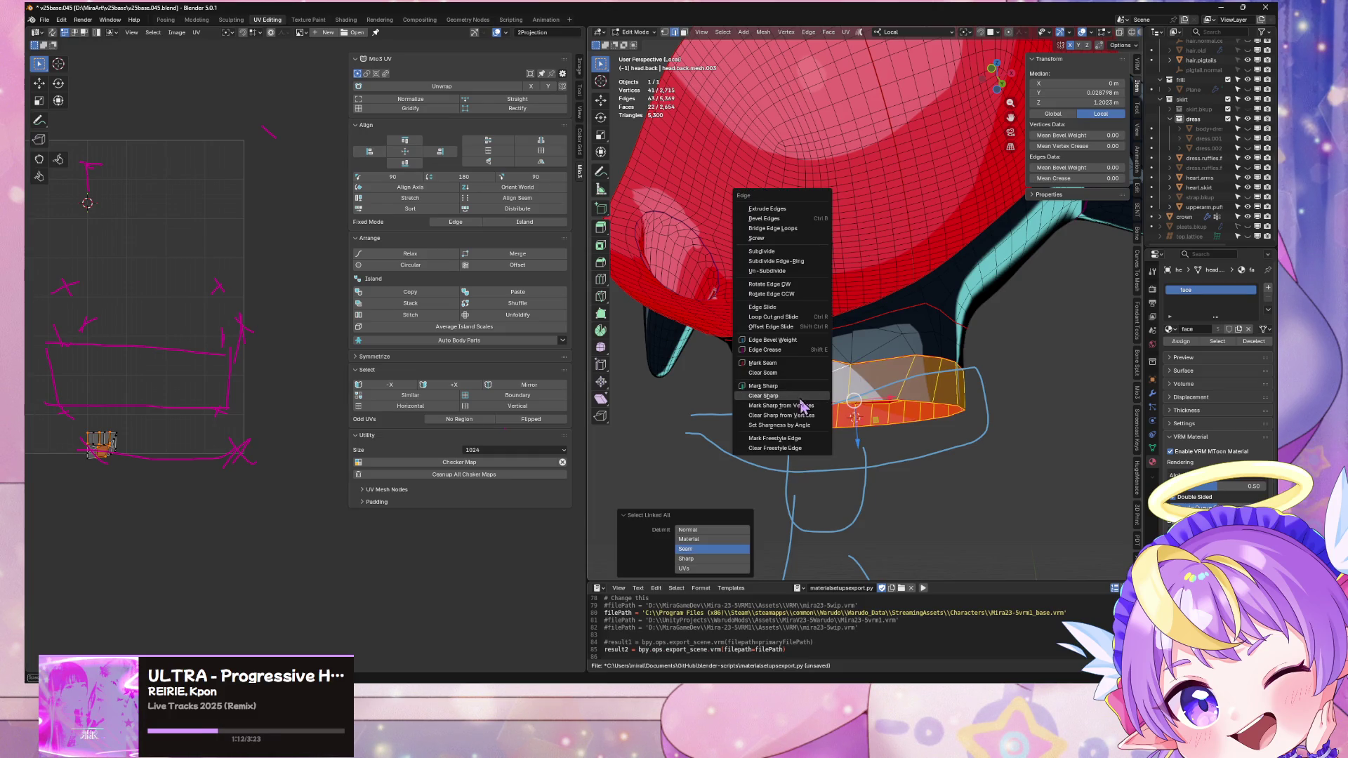
scroll(854, 400, down, 4)
Step: Re-enter Edit Mode on the hair, select the seam loop beneath it, and show the character
key(Tab)
mouse_move(854, 393)
middle_down()
mouse_move(872, 351)
mouse_move(894, 460)
mouse_move(941, 444)
mouse_move(720, 472)
mouse_move(877, 291)
middle_up()
scroll(858, 367, up, 4)
key(Tab)
alt+click(901, 188)
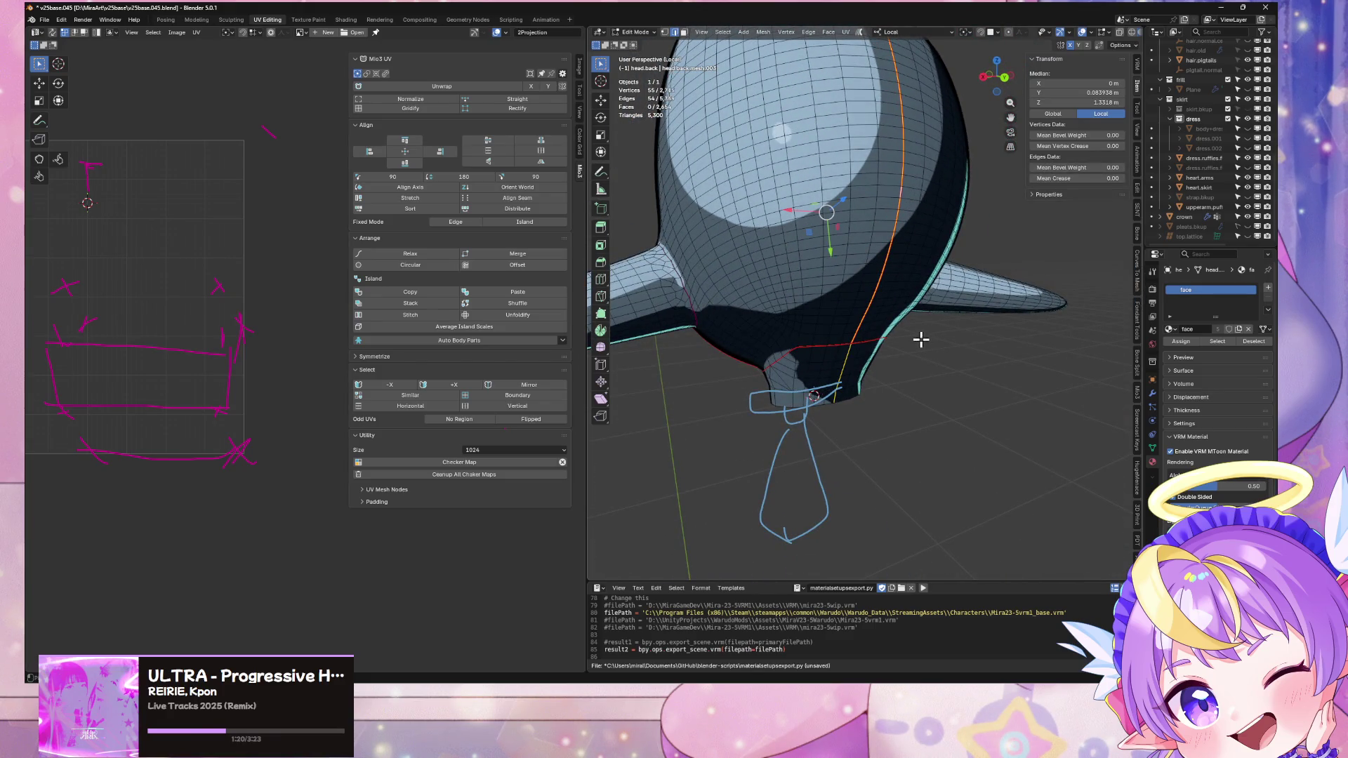
mouse_move(915, 349)
middle_down()
mouse_move(821, 391)
mouse_move(908, 355)
mouse_move(946, 364)
mouse_move(963, 337)
mouse_move(993, 351)
mouse_move(976, 367)
mouse_move(902, 355)
mouse_move(992, 382)
middle_up()
key(KP_Divide)
Step: Isolate head.back again and select a single vertex to check its weights
mouse_move(929, 349)
middle_down()
mouse_move(857, 340)
mouse_move(914, 361)
mouse_move(891, 358)
mouse_move(904, 382)
mouse_move(818, 341)
mouse_move(821, 327)
middle_up()
scroll(891, 358, down, 5)
scroll(891, 375, up, 5)
key(a)
key(ctrl+z)
key(KP_Divide)
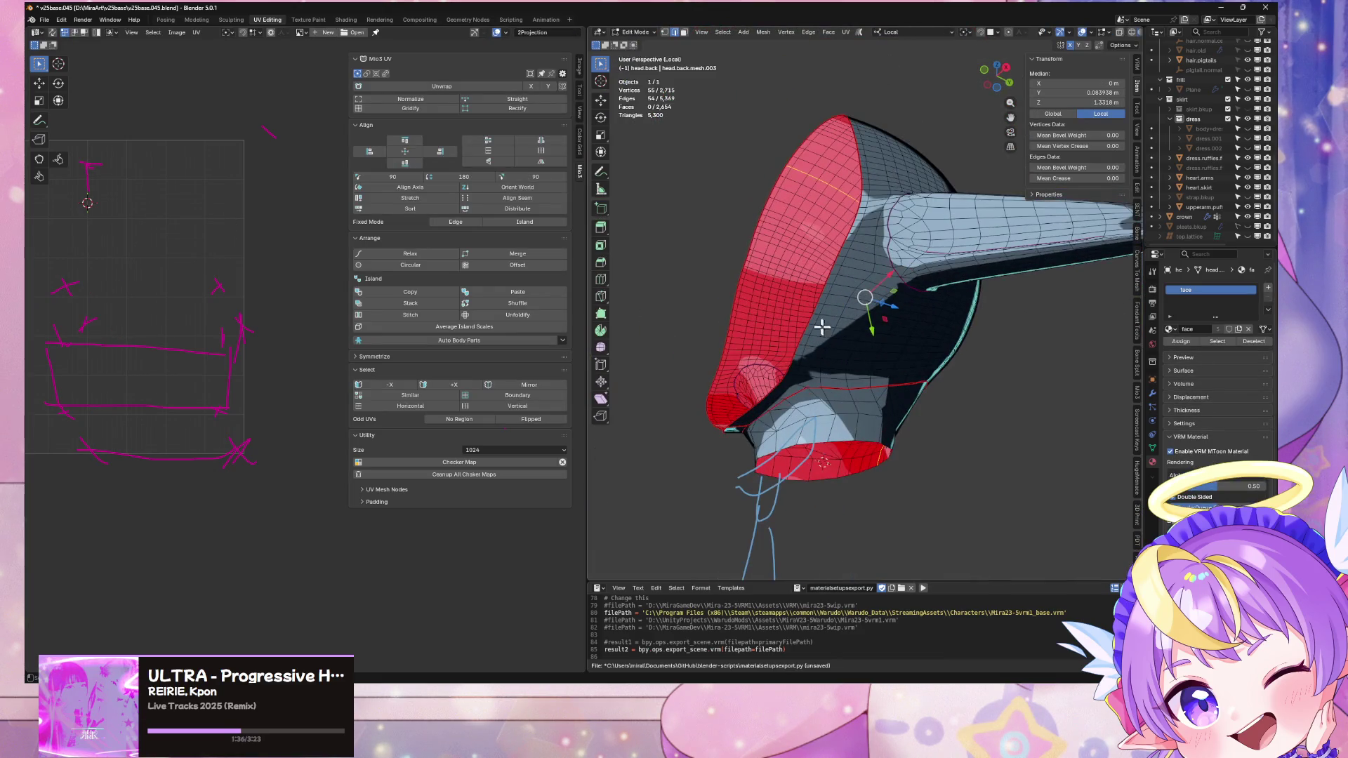
click(809, 319)
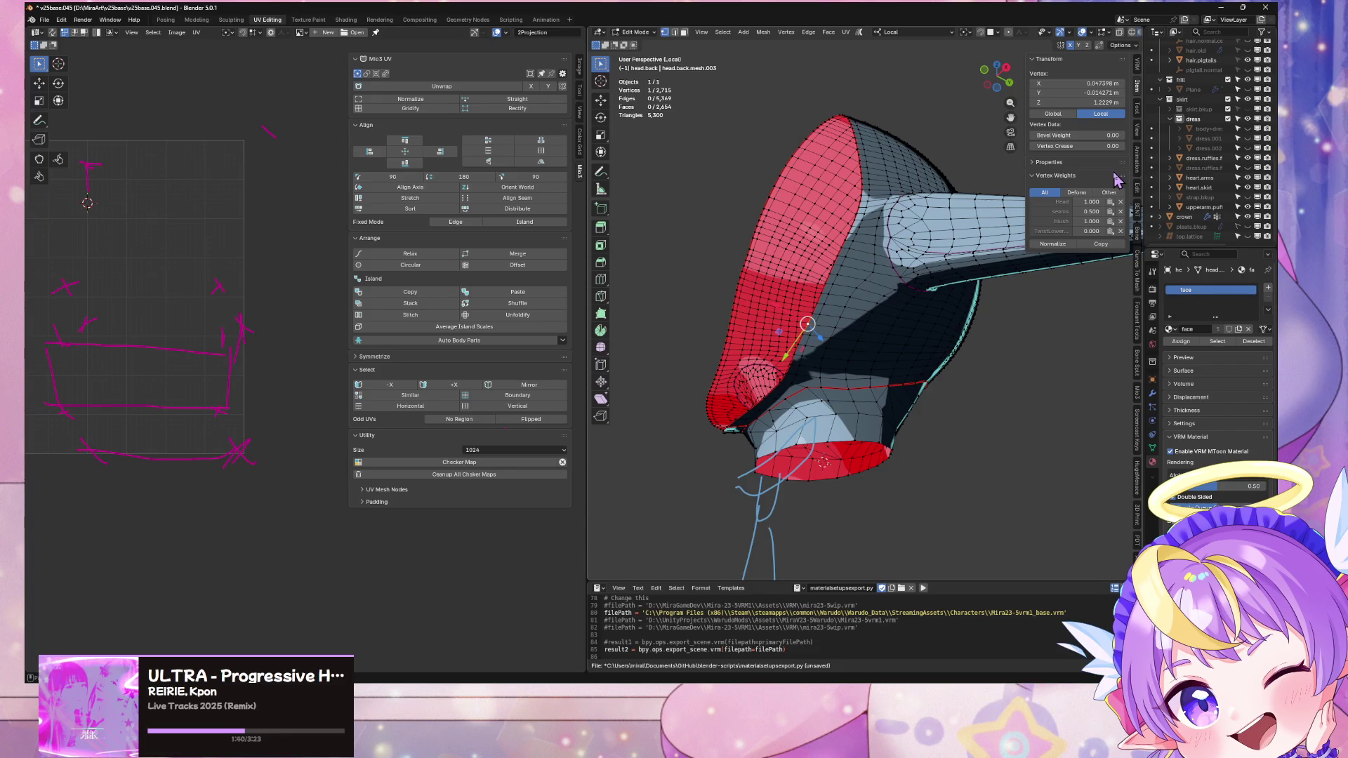
Step: Select several single vertices on the lower head to read their weights
click(895, 318)
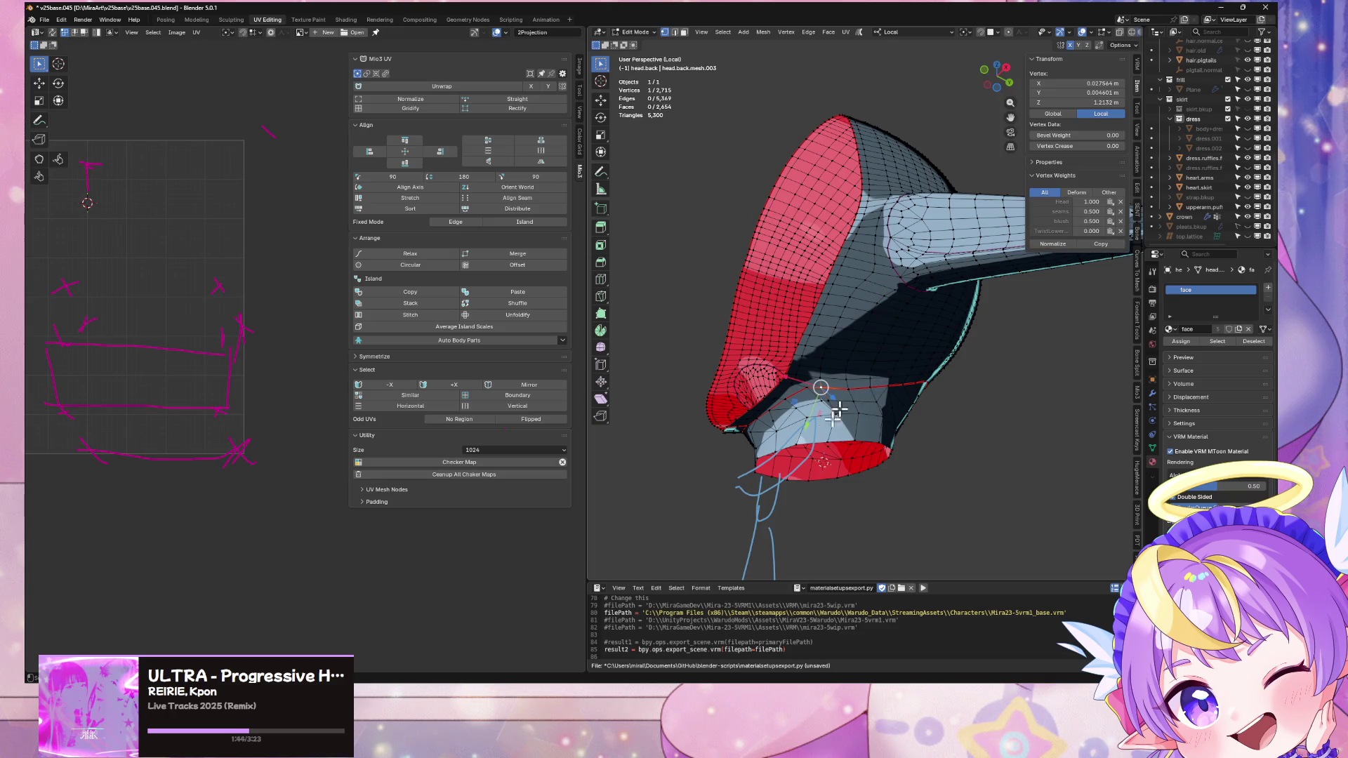
middle_drag(889, 413, 819, 364)
click(818, 366)
click(801, 401)
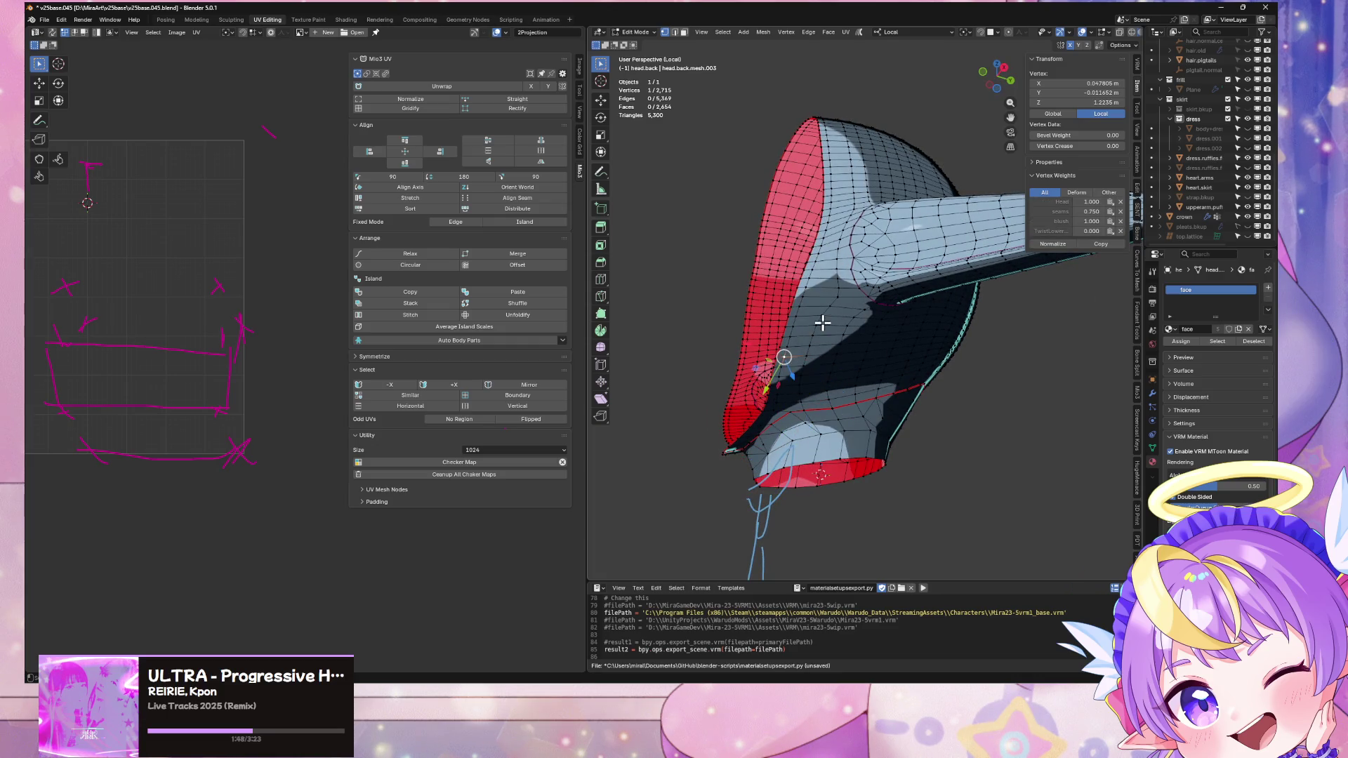
click(844, 341)
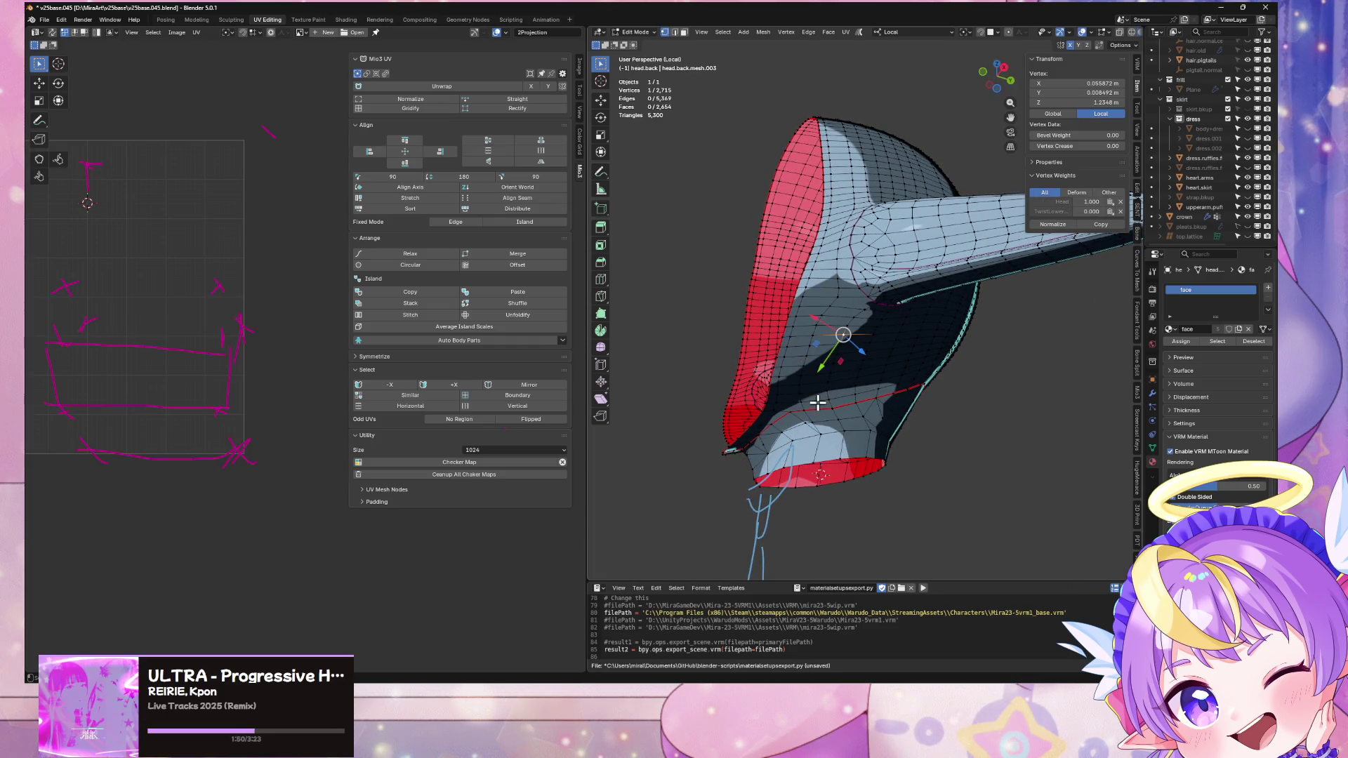
Step: Select the tube edge loop and the loop bordering the red region, then leave Edit Mode
alt+click(779, 335)
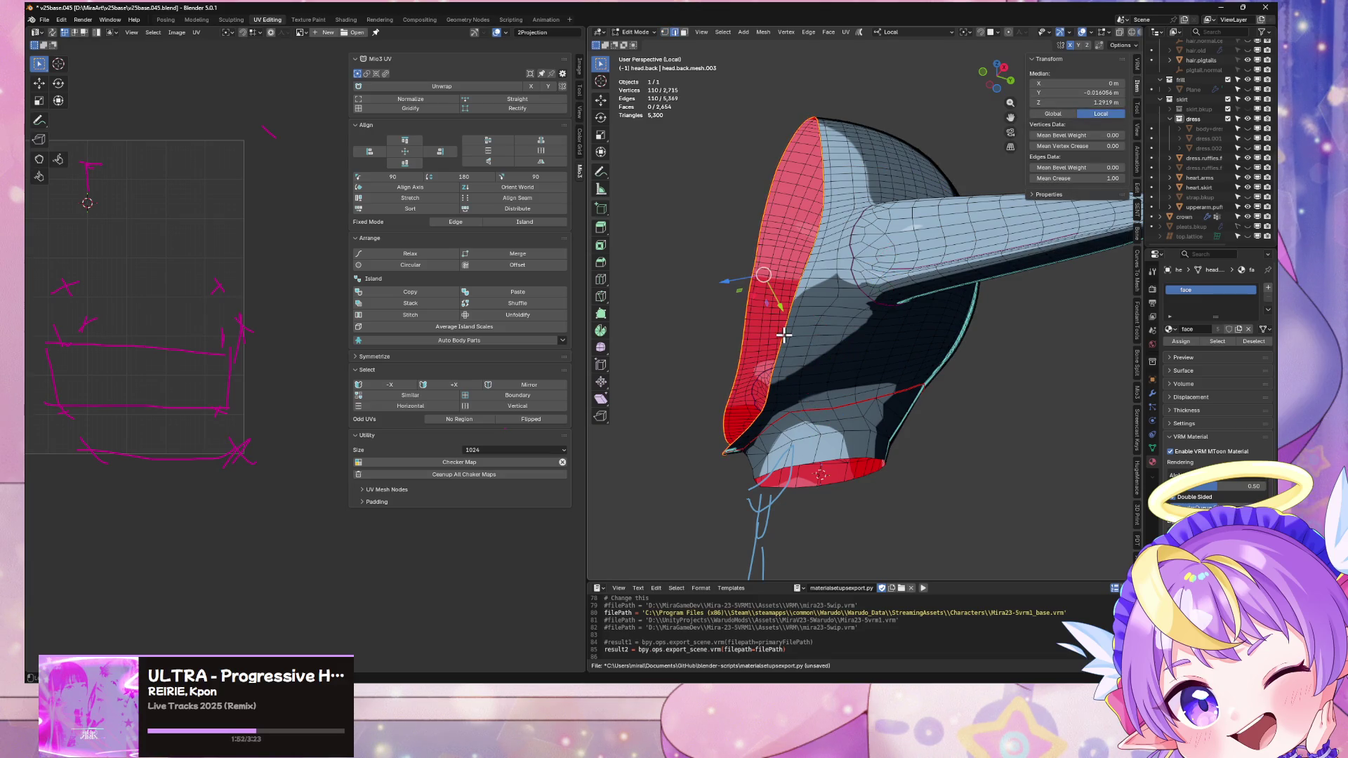
mouse_move(818, 344)
middle_down()
mouse_move(915, 358)
mouse_move(864, 362)
mouse_move(849, 344)
middle_up()
click(857, 274)
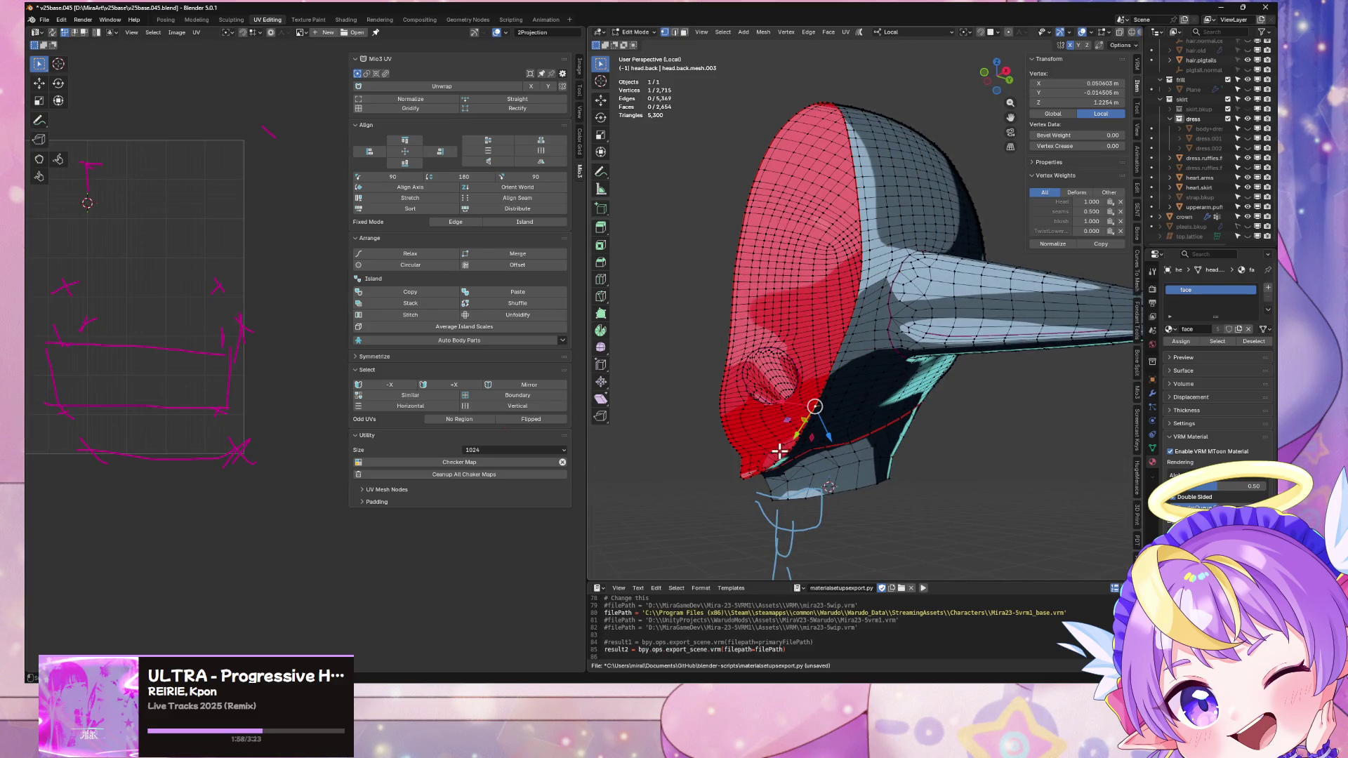
alt+click(819, 392)
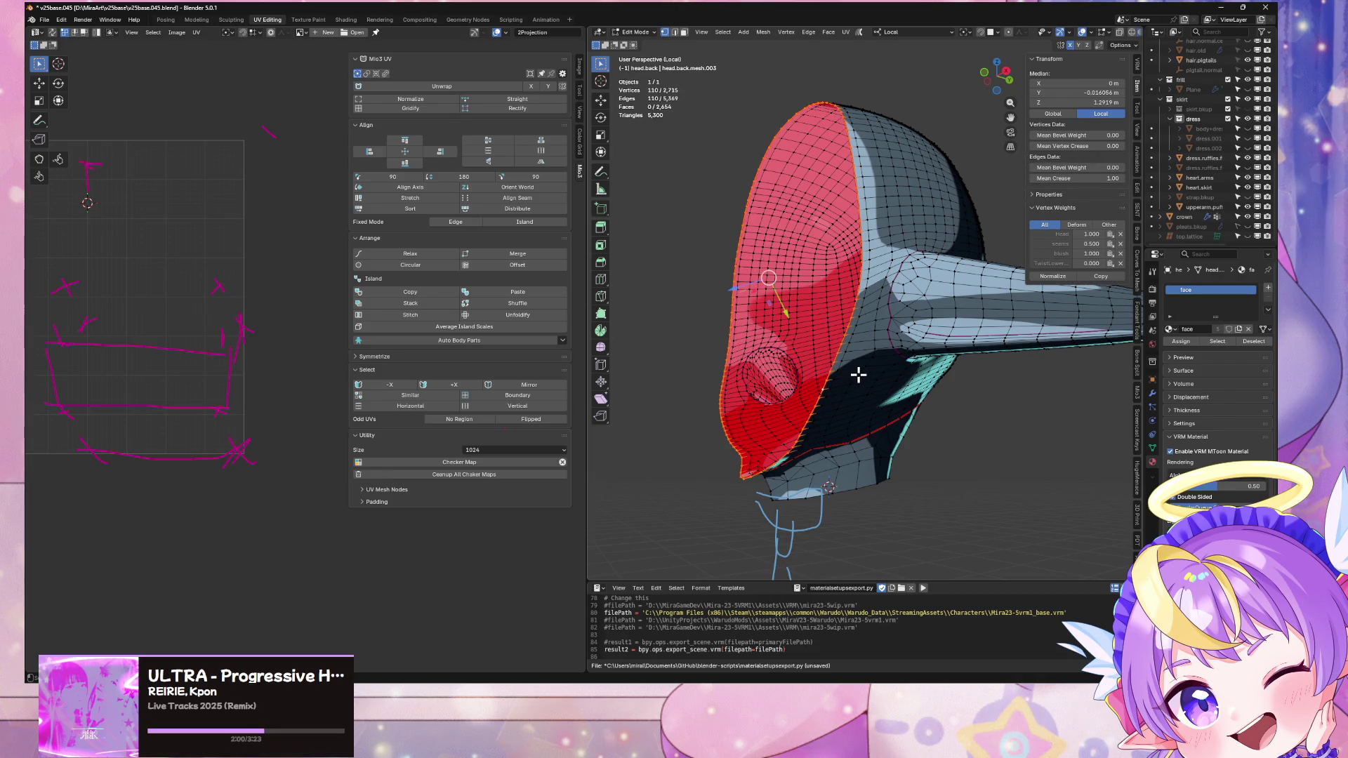
mouse_move(858, 374)
middle_down()
mouse_move(836, 360)
mouse_move(987, 352)
mouse_move(775, 360)
mouse_move(830, 355)
mouse_move(873, 390)
middle_up()
key(Tab)
key(Tab)
key(Tab)
key(Tab)
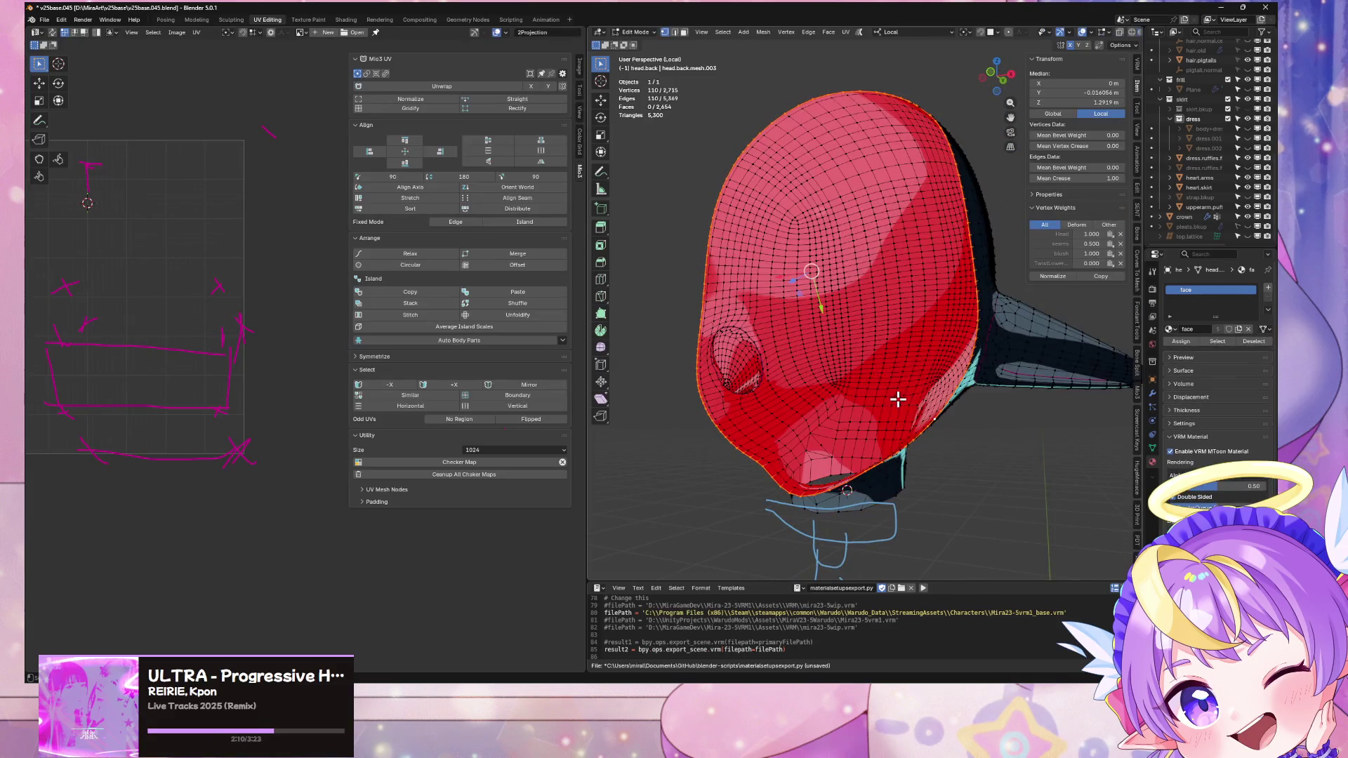
mouse_move(910, 394)
middle_down()
mouse_move(851, 386)
mouse_move(862, 358)
middle_up()
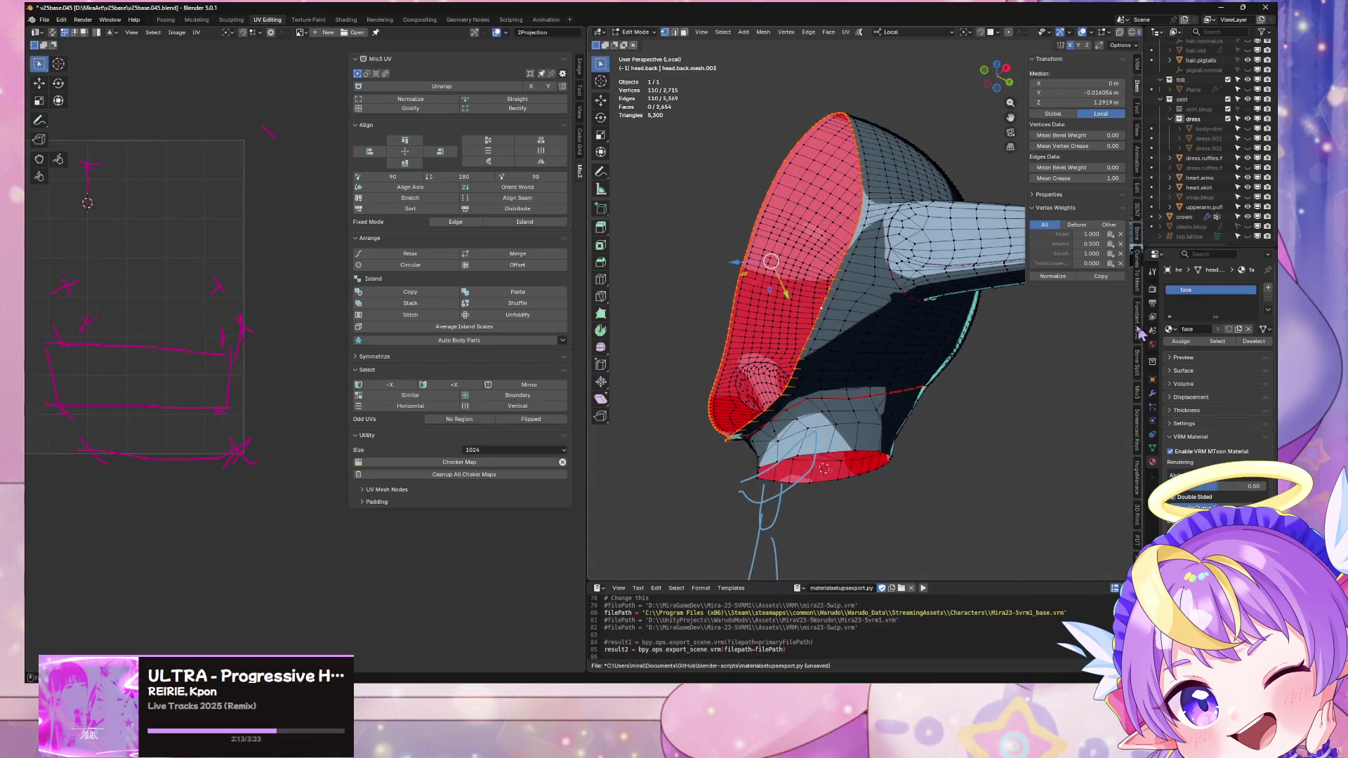
Step: Show the vertex groups and select, then deselect, the Head group's vertices
click(1153, 451)
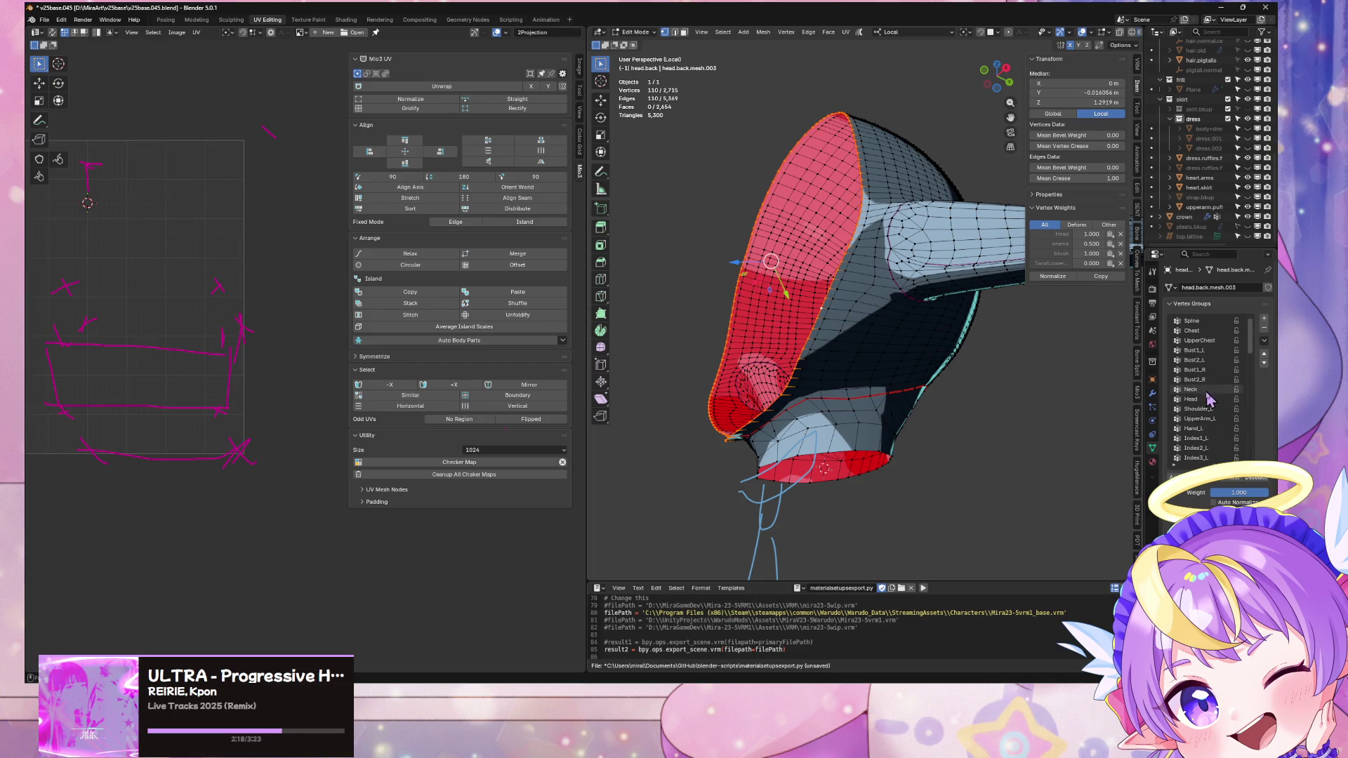
click(1071, 438)
click(1246, 479)
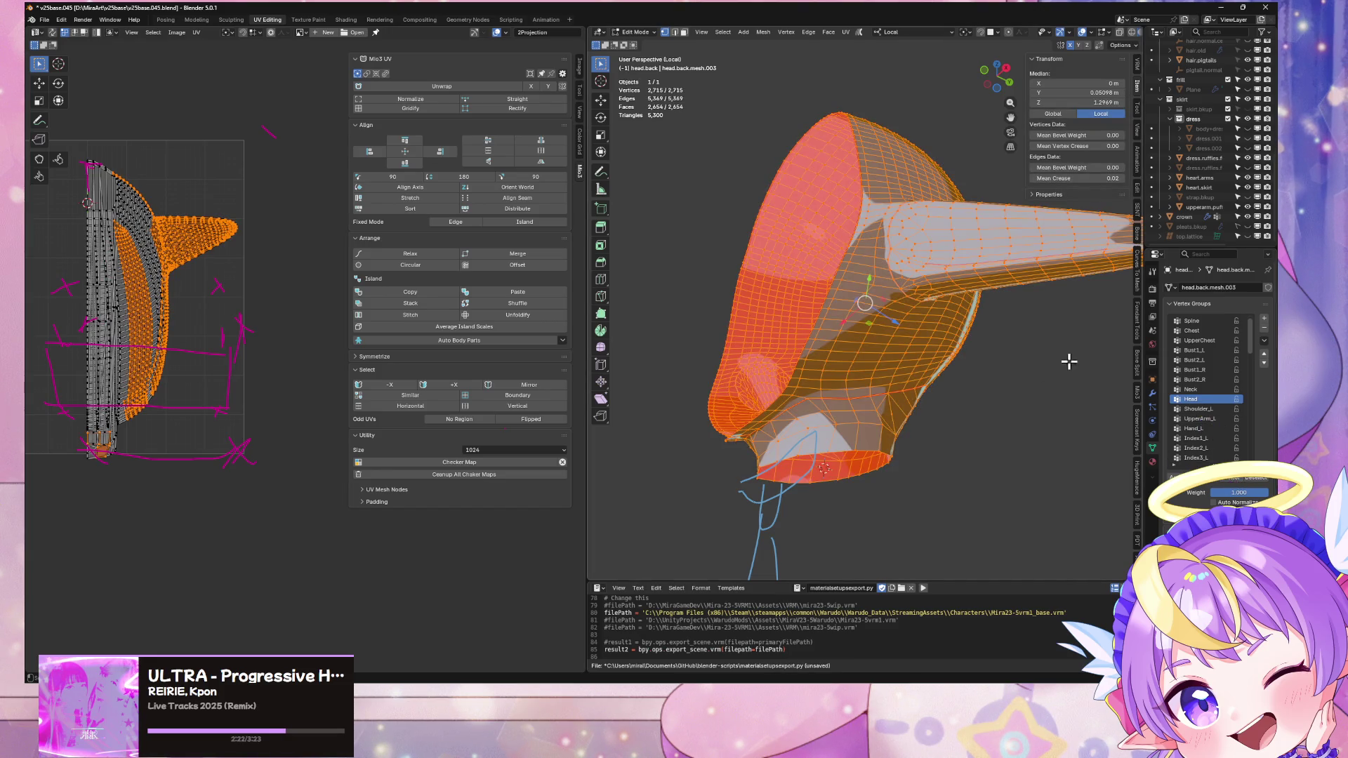
click(1022, 358)
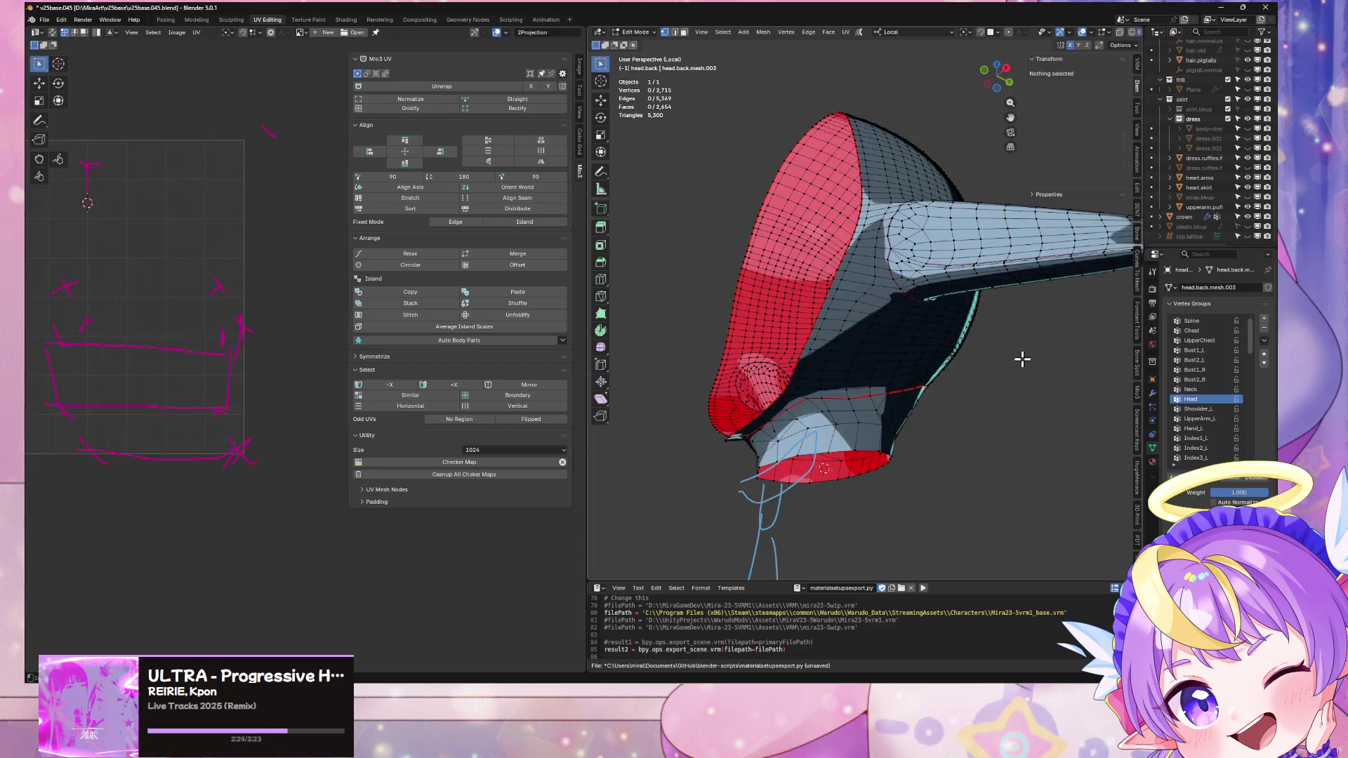
alt+click(847, 245)
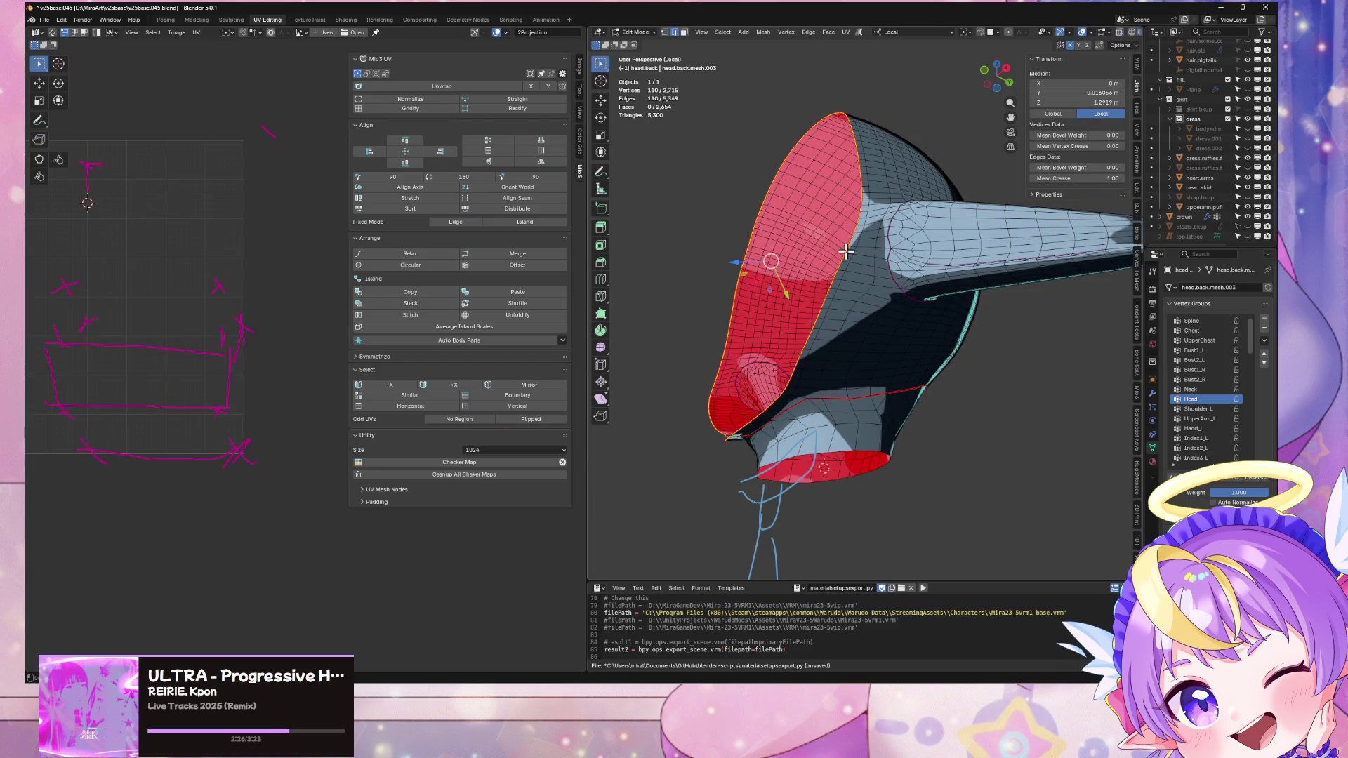
scroll(860, 257, down, 3)
middle_drag(860, 257, 881, 271)
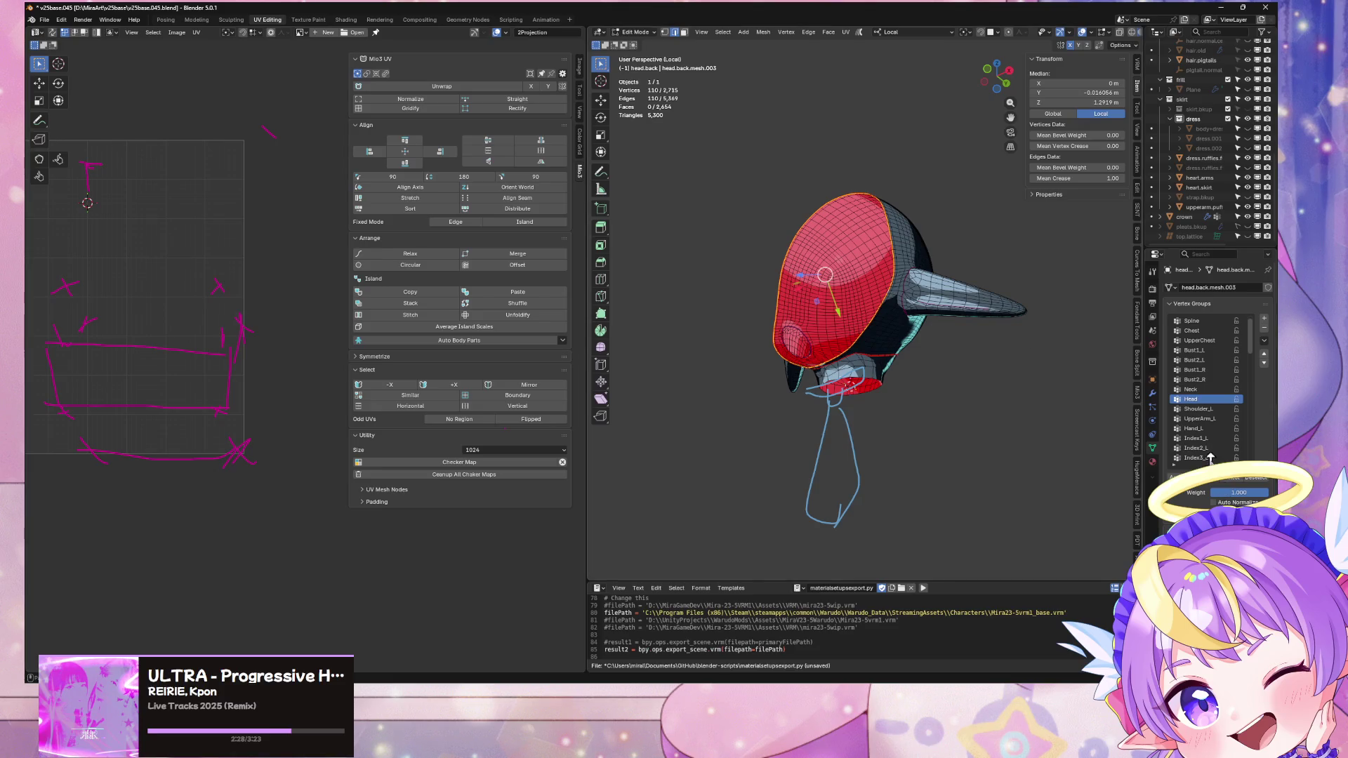
Step: Reselect the Head group, select linked geometry, and inspect a vertex weighted 0.091 and 0.238
click(1235, 483)
scroll(977, 362, up, 5)
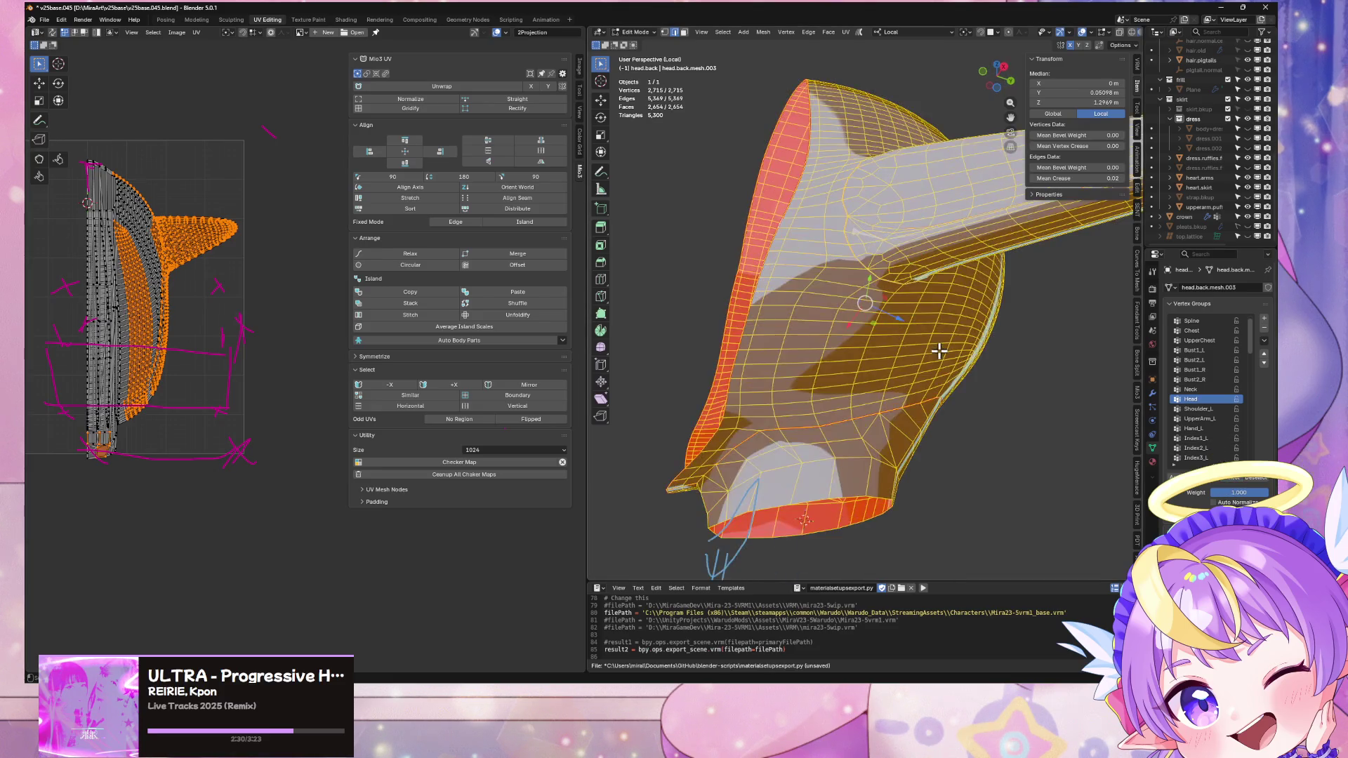
middle_drag(976, 362, 941, 367)
click(879, 356)
middle_drag(865, 345, 878, 369)
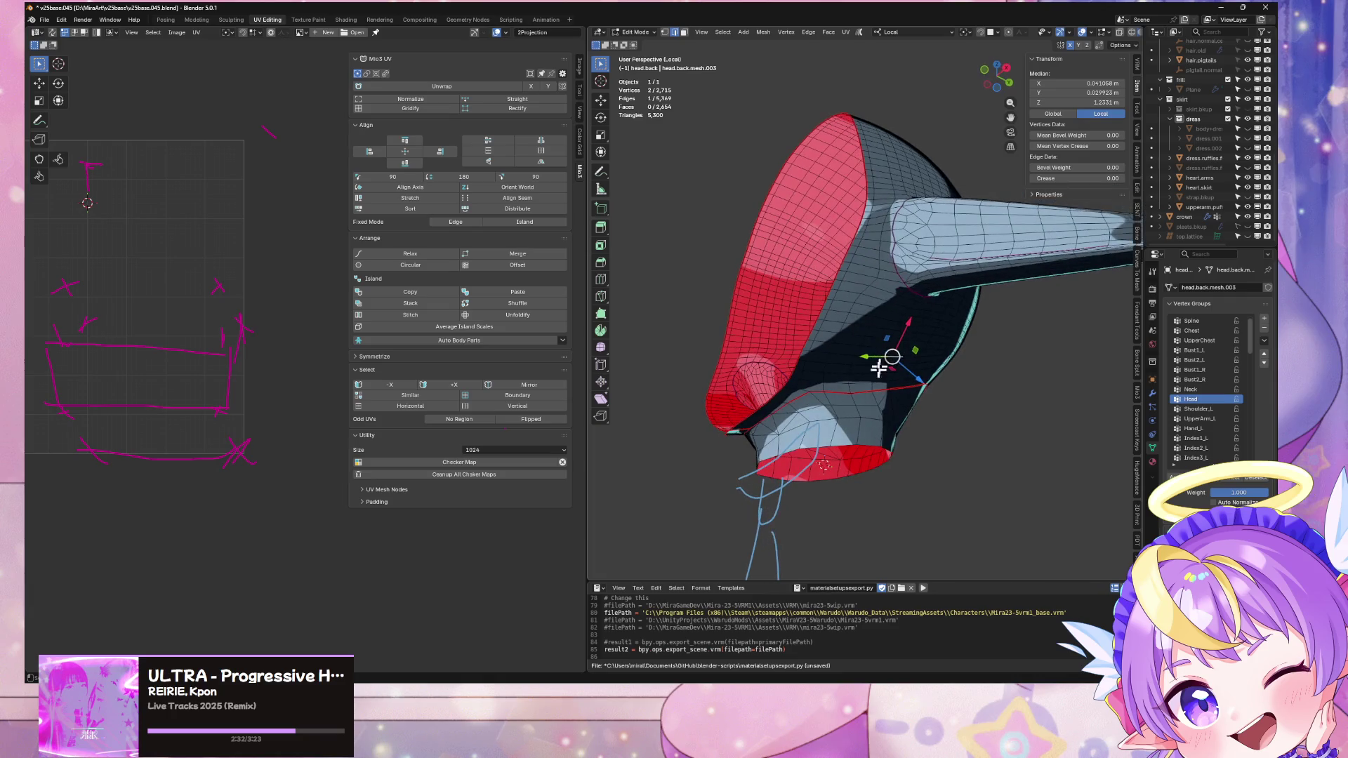
key(ctrl+l)
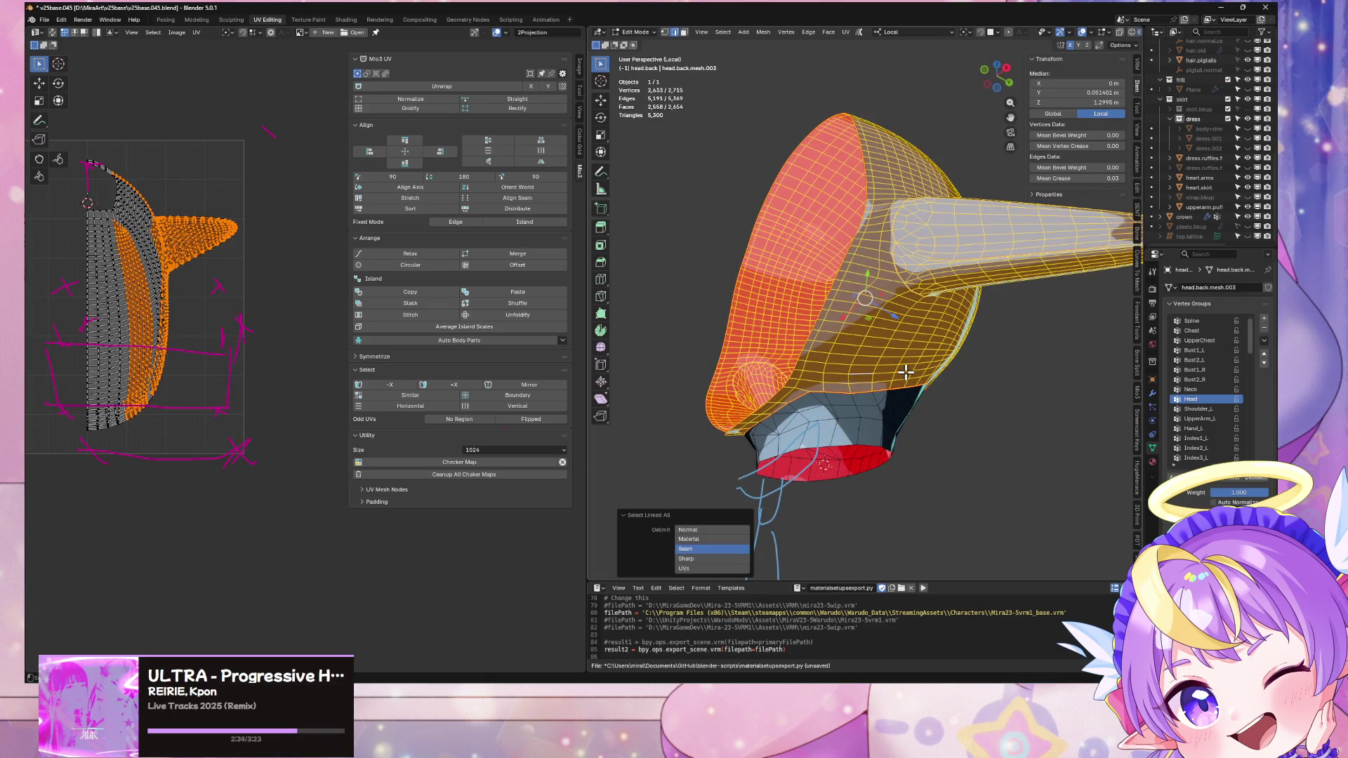
mouse_move(952, 383)
middle_down()
mouse_move(974, 388)
mouse_move(872, 385)
mouse_move(987, 437)
mouse_move(926, 400)
mouse_move(870, 449)
middle_up()
click(855, 441)
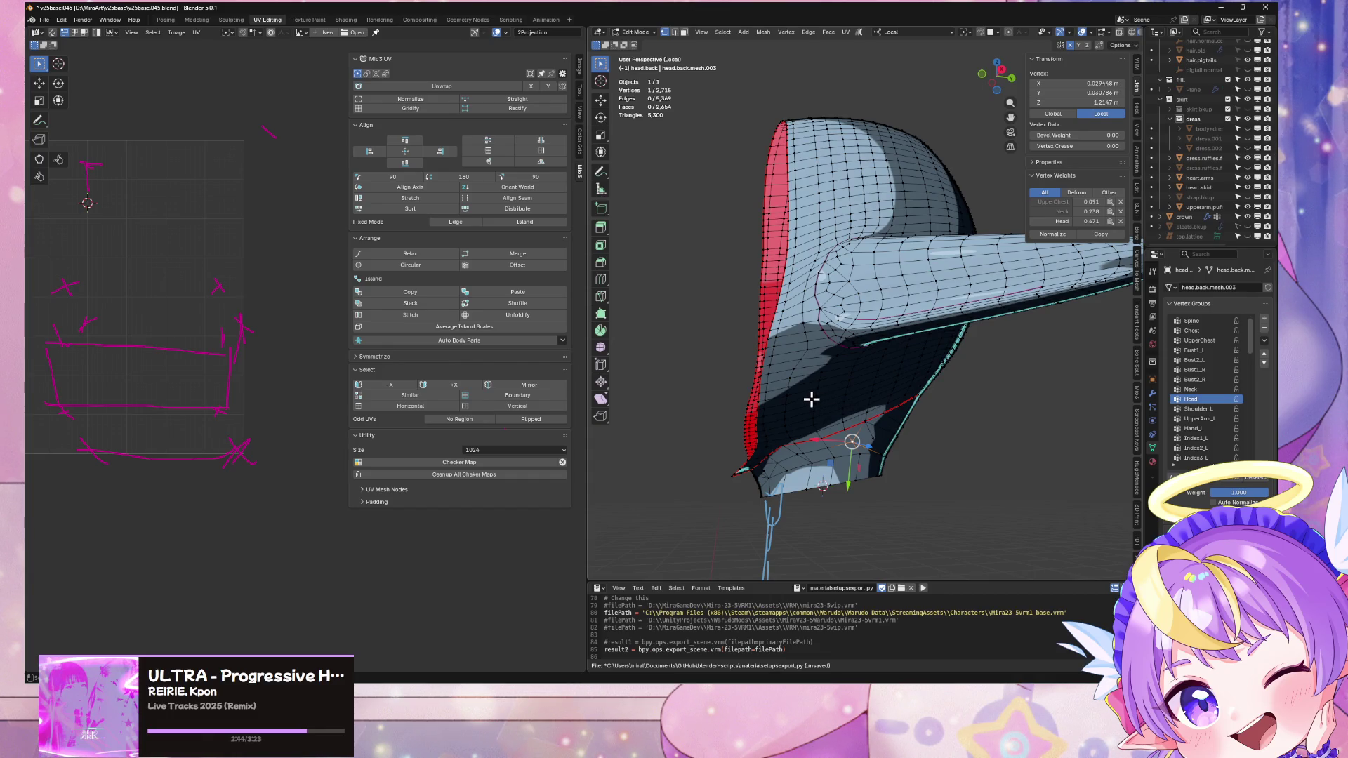
Step: Leave Edit Mode, select the armature, and show only the Base bone collection
click(810, 398)
key(KP_Divide)
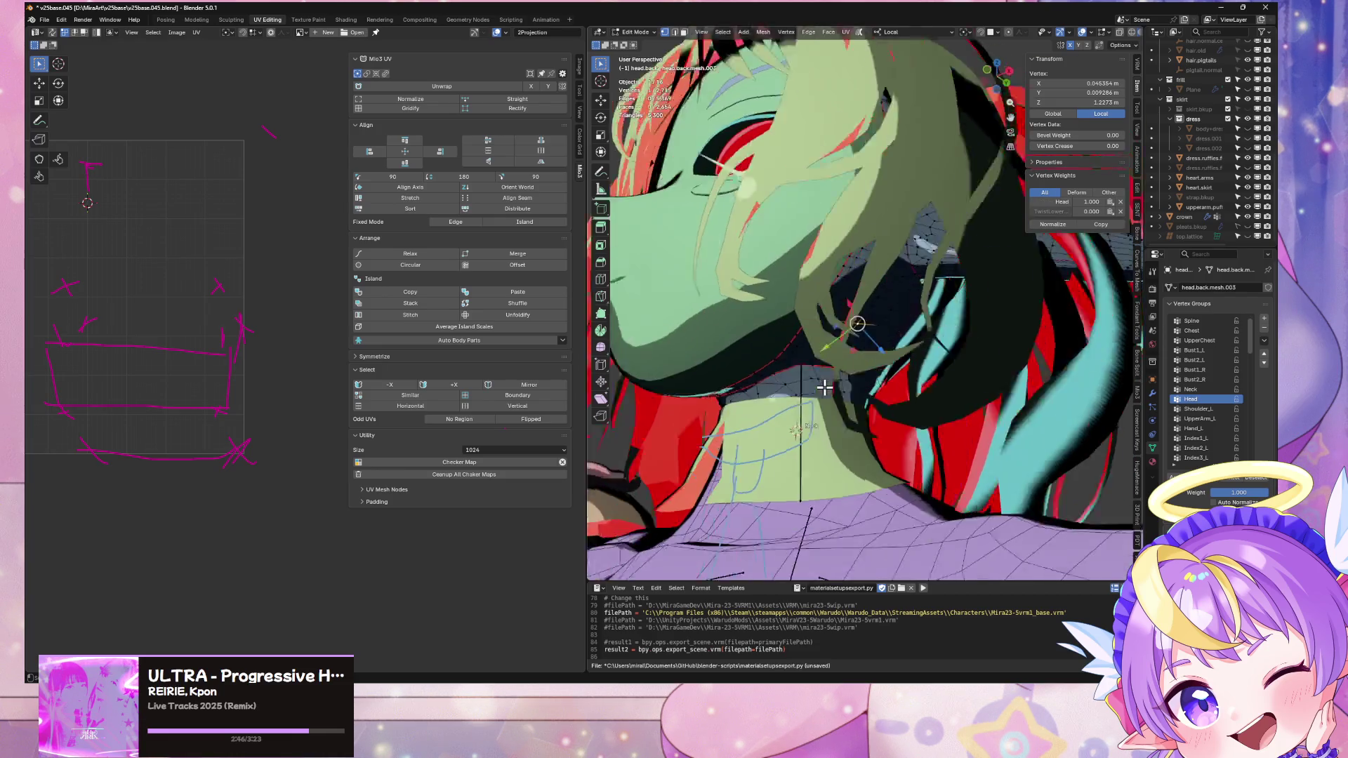
mouse_move(870, 397)
middle_down()
mouse_move(857, 386)
mouse_move(761, 397)
mouse_move(872, 382)
mouse_move(814, 393)
middle_up()
key(Tab)
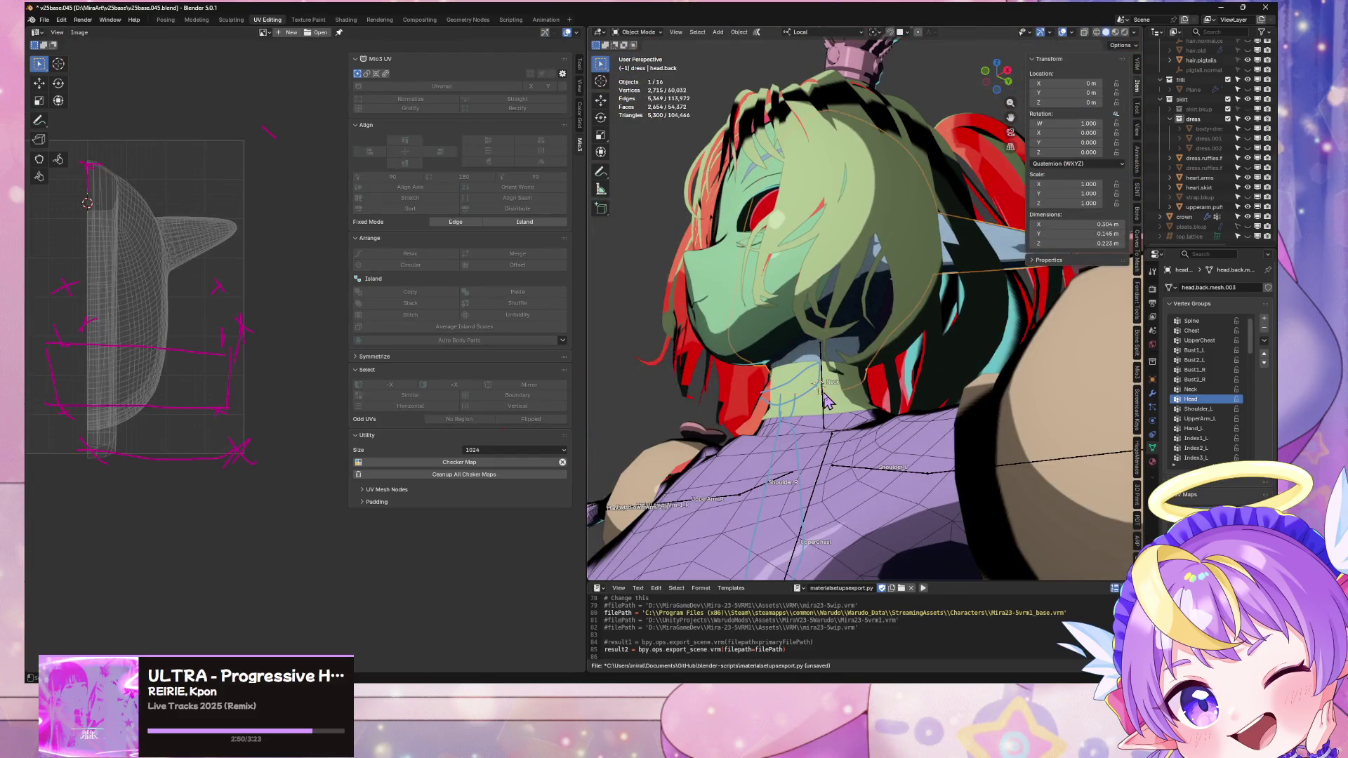
click(820, 385)
click(1236, 353)
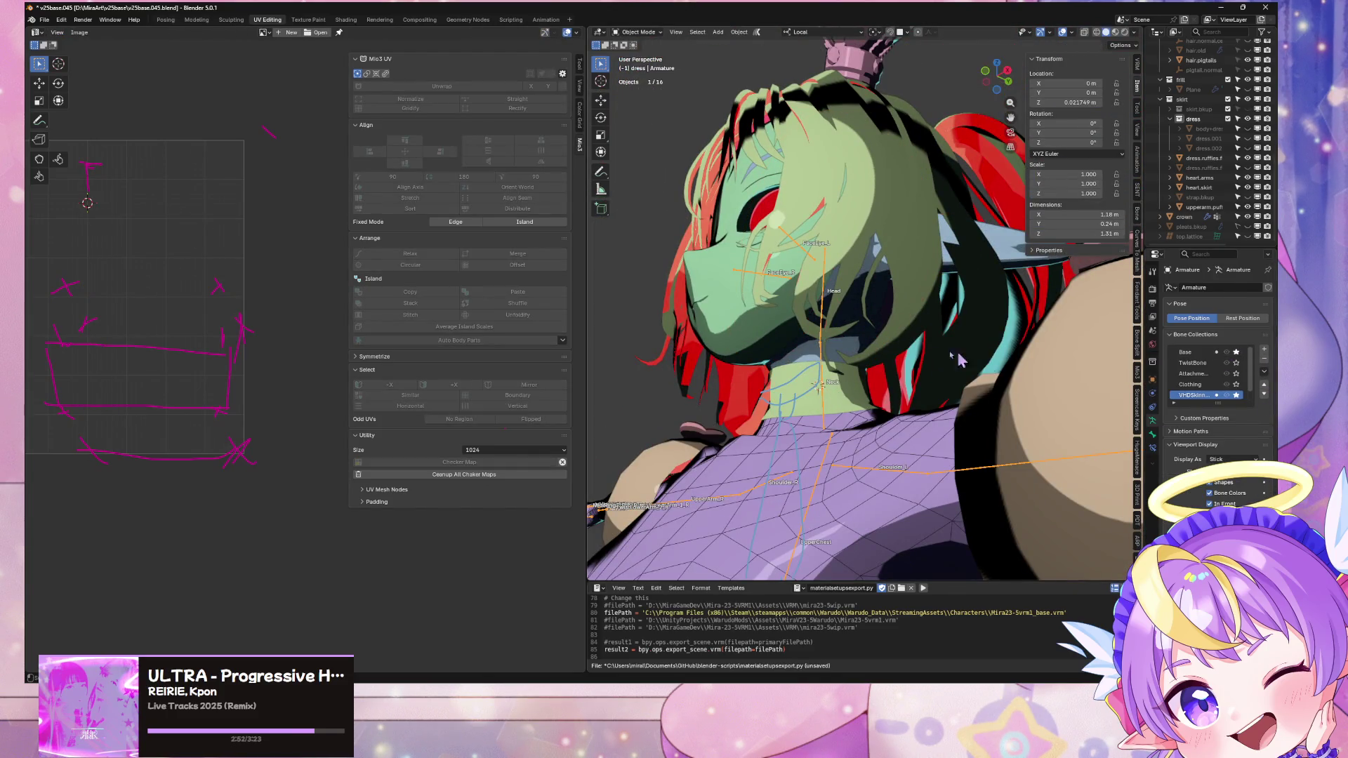
middle_drag(958, 360, 842, 344)
Step: Assign the Head bone to the bone collection in armature Edit Mode
key(Tab)
click(823, 315)
key(shift+s)
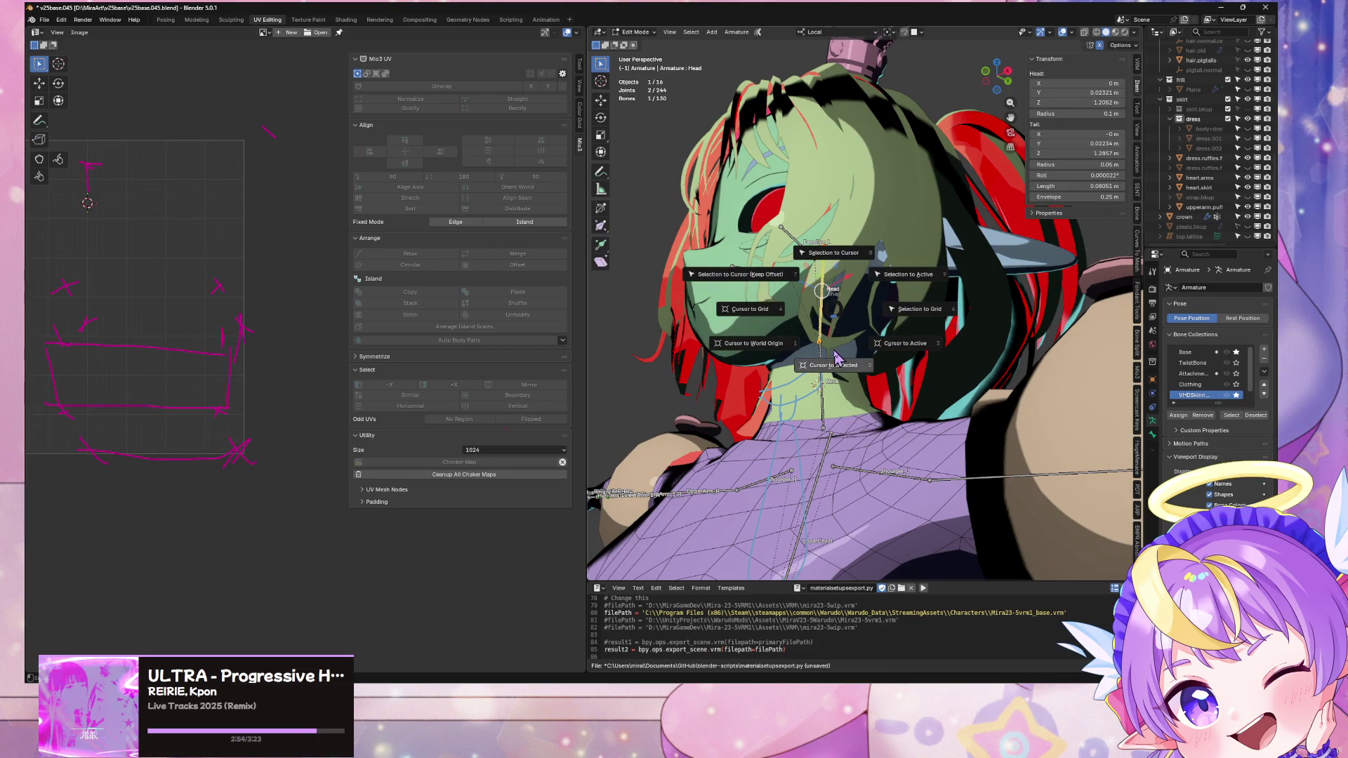
click(832, 308)
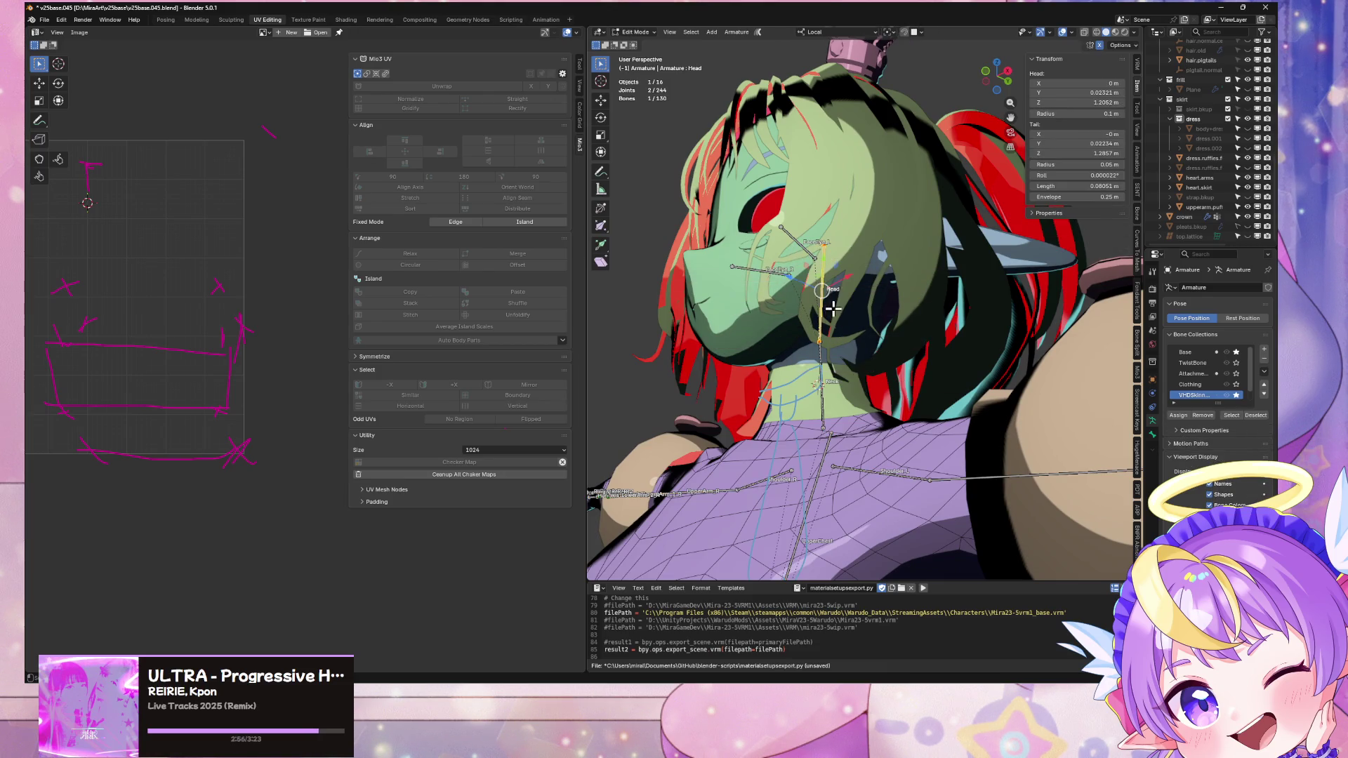
click(1179, 415)
key(Tab)
Step: Make head.back the active object and isolate it
click(902, 347)
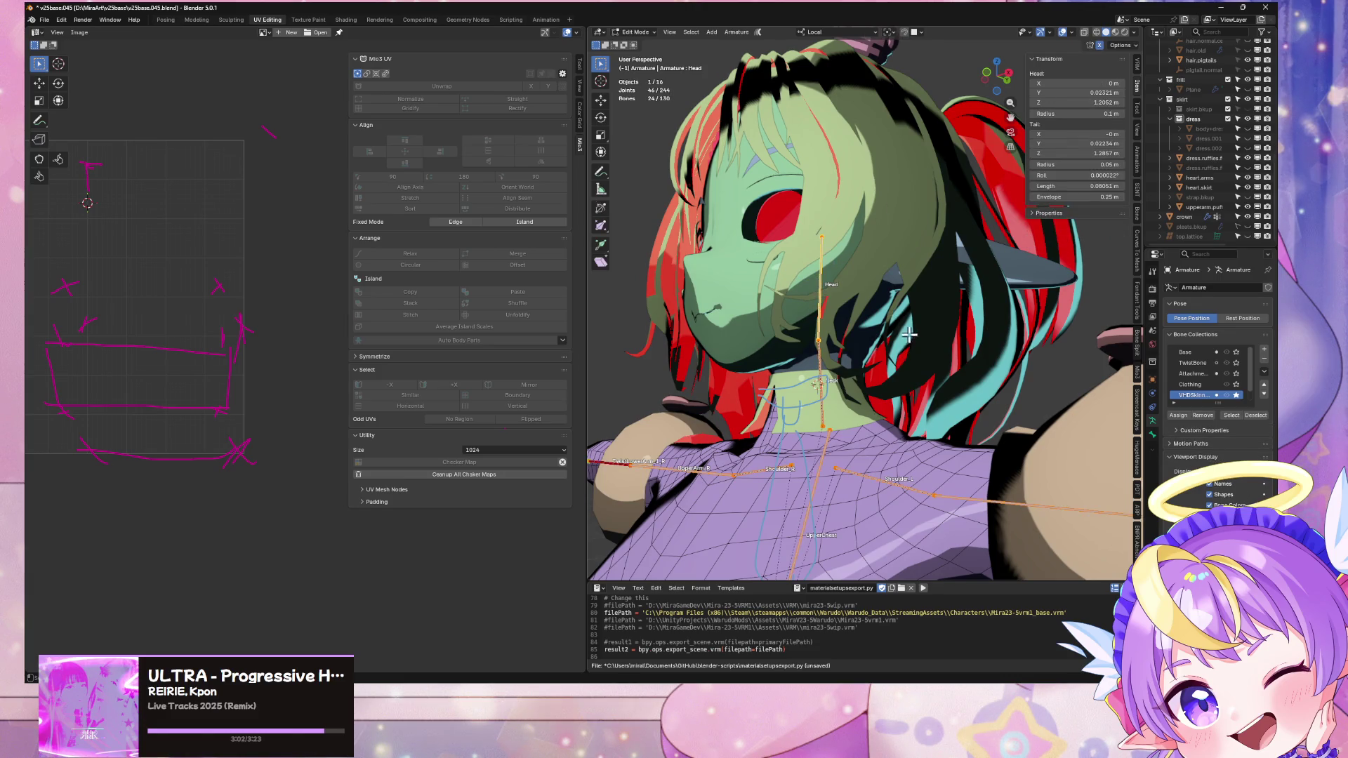
middle_drag(906, 372, 845, 368)
click(845, 365)
key(KP_Divide)
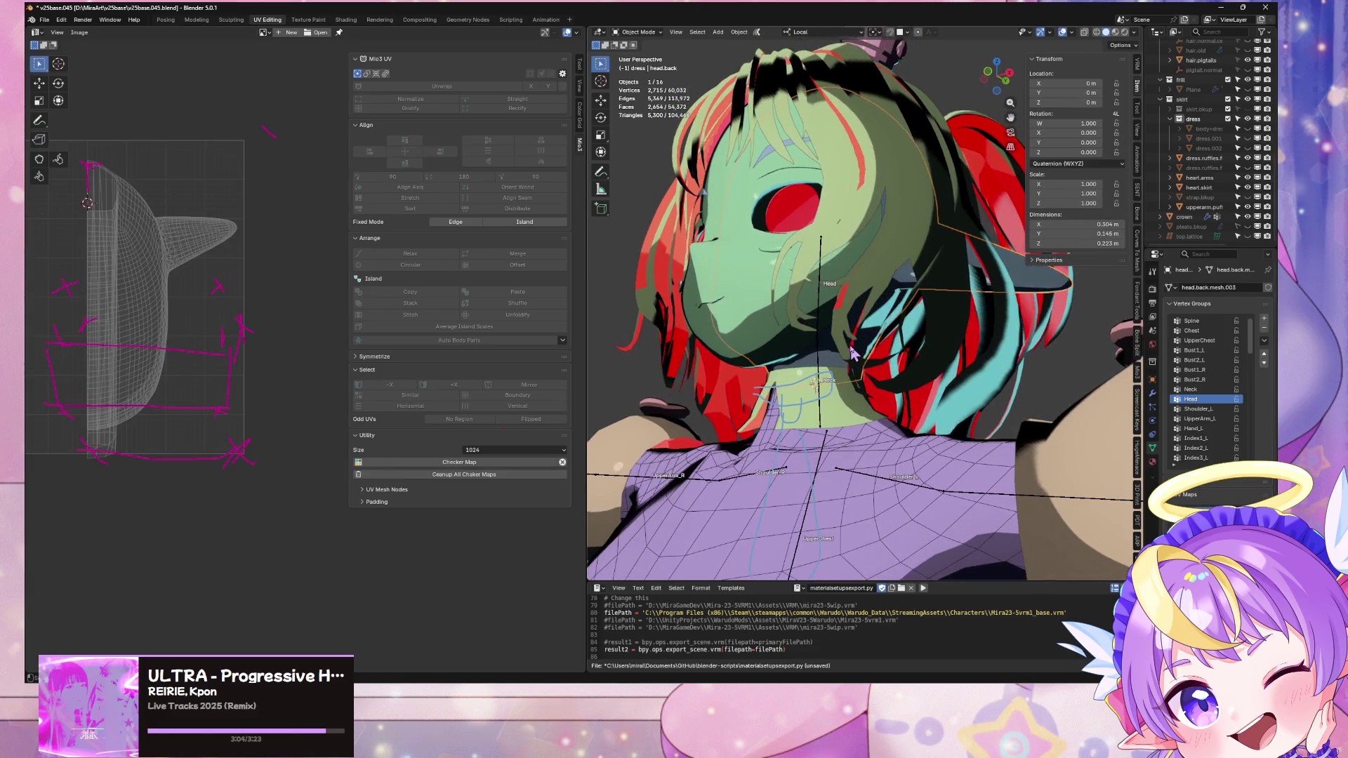
Step: Check several head.back vertex weights and select a connected piece of the mesh
key(Tab)
click(853, 331)
scroll(863, 322, up, 3)
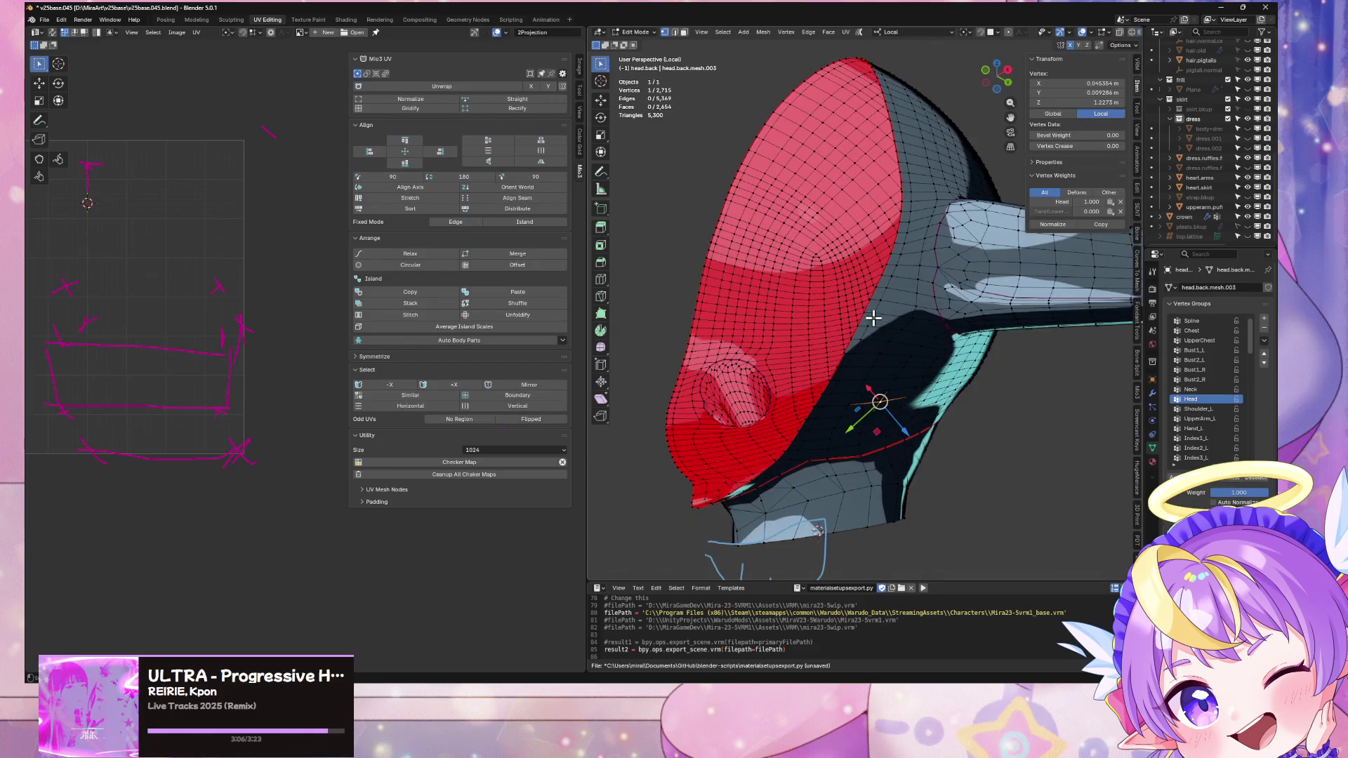
middle_drag(871, 323, 909, 351)
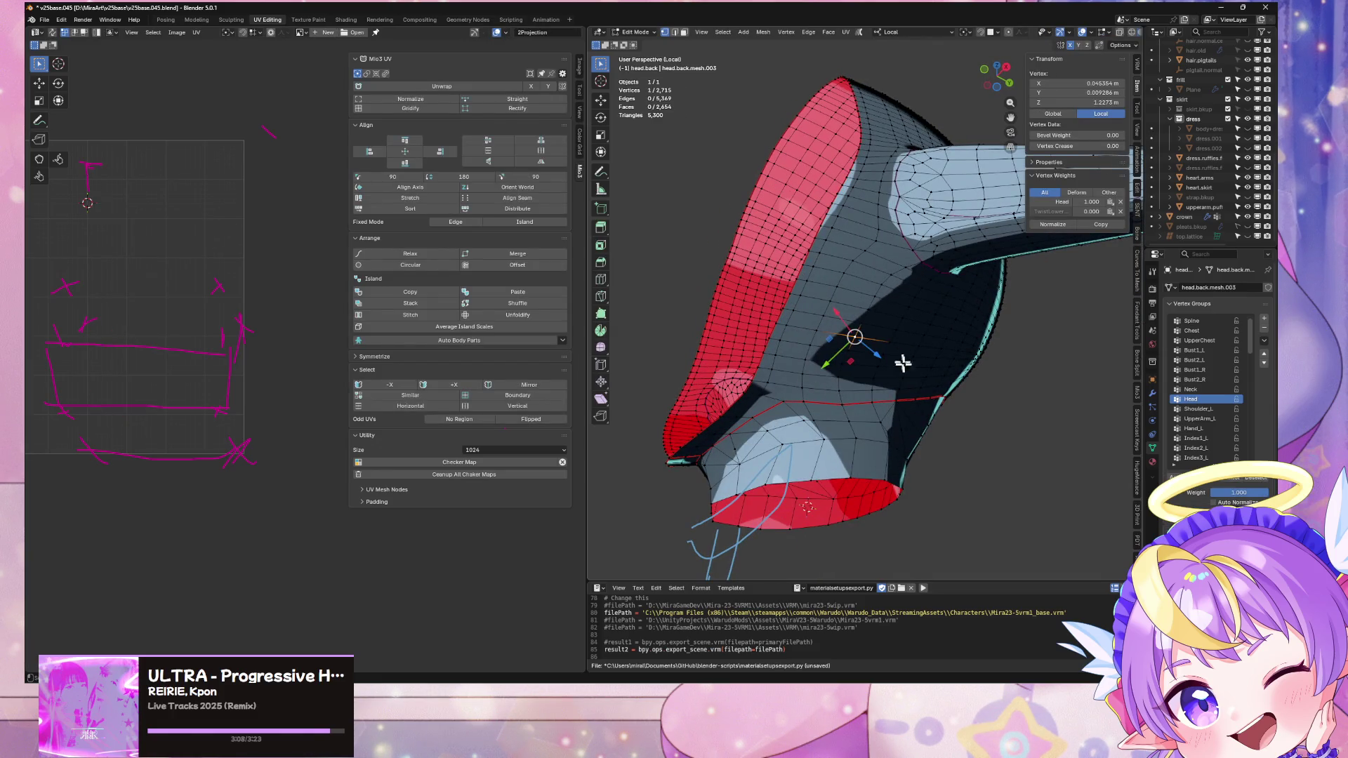
click(807, 403)
click(806, 372)
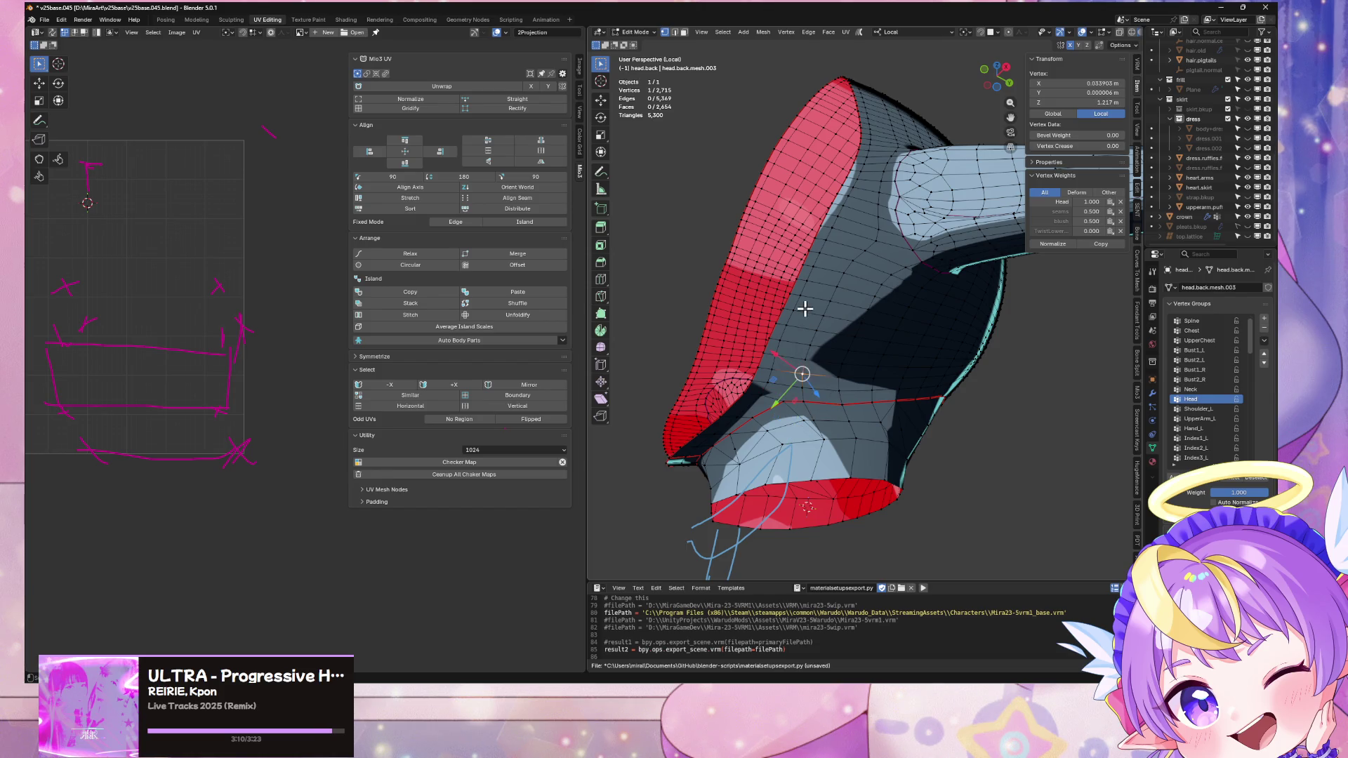
click(821, 282)
click(923, 336)
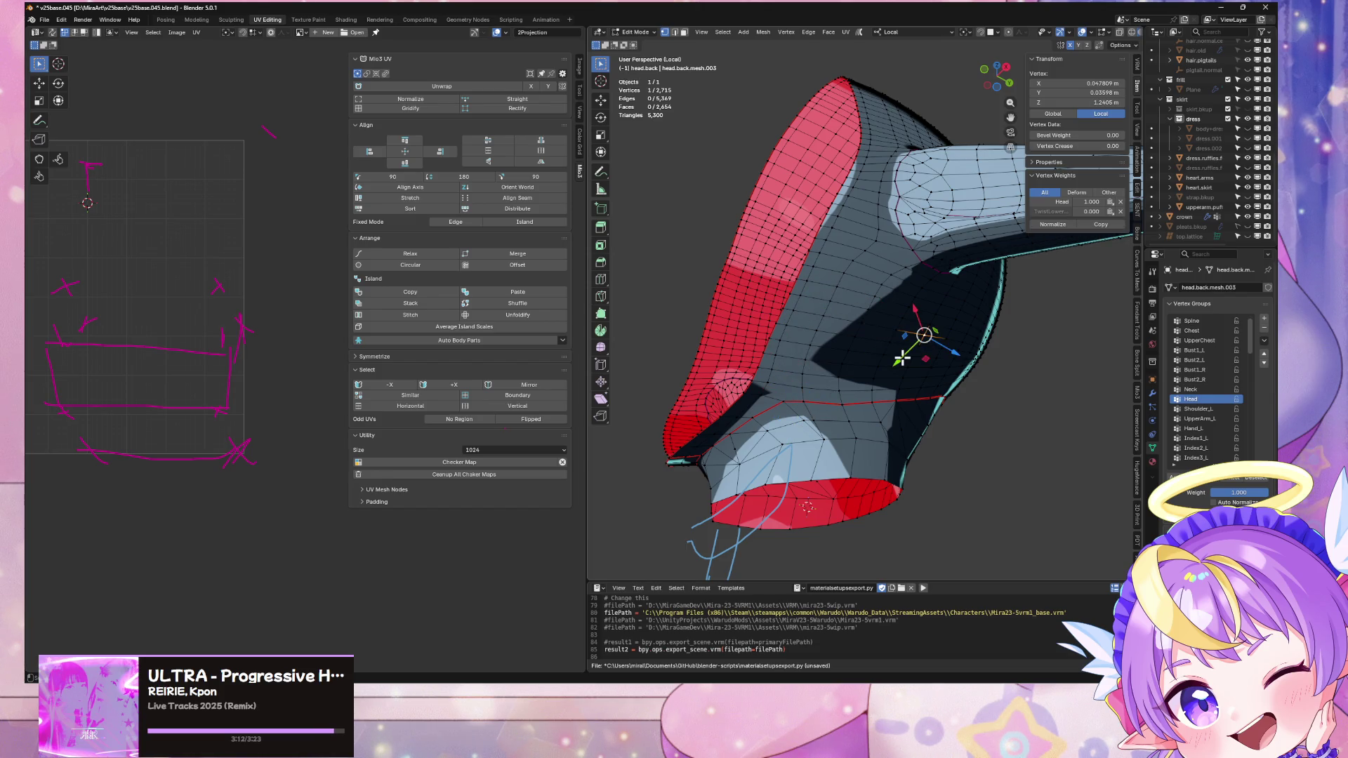
key(ctrl+l)
mouse_move(906, 373)
middle_down()
mouse_move(906, 388)
mouse_move(927, 394)
mouse_move(987, 388)
mouse_move(954, 386)
mouse_move(946, 414)
mouse_move(925, 407)
mouse_move(928, 394)
mouse_move(977, 415)
mouse_move(946, 407)
middle_up()
Step: Return to Object Mode with the full character shown and make head.back active
key(KP_Divide)
key(Tab)
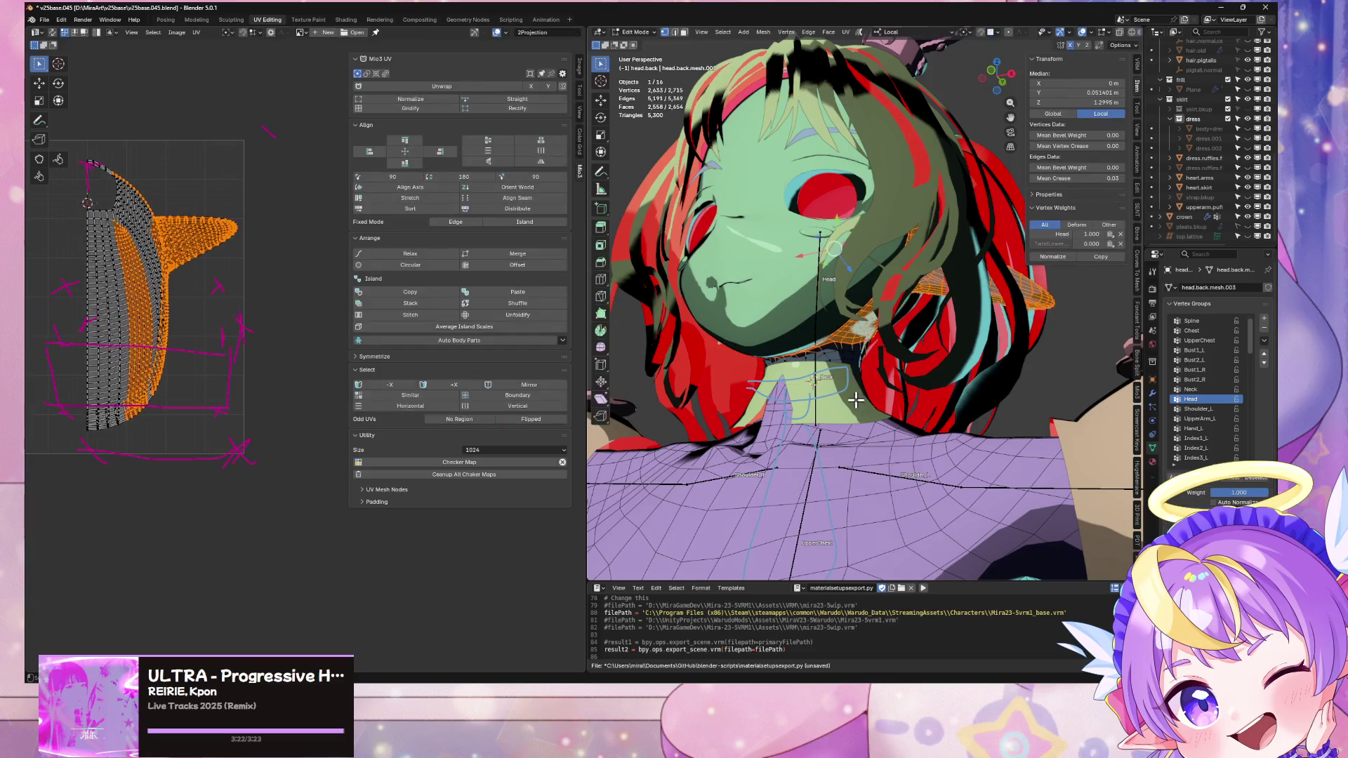
click(916, 461)
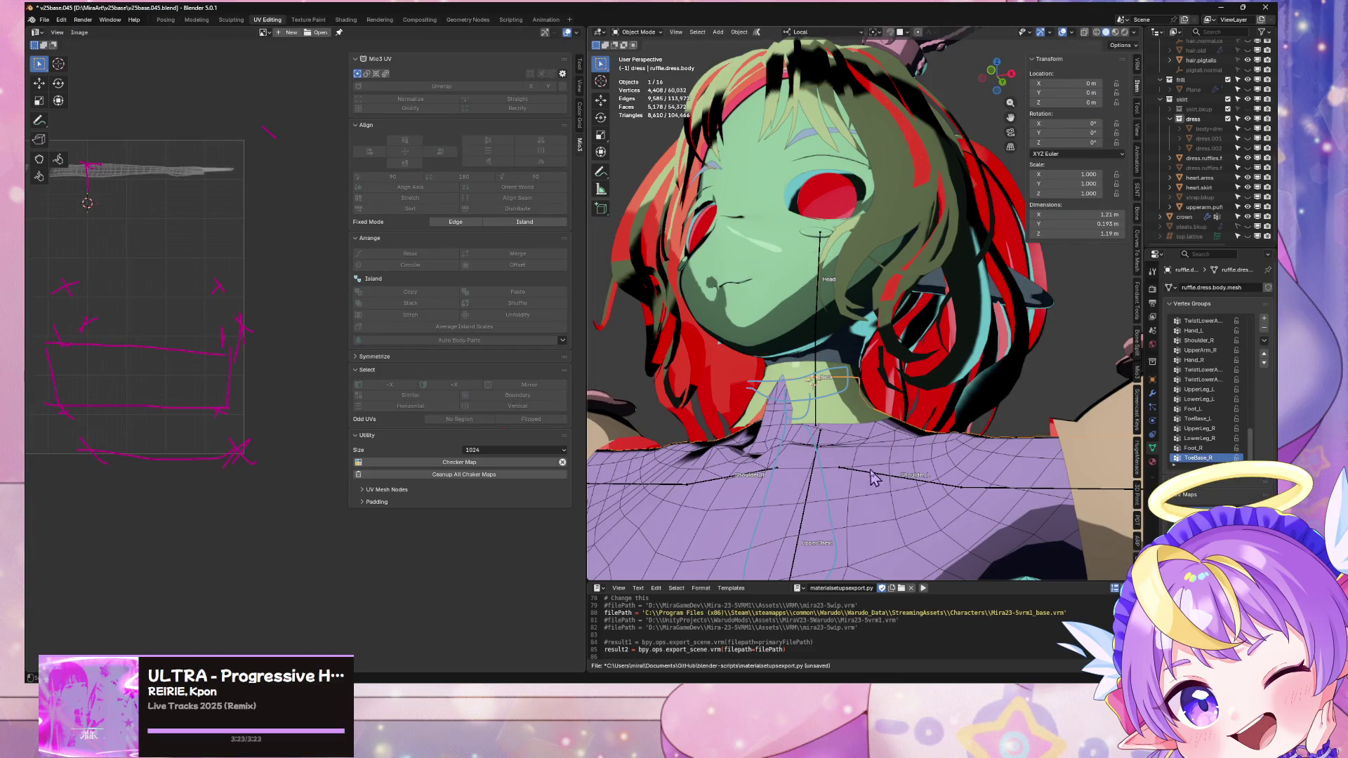
middle_drag(874, 477, 819, 303)
click(819, 303)
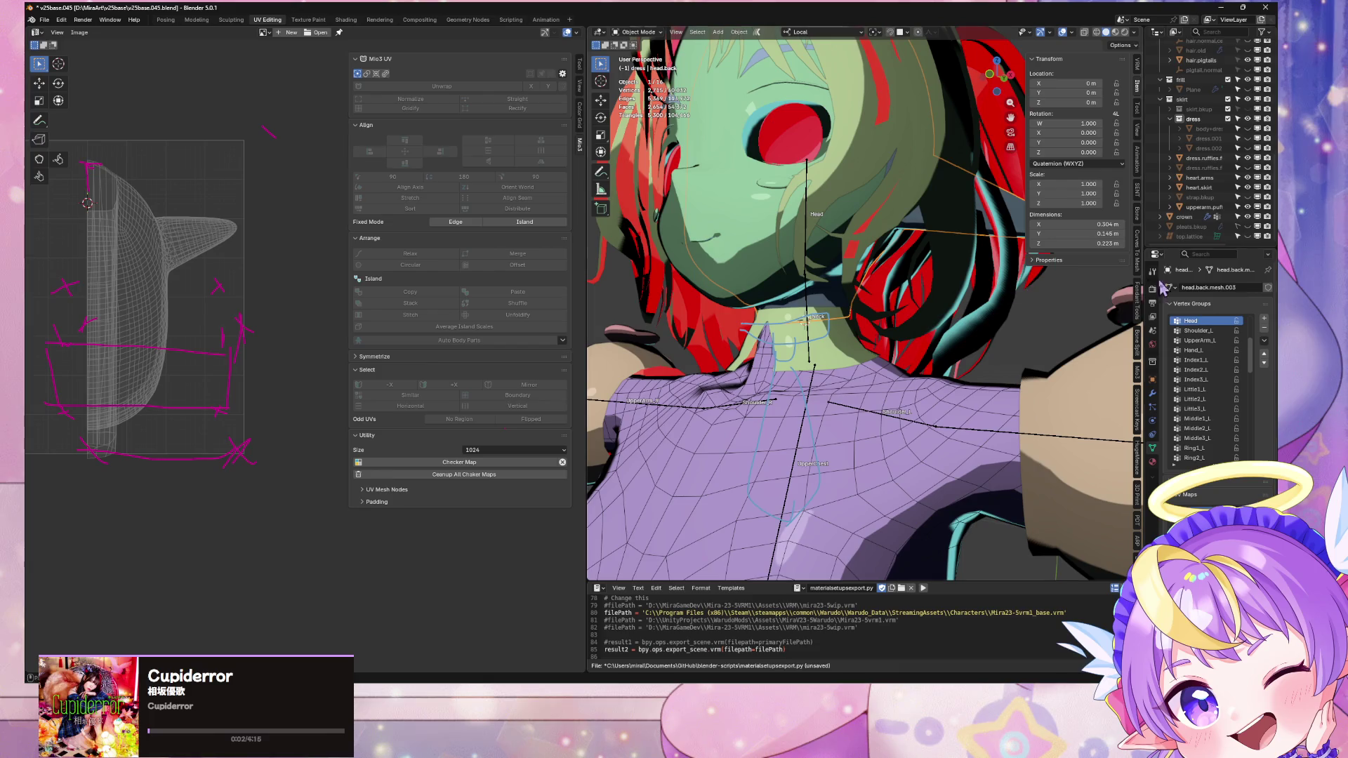
scroll(1209, 214, up, 8)
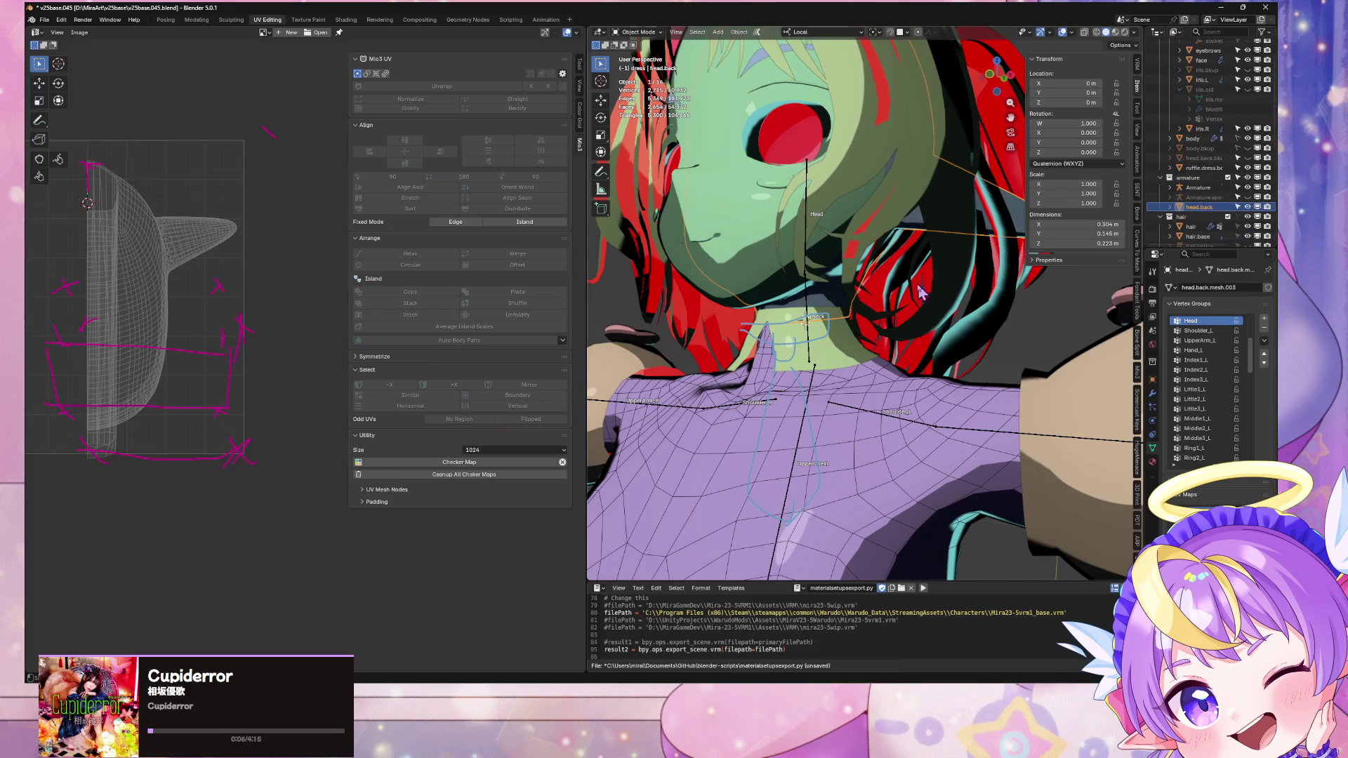
Step: Duplicate head.back and rename the copy head.vhd
key(shift+d)
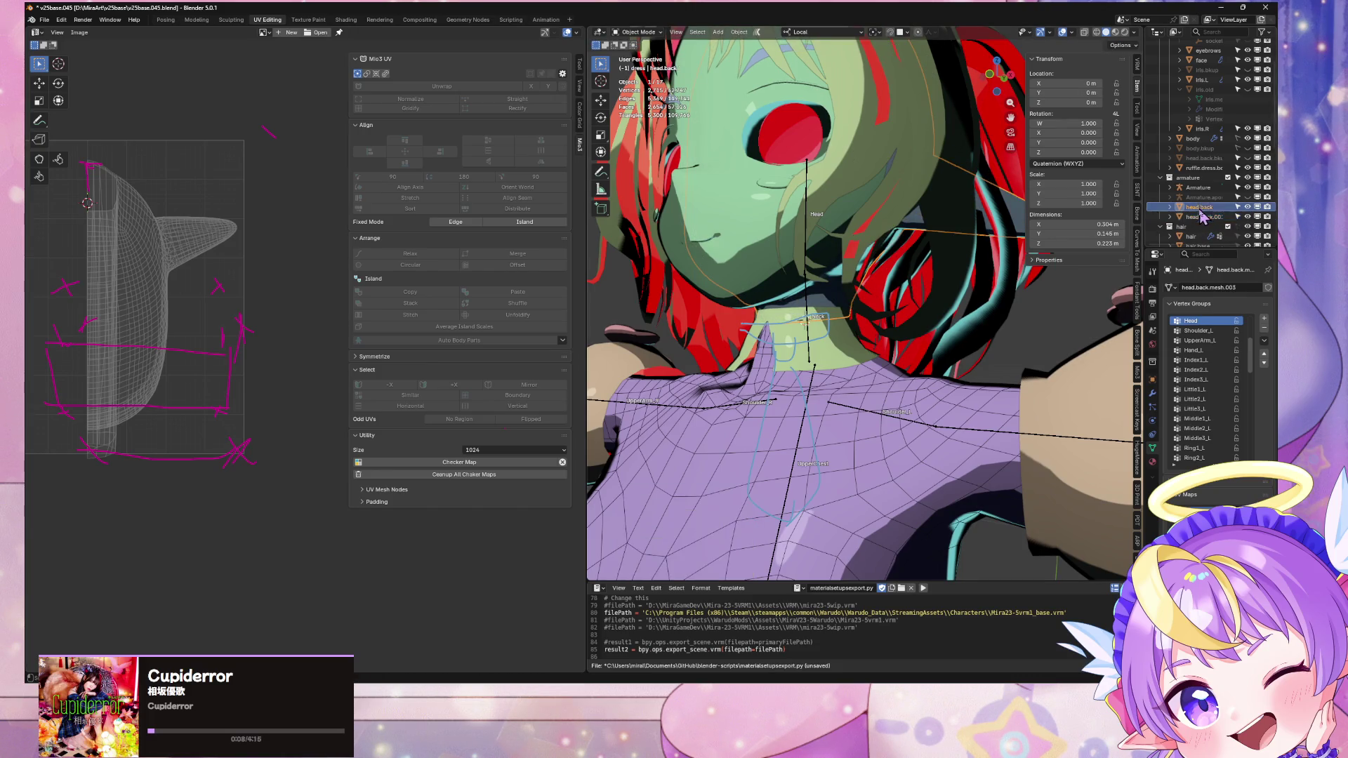
click(1152, 463)
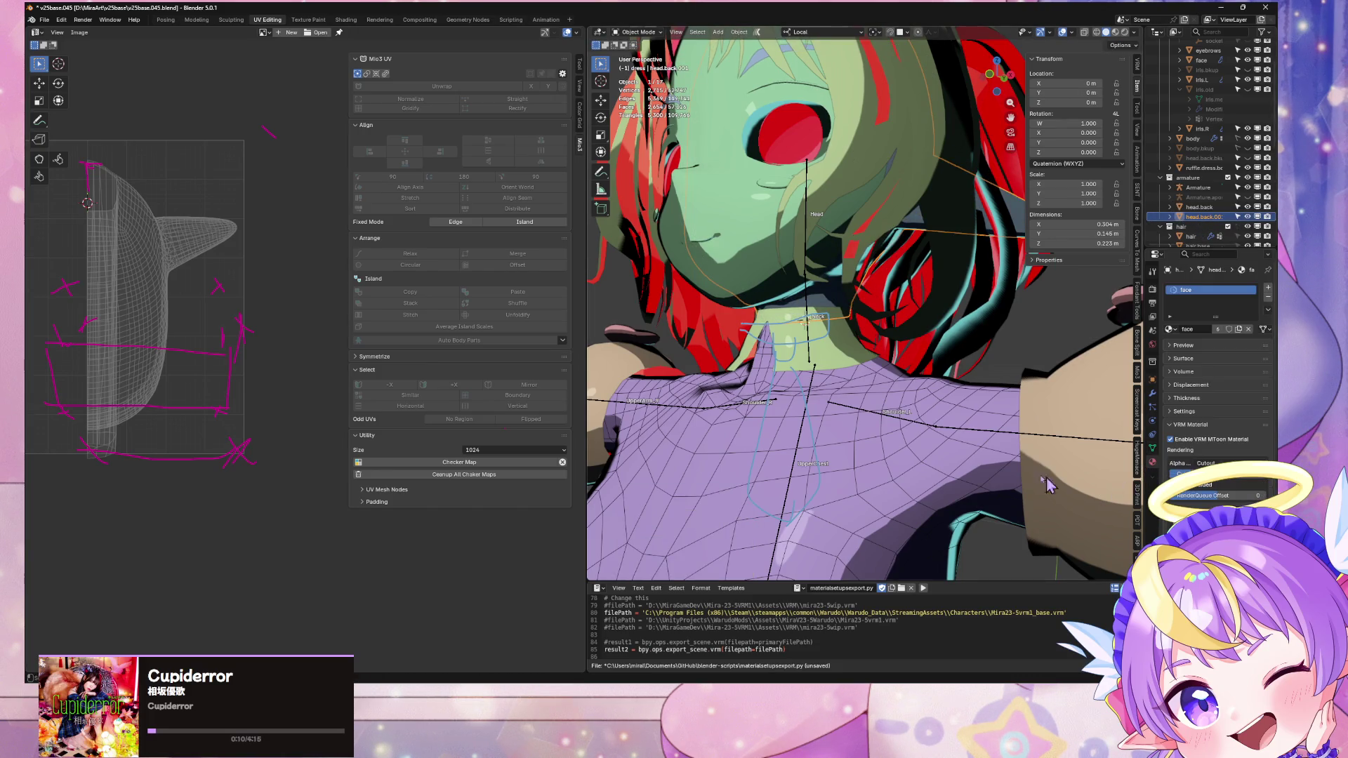
mouse_move(848, 300)
middle_down()
mouse_move(1025, 344)
mouse_move(897, 337)
mouse_move(934, 330)
middle_up()
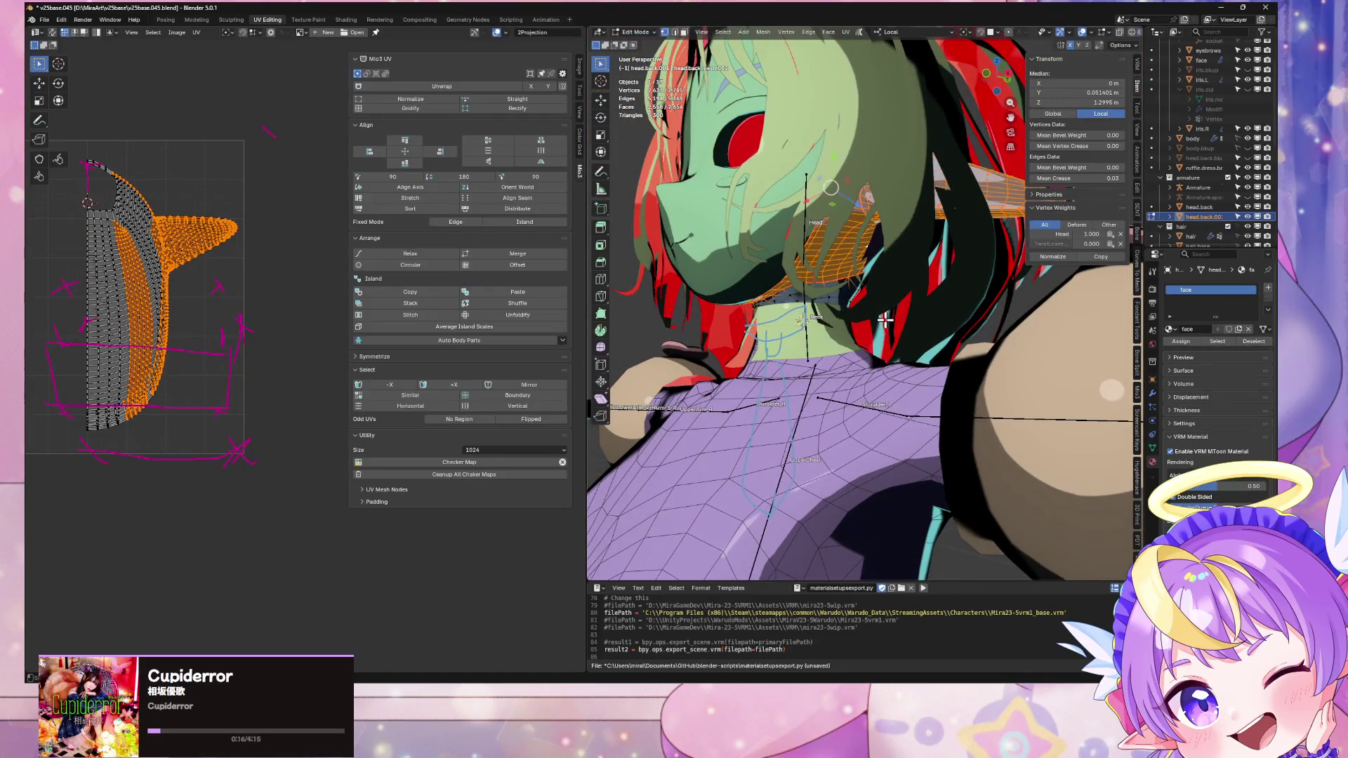
double_click(1203, 217)
scroll(1212, 214, down, 4)
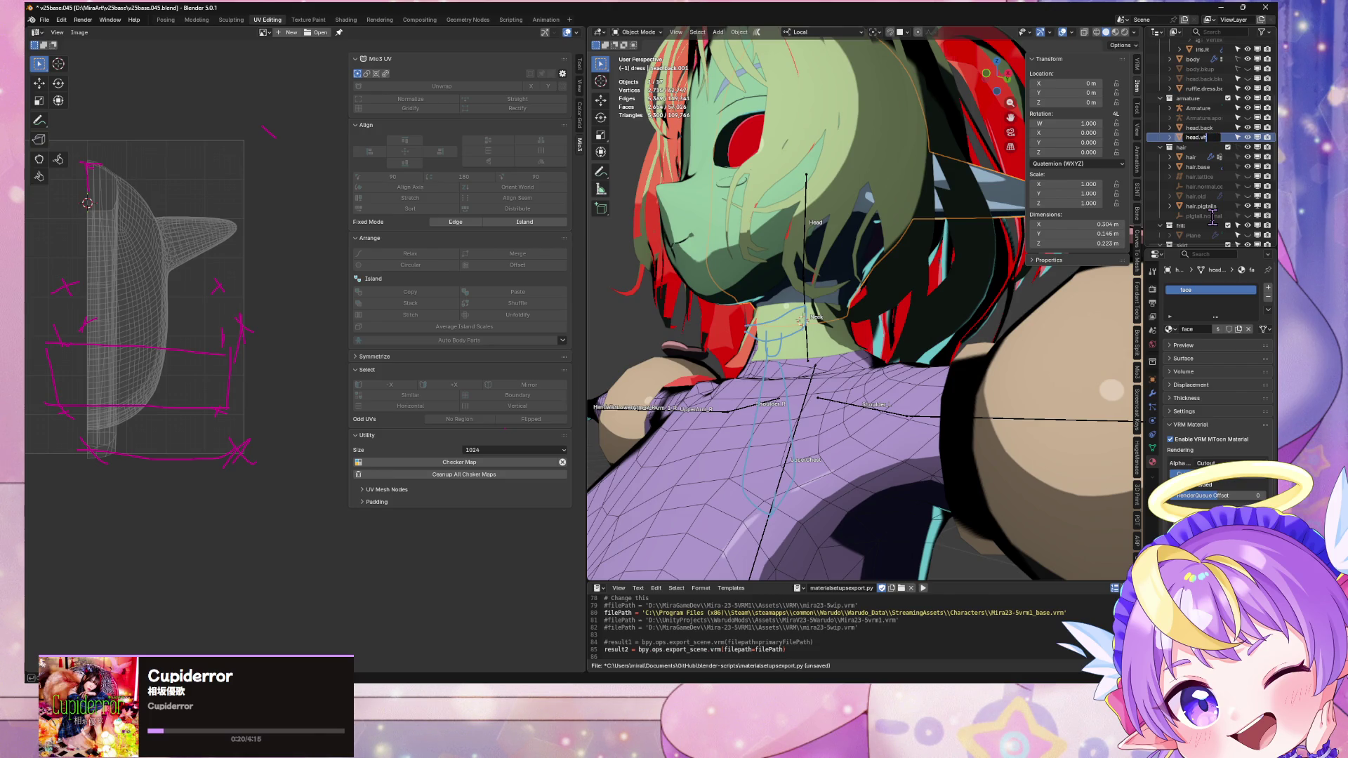
text(d)
key(Return)
Step: Hide the original head.back and frame the head.vhd copy
click(1247, 127)
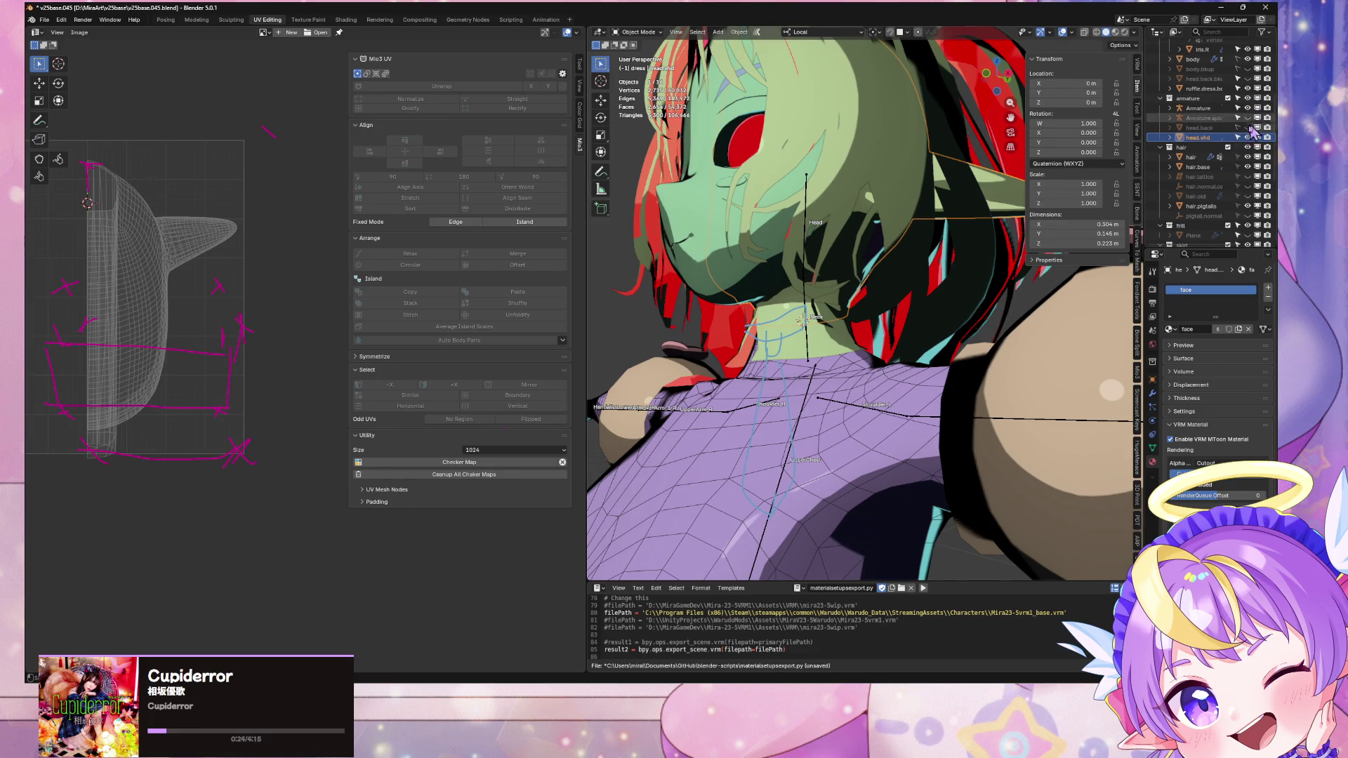
key(KP_Decimal)
key(Tab)
key(Tab)
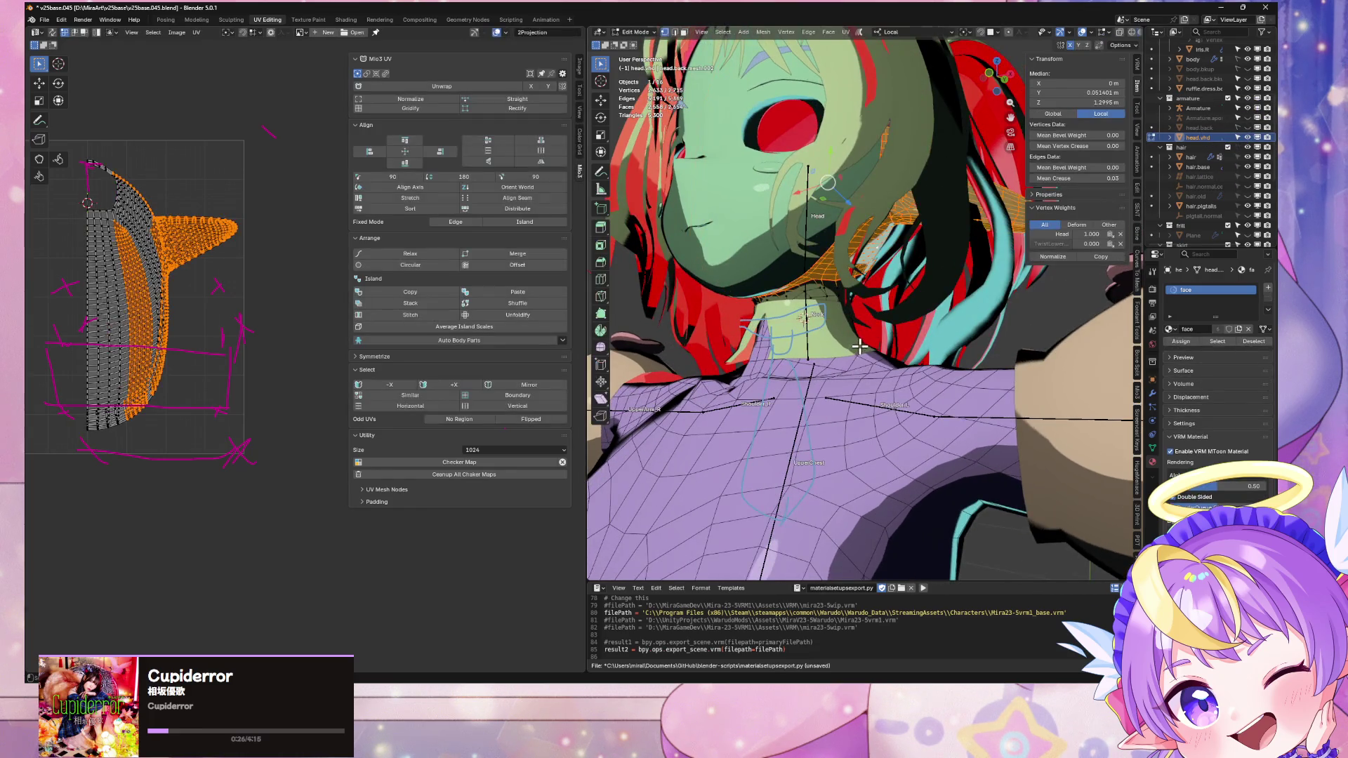
click(1152, 393)
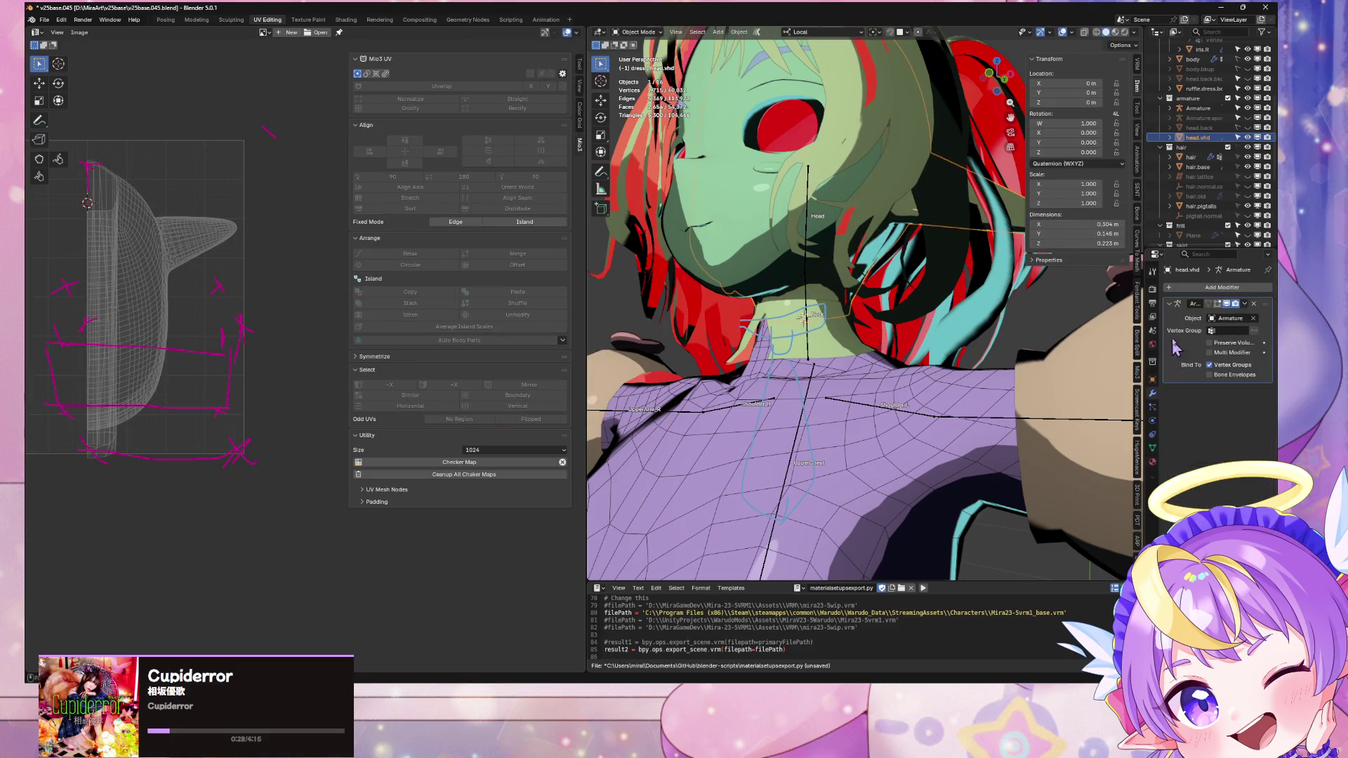
Step: Add a Smooth Corrective modifier and move it above the Armature modifier
click(1203, 288)
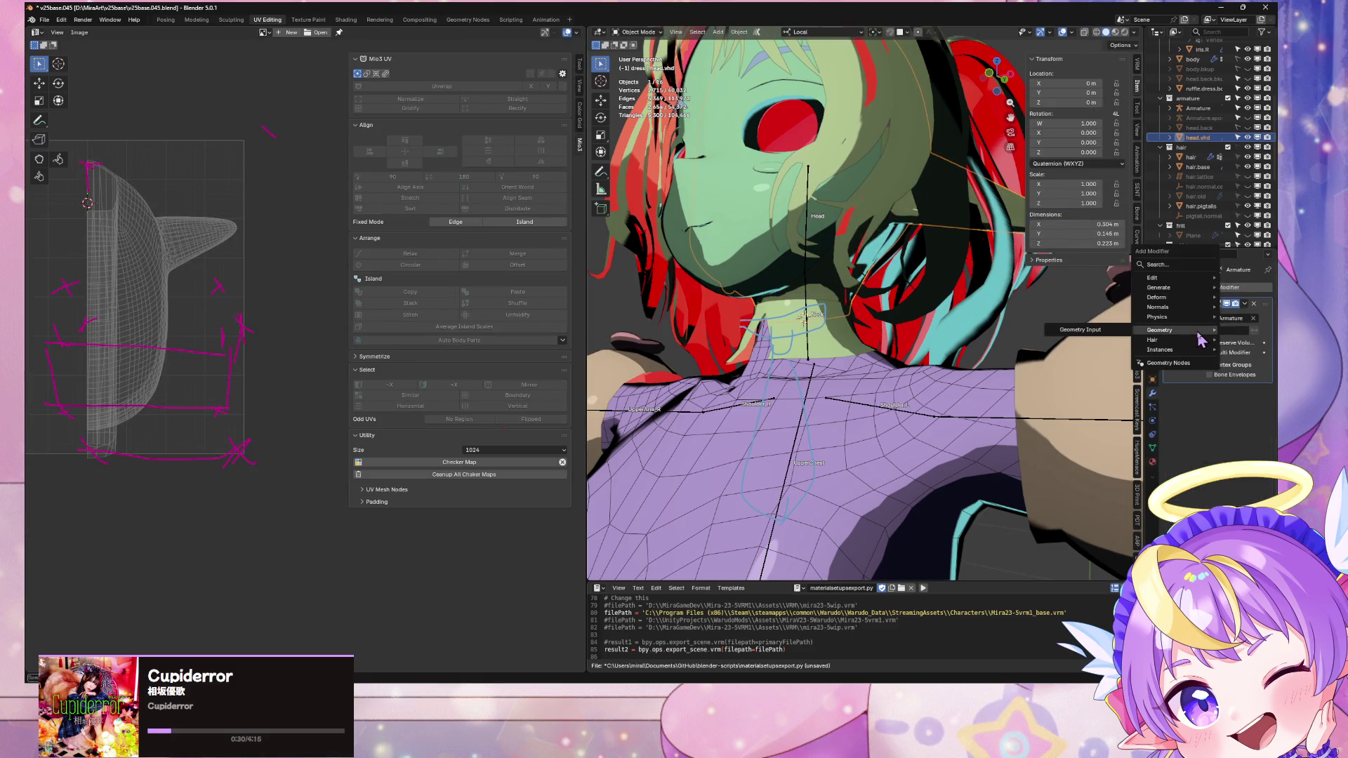
mouse_move(1202, 298)
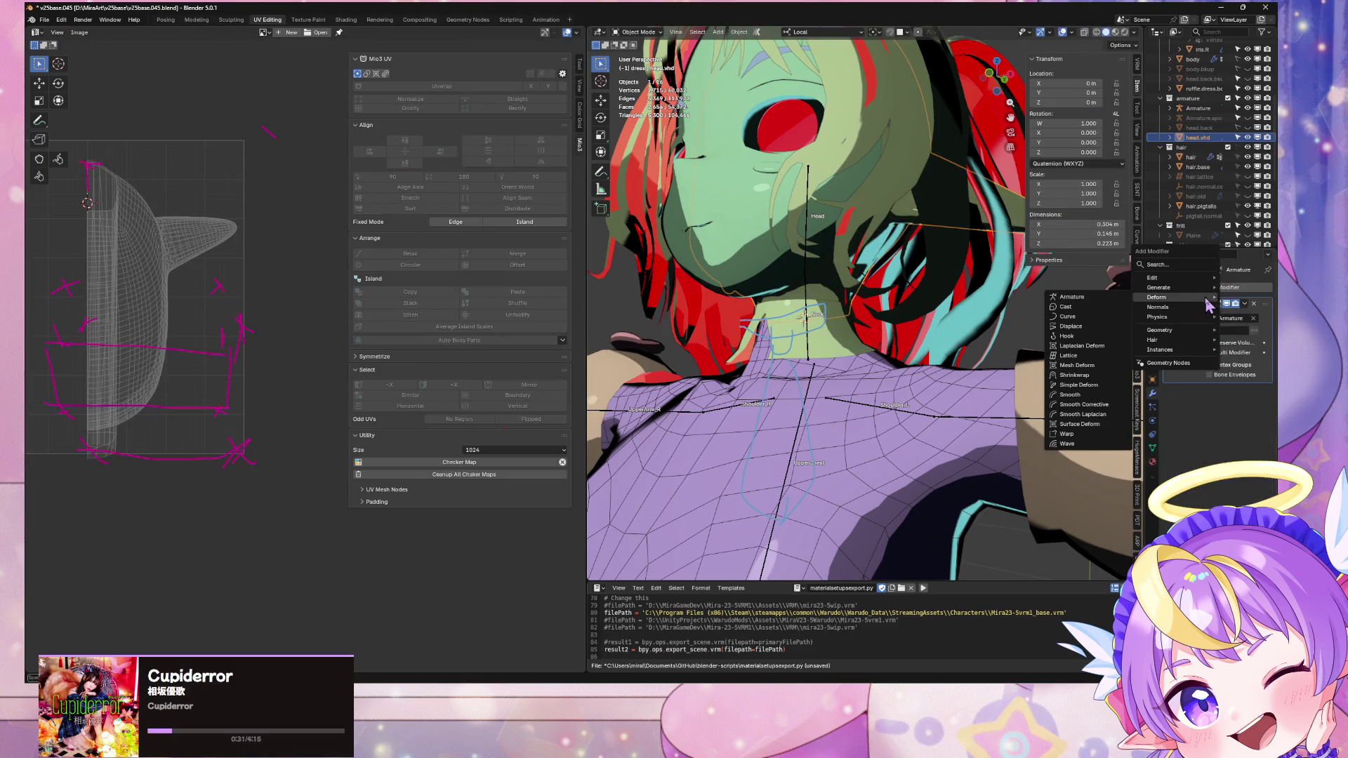
click(1107, 411)
drag(1264, 396, 1263, 303)
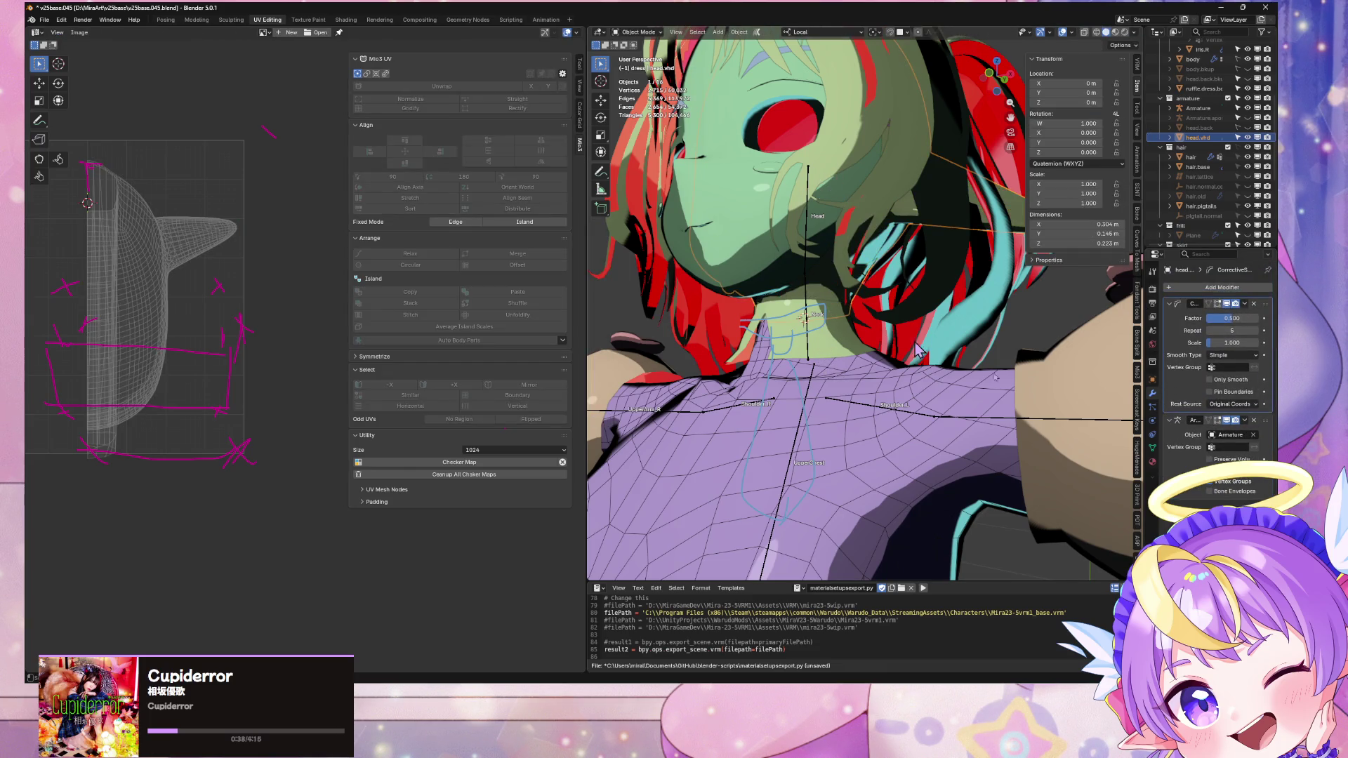
Step: Make Head the active vertex group and save v25base.045.blend
click(1152, 447)
click(1197, 399)
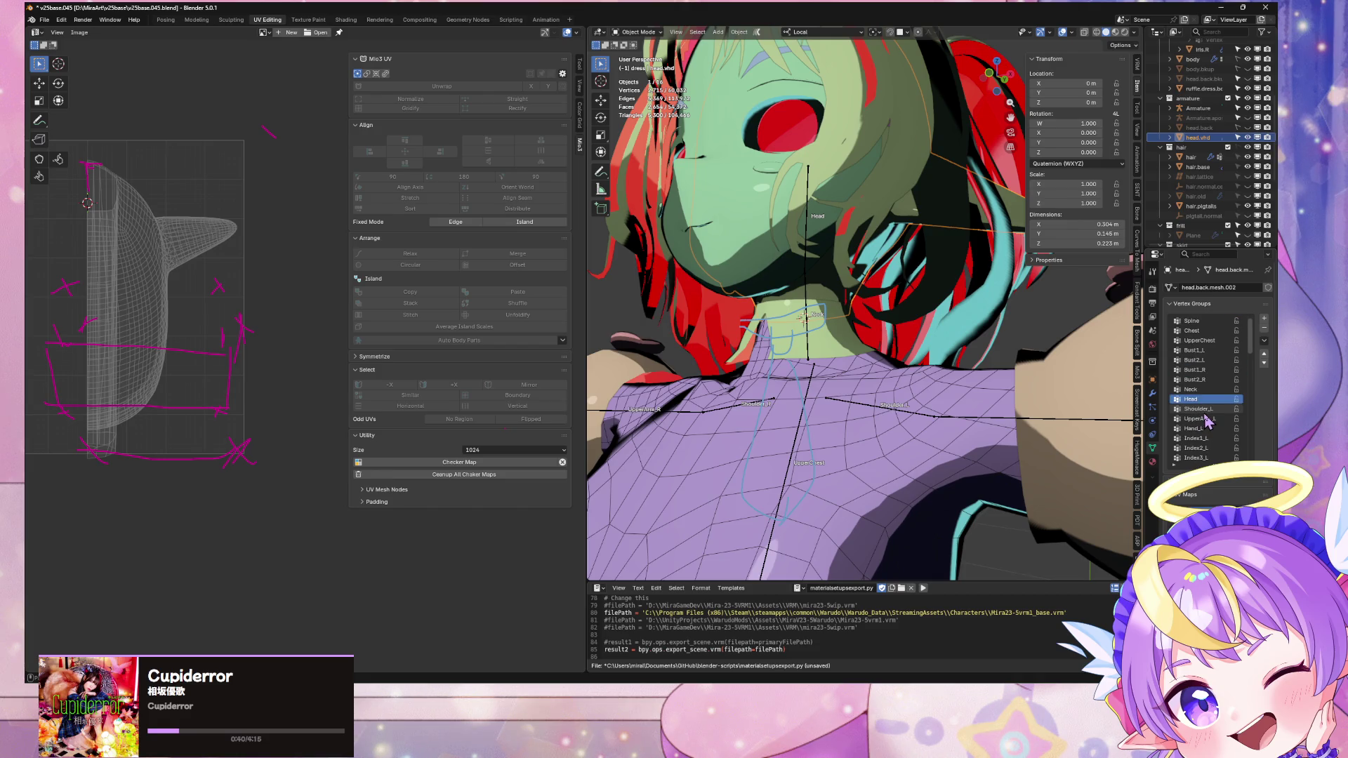
click(1263, 341)
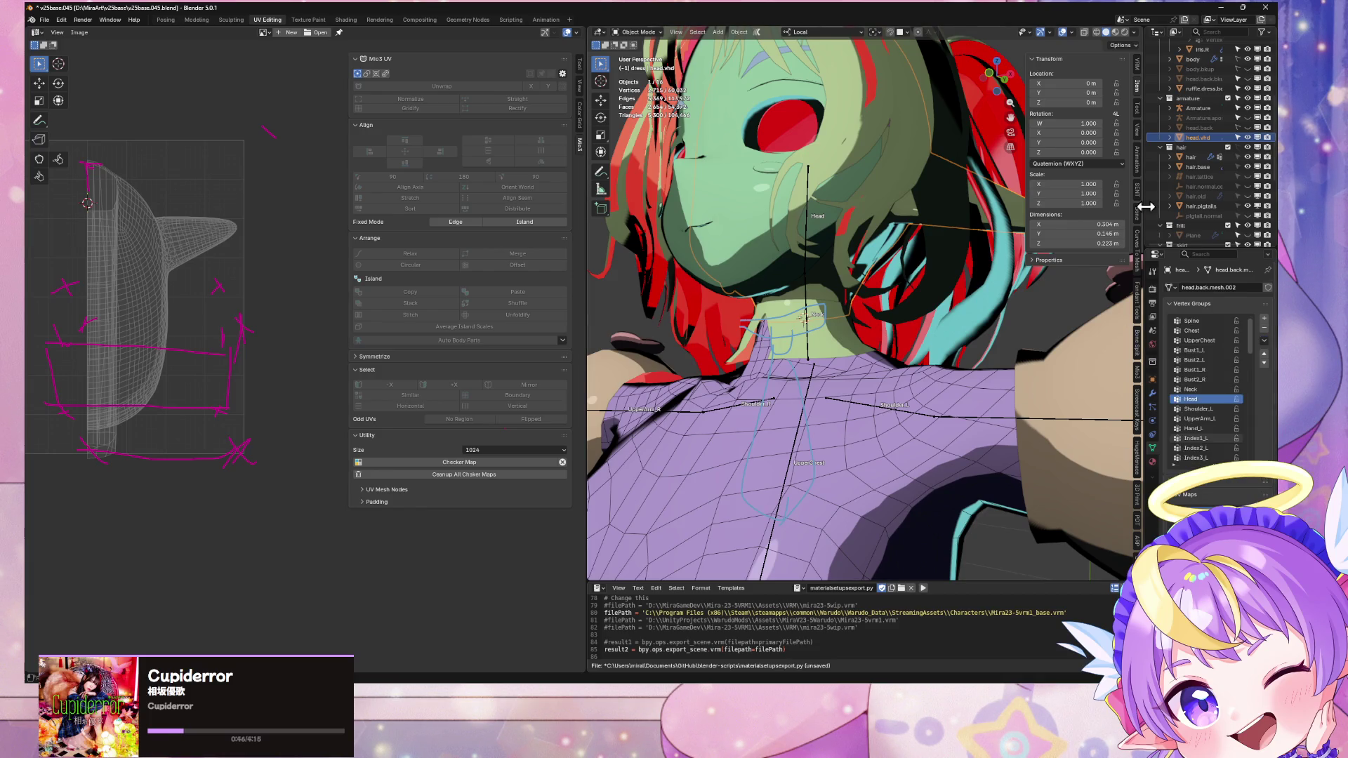
key(ctrl+s)
Step: Browse the Mio3 Curve Edges, Fondant Tools, Bone & Weight Splitter and Screencast Keys panels
click(1139, 376)
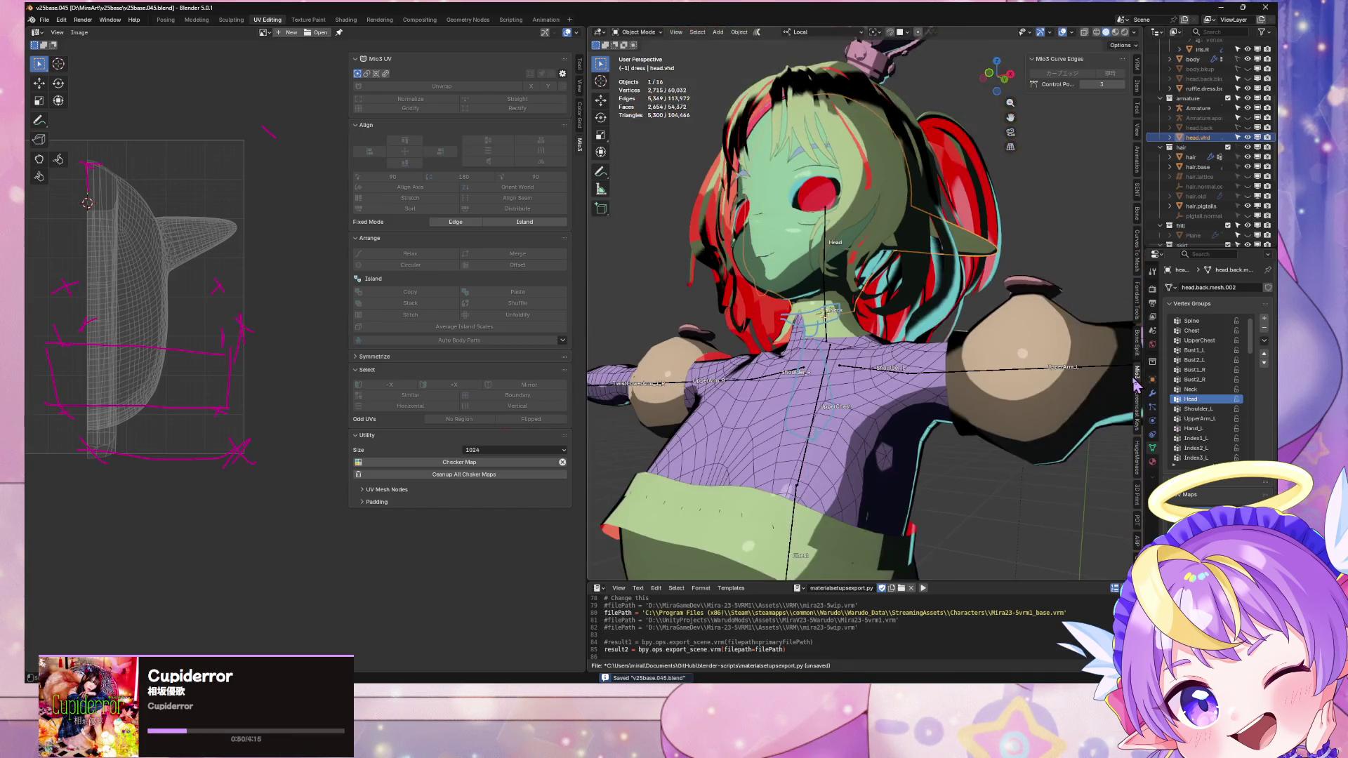
scroll(1137, 242, down, 4)
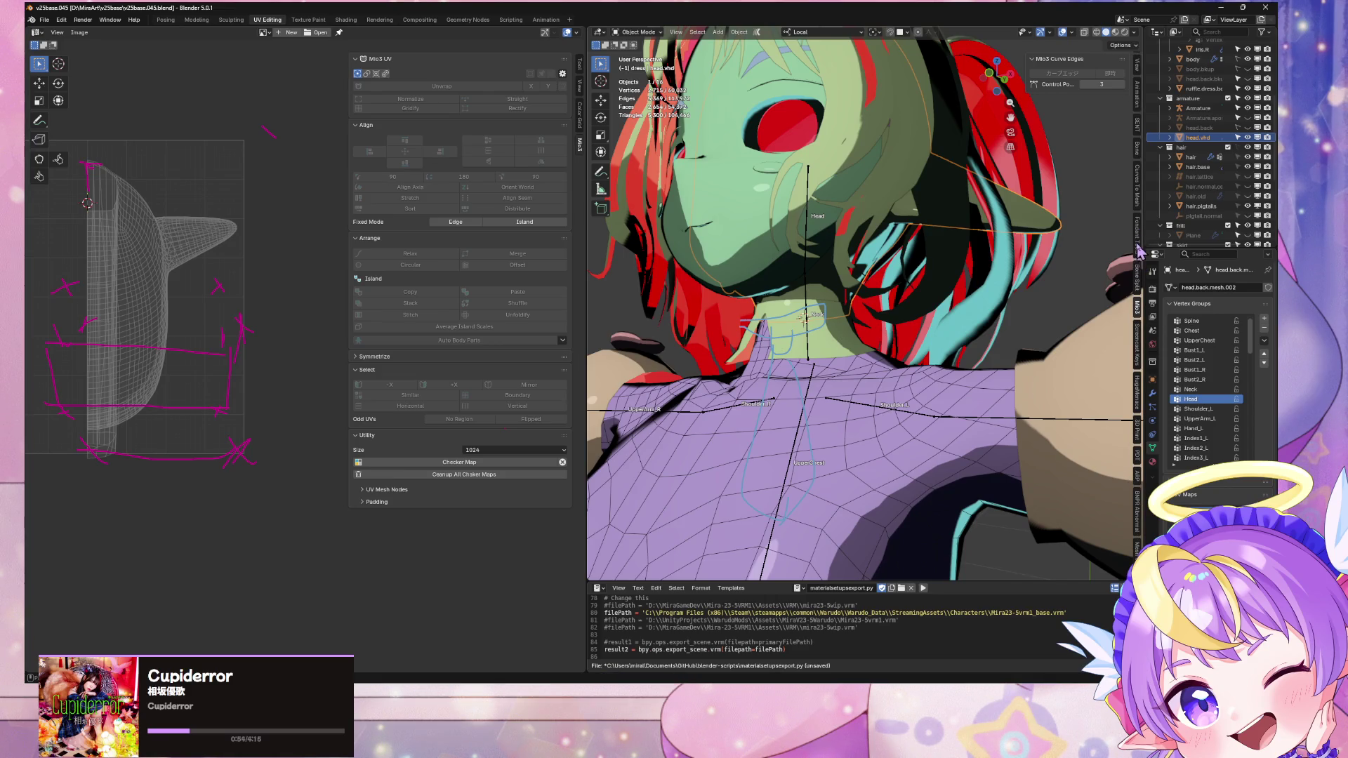
click(1138, 243)
click(1074, 59)
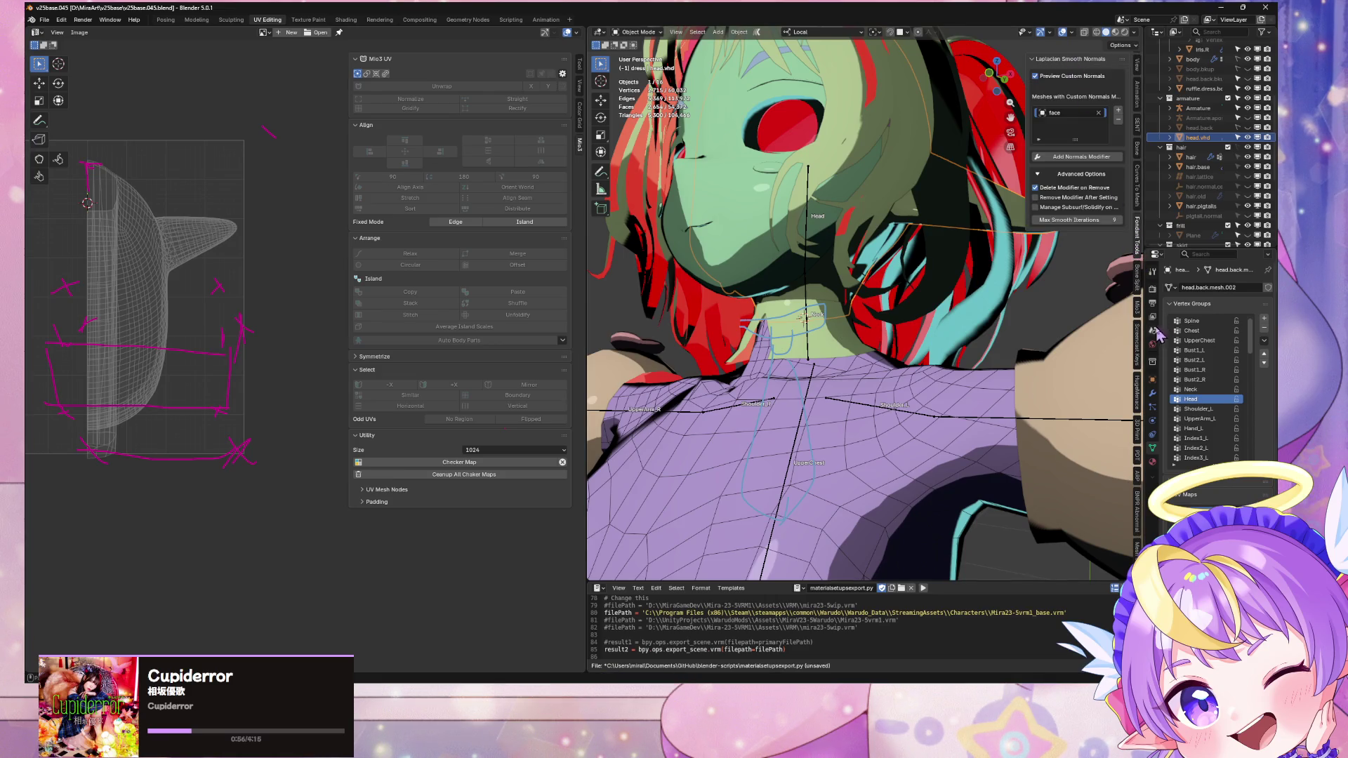
click(1138, 284)
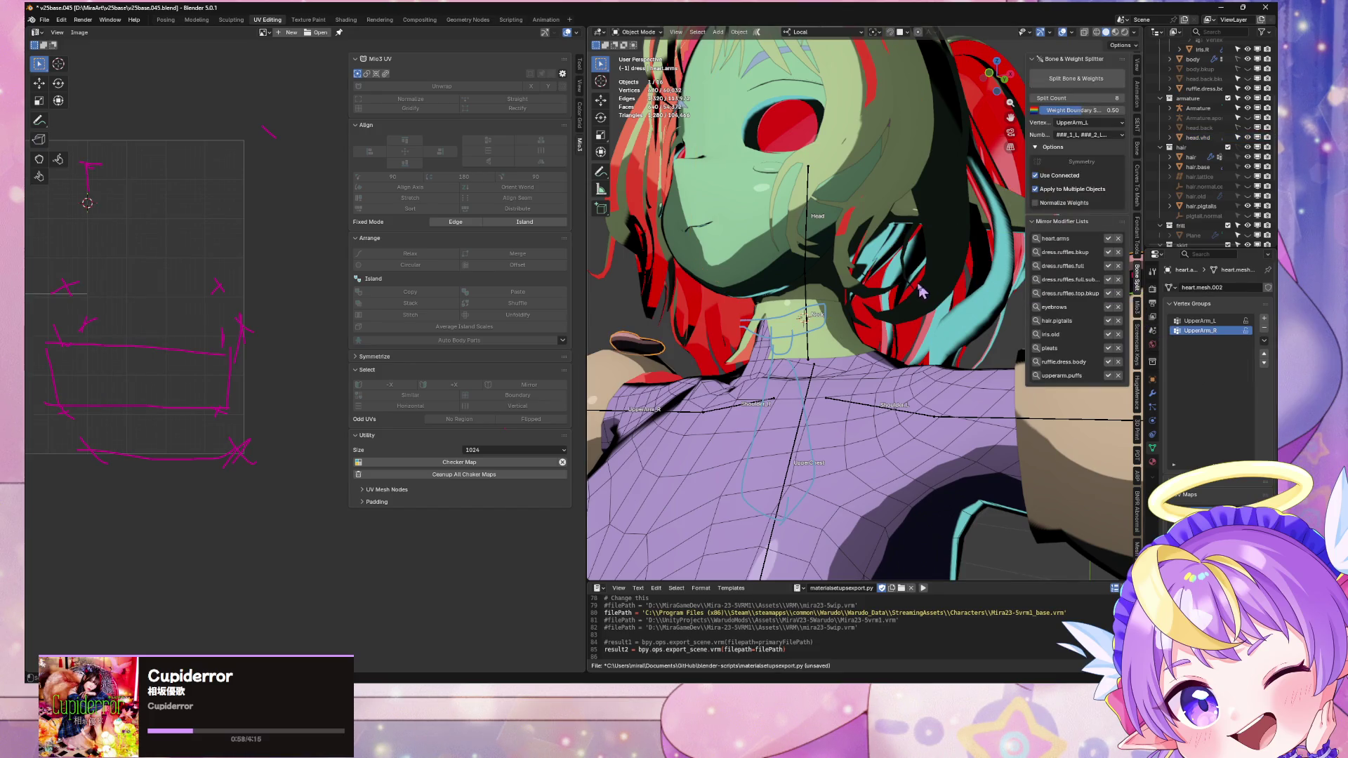
click(1137, 353)
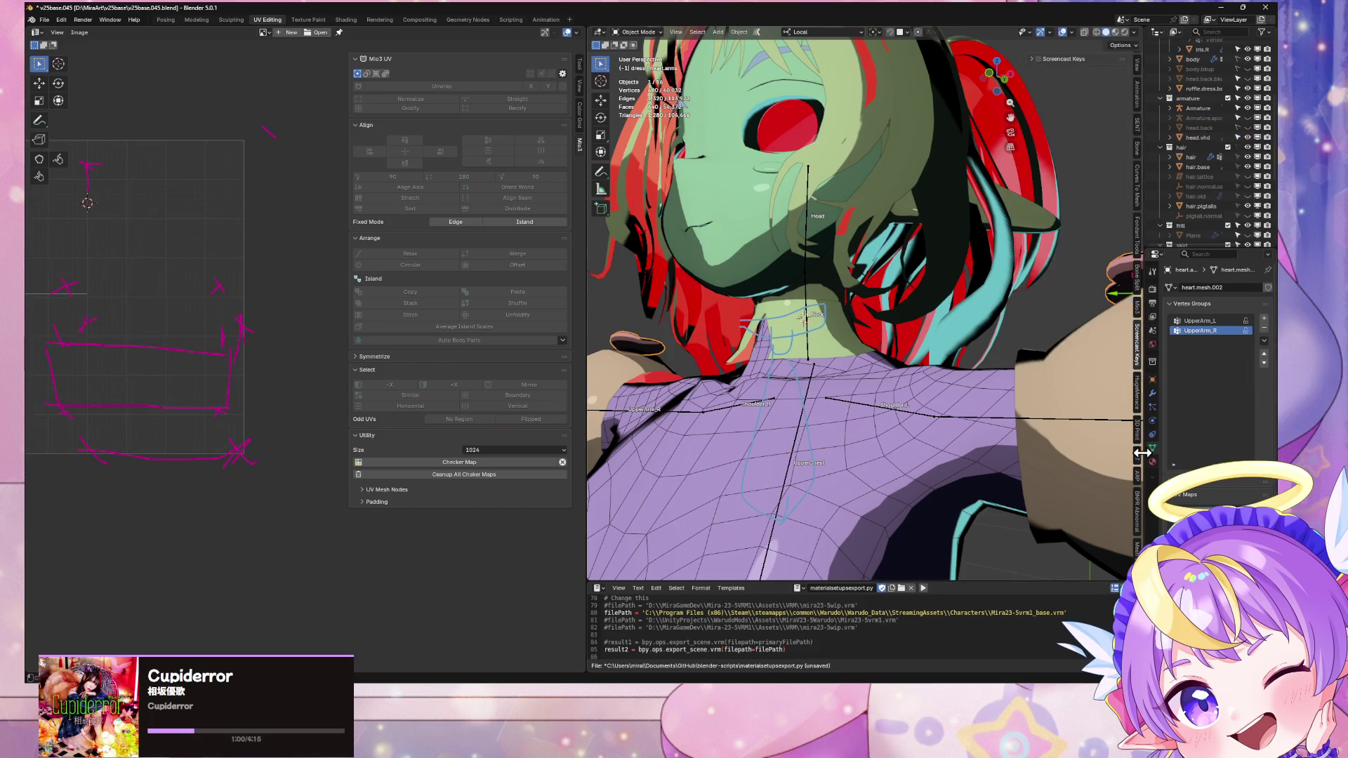
click(1138, 179)
Step: Remove the empty vertex groups, including merge.seams, blush and seams, from head.vhd
click(766, 300)
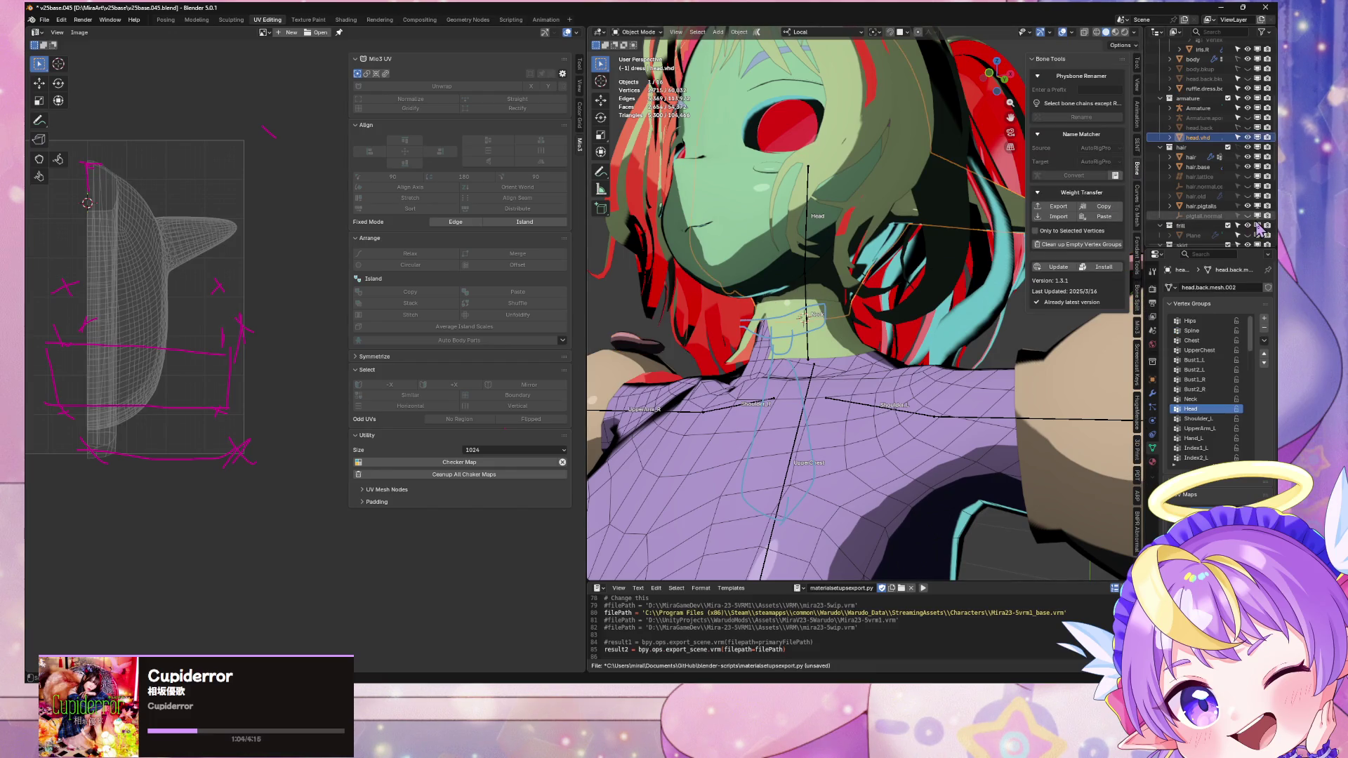
click(1081, 245)
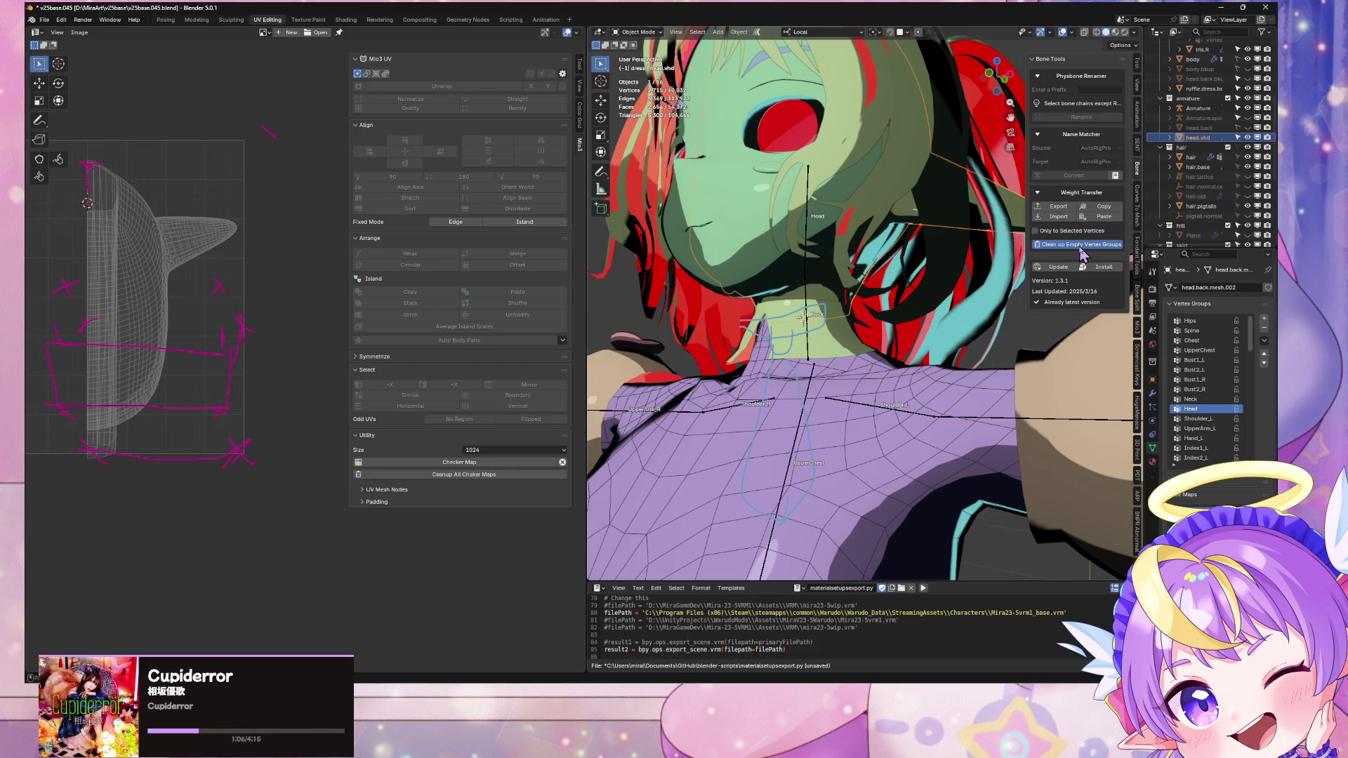
middle_drag(864, 353, 862, 357)
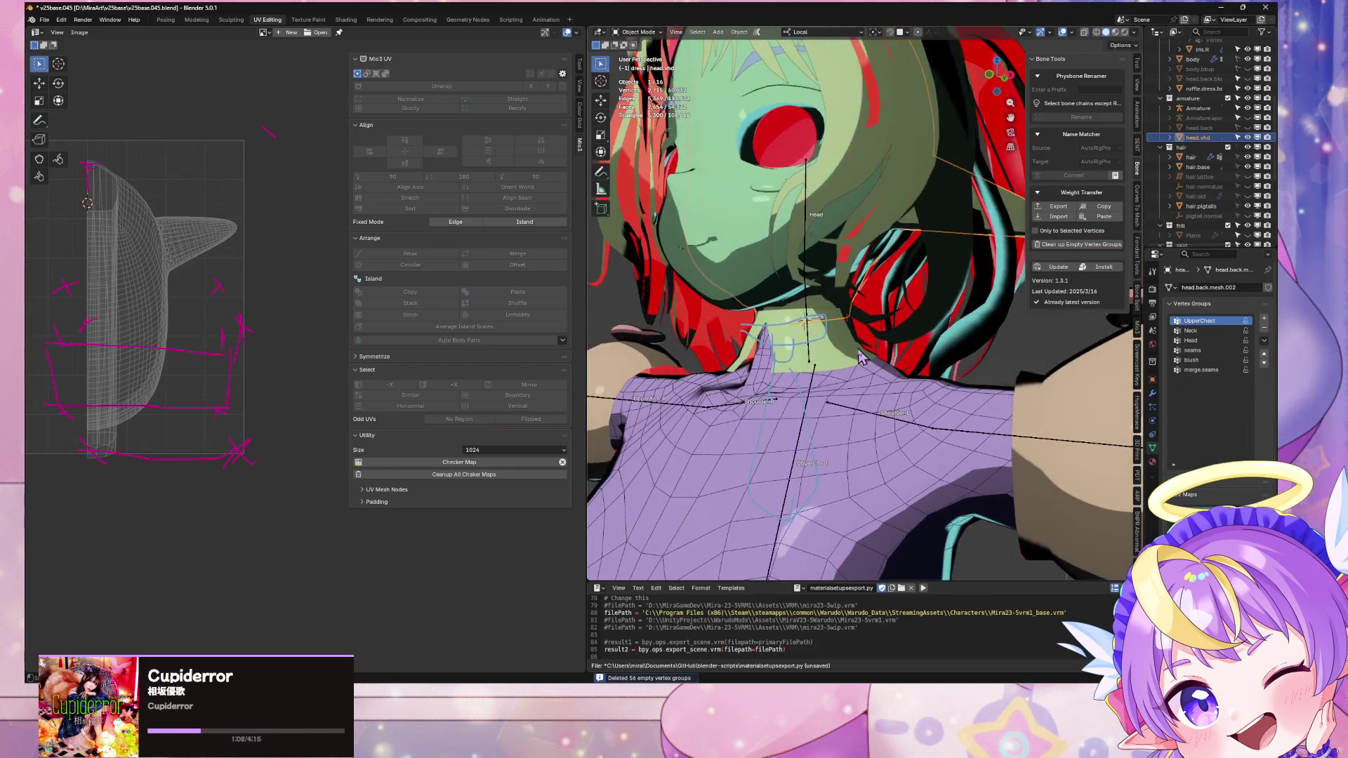
click(1207, 370)
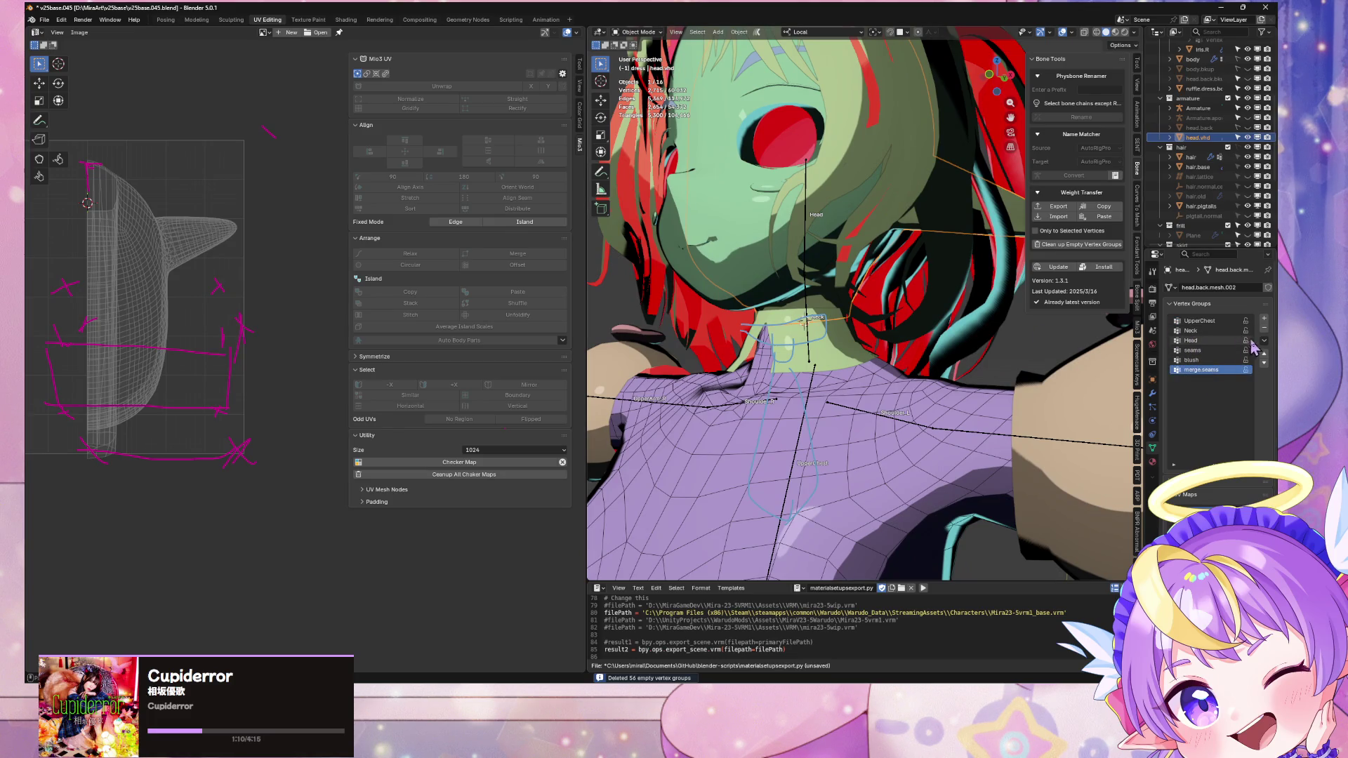
click(1262, 329)
click(1263, 329)
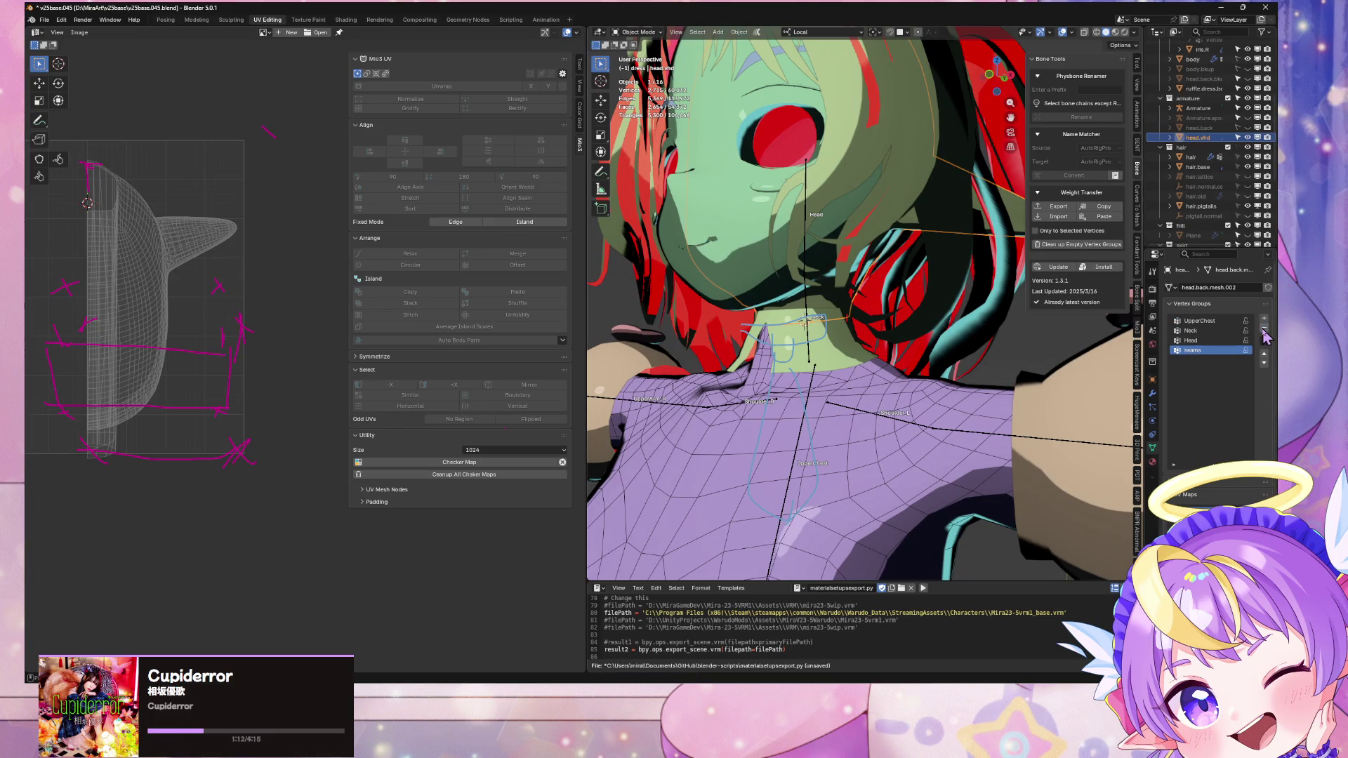
click(1264, 328)
Step: Select the Armature object and toggle its bone Edit Mode on and off
mouse_move(800, 330)
middle_down()
mouse_move(783, 326)
mouse_move(843, 312)
middle_up()
scroll(842, 312, up, 3)
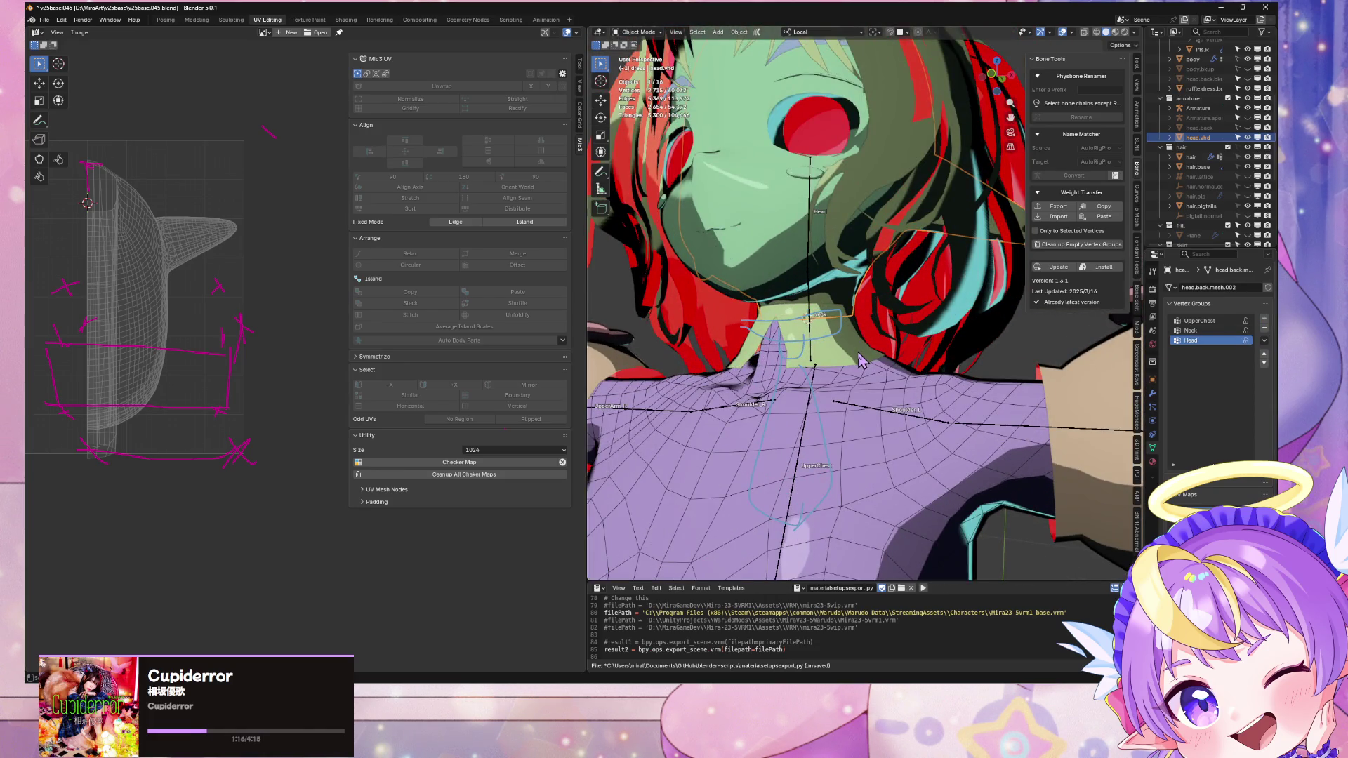
shift+click(862, 361)
scroll(920, 414, down, 3)
scroll(922, 410, up, 2)
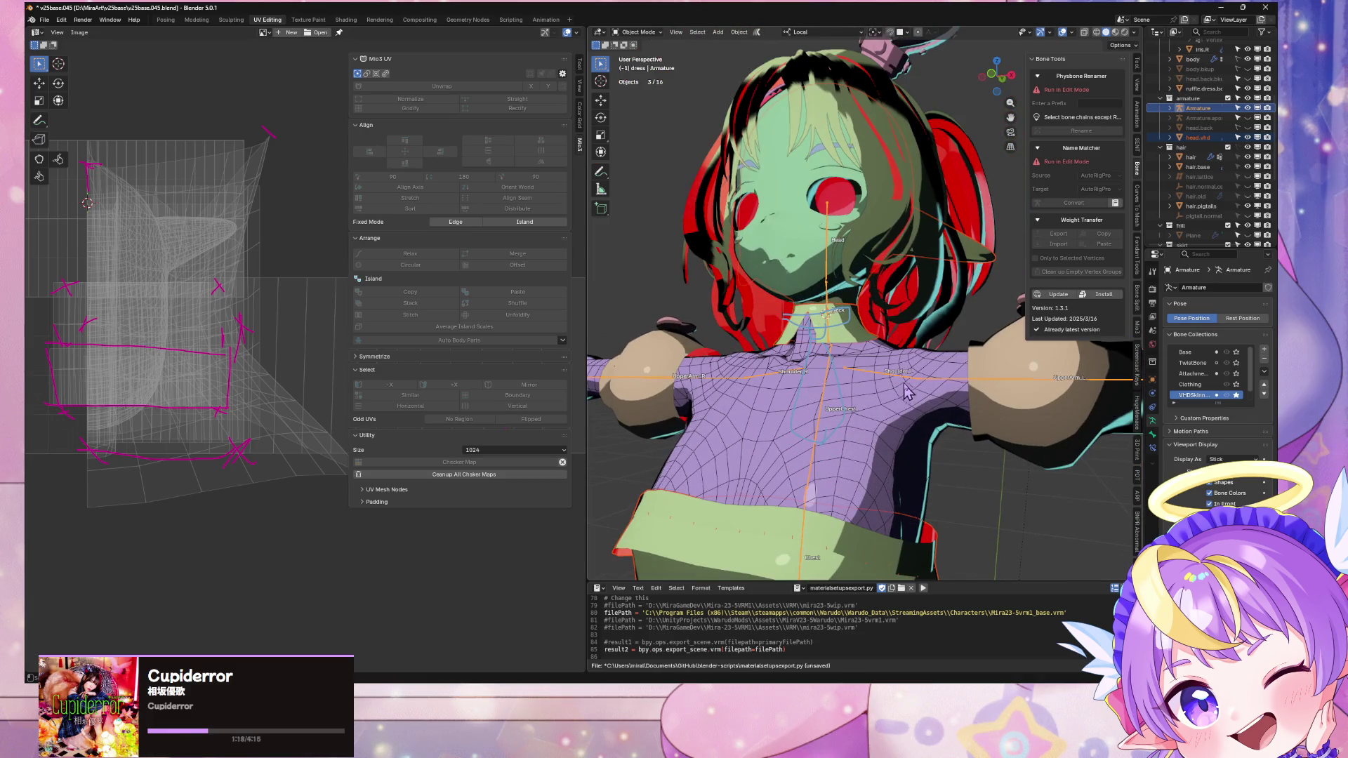
key(Tab)
key(Tab)
key(Tab)
key(Tab)
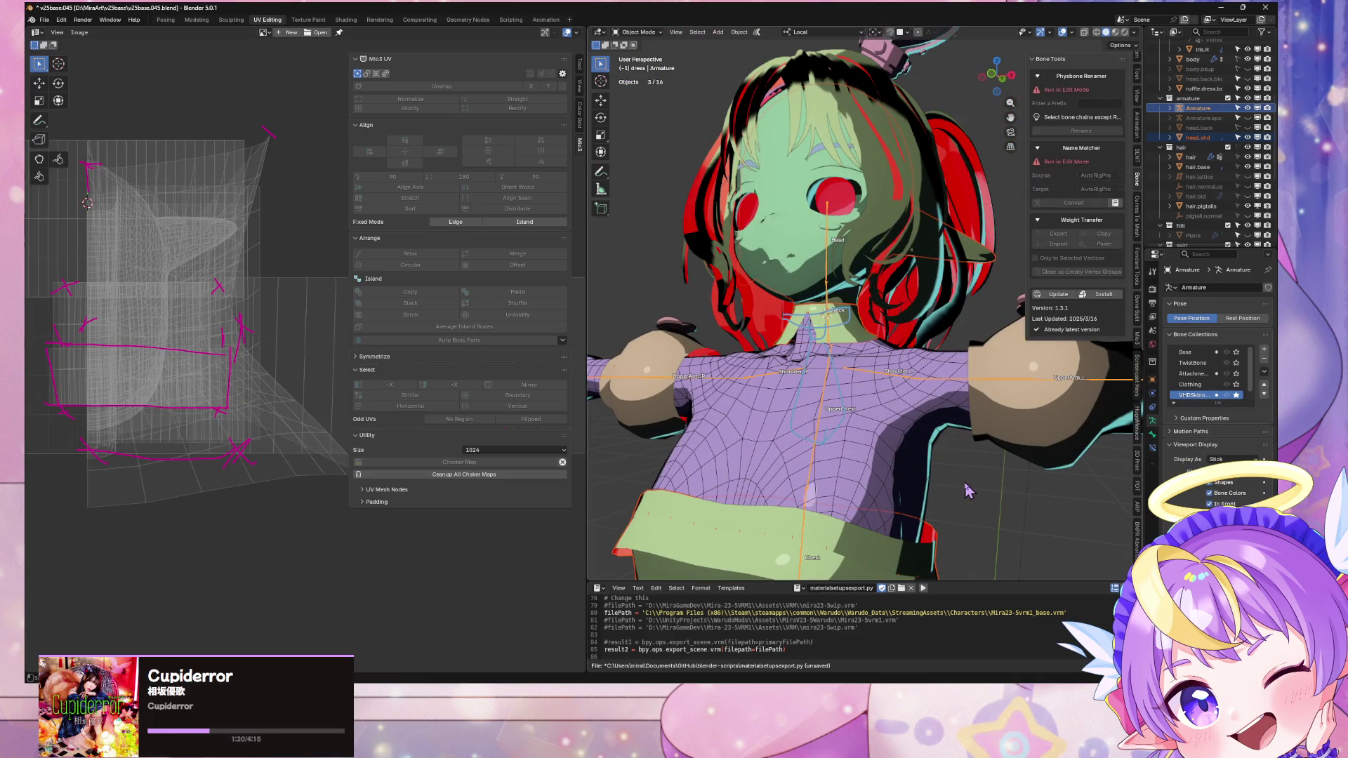
key(Tab)
key(Tab)
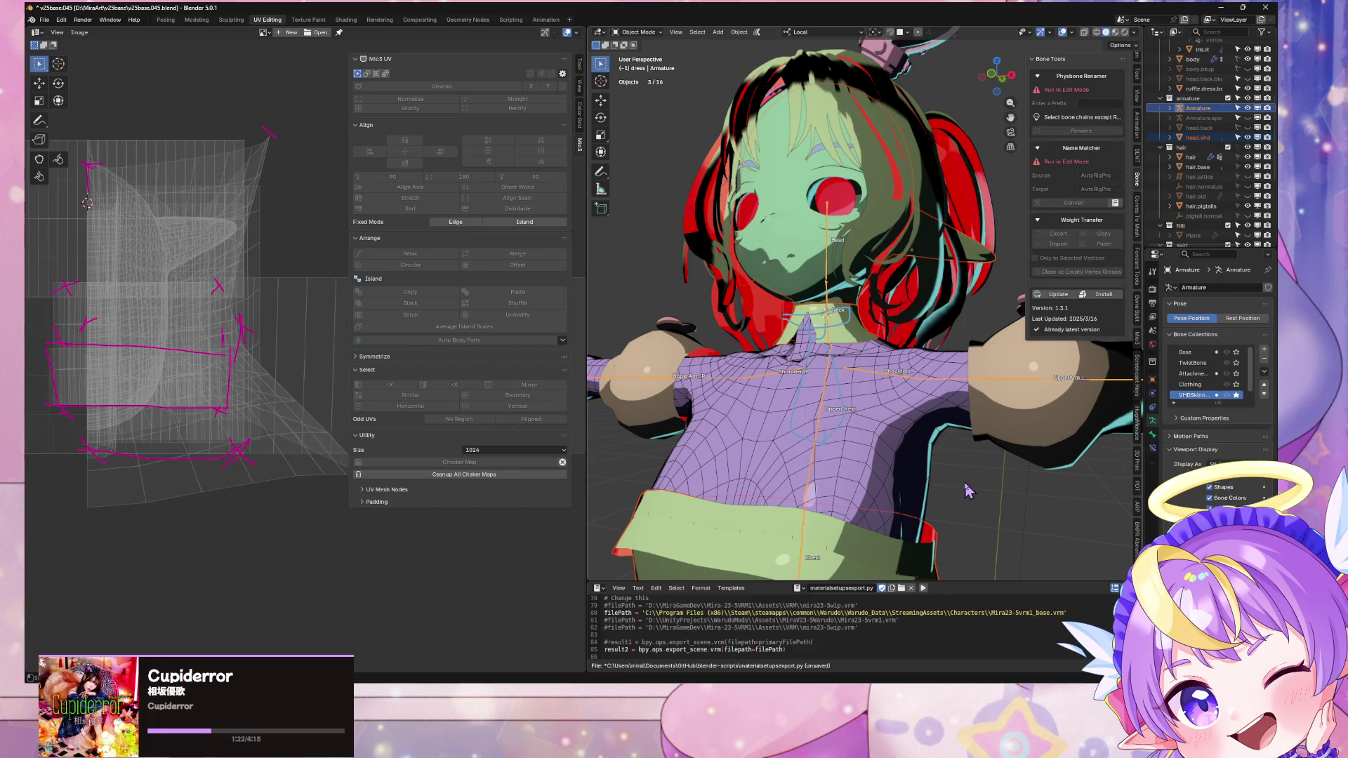
scroll(966, 471, down, 4)
key(Tab)
key(Tab)
scroll(948, 414, up, 3)
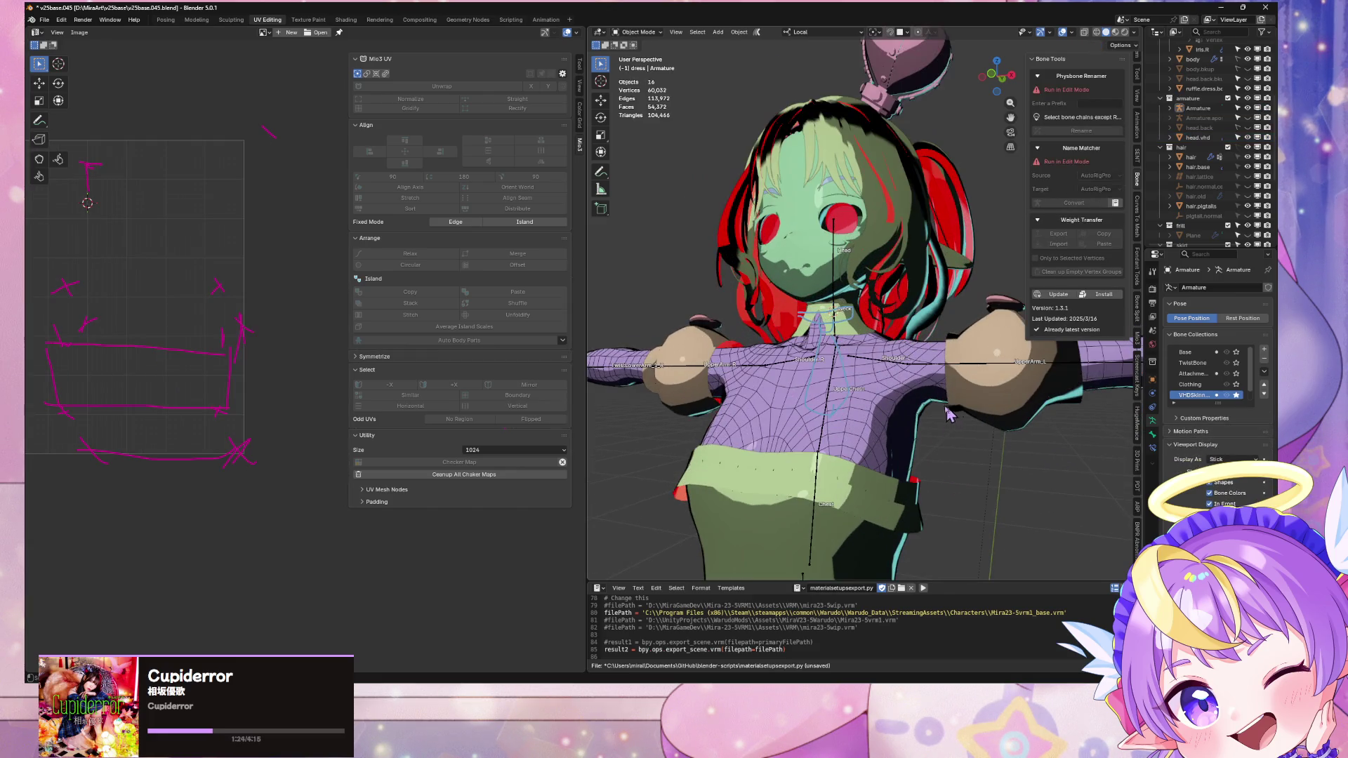
Step: Select head.vhd, ruffle.dress.body, dress.ruffles.full.subdiv and heart.skirt, and check their UVs in Edit Mode
click(860, 321)
scroll(861, 320, up, 5)
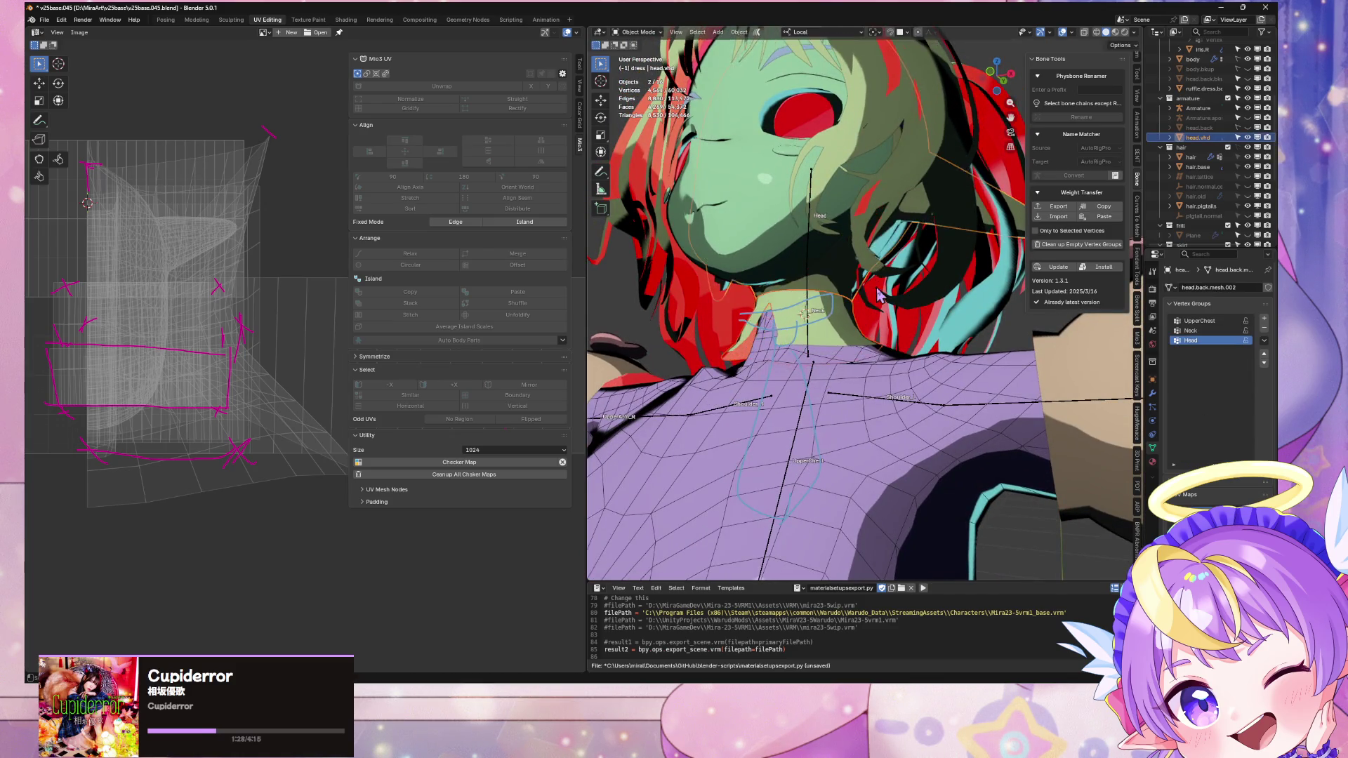
scroll(869, 407, down, 5)
shift+click(867, 387)
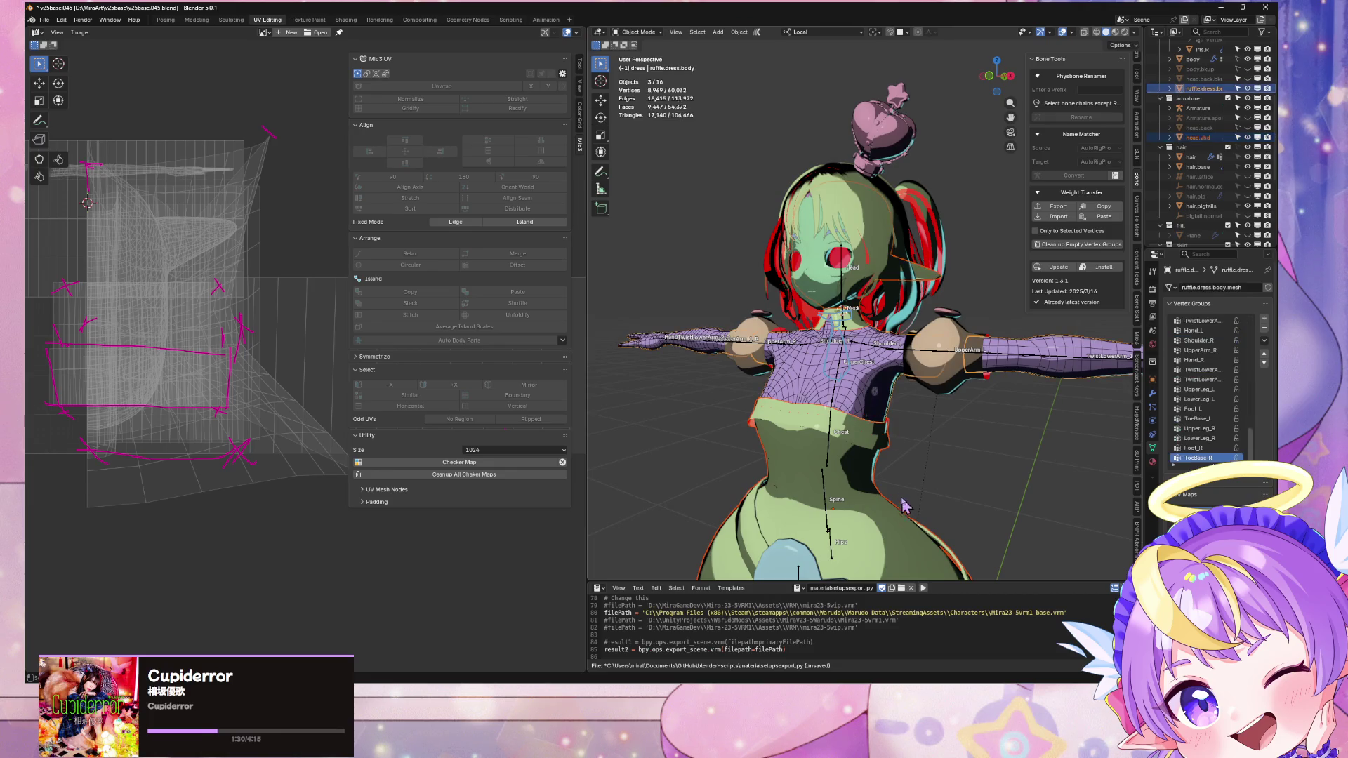
key(KP_Decimal)
shift+click(855, 374)
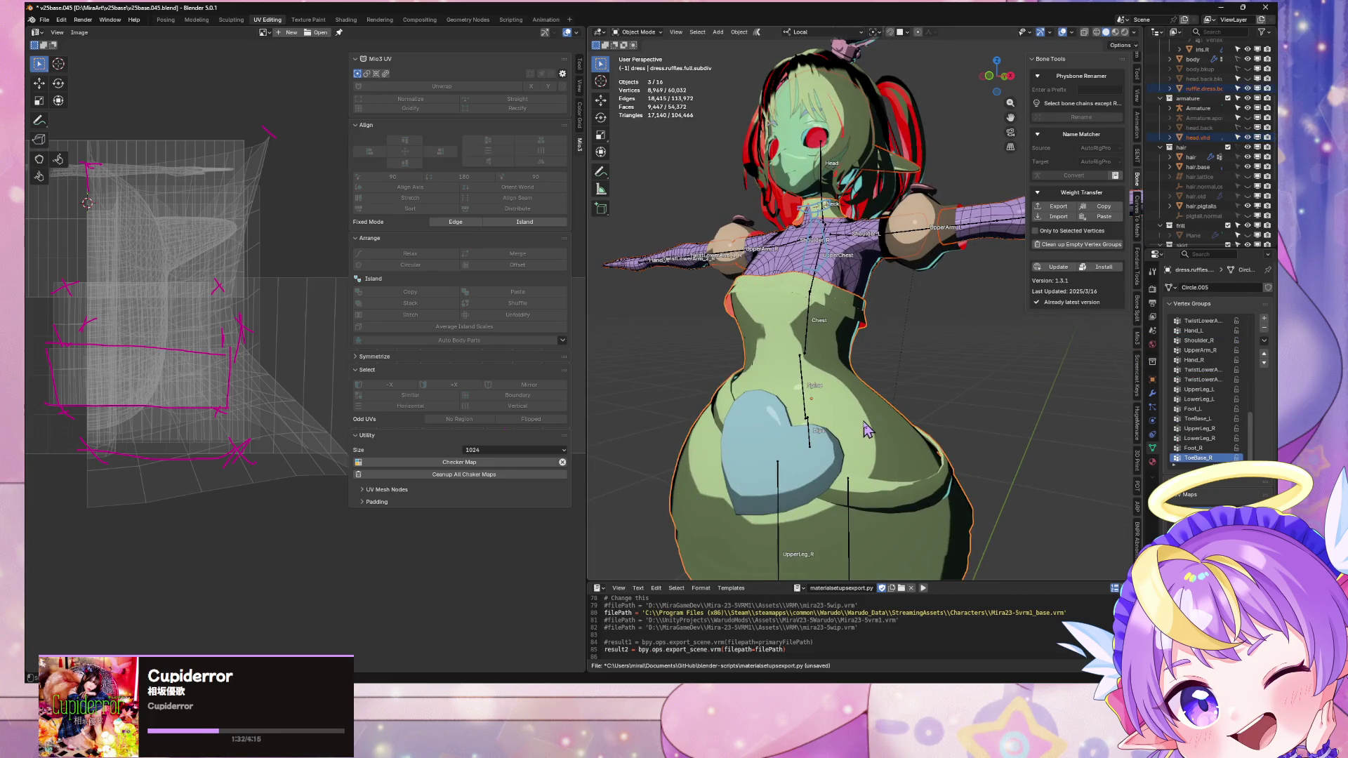
scroll(859, 419, down, 4)
shift+click(907, 424)
key(Tab)
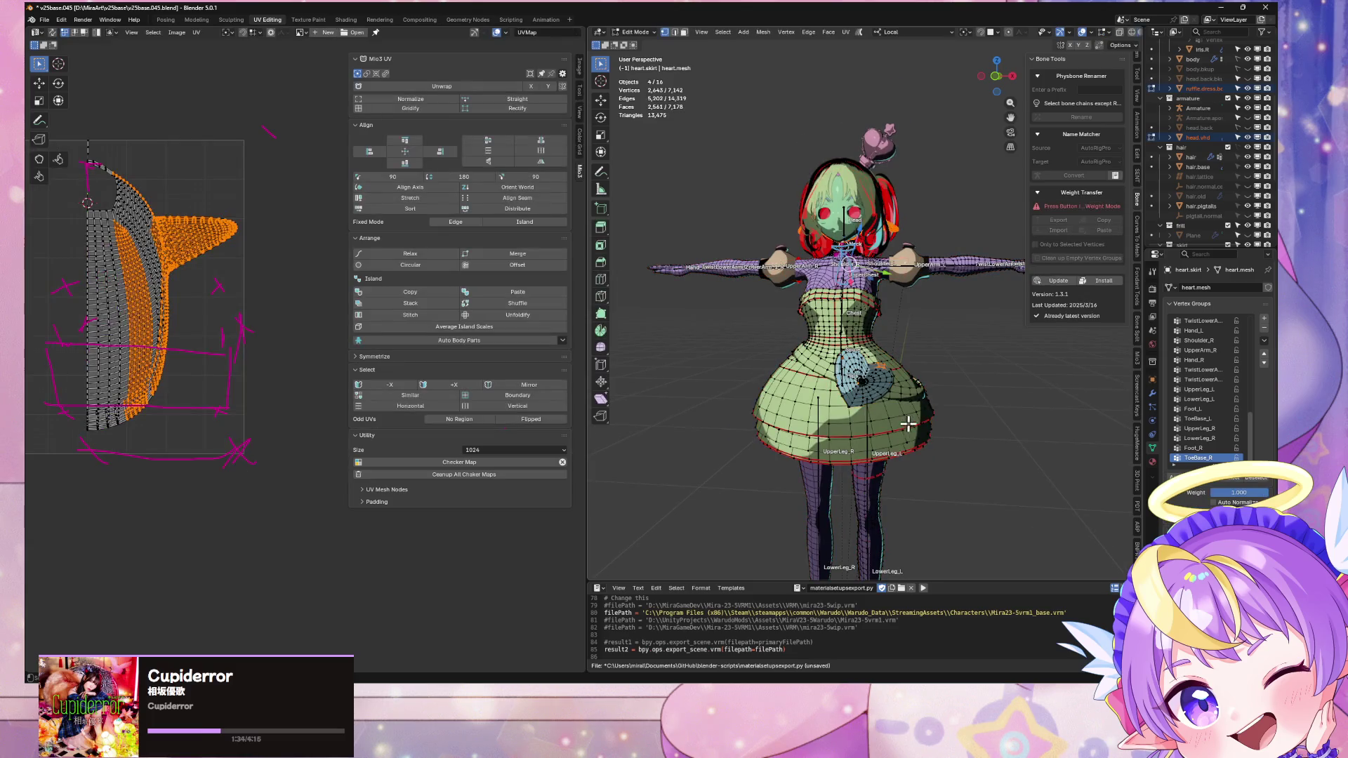
scroll(976, 406, up, 3)
key(Tab)
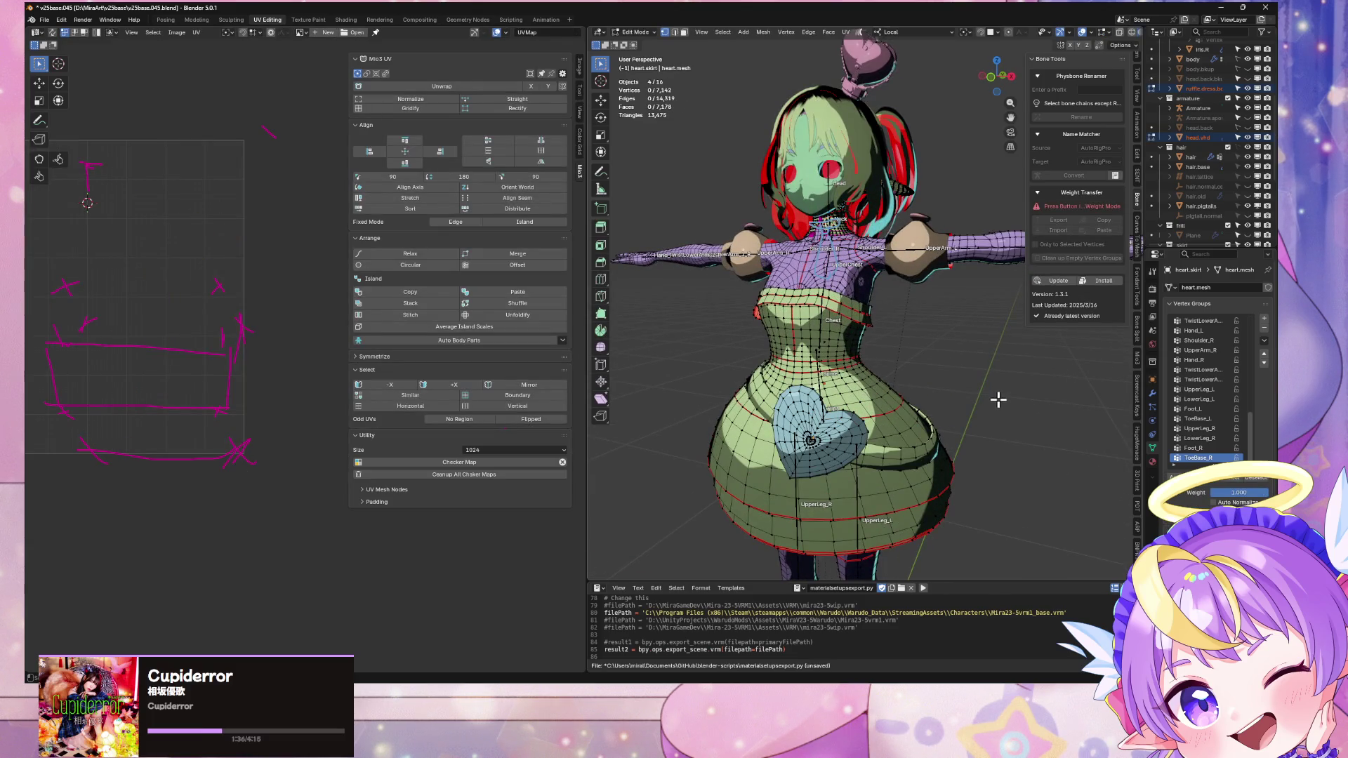
Step: Deselect everything, select only the skirt's heart, and switch to the Modeling workspace
click(1003, 409)
click(856, 430)
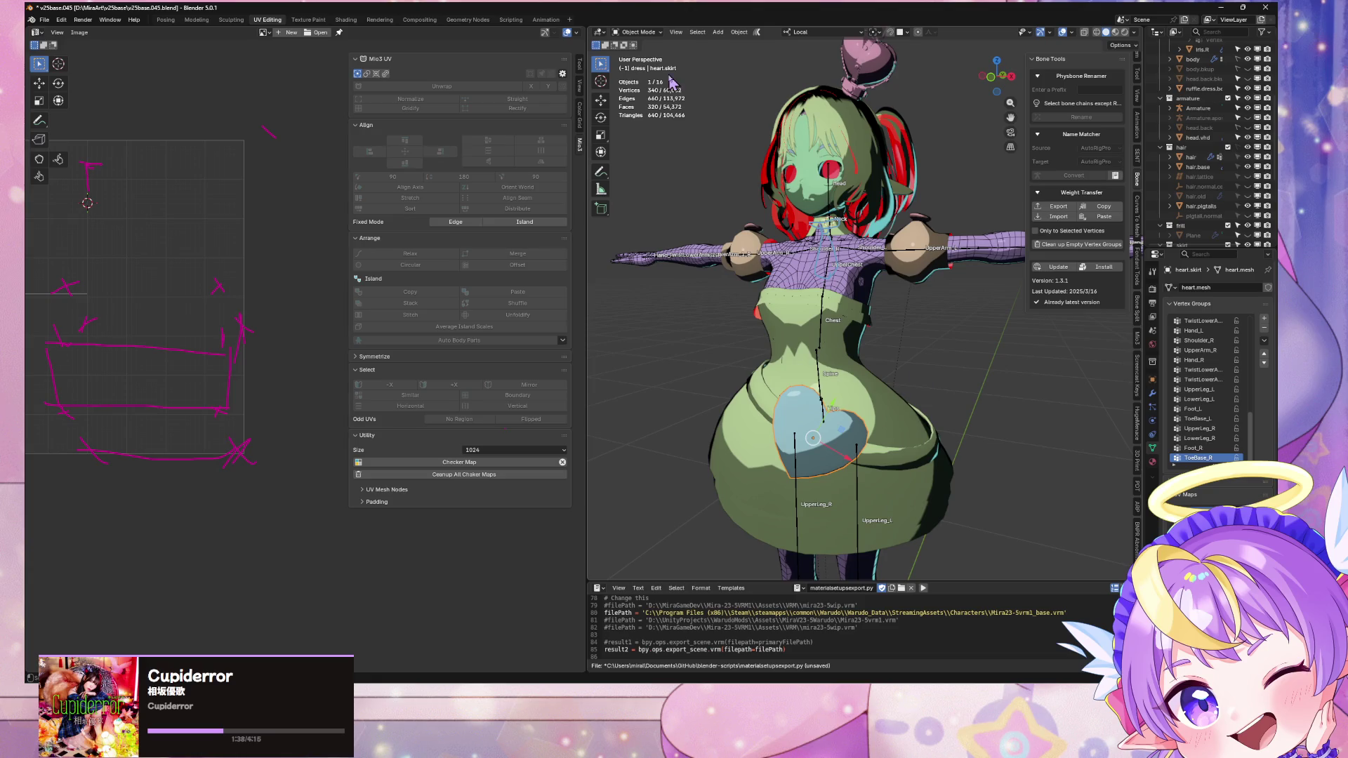
click(196, 20)
scroll(872, 391, down, 2)
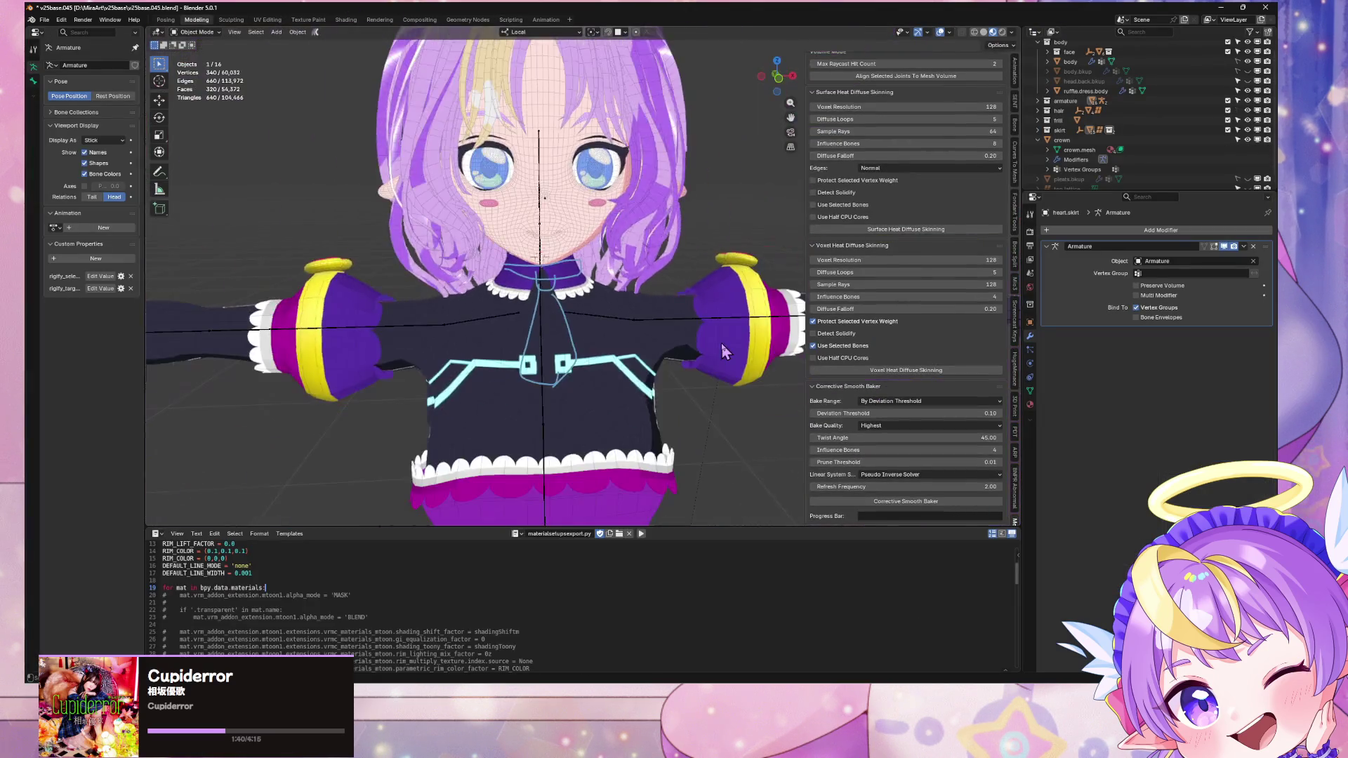
Step: Switch to solid shading and inspect the ruffle skirt's collar in Edit Mode
click(983, 33)
middle_drag(869, 146, 650, 287)
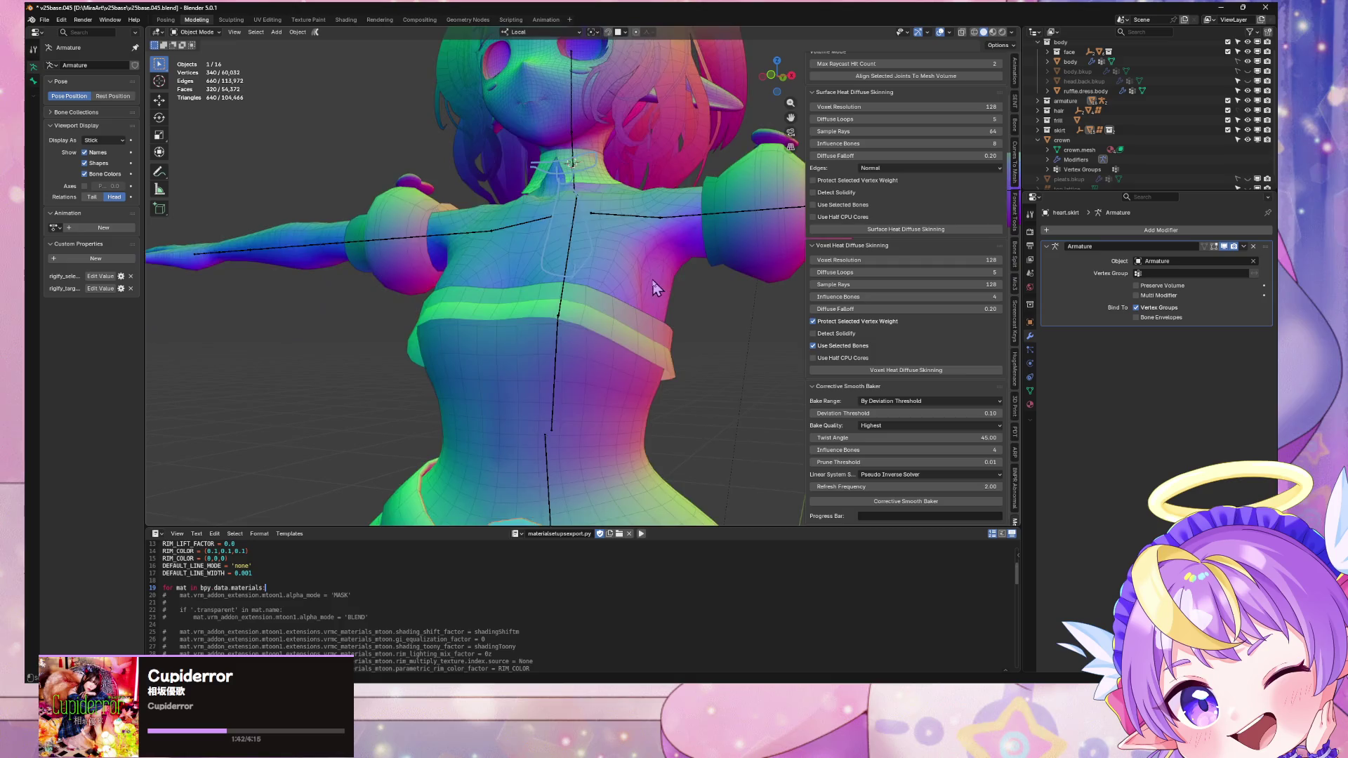
scroll(647, 336, down, 3)
key(Tab)
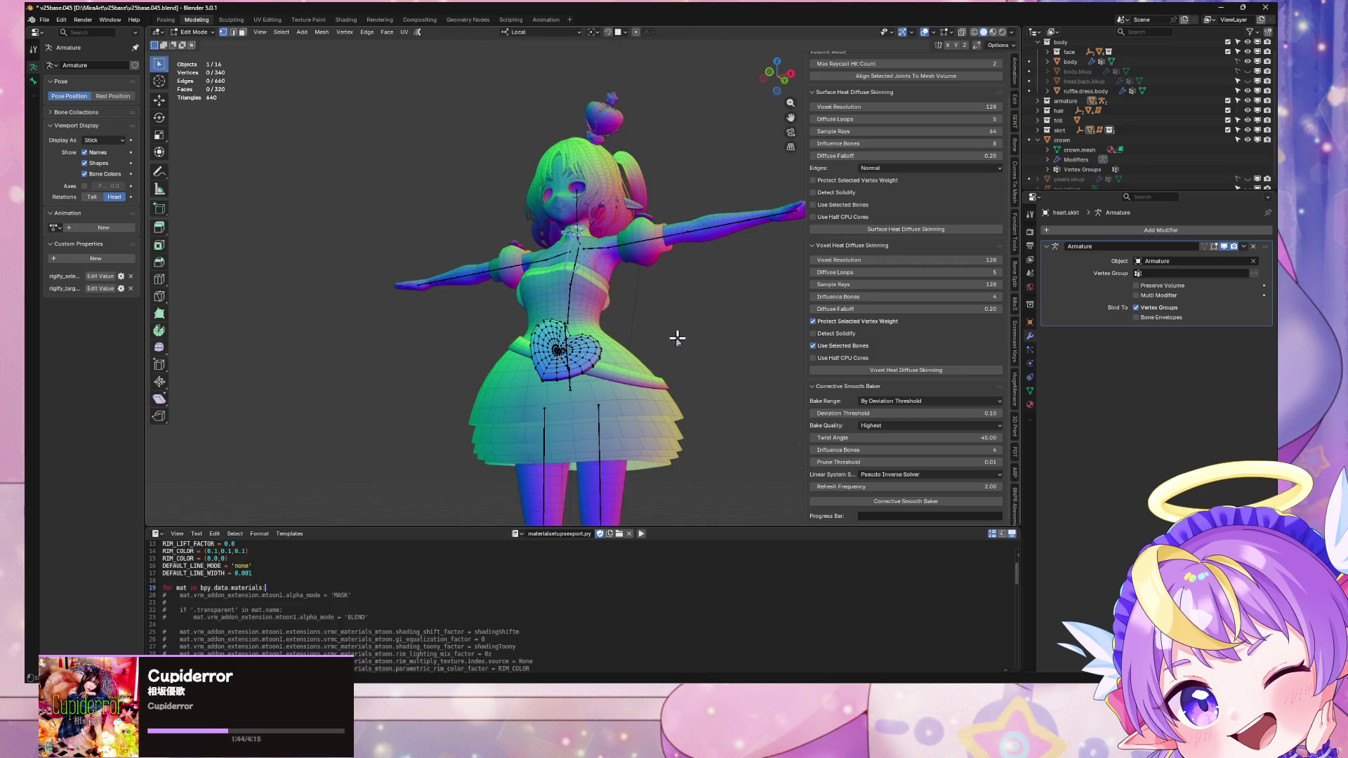
key(Tab)
click(653, 391)
key(Tab)
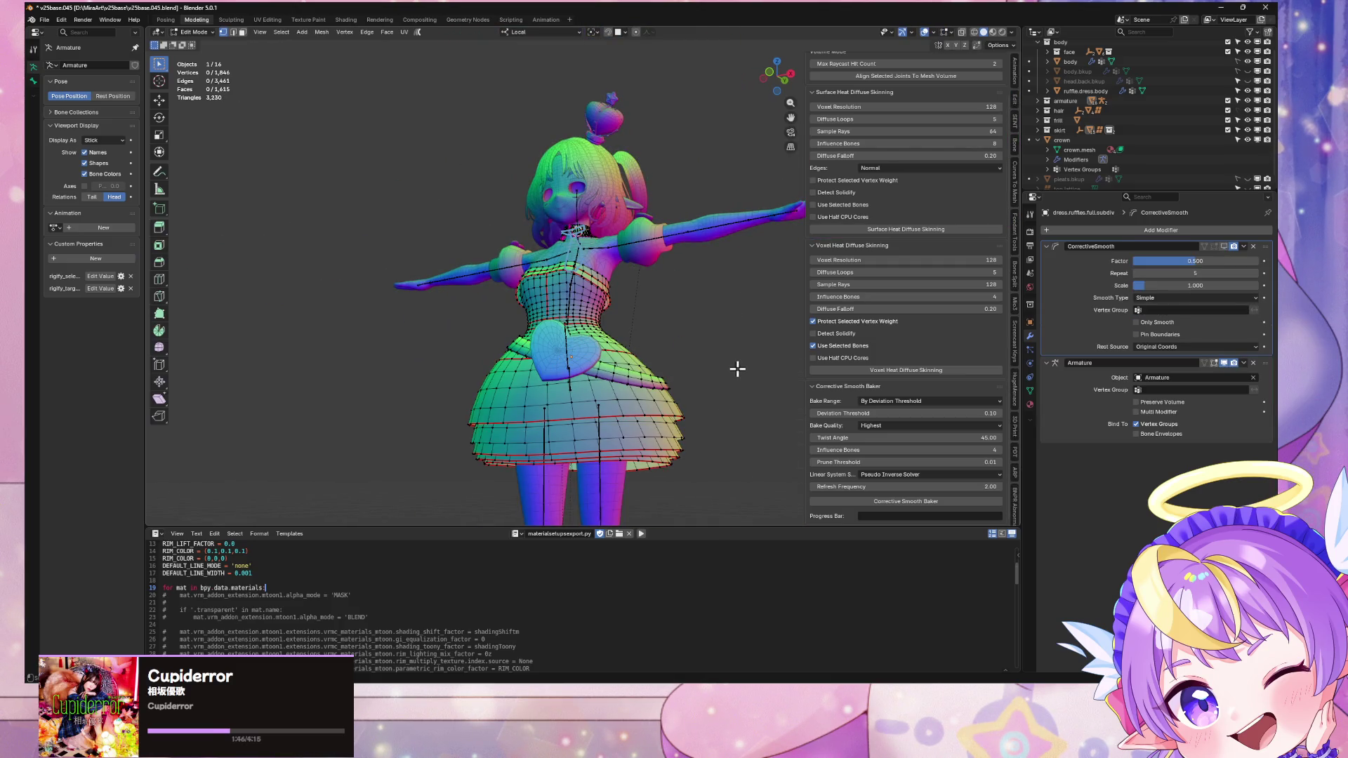
key(Tab)
key(Tab)
scroll(677, 294, up, 5)
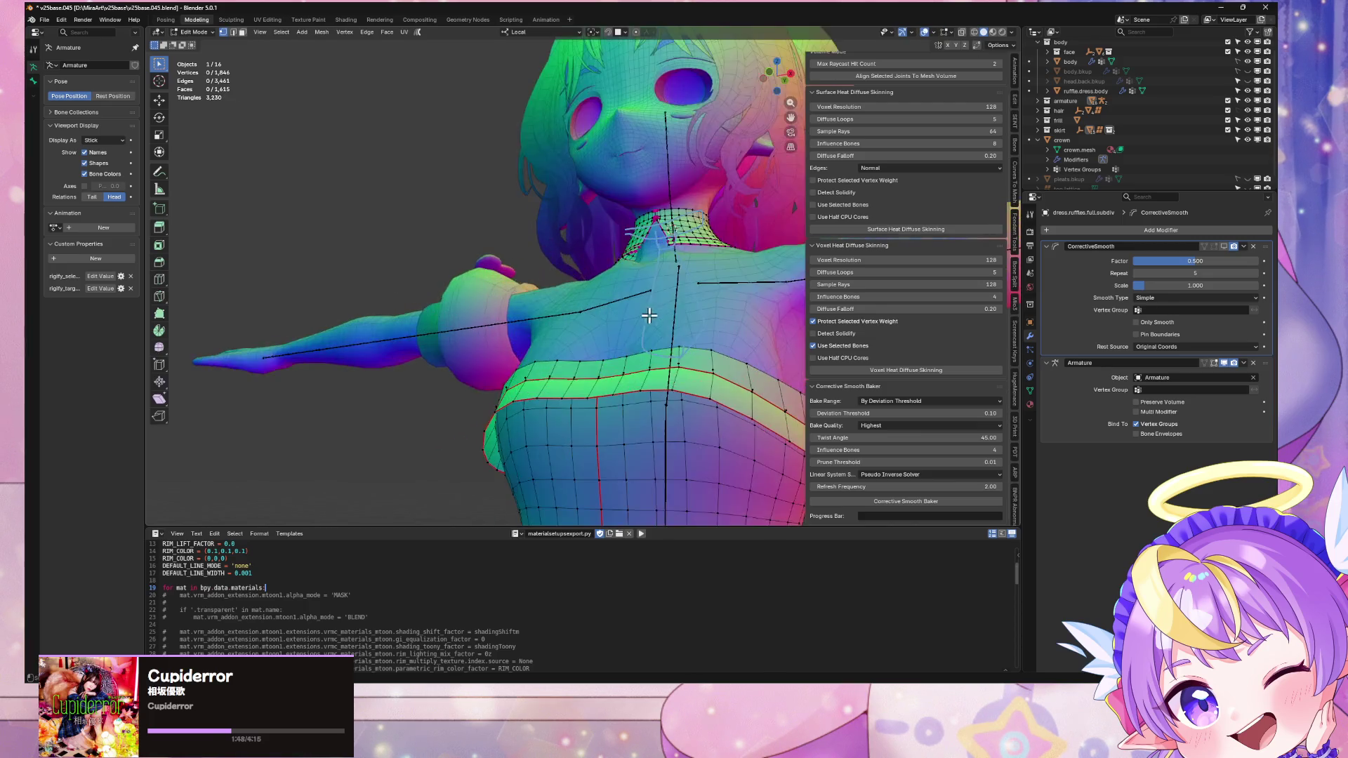
scroll(677, 295, up, 6)
middle_drag(646, 340, 584, 138)
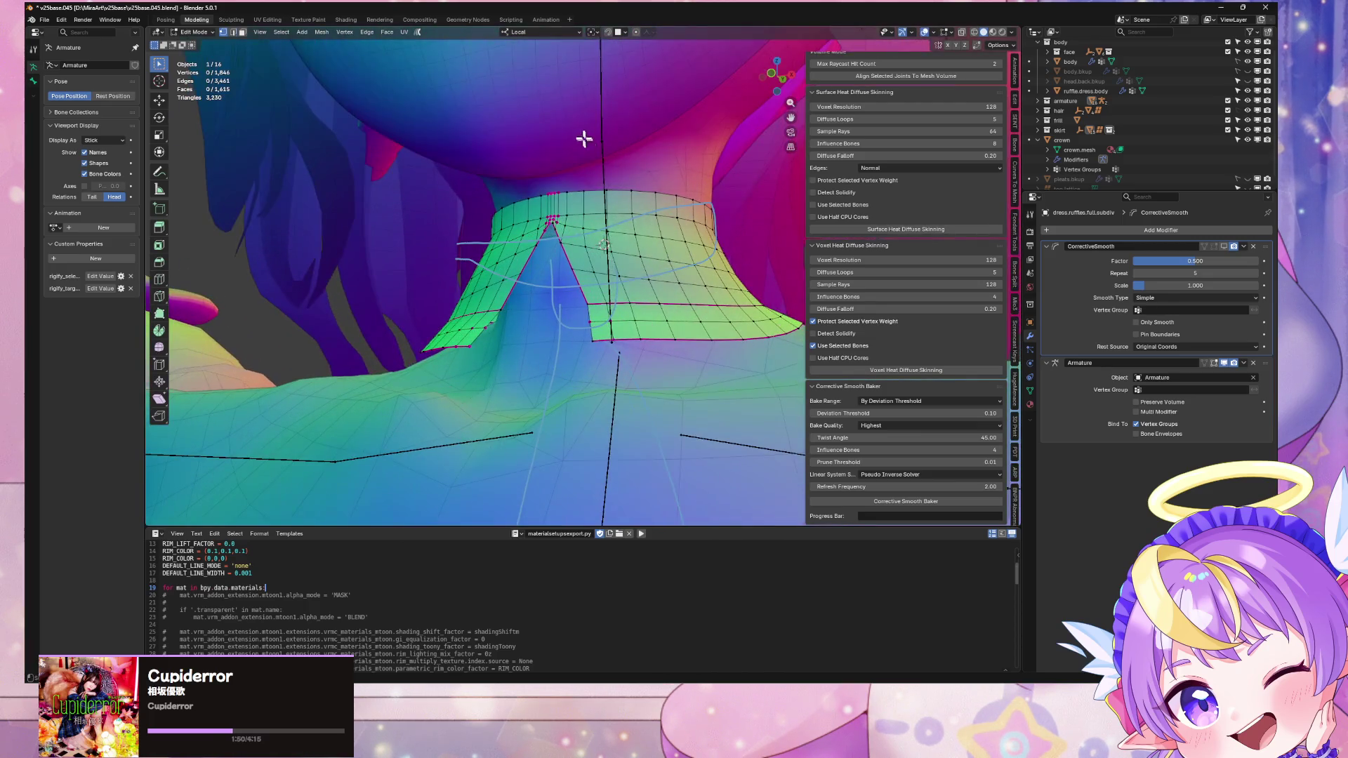
scroll(582, 196, down, 3)
middle_drag(583, 196, 598, 229)
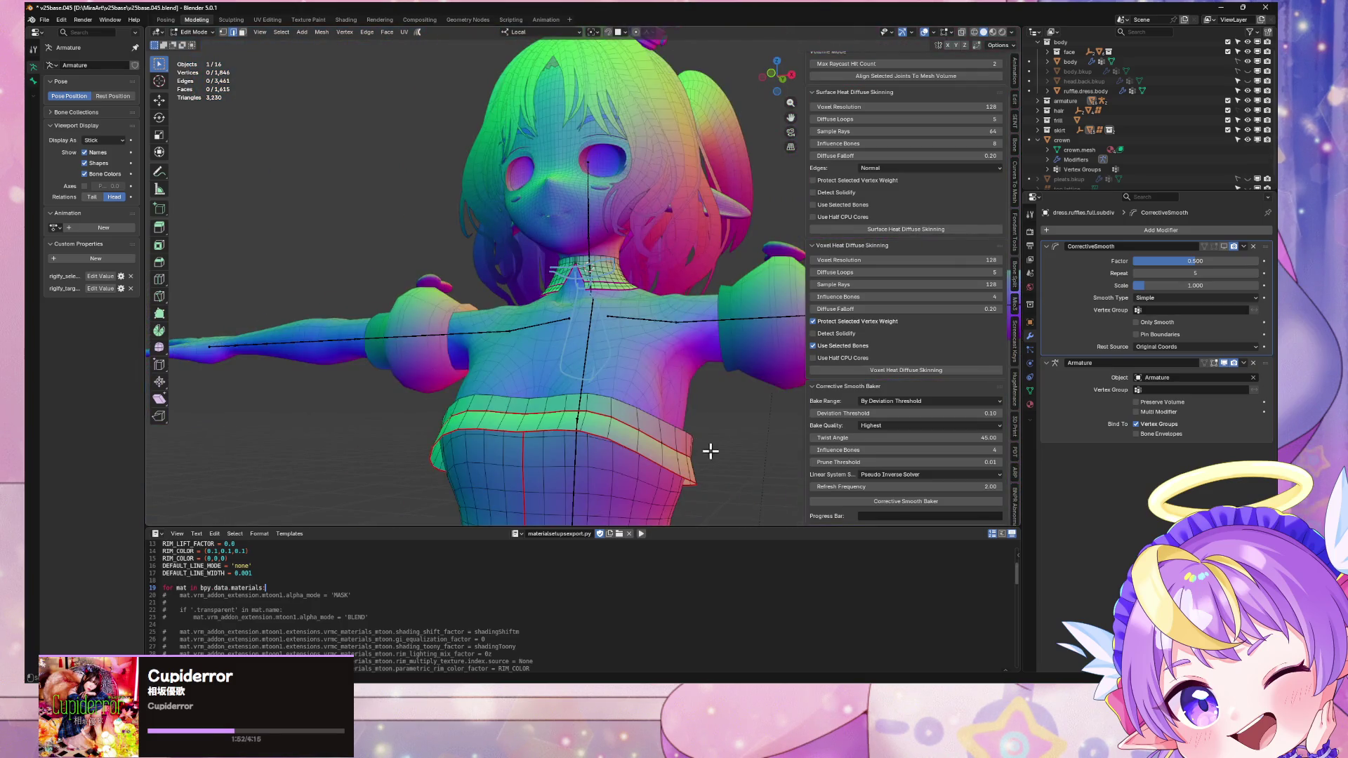
scroll(710, 451, down, 3)
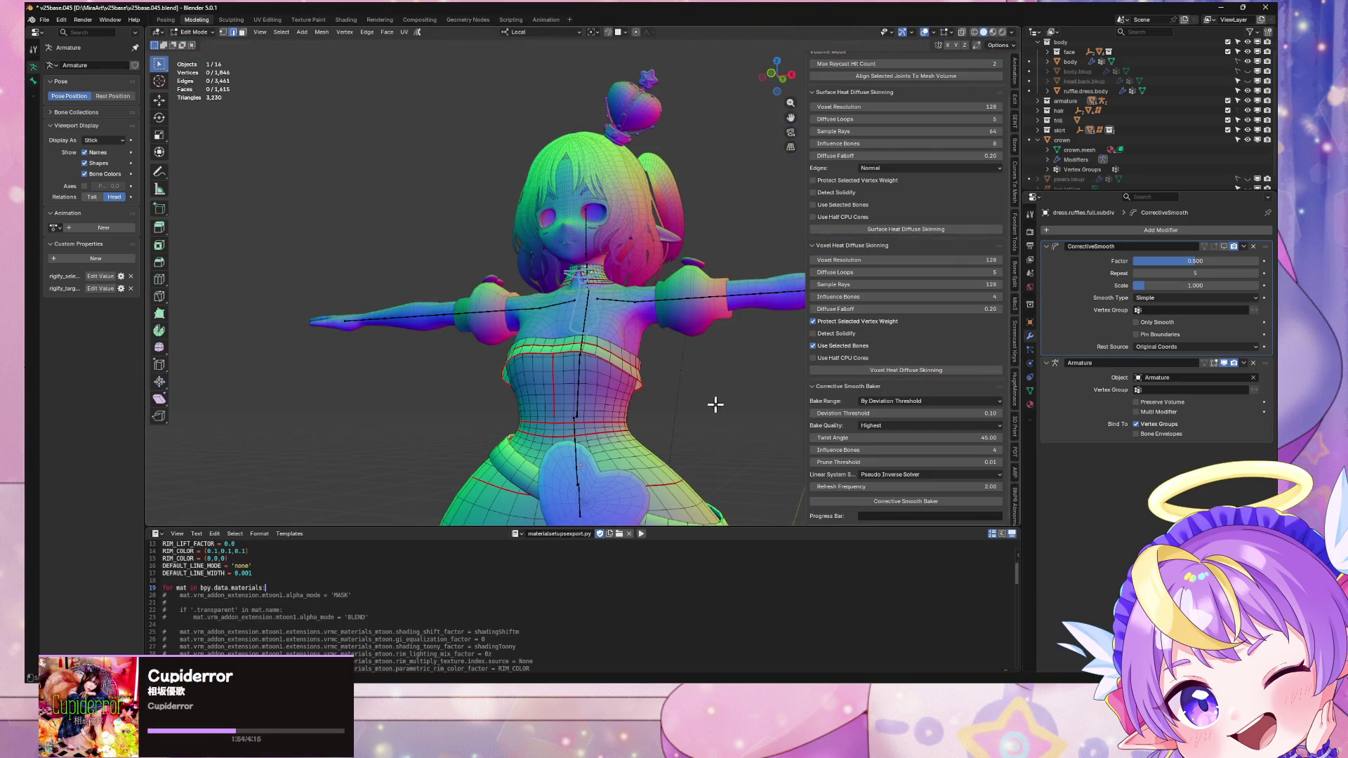
Step: Switch editing between heart.skirt and ruffle.dress.body, then return to Object Mode
key(alt+q)
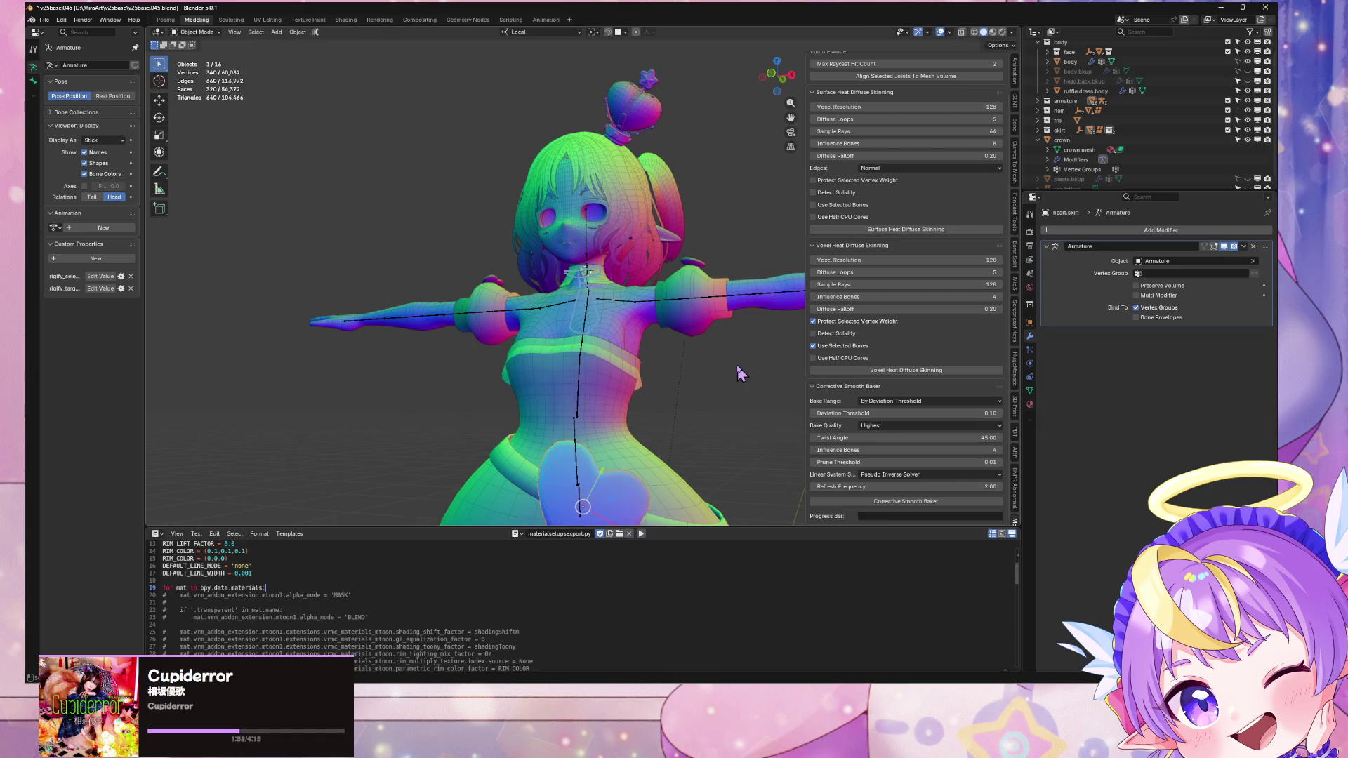
key(alt+q)
scroll(624, 323, up, 4)
mouse_move(621, 287)
middle_down()
mouse_move(617, 351)
mouse_move(650, 339)
mouse_move(629, 349)
middle_up()
scroll(702, 323, down, 6)
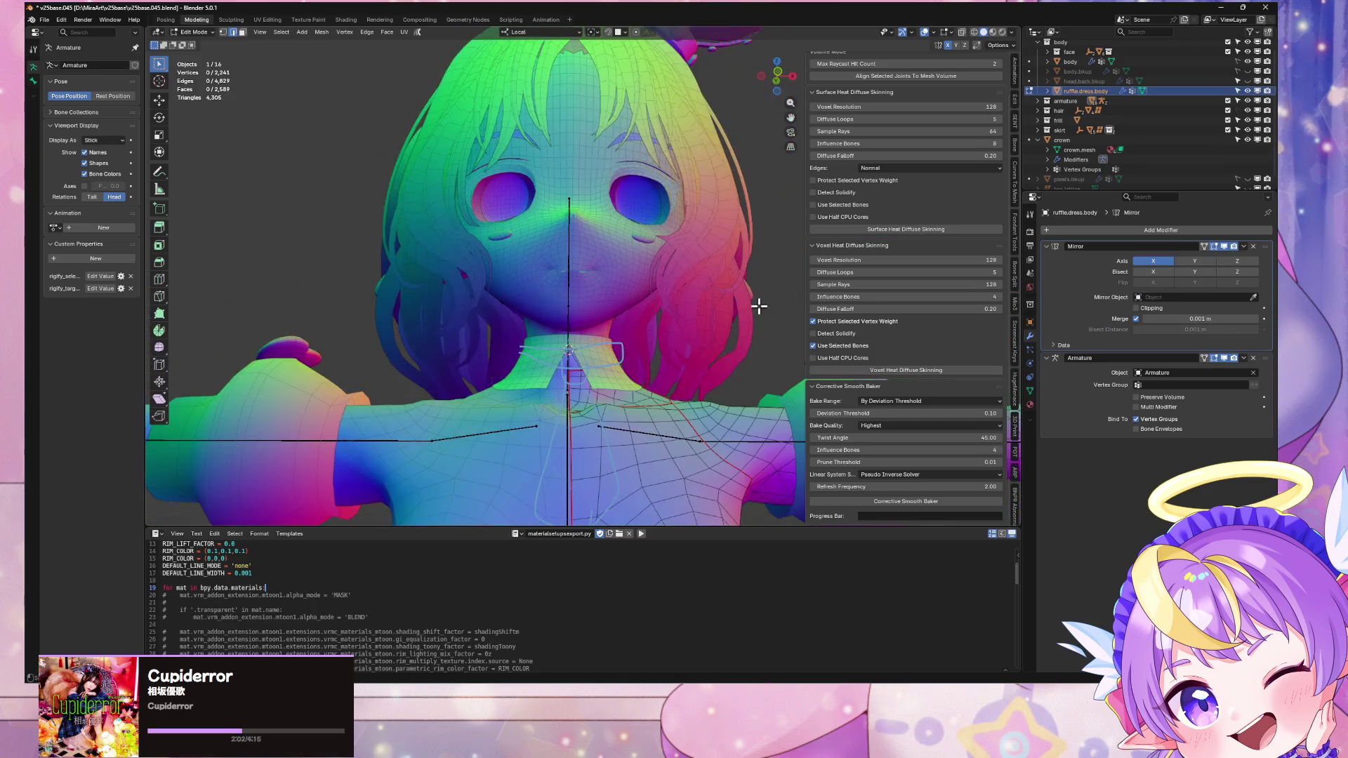
key(Tab)
scroll(688, 318, up, 3)
Step: Select the ruffle skirt, ruffle.dress.body and head.vhd together
middle_drag(688, 318, 640, 398)
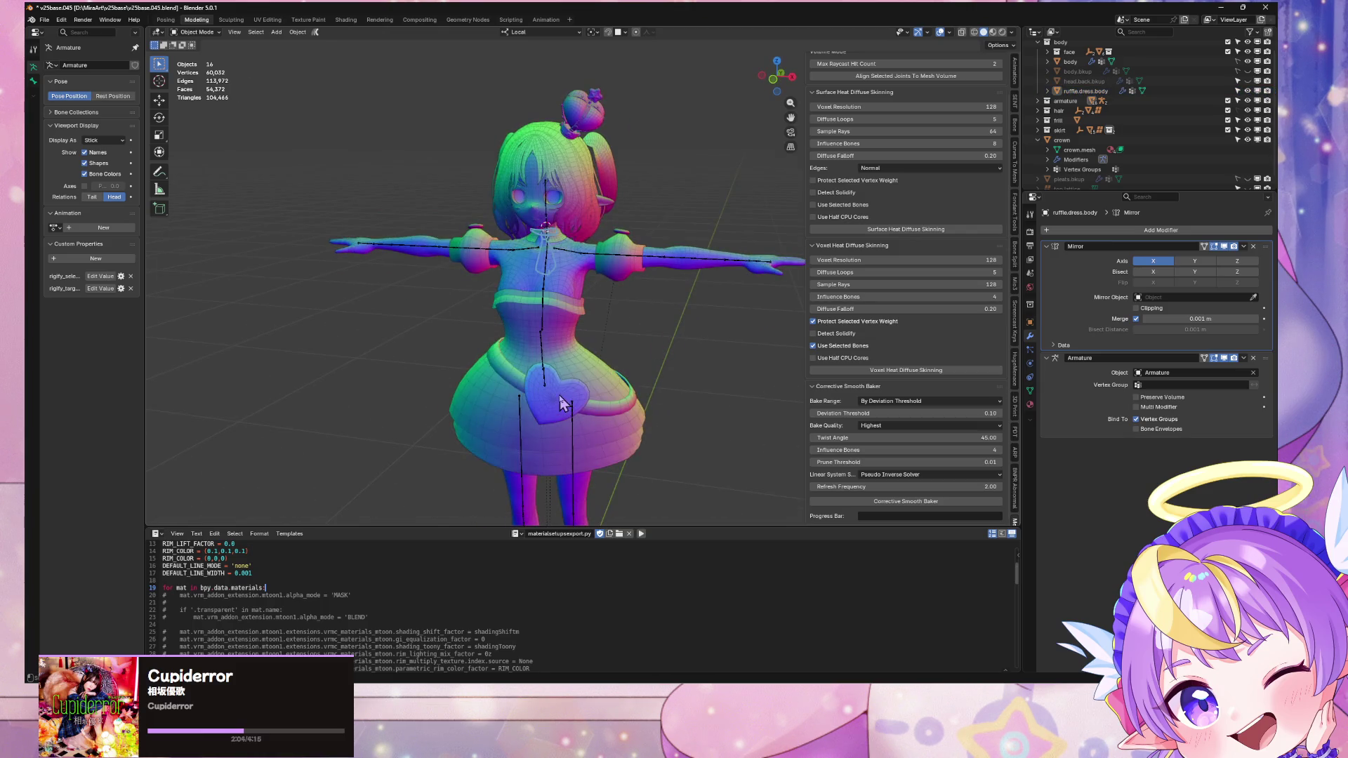
click(633, 406)
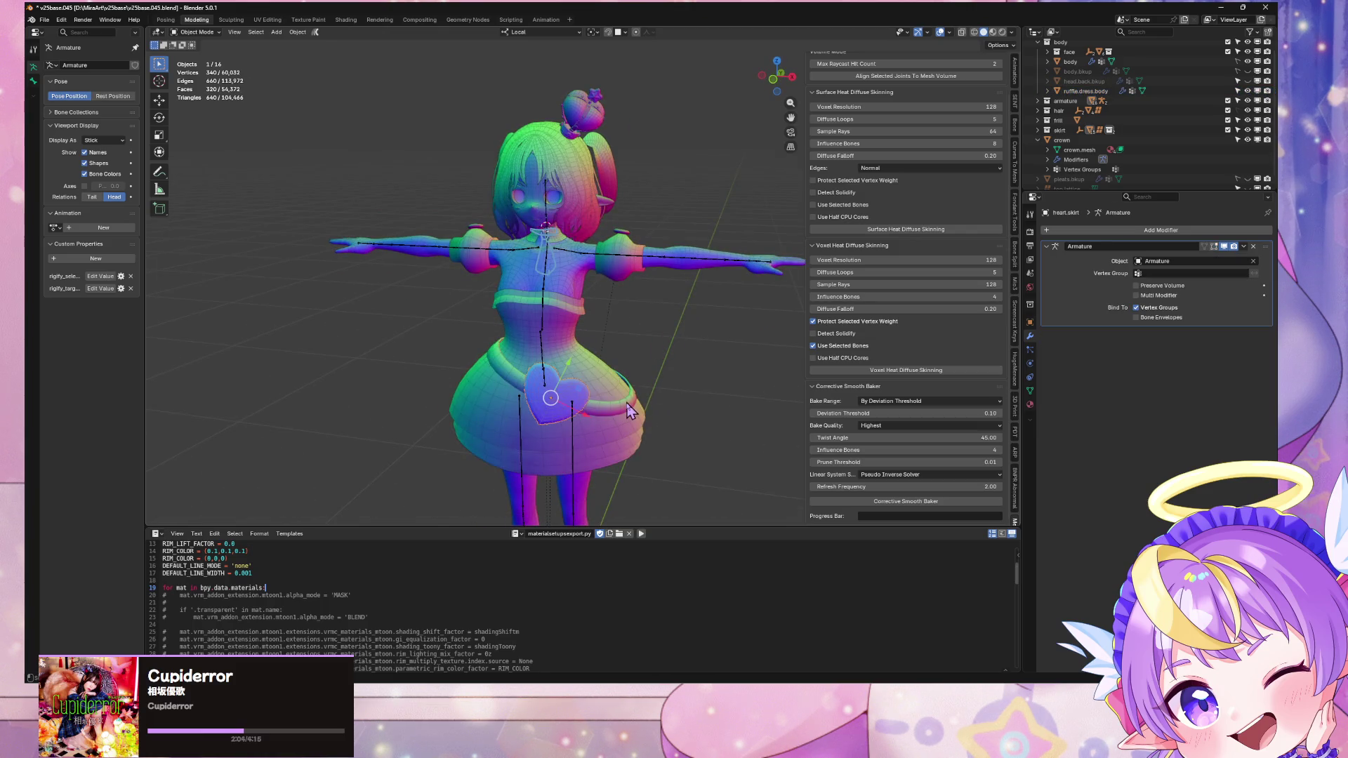
shift+click(572, 274)
scroll(603, 267, up, 5)
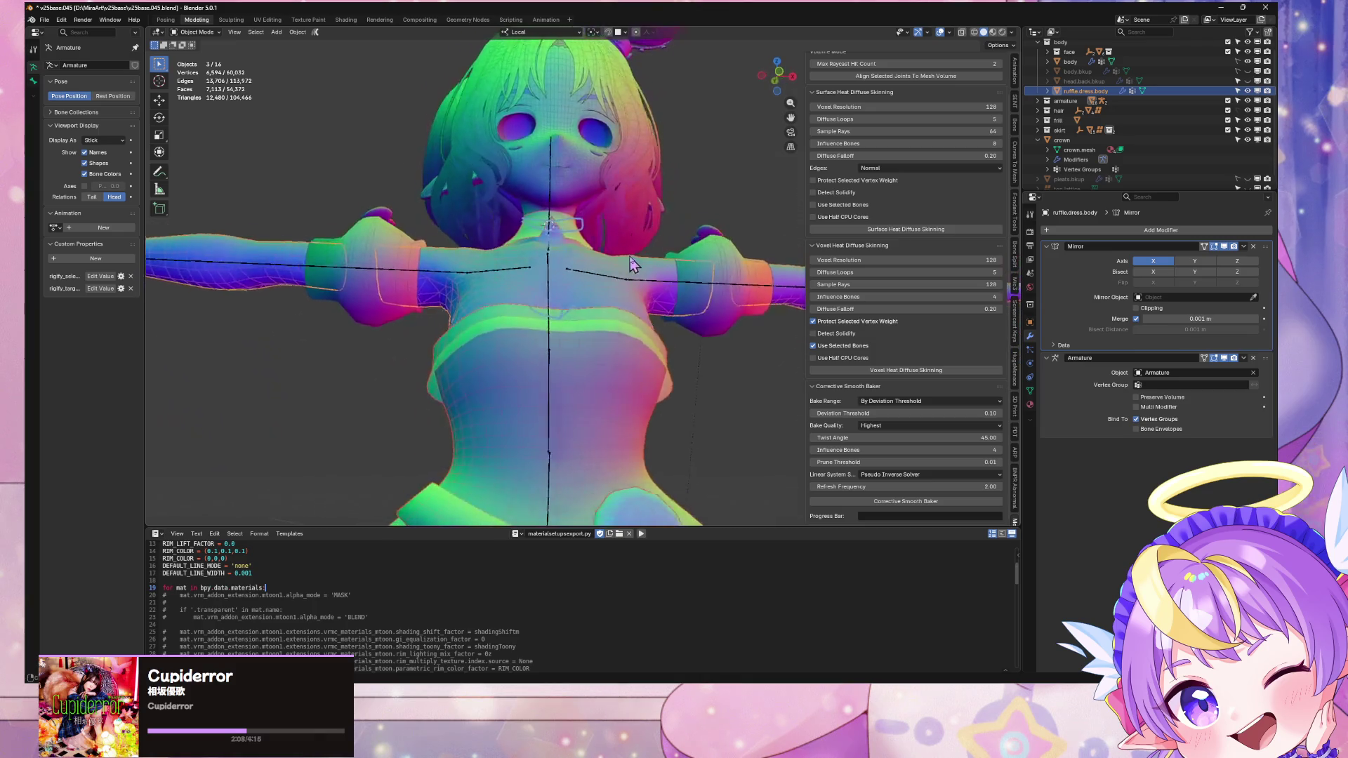
mouse_move(632, 264)
middle_down()
mouse_move(580, 200)
mouse_move(583, 232)
middle_up()
shift+click(579, 174)
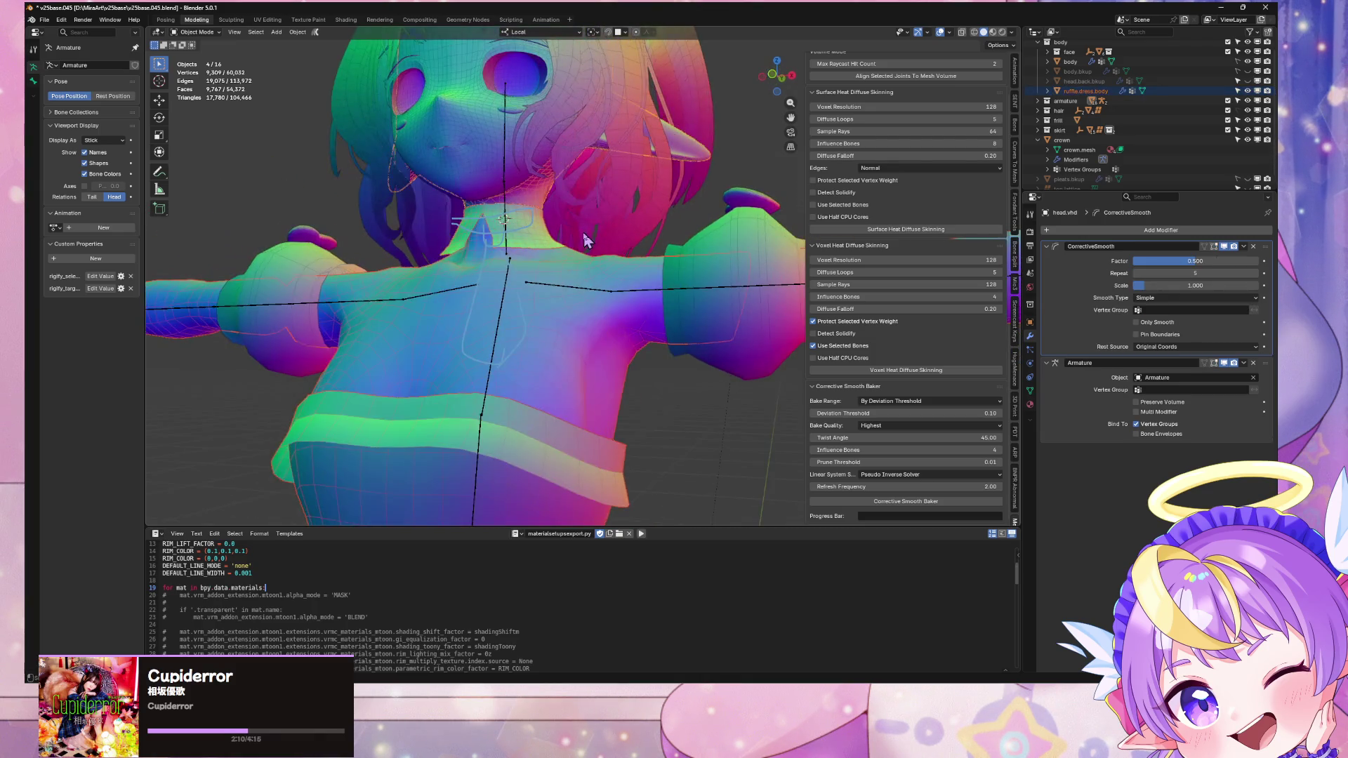
scroll(624, 280, down, 6)
Step: Select the whole connected head mesh in Edit Mode, then return to Object Mode
key(Tab)
mouse_move(677, 274)
middle_down()
mouse_move(631, 337)
mouse_move(627, 388)
mouse_move(714, 313)
middle_up()
scroll(627, 389, up, 5)
key(Tab)
click(714, 313)
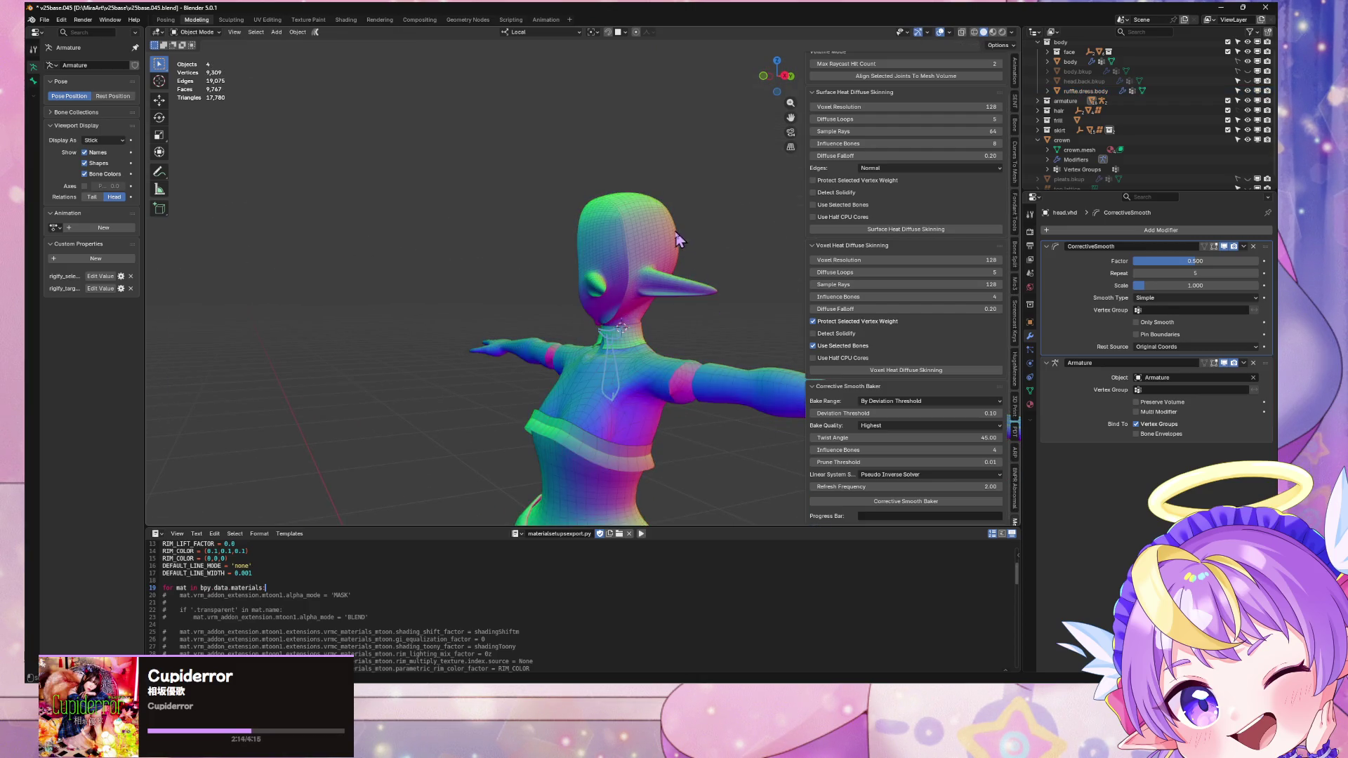
key(Tab)
key(ctrl+l)
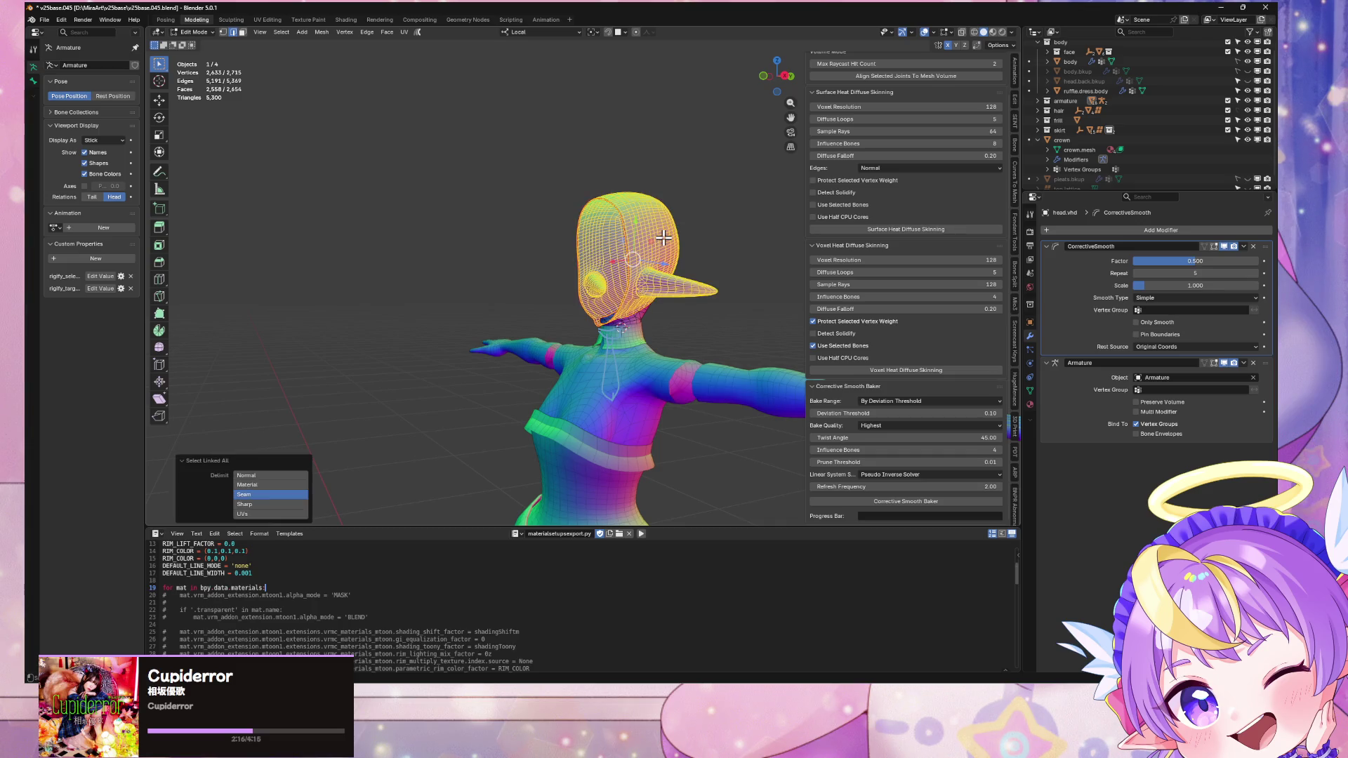
middle_drag(636, 261, 676, 317)
key(Tab)
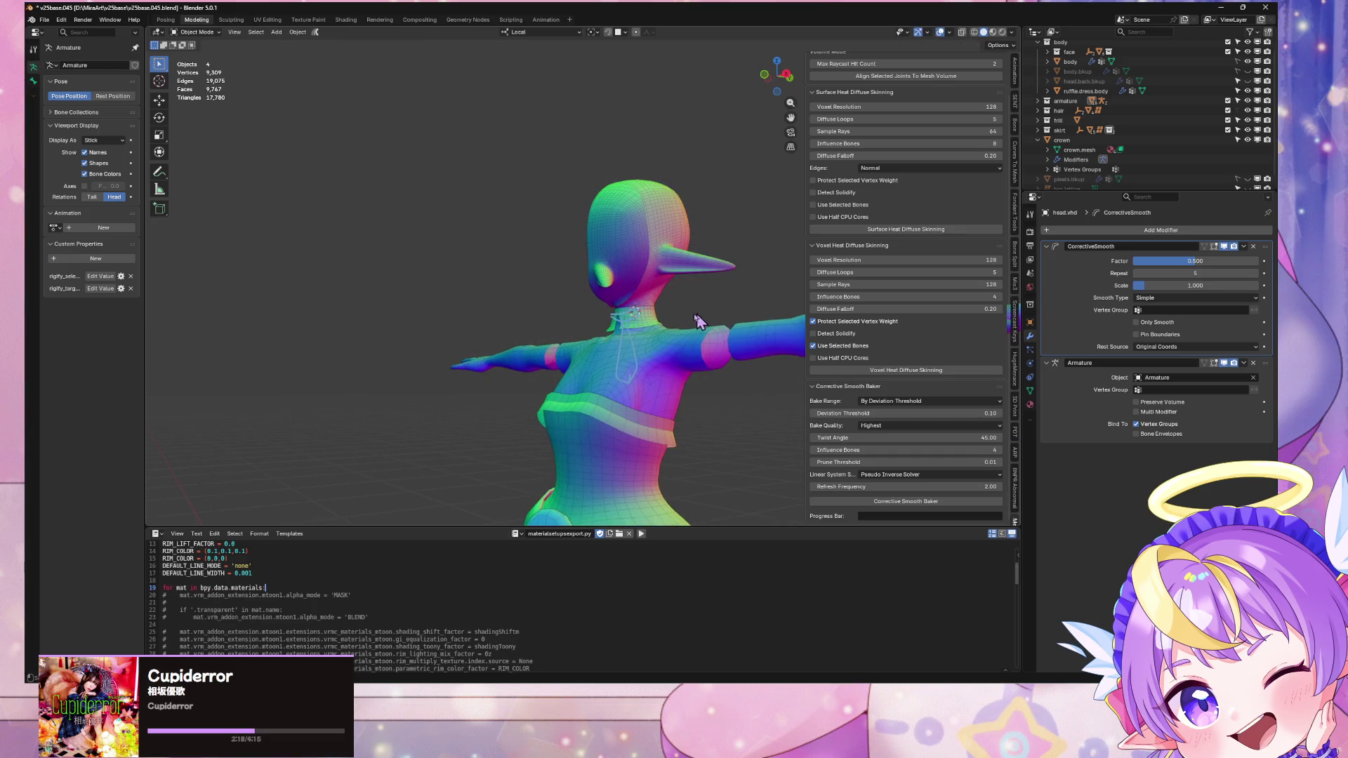
Step: Select ruffle.dress.body, dress.ruffles.full.subdiv and heart.skirt, then add the armature to the selection
click(663, 362)
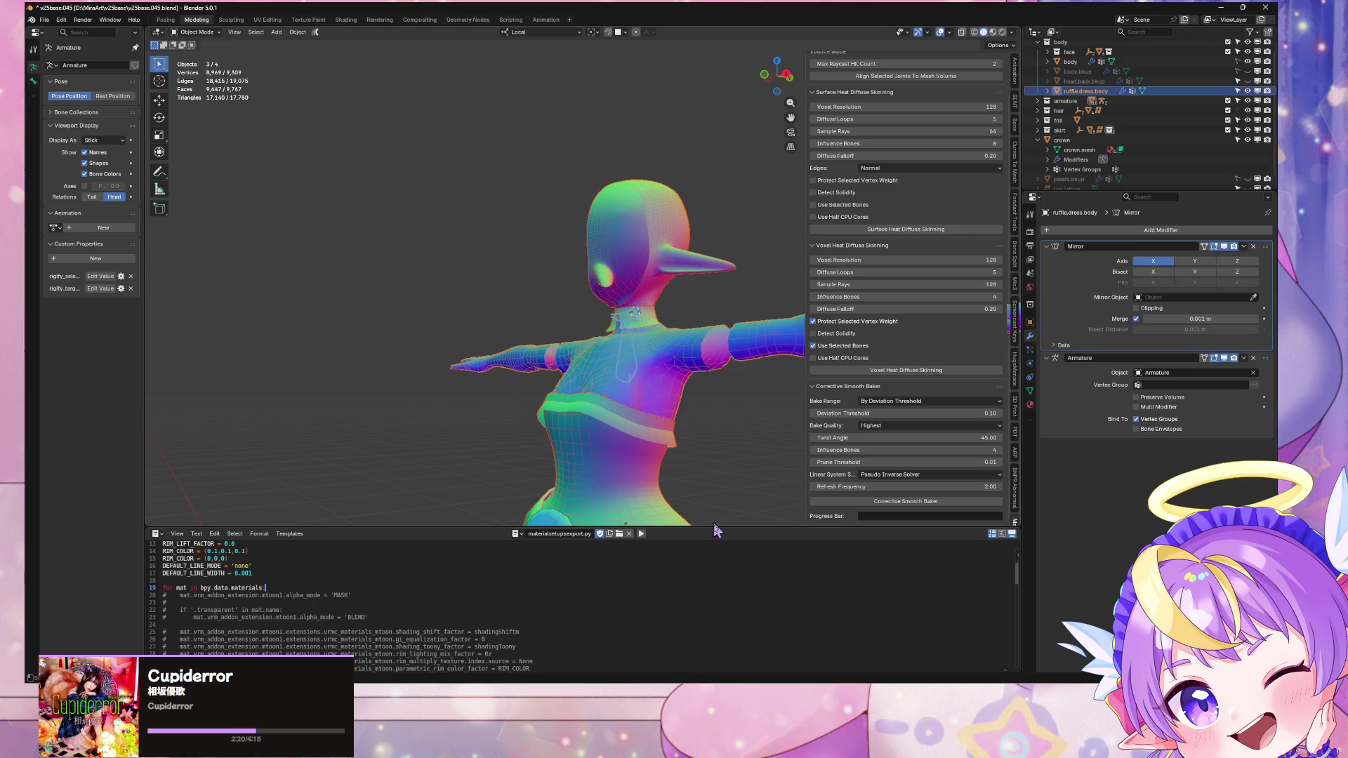
key(KP_Decimal)
click(629, 418)
shift+click(585, 448)
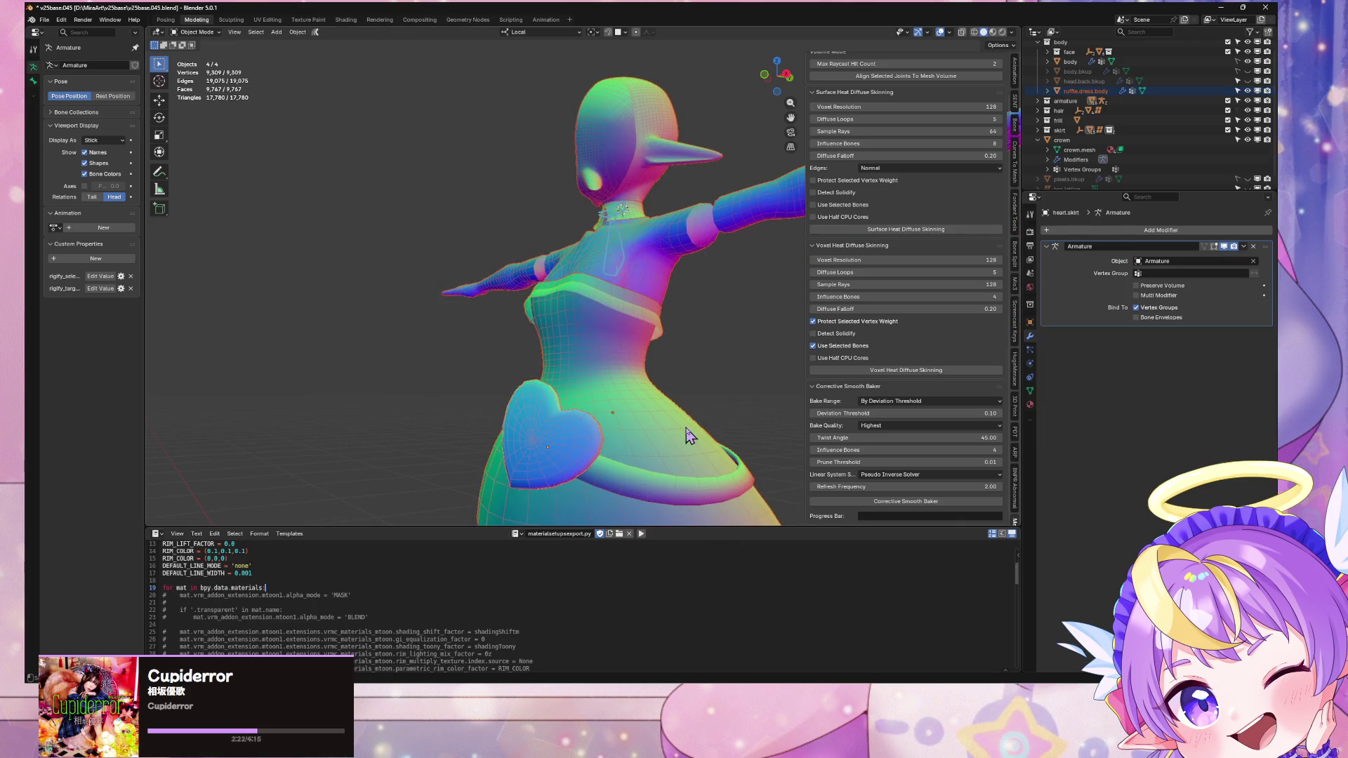
scroll(692, 454, down, 5)
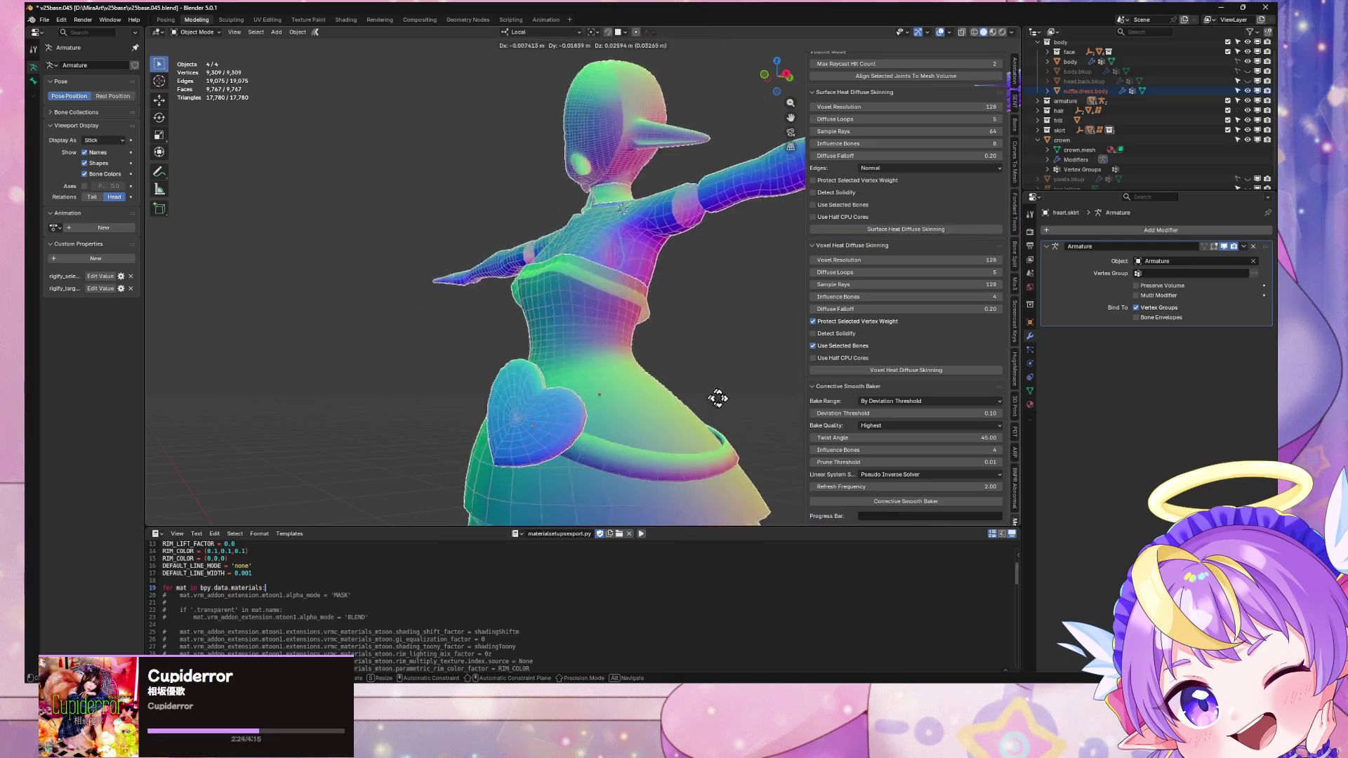
key(KP_1)
key(Tab)
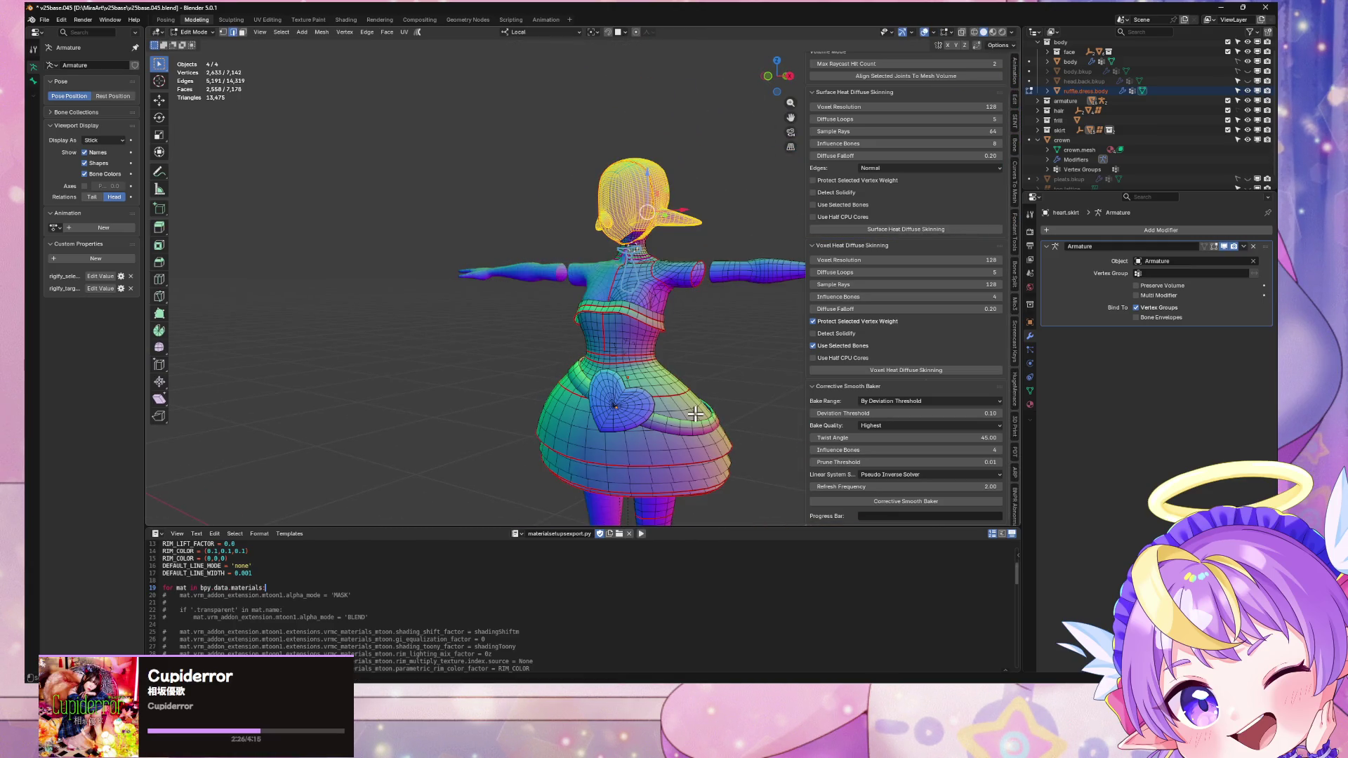
key(Tab)
scroll(691, 411, up, 5)
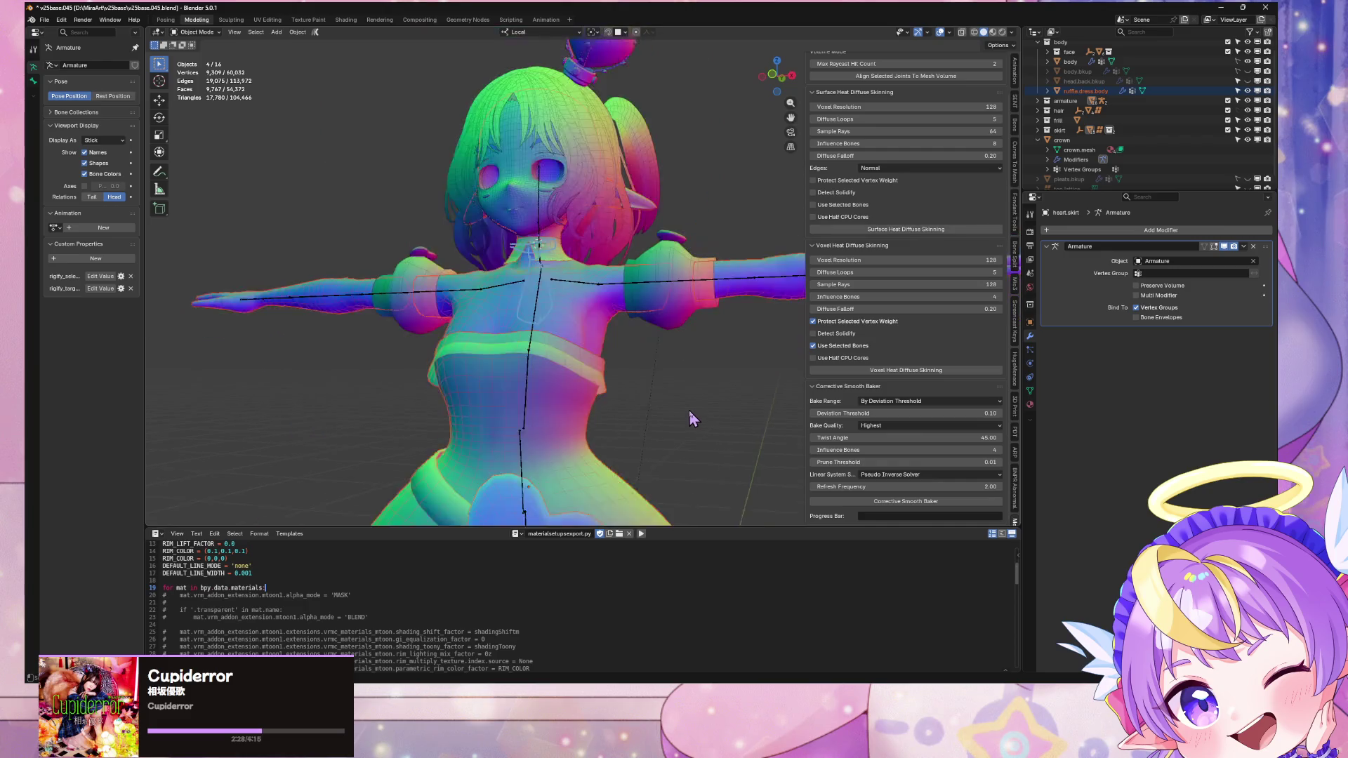
shift+click(593, 288)
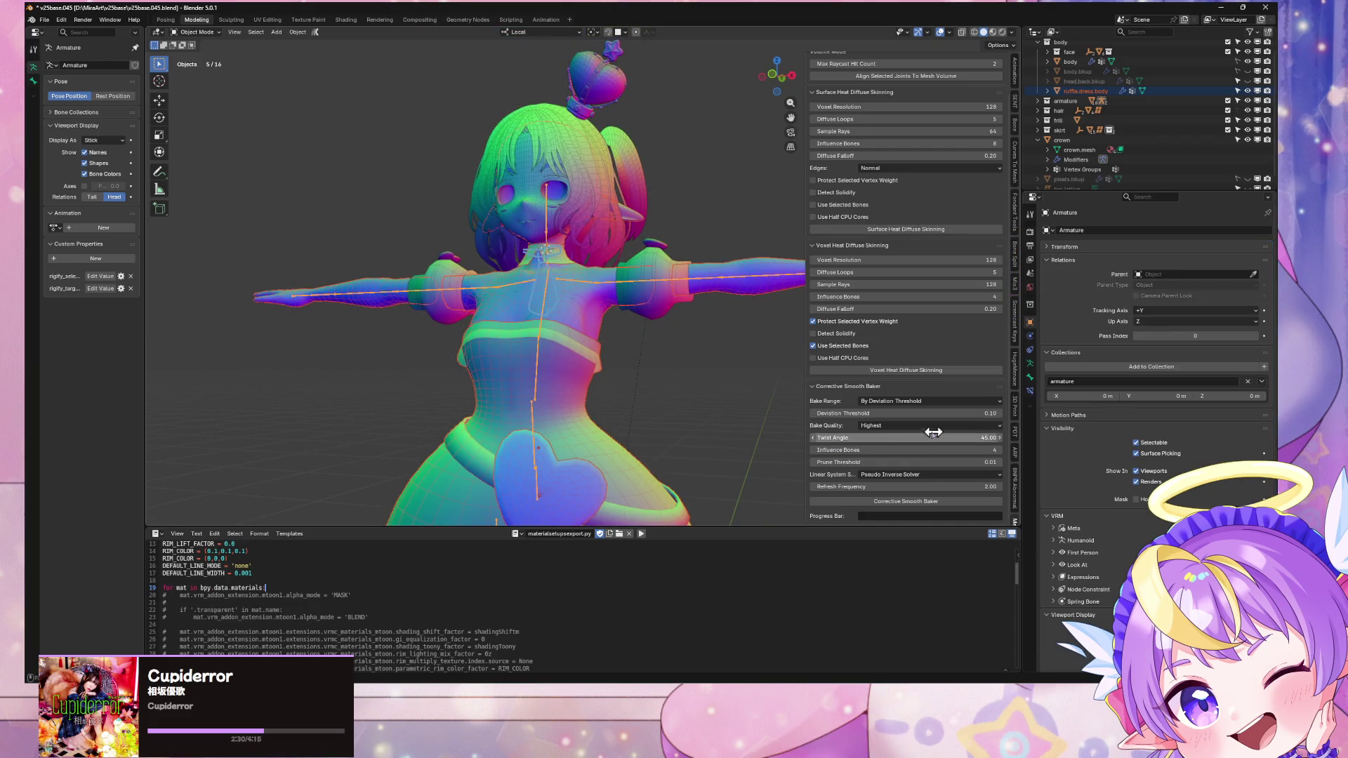
click(44, 20)
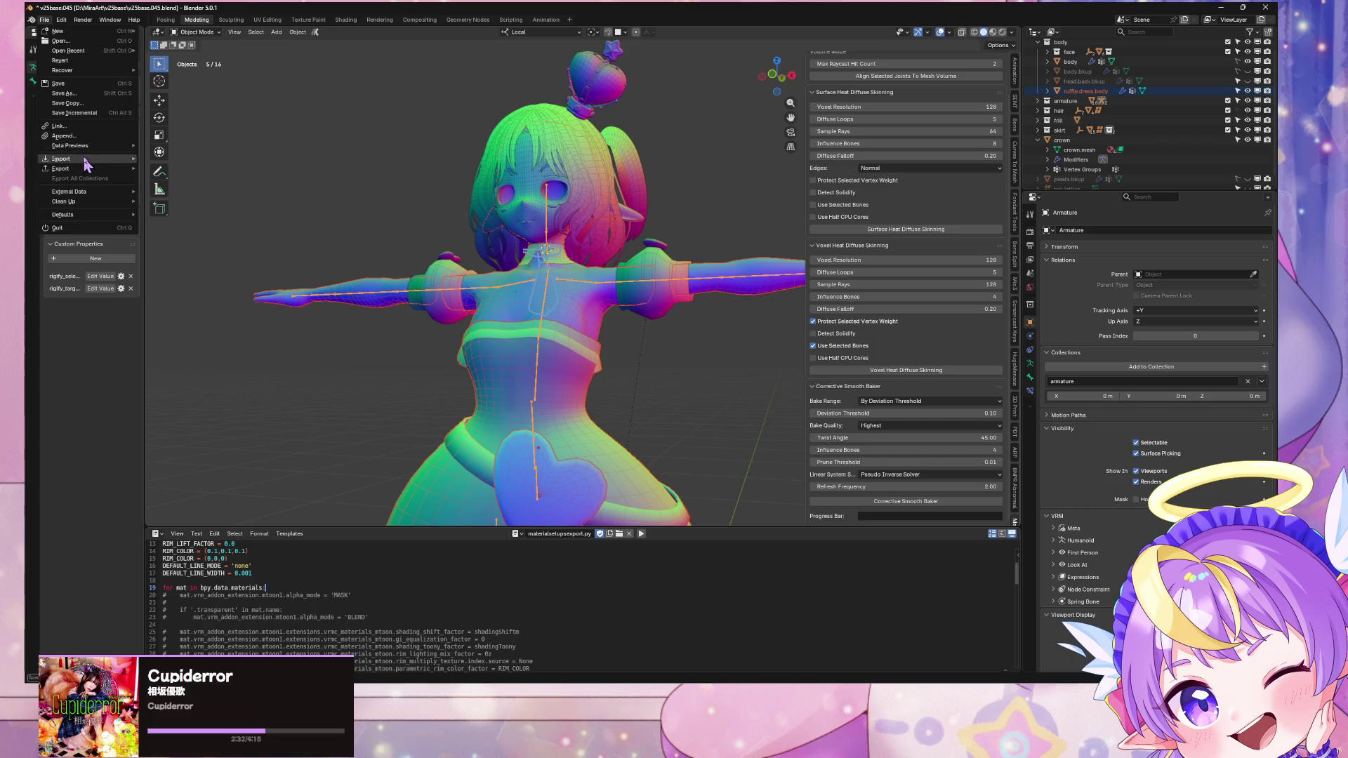
Step: Save the file as the incremental version v25base.046
click(59, 83)
click(44, 20)
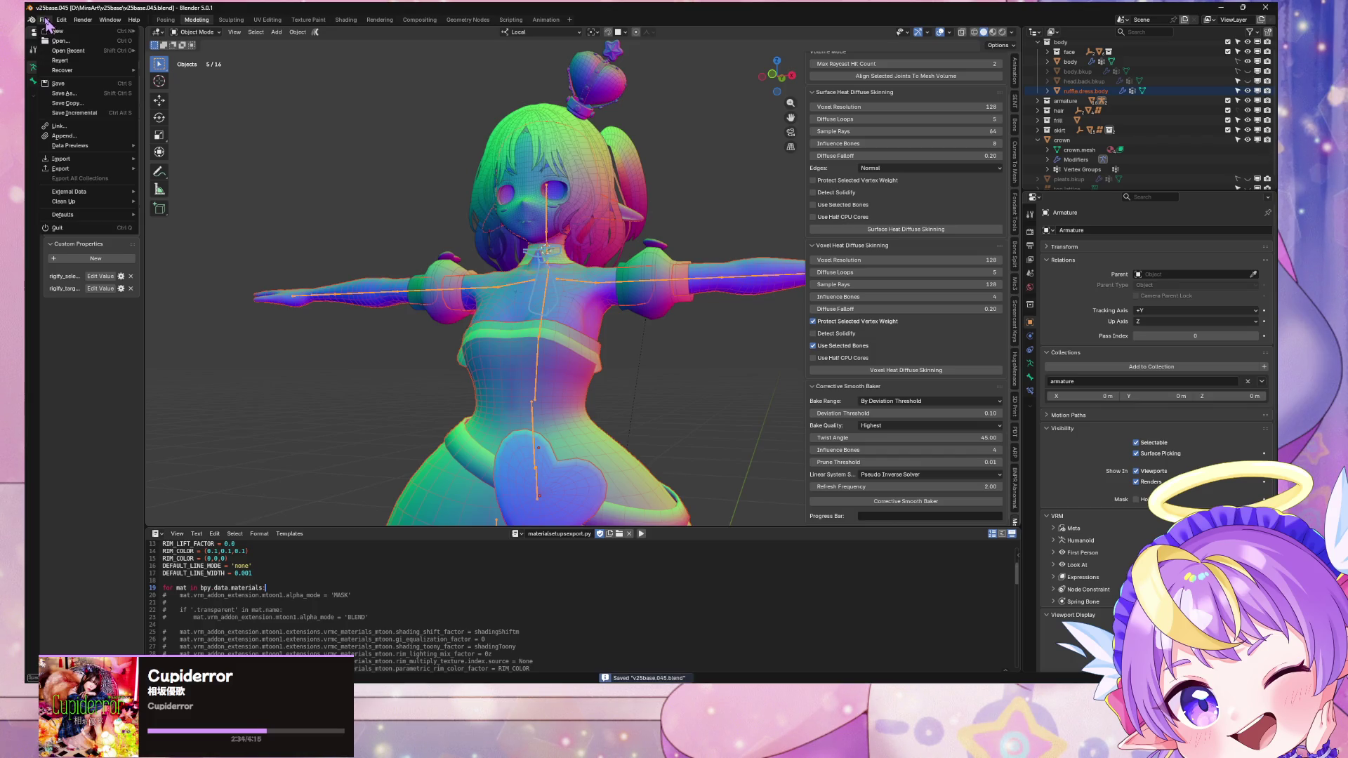
click(74, 113)
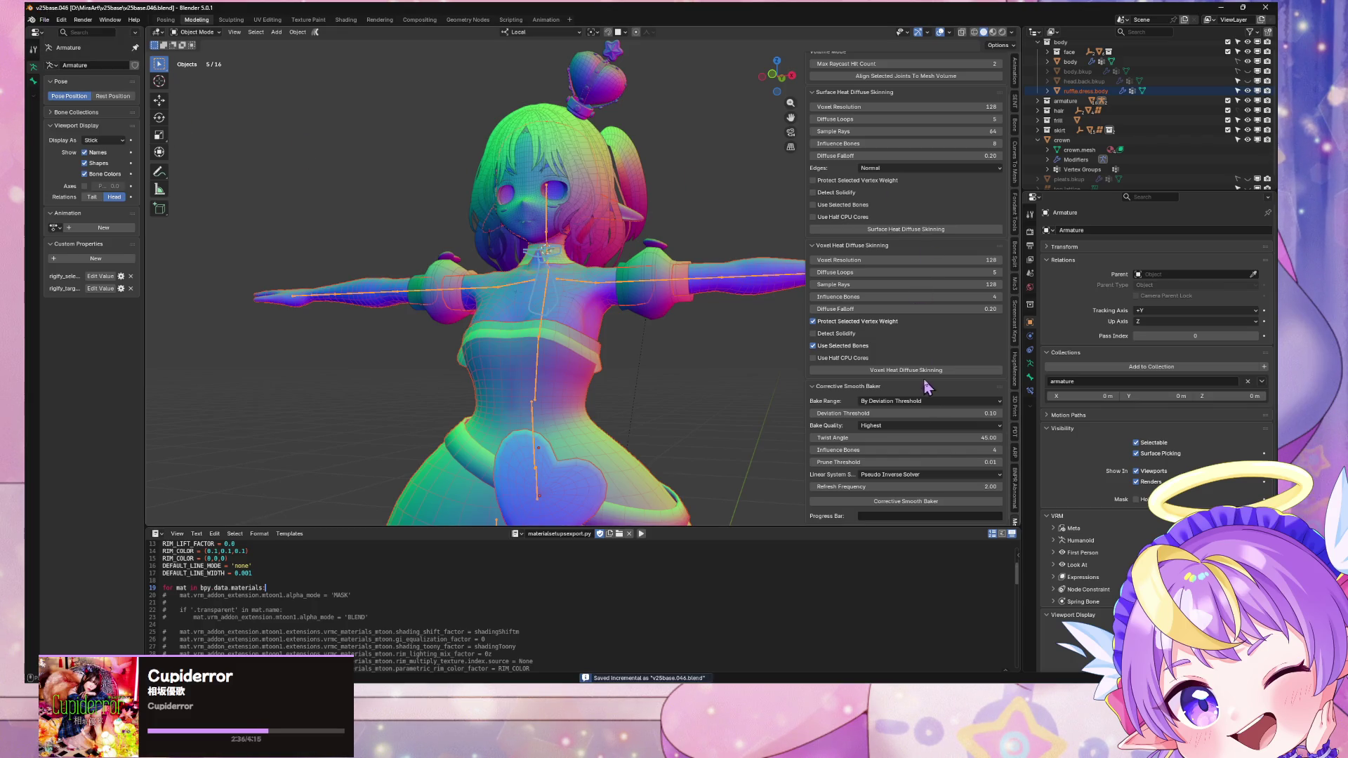
scroll(596, 200, down, 2)
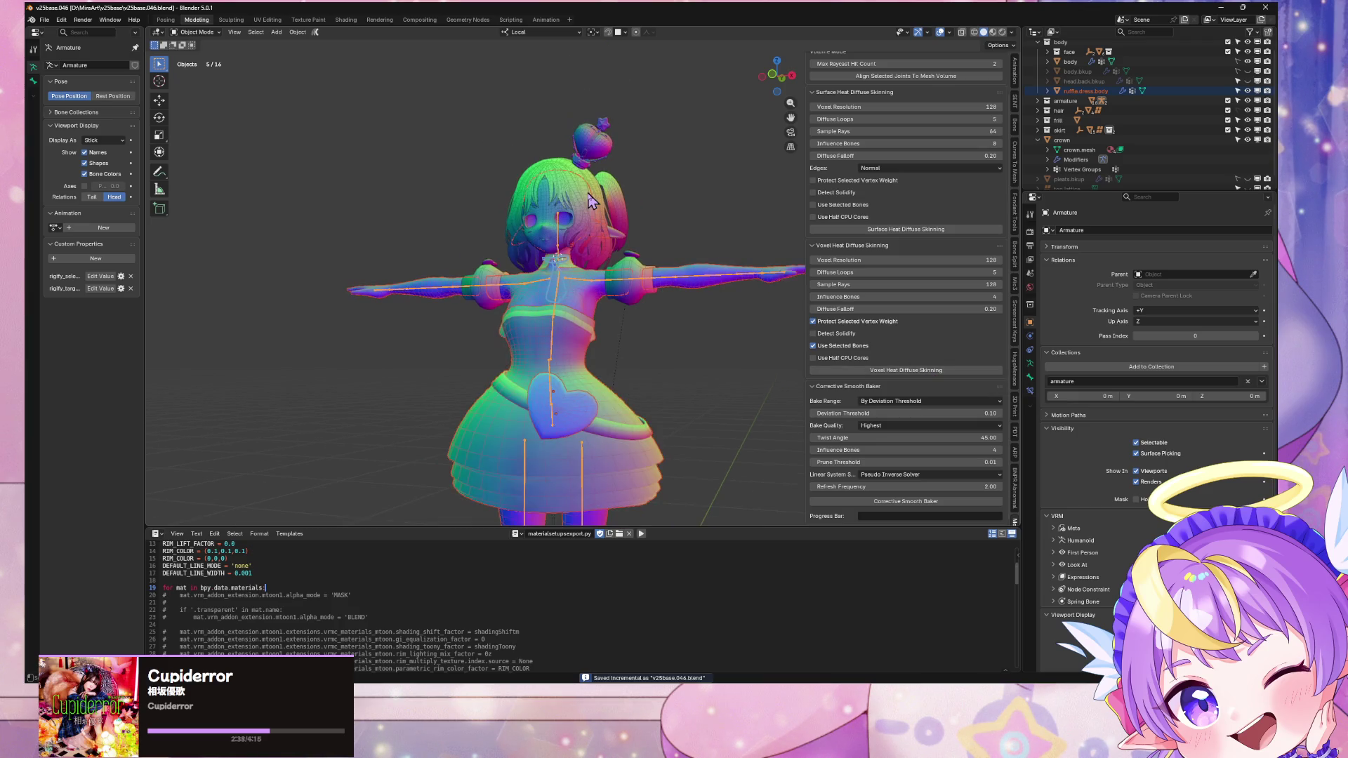
Step: Run Voxel Heat Diffuse Skinning, reselecting the armature and rerunning it after the deform-bone error
click(890, 370)
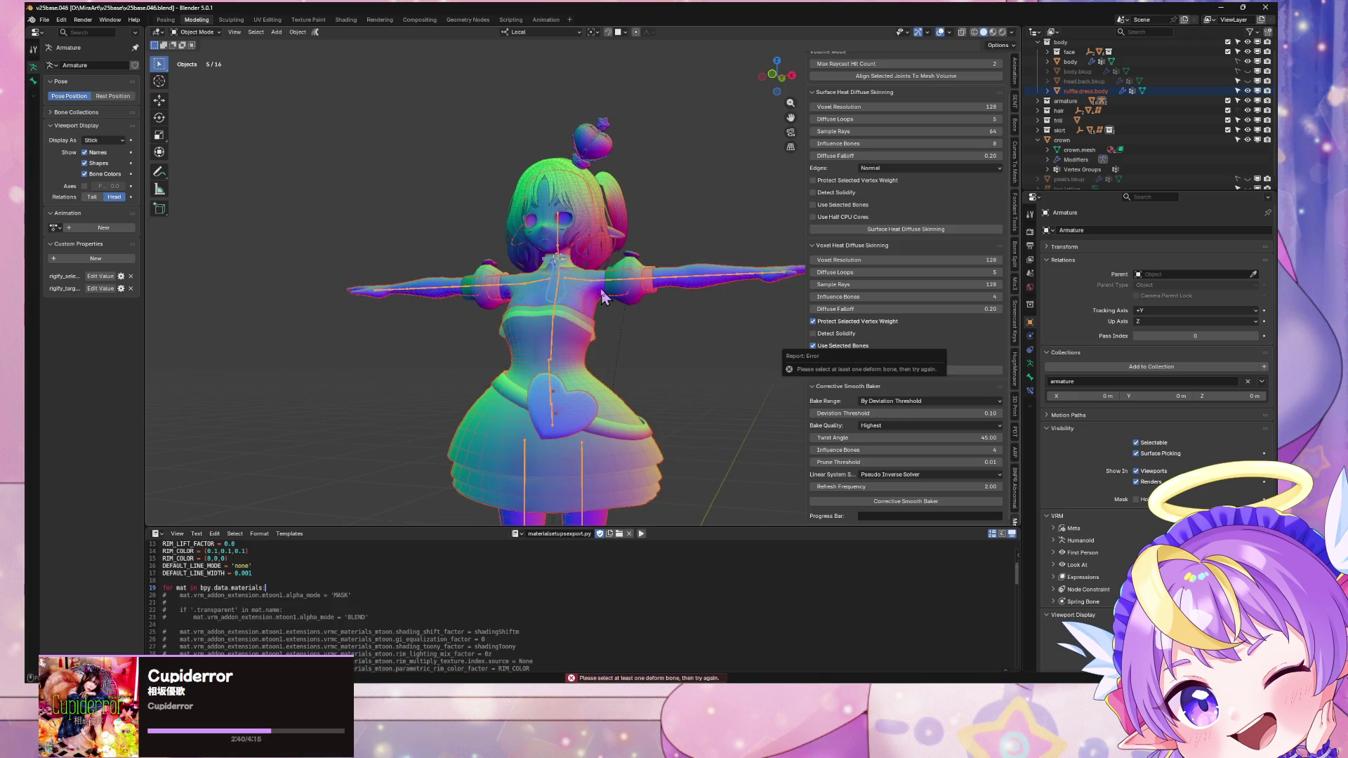
click(622, 310)
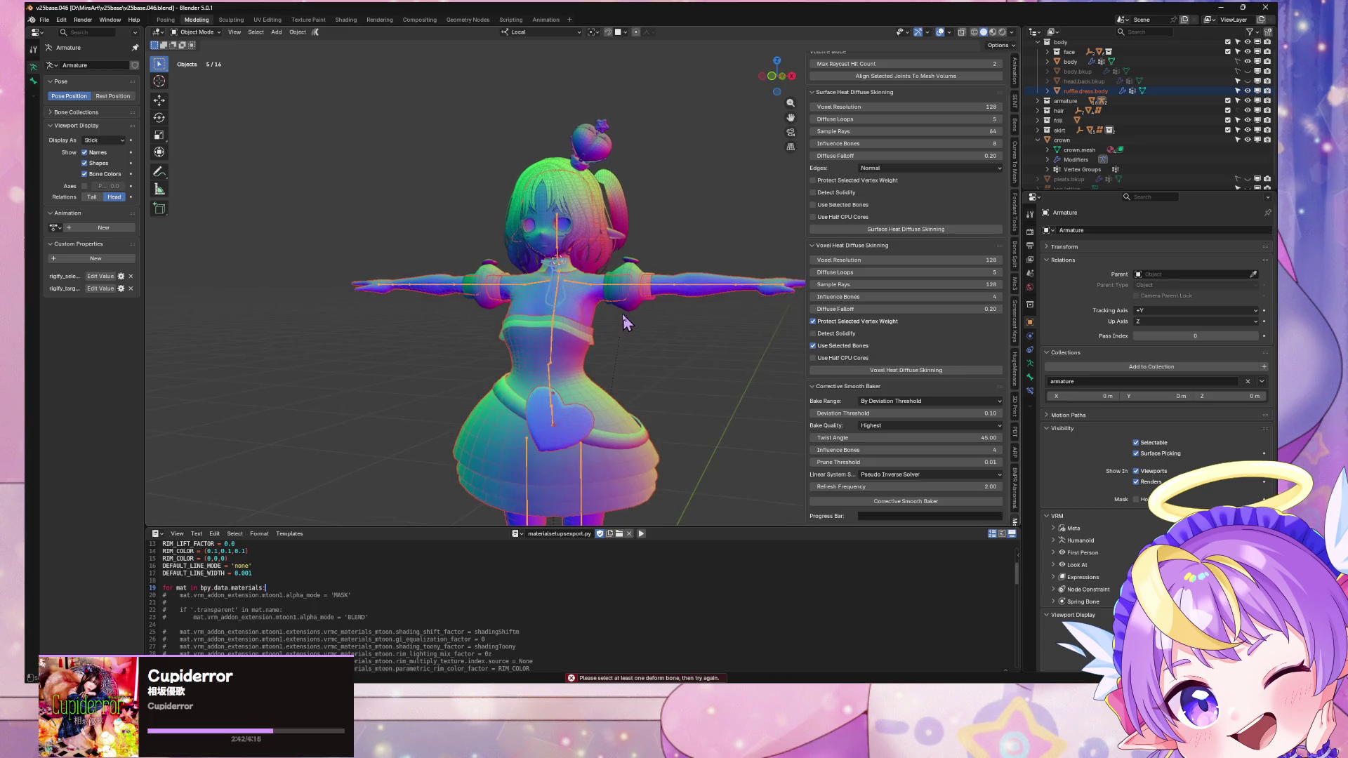
key(Tab)
key(Tab)
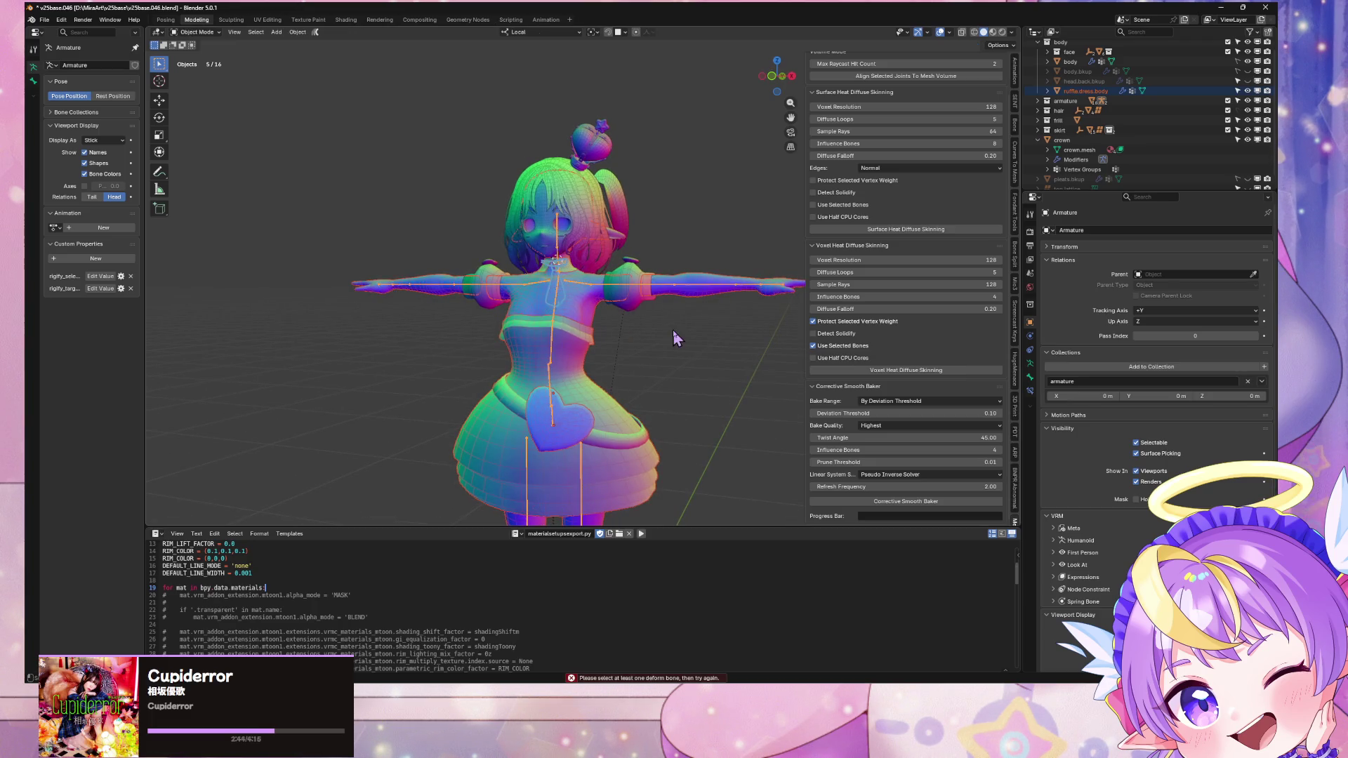
click(927, 372)
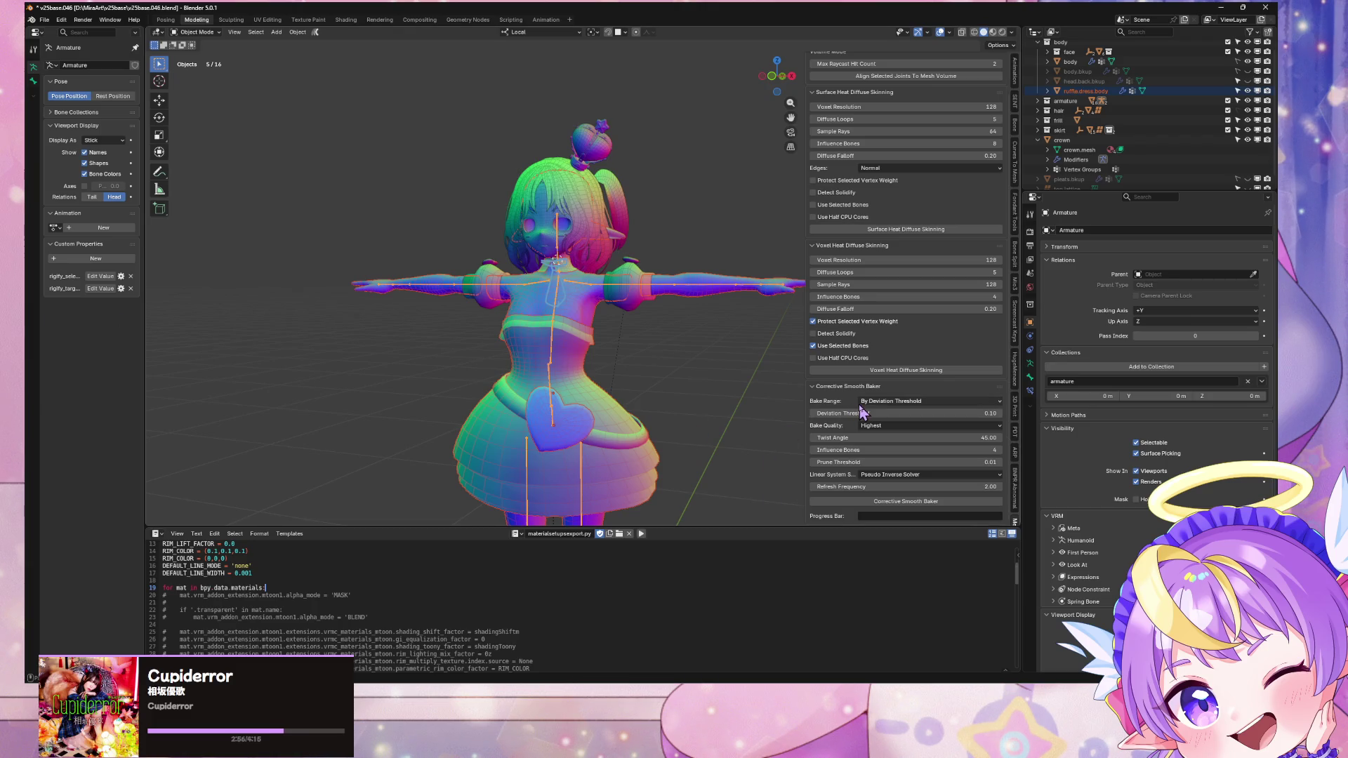
scroll(711, 425, down, 2)
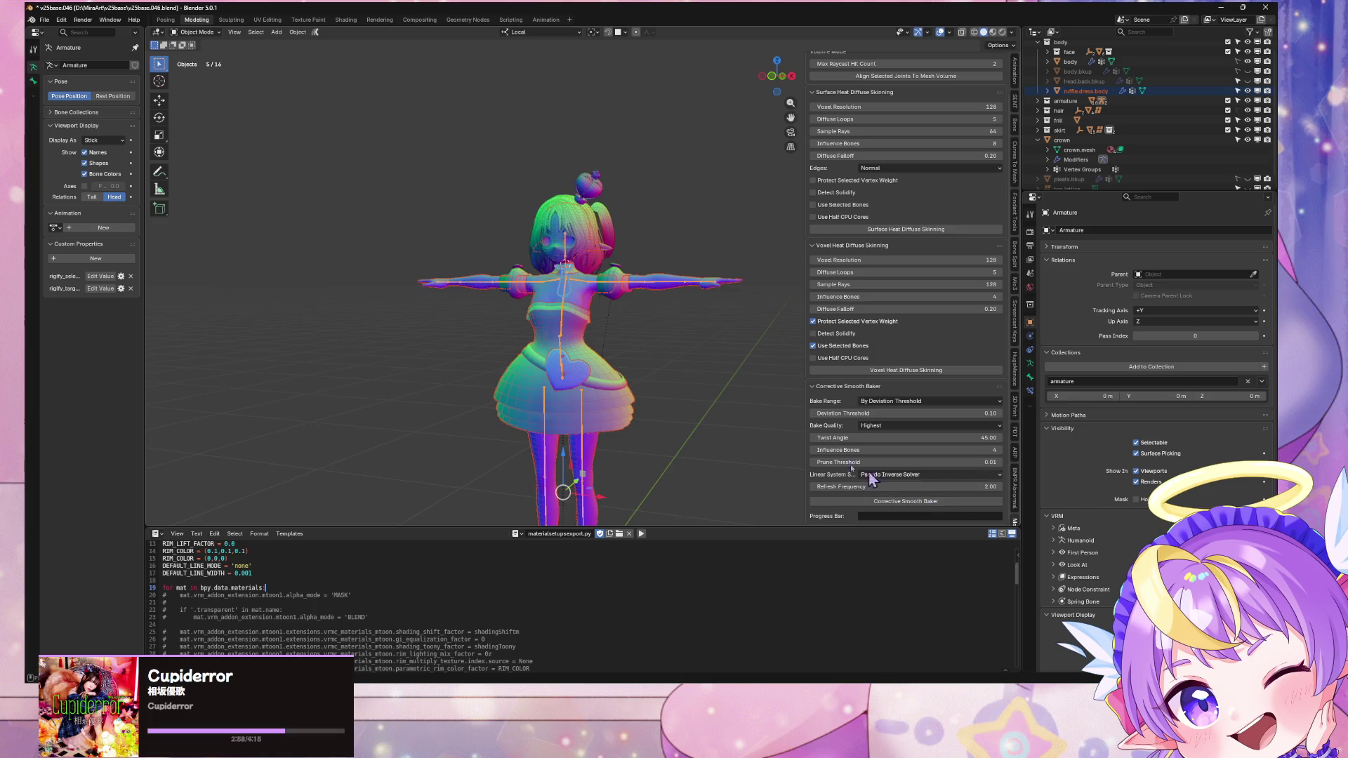
scroll(639, 415, down, 2)
scroll(684, 428, up, 1)
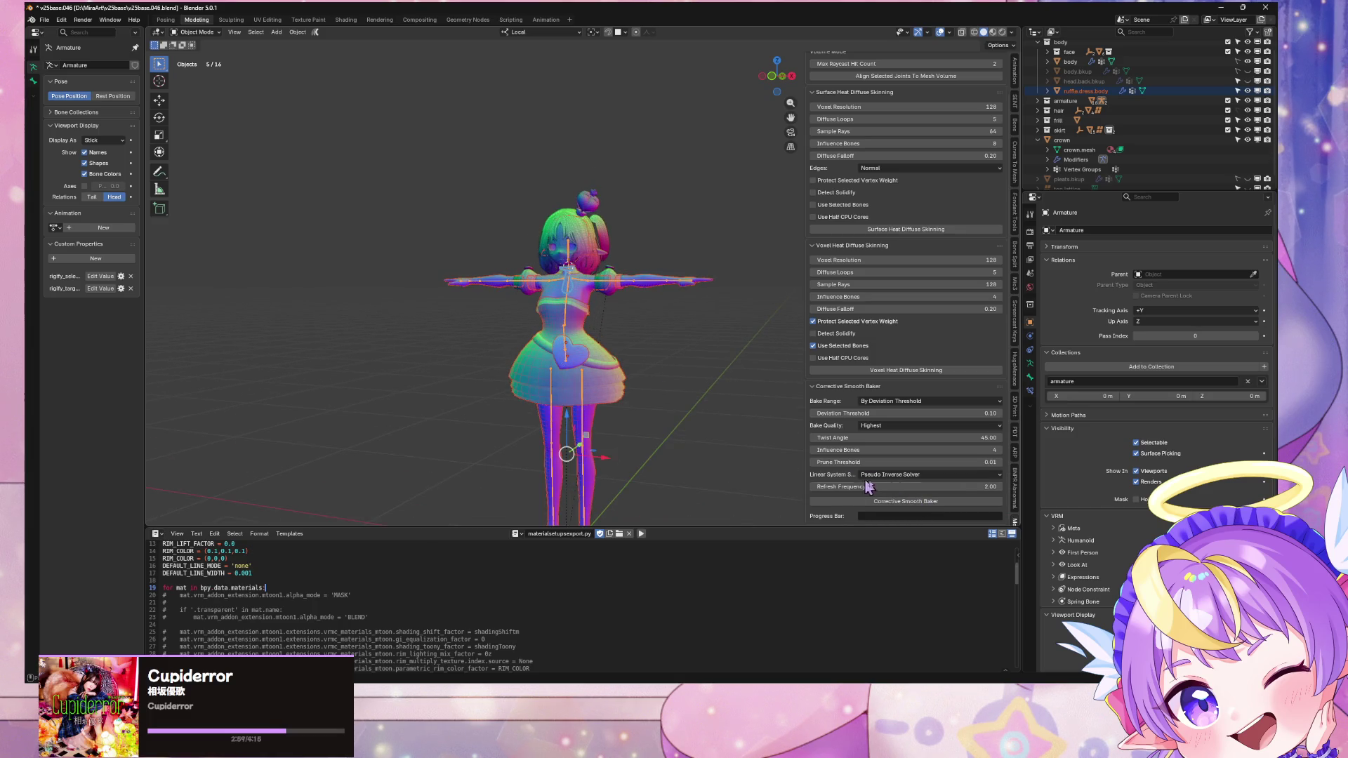
Step: Run the Corrective Smooth Baker on the rig and let it finish, about 59 seconds
click(933, 502)
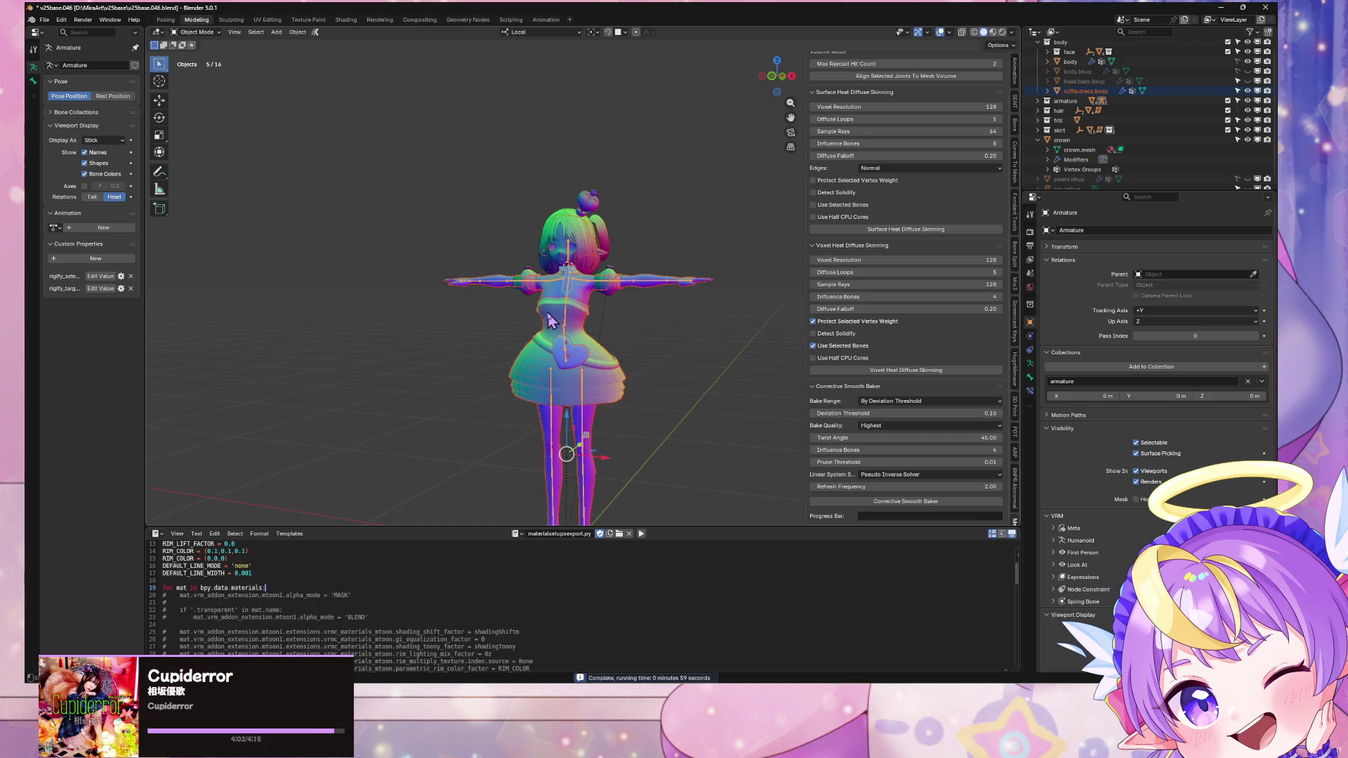
mouse_move(550, 321)
middle_down()
mouse_move(572, 295)
mouse_move(589, 343)
middle_up()
Step: Put the armature in Pose Mode and test-rotate the neck bone, cancelling to keep the head upright
scroll(577, 291, up, 6)
scroll(589, 343, up, 5)
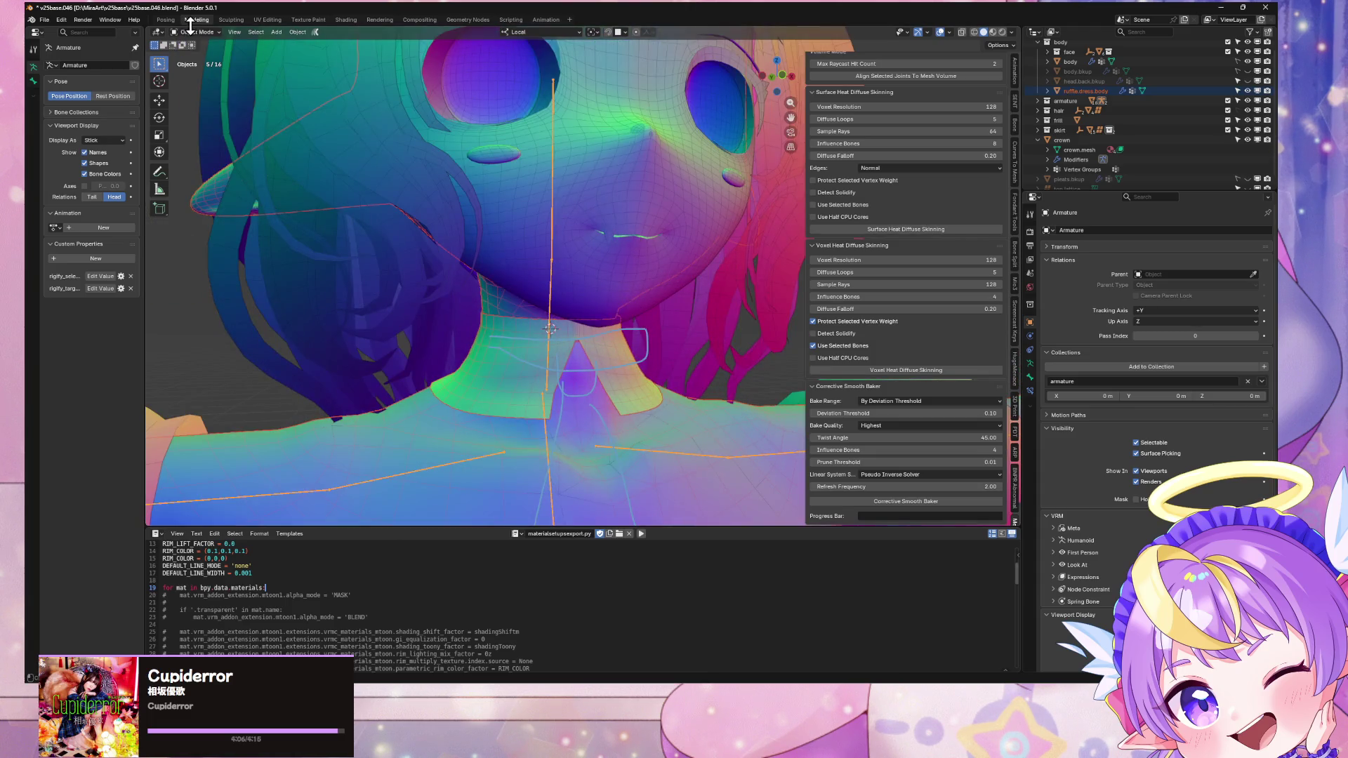
click(197, 31)
click(193, 71)
scroll(500, 179, down, 3)
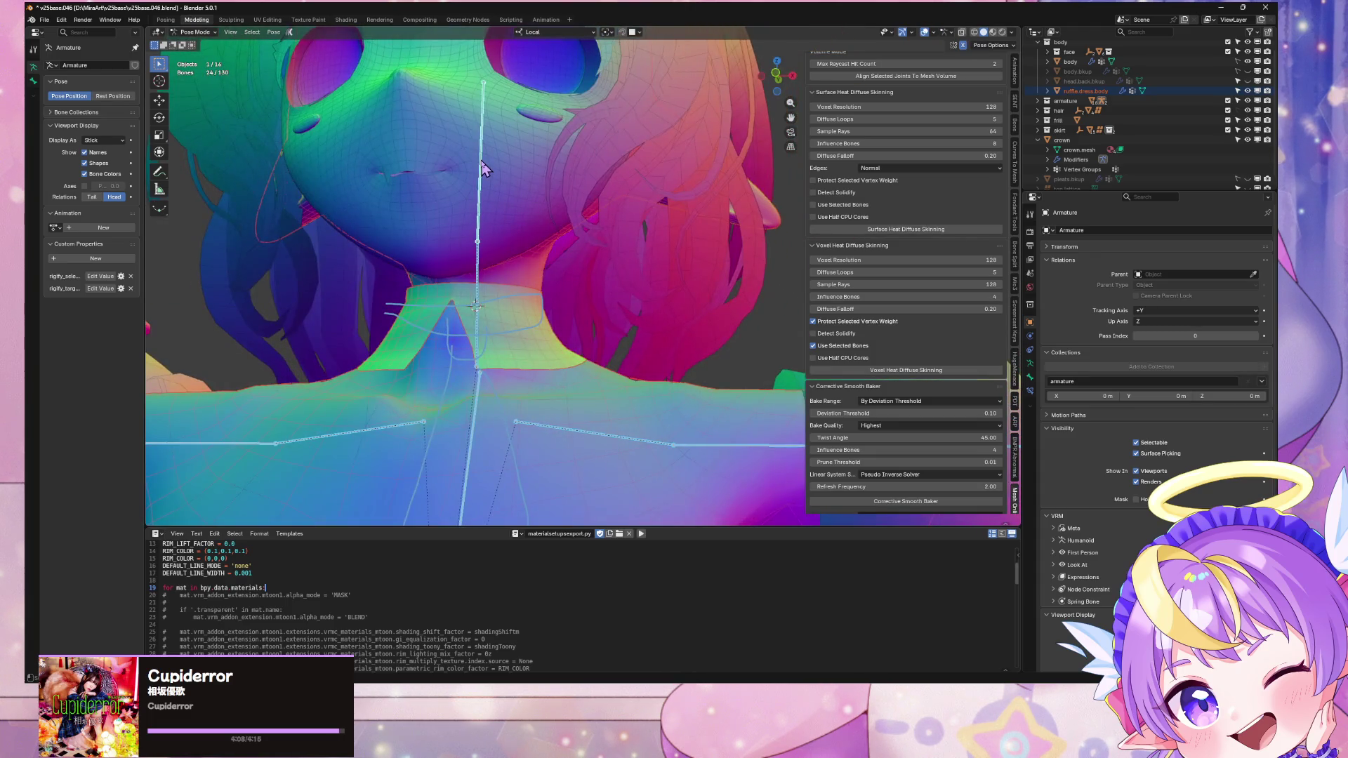
click(483, 169)
key(r)
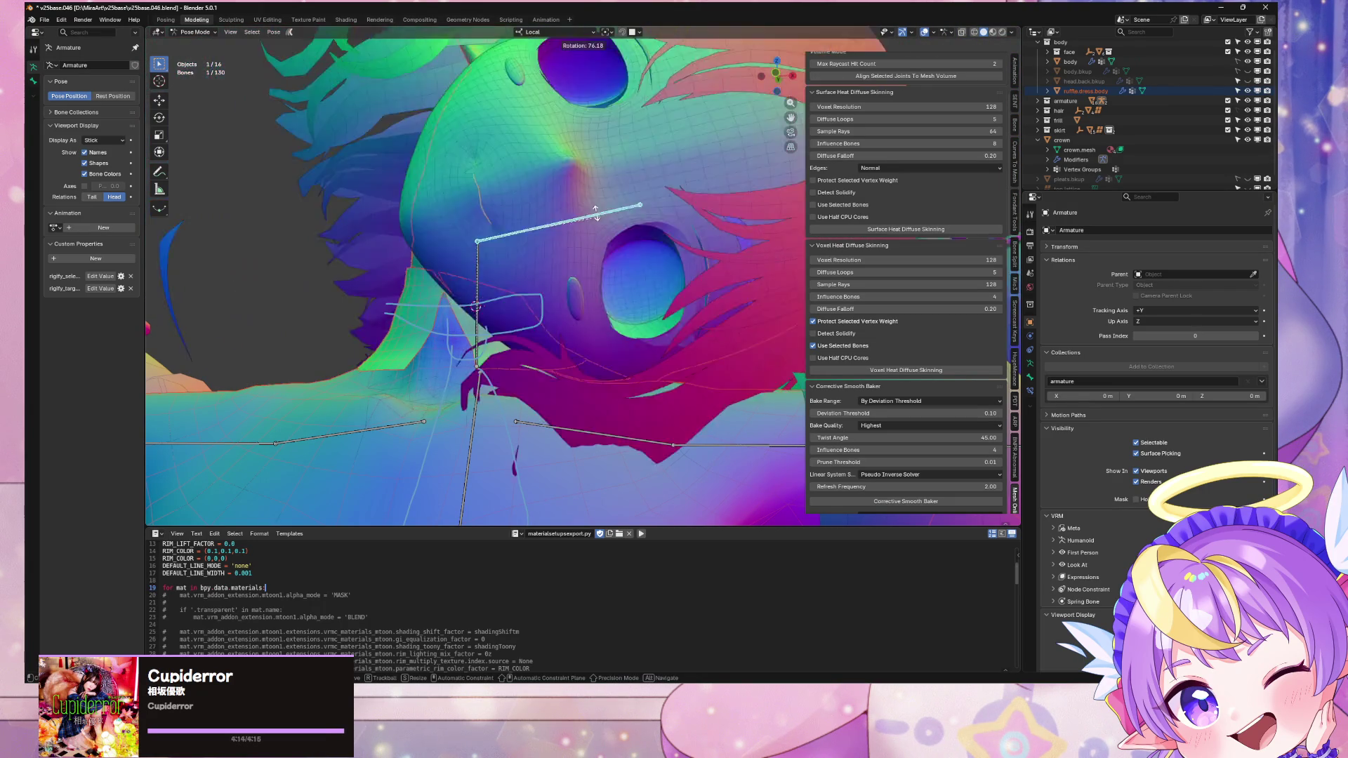
key(Escape)
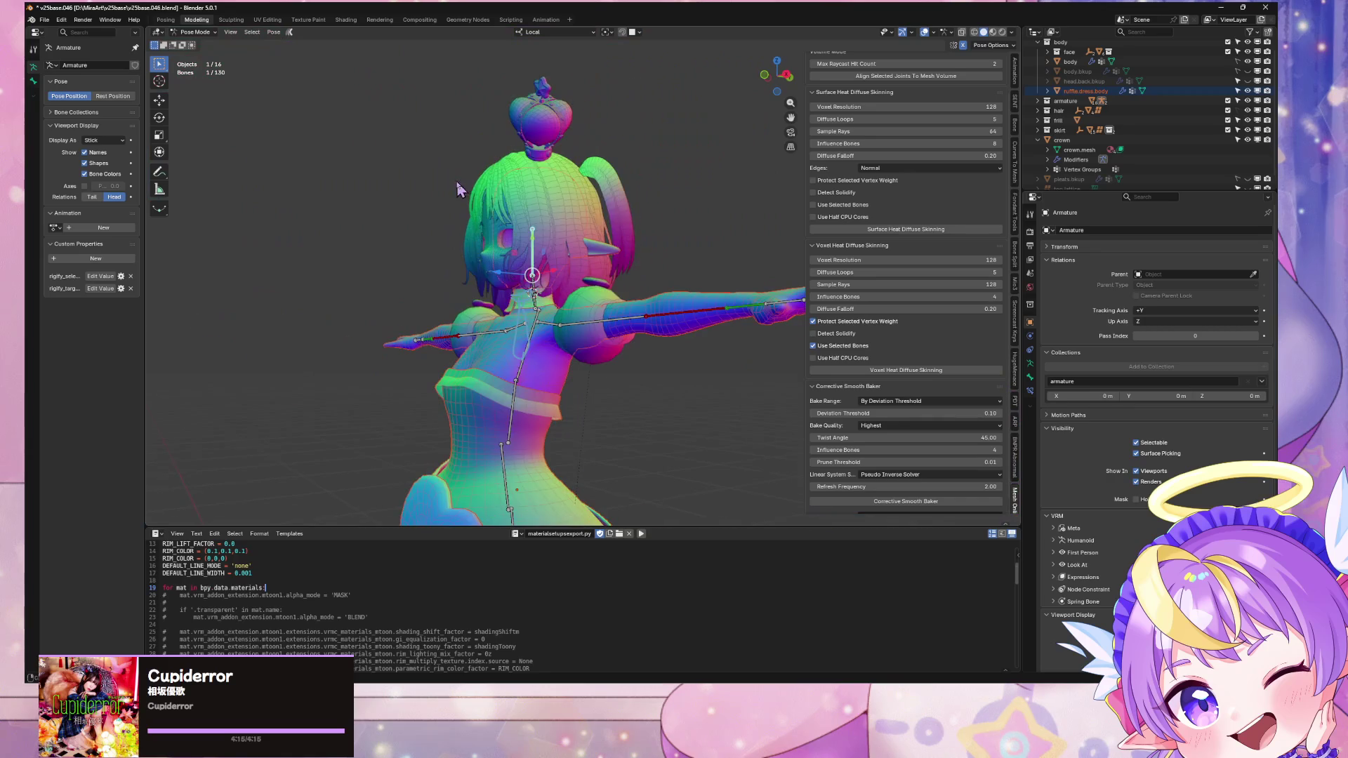
Step: Save v25base.046.blend and bring up the File > Export formats
scroll(646, 214, down, 2)
key(ctrl+s)
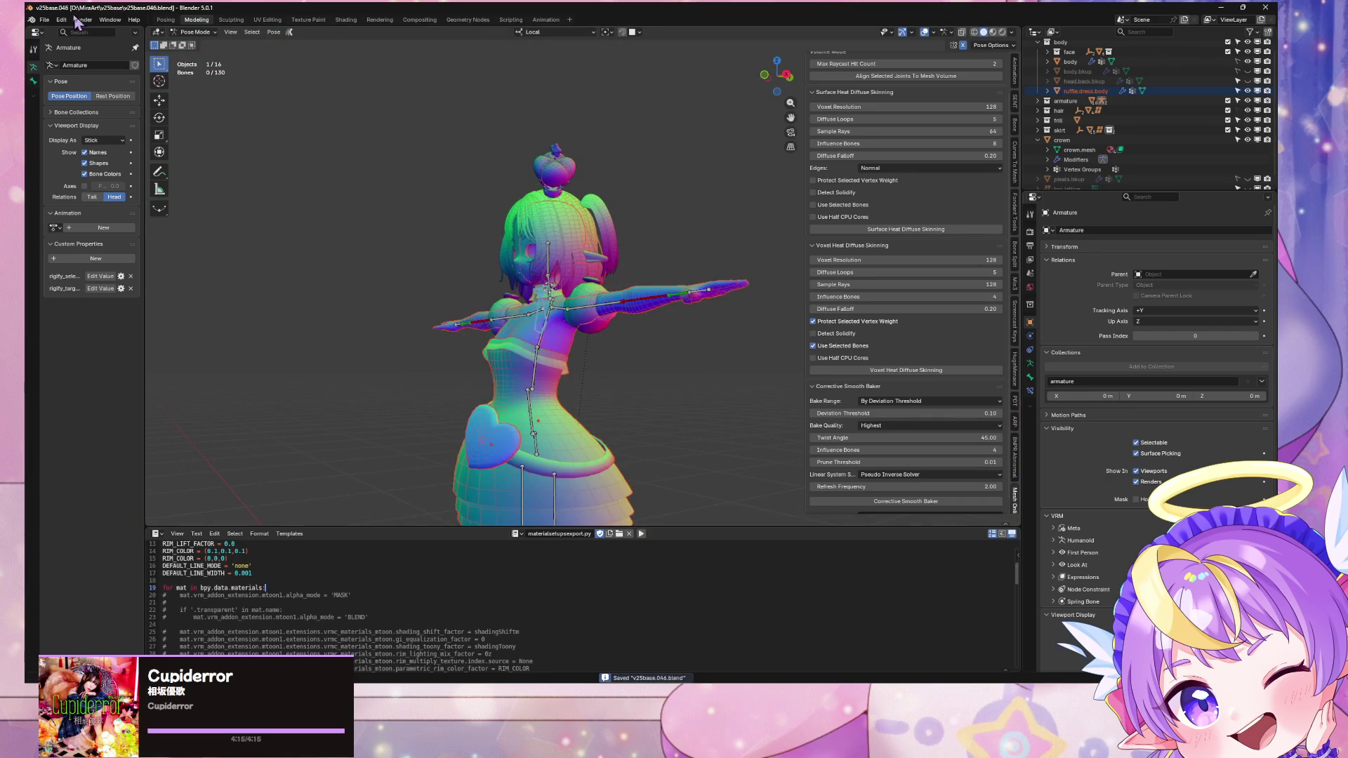
click(44, 20)
mouse_move(104, 170)
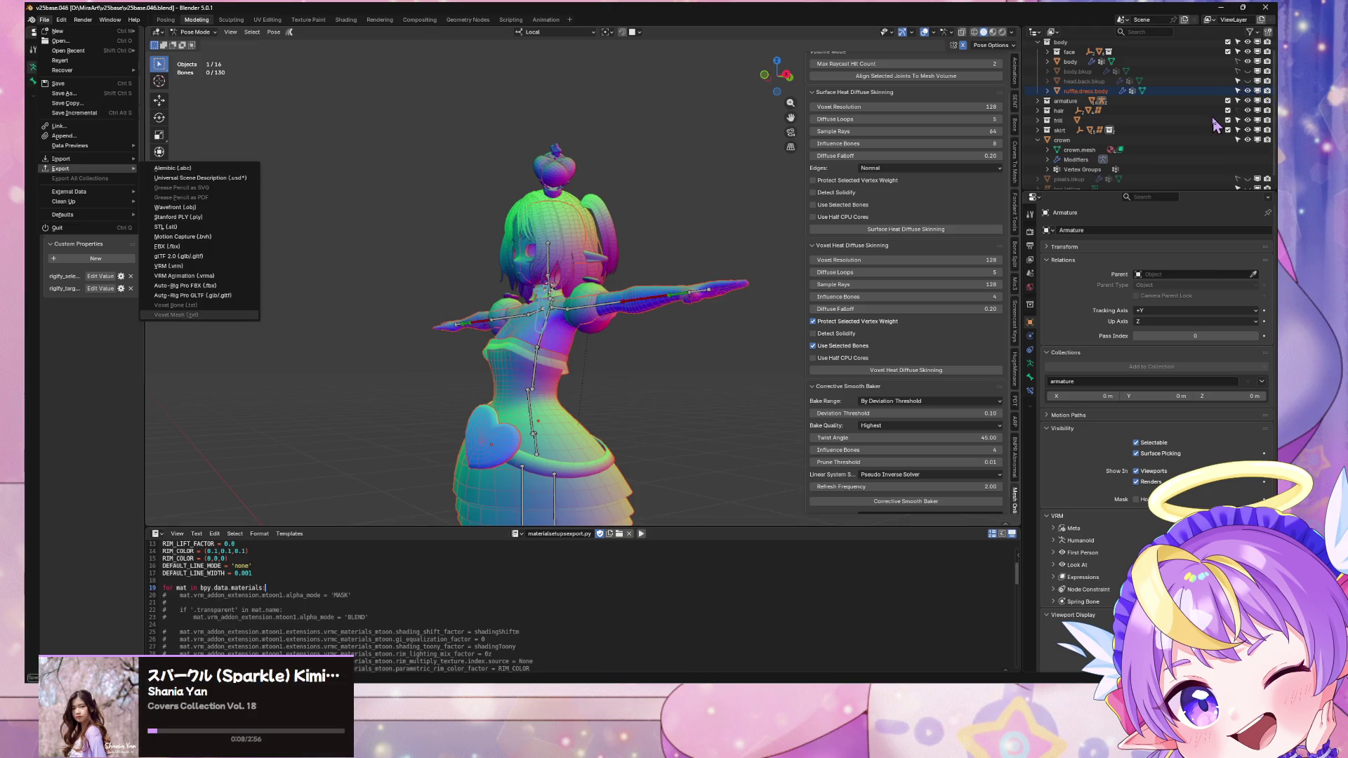
Step: Export the avatar as glTF 2.0 over the existing export file, then switch to Warudo
click(618, 237)
key(KP_1)
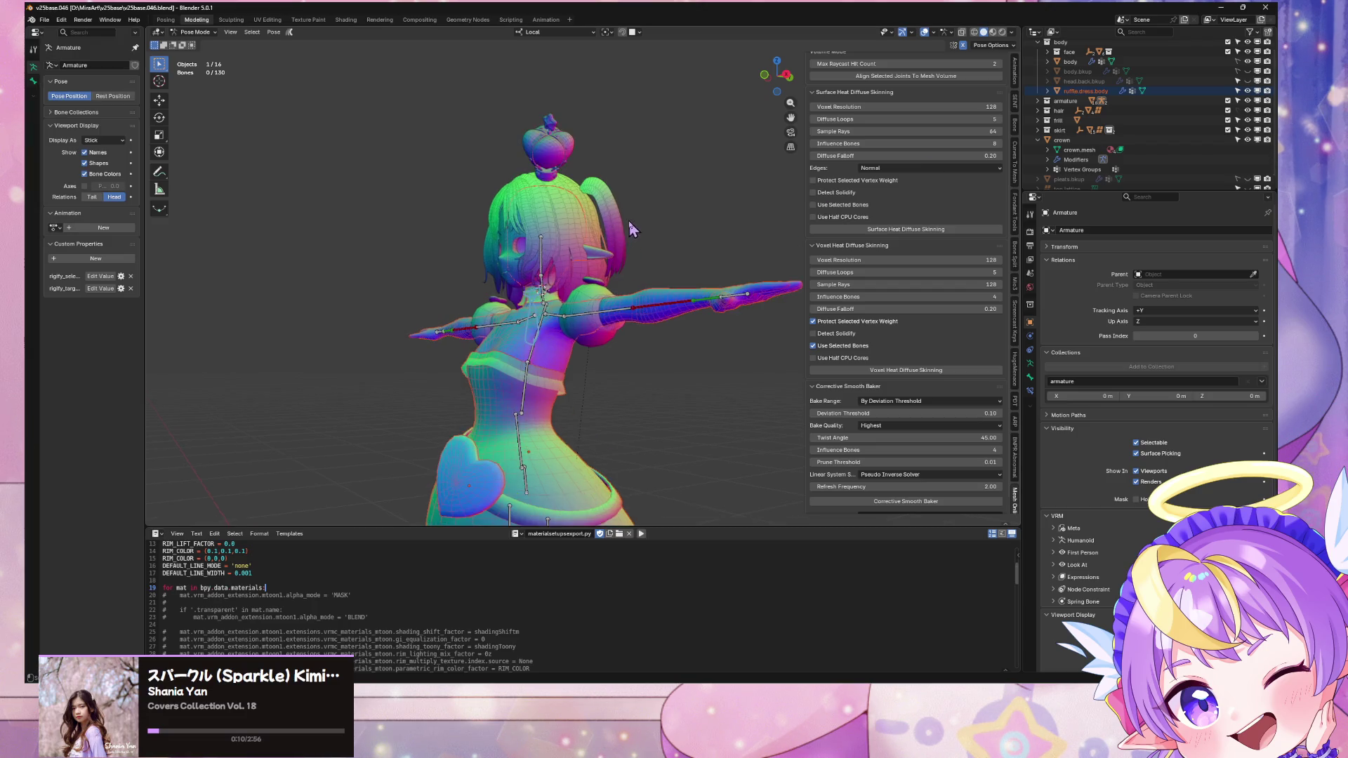
scroll(1156, 124, down, 1)
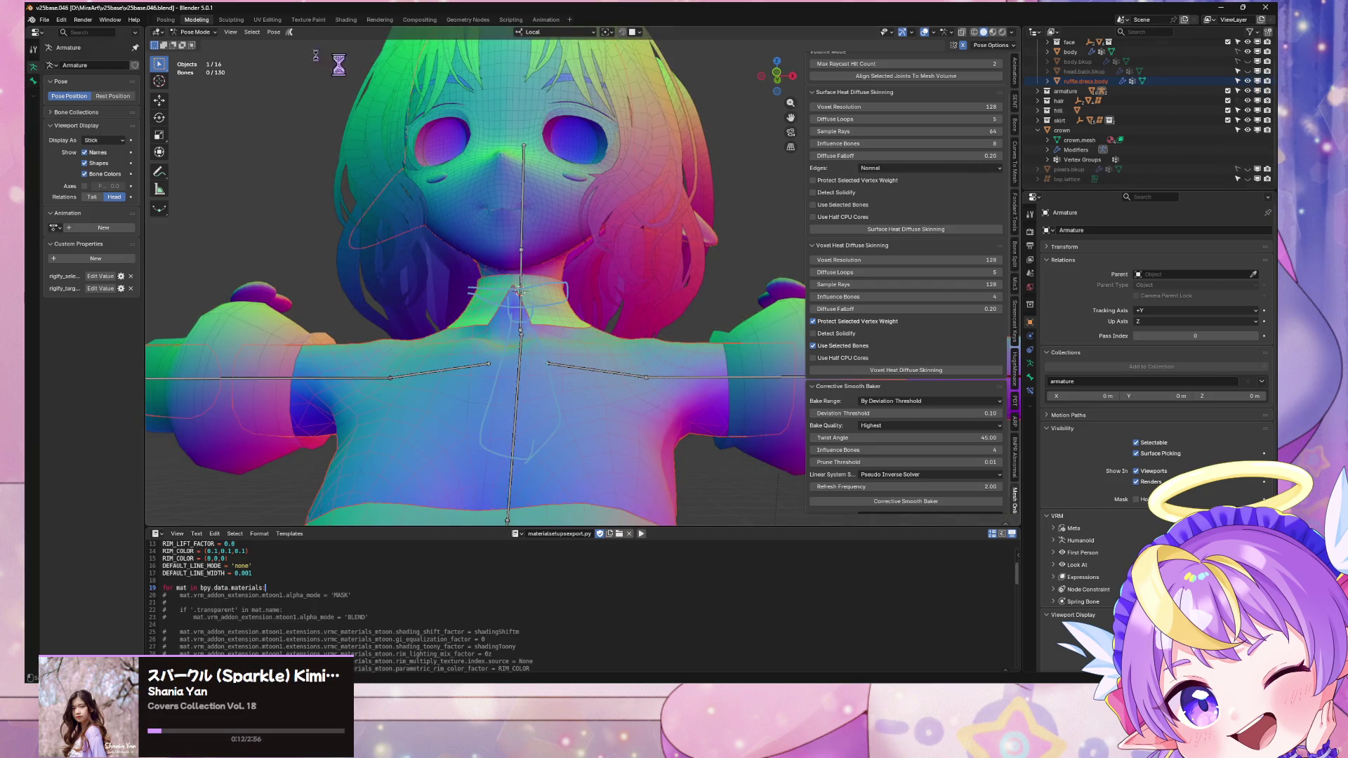
click(44, 20)
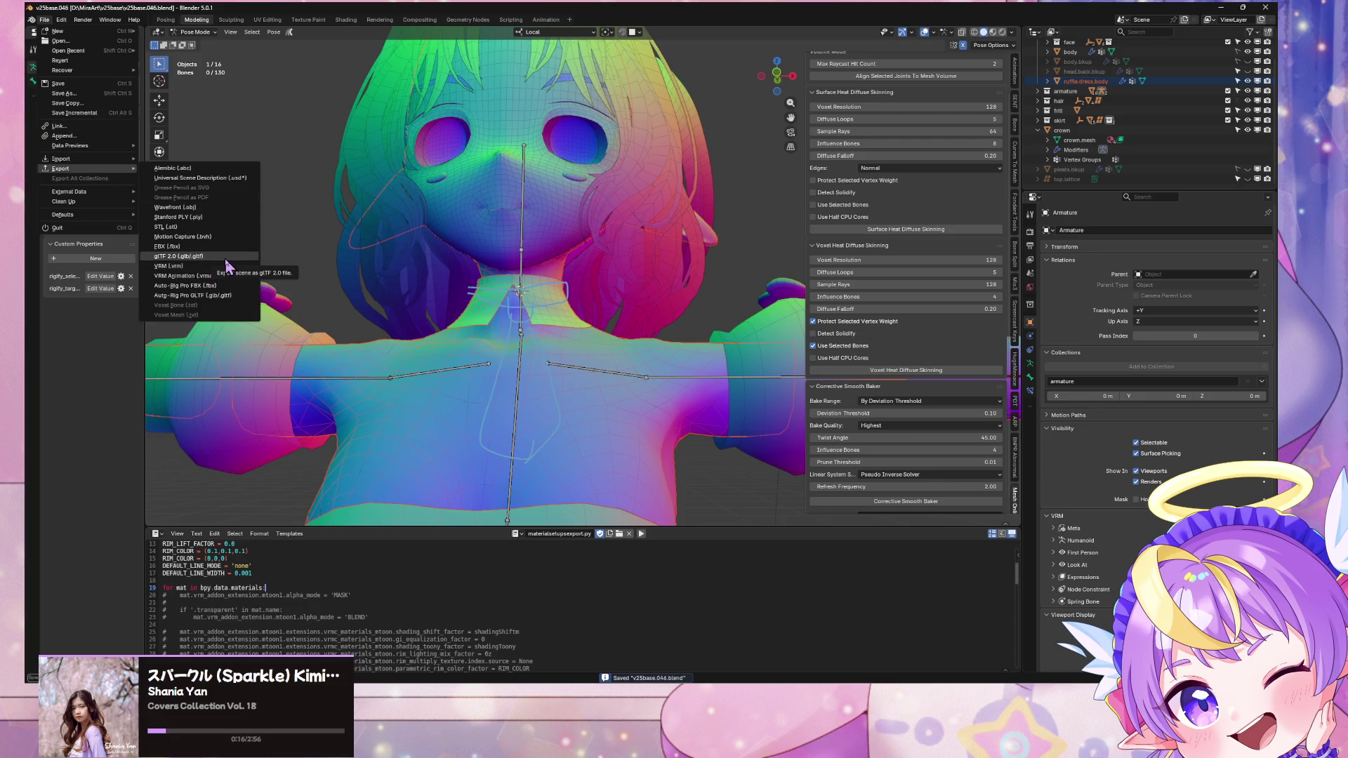
click(225, 256)
double_click(454, 265)
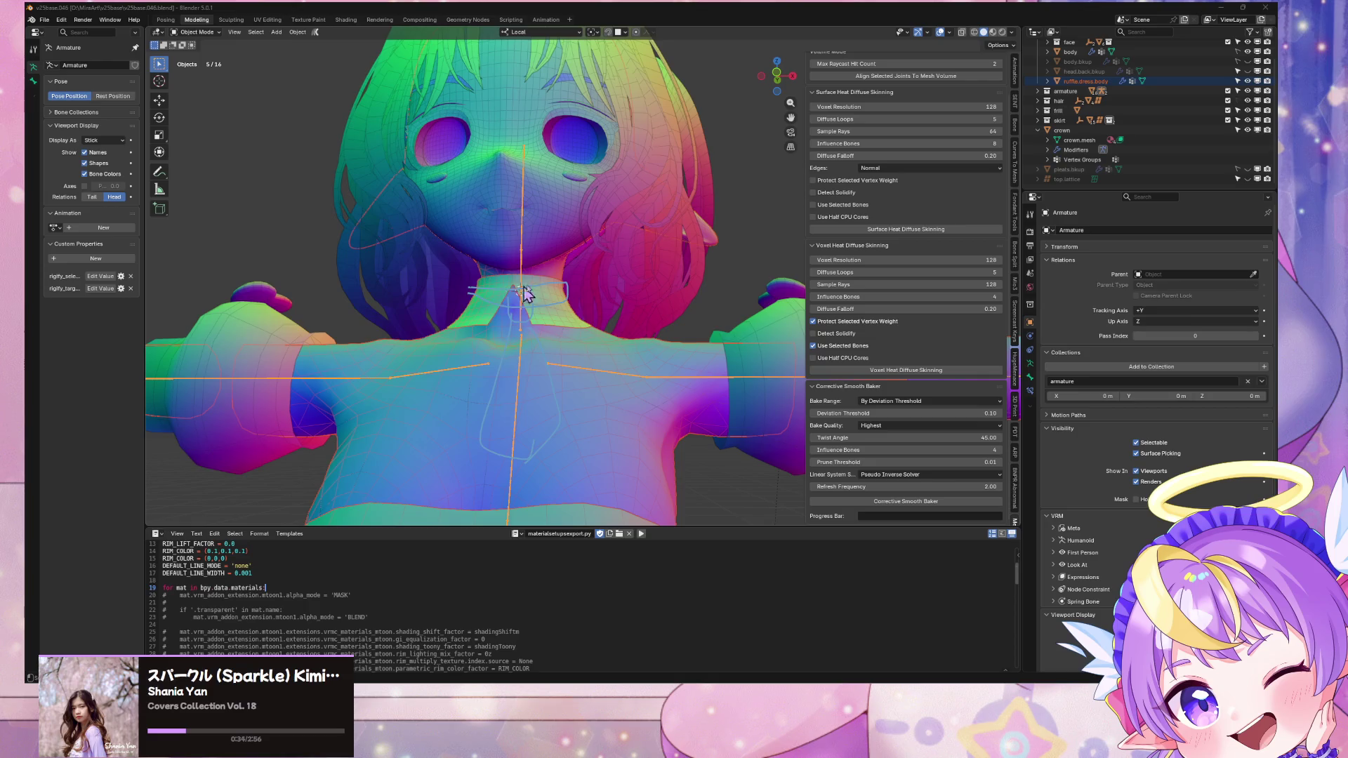
key(alt+Tab)
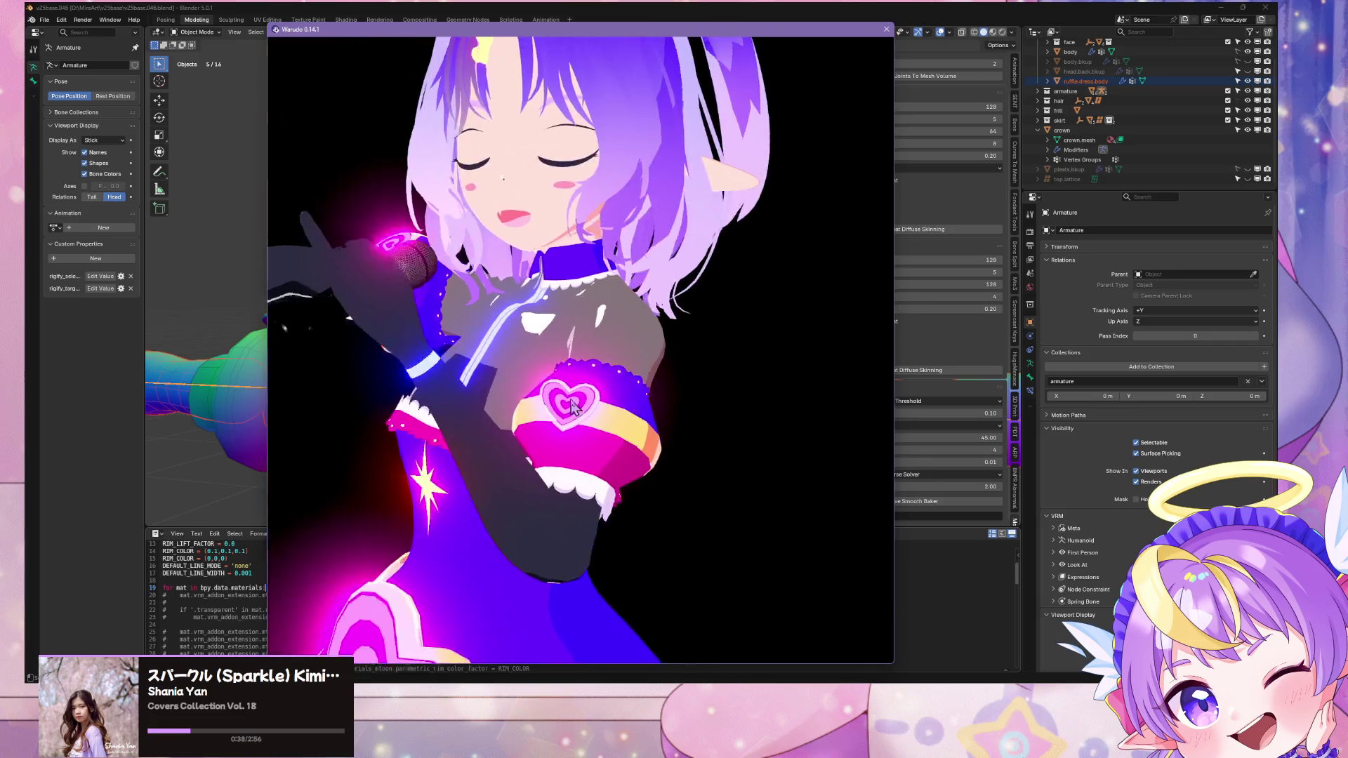
Step: Zoom in on the avatar's collar and chest in Warudo, then switch to Unity
scroll(631, 424, up, 5)
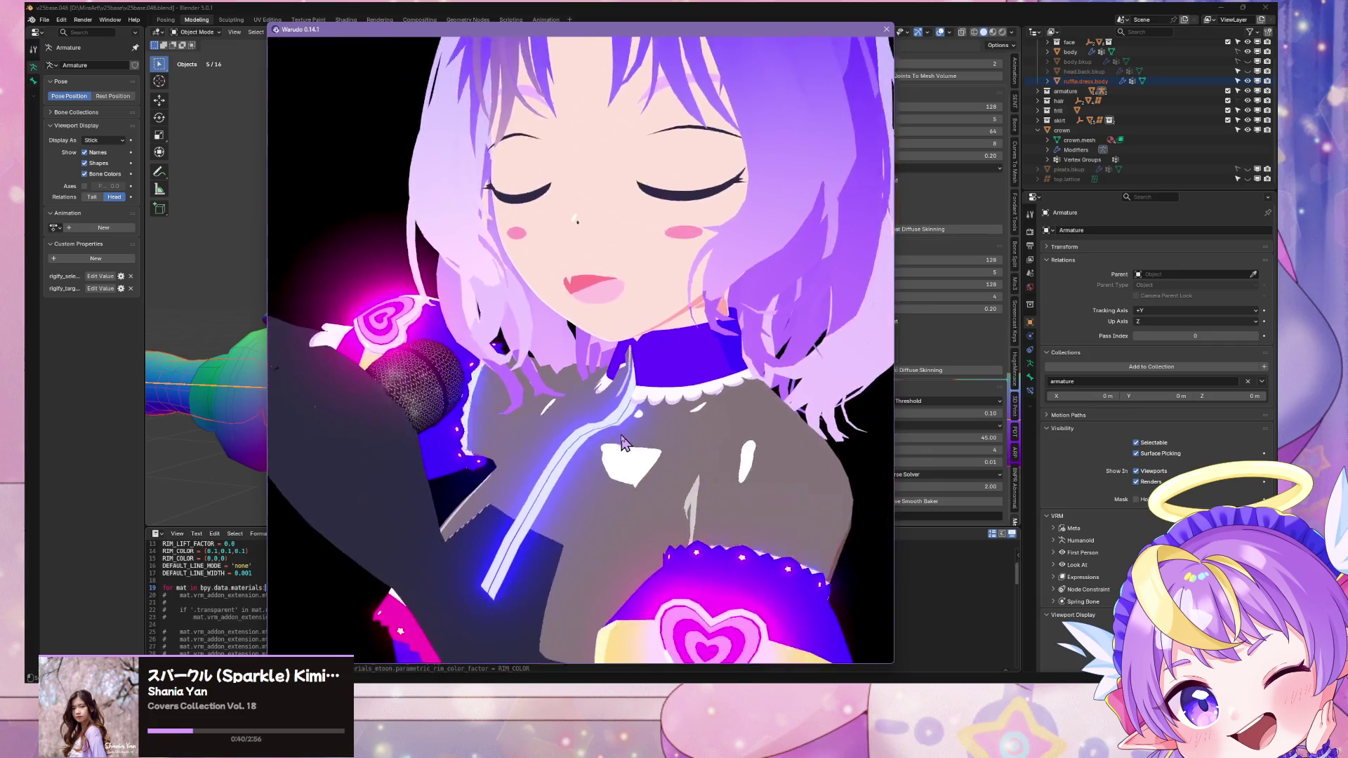
key(alt+Tab)
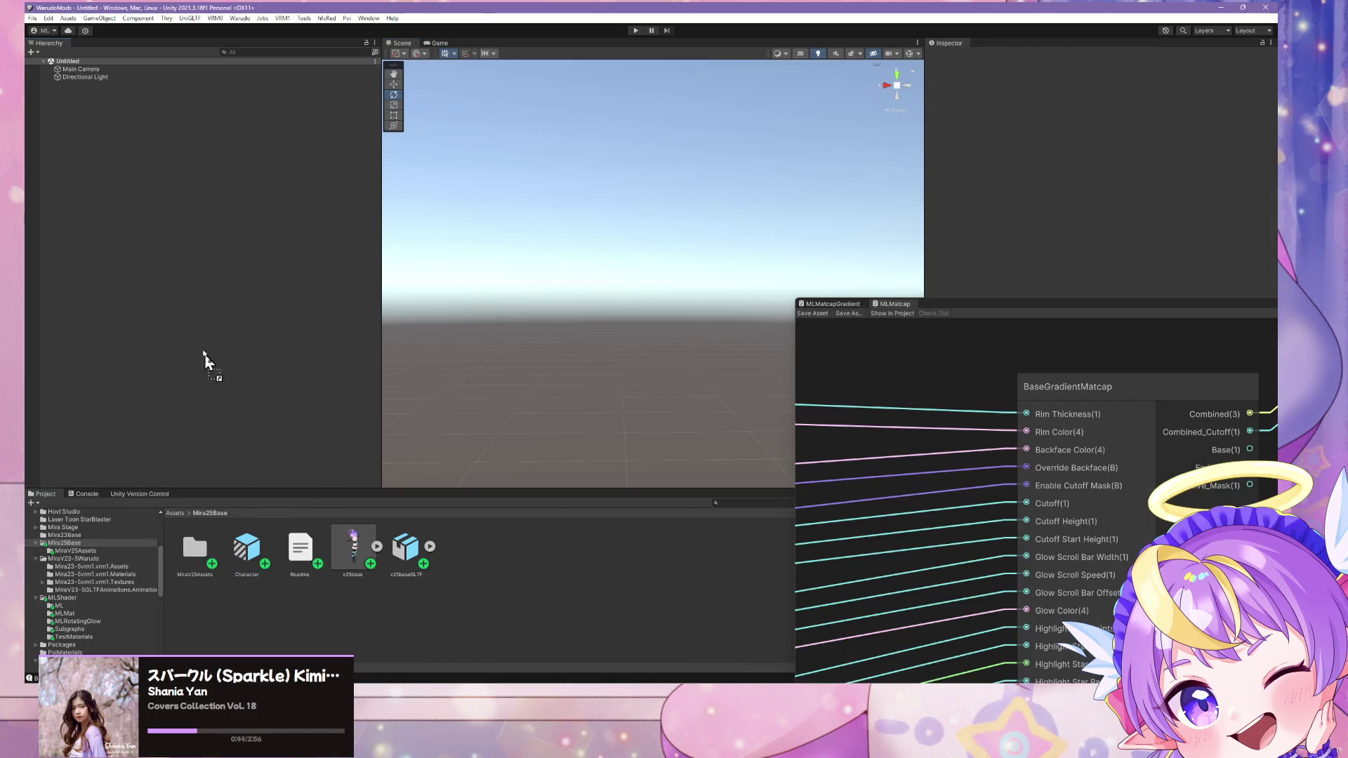
Step: Drag the Character prefab into the Unity scene and build it for Warudo
drag(157, 270, 162, 268)
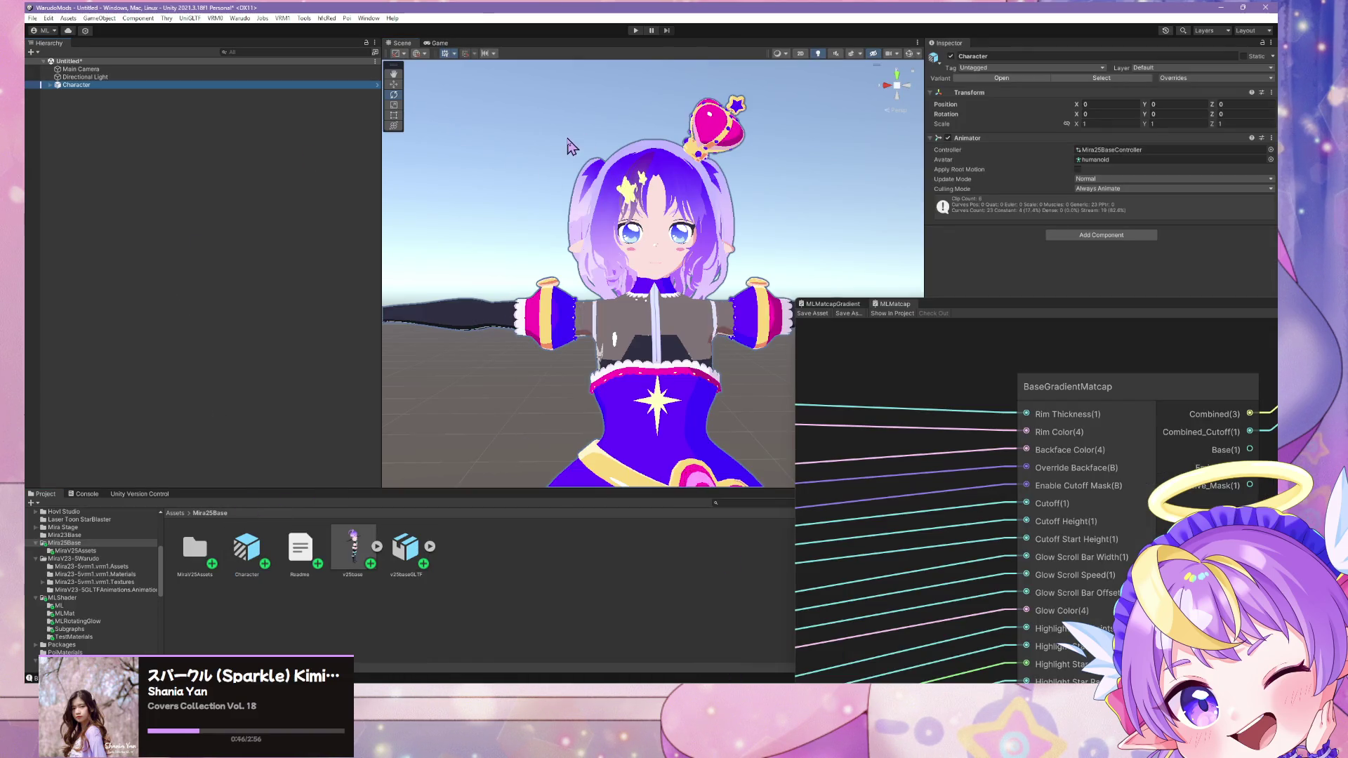
scroll(762, 256, up, 3)
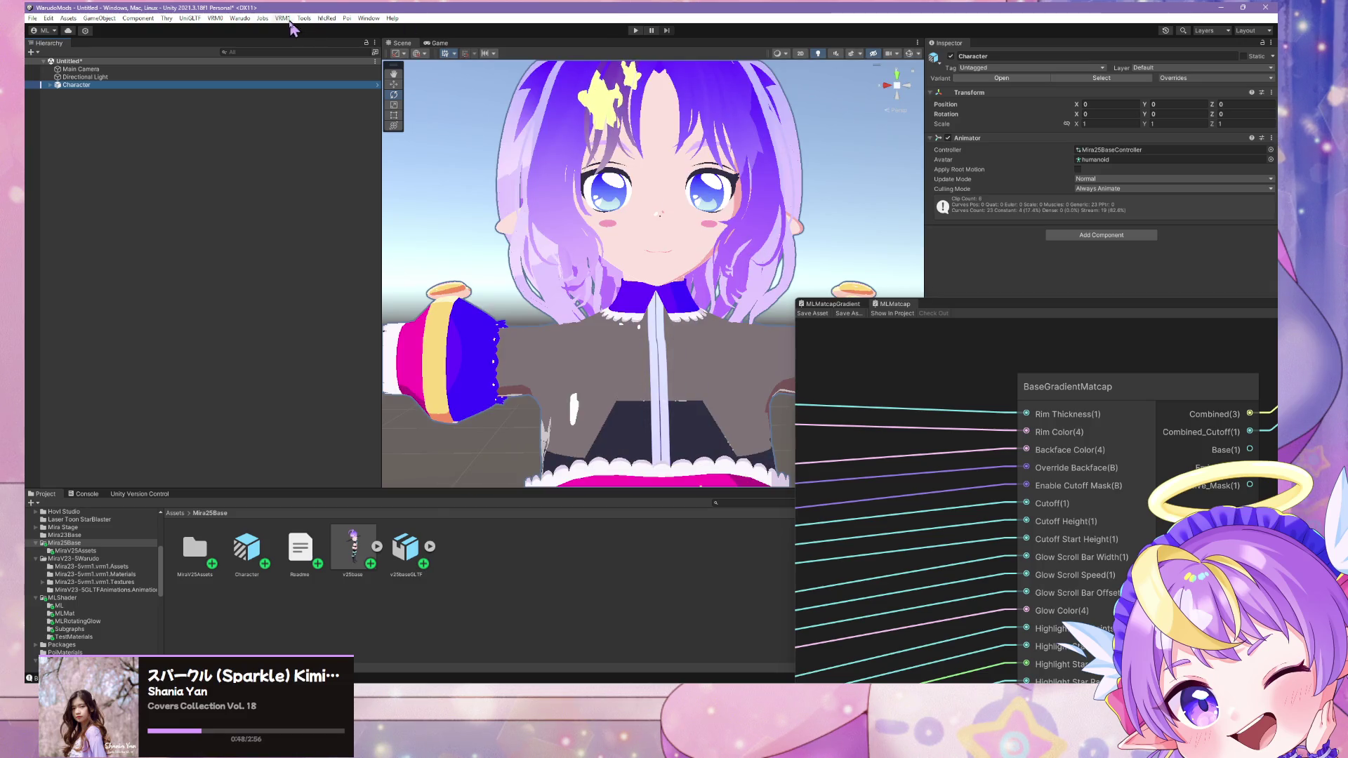
click(234, 19)
click(257, 82)
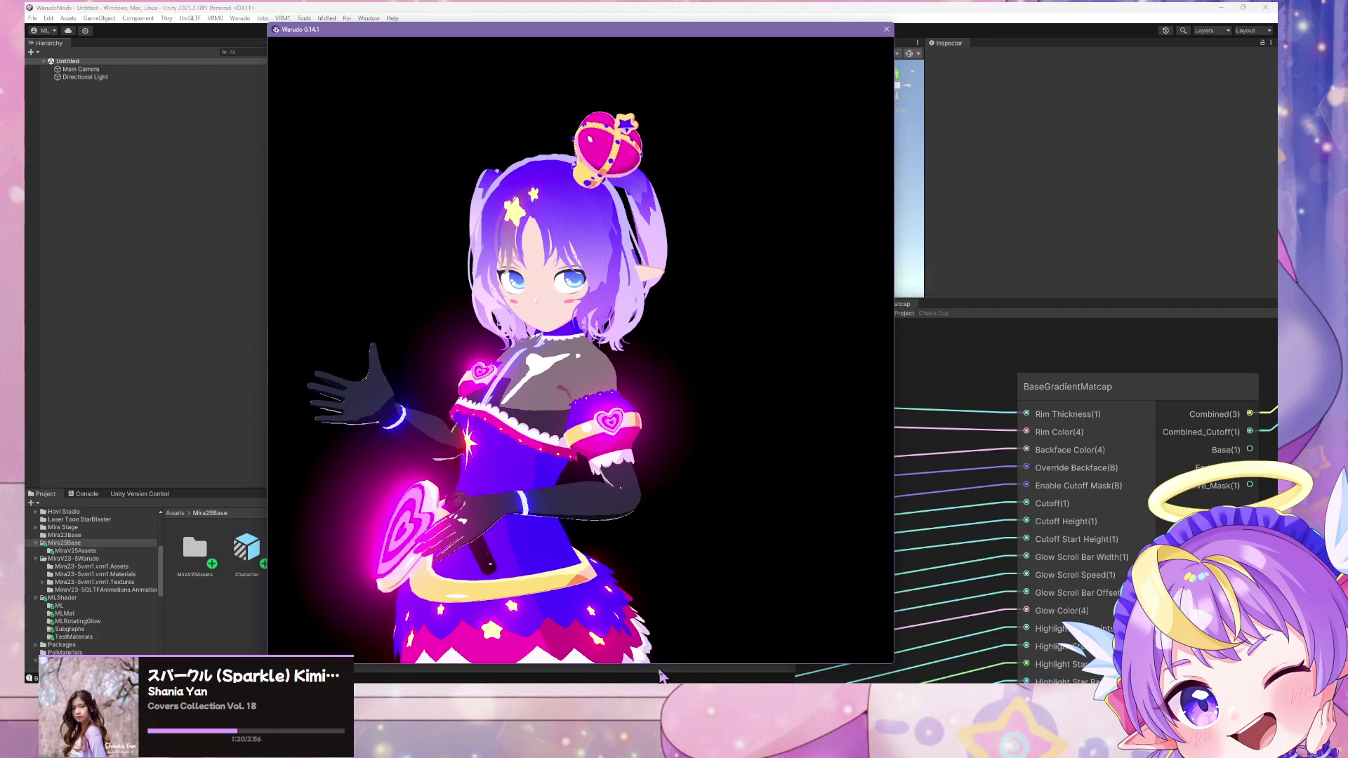
Step: Play Character 1's FREELY_TOMORROW dance from 00:36 and pause it at 01:17
key(alt+Tab)
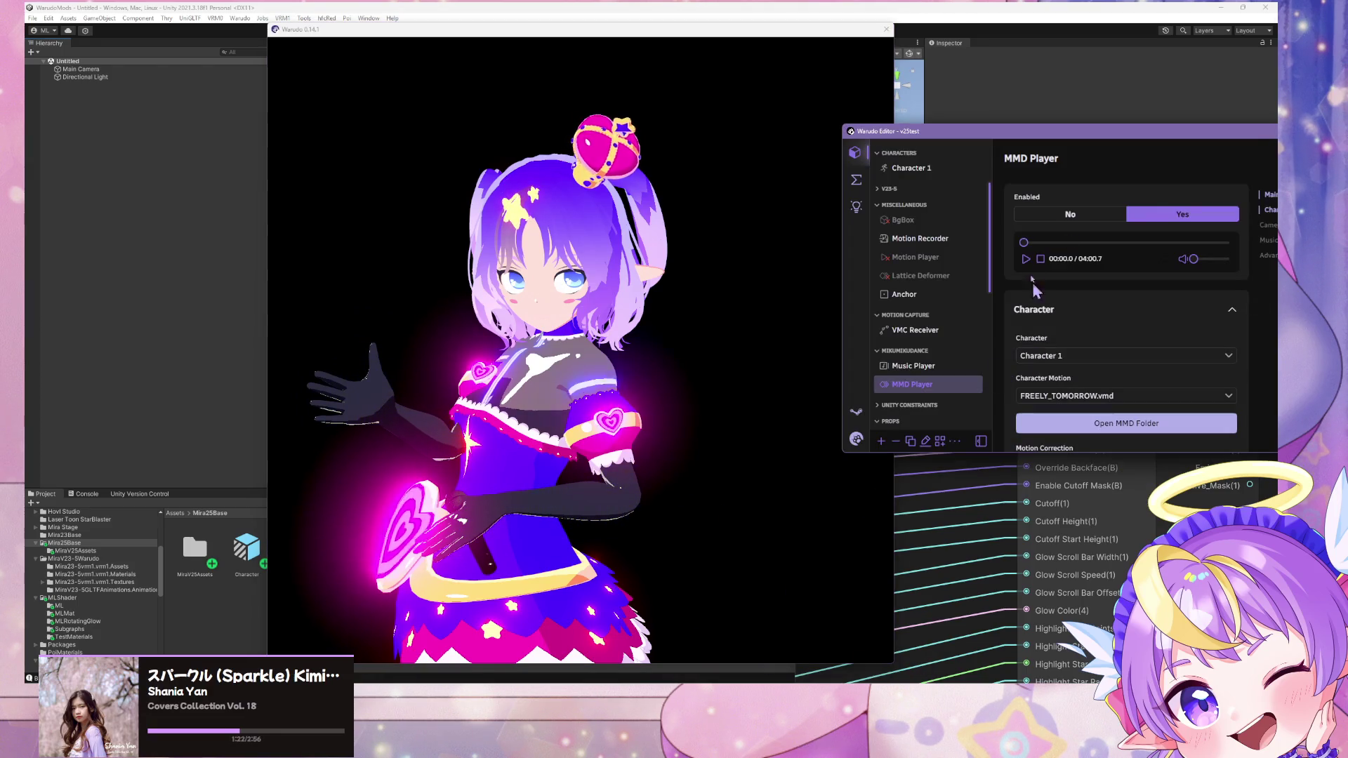
click(1026, 259)
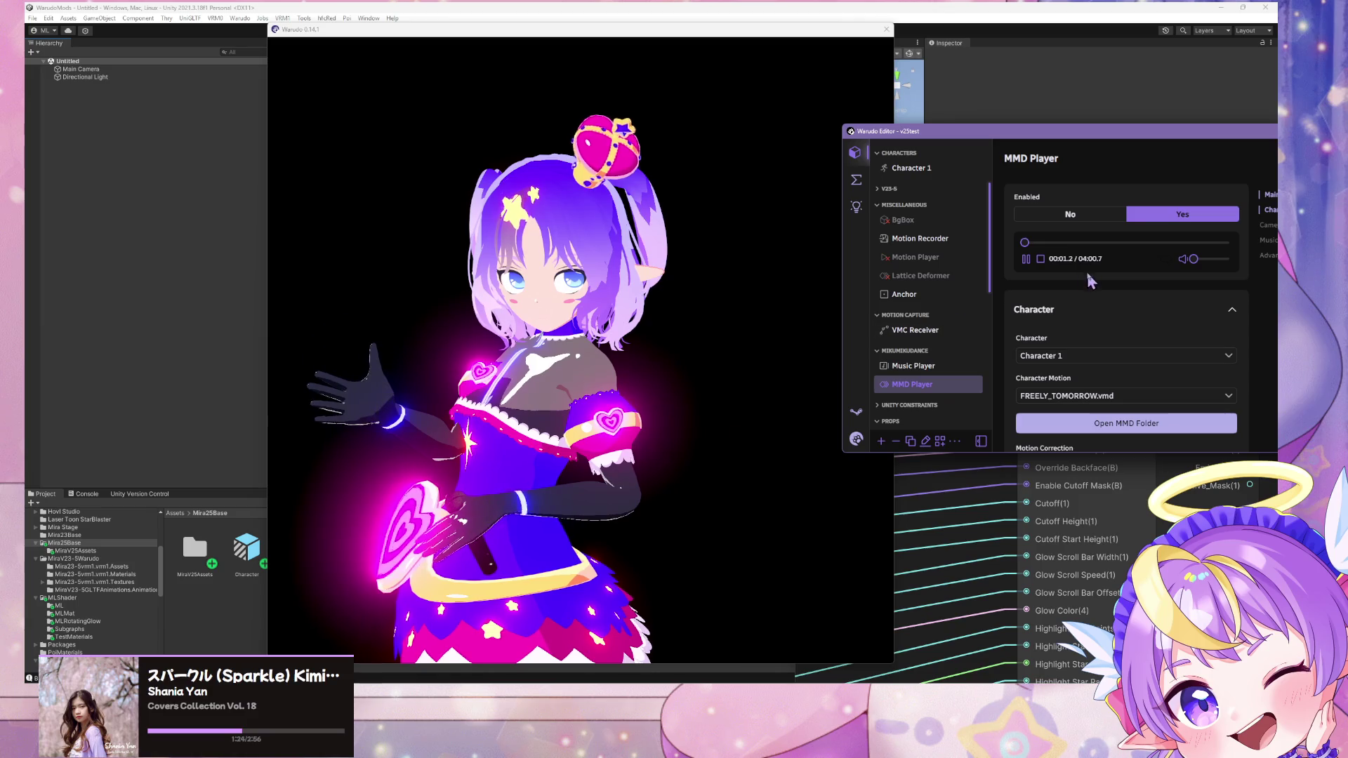
click(1054, 242)
click(758, 326)
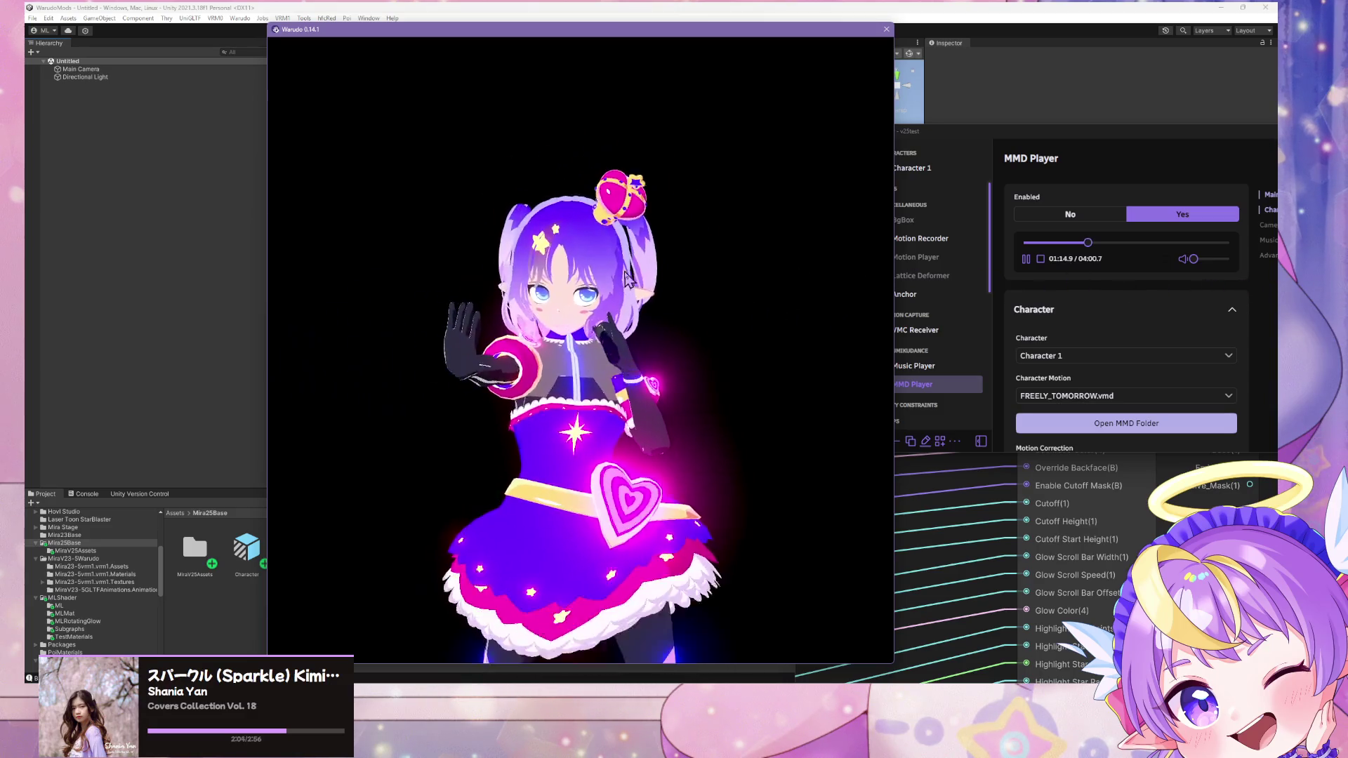
click(1026, 258)
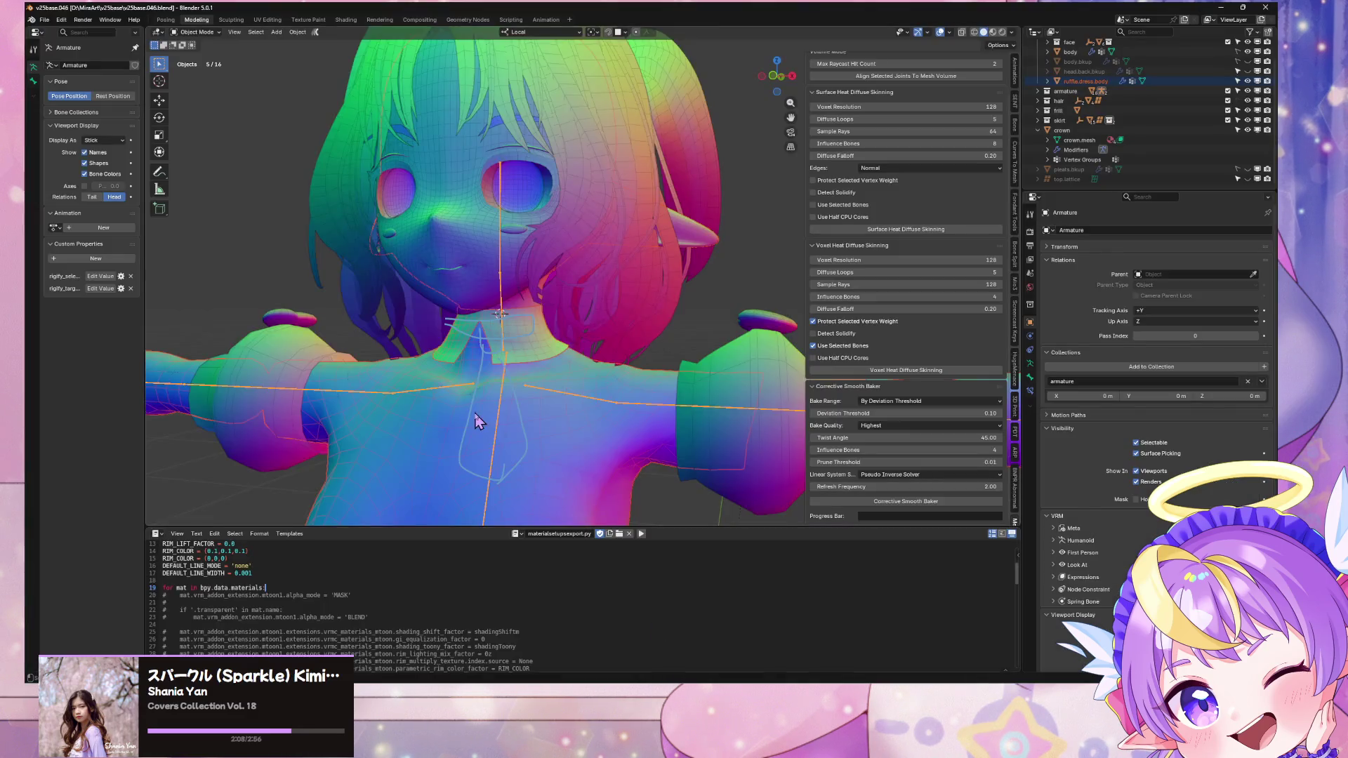
scroll(510, 390, up, 5)
Step: Switch to textured shading and enter Edit Mode on the dress ruffles object
key(Tab)
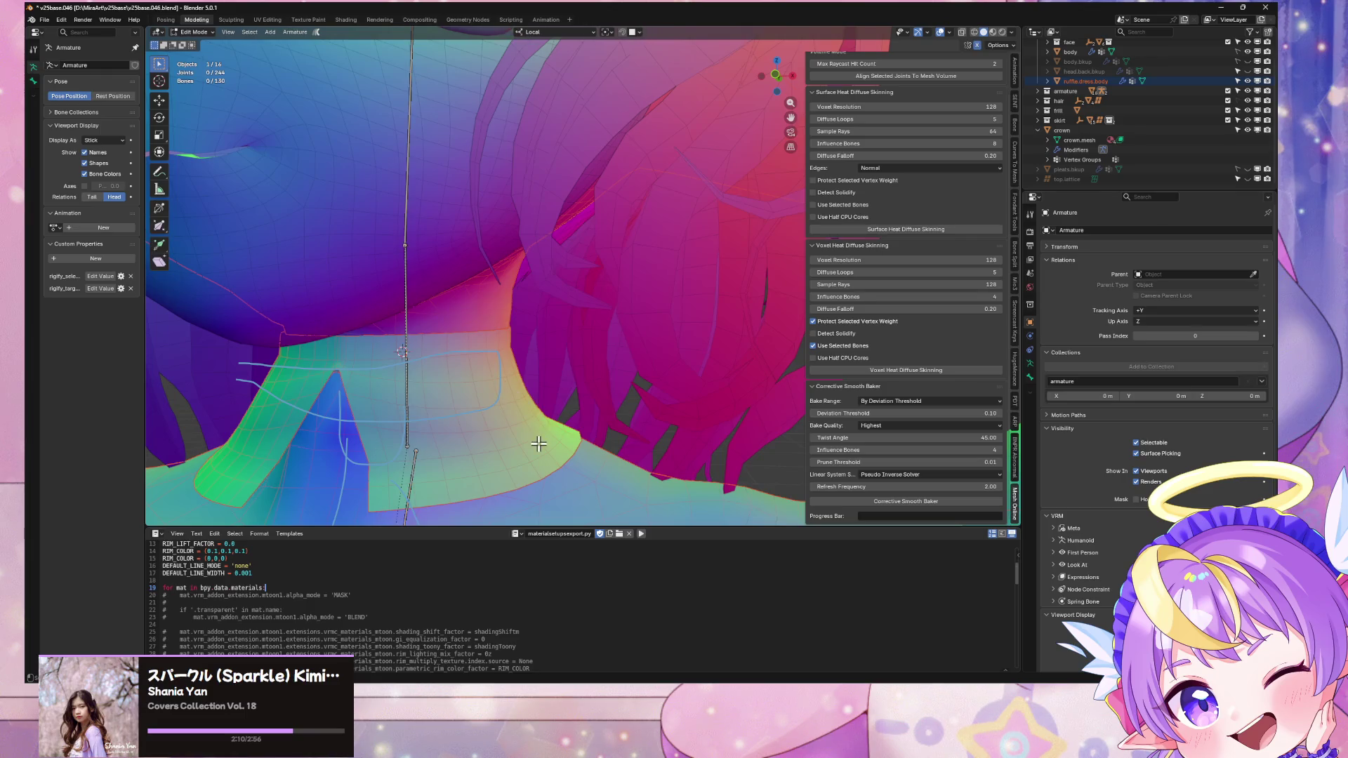
key(Tab)
scroll(610, 421, down, 5)
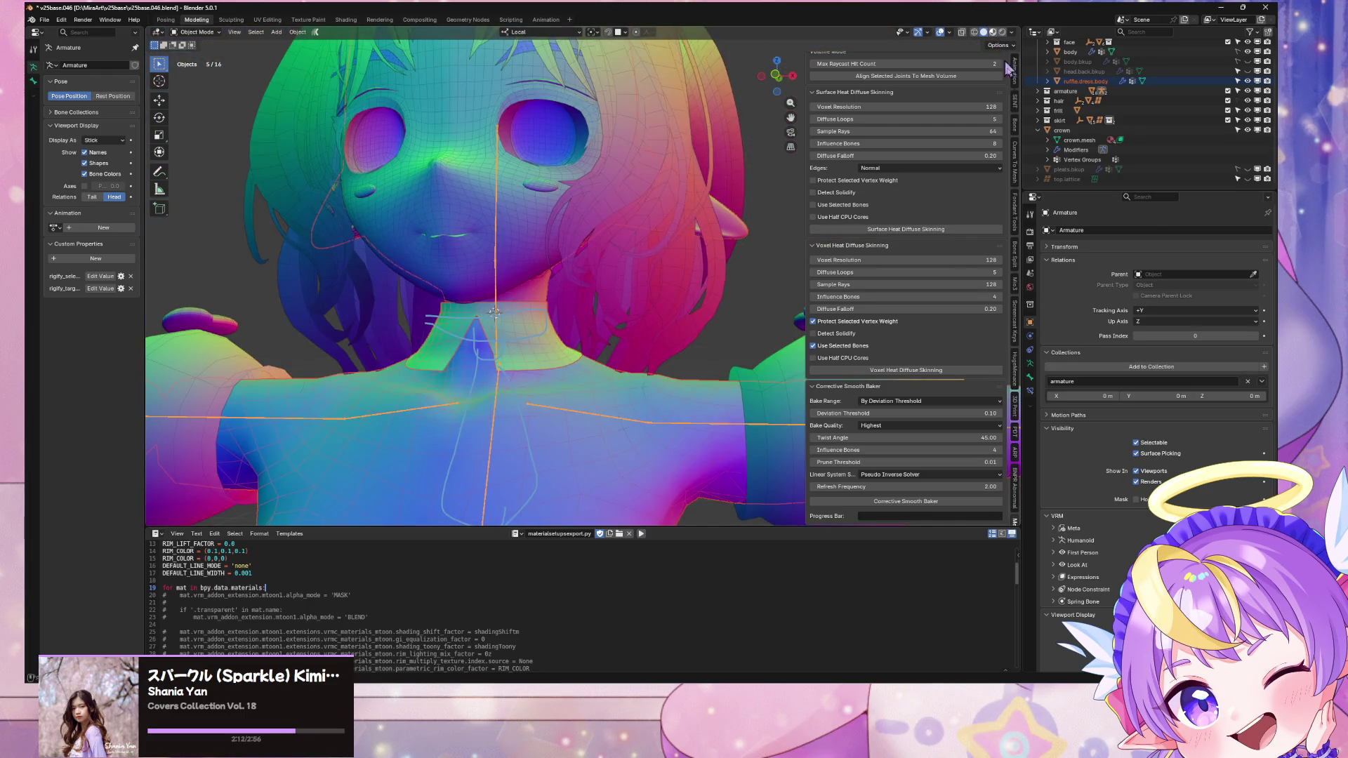
click(992, 31)
click(549, 382)
key(Tab)
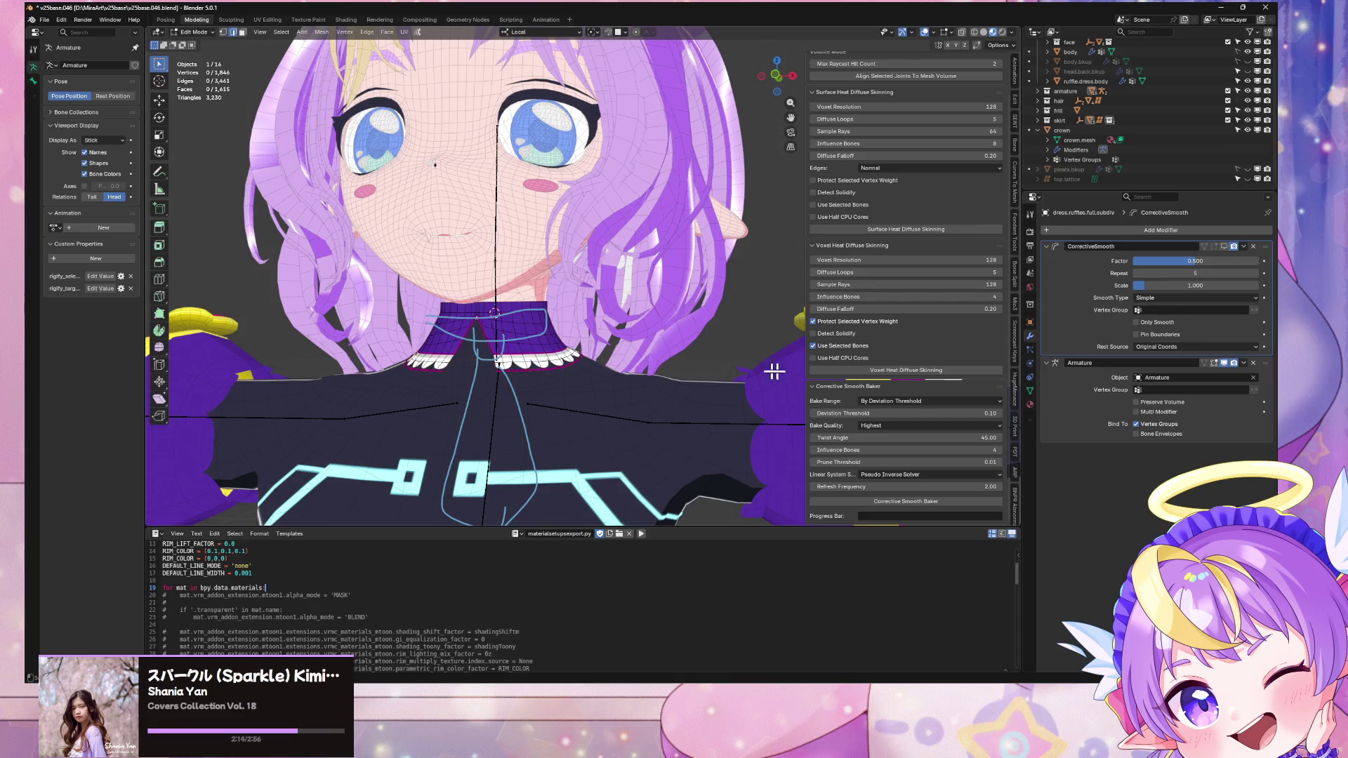
Step: Select the connected collar ruffle faces, delimited by material
click(1031, 404)
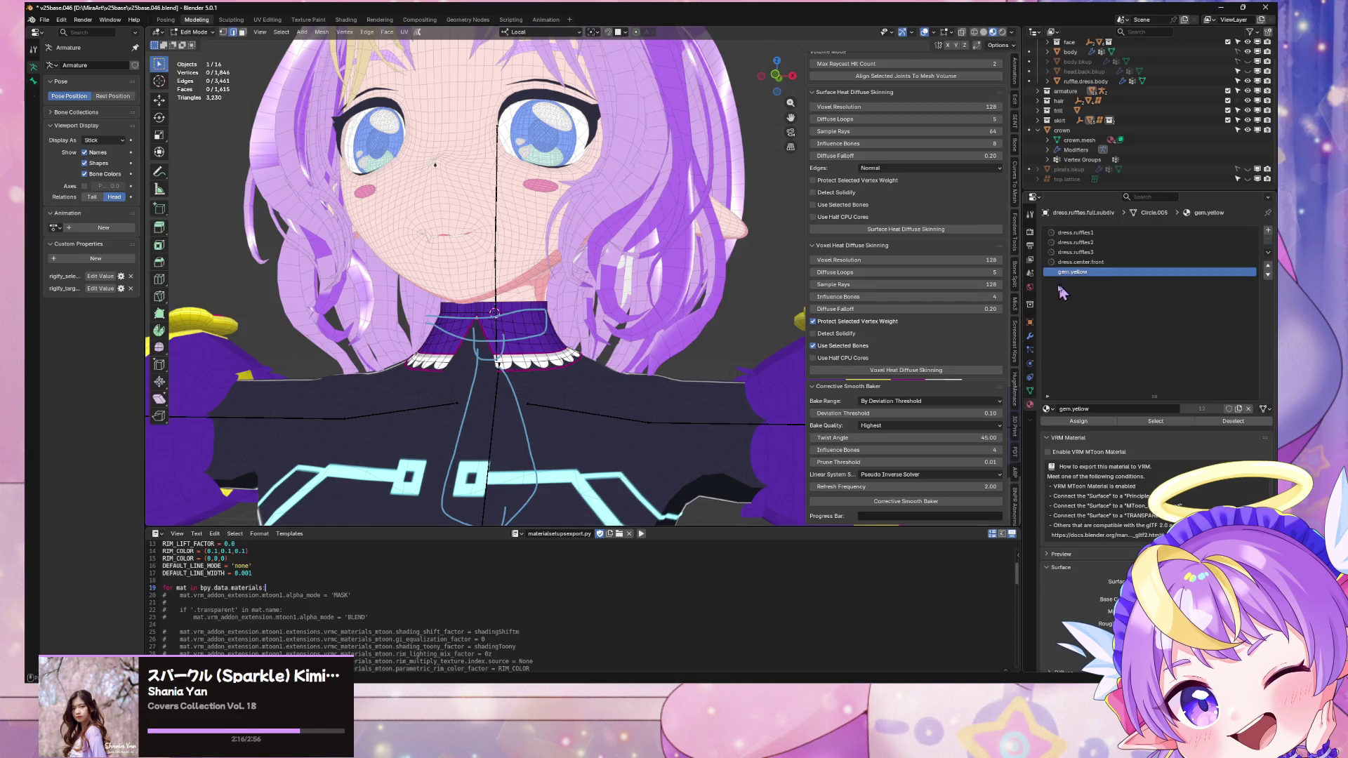
click(563, 365)
key(ctrl+l)
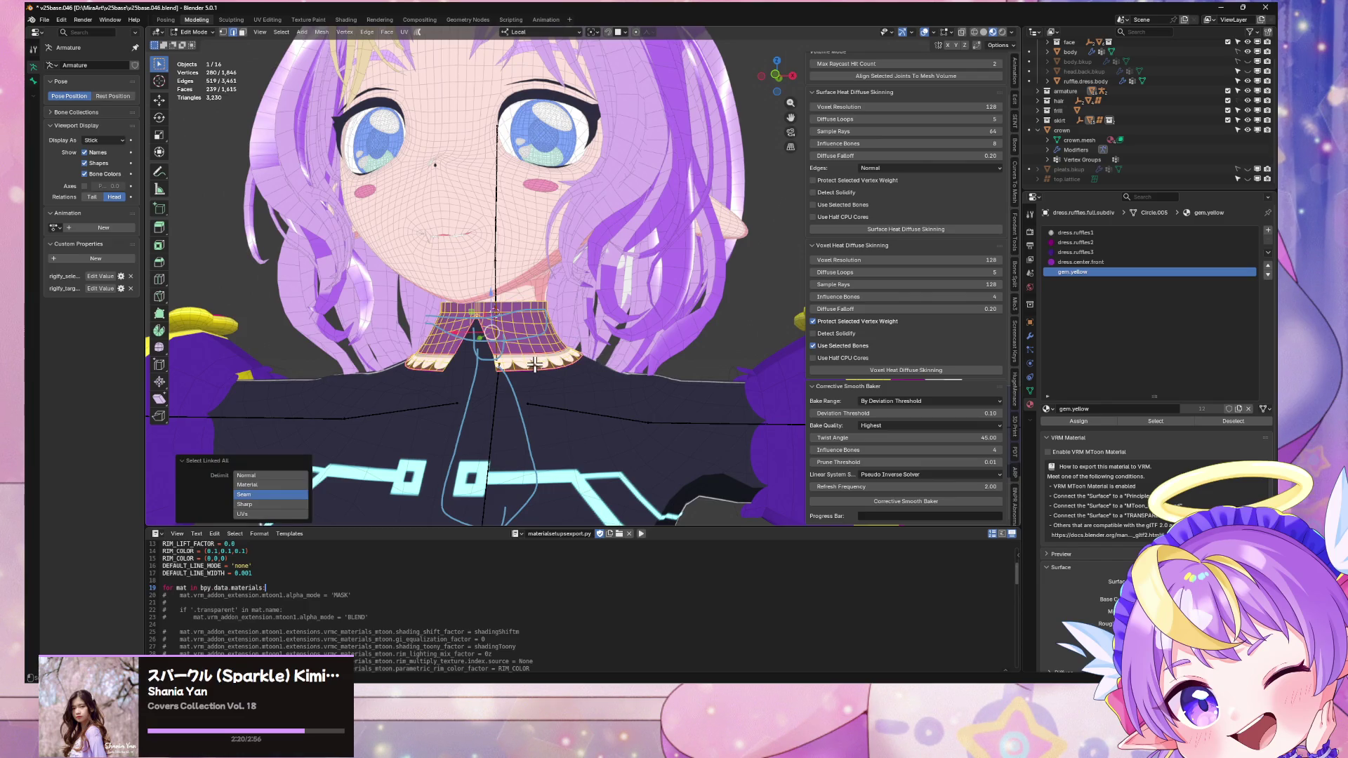
click(533, 363)
key(ctrl+l)
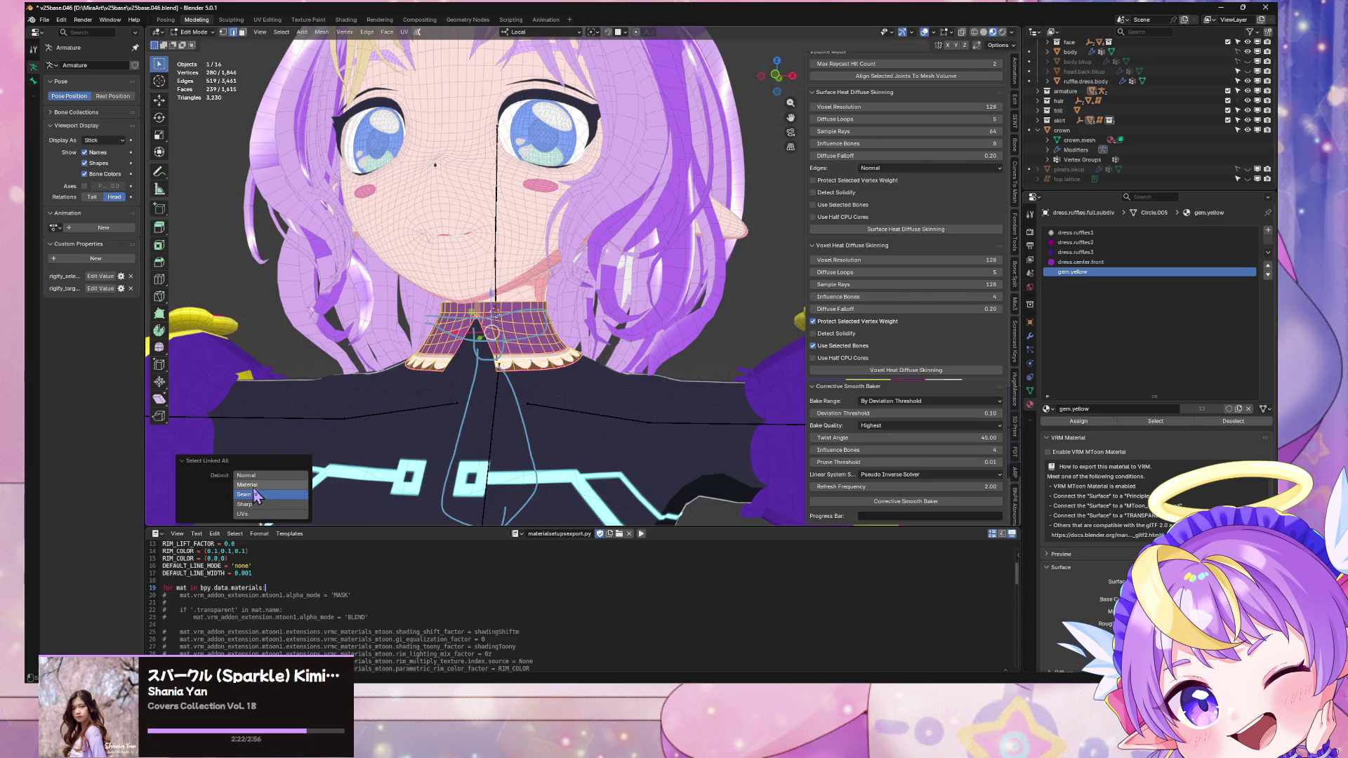
click(256, 495)
Step: Assign the dress.ruffles2 material to the selected collar faces
click(1112, 242)
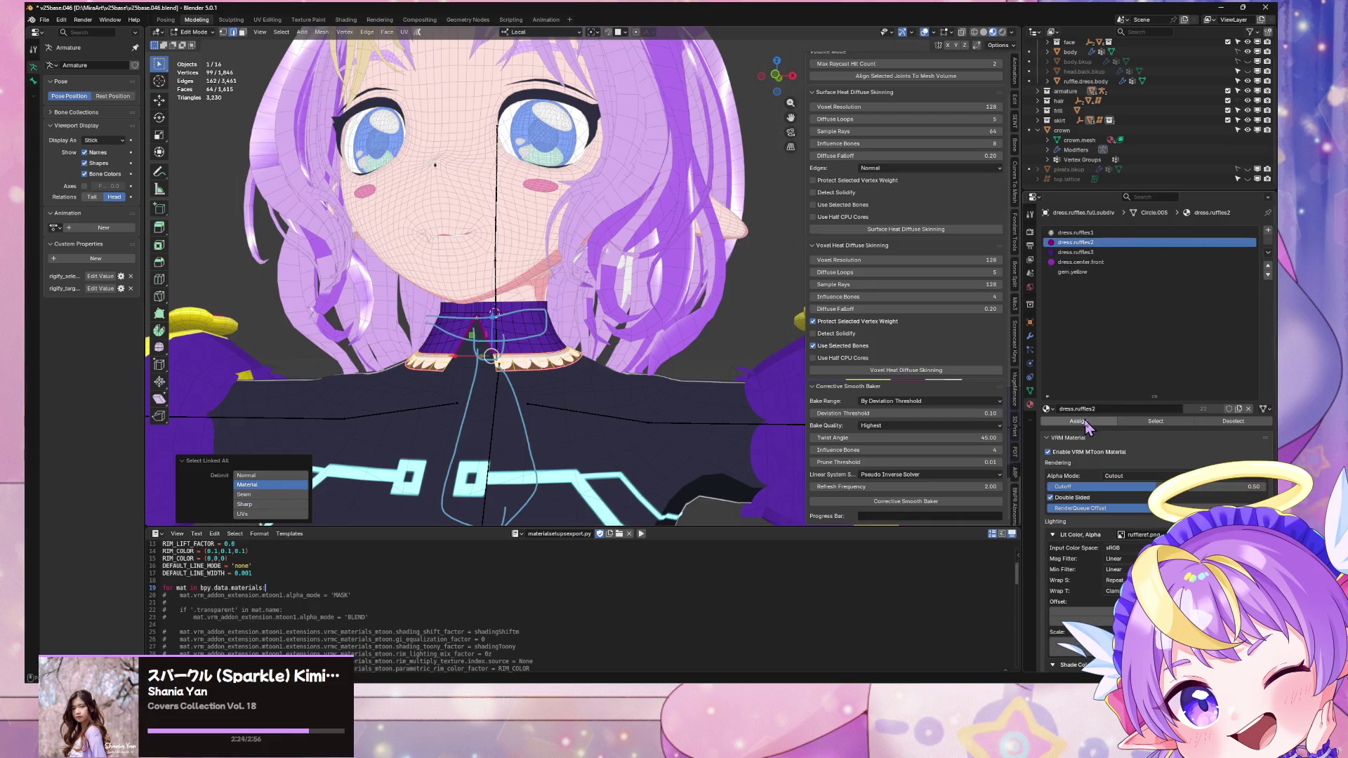
click(1086, 421)
click(1102, 252)
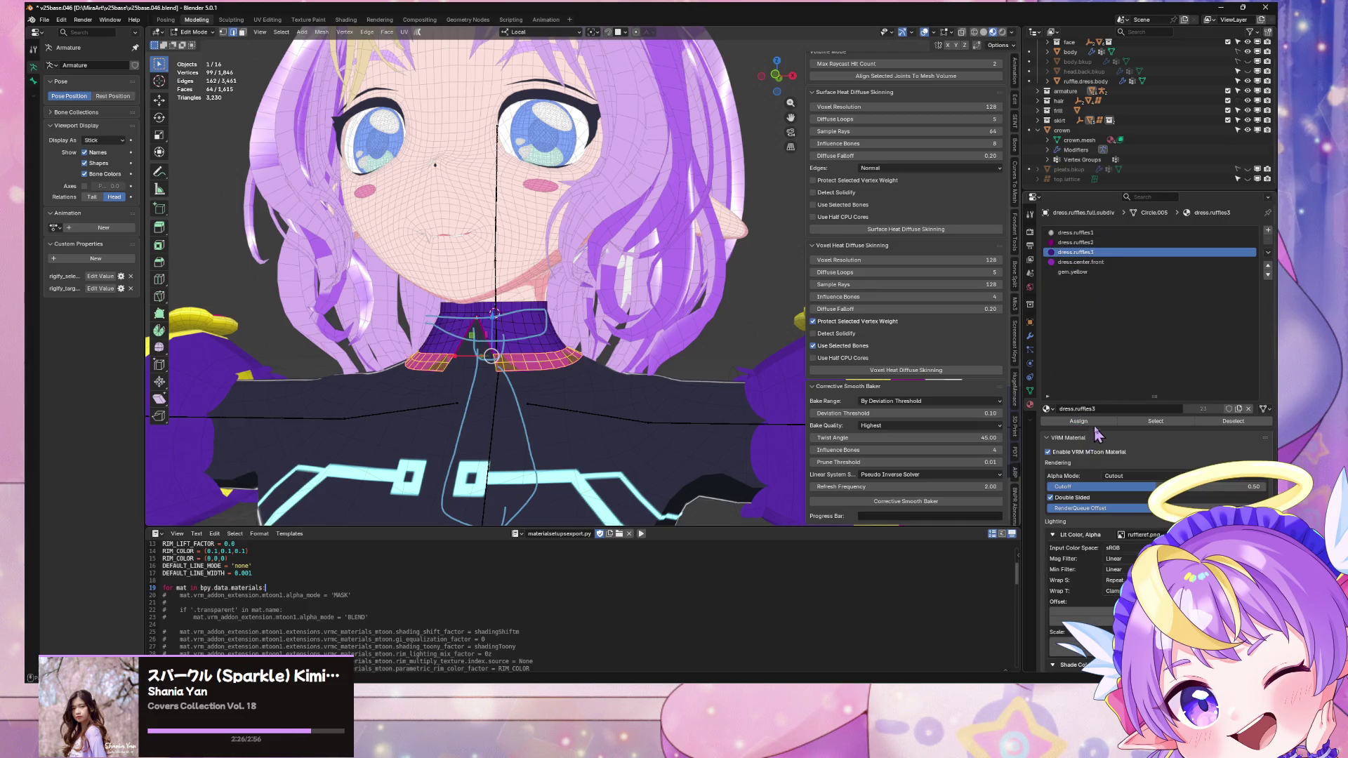
scroll(605, 368, up, 4)
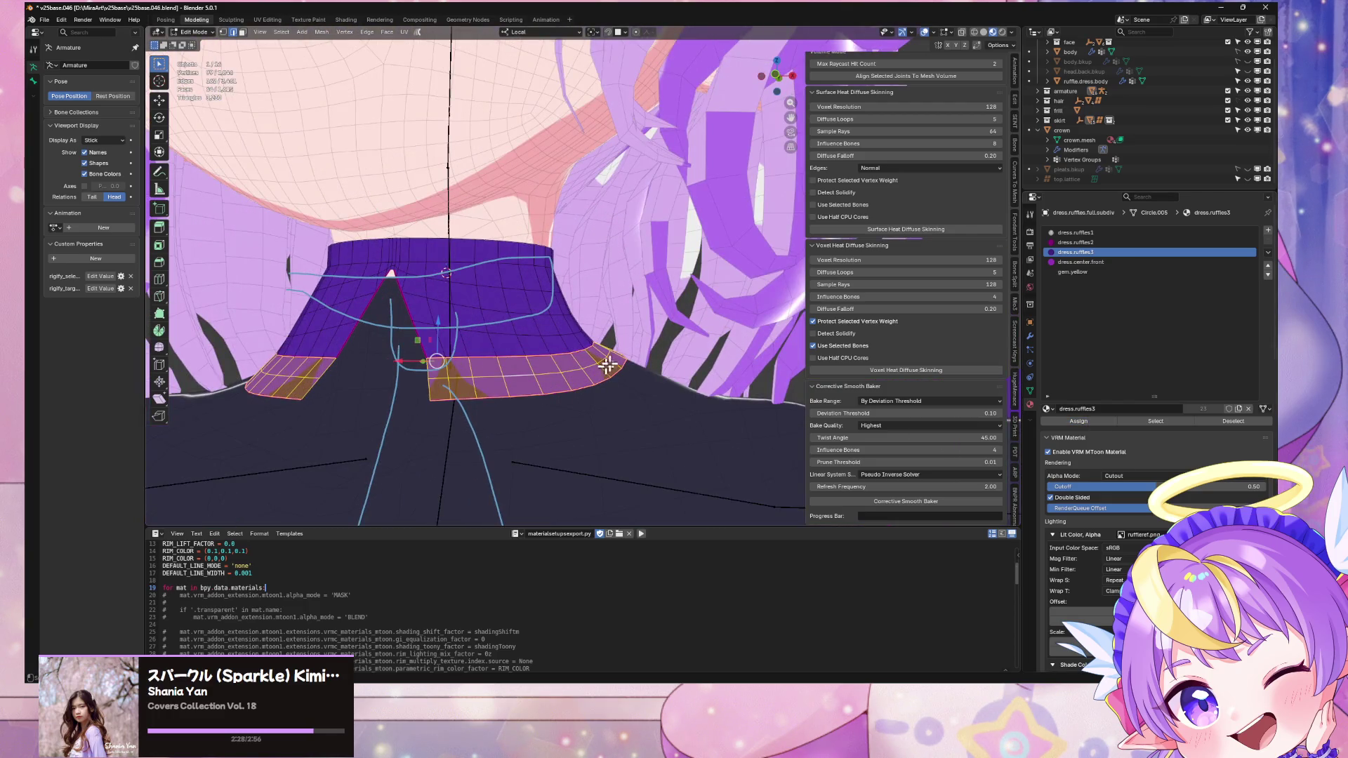
click(267, 20)
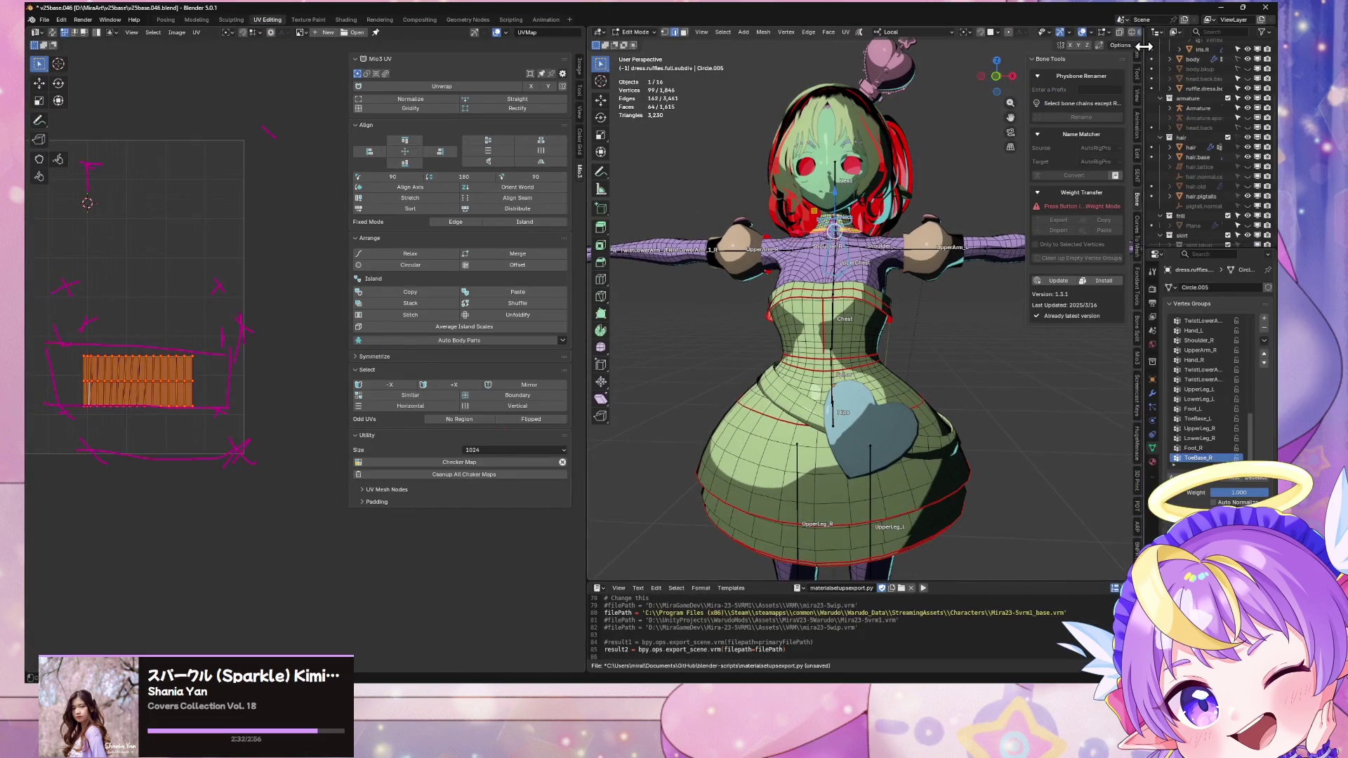
Step: Widen the 3D view, use material preview shading and frame the collar from the front
drag(1144, 46, 1197, 46)
click(1175, 32)
scroll(780, 239, up, 5)
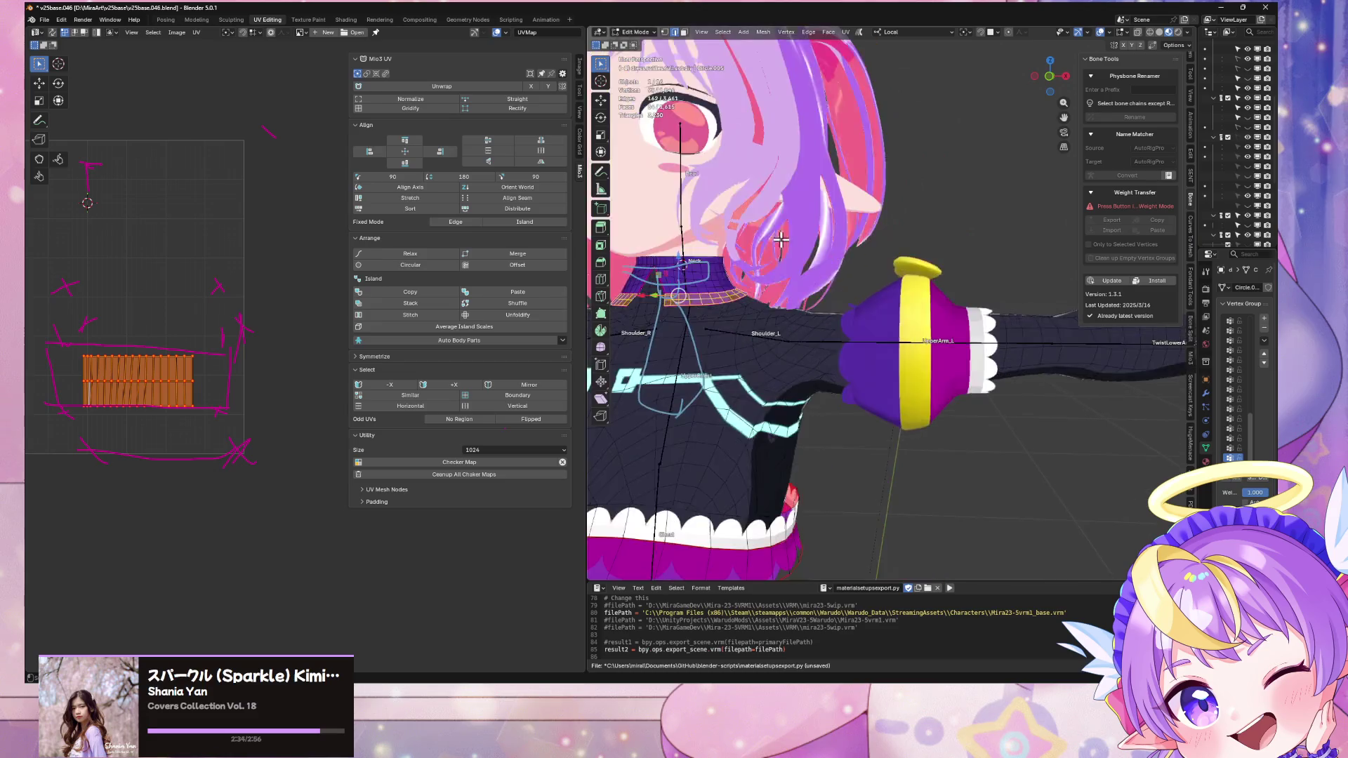
key(KP_1)
scroll(839, 268, up, 3)
key(KP_Decimal)
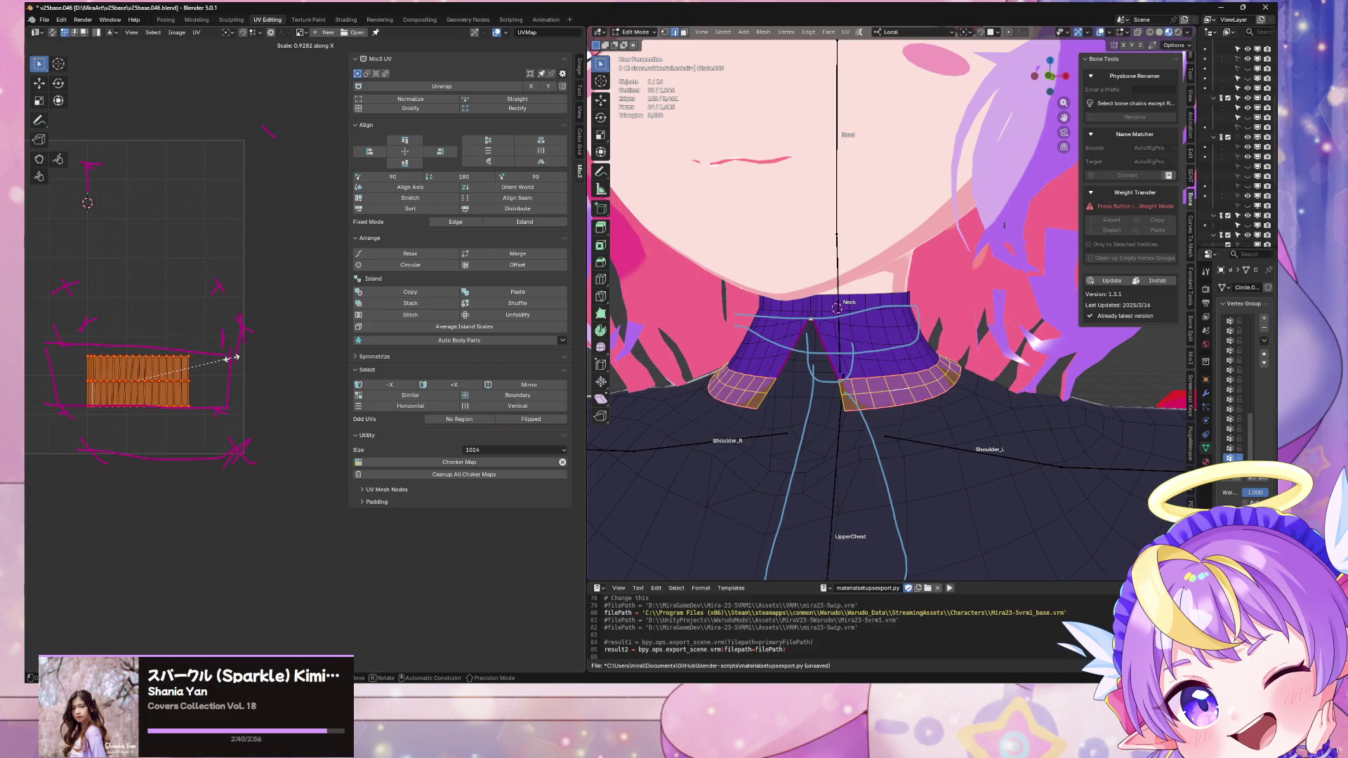
Step: Scale the collar UV island to 0.928 wide and 2.45 taller, then nudge it vertically and horizontally
click(227, 358)
key(s)
key(y)
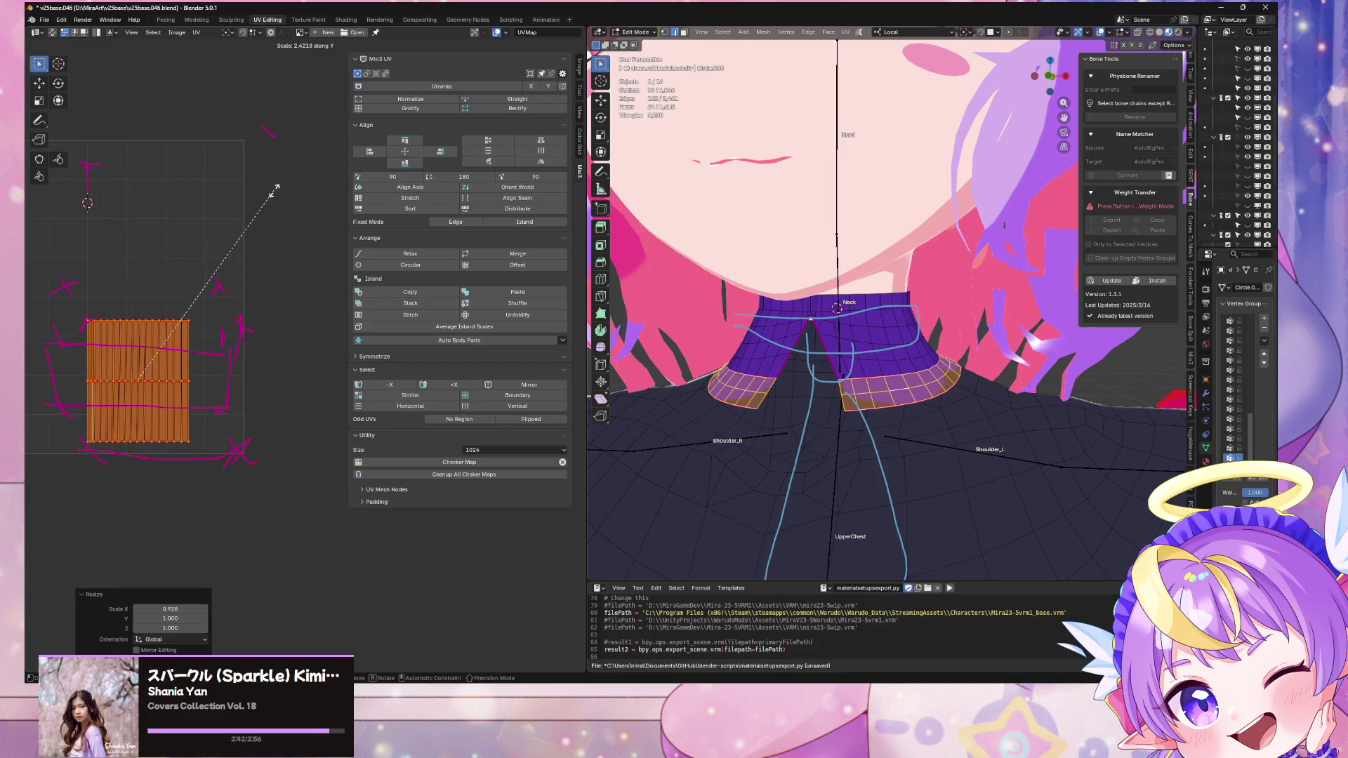
click(273, 194)
key(g)
key(y)
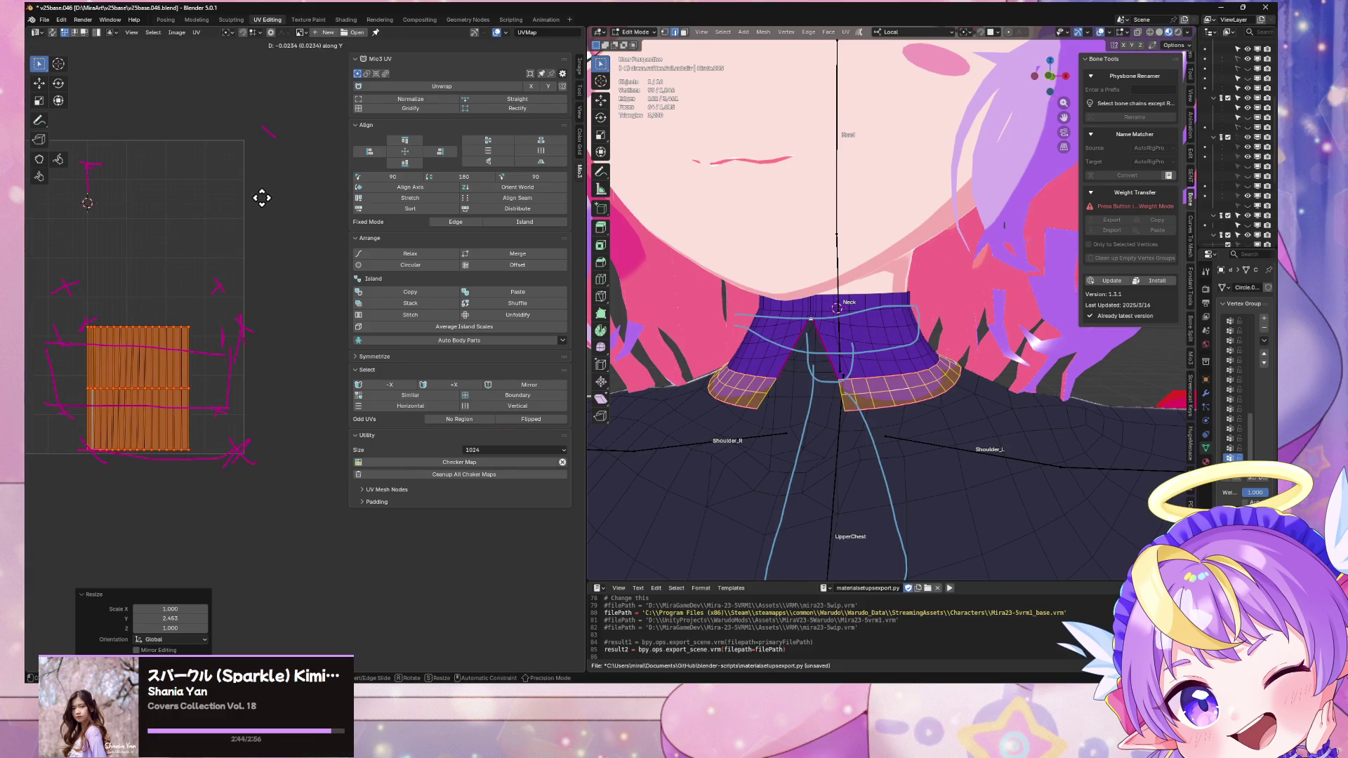
click(261, 197)
key(g)
key(x)
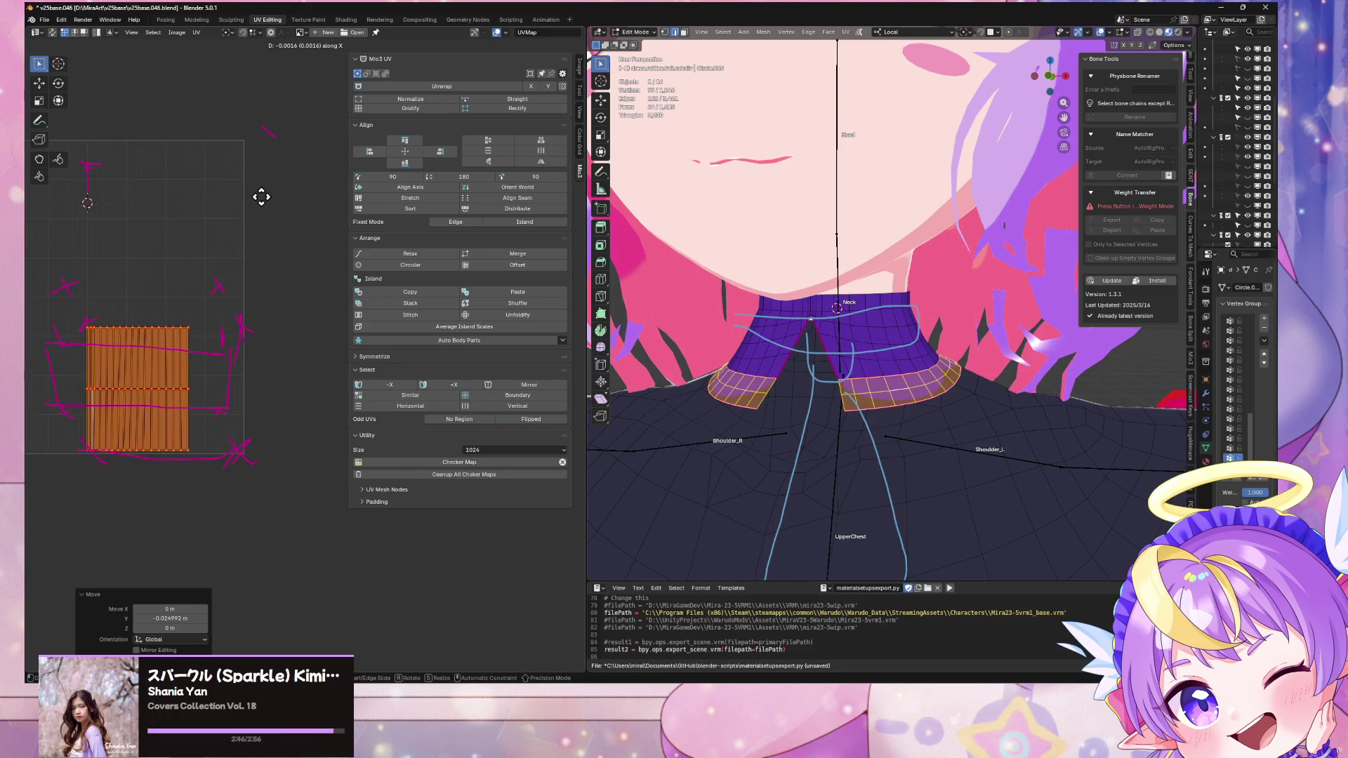
click(261, 198)
Step: Check the collar around the neck, return to Object Mode and drag the Character model into Unity
mouse_move(618, 287)
middle_down()
mouse_move(686, 301)
mouse_move(644, 293)
middle_up()
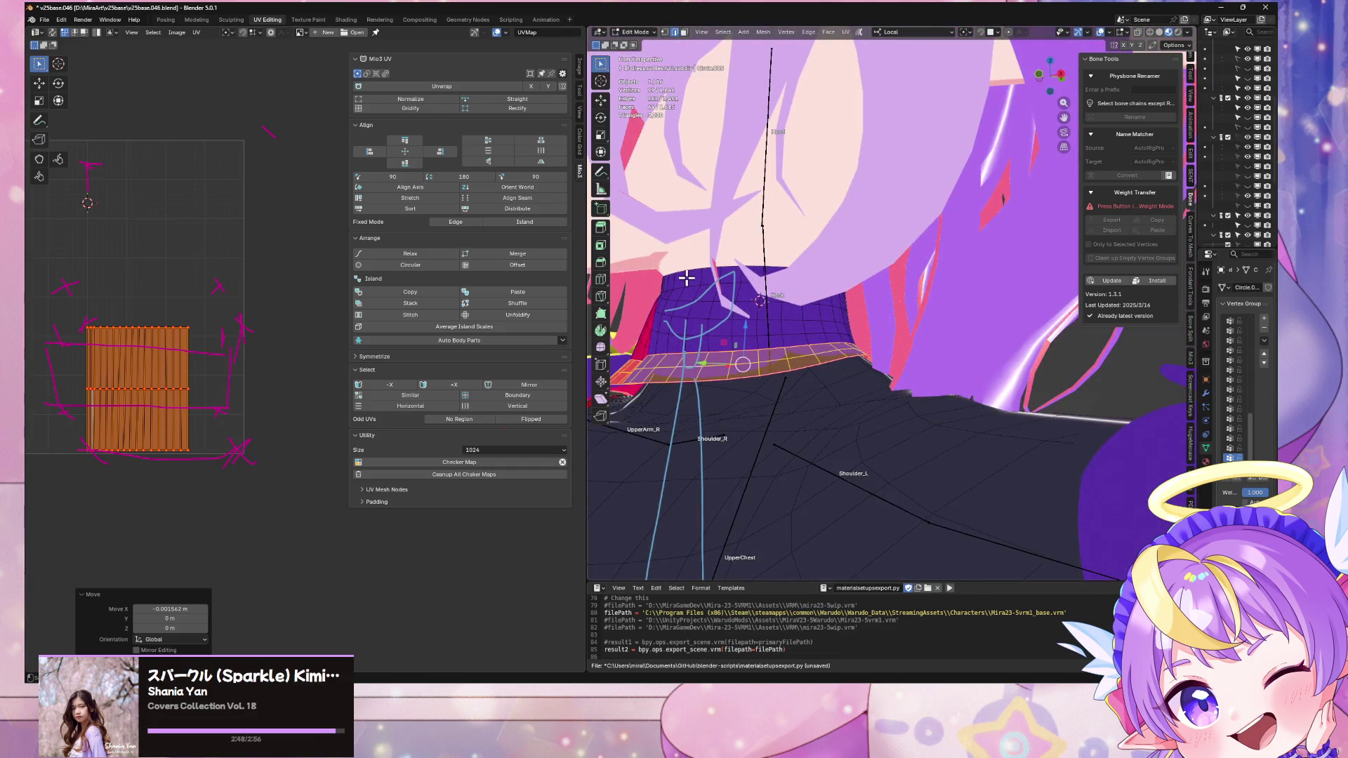
middle_drag(850, 116, 850, 211)
key(Tab)
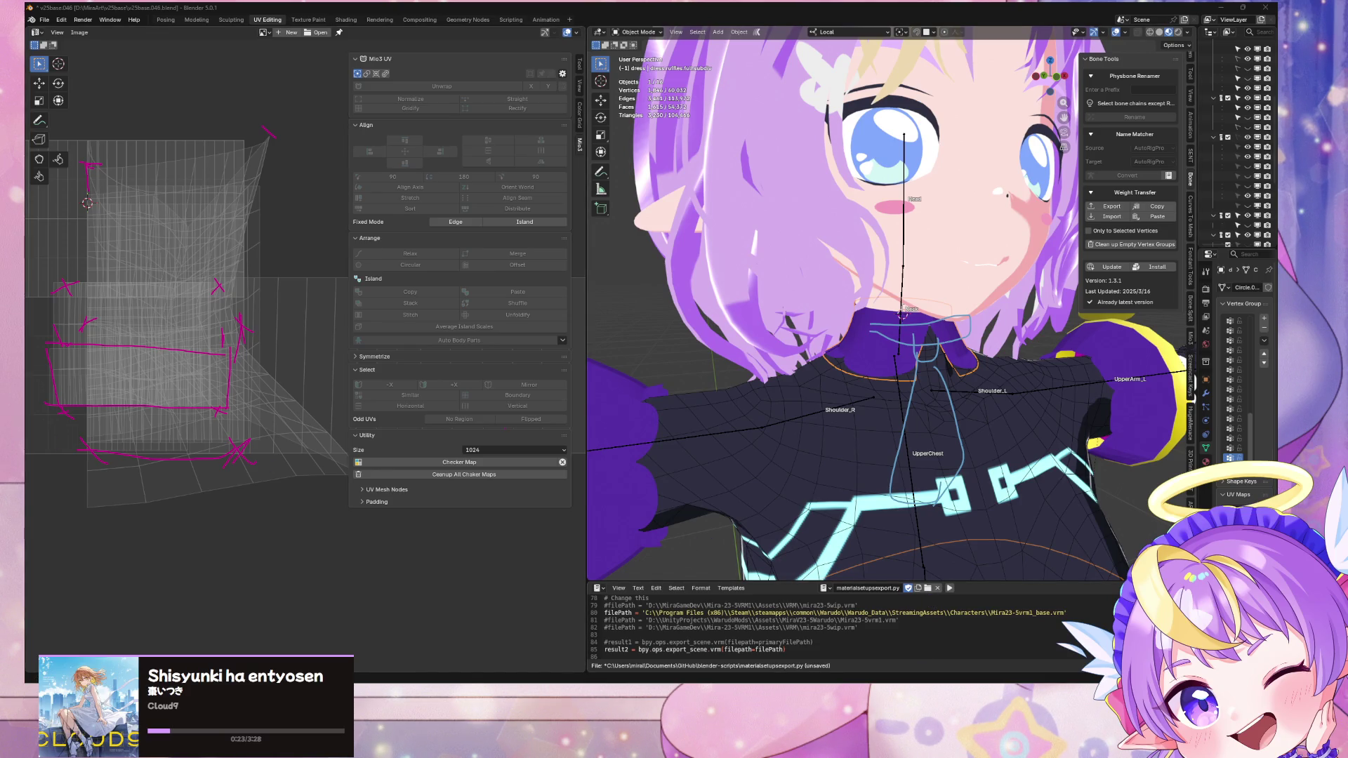
key(alt+Tab)
drag(247, 548, 214, 345)
Step: Zoom and orbit Unity's Scene view to a low close-up of the Character's collar
scroll(707, 284, up, 5)
scroll(707, 284, down, 10)
scroll(710, 285, up, 10)
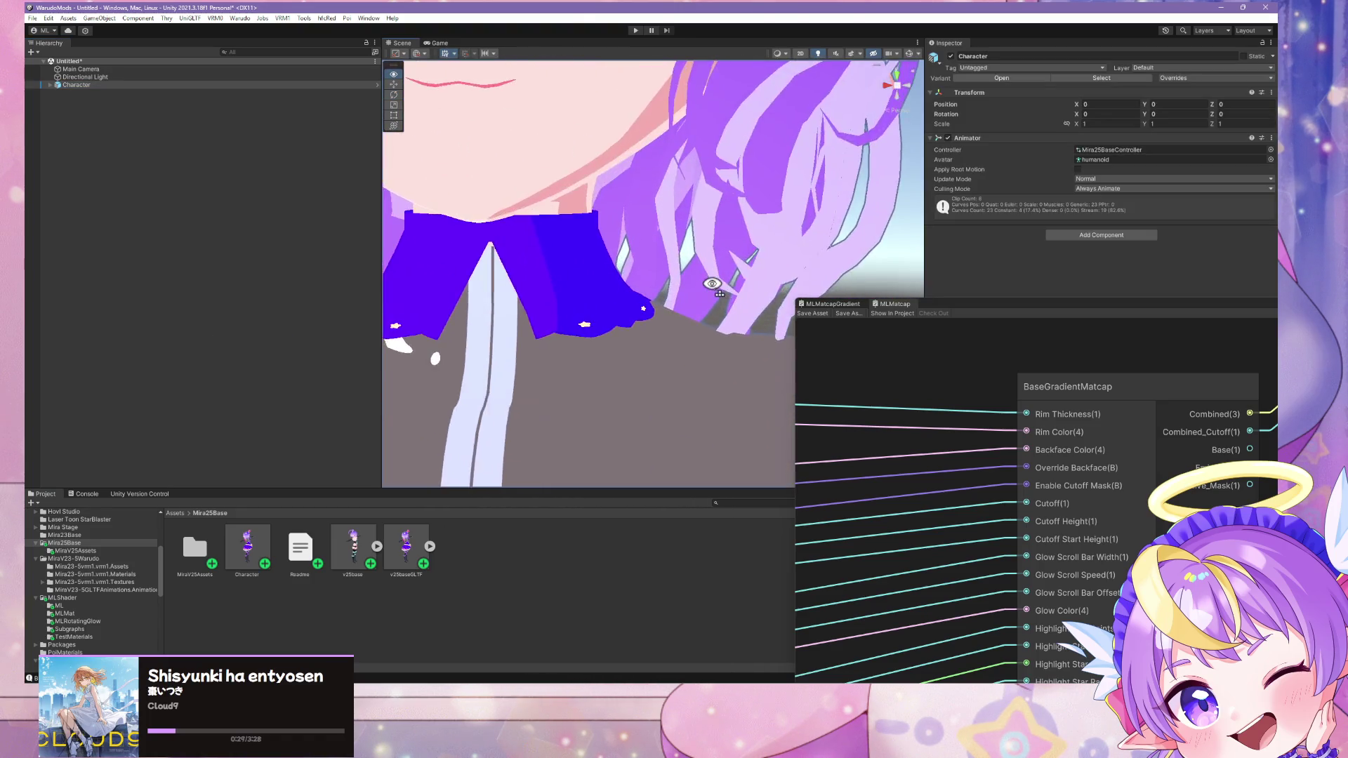
scroll(712, 284, down, 10)
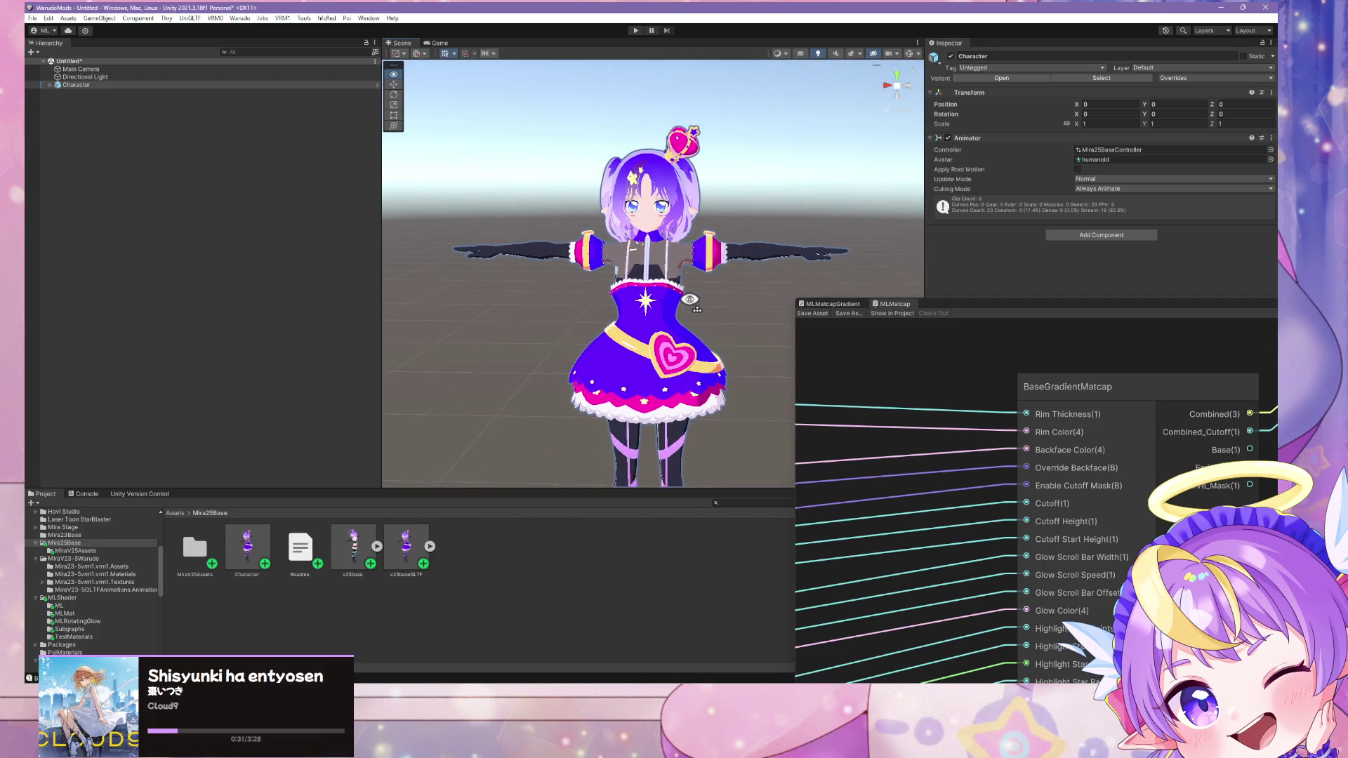
alt+drag(689, 300, 689, 304)
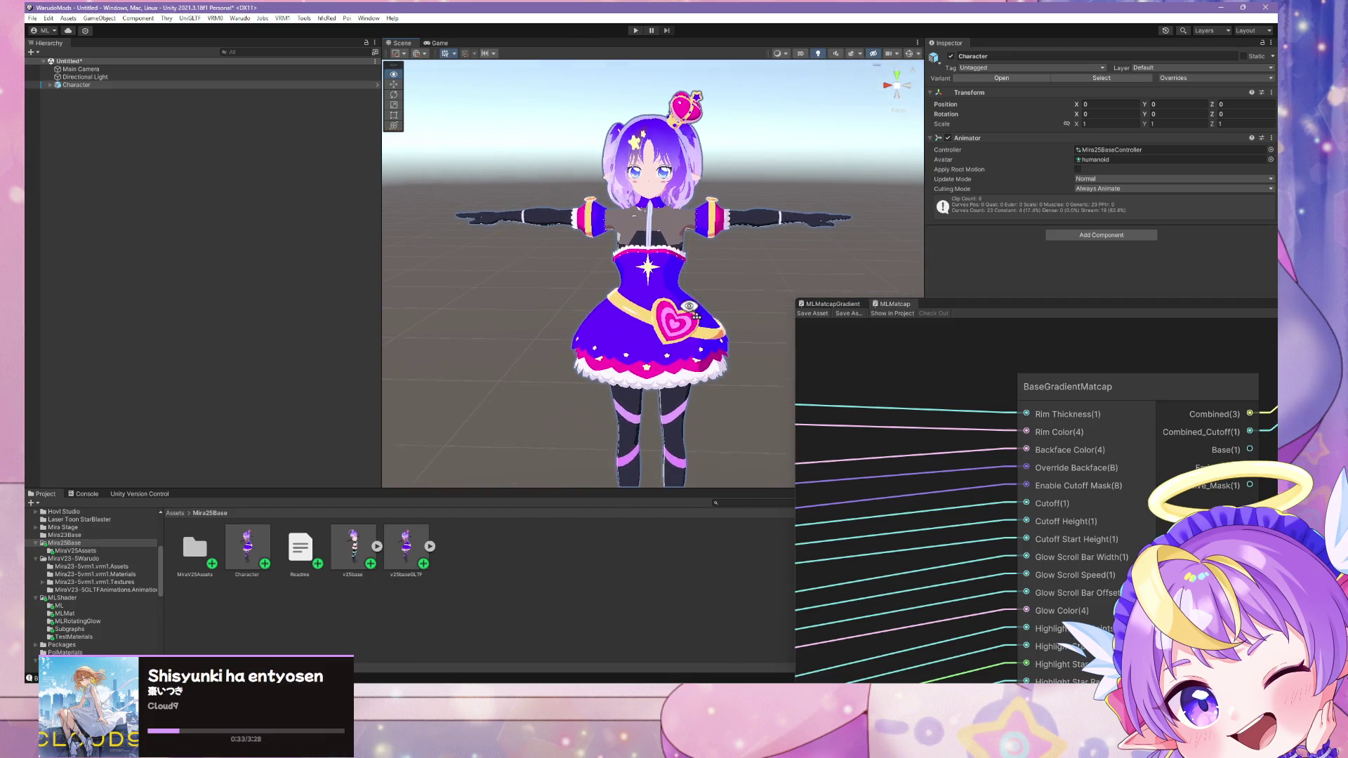
scroll(695, 295, up, 10)
mouse_move(711, 279)
alt+mouse_down()
mouse_move(698, 301)
mouse_move(695, 280)
mouse_move(724, 280)
alt+mouse_up()
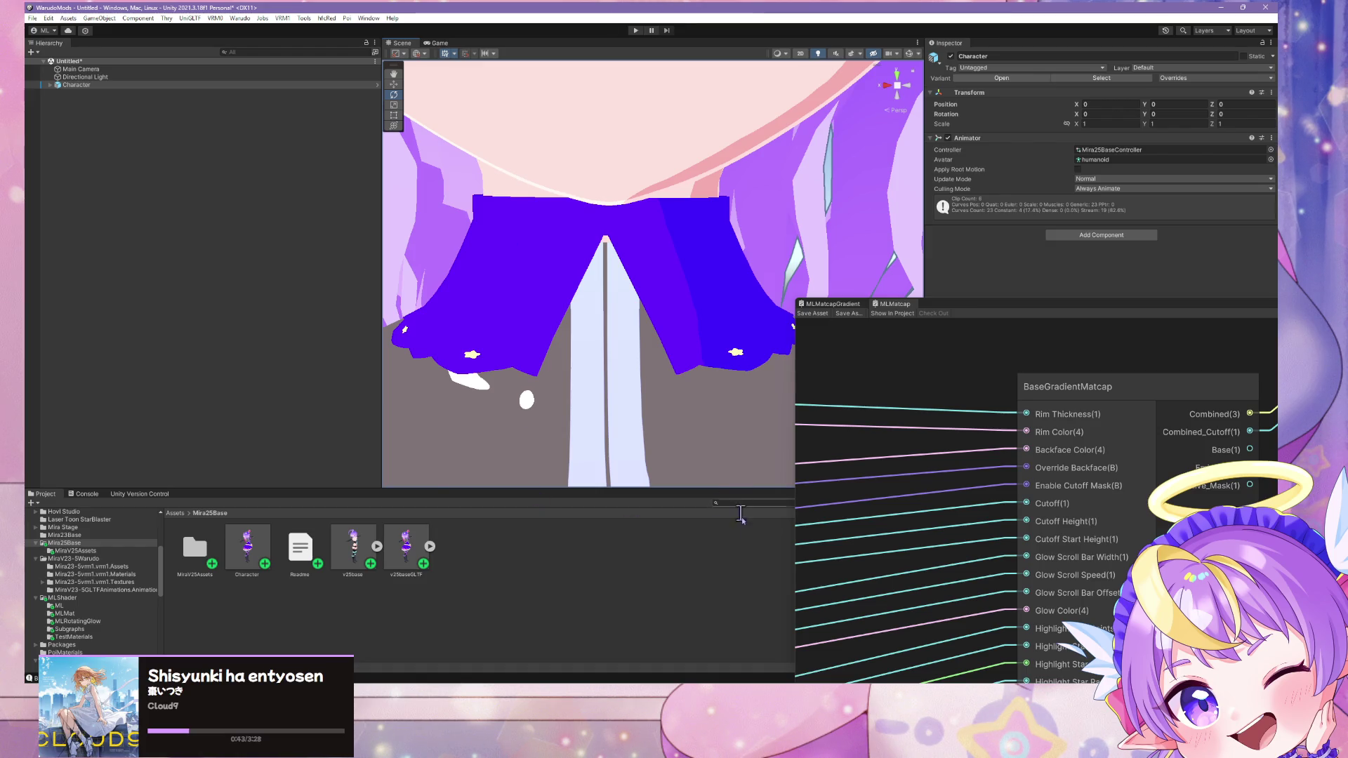
Step: Back in Blender's Edit Mode, mark two collar edge loops as UV seams
key(alt+Tab)
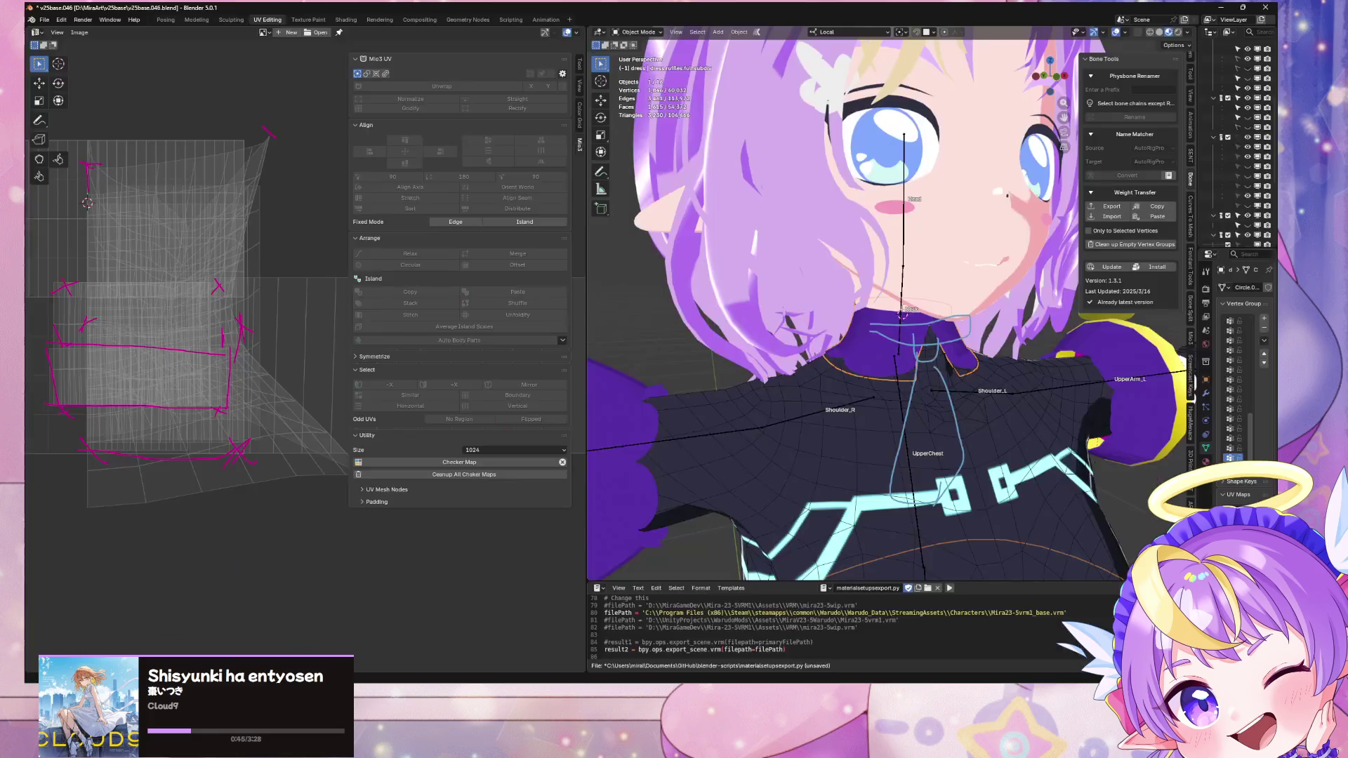
key(Tab)
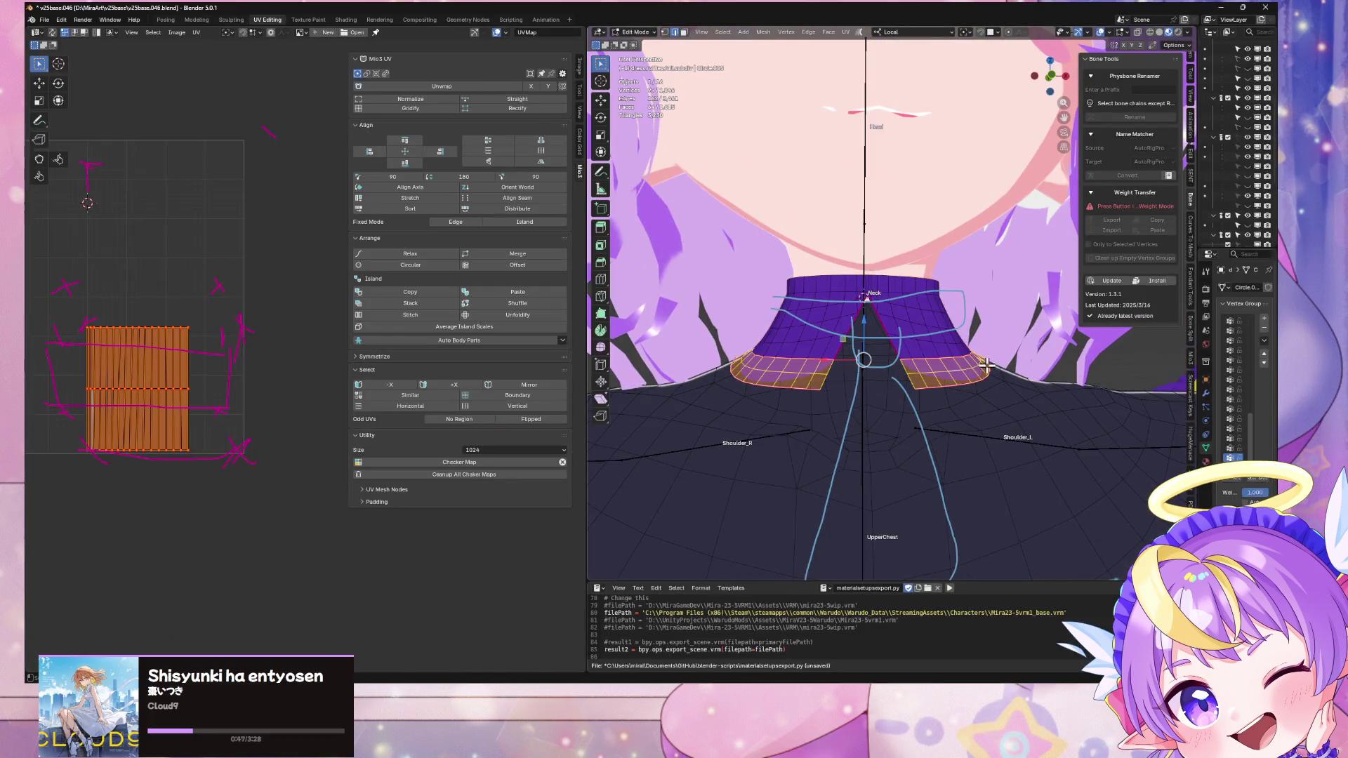
key(l)
middle_drag(896, 347, 842, 335)
alt+click(842, 335)
key(ctrl+e)
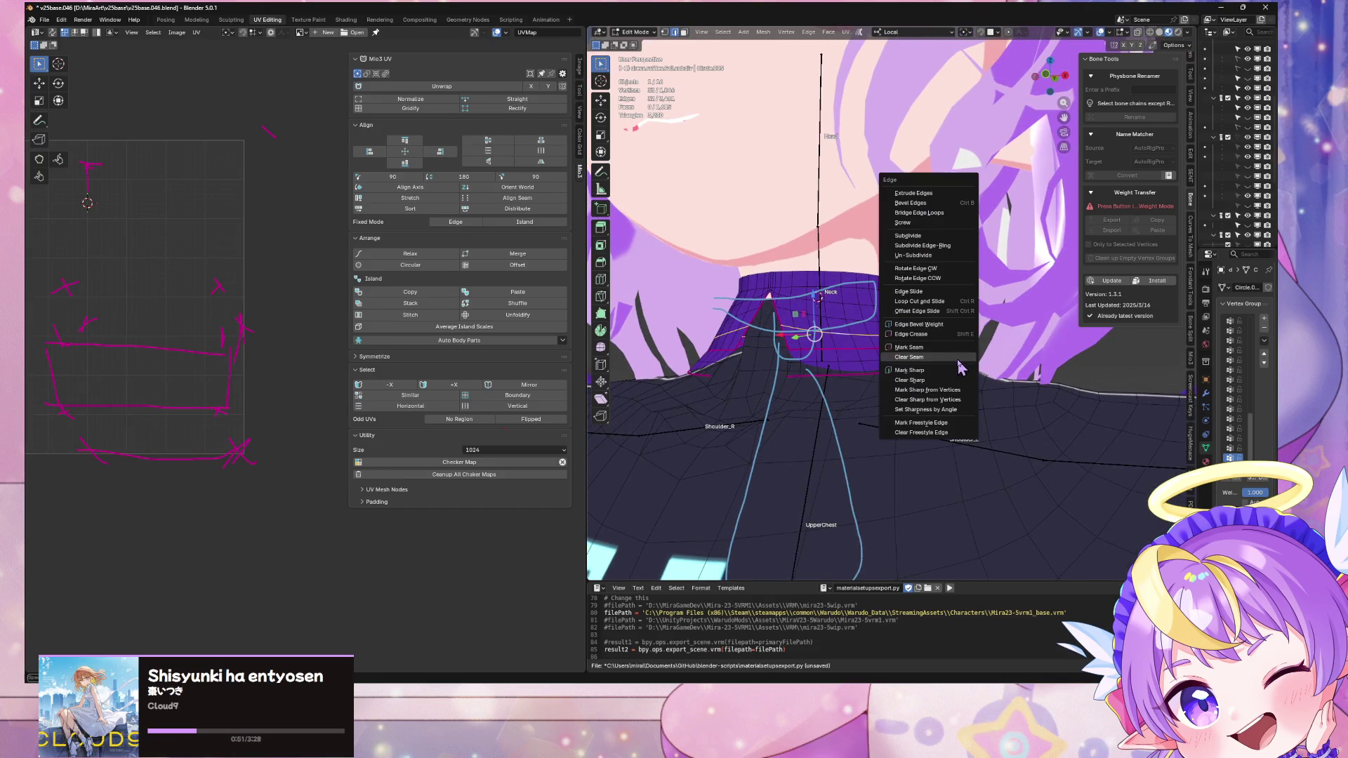
click(959, 357)
alt+click(866, 349)
key(ctrl+e)
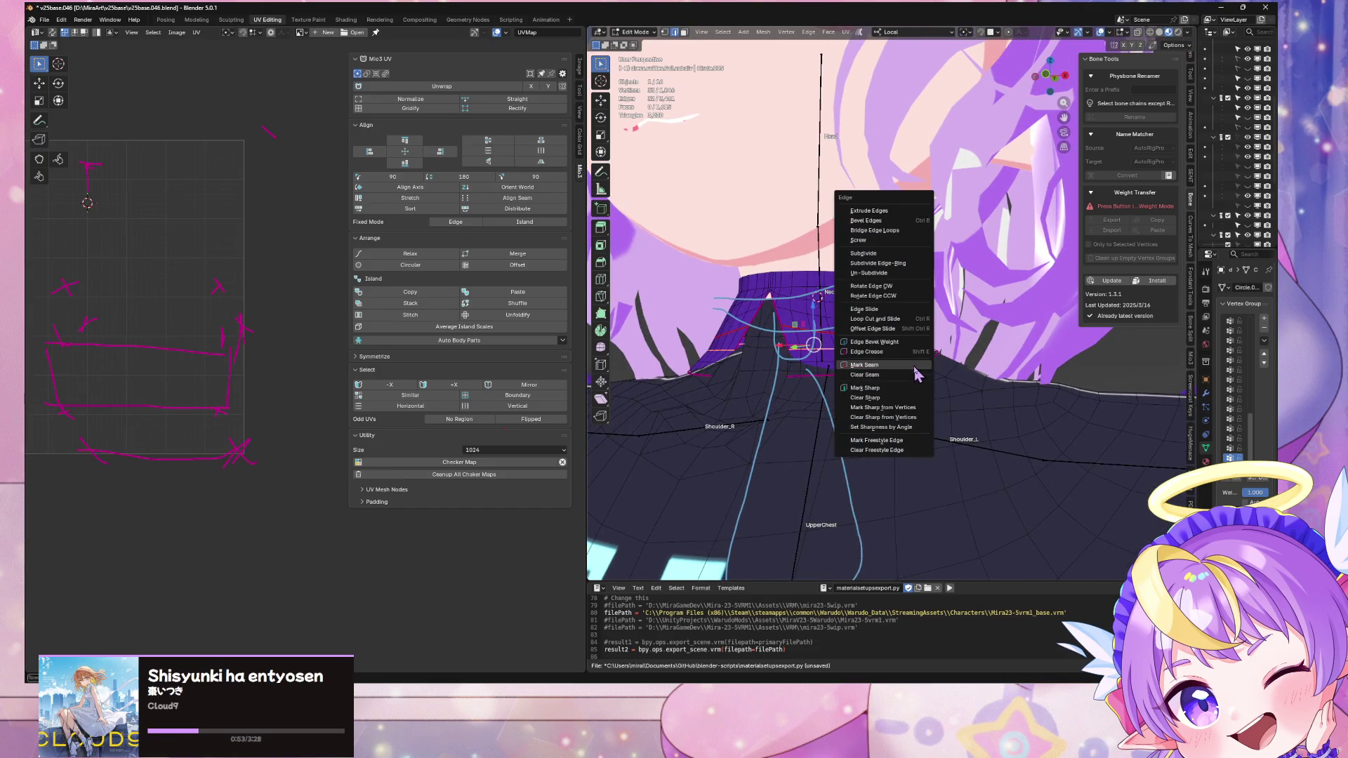
click(914, 366)
Step: Inspect the collar from the front and below, select a vertex, and widen the properties column
mouse_move(915, 366)
middle_down()
mouse_move(854, 355)
mouse_move(957, 367)
mouse_move(945, 364)
middle_up()
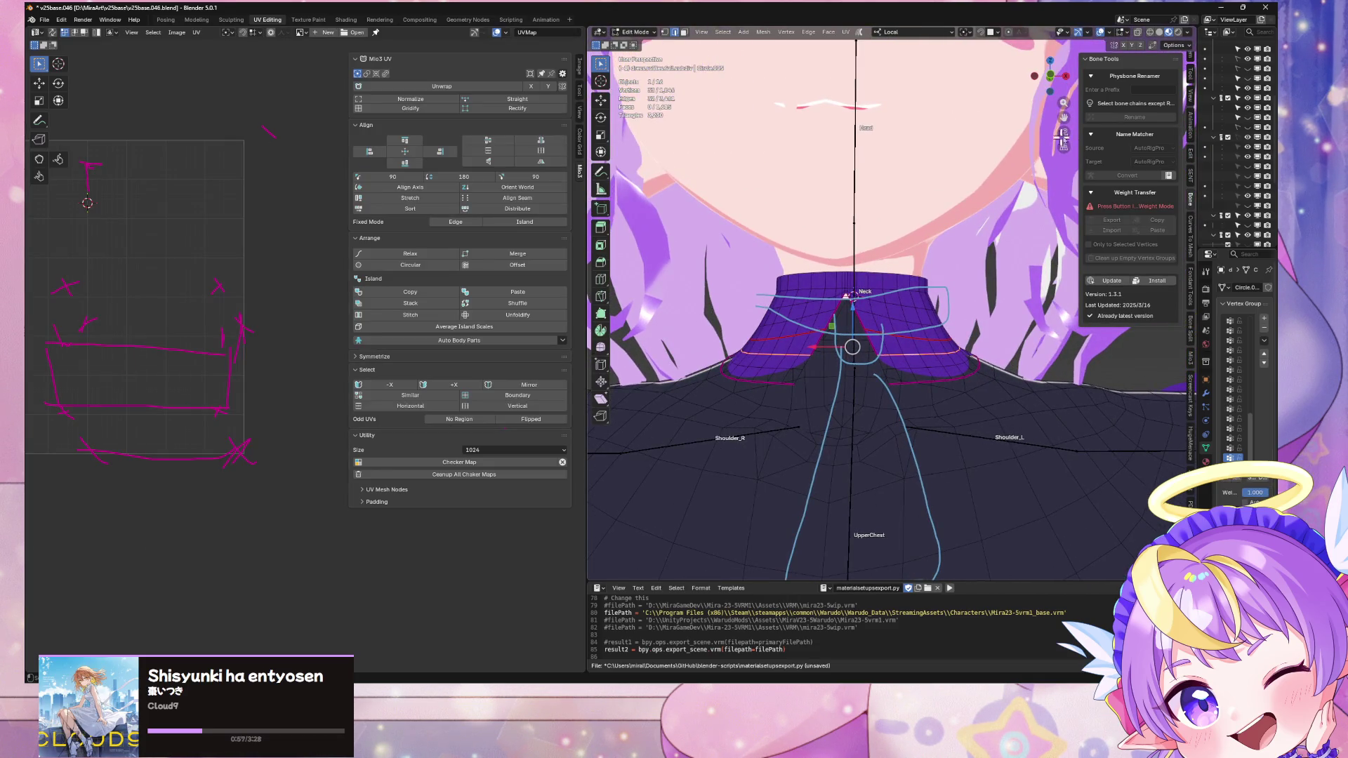
scroll(925, 240, up, 5)
mouse_move(870, 251)
middle_down()
mouse_move(884, 253)
mouse_move(871, 249)
middle_up()
key(ctrl+r)
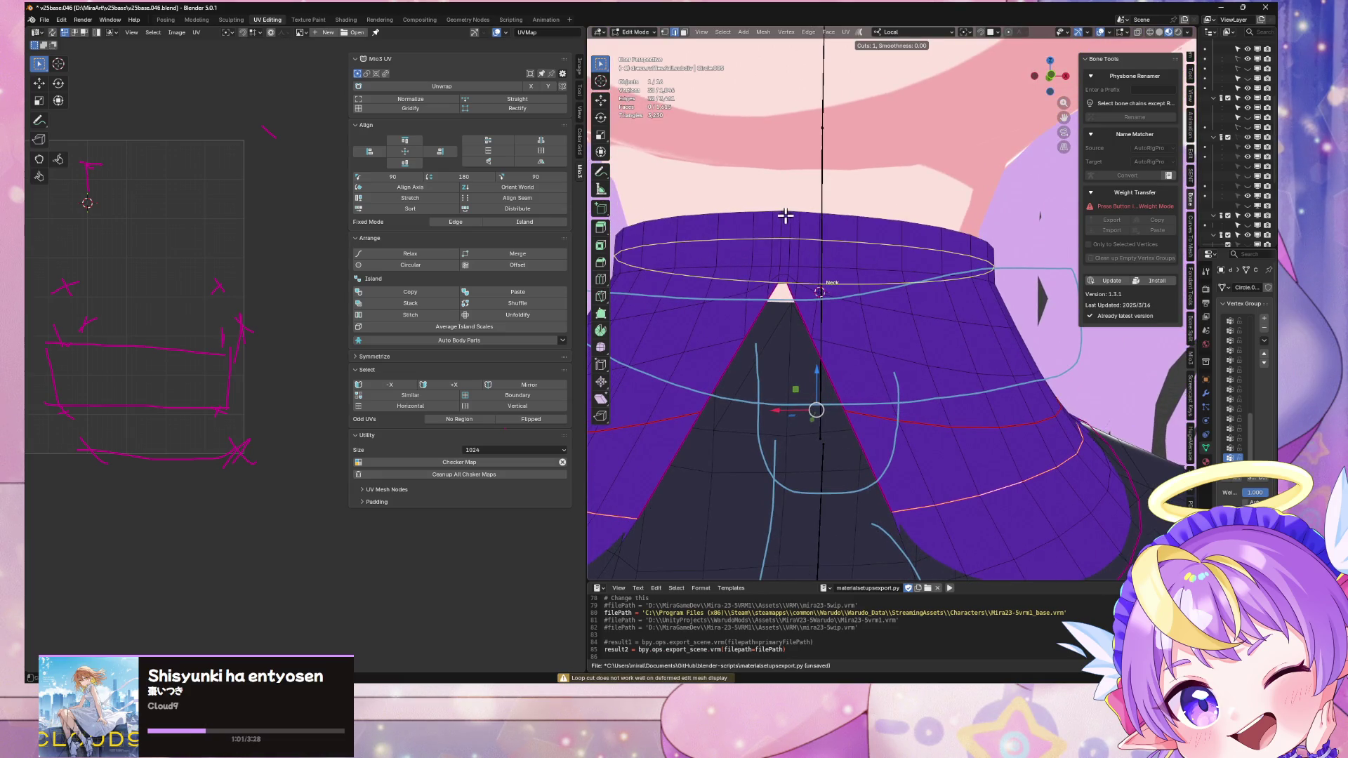
key(Escape)
mouse_move(927, 323)
middle_down()
mouse_move(971, 304)
mouse_move(897, 361)
mouse_move(947, 386)
middle_up()
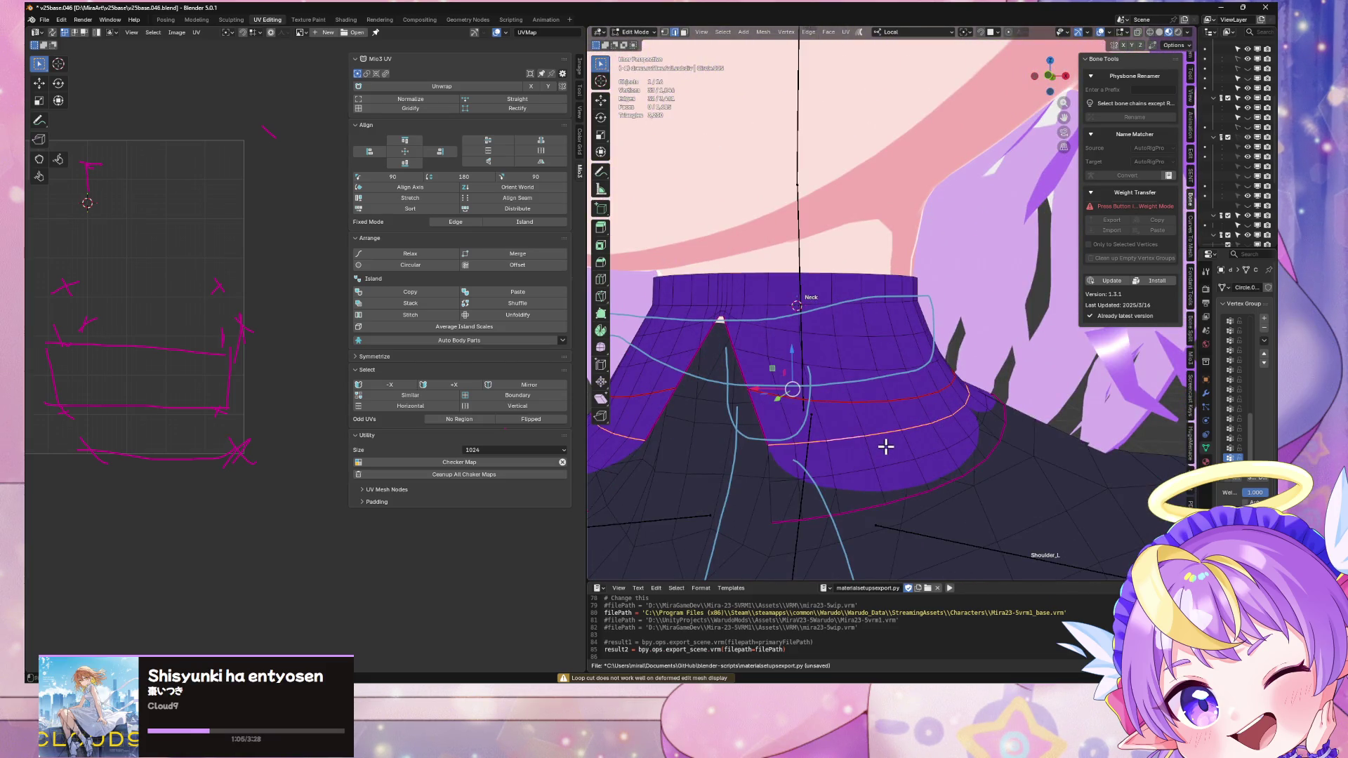
key(ctrl+z)
scroll(857, 428, down, 4)
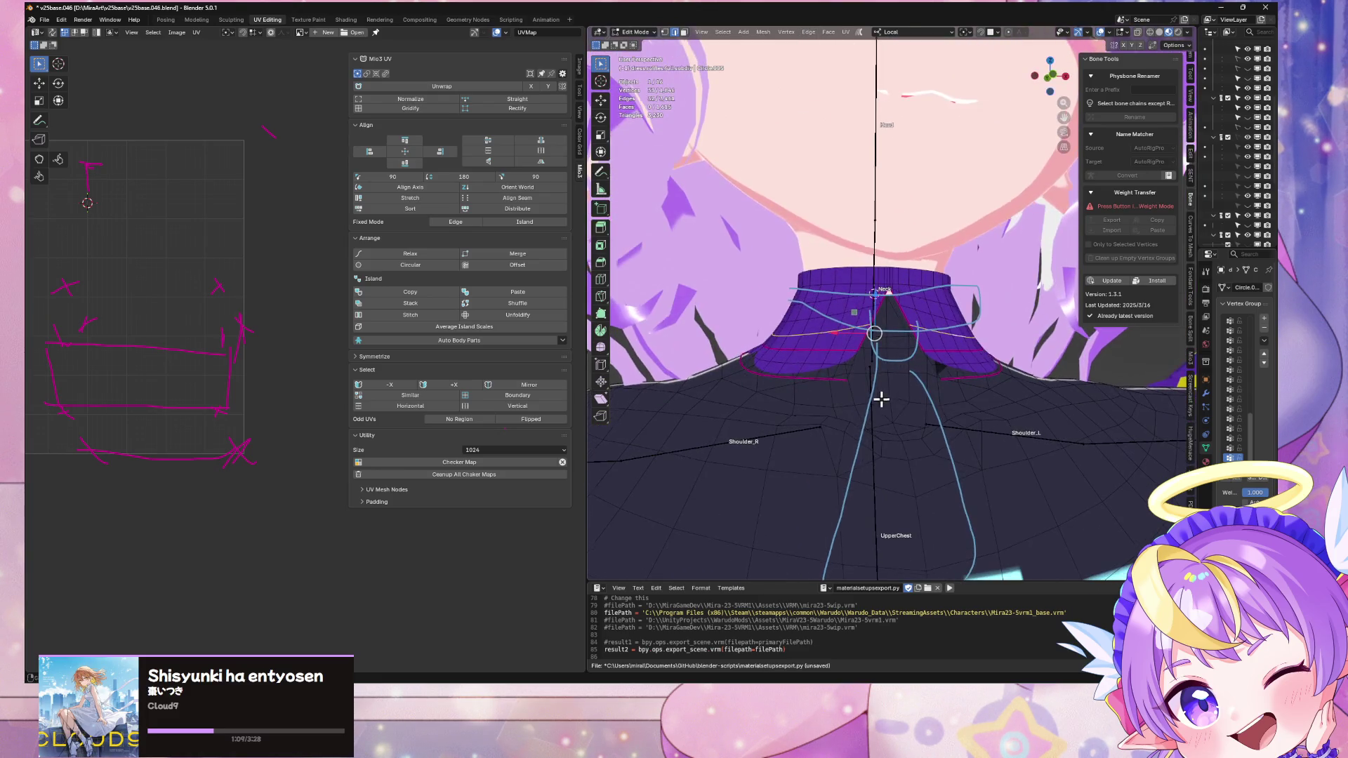
key(Tab)
key(Tab)
click(940, 380)
mouse_move(1194, 338)
mouse_down()
mouse_move(958, 344)
mouse_move(971, 348)
mouse_up()
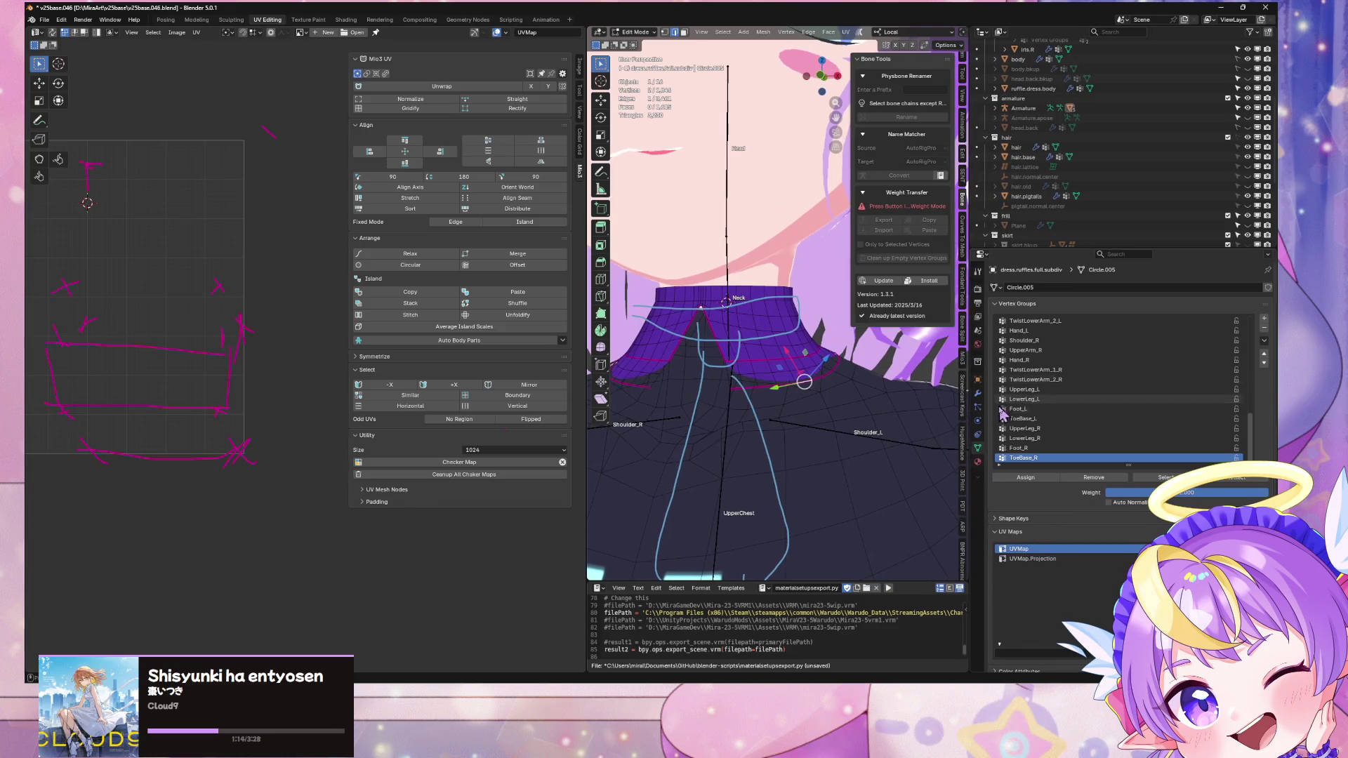
Step: Open the Material tab and select the whole connected collar ruffle
click(978, 461)
click(800, 370)
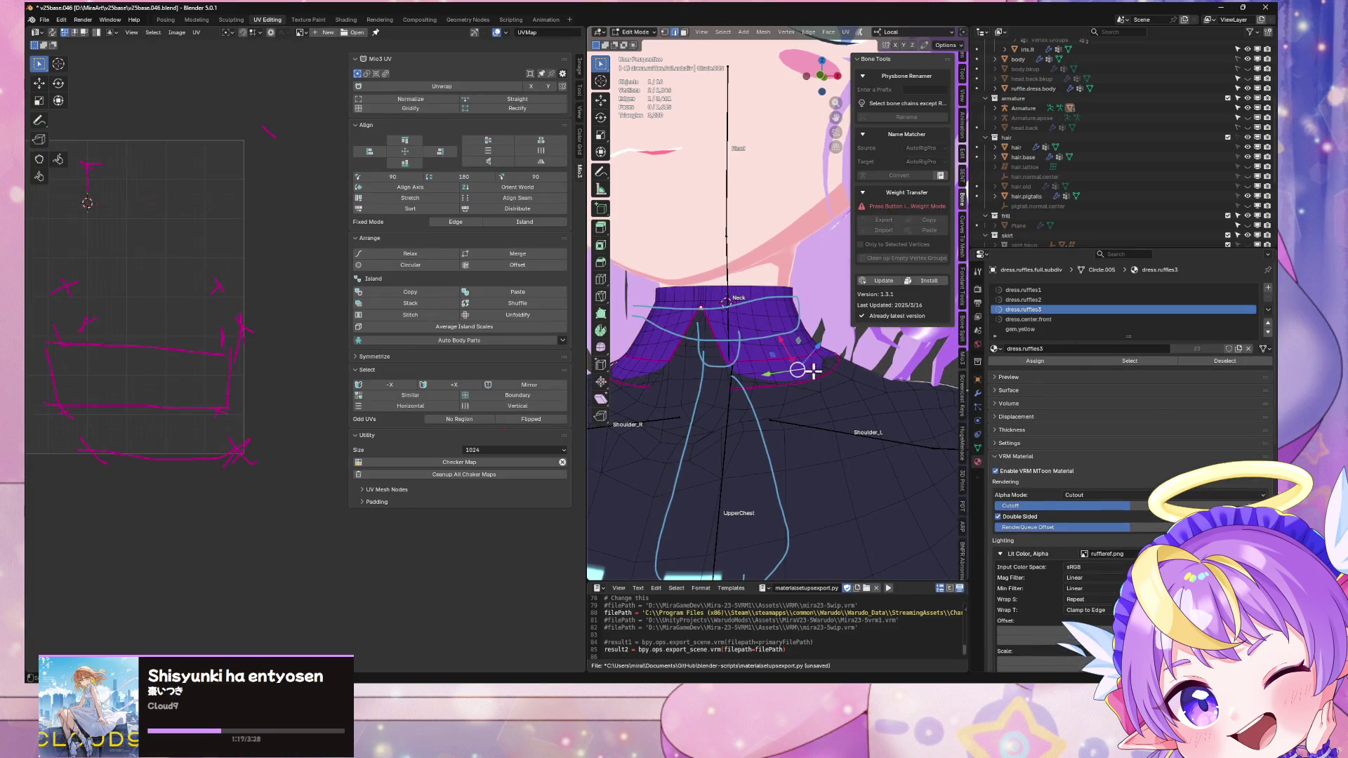
key(ctrl+l)
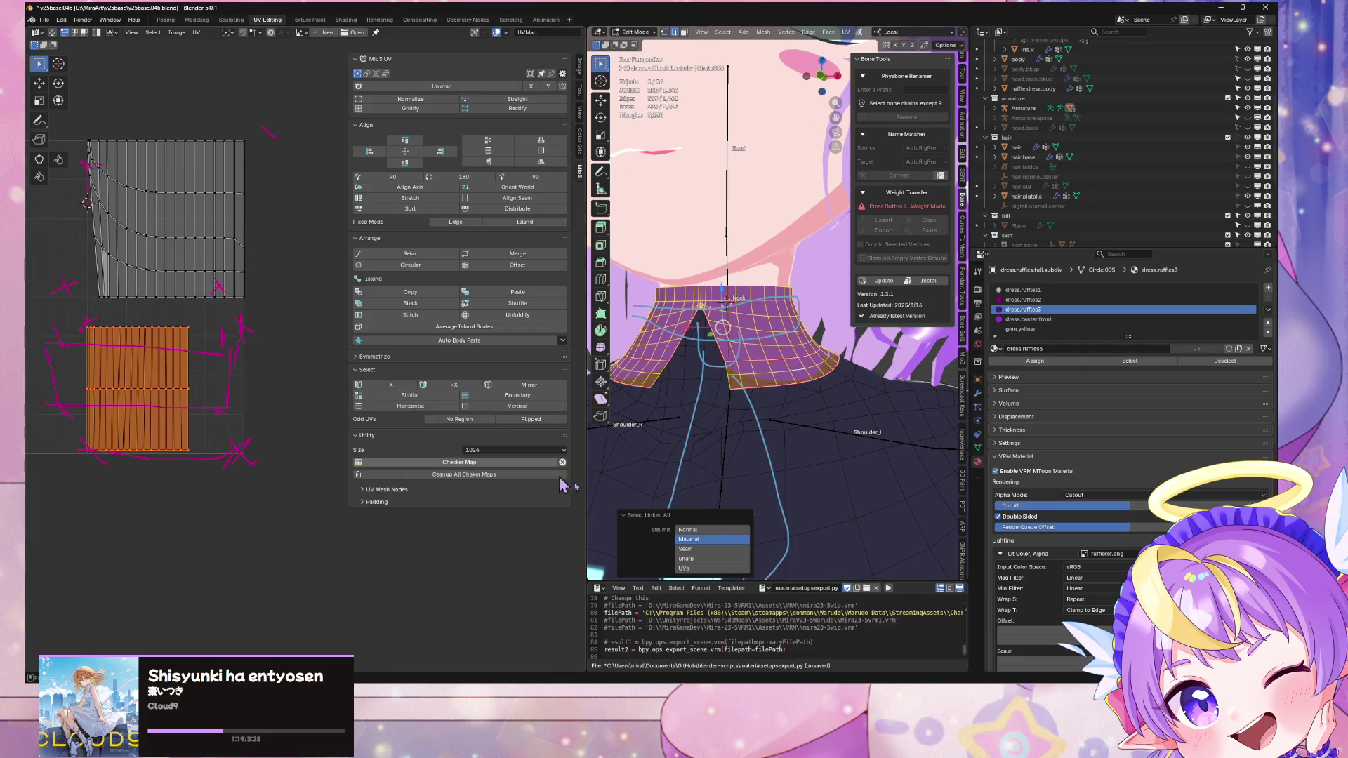
click(777, 371)
key(ctrl+l)
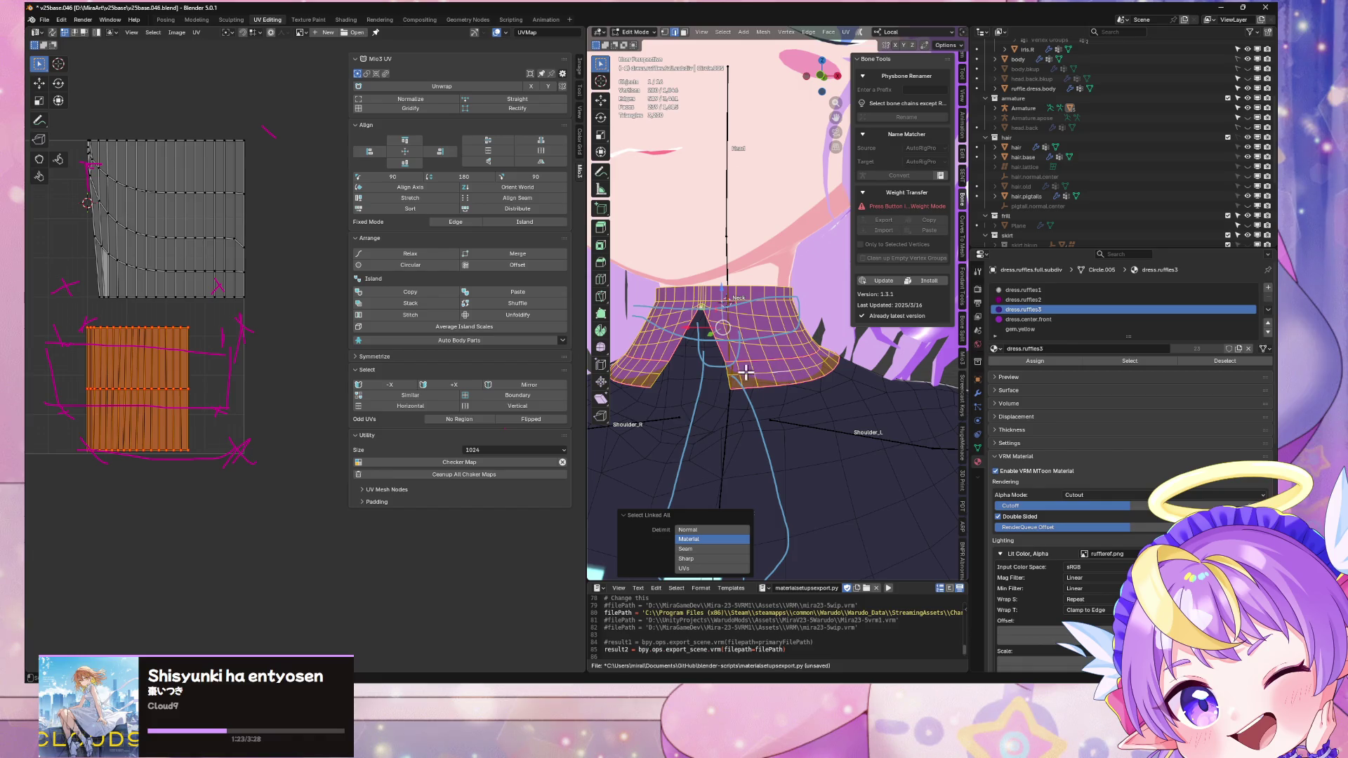
Step: In front view, add a loop cut across the ruffle's front tip
click(821, 78)
scroll(840, 264, up, 4)
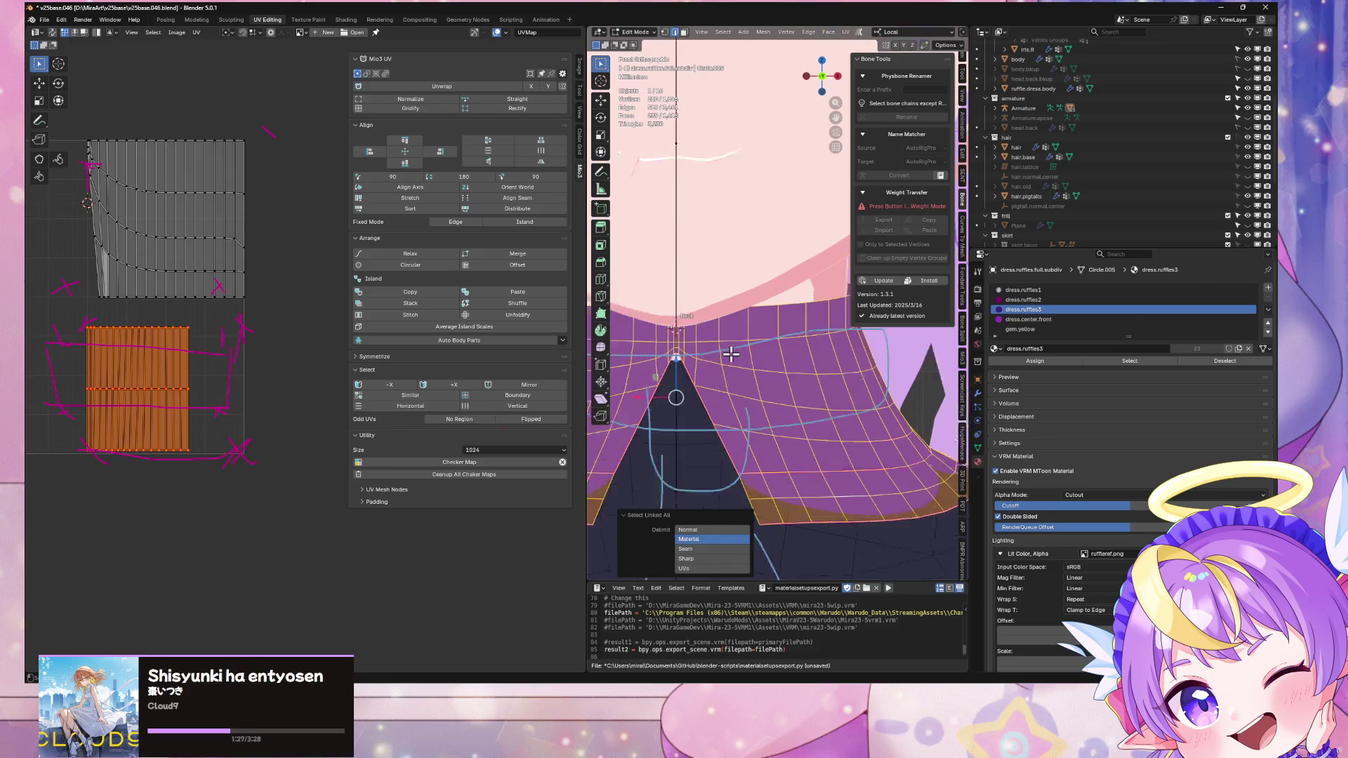
scroll(840, 263, up, 2)
key(ctrl+r)
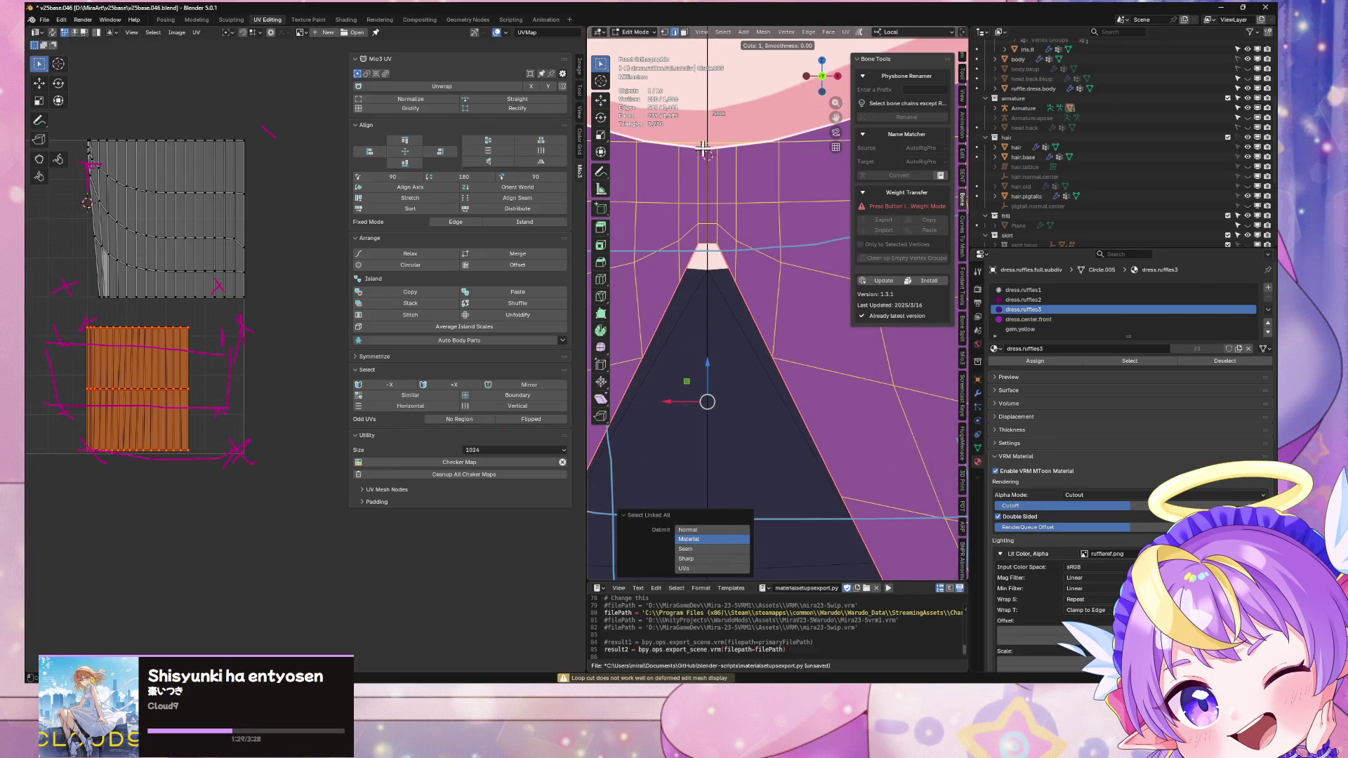
click(721, 213)
click(705, 227)
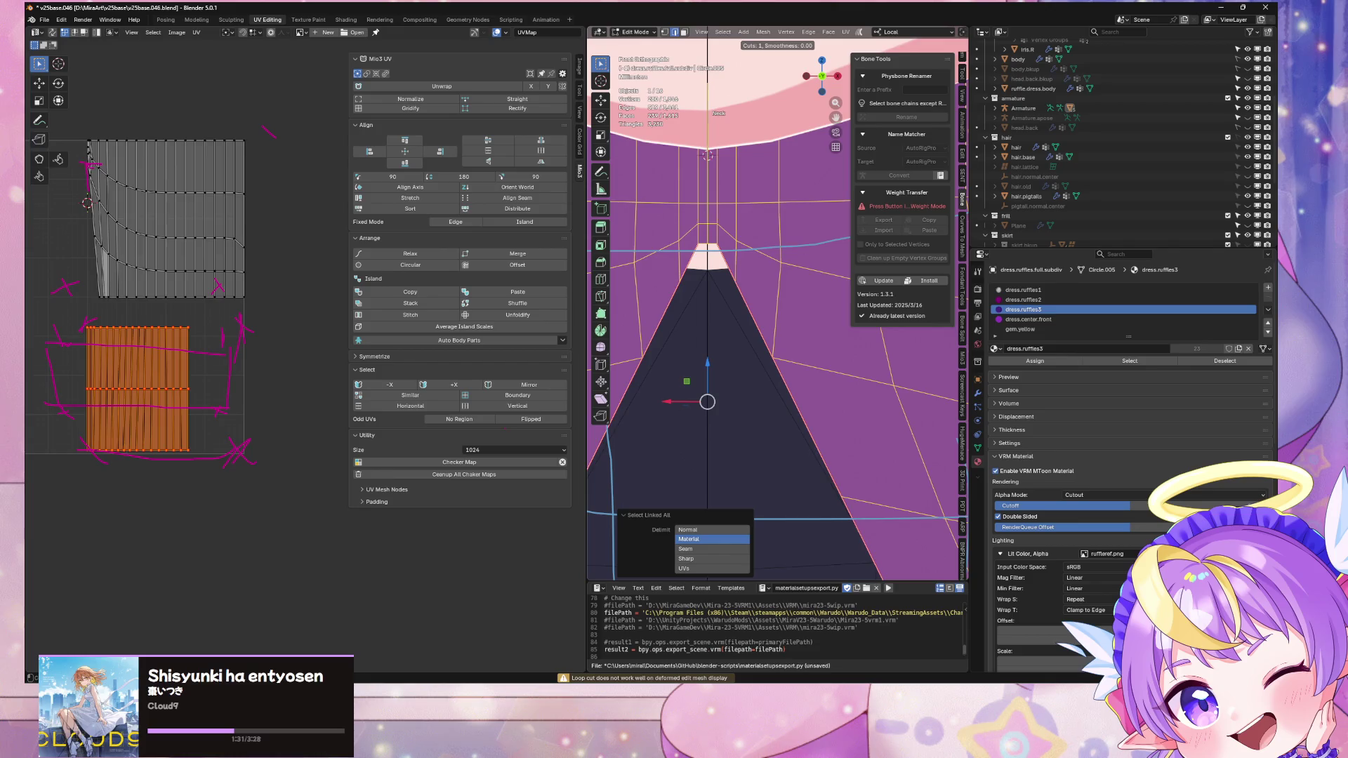
Step: Box-select the left half of the collar ruffle
scroll(711, 225, down, 5)
scroll(725, 230, down, 5)
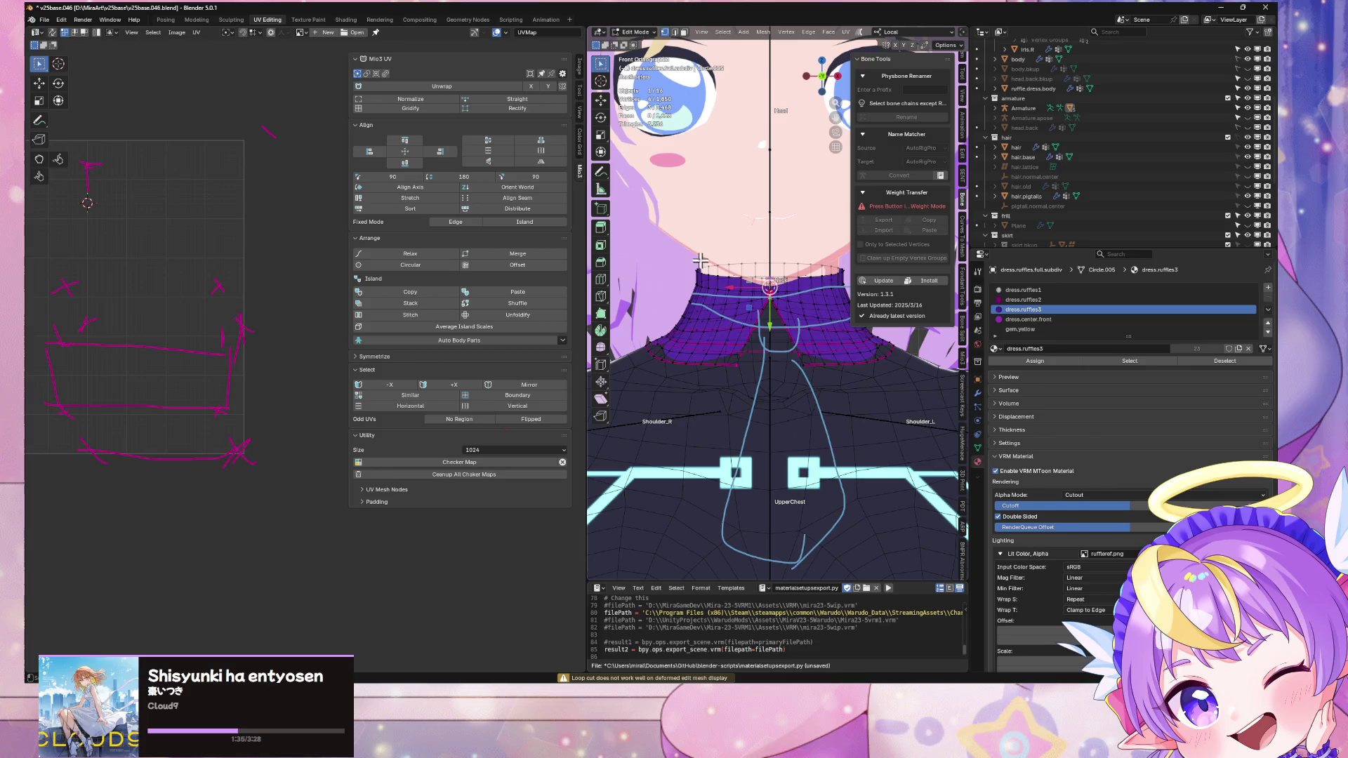
mouse_move(646, 223)
mouse_down()
mouse_move(731, 360)
mouse_move(769, 388)
mouse_up()
scroll(797, 346, up, 4)
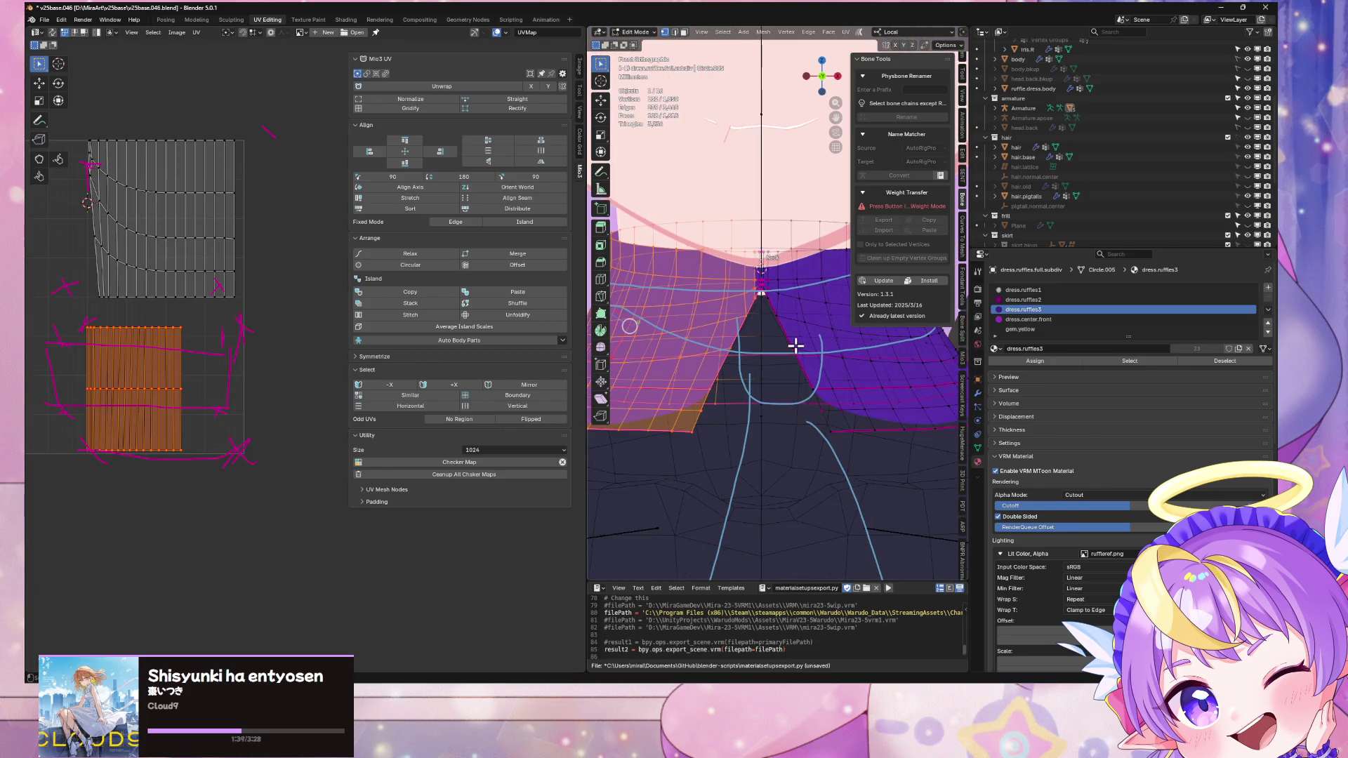
Step: Delete the selected left-half vertices of the collar ruffle
key(x)
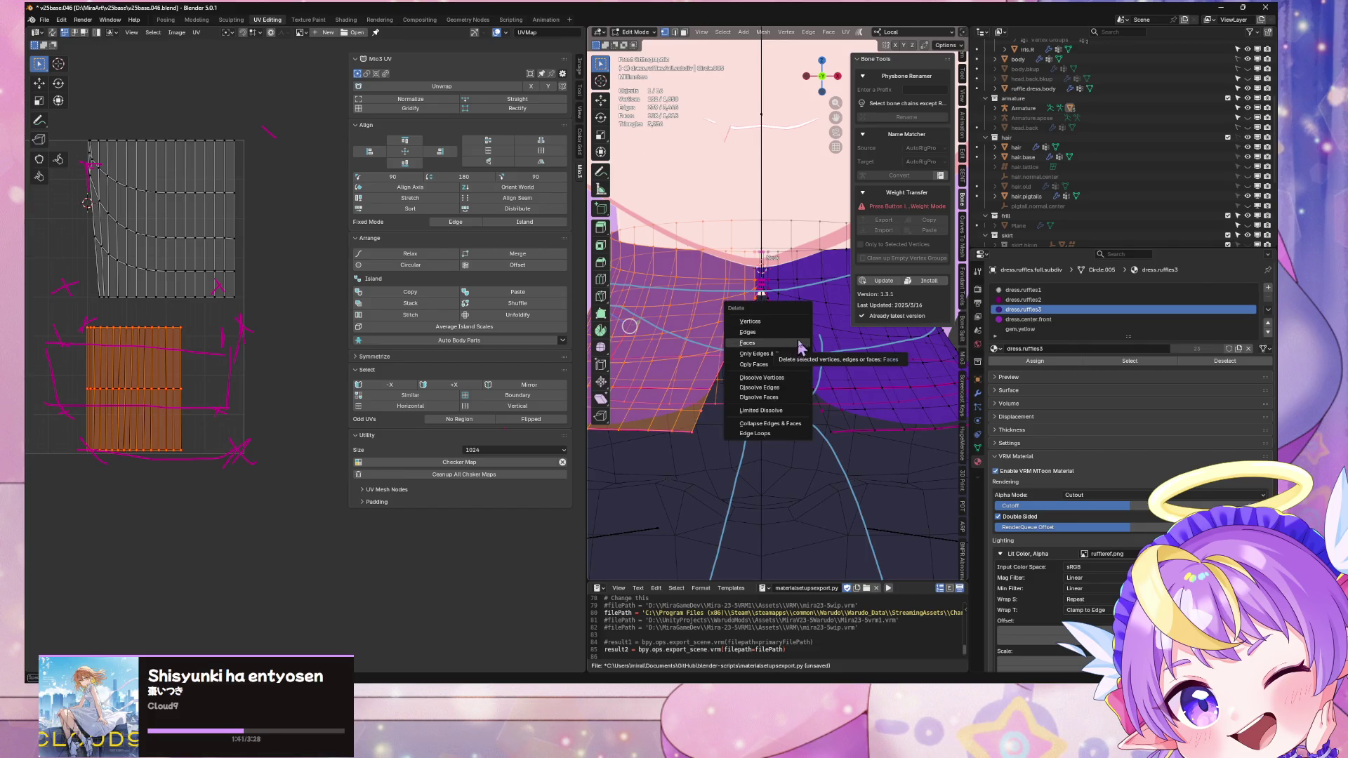
click(797, 343)
key(KP_Divide)
scroll(788, 391, up, 2)
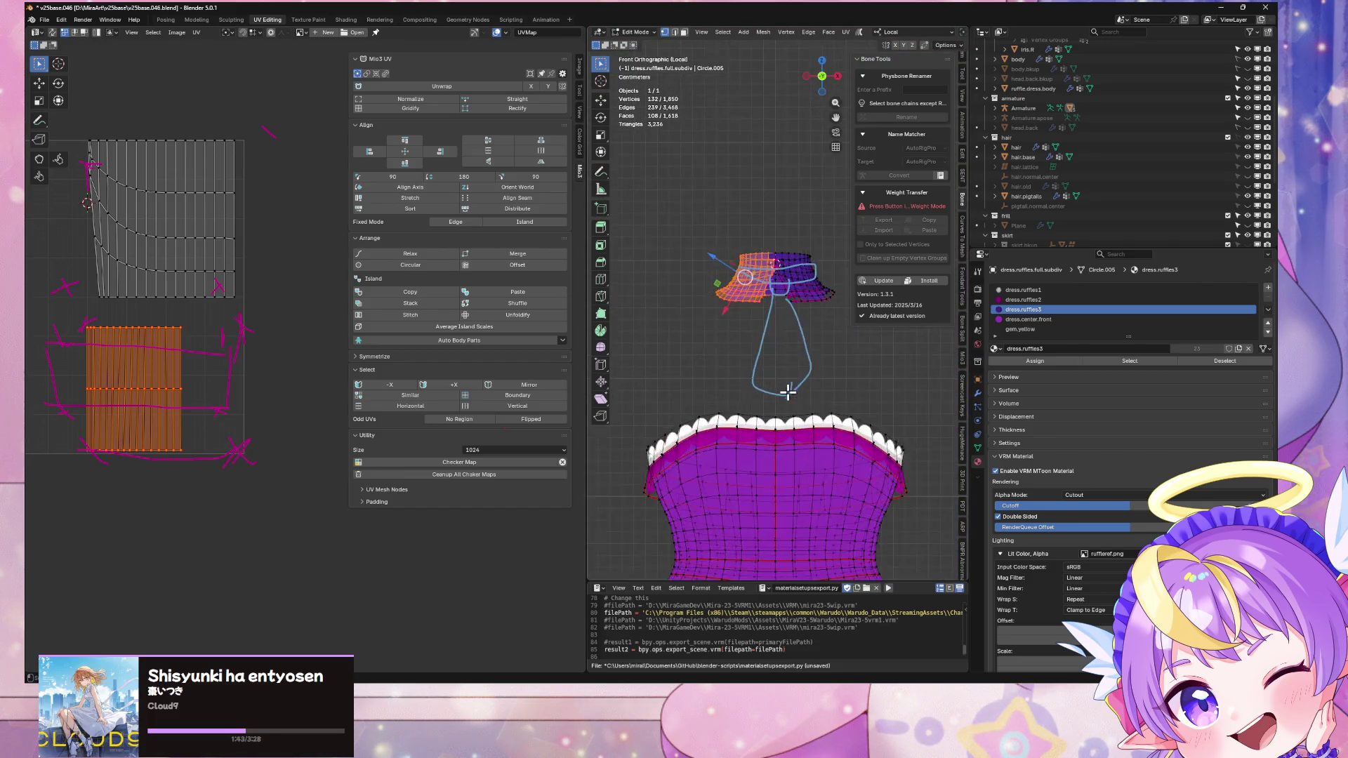
scroll(787, 391, up, 5)
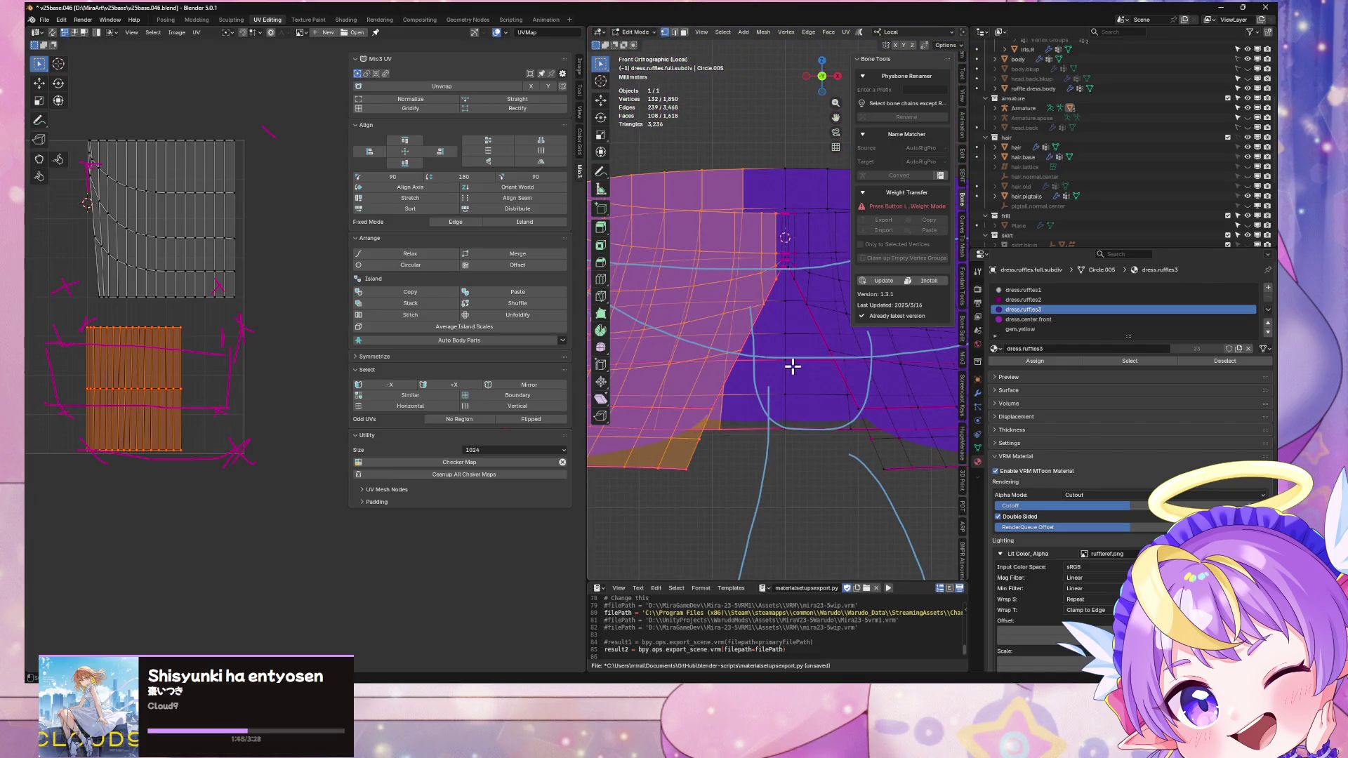
key(x)
click(797, 357)
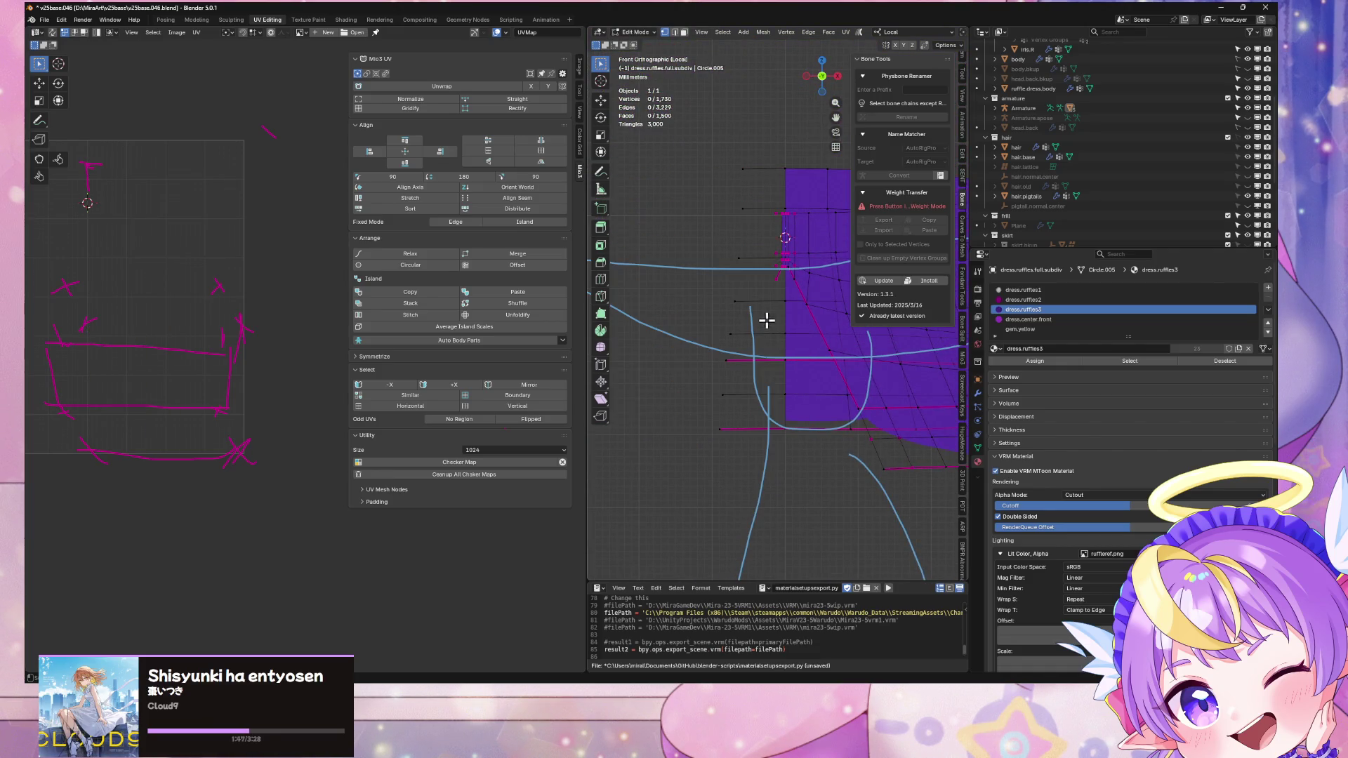
key(ctrl+z)
key(x)
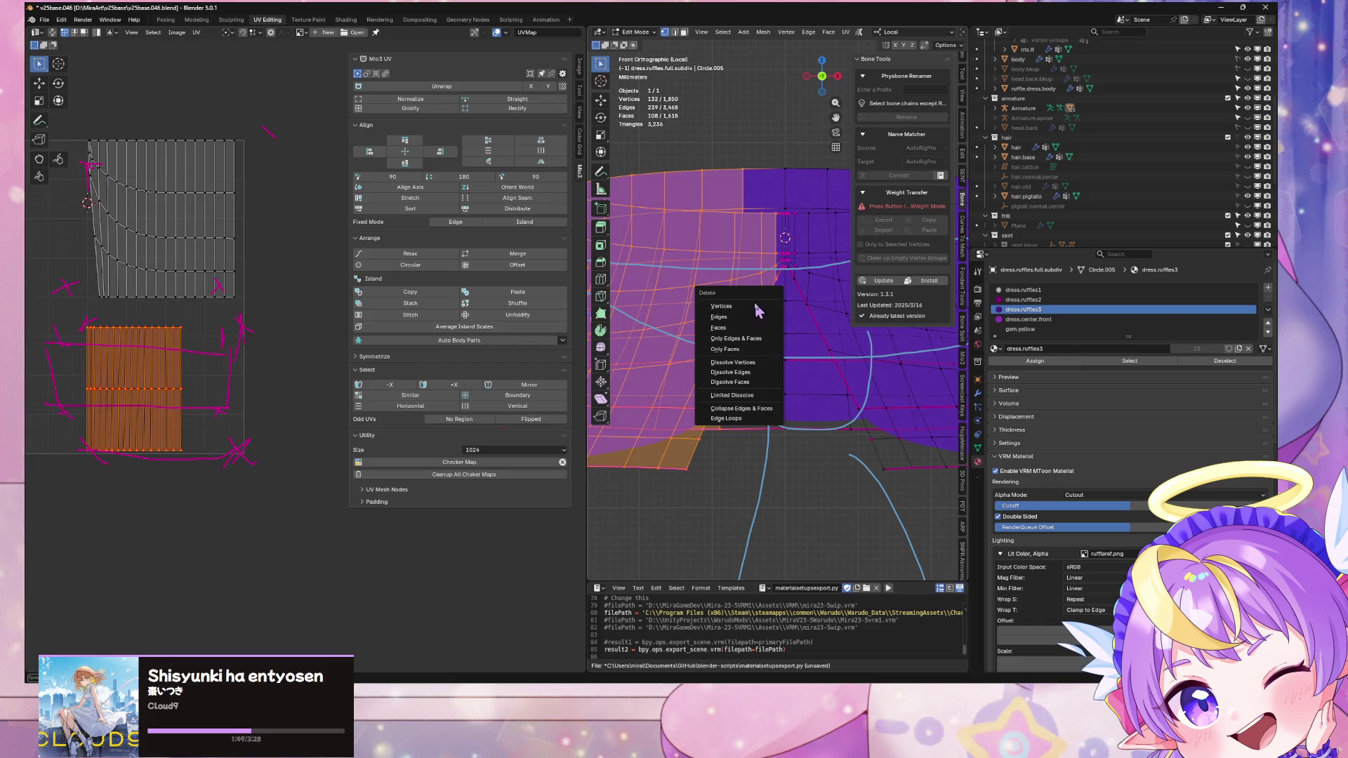
click(749, 306)
Step: Delete the four stray vertices left at the cut edge
drag(697, 132, 782, 351)
scroll(803, 302, up, 2)
shift+middle_drag(803, 301, 746, 449)
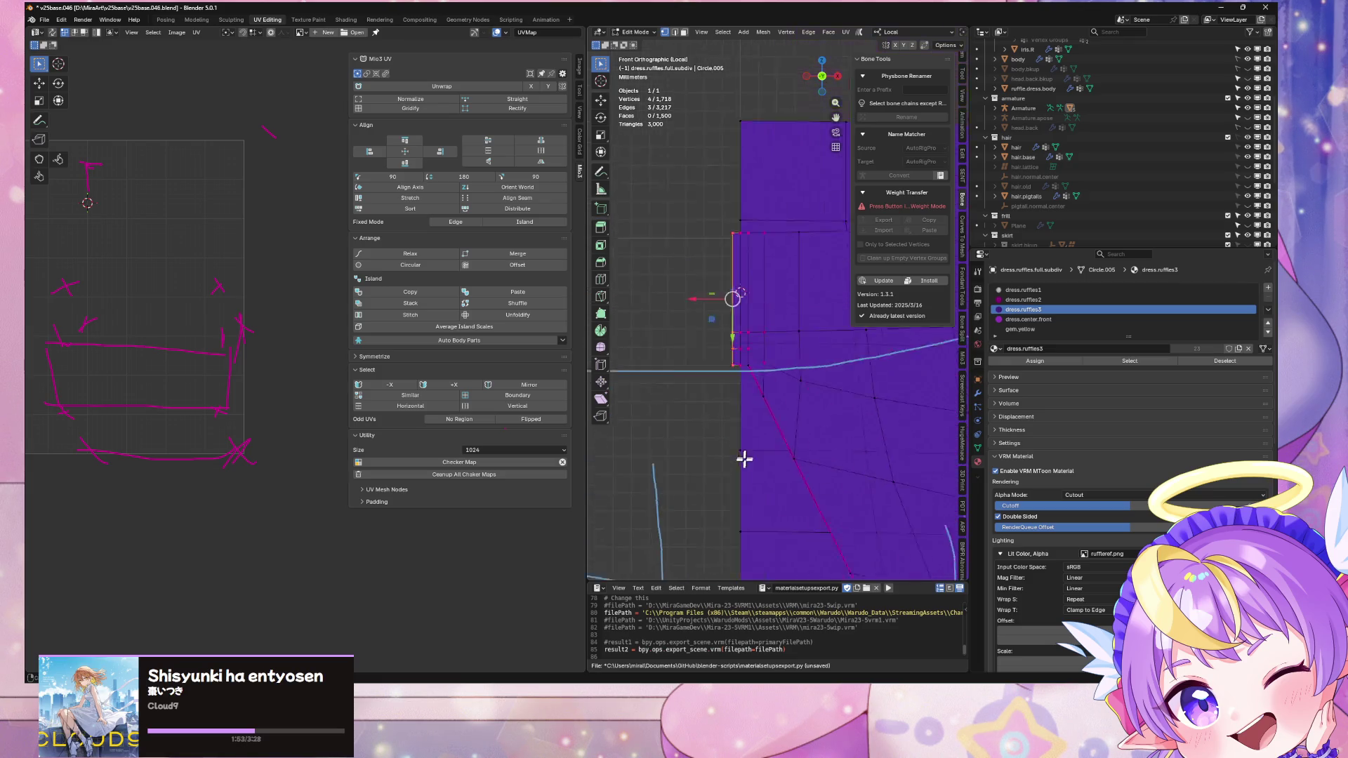
key(x)
click(749, 463)
Step: Separate the remaining ruffle half into its own object and select it in Object Mode
scroll(852, 461, down, 5)
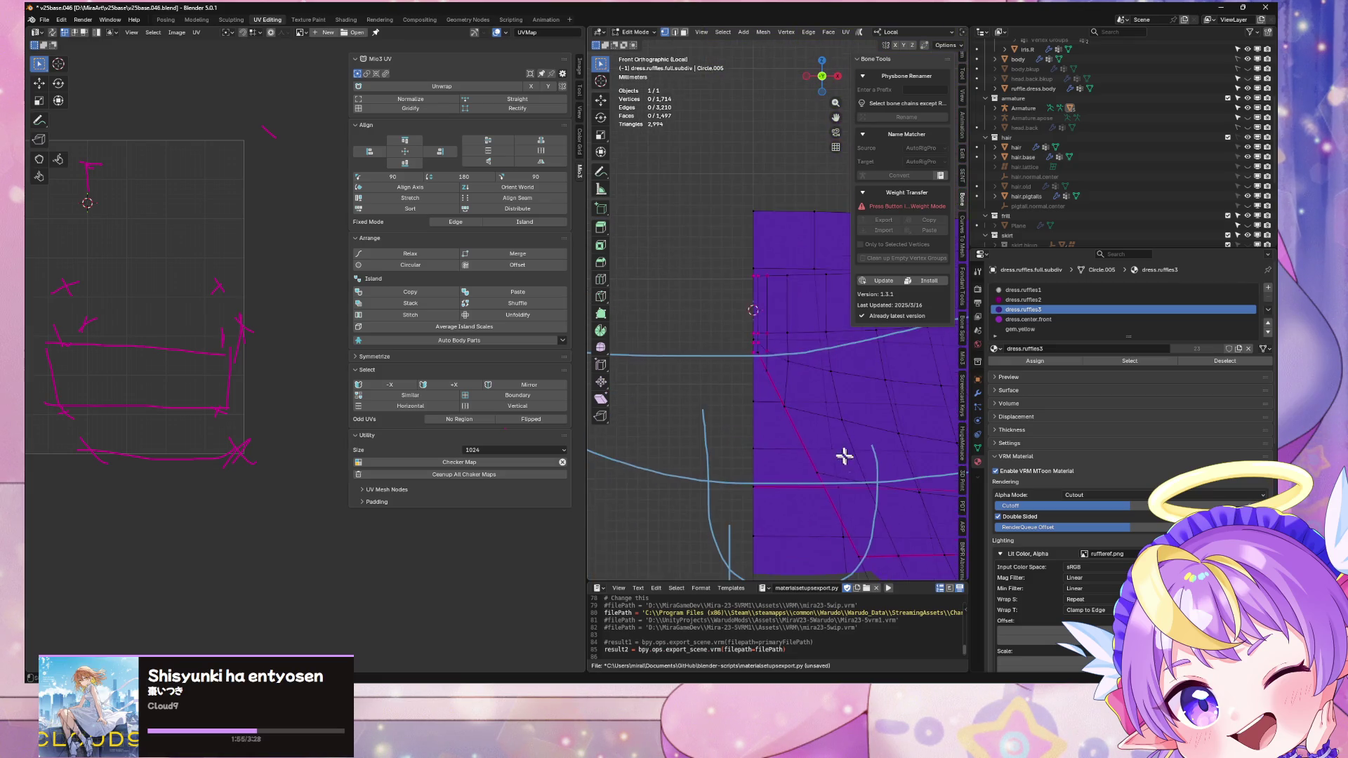
drag(922, 444, 731, 347)
key(ctrl+l)
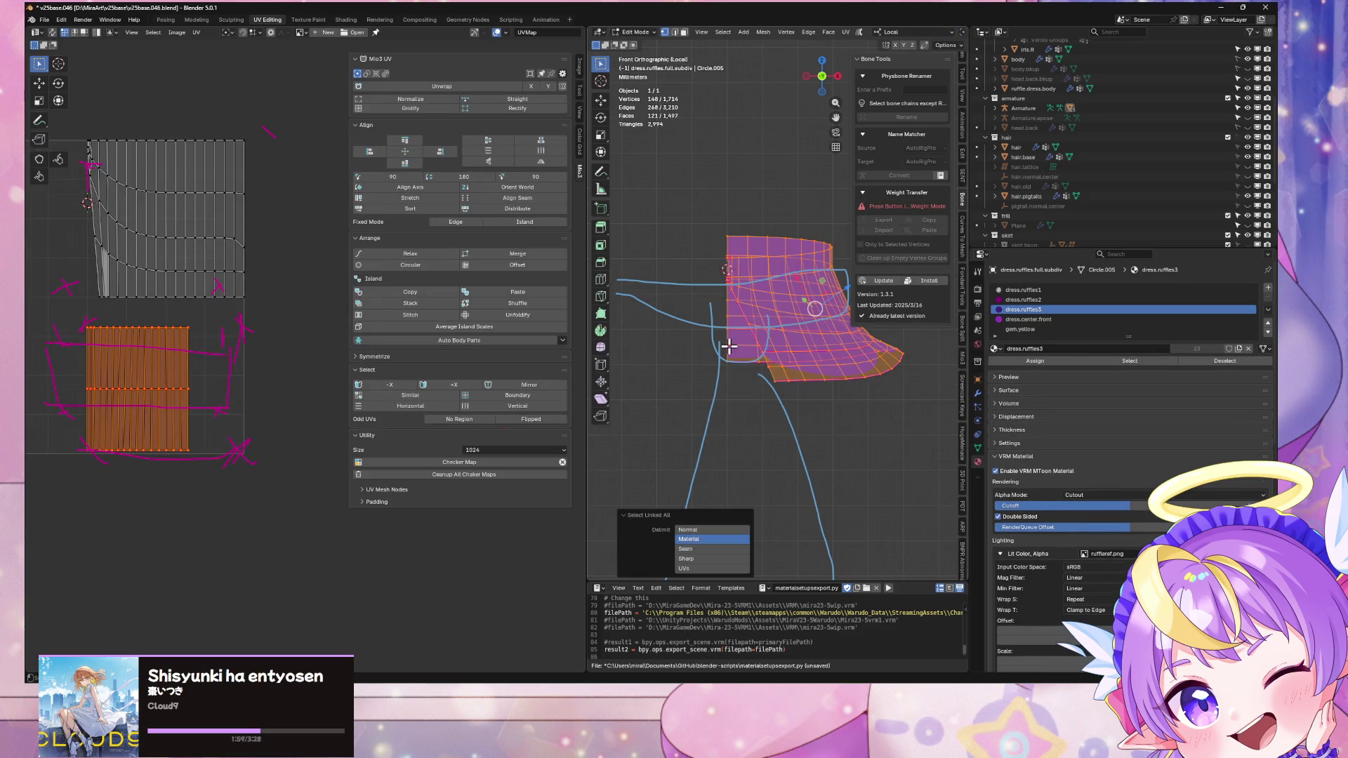
key(p)
click(737, 349)
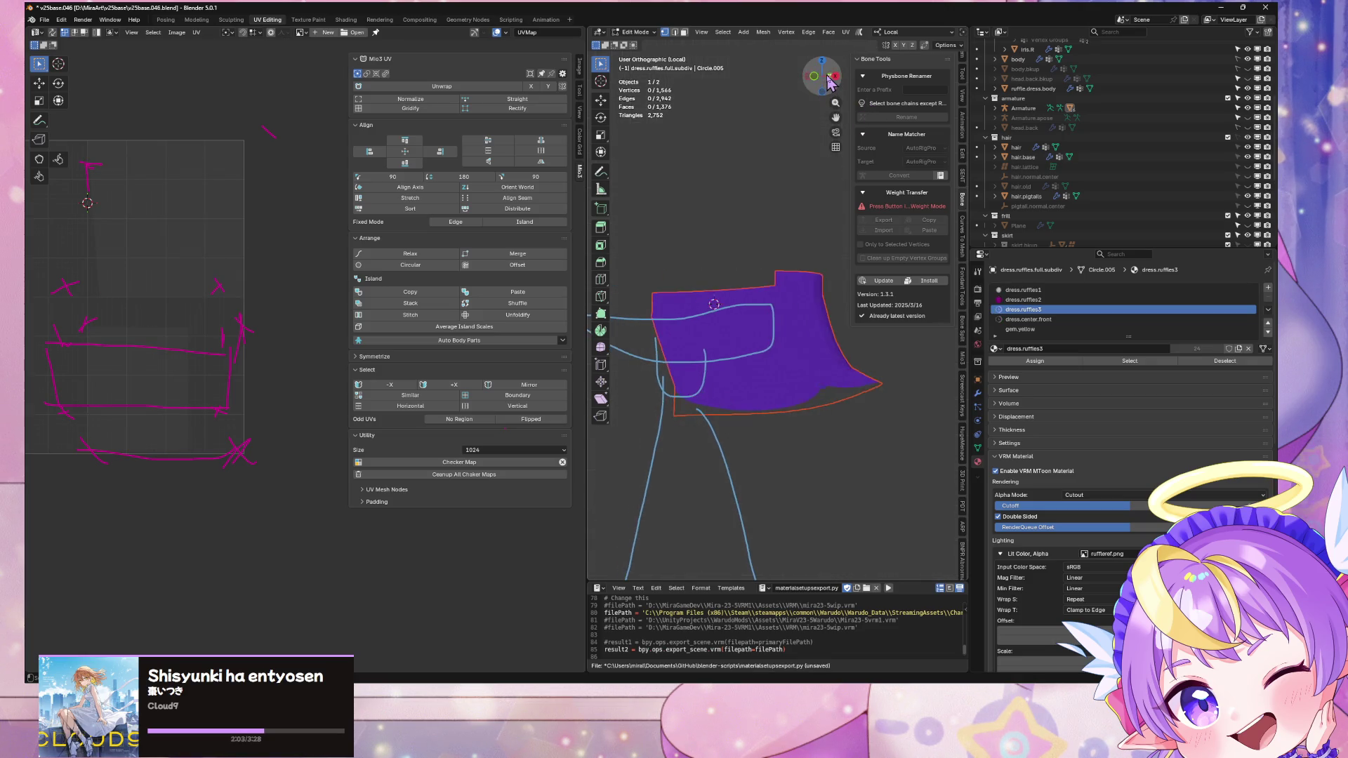
key(Tab)
click(762, 310)
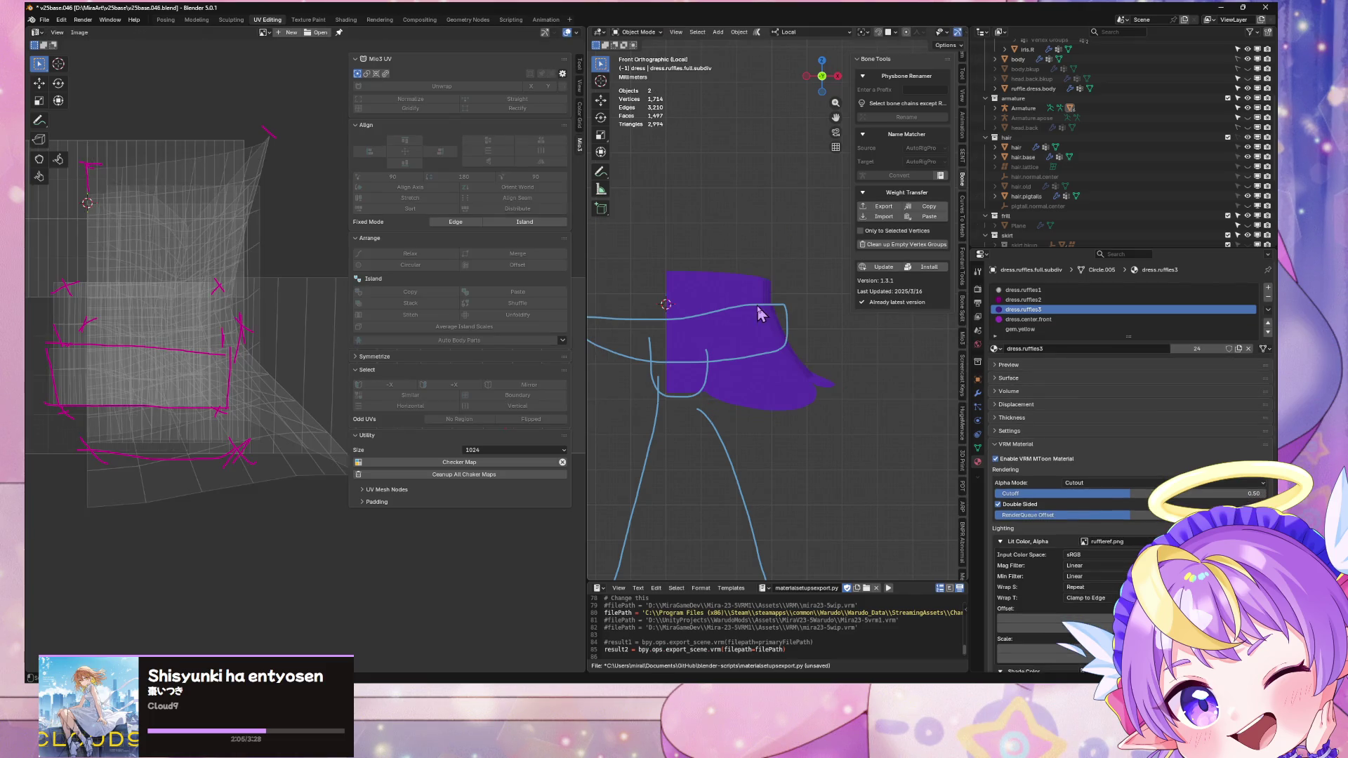
Step: Add a Mirror modifier to the ruffle and move it above CorrectiveSmooth
click(977, 396)
click(1025, 287)
mouse_move(1049, 295)
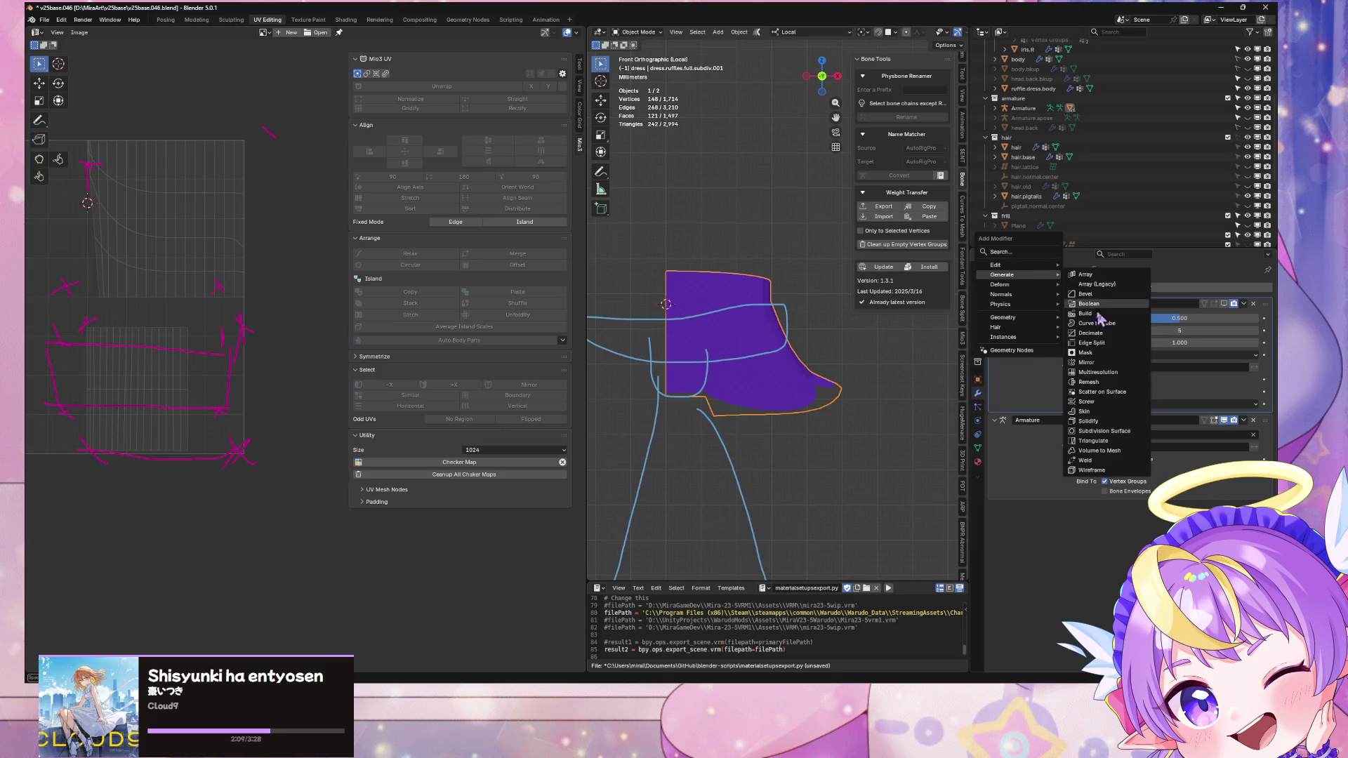
click(1102, 363)
drag(1264, 507, 1264, 303)
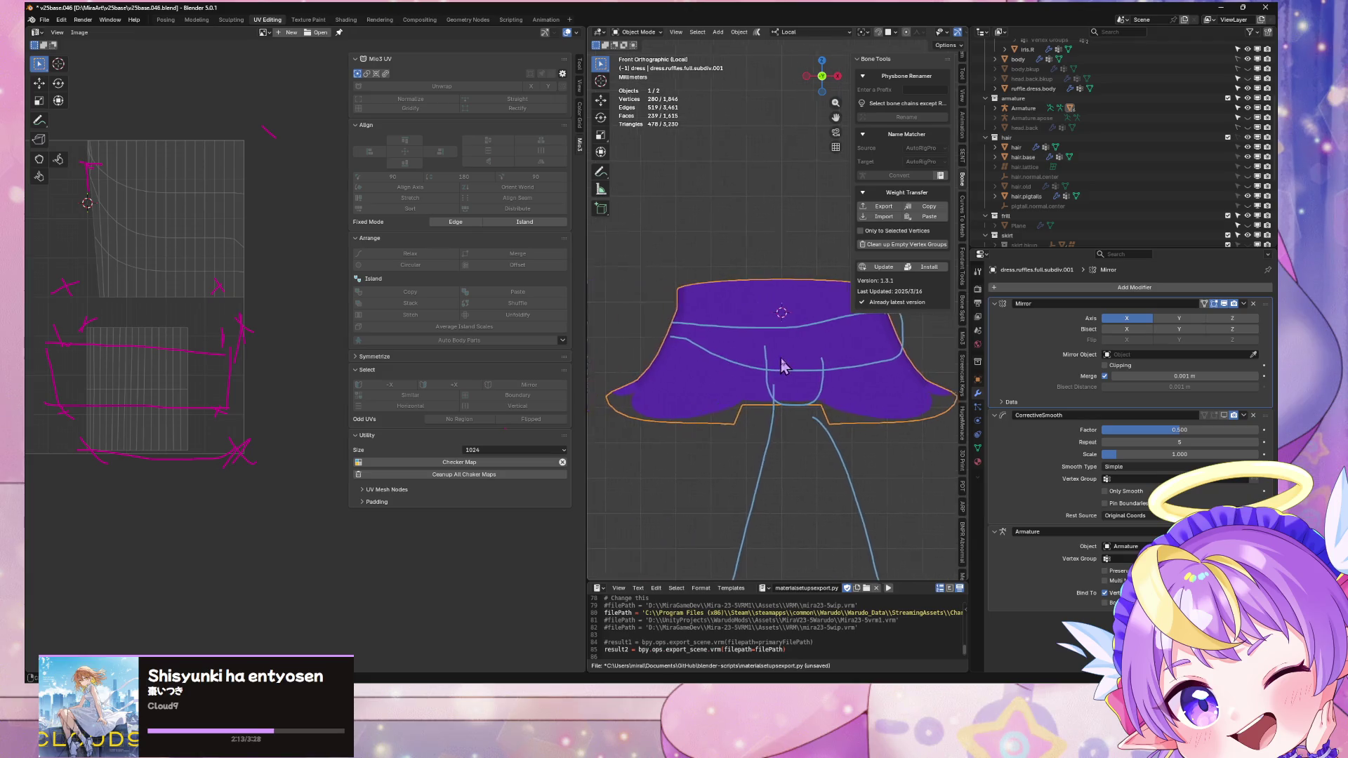
Step: Enter Edit Mode and select all of the ruffle's vertices
scroll(777, 361, up, 4)
key(Tab)
scroll(712, 346, down, 2)
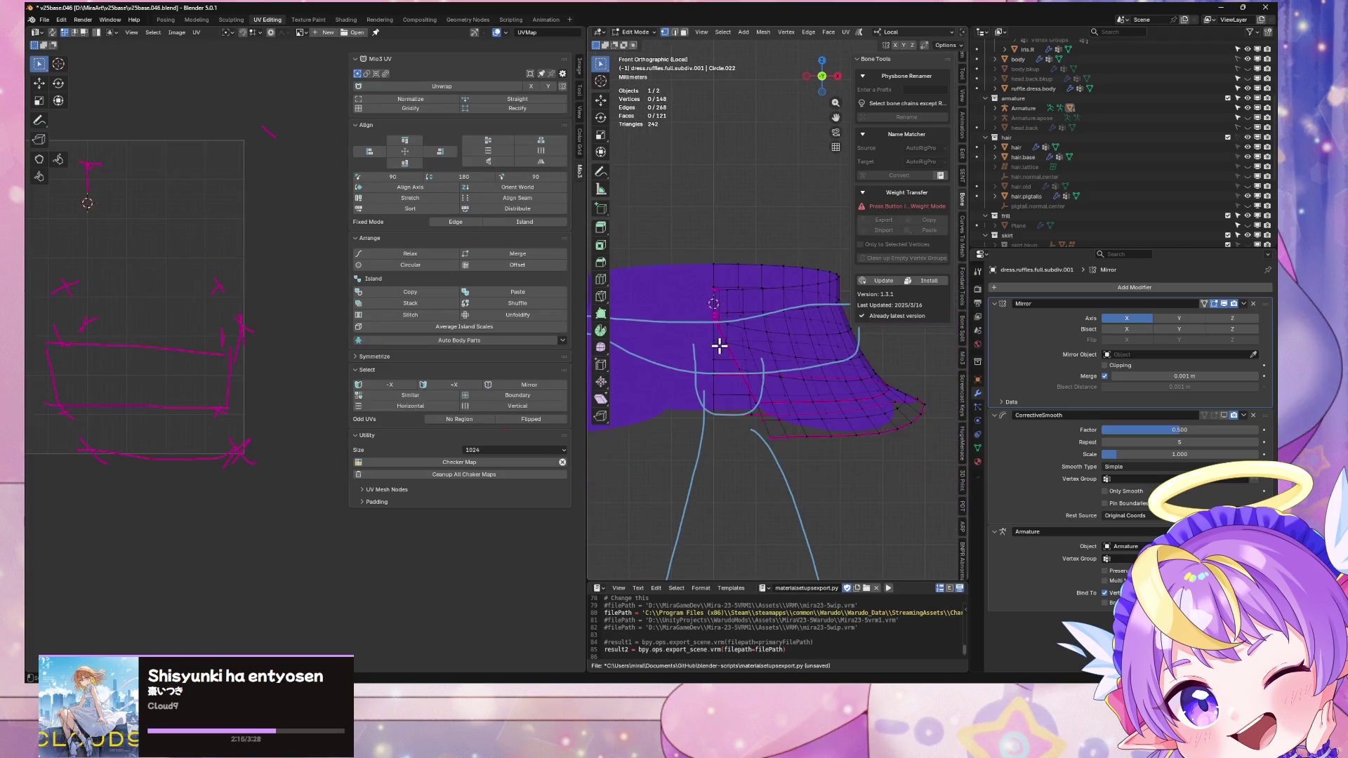
key(a)
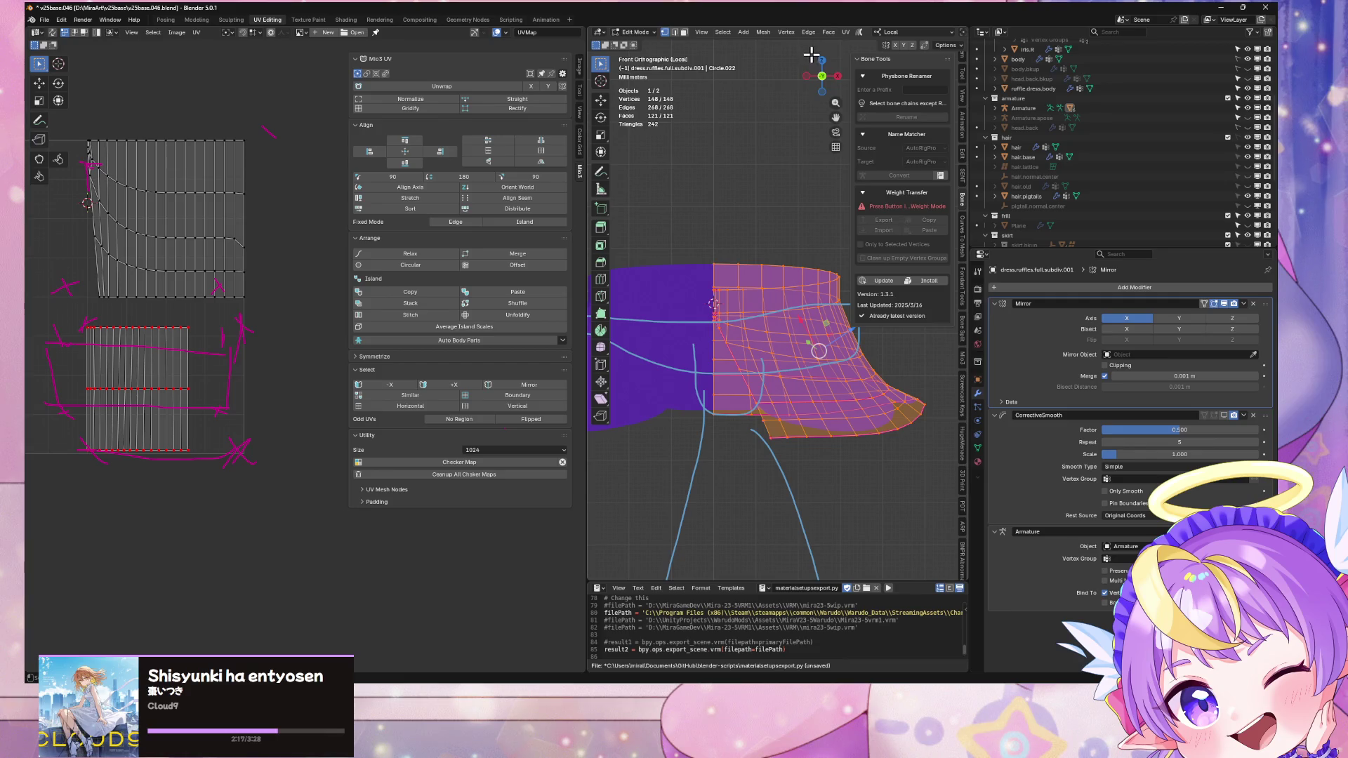
Step: Unwrap the ruffle with Minimum Stretch and reselect the whole mesh
click(847, 33)
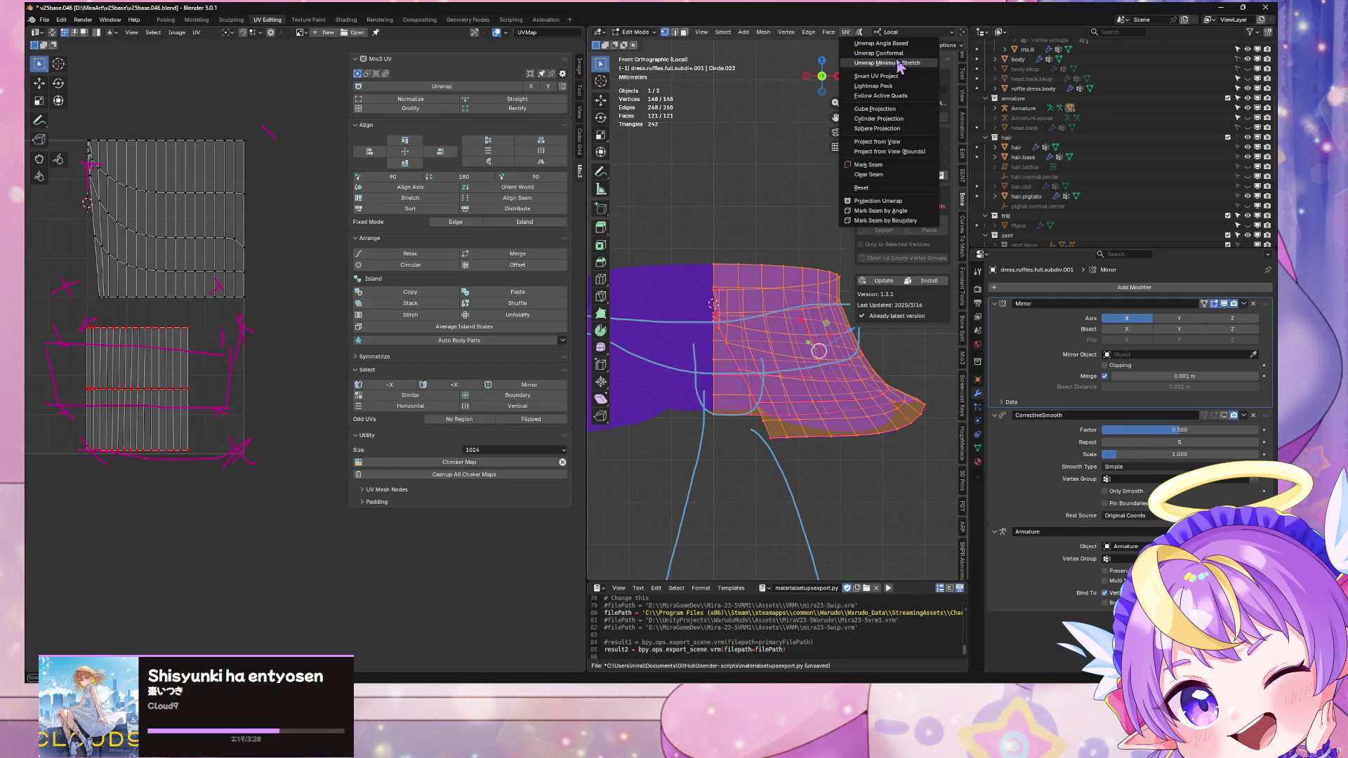
click(898, 63)
middle_drag(190, 294, 249, 290)
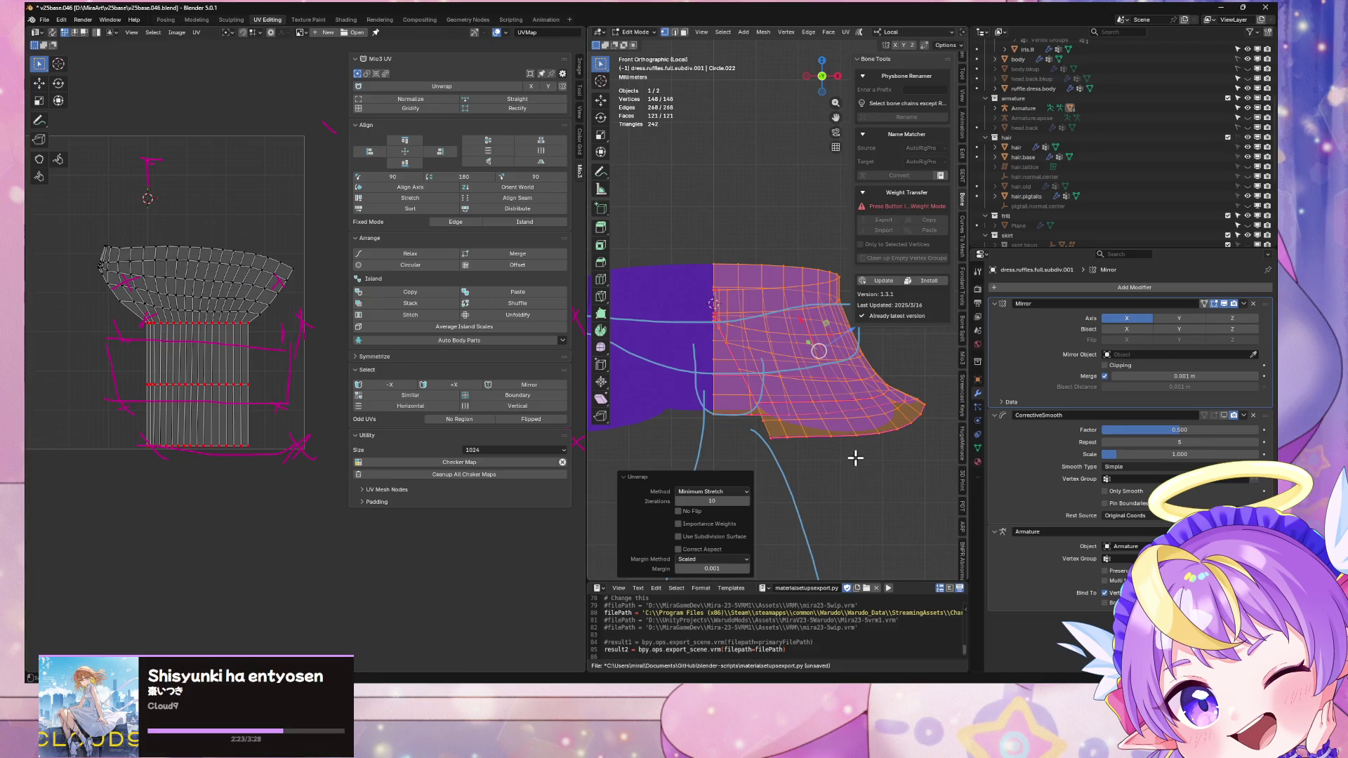
key(alt+a)
key(a)
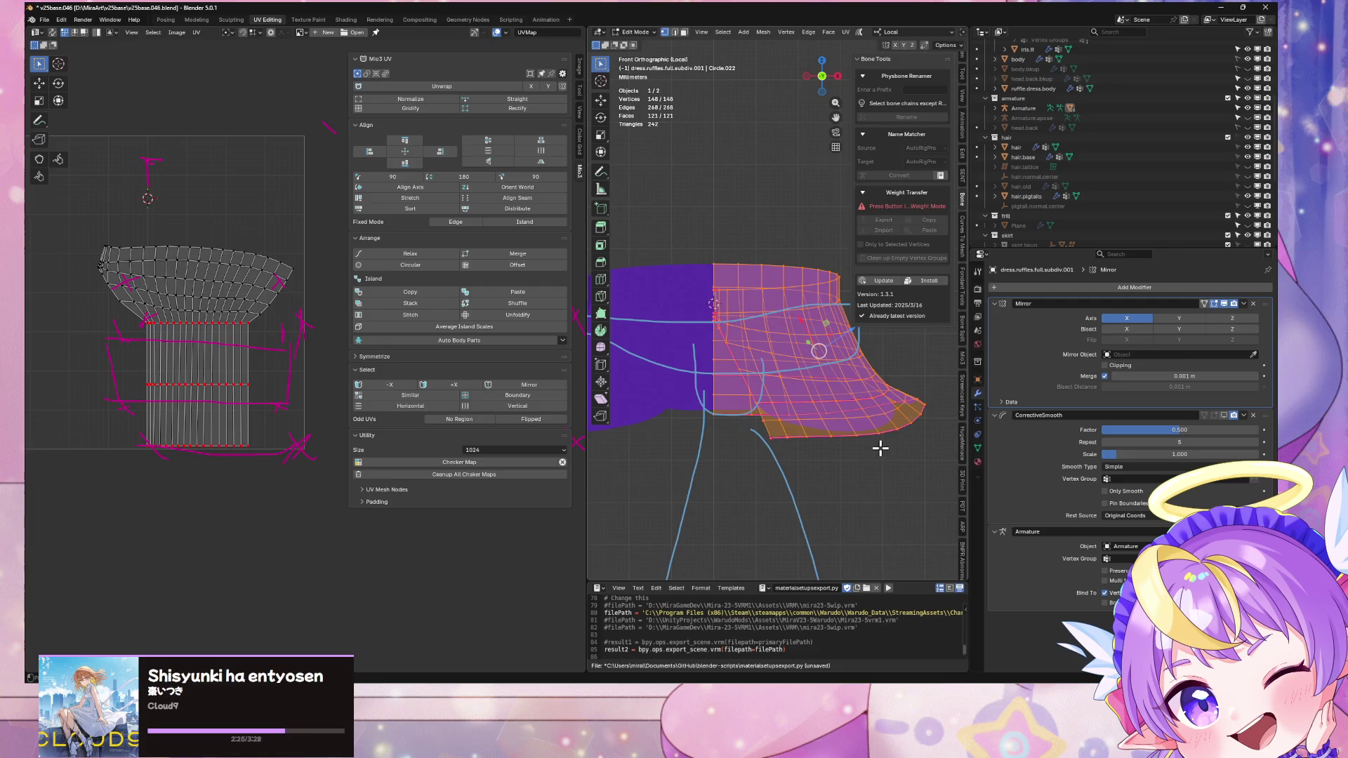
Step: Clear the ruffle's seams and set its Mean Crease to 0
key(ctrl+e)
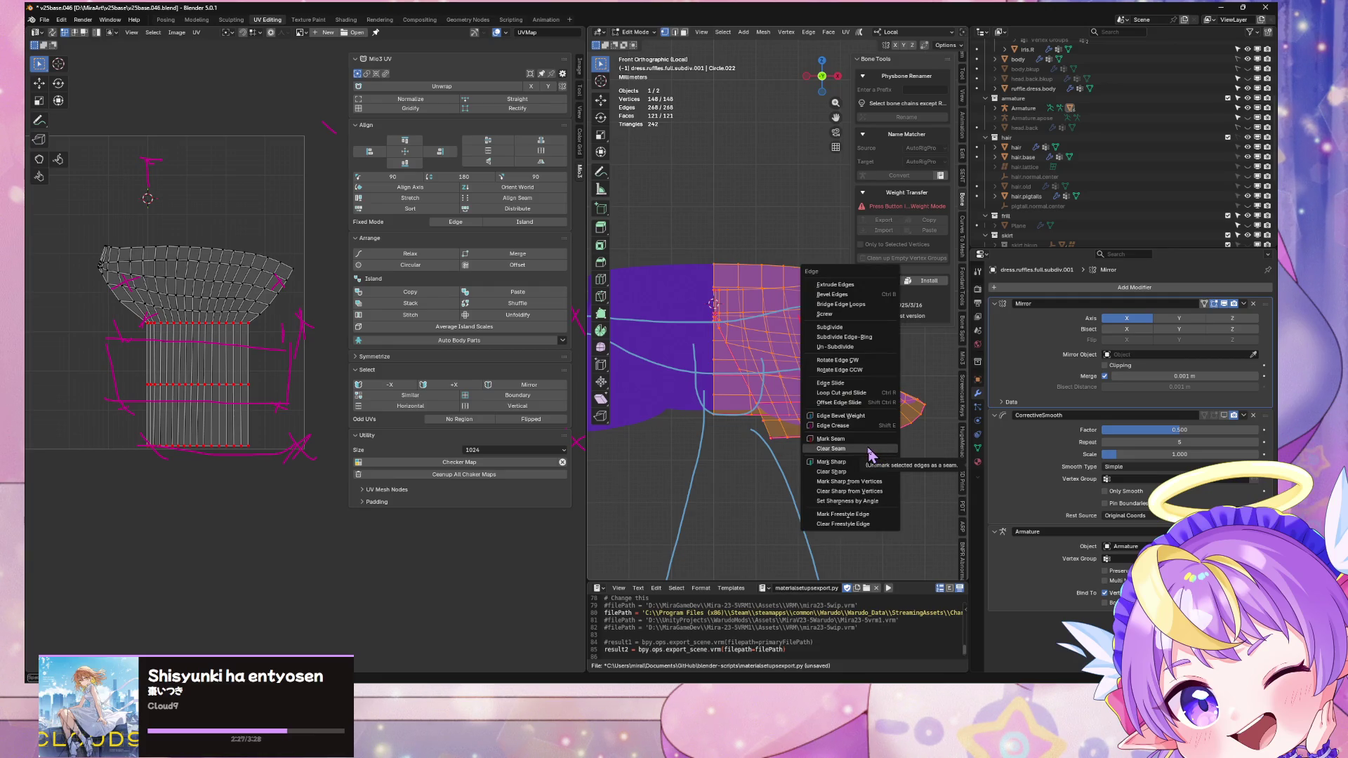
click(869, 449)
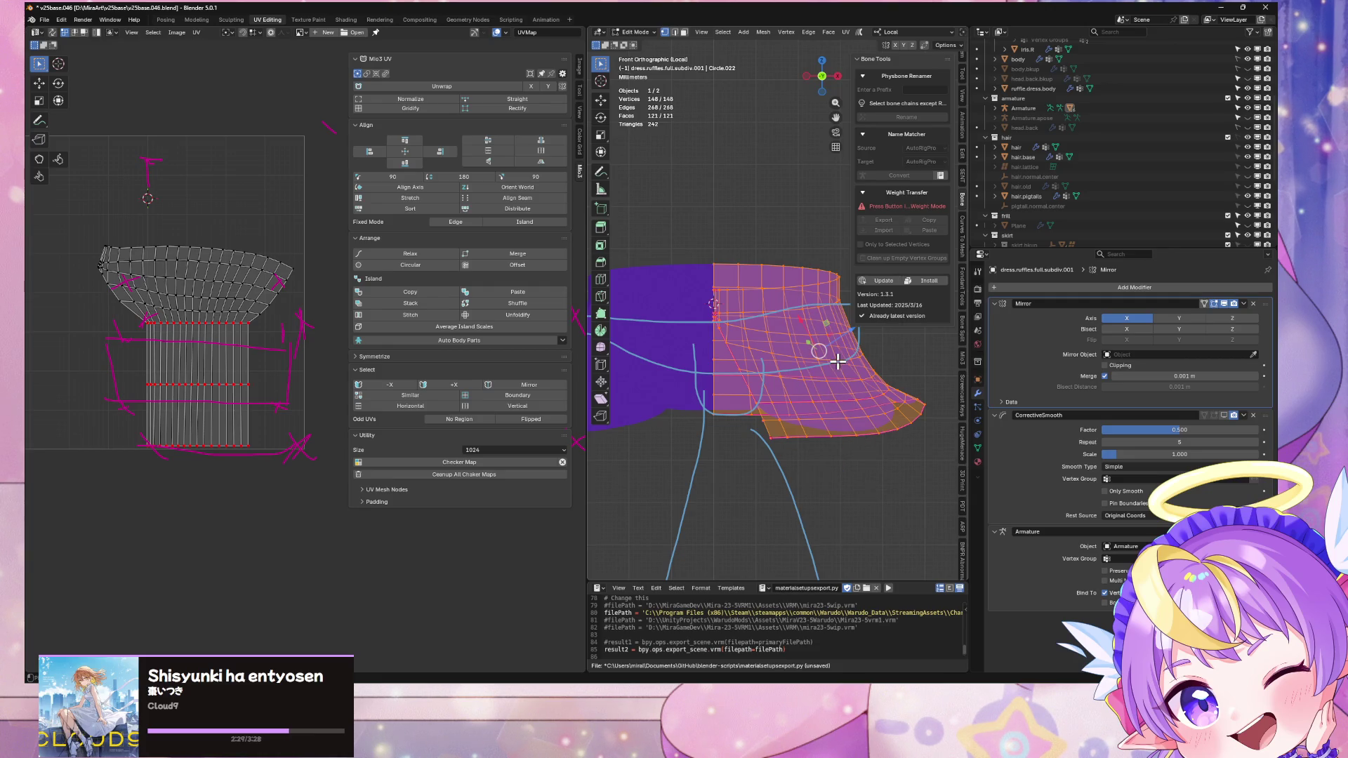
key(ctrl+e)
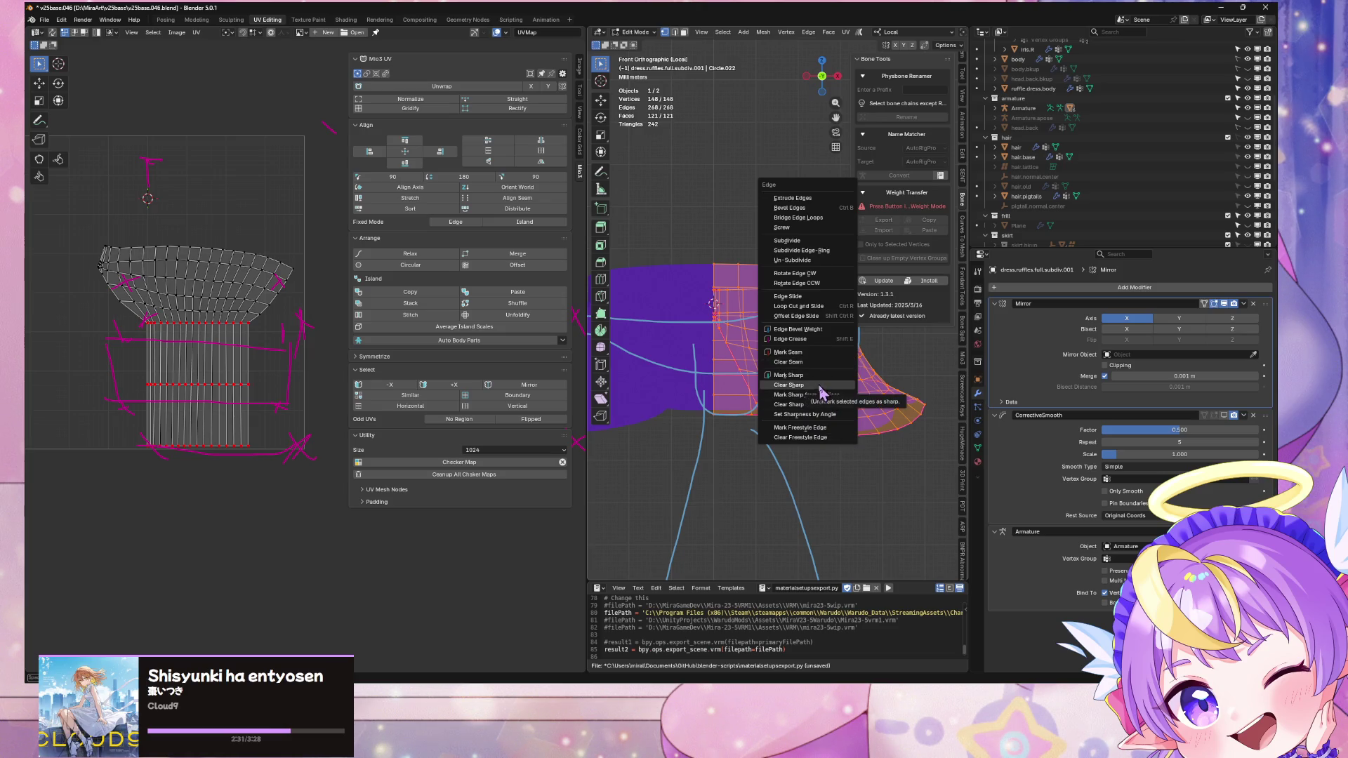
scroll(963, 71, up, 2)
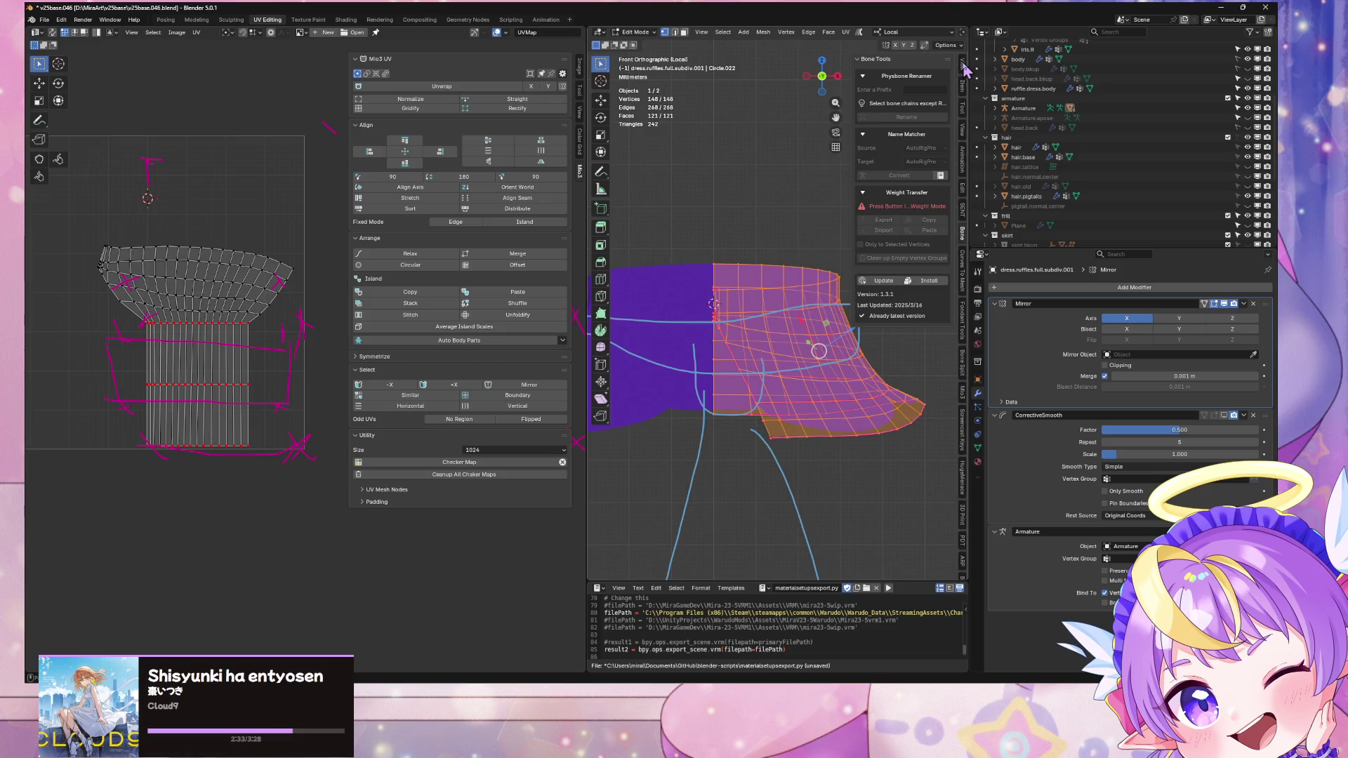
click(963, 84)
mouse_move(937, 146)
mouse_down()
mouse_move(905, 146)
mouse_move(906, 178)
mouse_up()
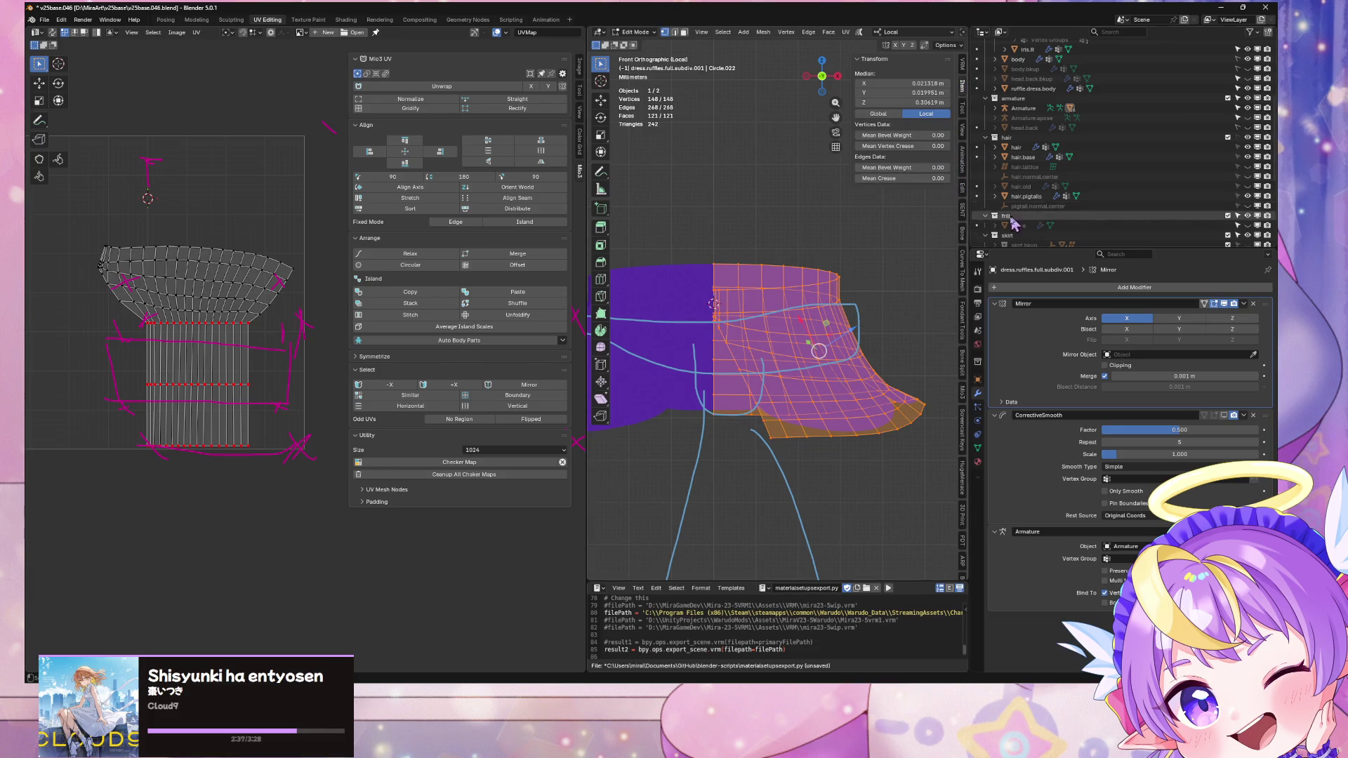
key(Tab)
key(Tab)
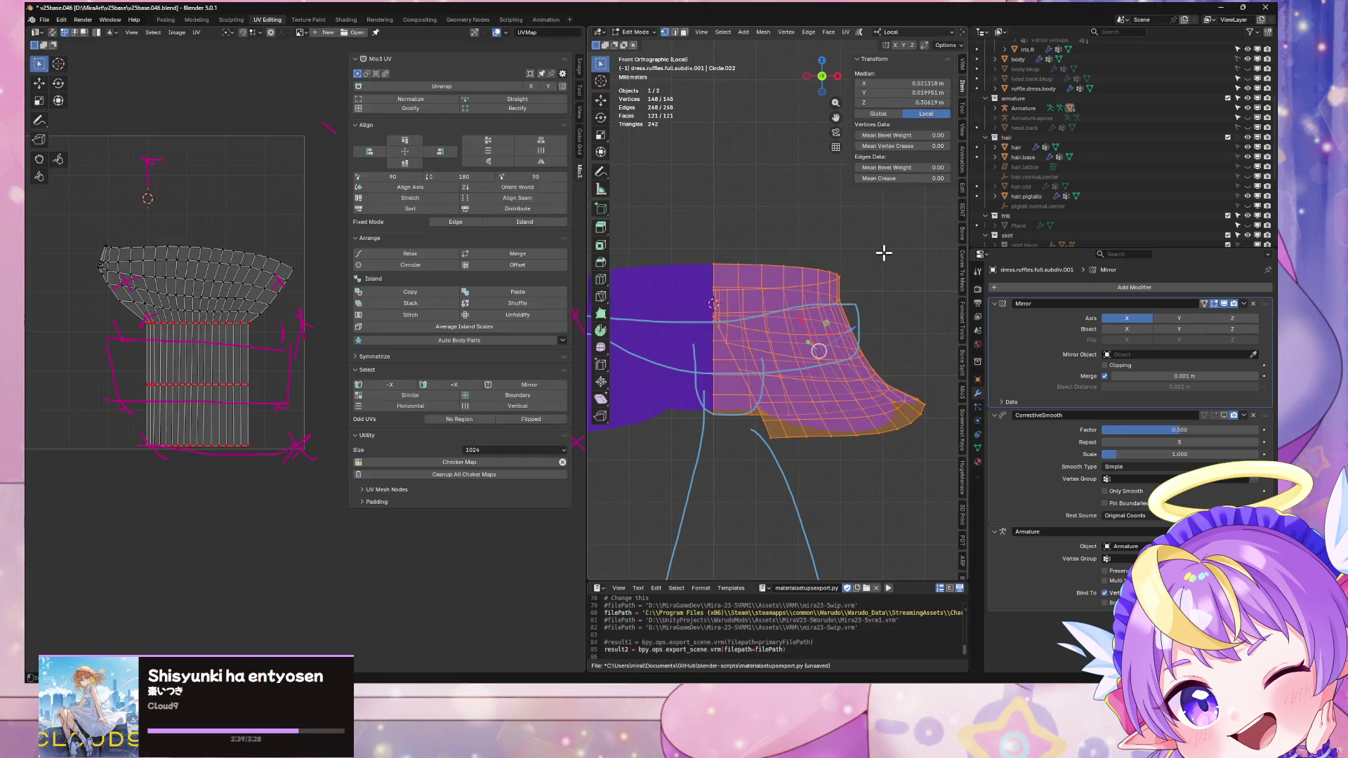
Step: Unwrap the ruffle with Minimum Stretch, then with the Conformal method
click(845, 33)
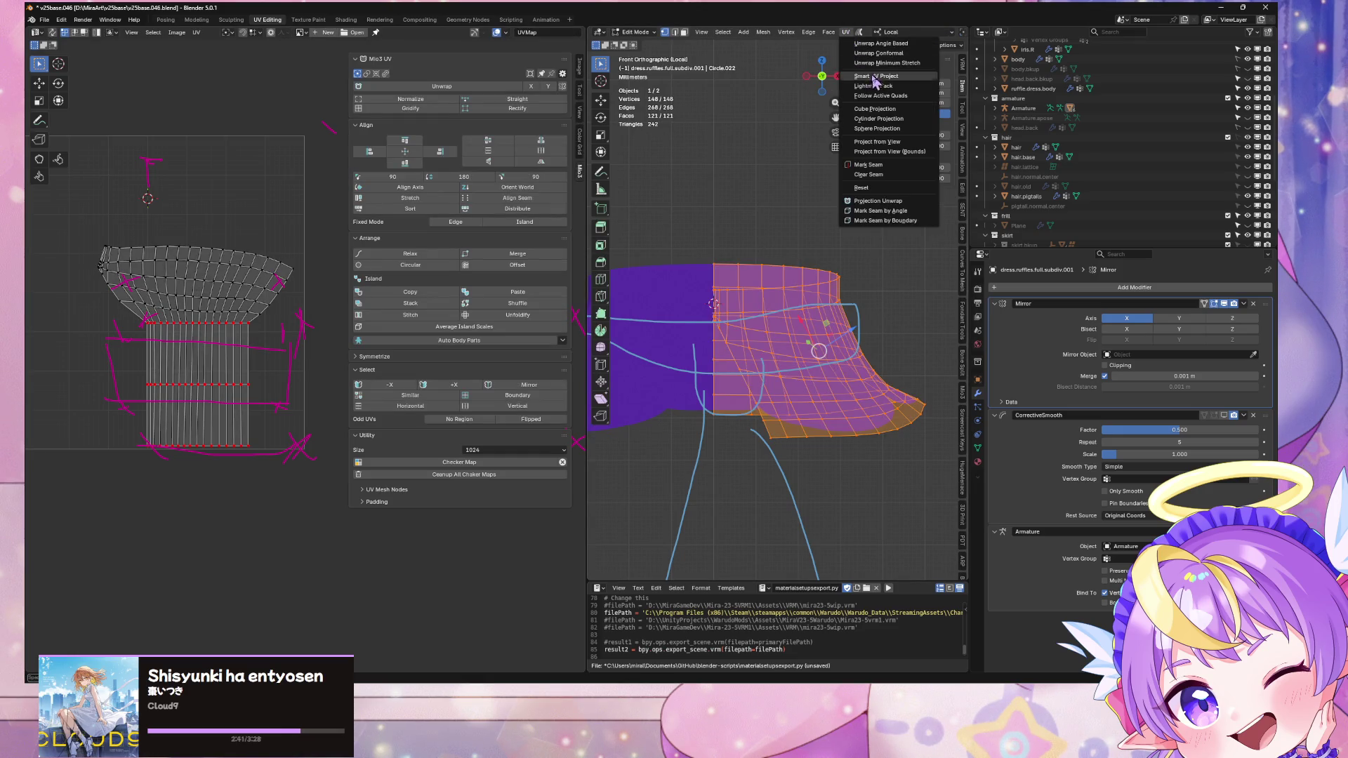
click(921, 63)
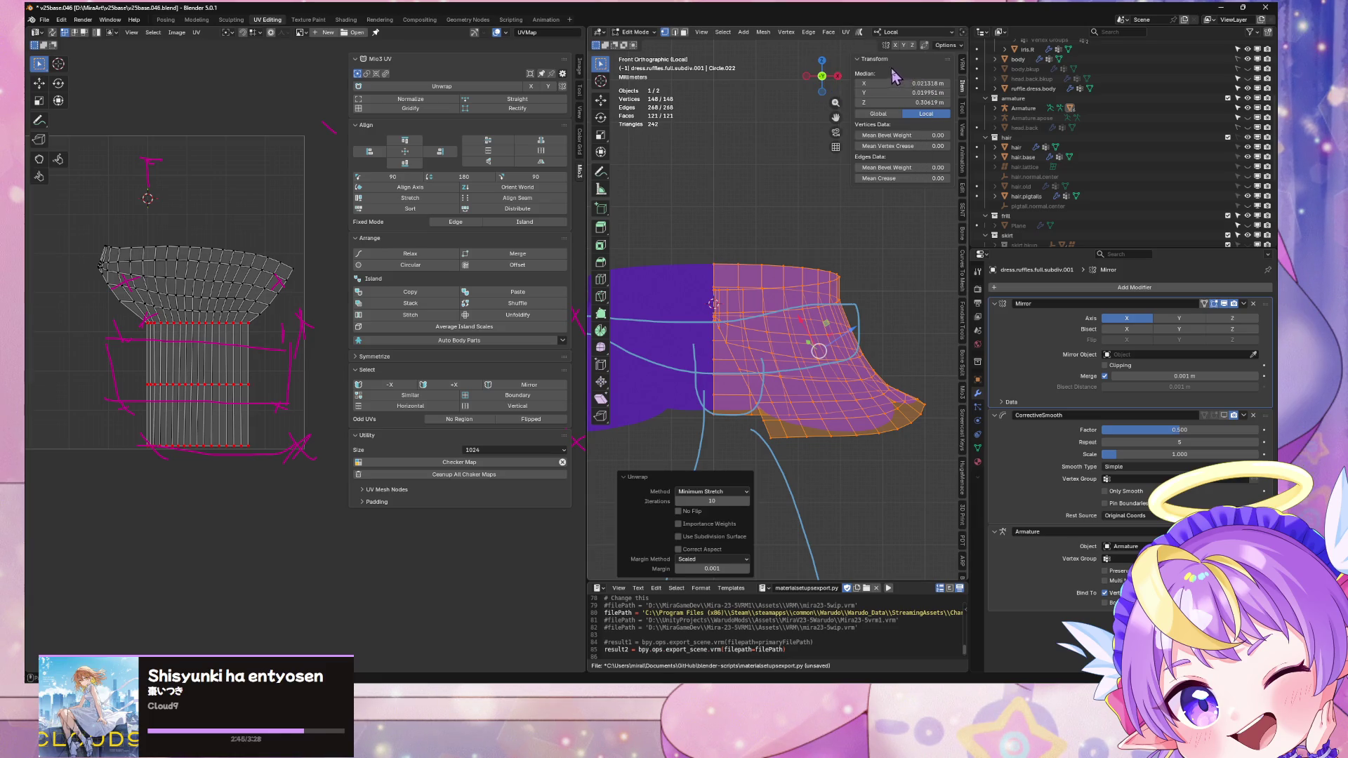
click(846, 32)
click(835, 33)
click(846, 33)
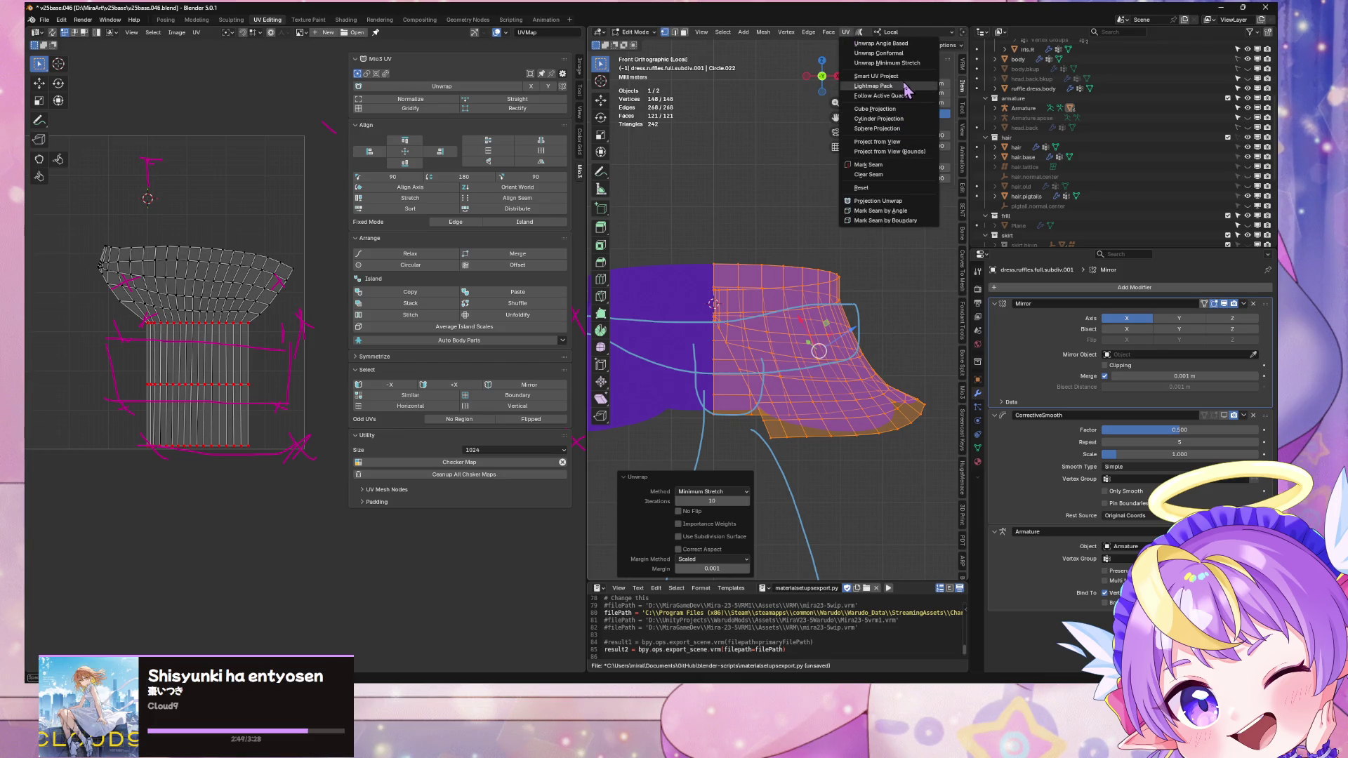
click(846, 32)
click(846, 32)
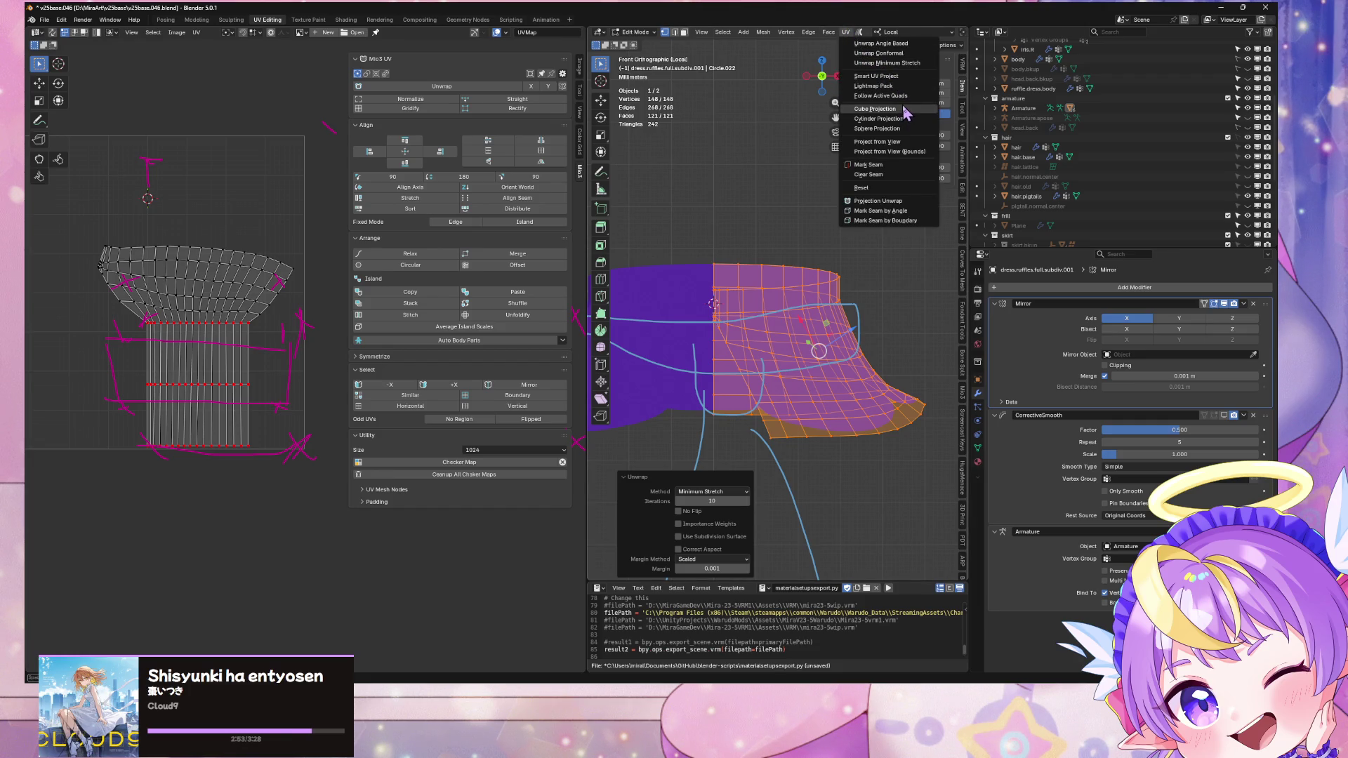
click(898, 54)
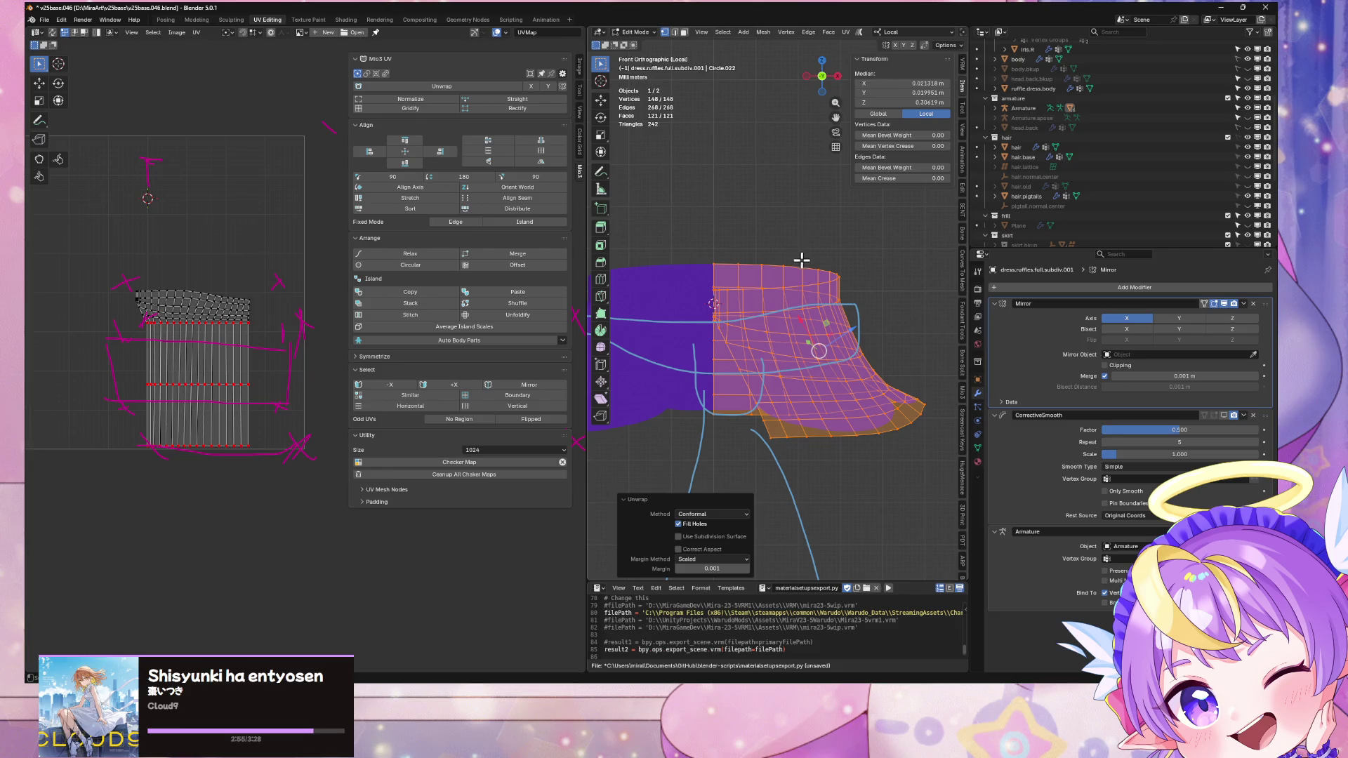
Step: Reselect the whole ruffle mesh and re-unwrap it into a new UV layout
click(833, 262)
click(977, 448)
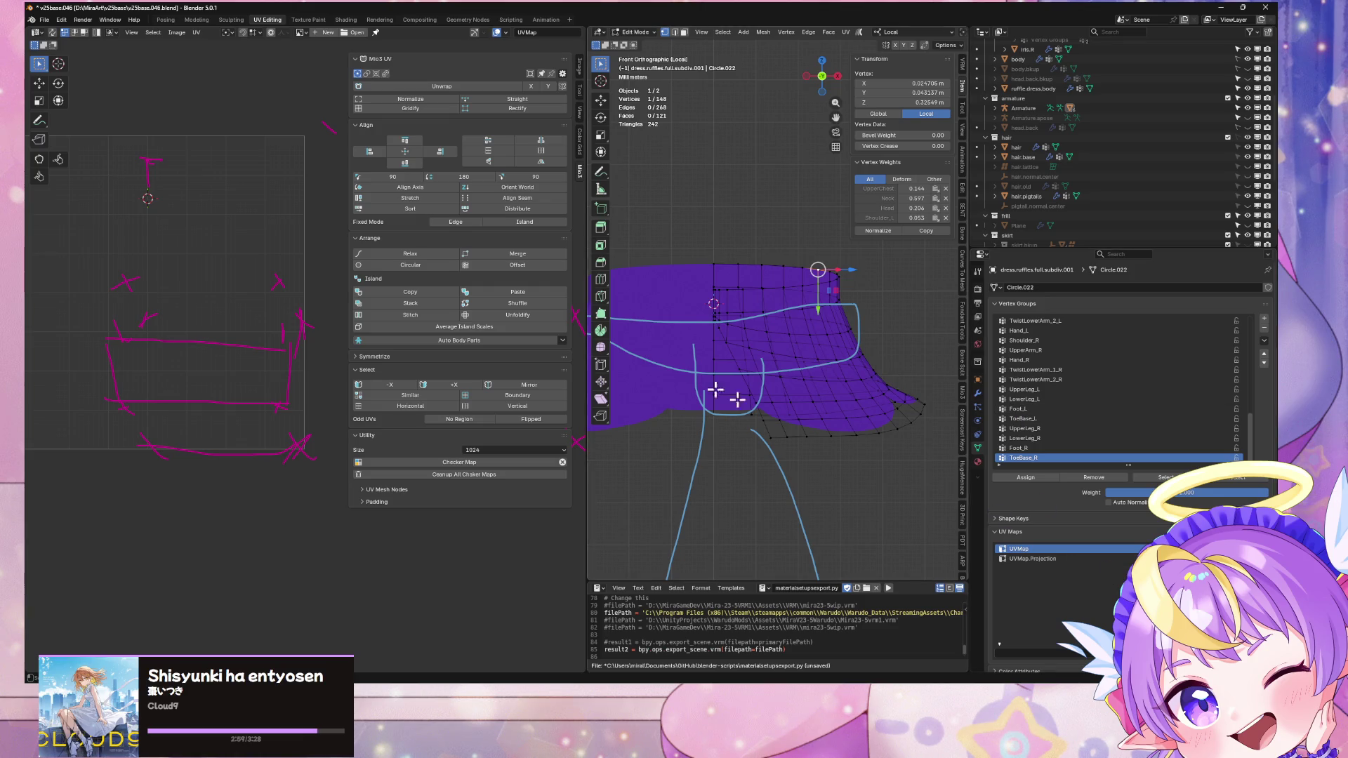
key(a)
key(alt+a)
key(a)
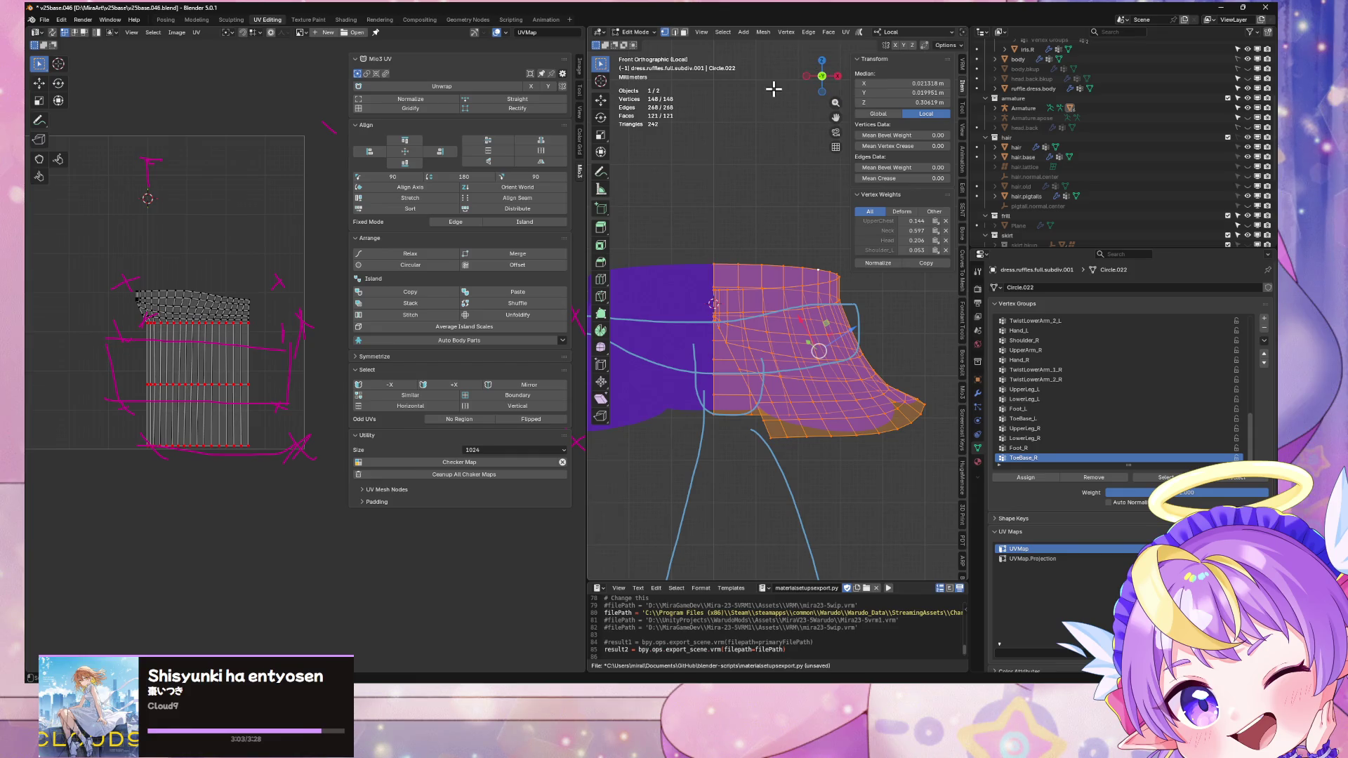
click(846, 33)
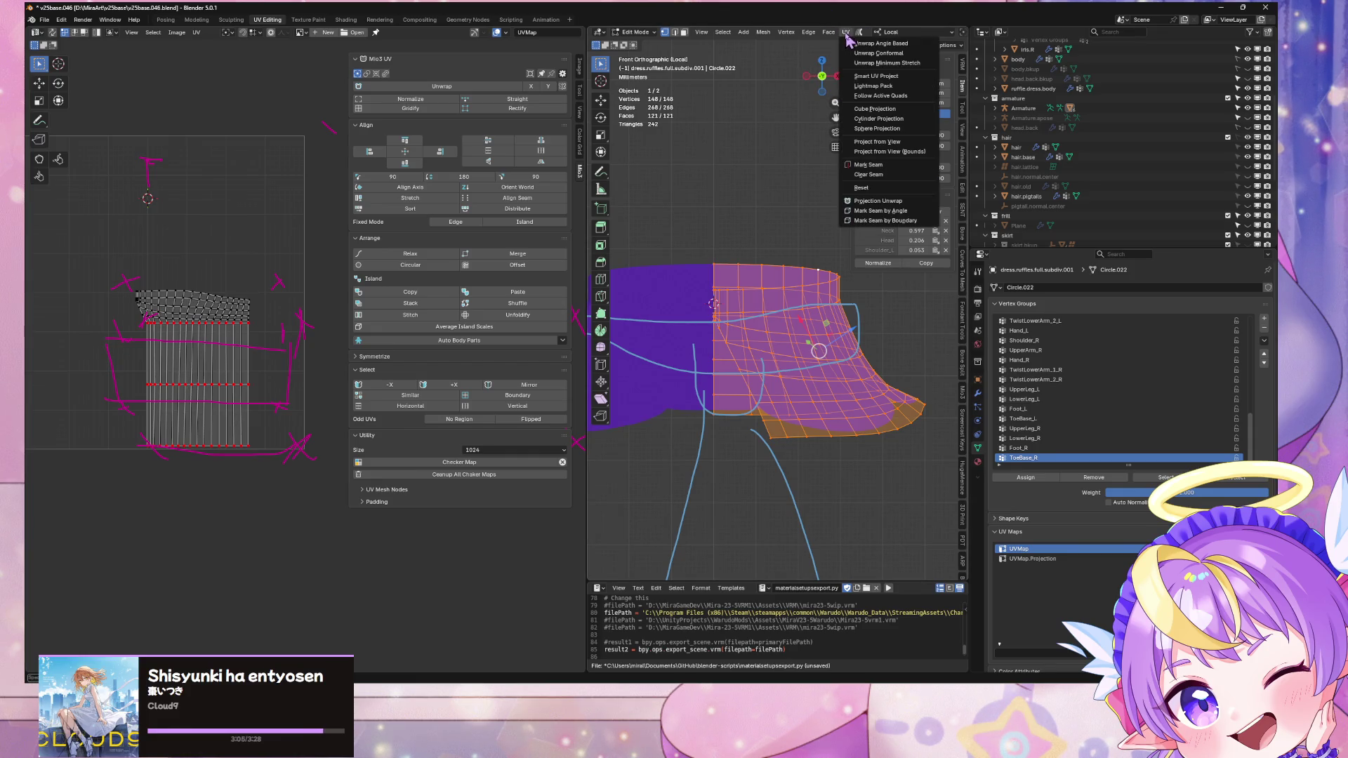
click(886, 63)
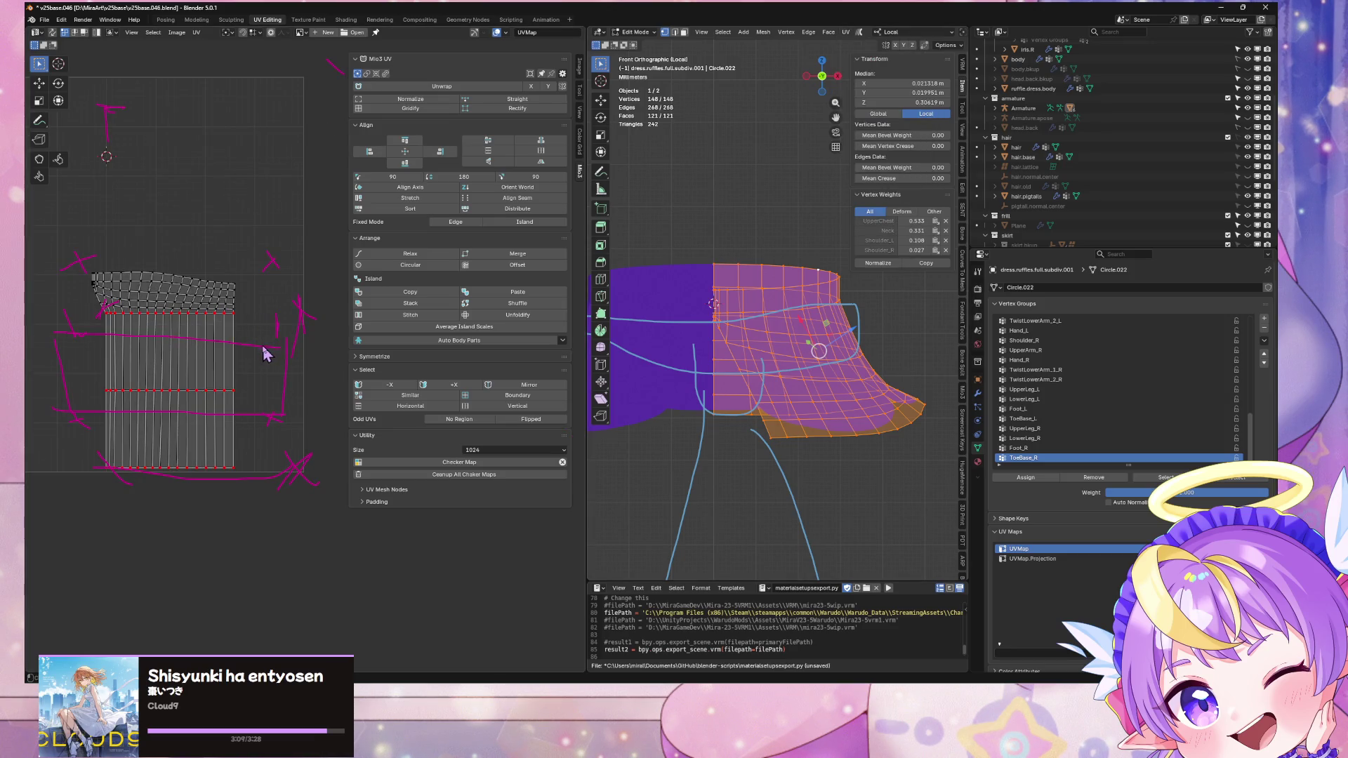
Step: Check for hidden faces with H / Alt+H, then re-unwrap the ruffle via UV > Unwrap
key(h)
key(alt+h)
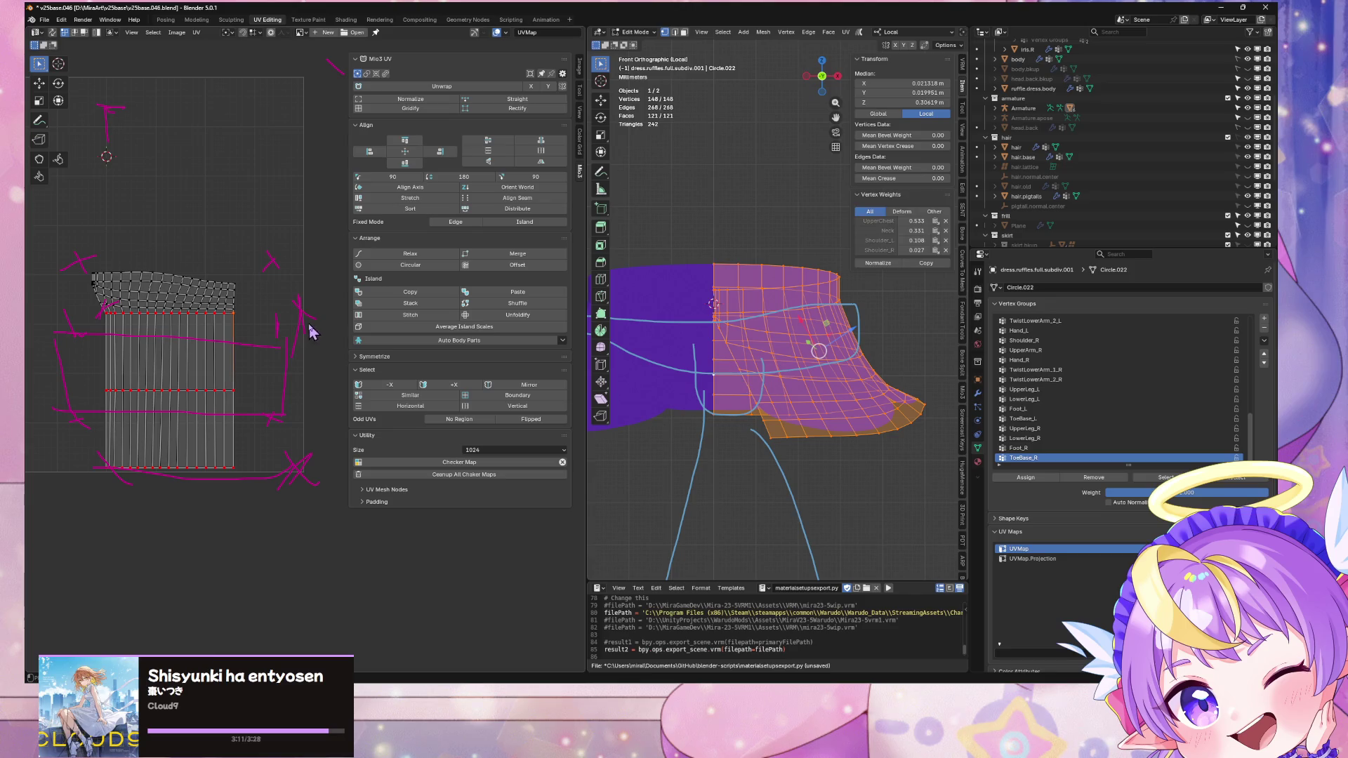
click(76, 40)
click(64, 33)
Step: Select the entire ruffle UV island and mesh
click(237, 330)
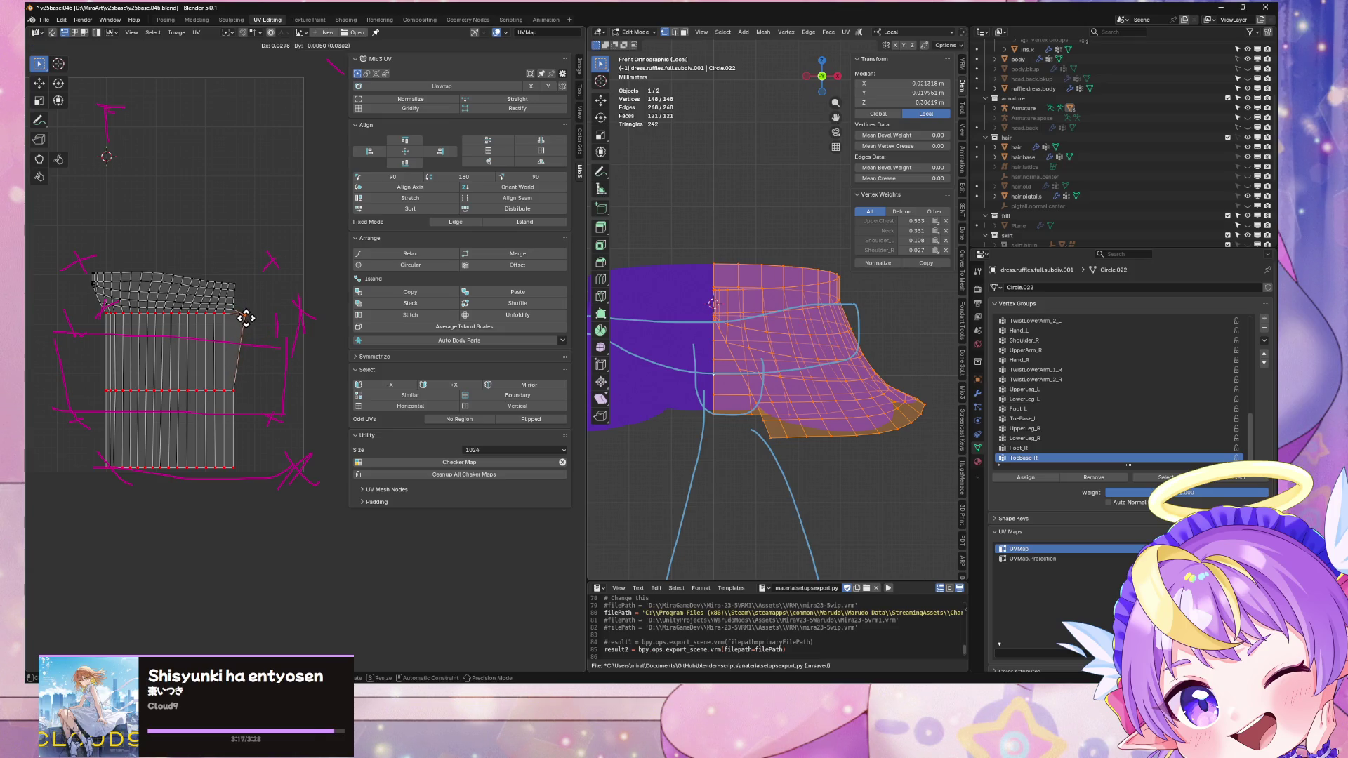
key(a)
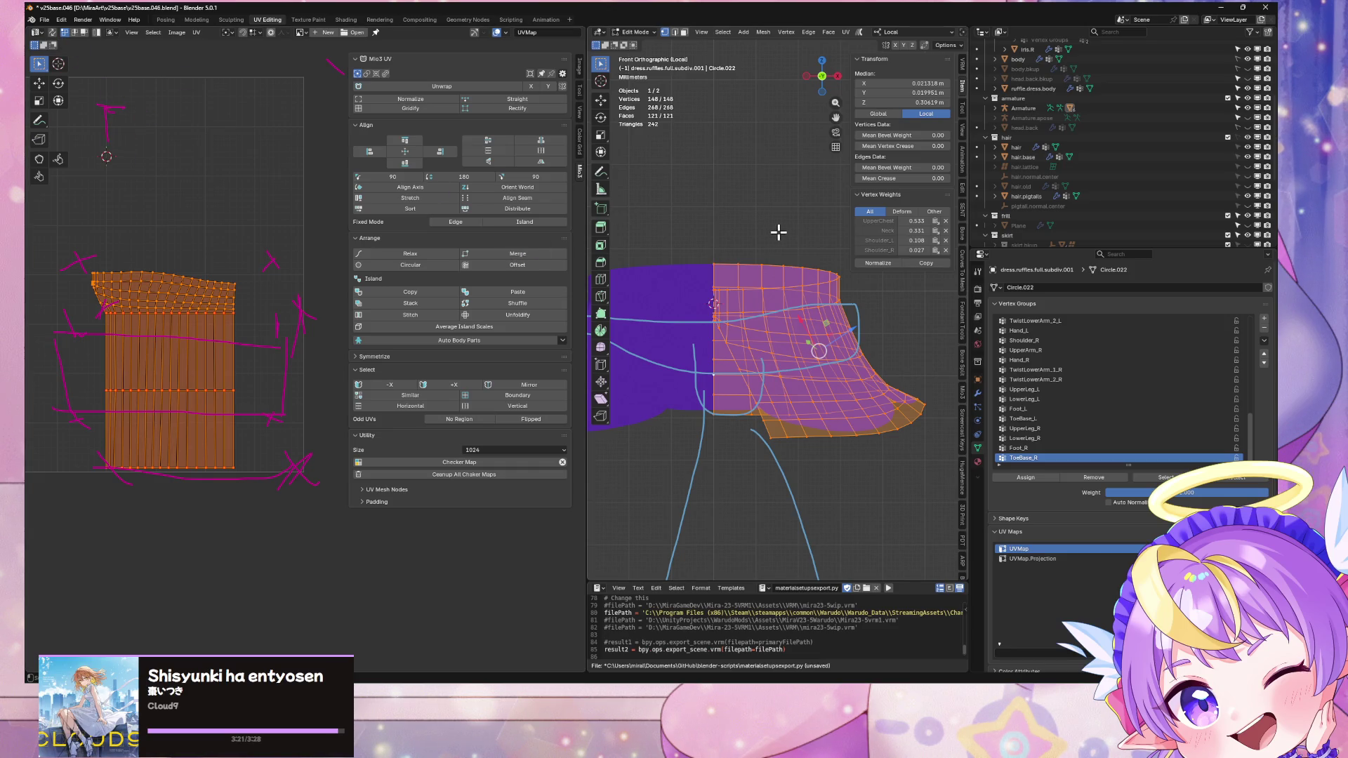
key(alt+a)
key(a)
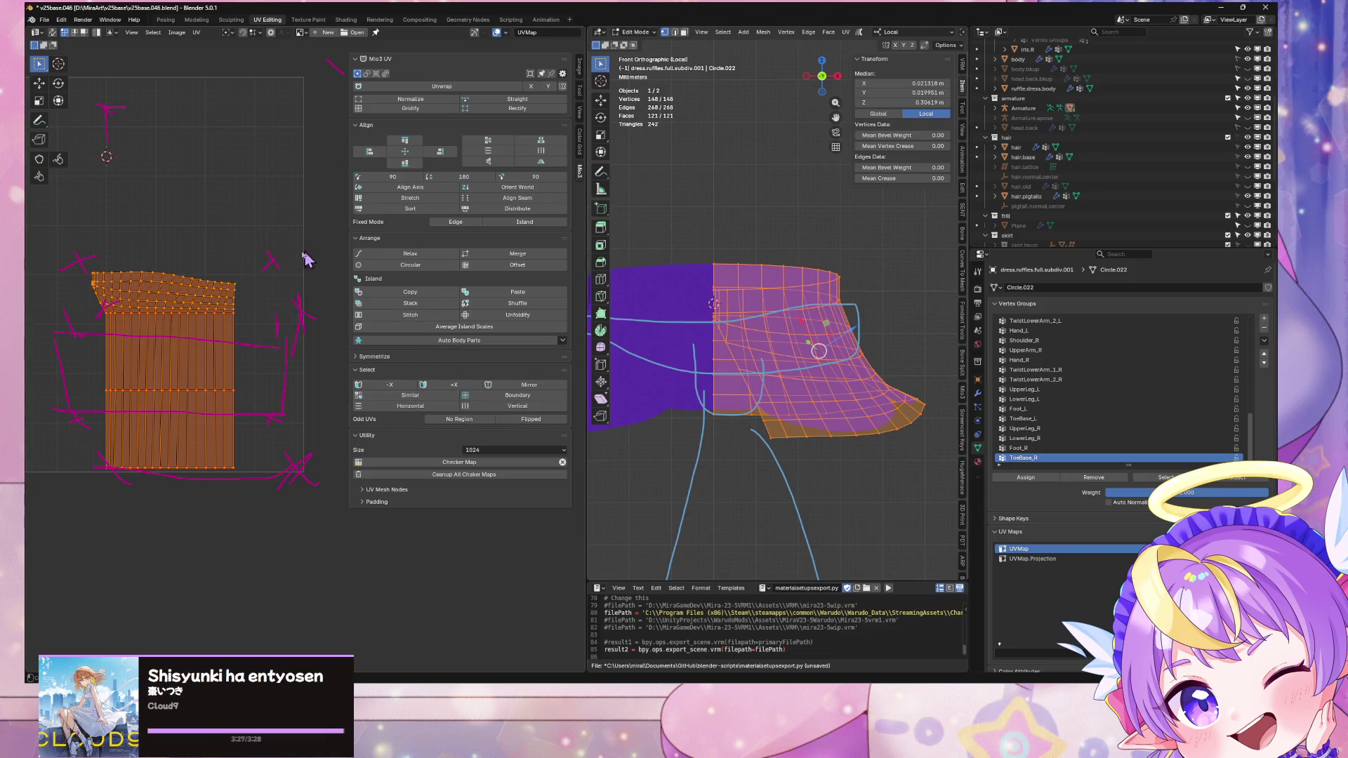
Step: Straighten the ruffle UV island with Mio3 UV Gridify and Rectify
click(406, 110)
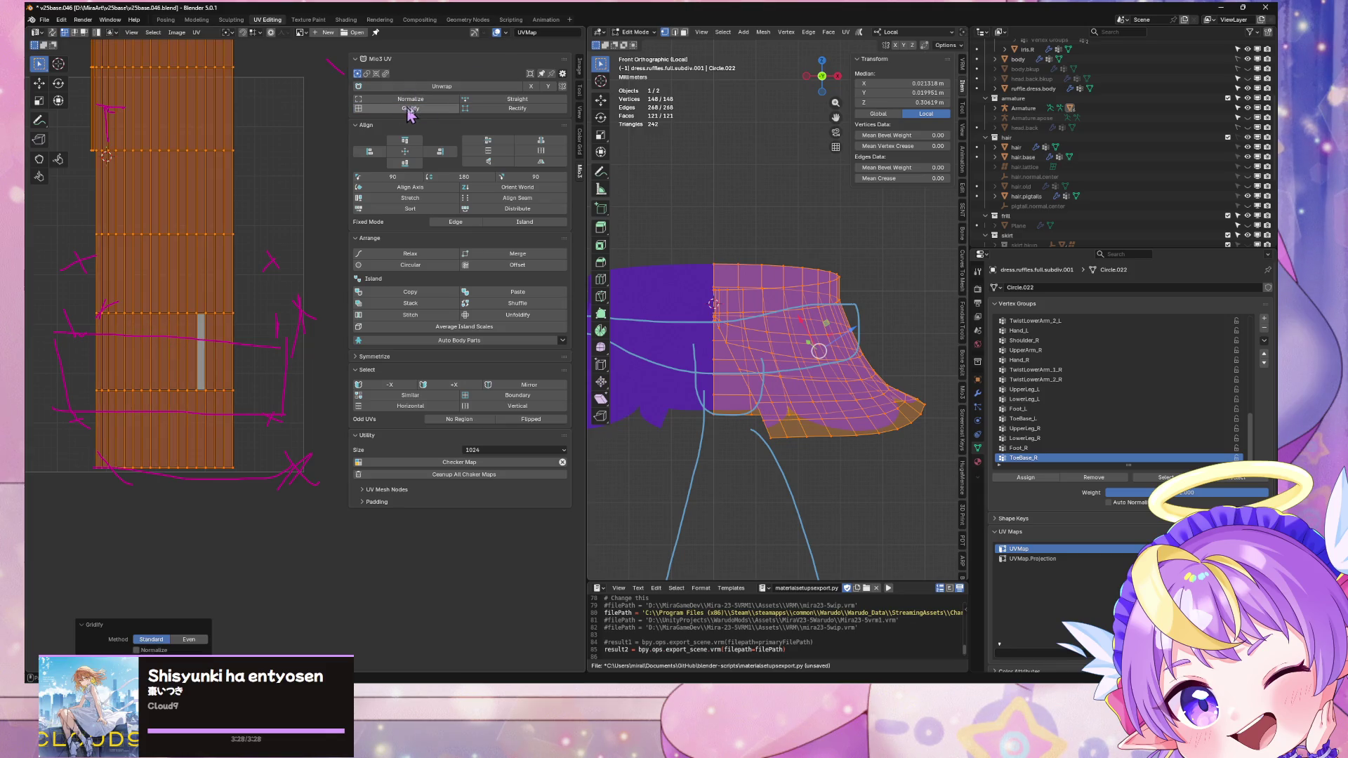
click(517, 108)
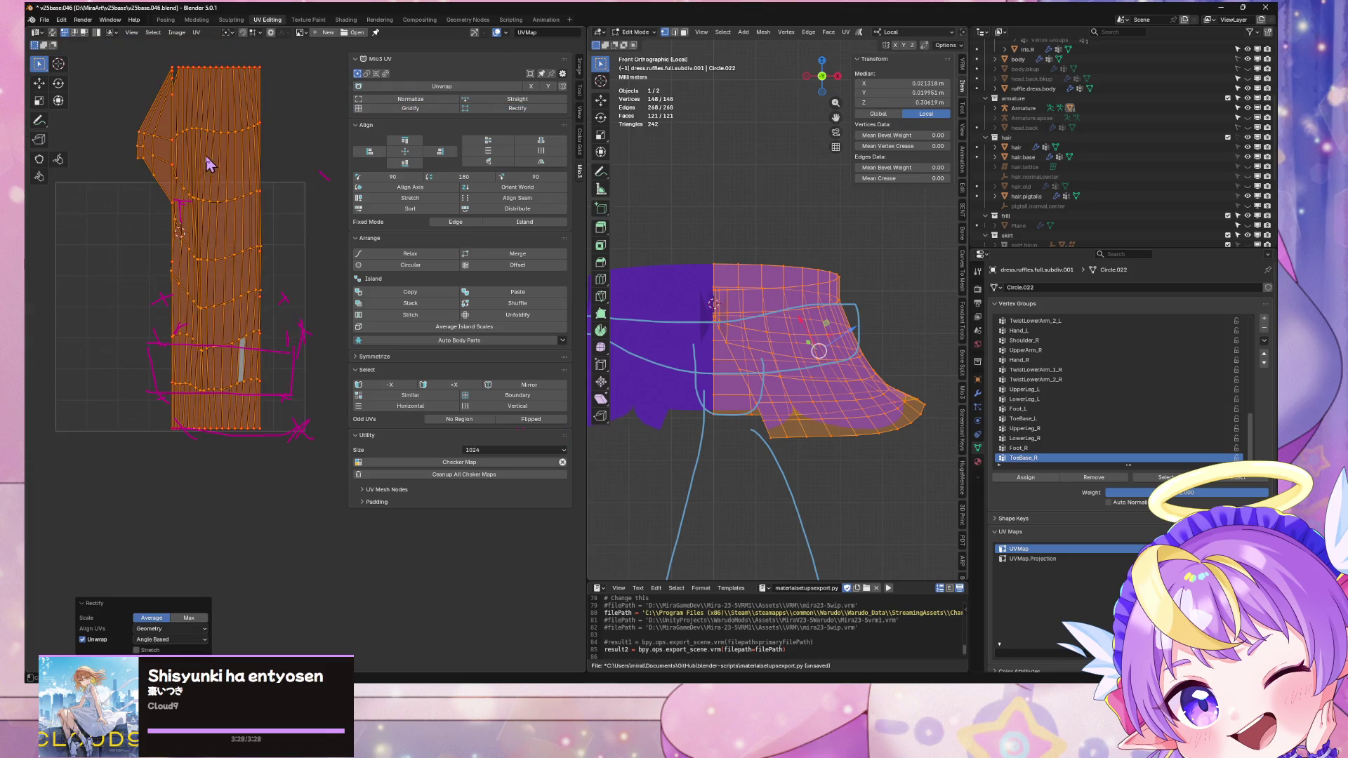
mouse_move(746, 240)
middle_down()
mouse_move(823, 293)
mouse_move(797, 300)
mouse_move(800, 316)
mouse_move(782, 271)
mouse_move(810, 243)
mouse_move(791, 233)
middle_up()
Step: Merge the ruffle's overlapping vertices By Distance
key(m)
click(823, 397)
mouse_move(781, 329)
middle_down()
mouse_move(776, 316)
mouse_move(782, 331)
middle_up()
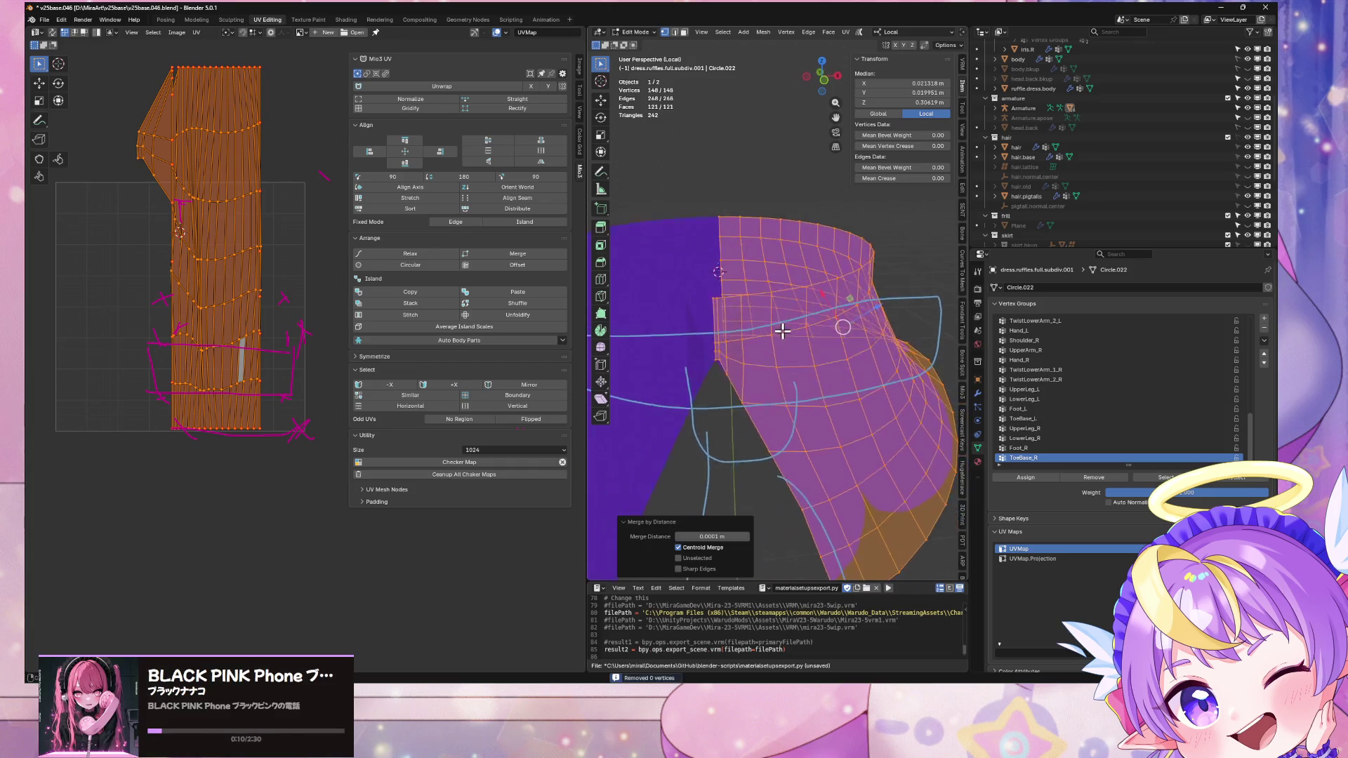
scroll(775, 327, up, 2)
scroll(172, 109, up, 5)
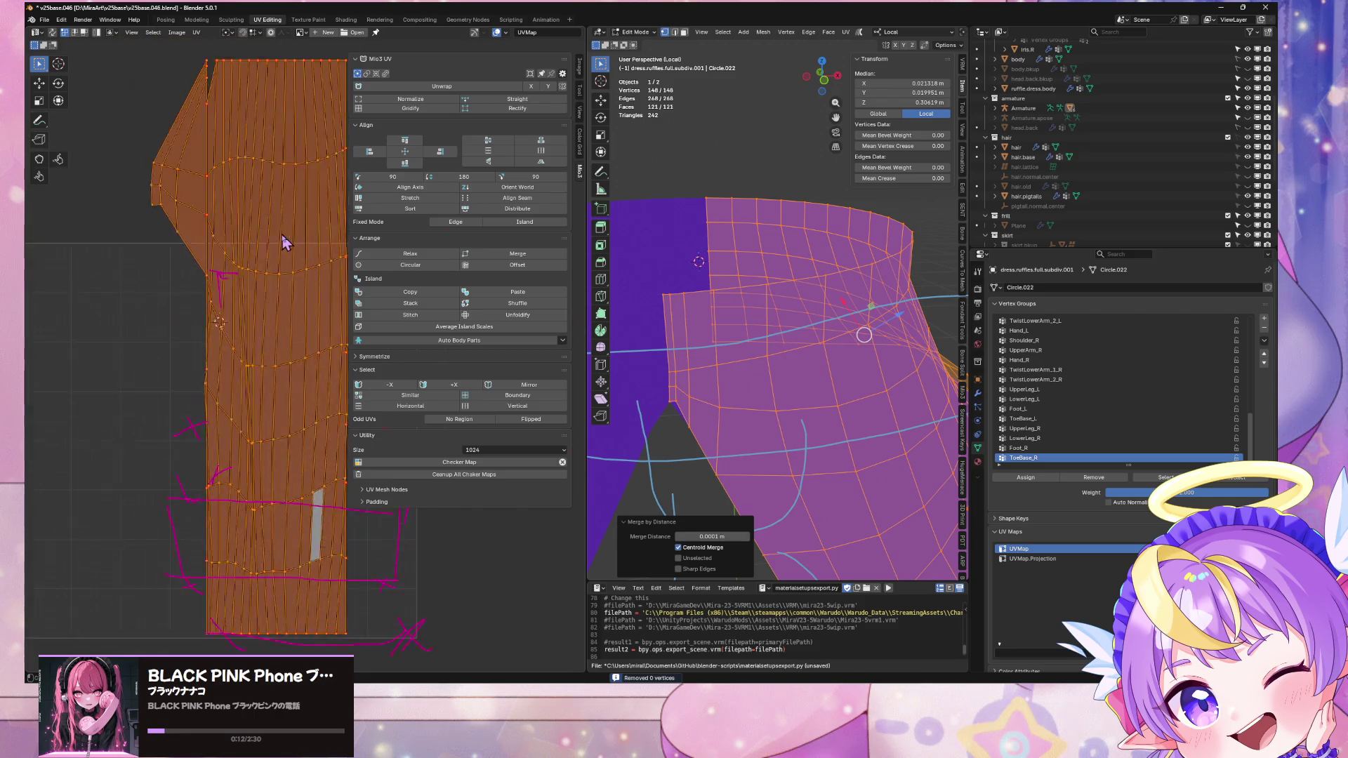
scroll(99, 140, down, 5)
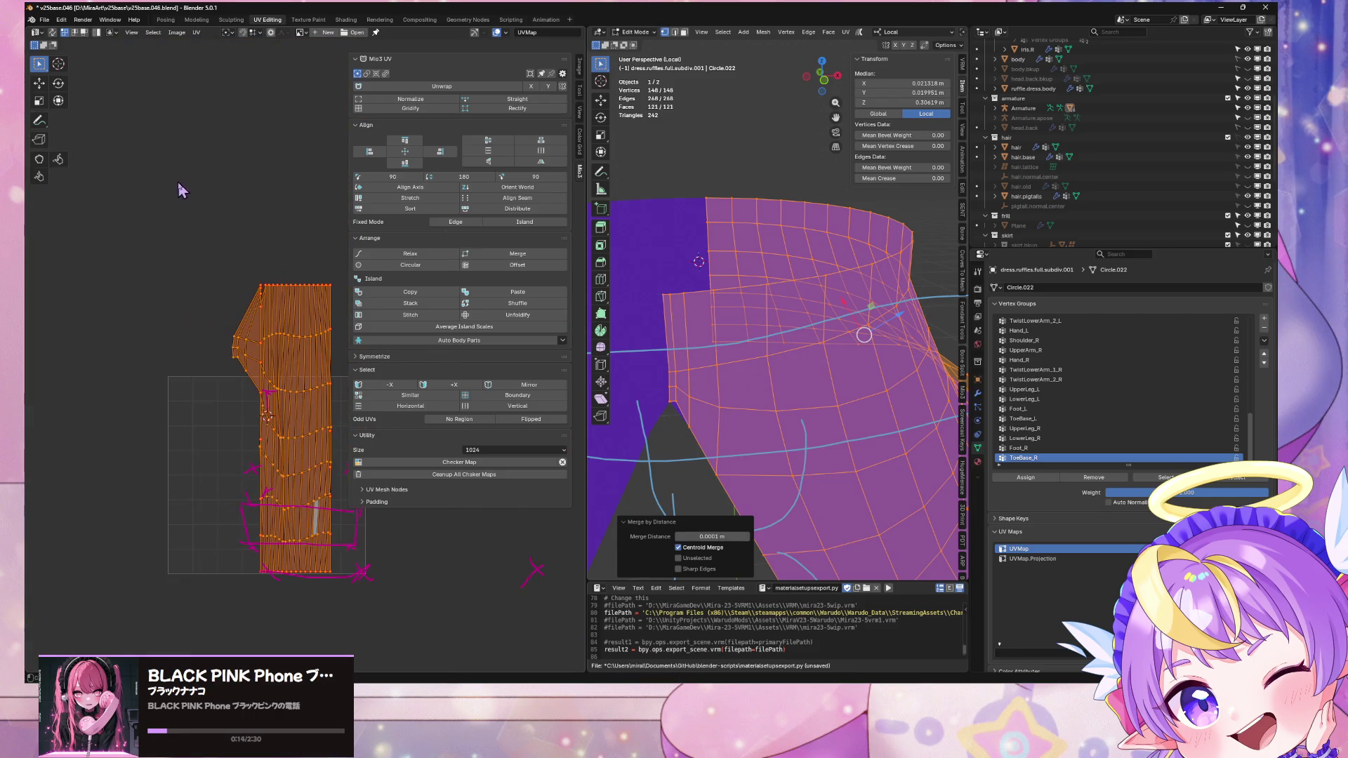
Step: Select all UV vertices of the straightened ruffle column
mouse_move(658, 266)
middle_down()
mouse_move(668, 250)
mouse_move(650, 286)
mouse_move(622, 264)
mouse_move(652, 264)
middle_up()
scroll(206, 211, up, 4)
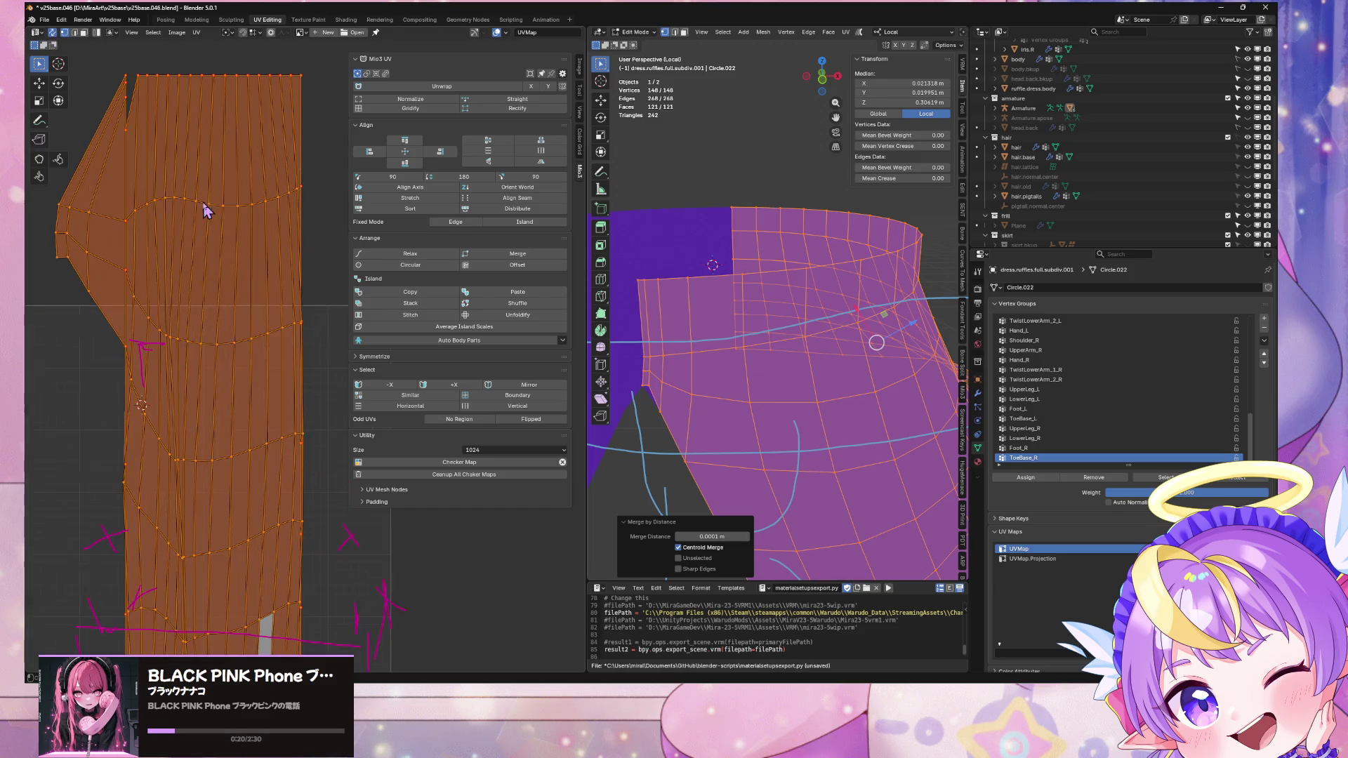
drag(121, 62, 138, 111)
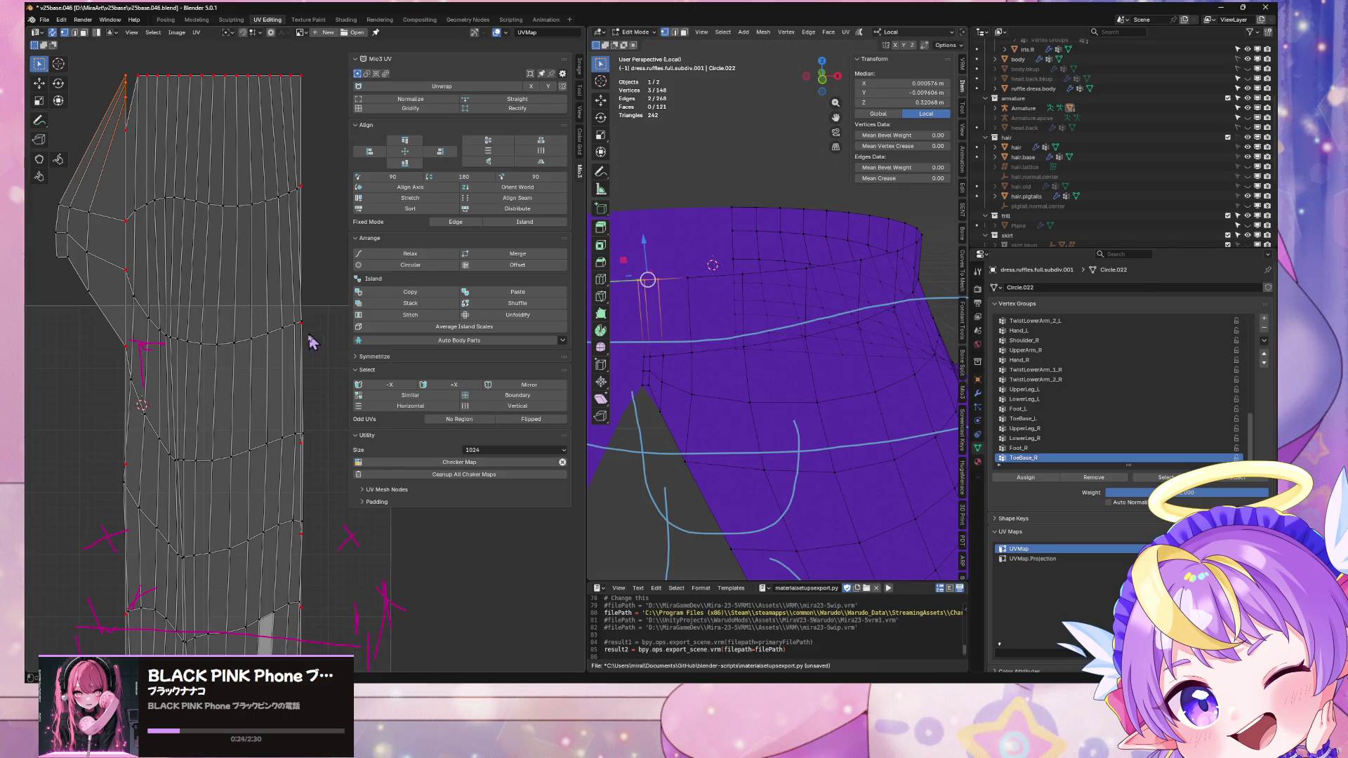
key(a)
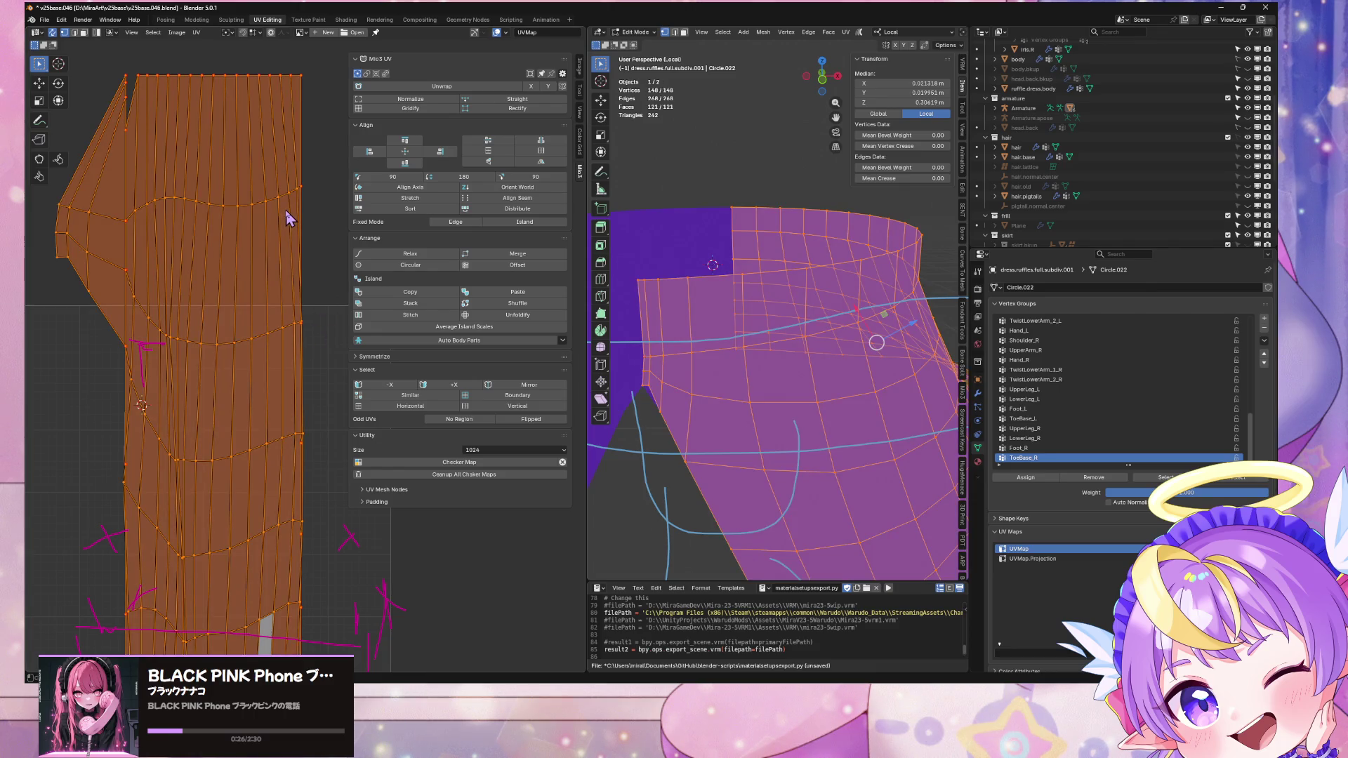
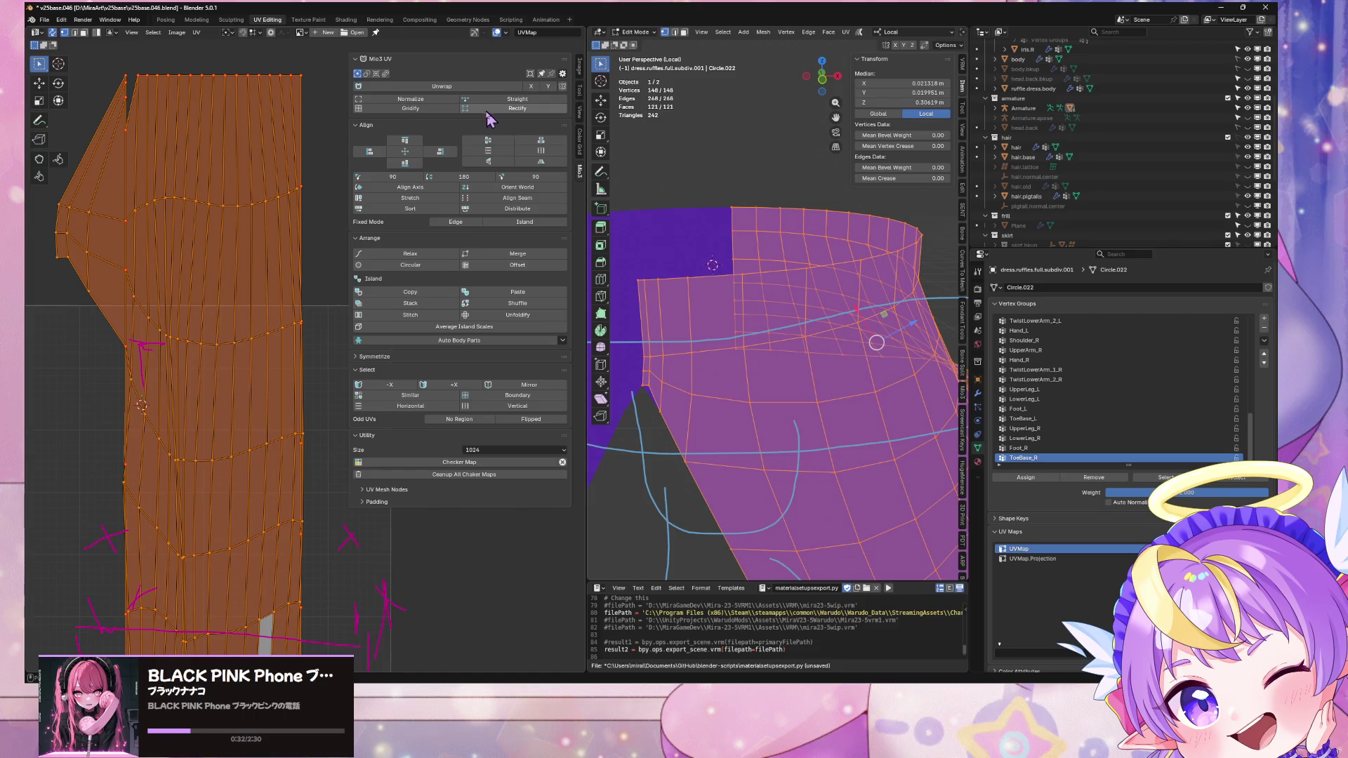
Step: Expand the Mio3 UV Mesh Nodes and Padding settings and select all skirt UVs
click(306, 326)
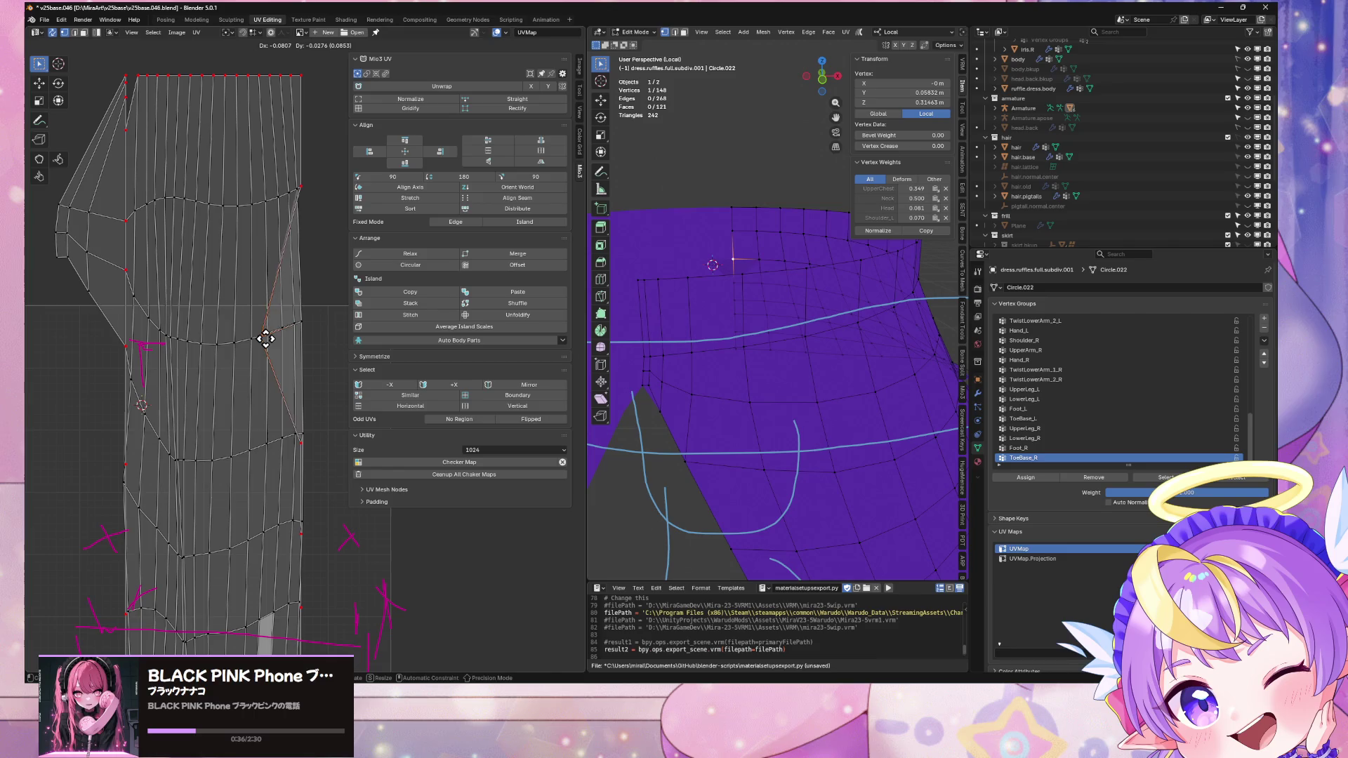
click(393, 491)
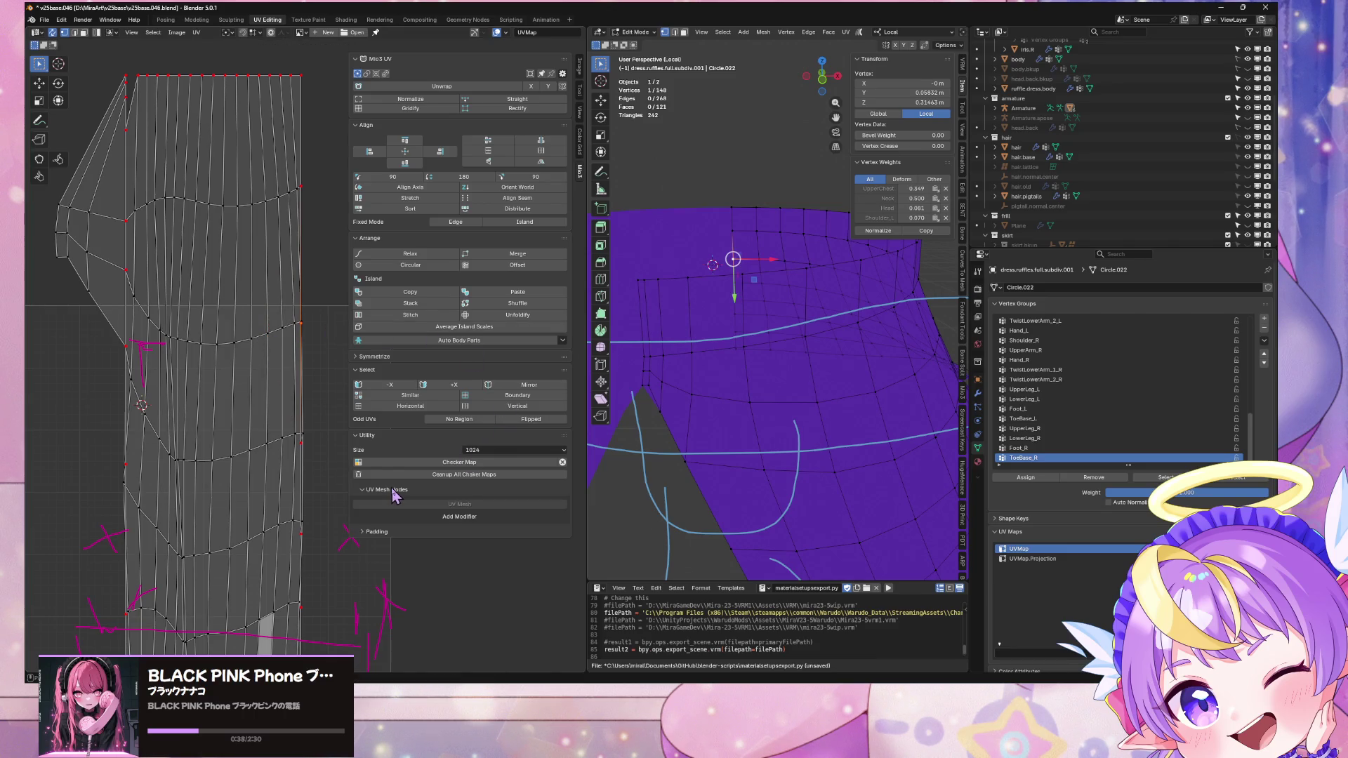
click(393, 490)
click(378, 503)
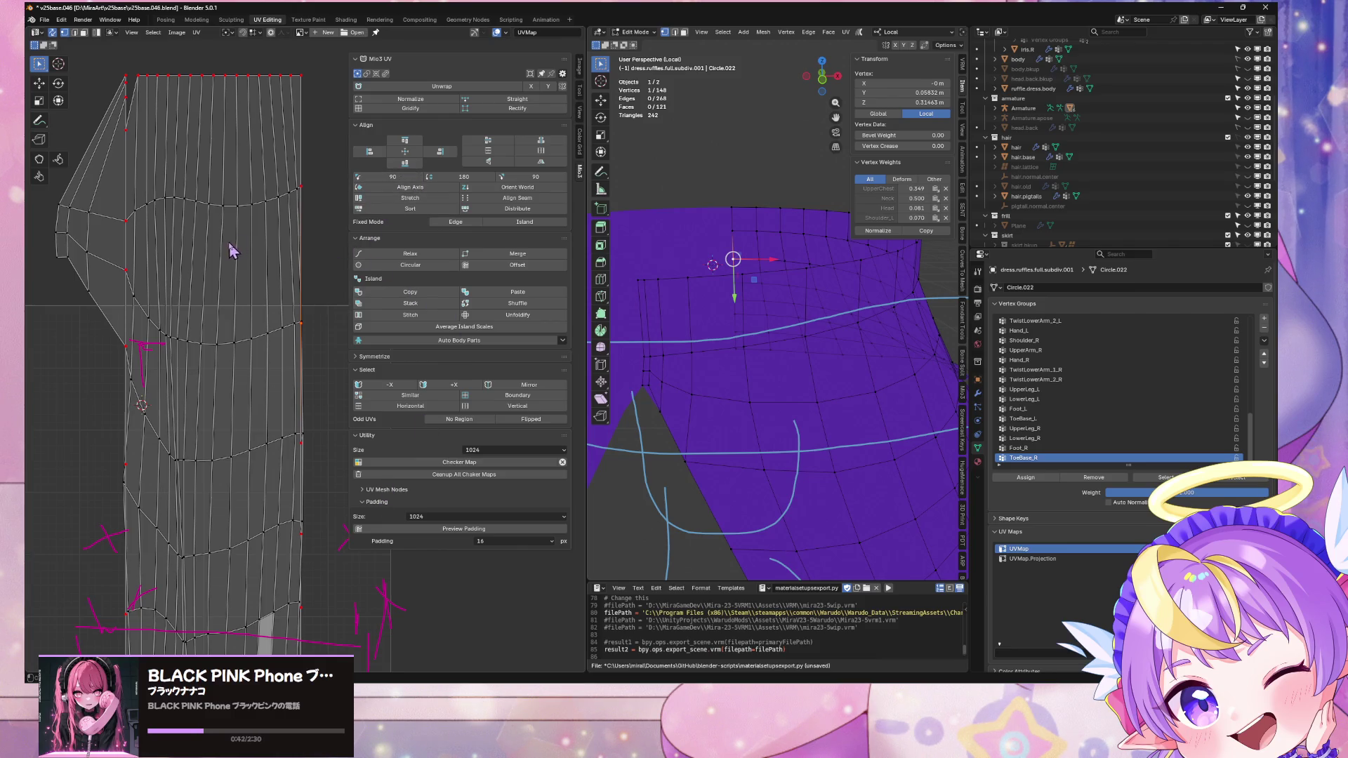
key(a)
Step: Straighten the ruffle's UV island into a vertical strip and expand the Symmetrize options
click(517, 197)
scroll(204, 234, down, 5)
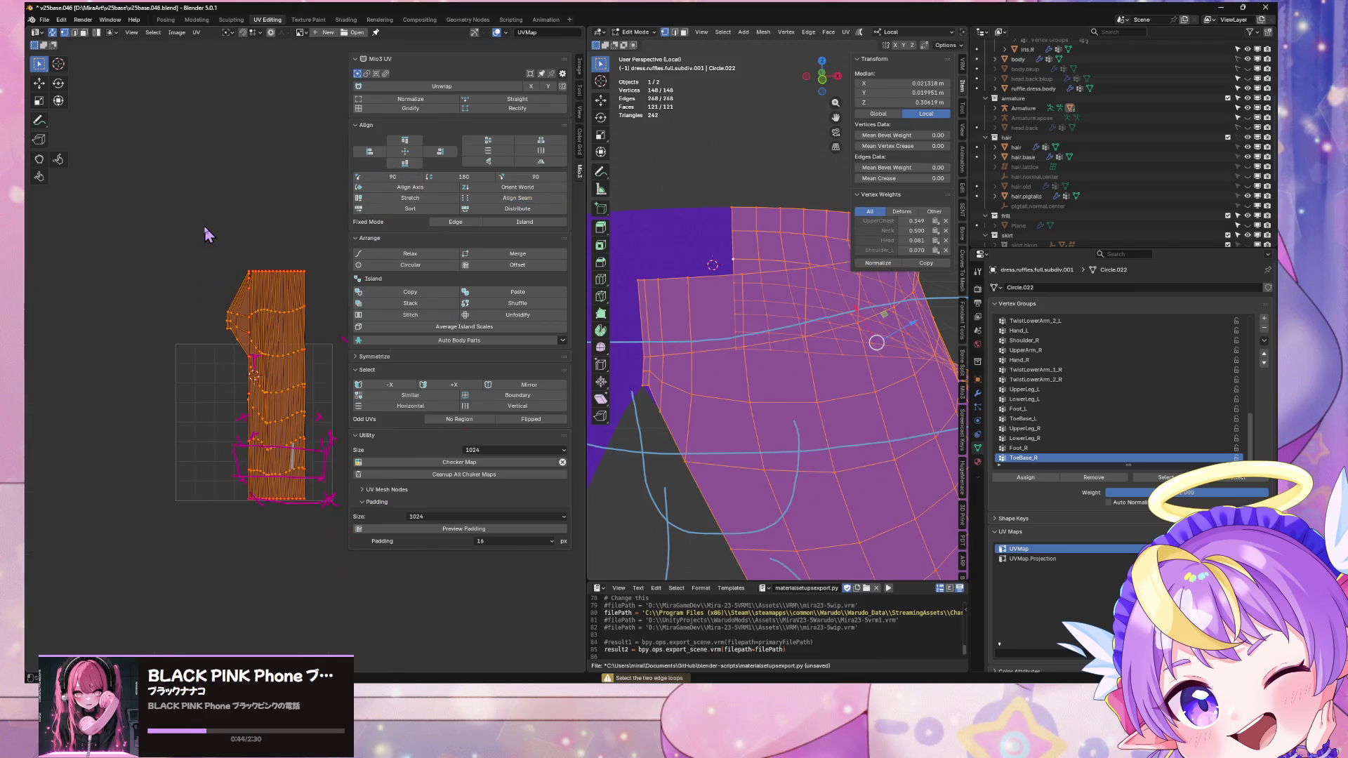
scroll(161, 204, up, 3)
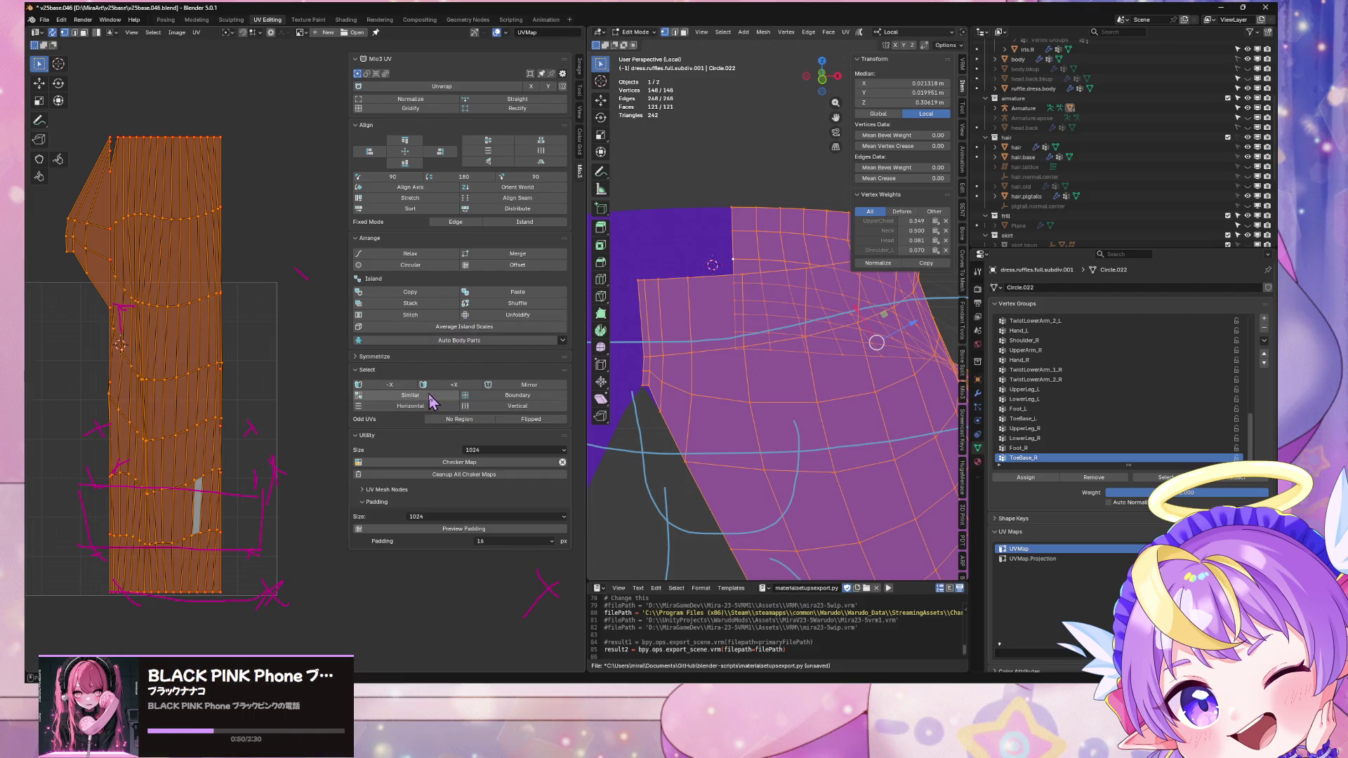
click(378, 357)
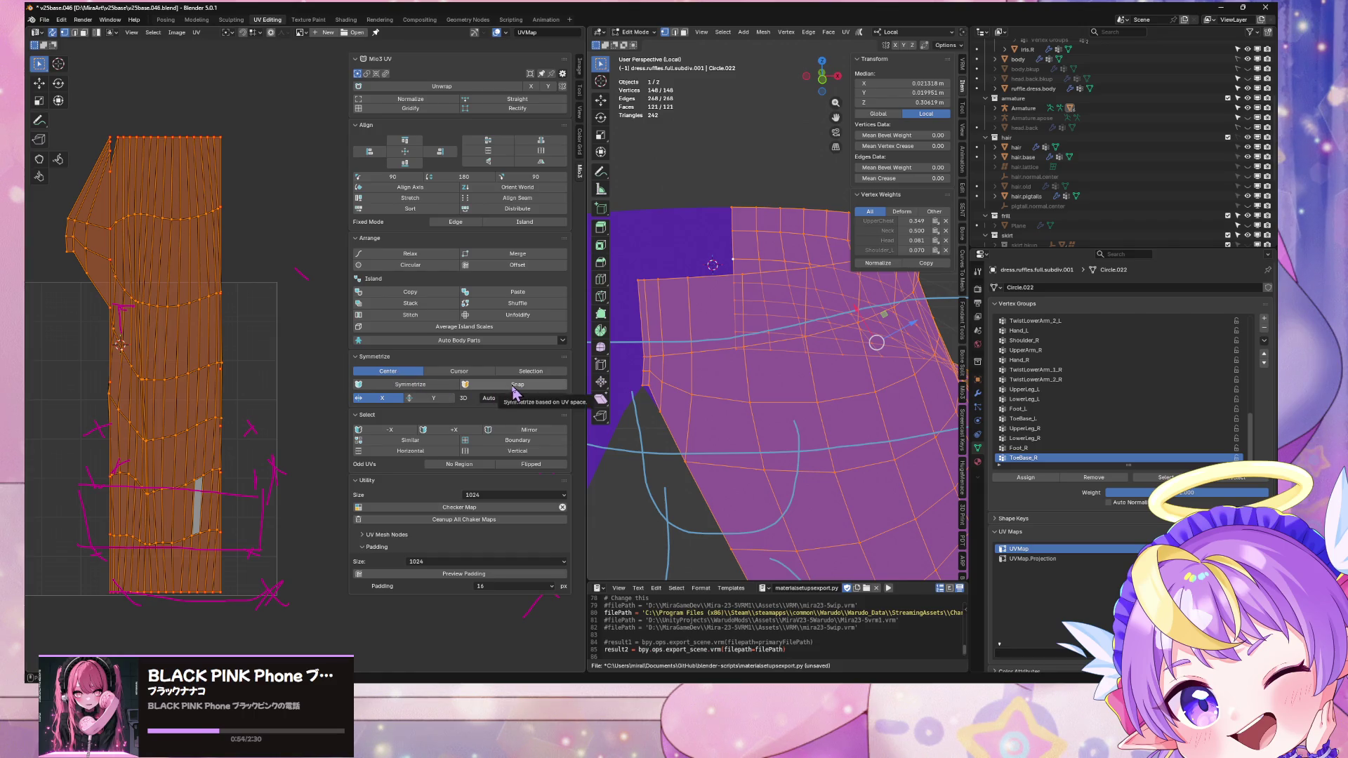
Step: Gridify and rectify the skirt's UV island, then re-unwrap it Angle Based
click(424, 109)
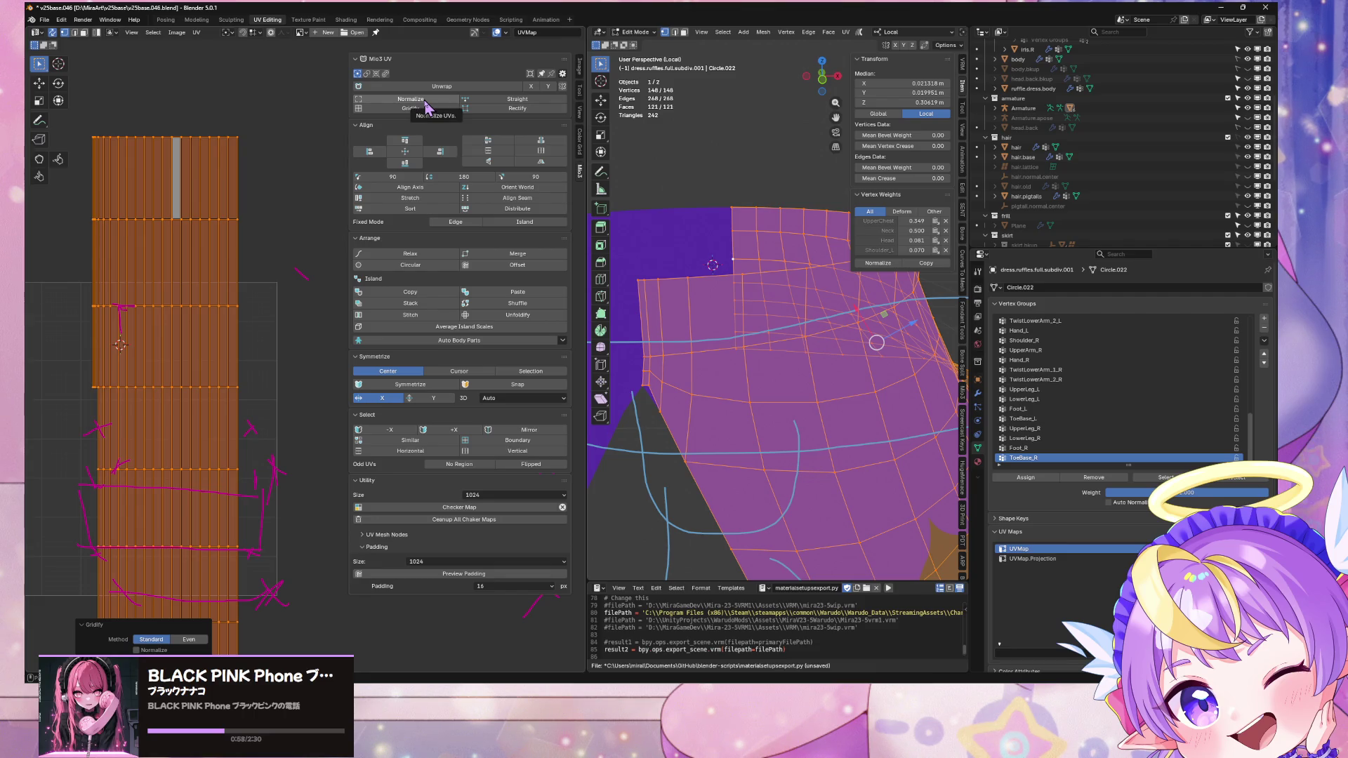
click(220, 114)
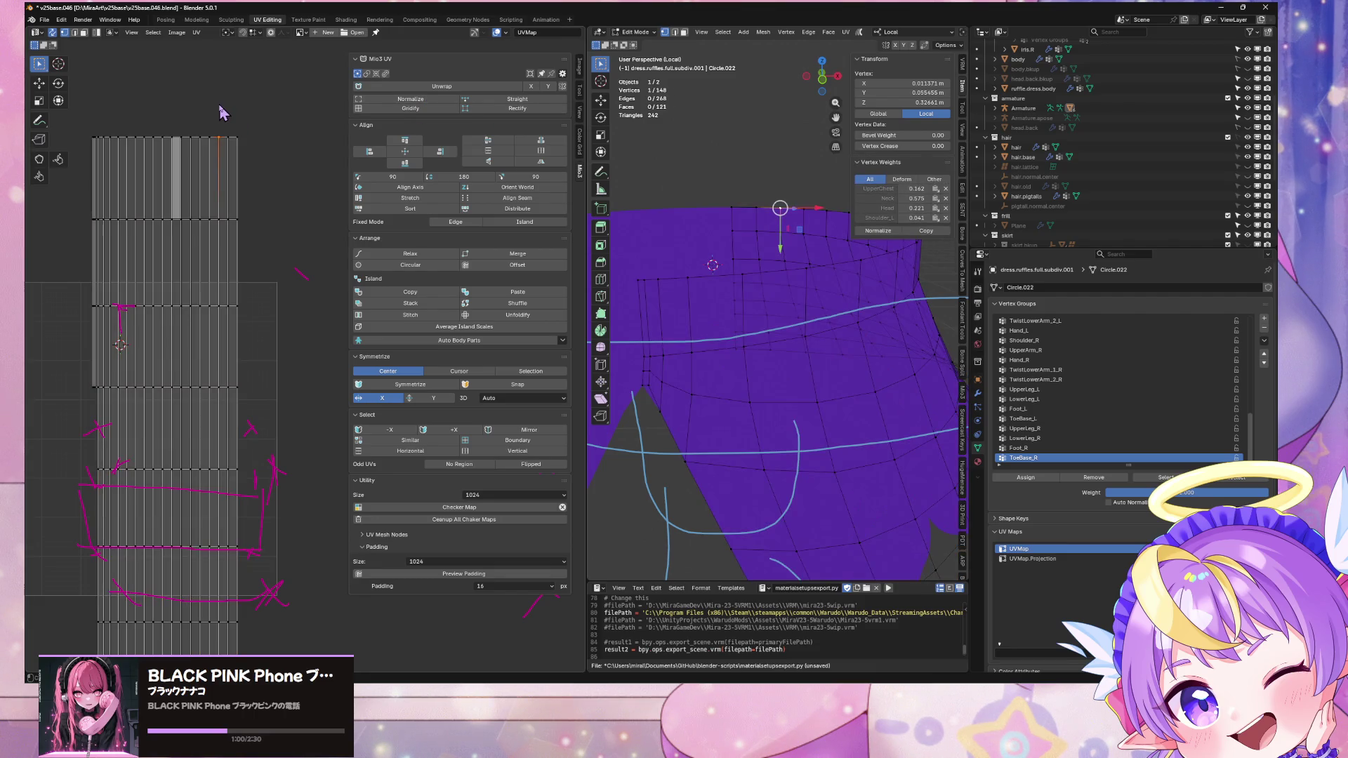
key(a)
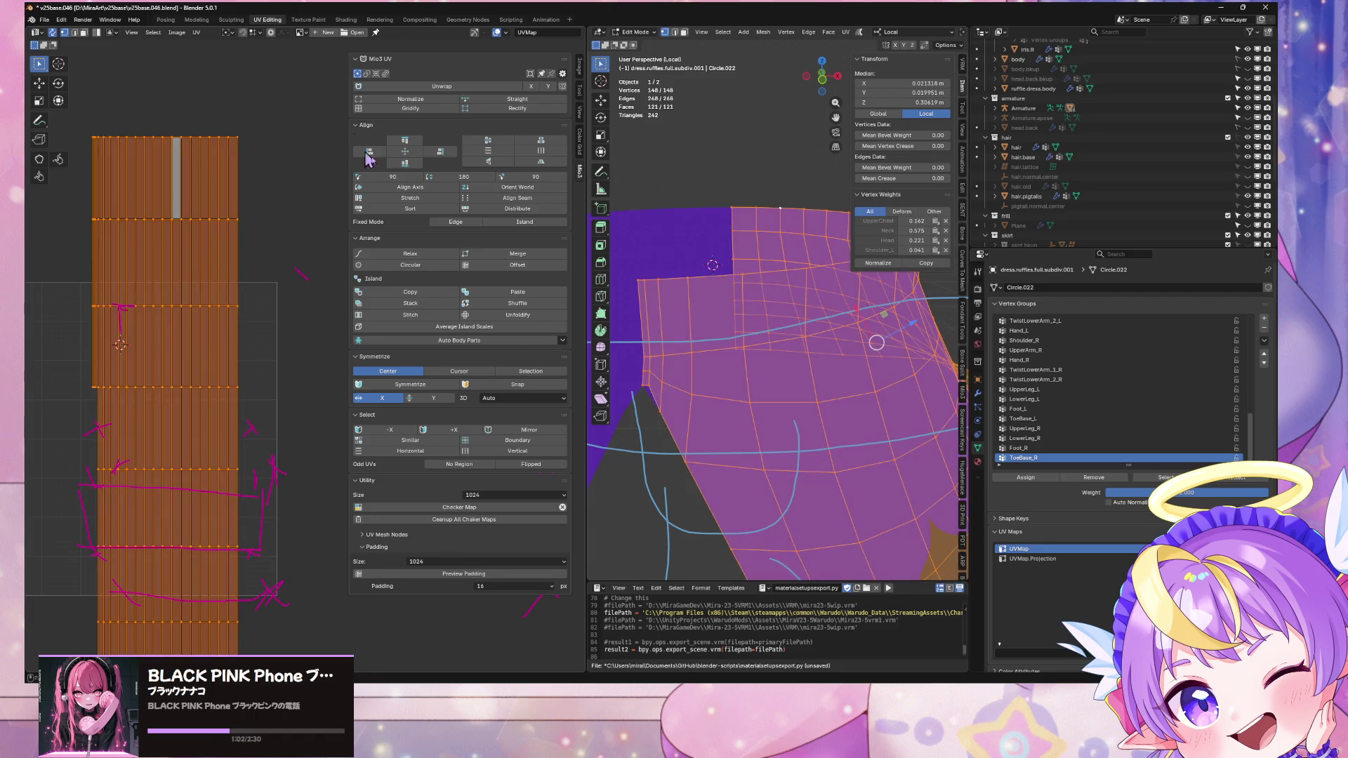
click(510, 110)
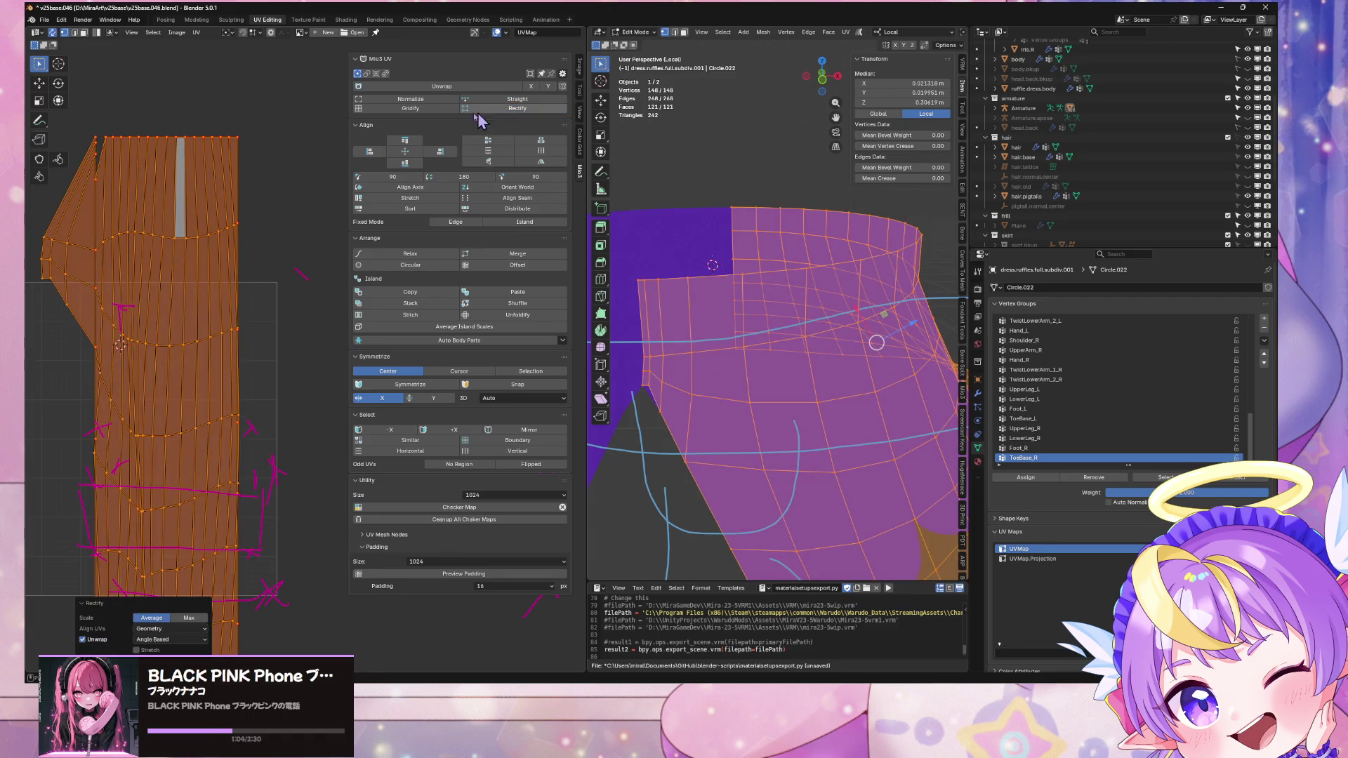
click(409, 86)
middle_drag(247, 396, 256, 347)
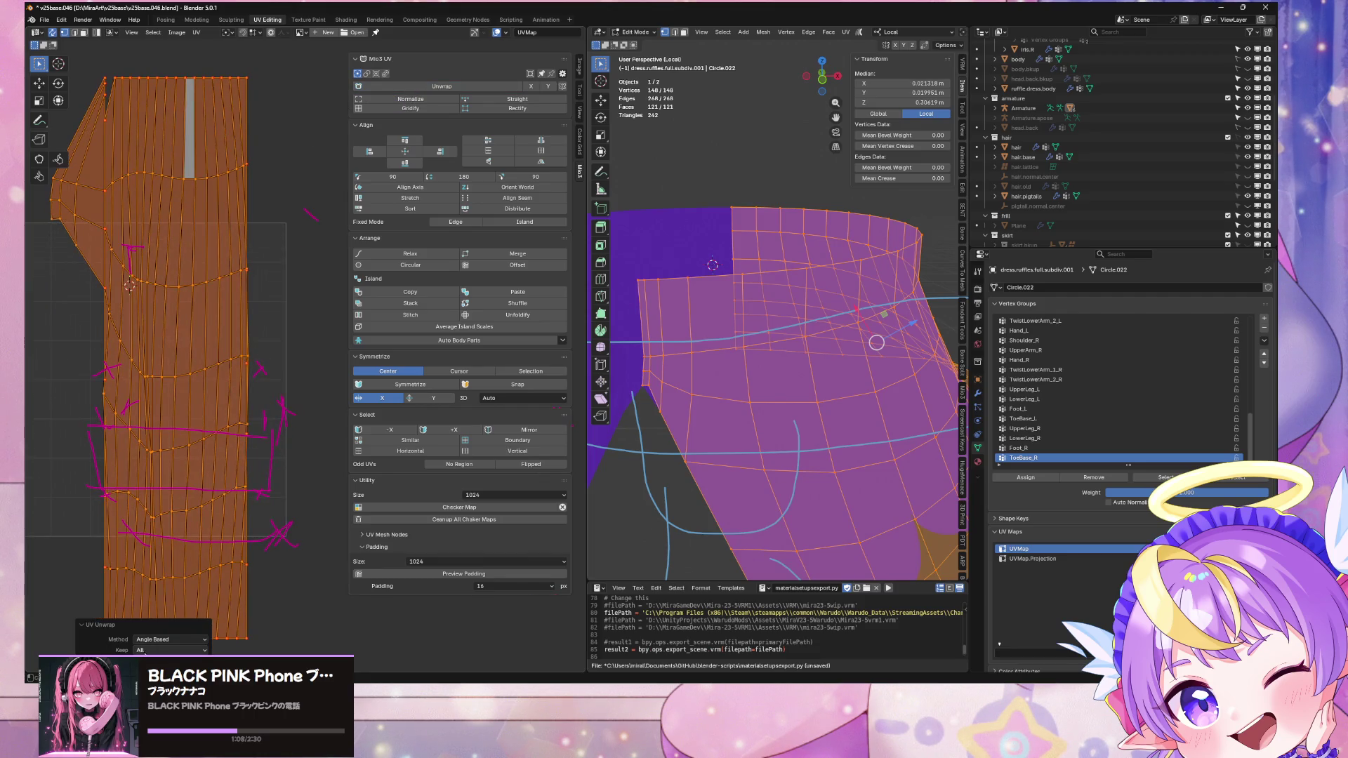
Step: Select and inspect individual skirt vertices while orbiting, without moving anything
click(280, 444)
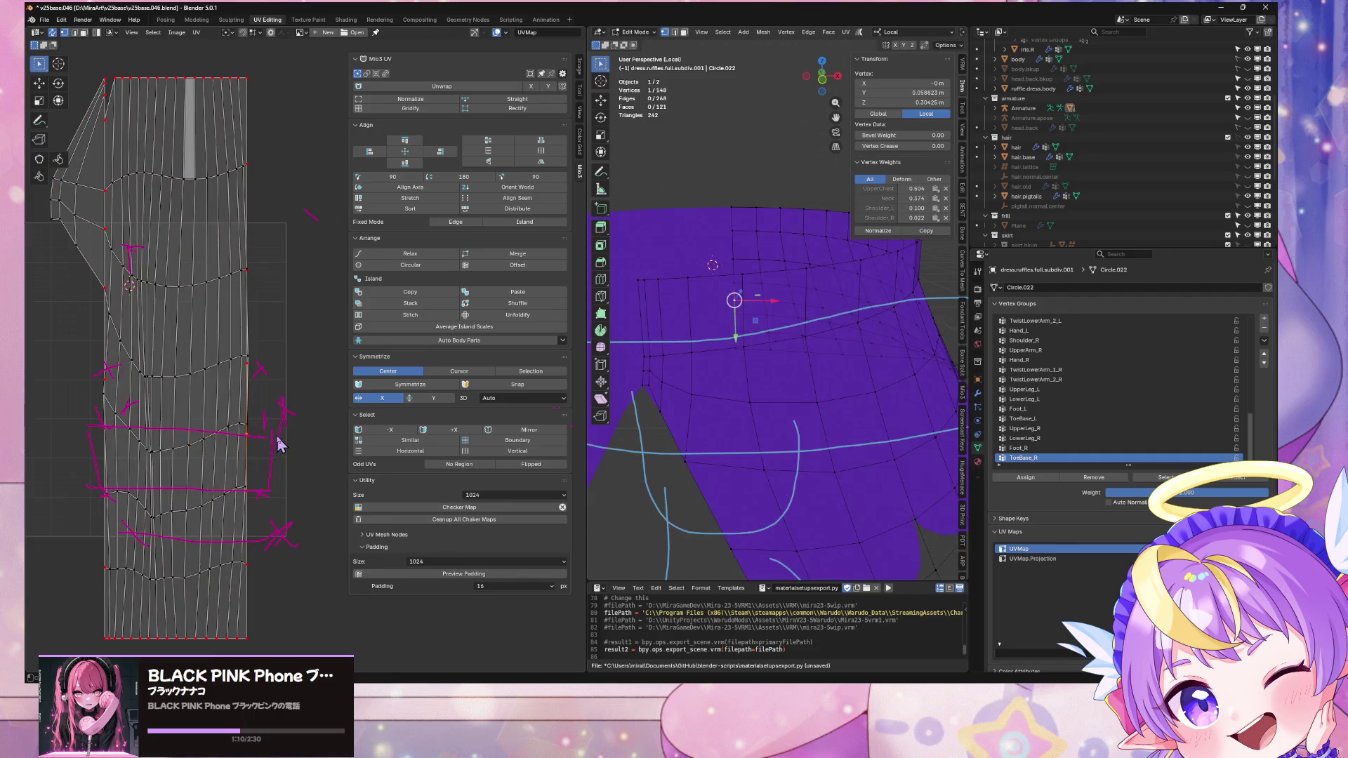
click(247, 370)
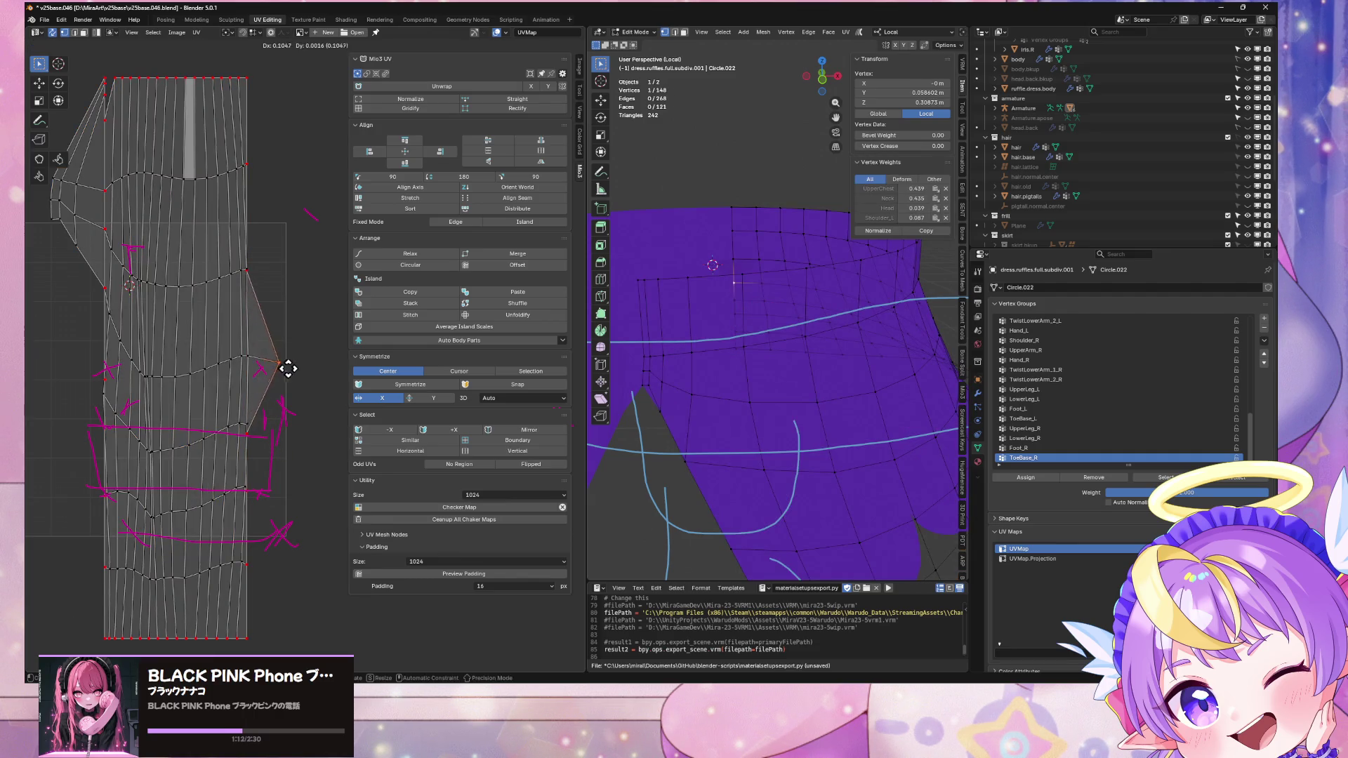
mouse_move(811, 346)
middle_down()
mouse_move(828, 367)
mouse_move(786, 365)
middle_up()
key(g)
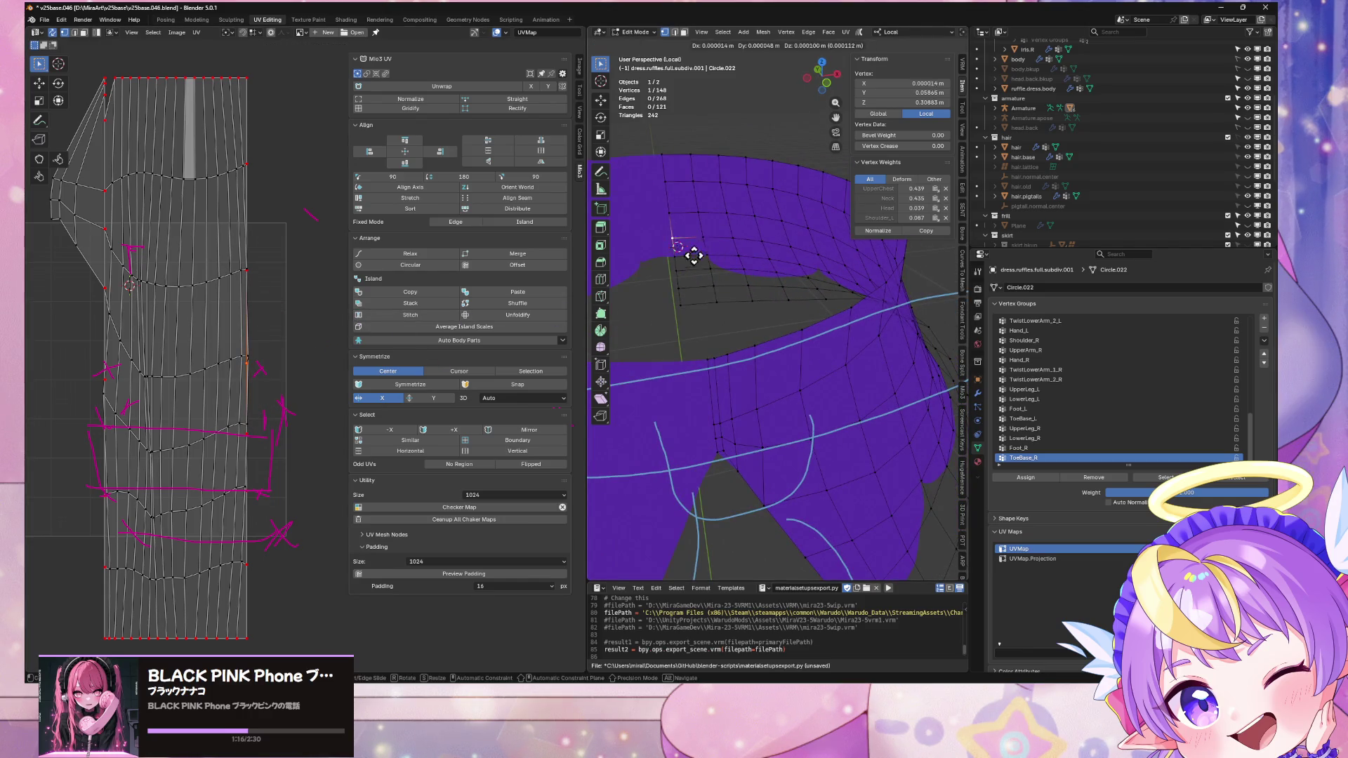
key(Escape)
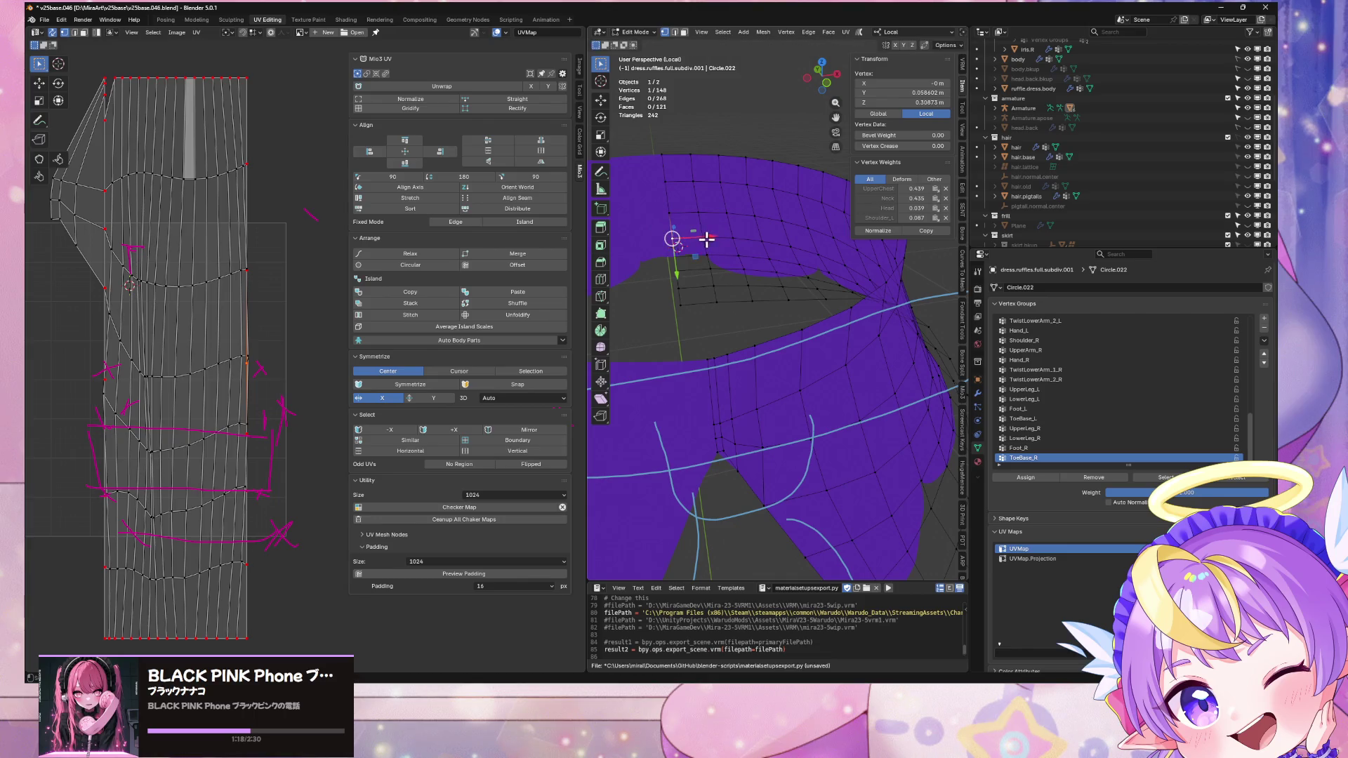
key(Tab)
mouse_move(776, 330)
middle_down()
mouse_move(762, 317)
mouse_move(789, 301)
middle_up()
key(Tab)
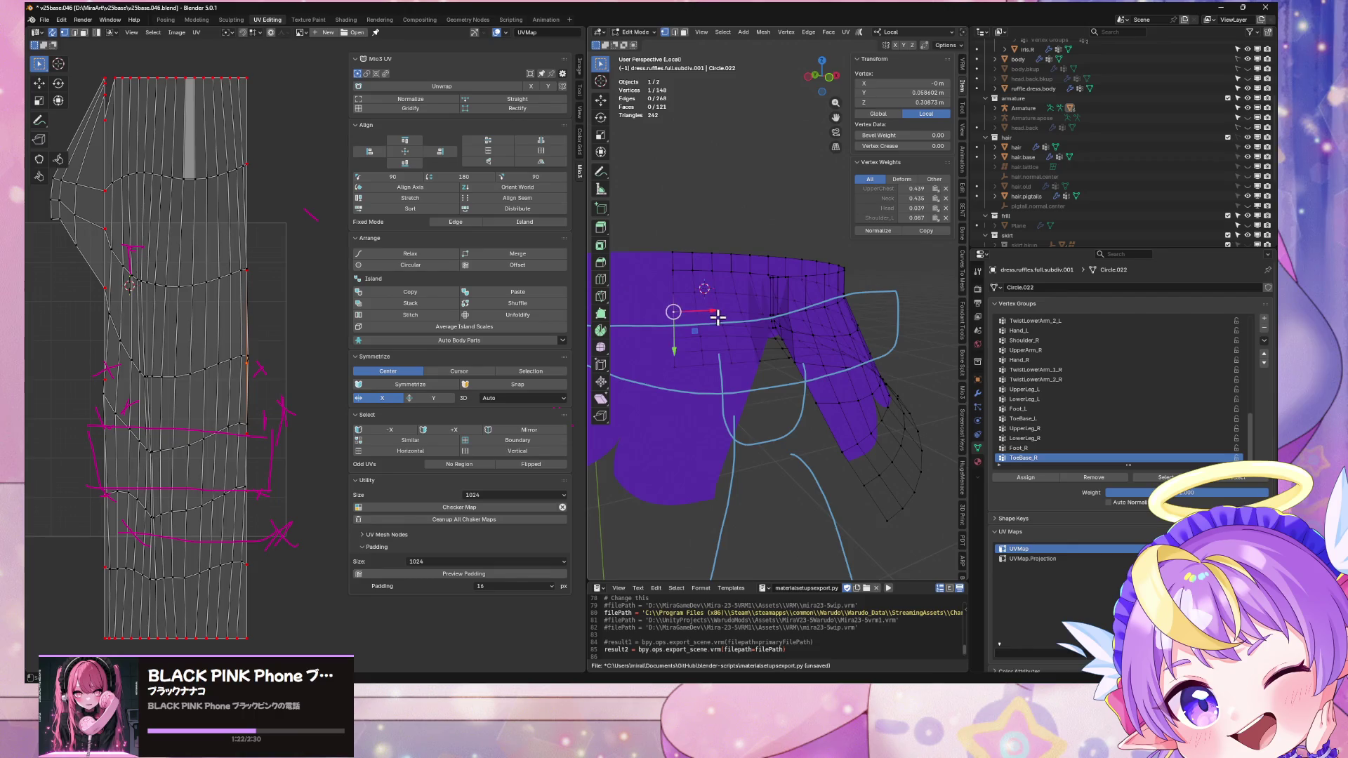
Step: Switch to front orthographic view, select all, return to Object Mode and show the modifiers
key(KP_1)
key(KP_5)
key(a)
key(Tab)
click(977, 393)
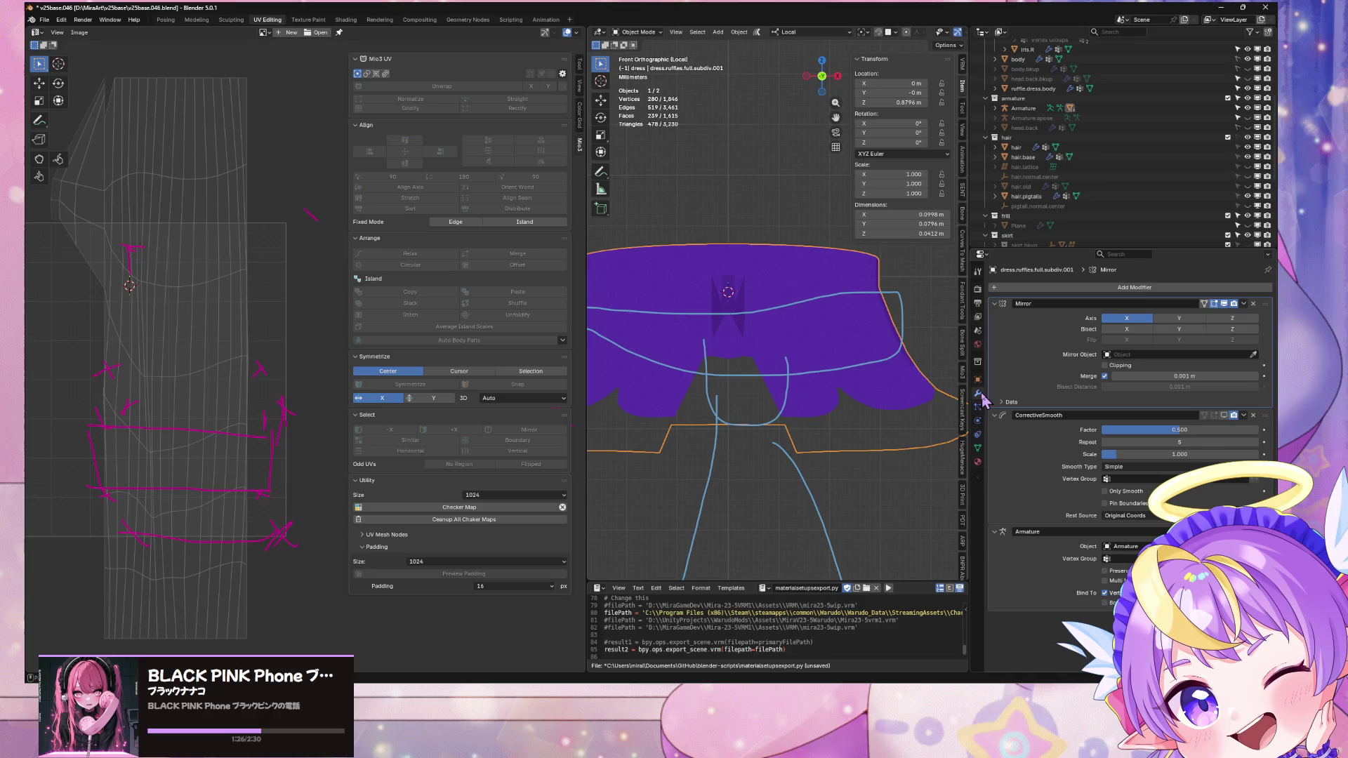
Step: Delete the CorrectiveSmooth and Mirror modifiers, keeping Armature, and re-enter Edit Mode
click(1253, 416)
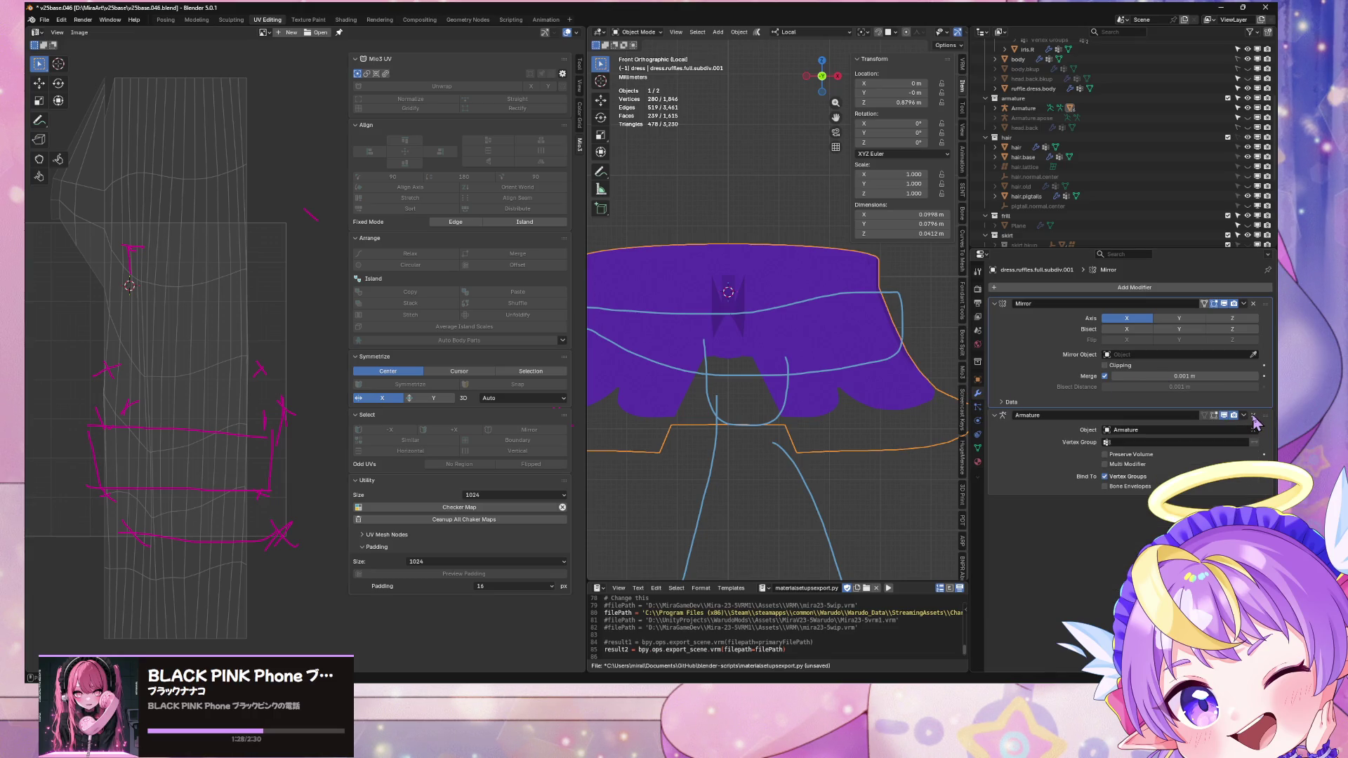
click(1243, 304)
click(1197, 319)
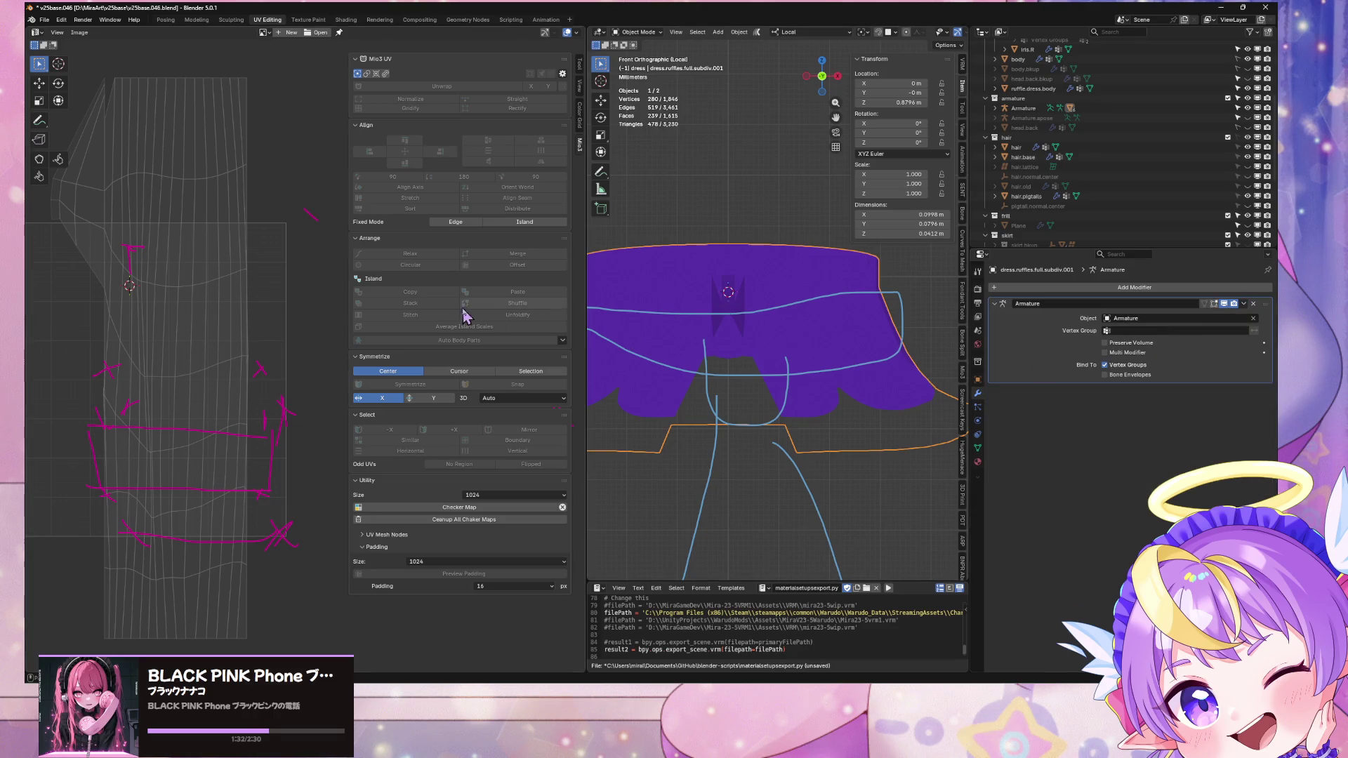
key(Tab)
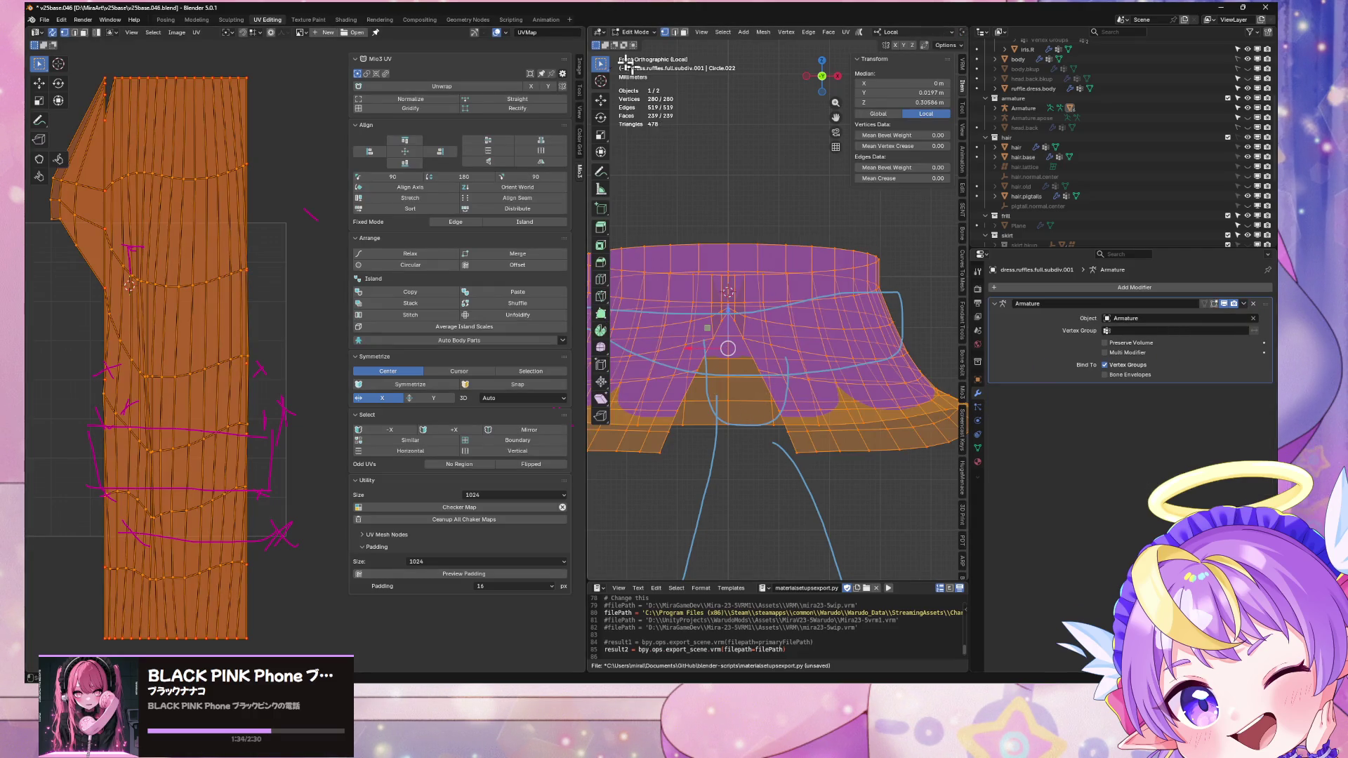
Step: Unwrap the whole skirt with Minimum Stretch and check a single UV vertex
click(846, 32)
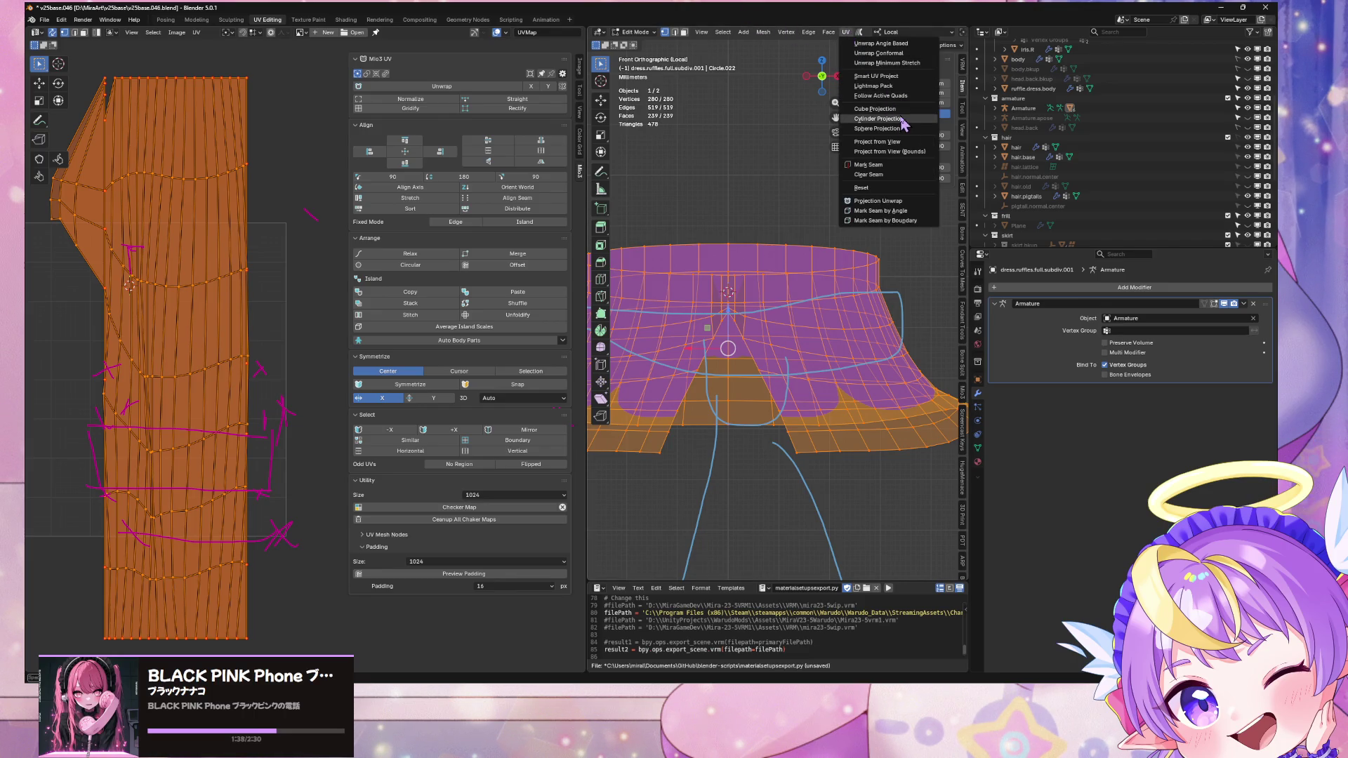
click(885, 63)
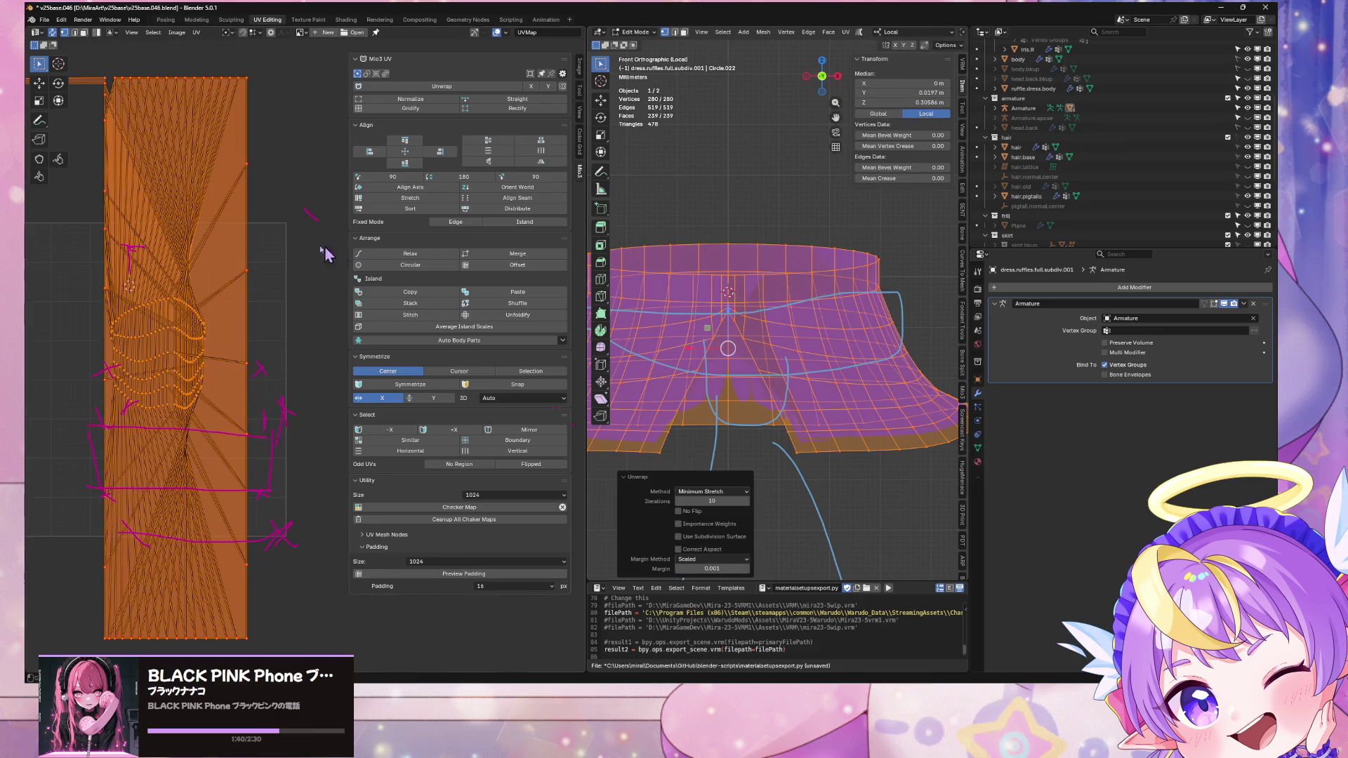
click(279, 253)
click(259, 367)
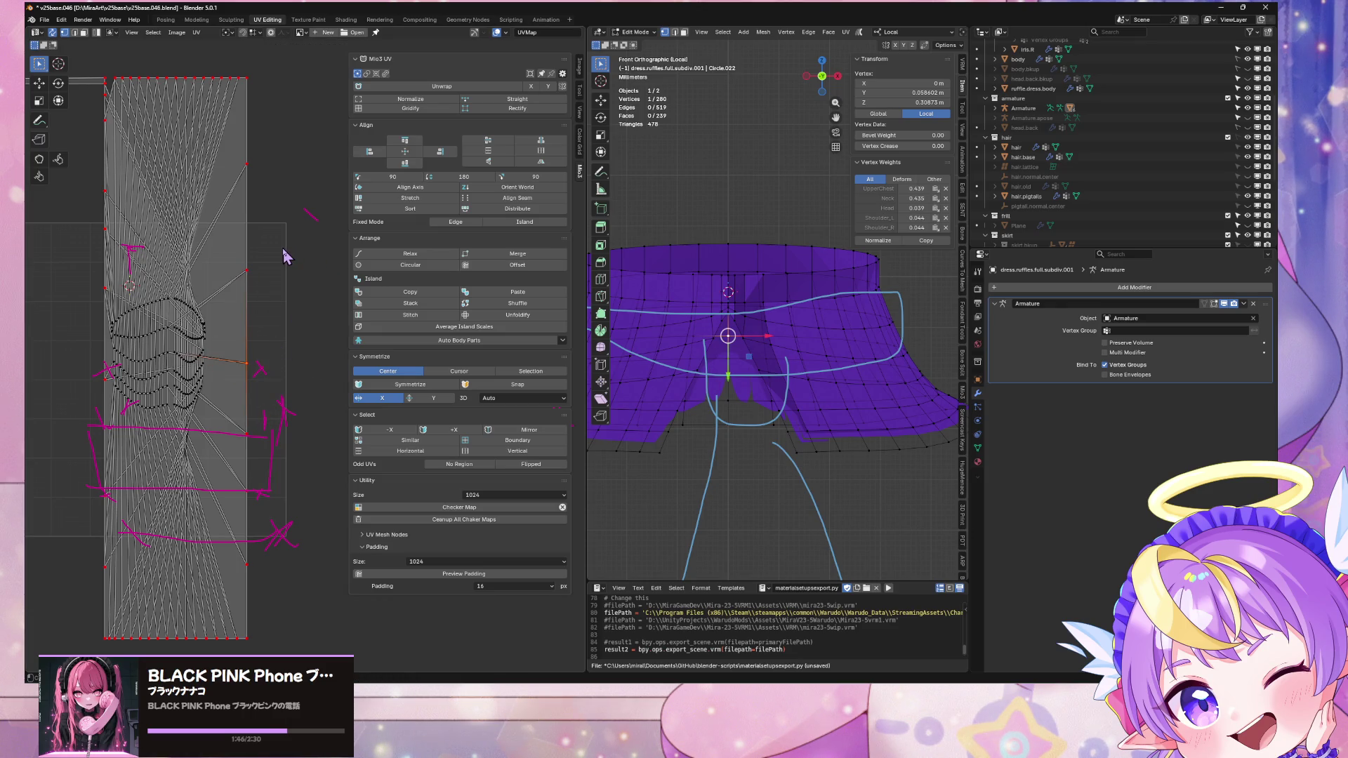
Step: Remove a UV map in Object Data, then undo to restore UVMap and UVMap.Projection
click(976, 450)
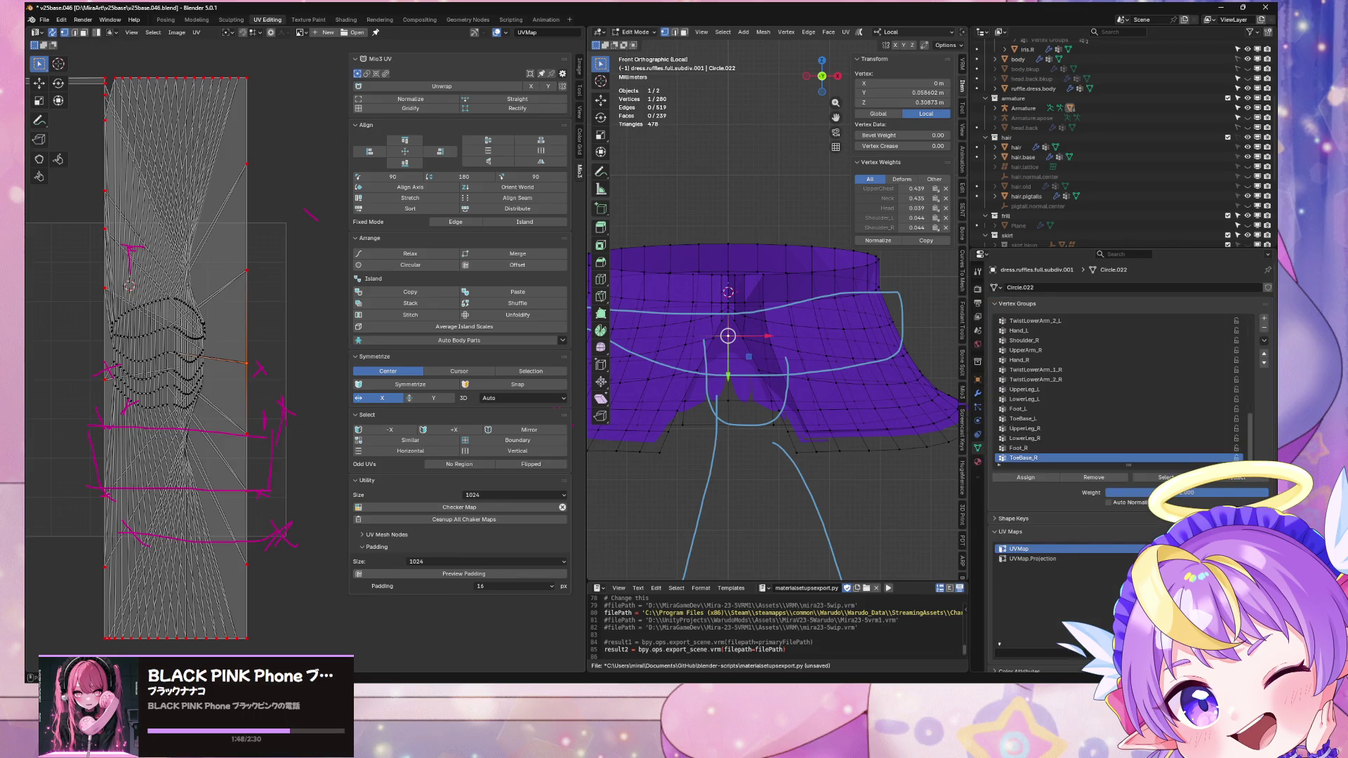
click(1263, 565)
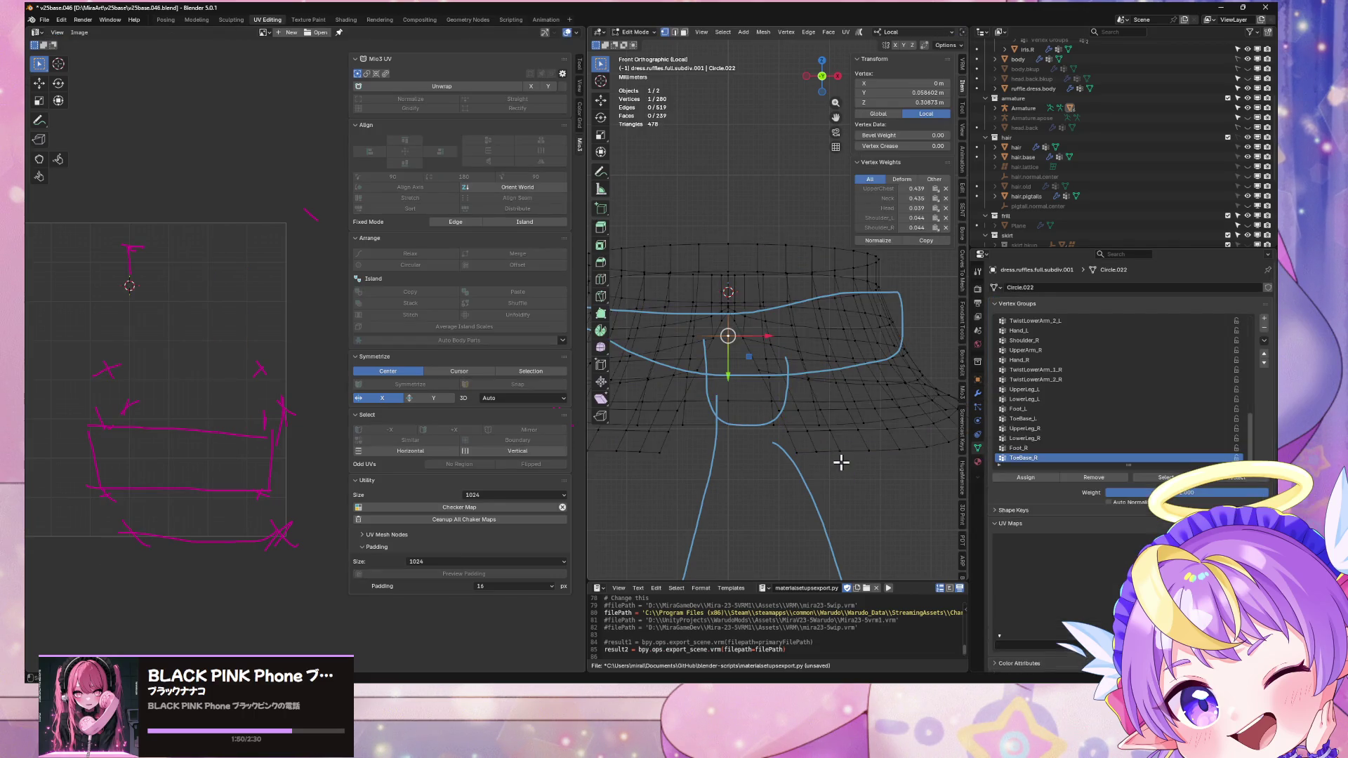
key(a)
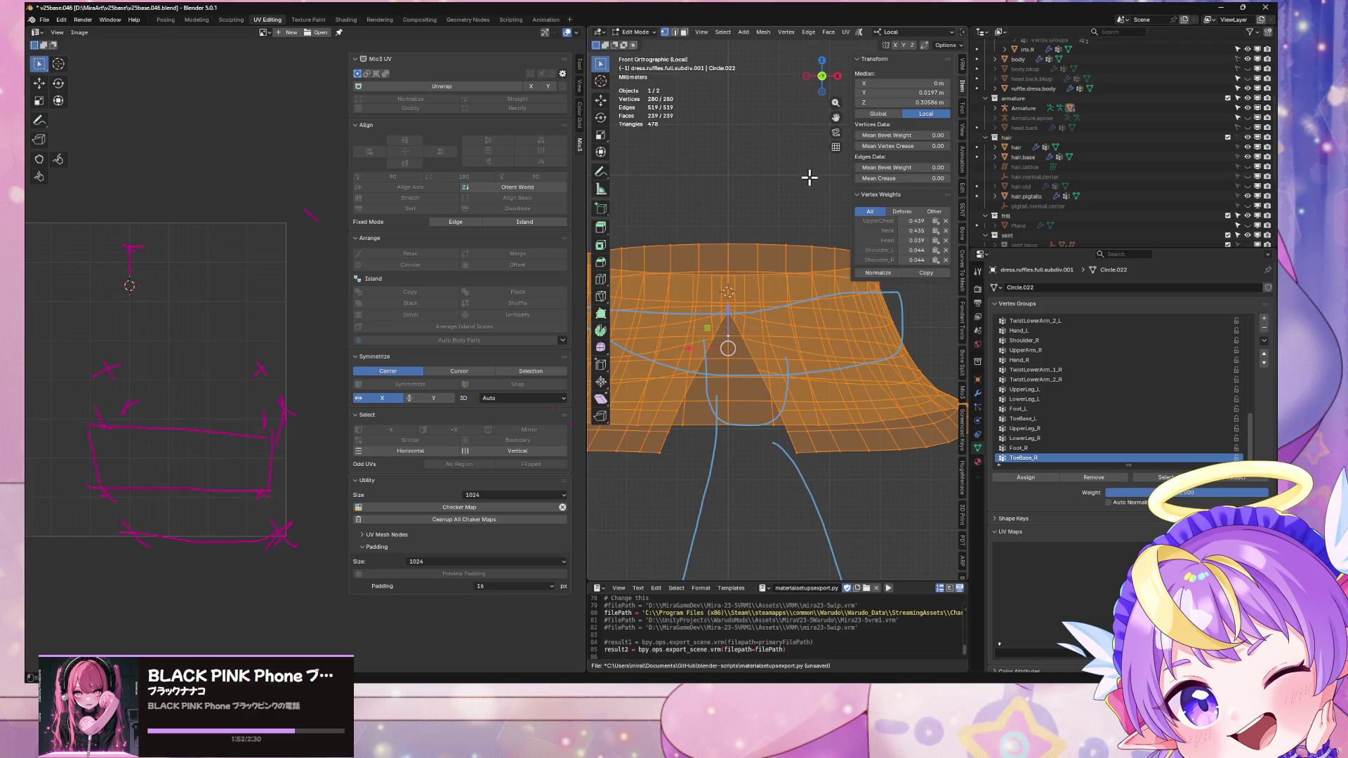
key(ctrl+z)
key(ctrl+z)
key(ctrl+z)
key(ctrl+z)
key(ctrl+z)
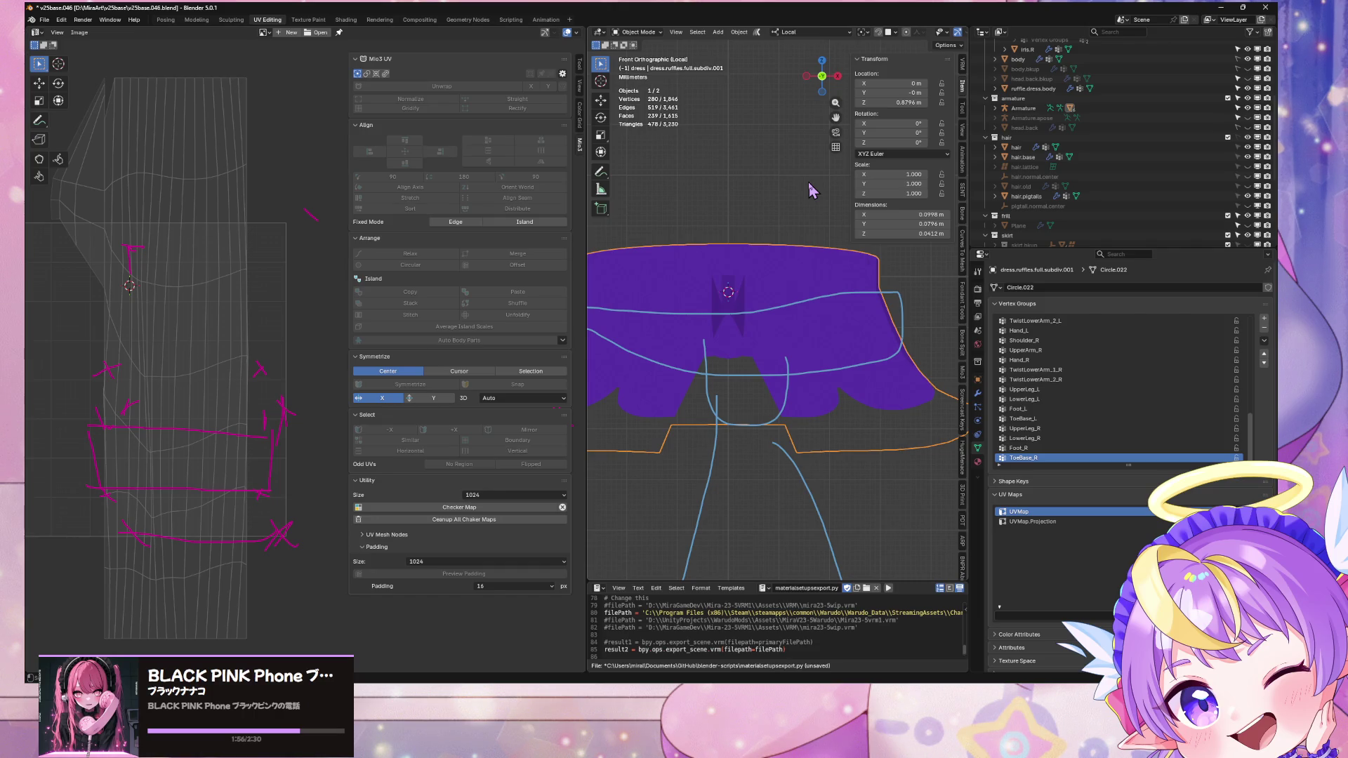
key(ctrl+z)
key(ctrl+z)
key(ctrl+z)
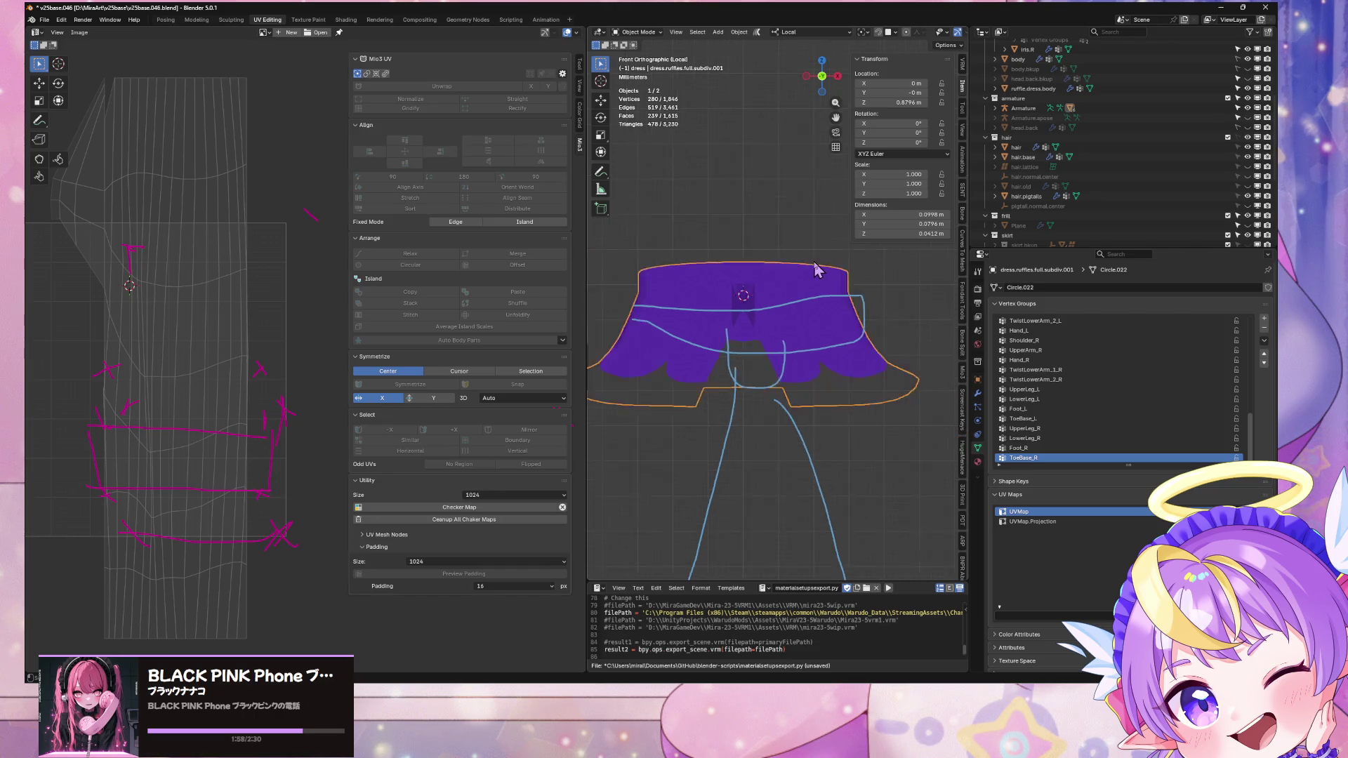
Step: Undo two more steps and unwrap the ruffle's UVs with Minimum Stretch
key(ctrl+z)
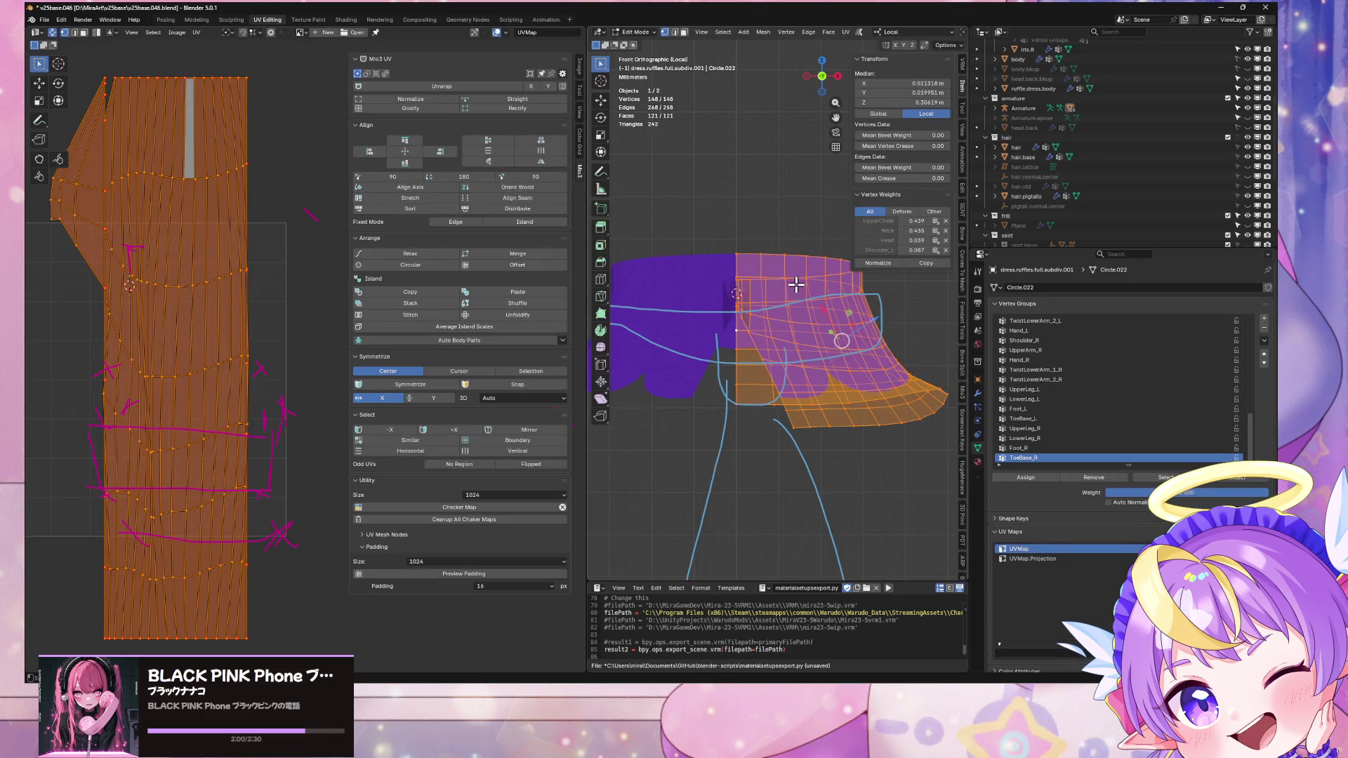
key(ctrl+z)
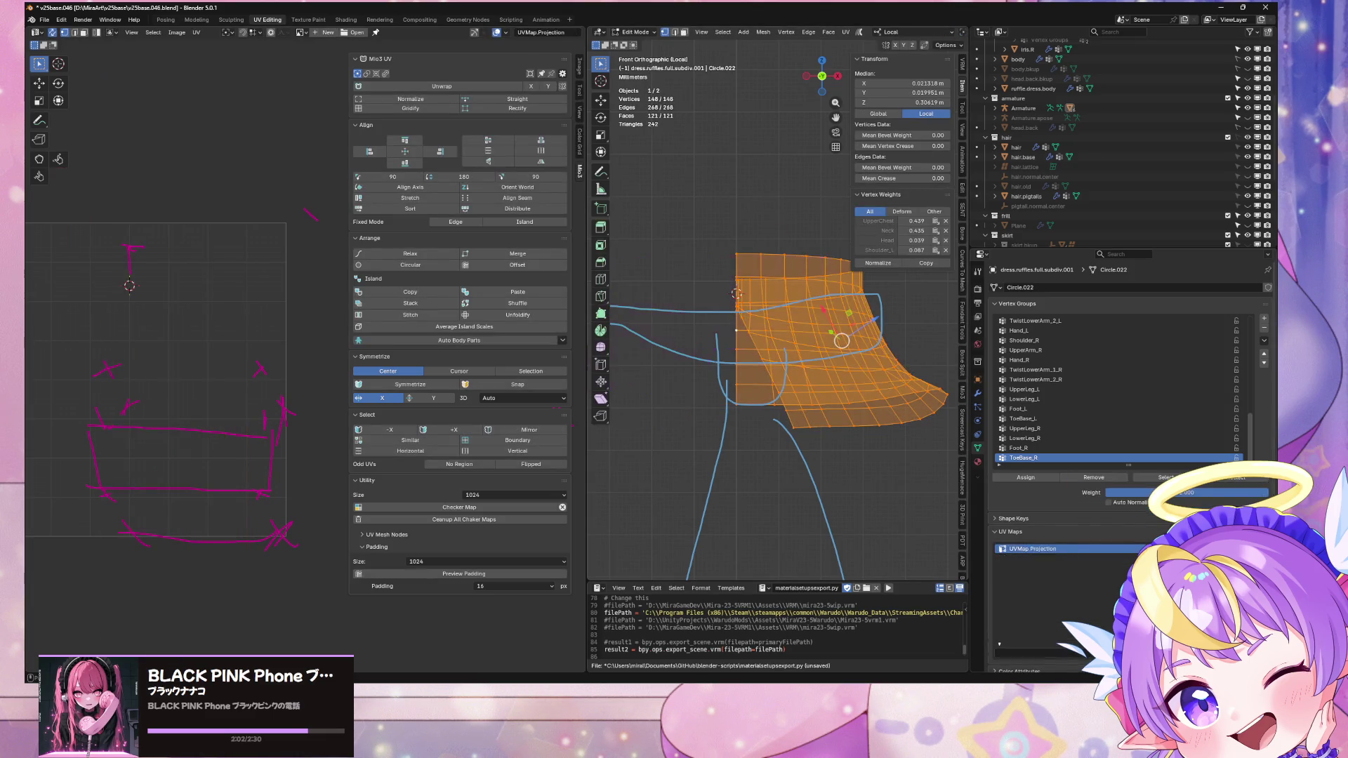
click(845, 32)
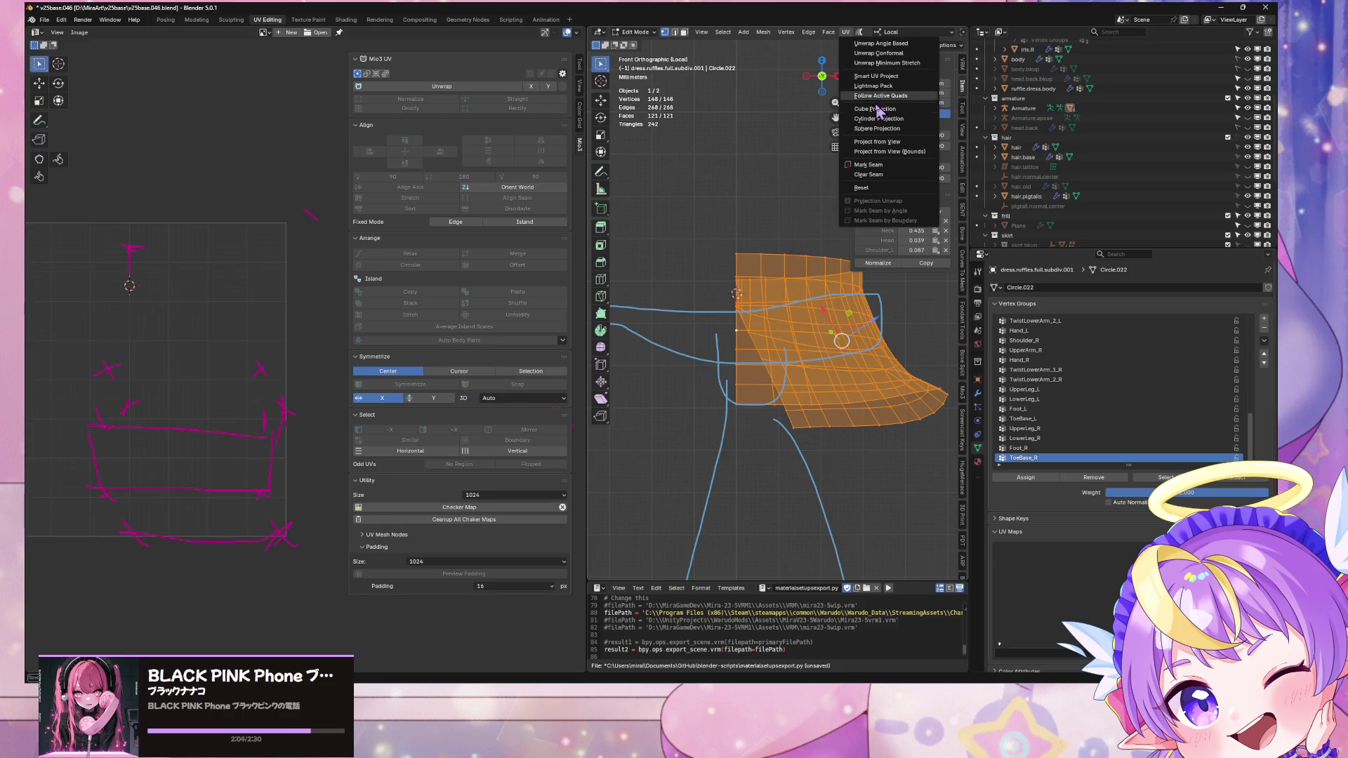
click(894, 63)
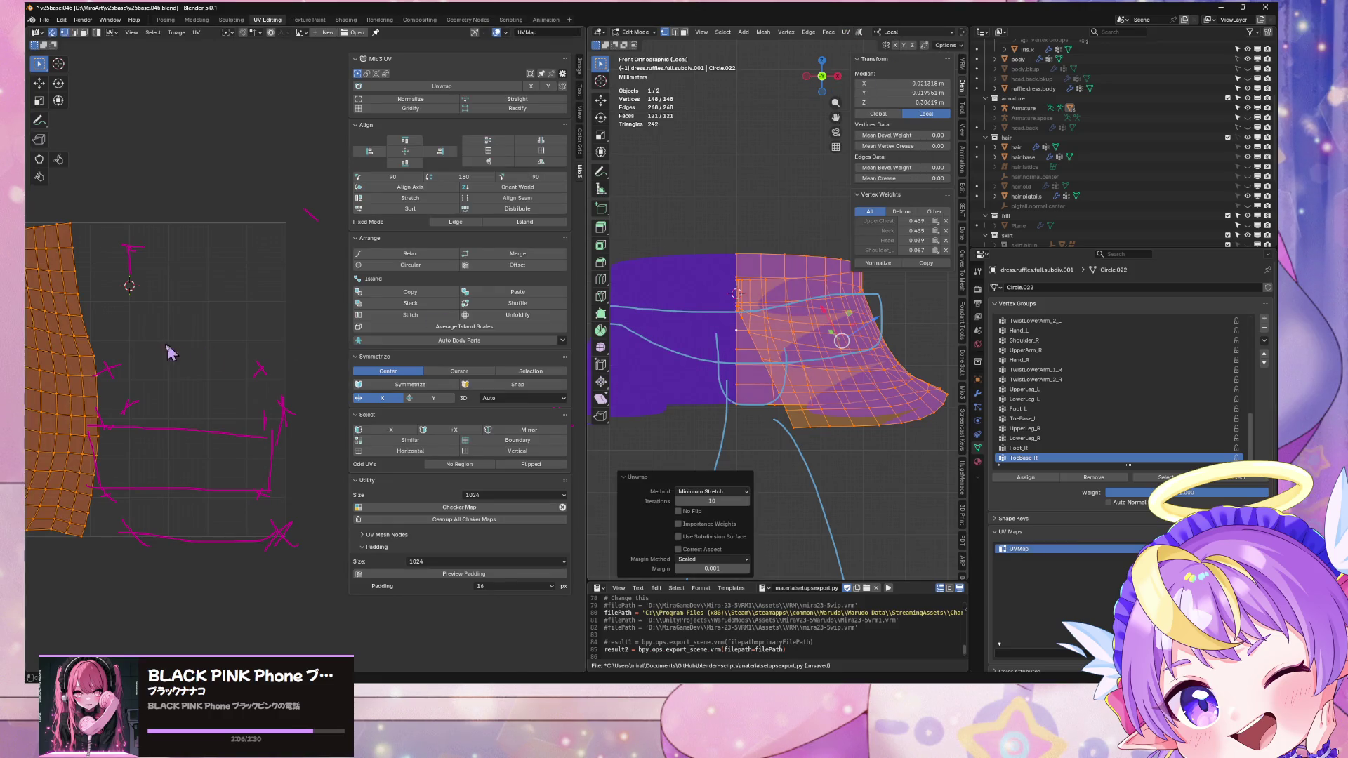
Step: Slide the new UV island 0.42 along X over the drawn texture
middle_drag(182, 367, 266, 351)
key(g)
key(x)
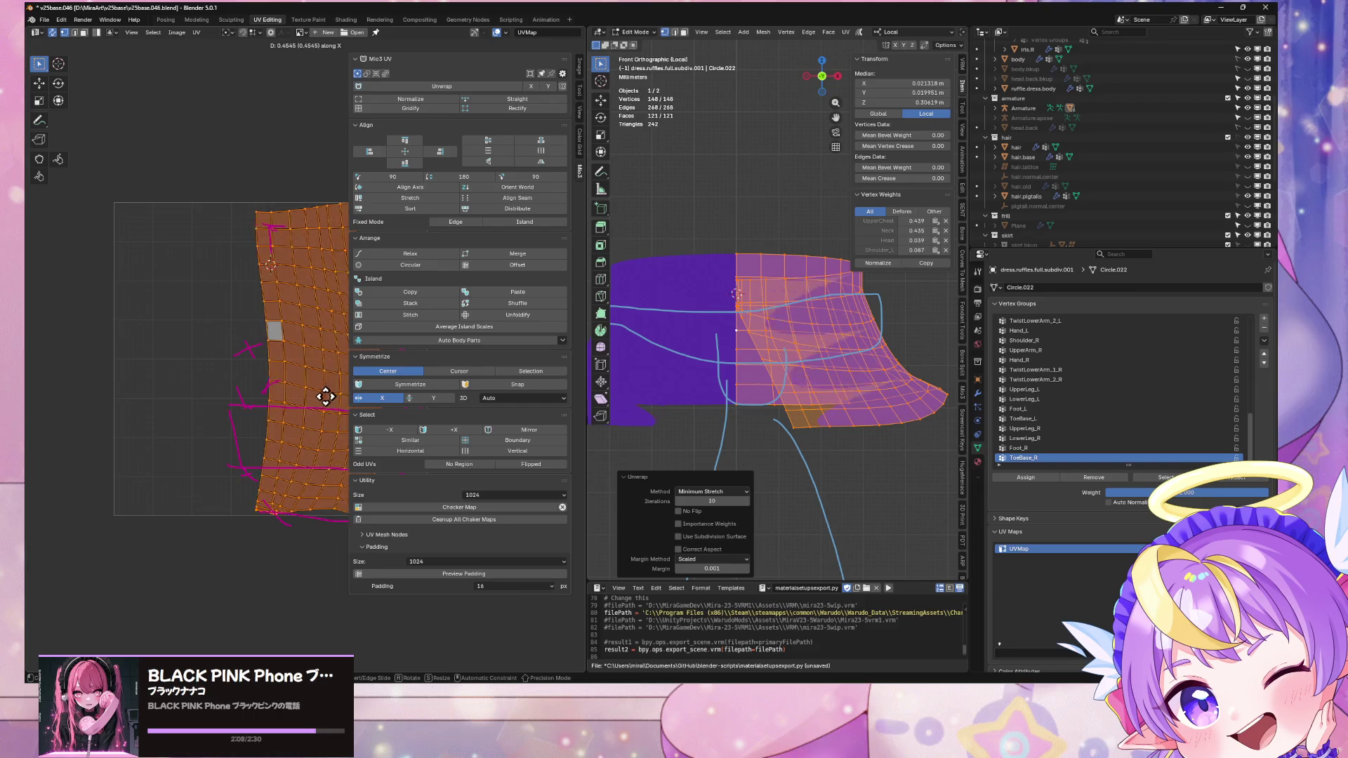
click(316, 355)
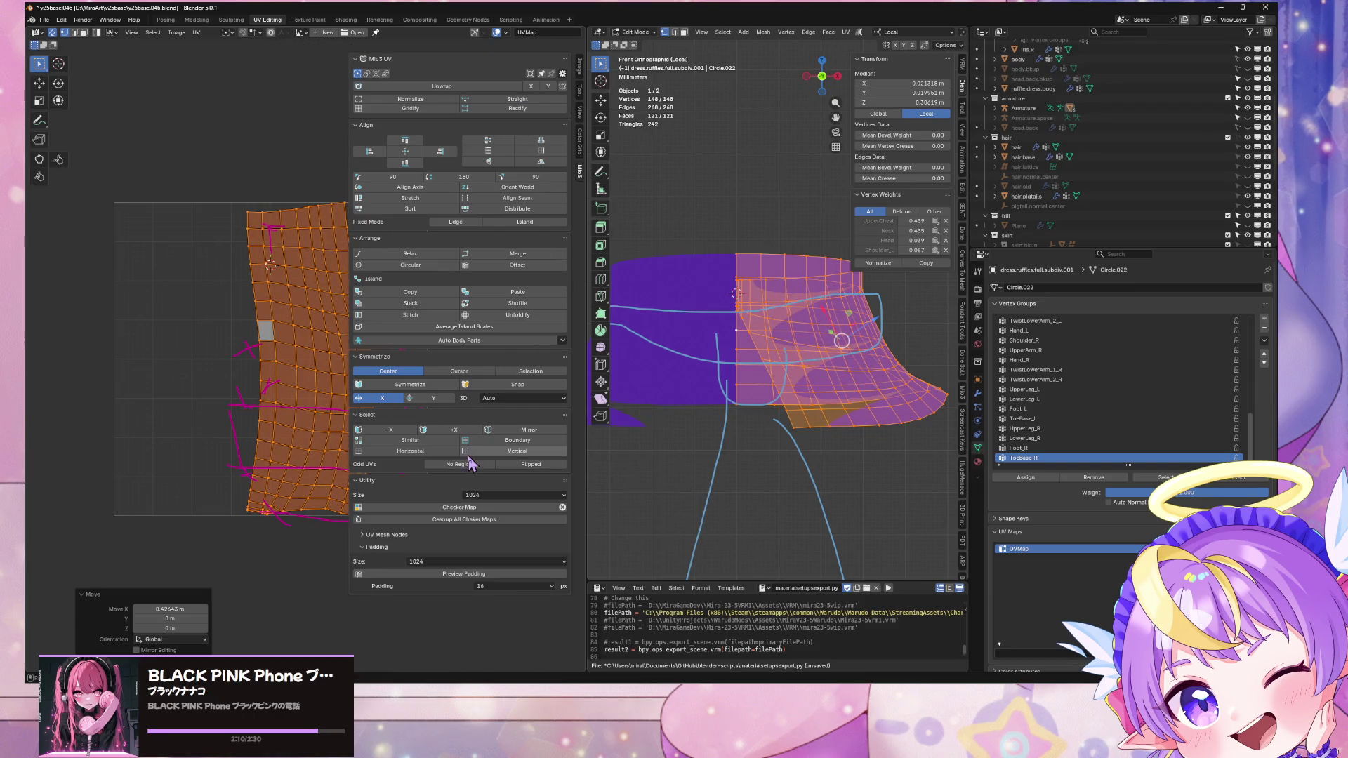
middle_drag(302, 179, 210, 181)
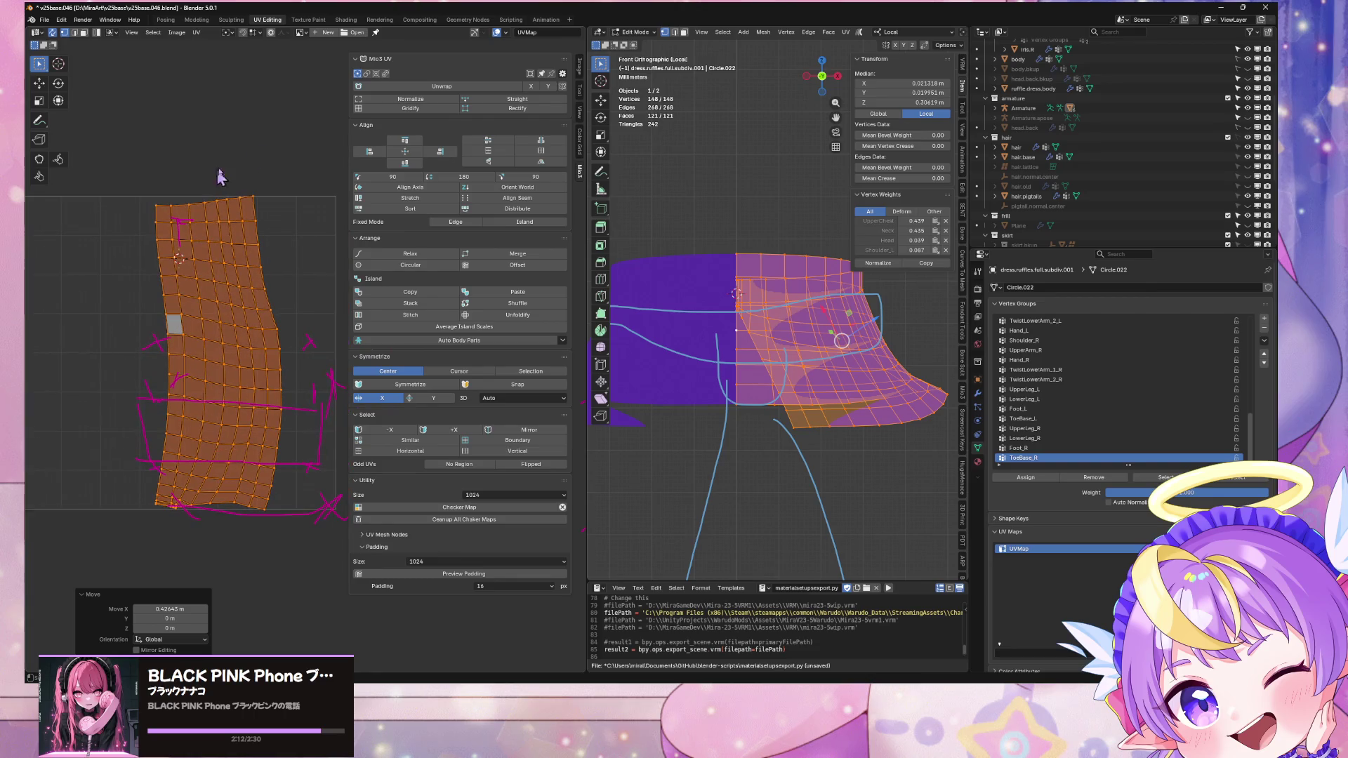
Step: Rectify the ruffle's UV island and rotate it exactly 90° into a horizontal strip
click(517, 108)
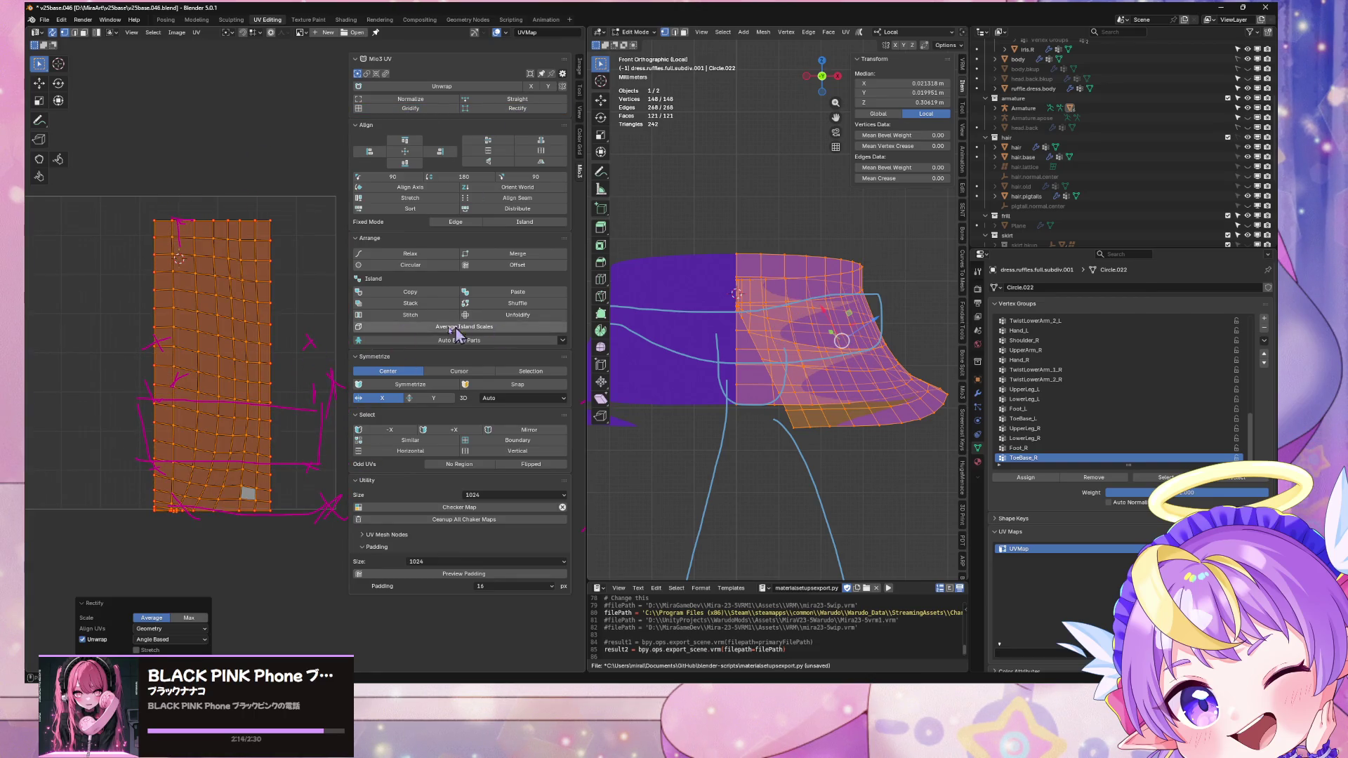
key(r)
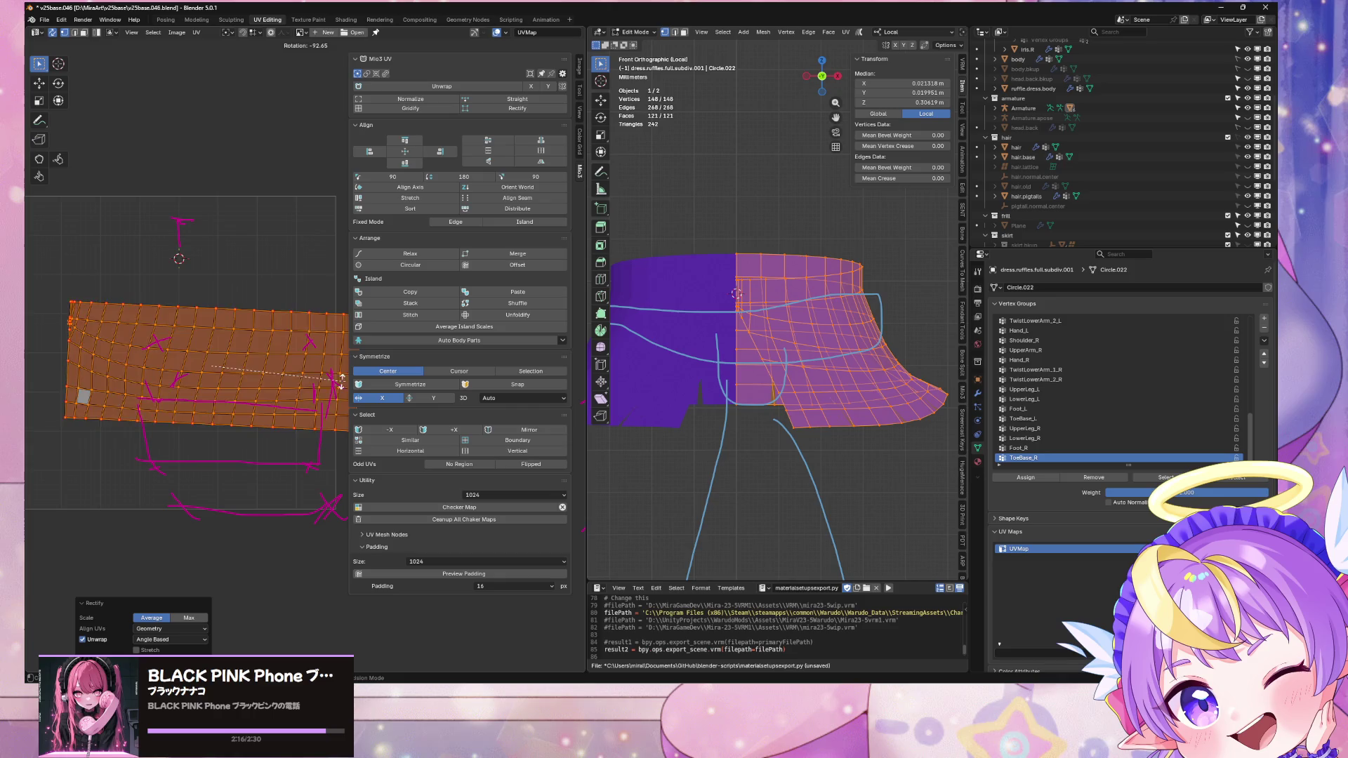
click(337, 386)
key(r)
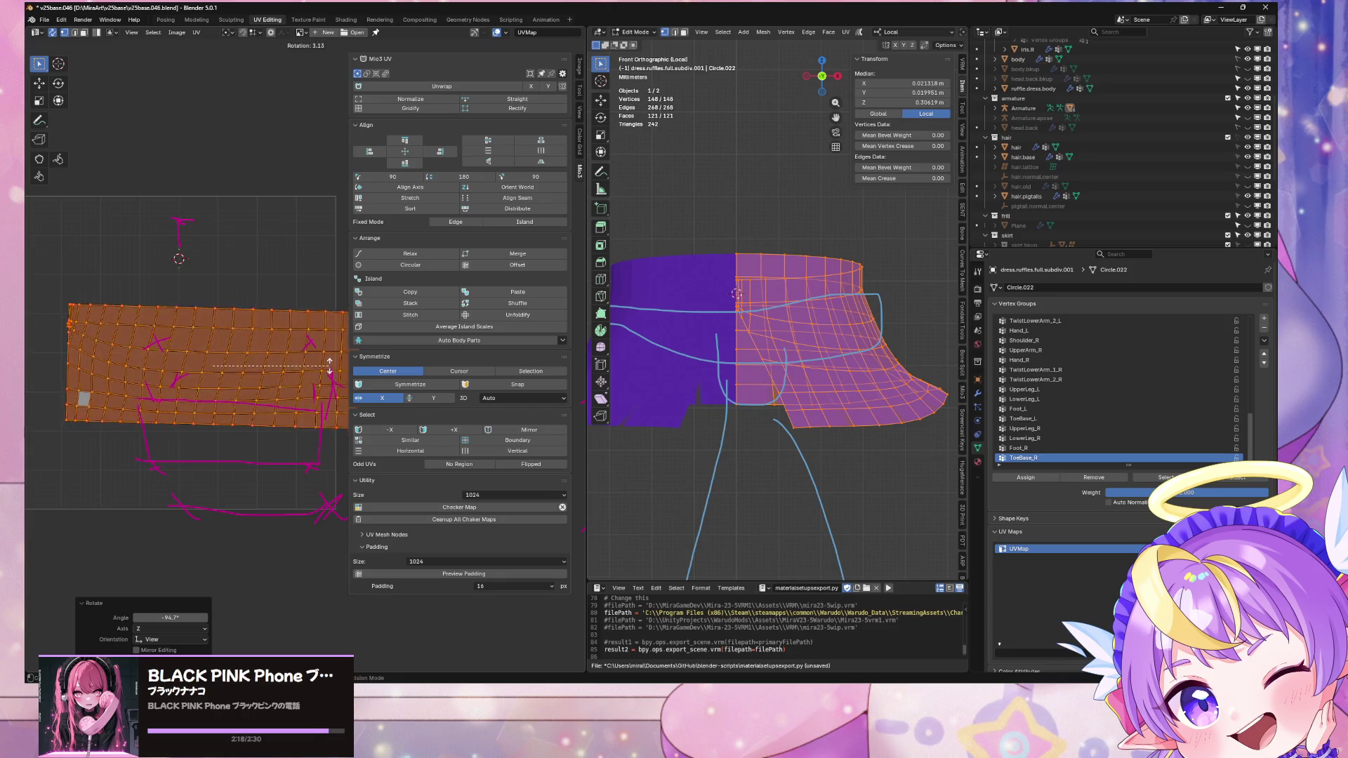
right_click(331, 368)
key(ctrl+z)
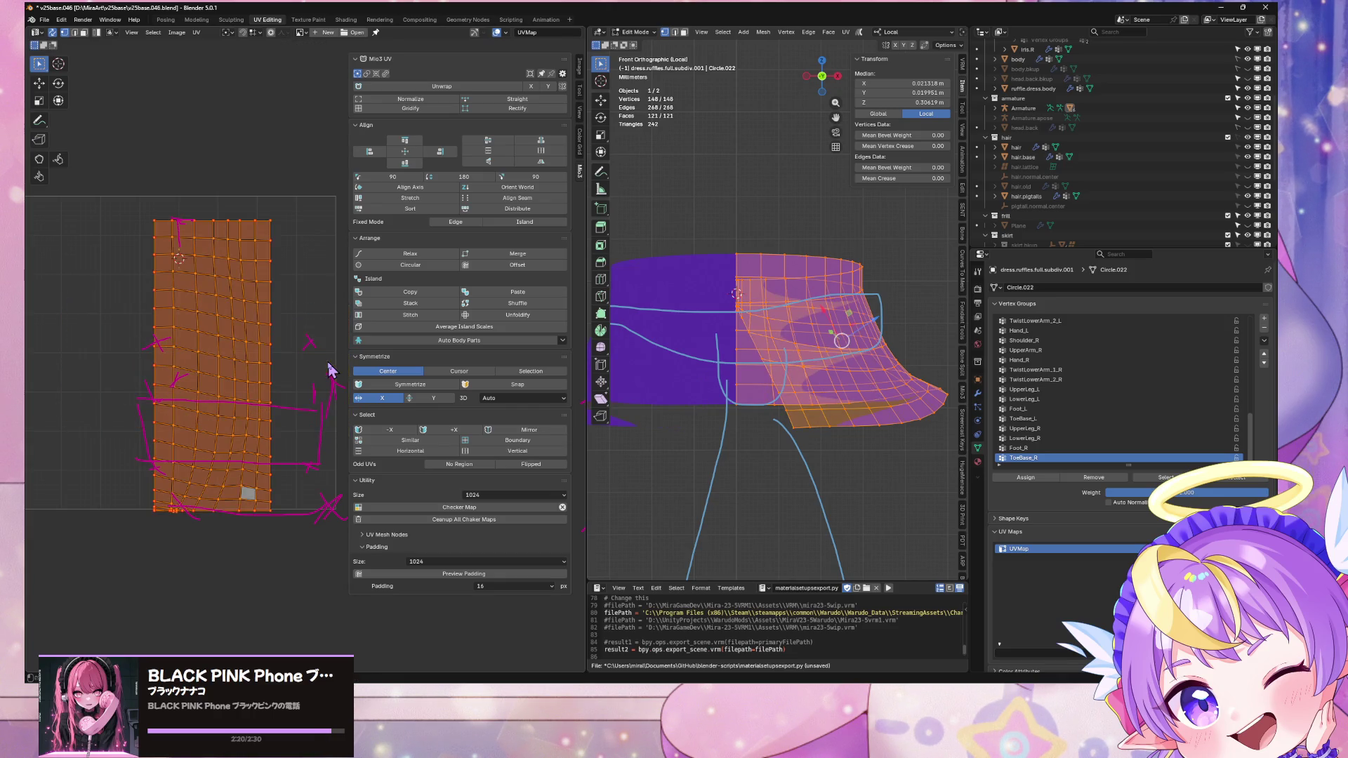
key(r)
text(90)
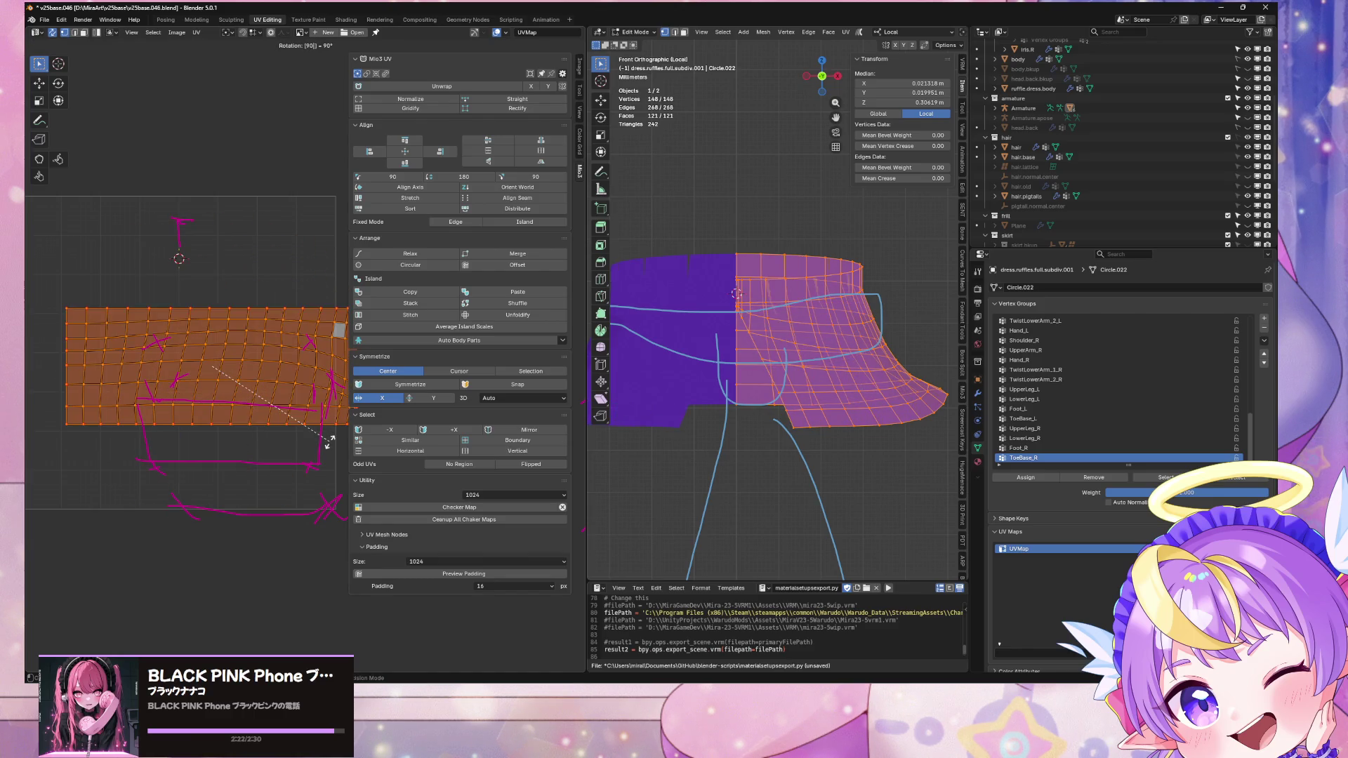
key(Return)
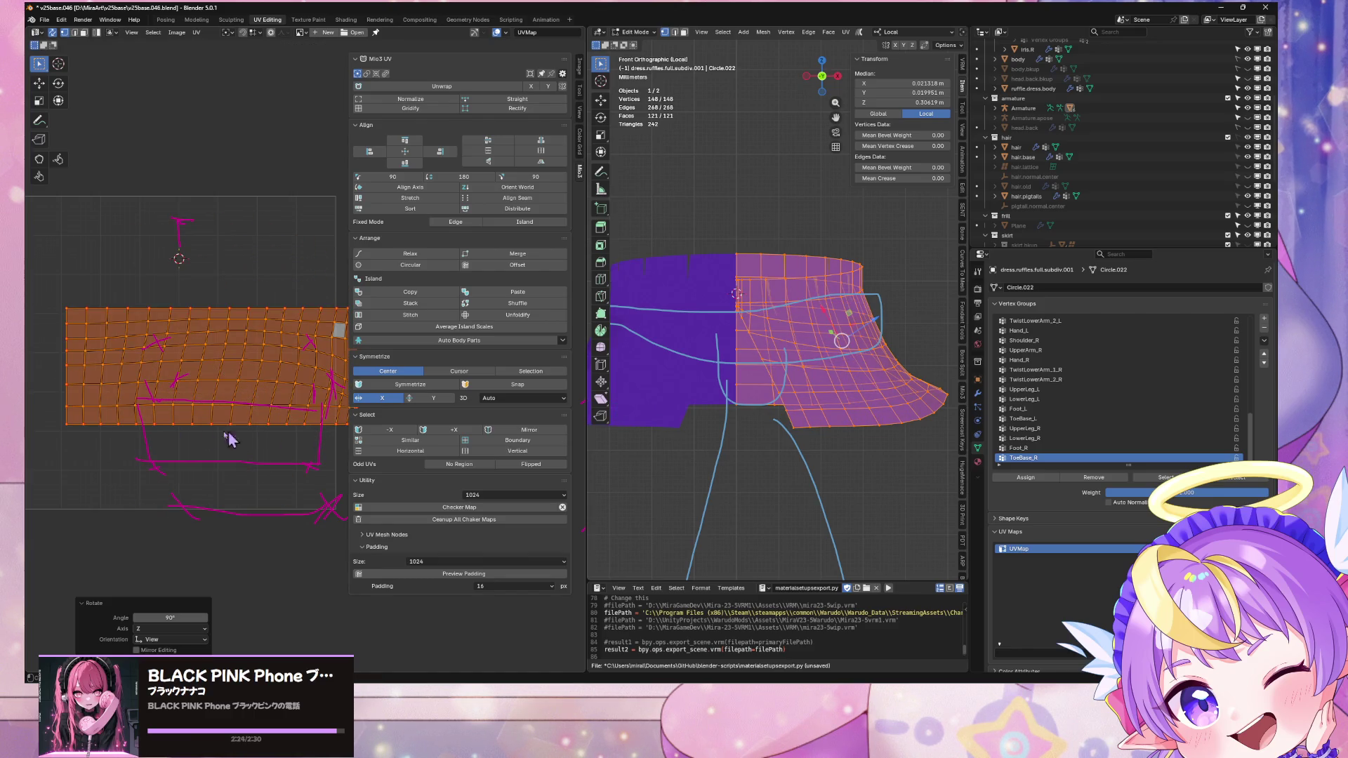
Step: Flip the UV strip 180° and move it down vertically
text(180)
key(Return)
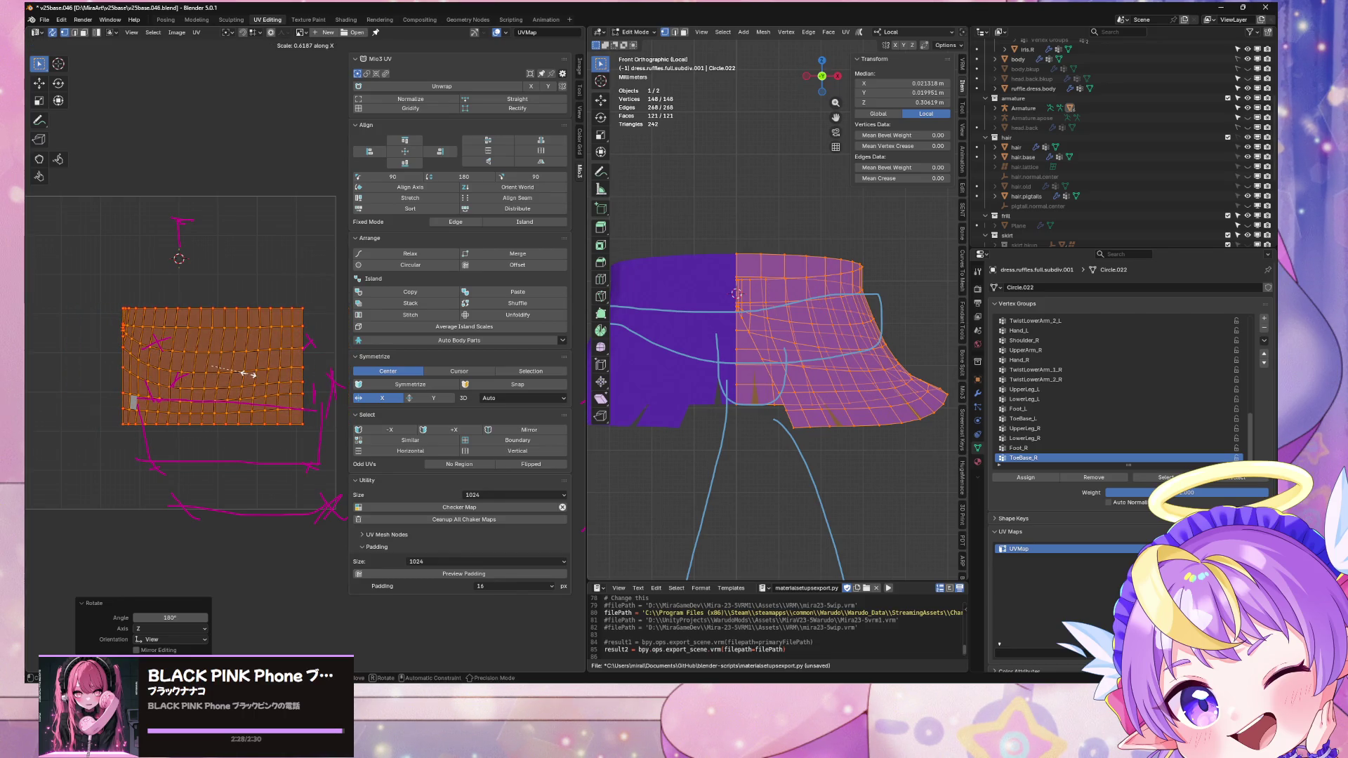
key(Escape)
key(g)
key(y)
click(247, 429)
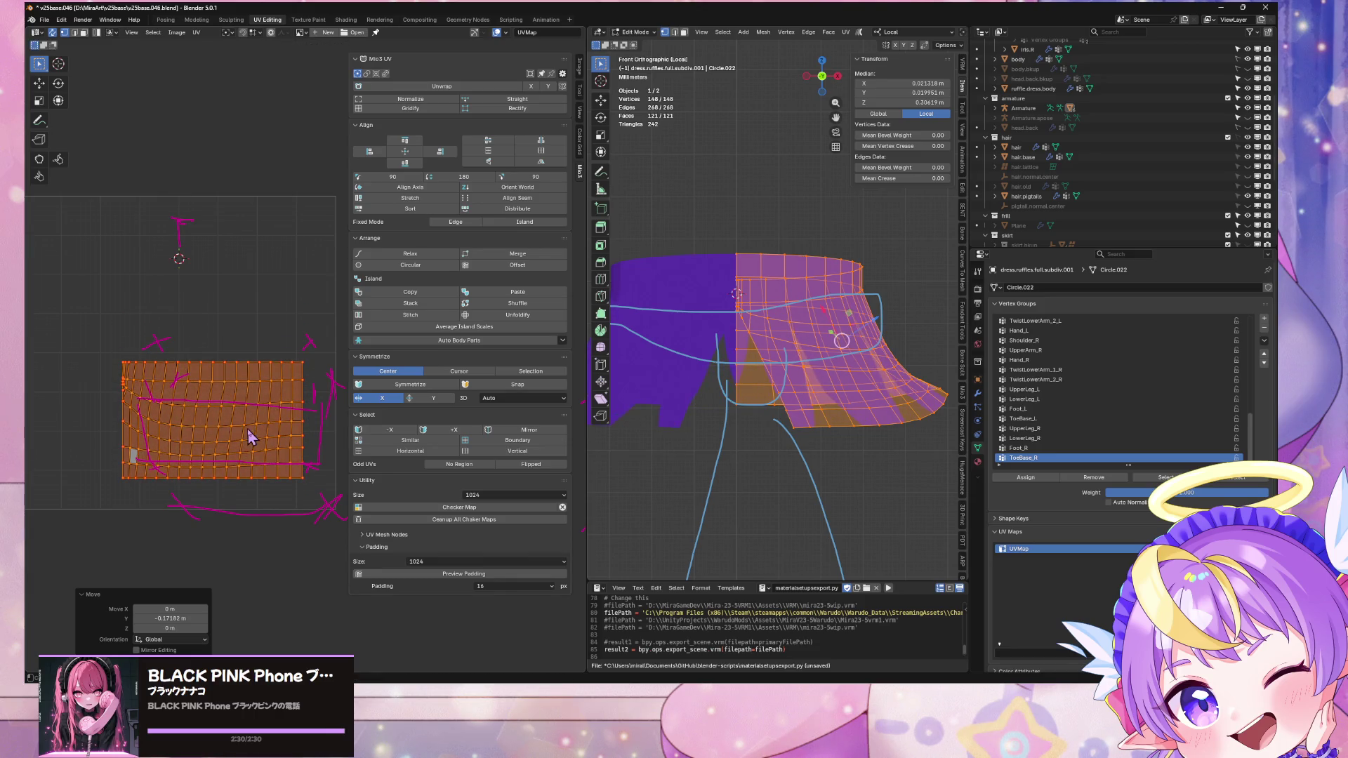
Step: Stretch the island wider and 4.726 taller along Y, then shift it up over the texture
key(s)
key(x)
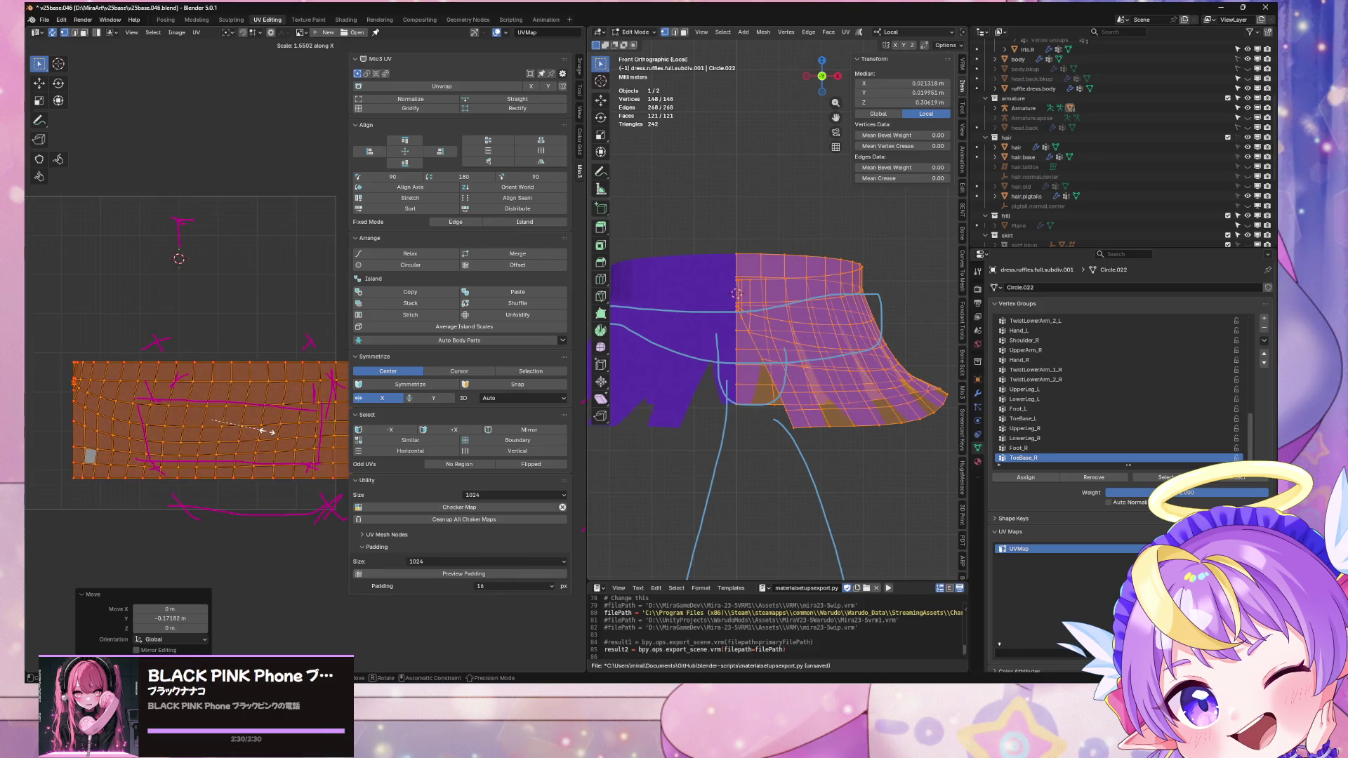
key(g)
key(y)
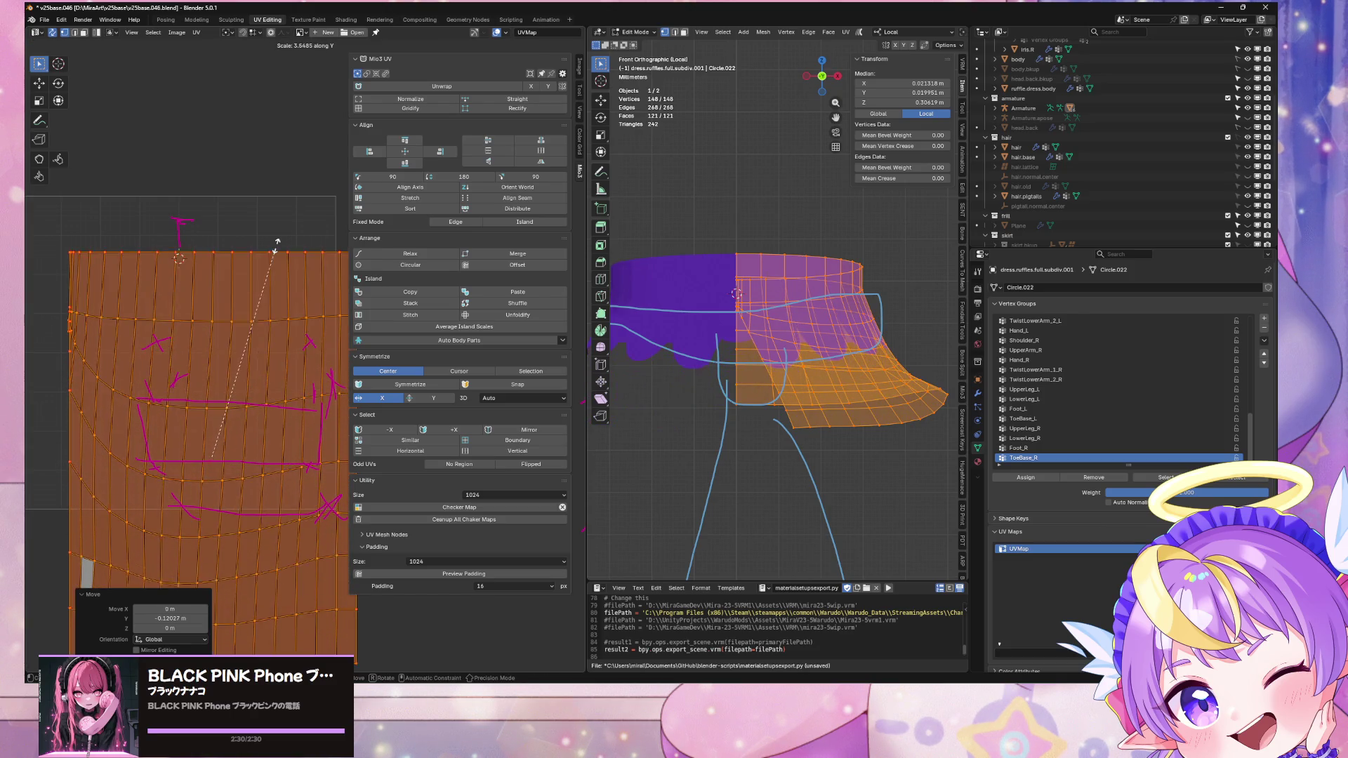
click(293, 179)
scroll(287, 246, down, 3)
scroll(286, 265, up, 2)
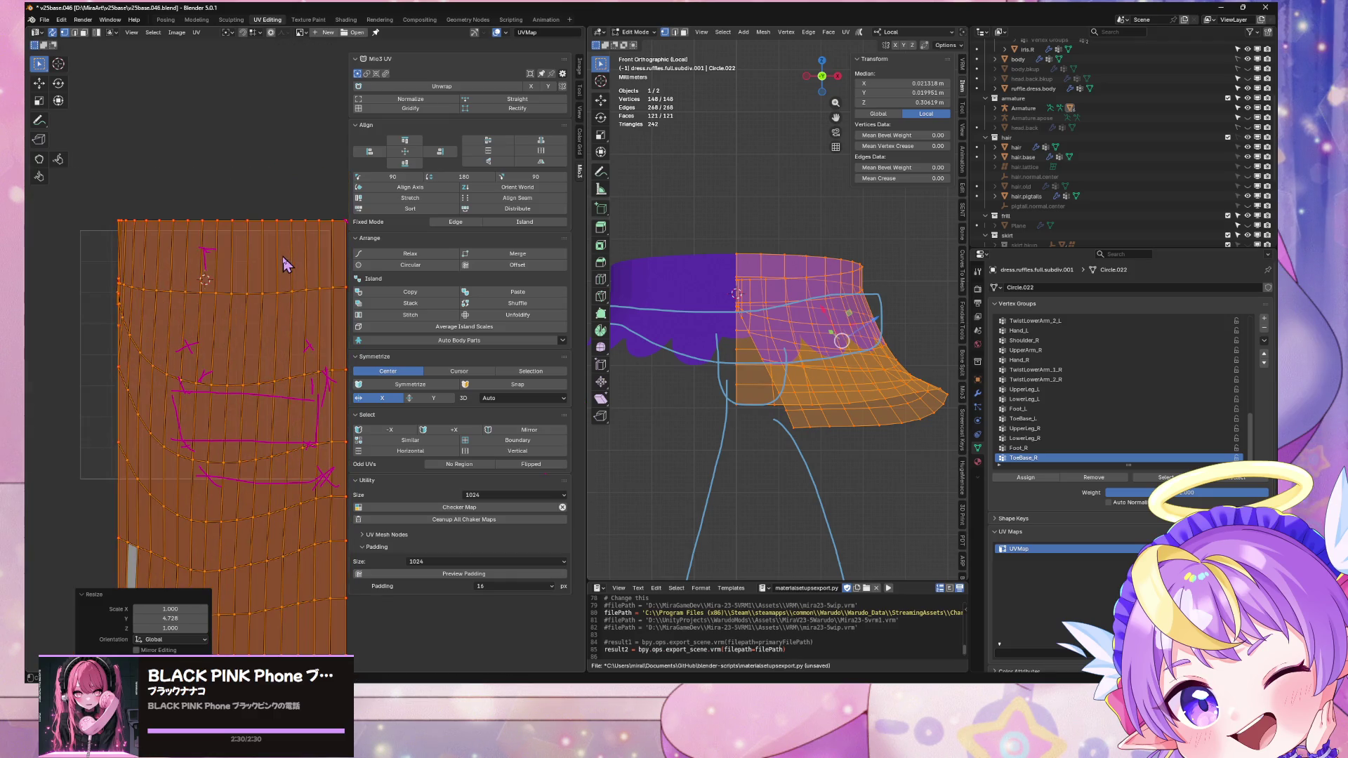
key(y)
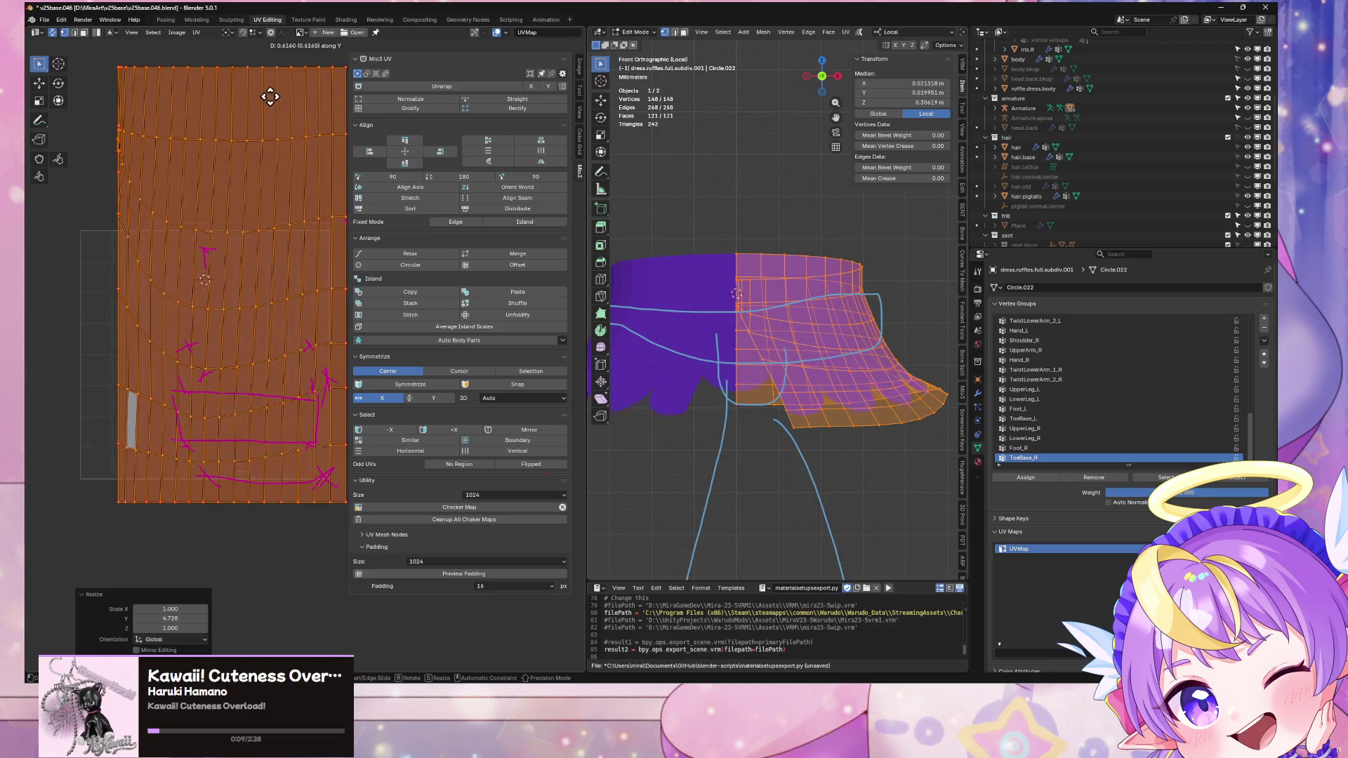
click(272, 143)
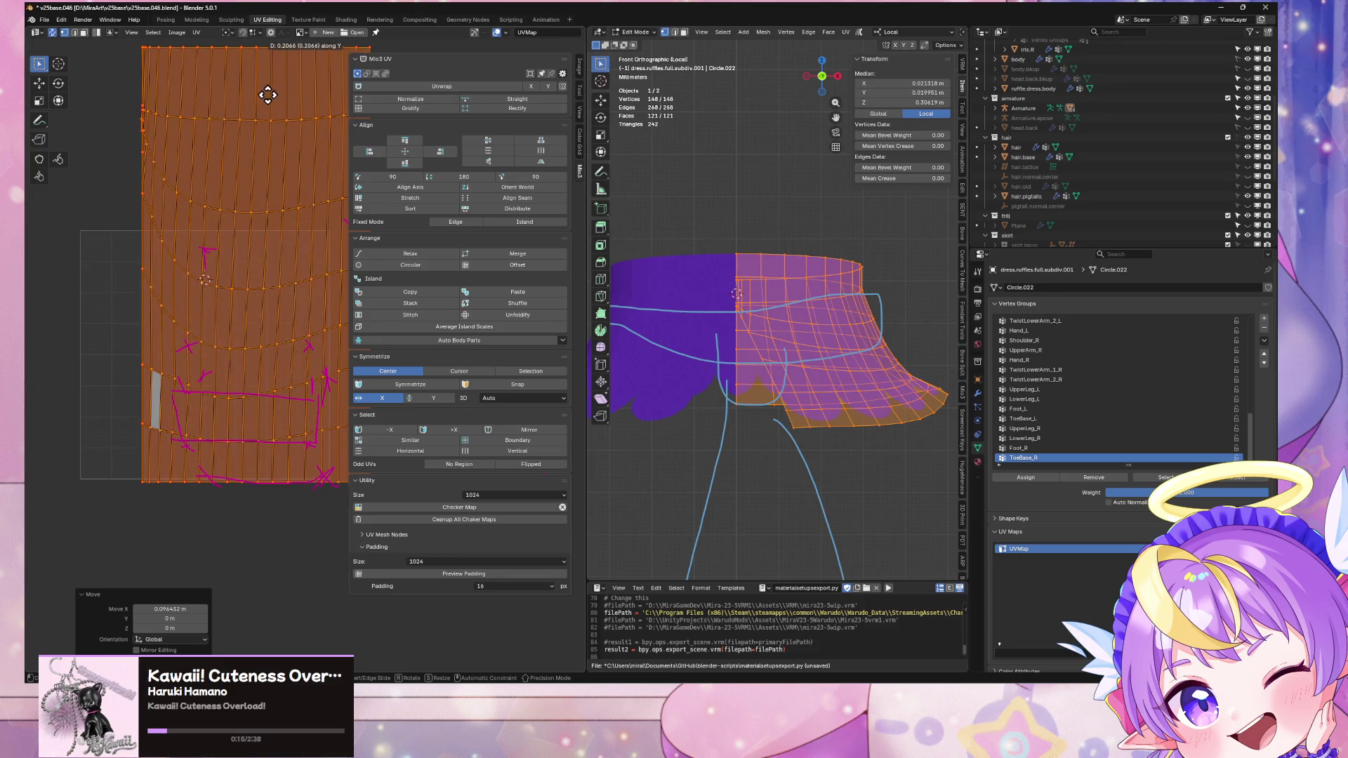
Step: Nudge the whole UV island slightly left along X to match the texture strokes
mouse_move(716, 296)
middle_down()
mouse_move(884, 337)
mouse_move(957, 337)
mouse_move(615, 322)
mouse_move(640, 319)
middle_up()
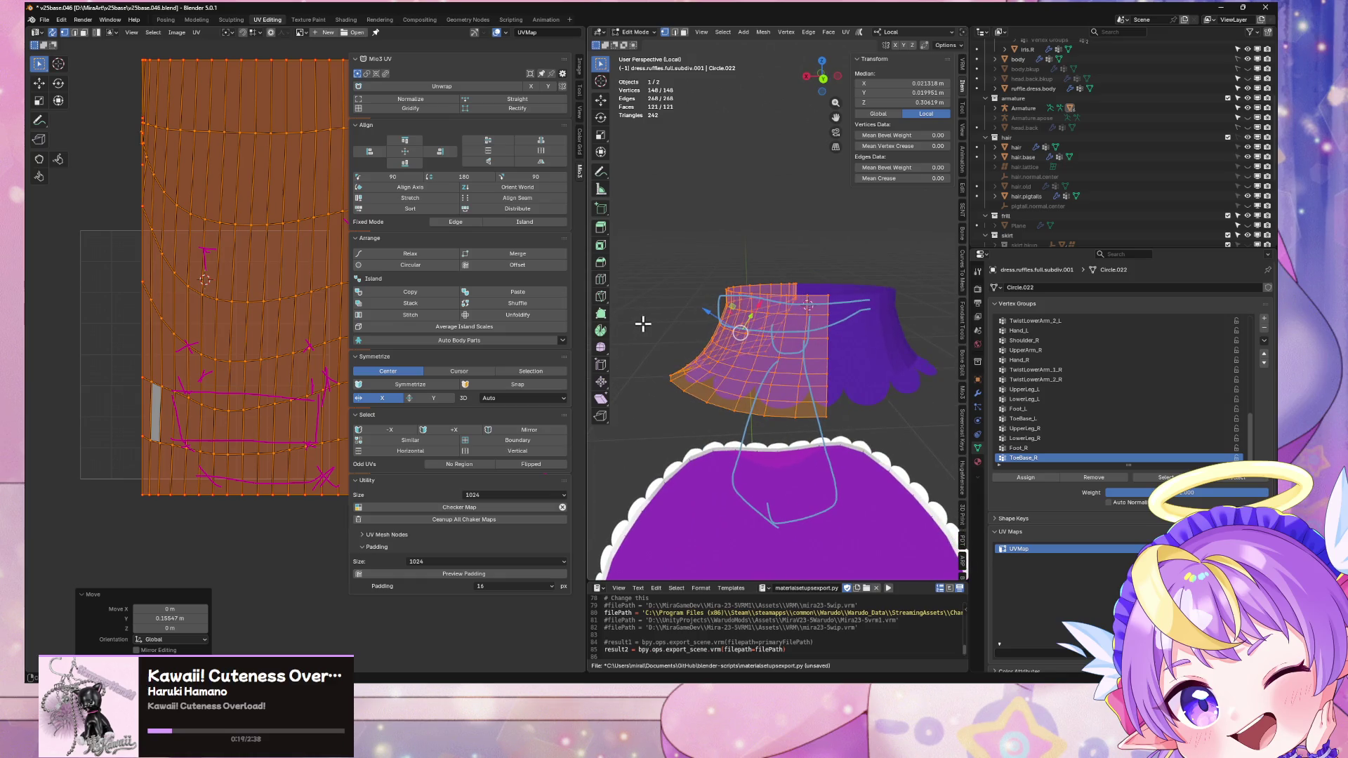
middle_drag(275, 357, 210, 337)
key(g)
key(x)
mouse_move(718, 369)
middle_down()
mouse_move(927, 355)
mouse_move(810, 368)
middle_up()
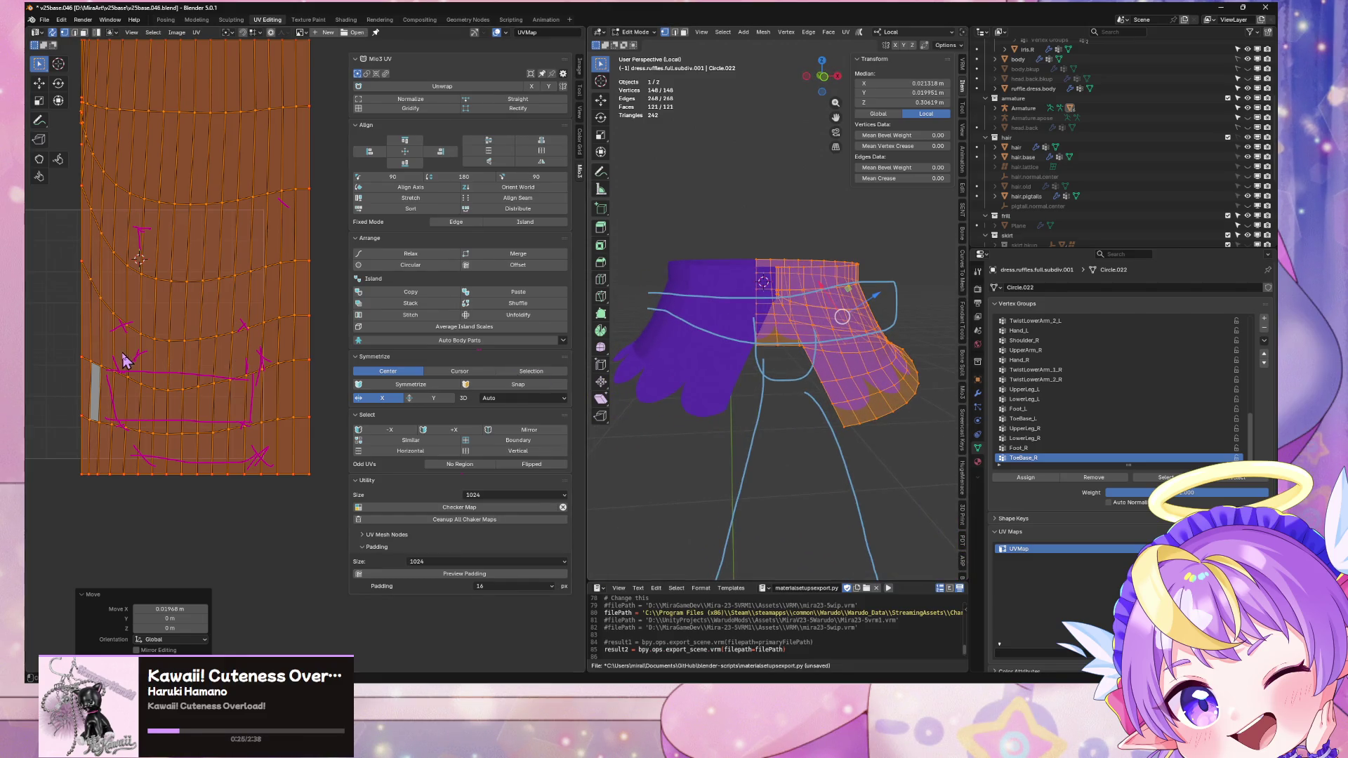
click(82, 383)
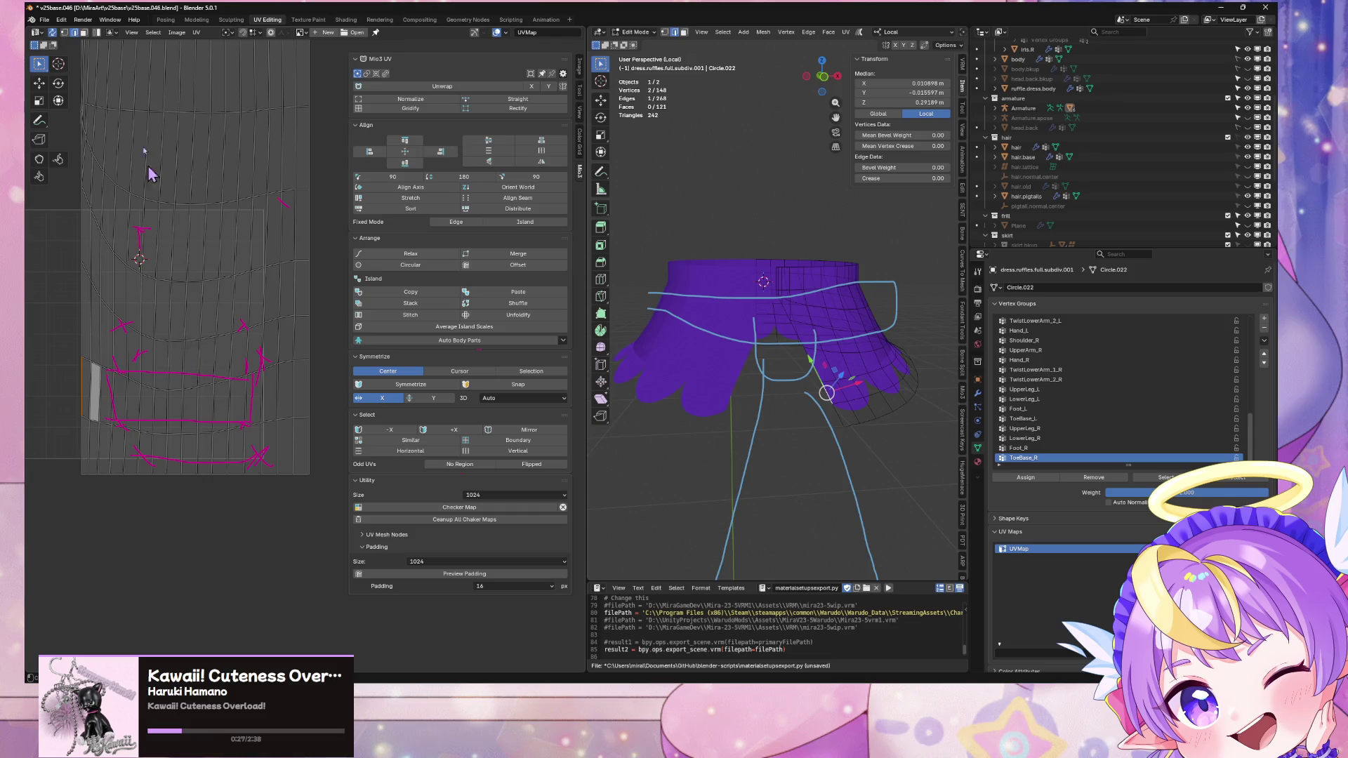
key(a)
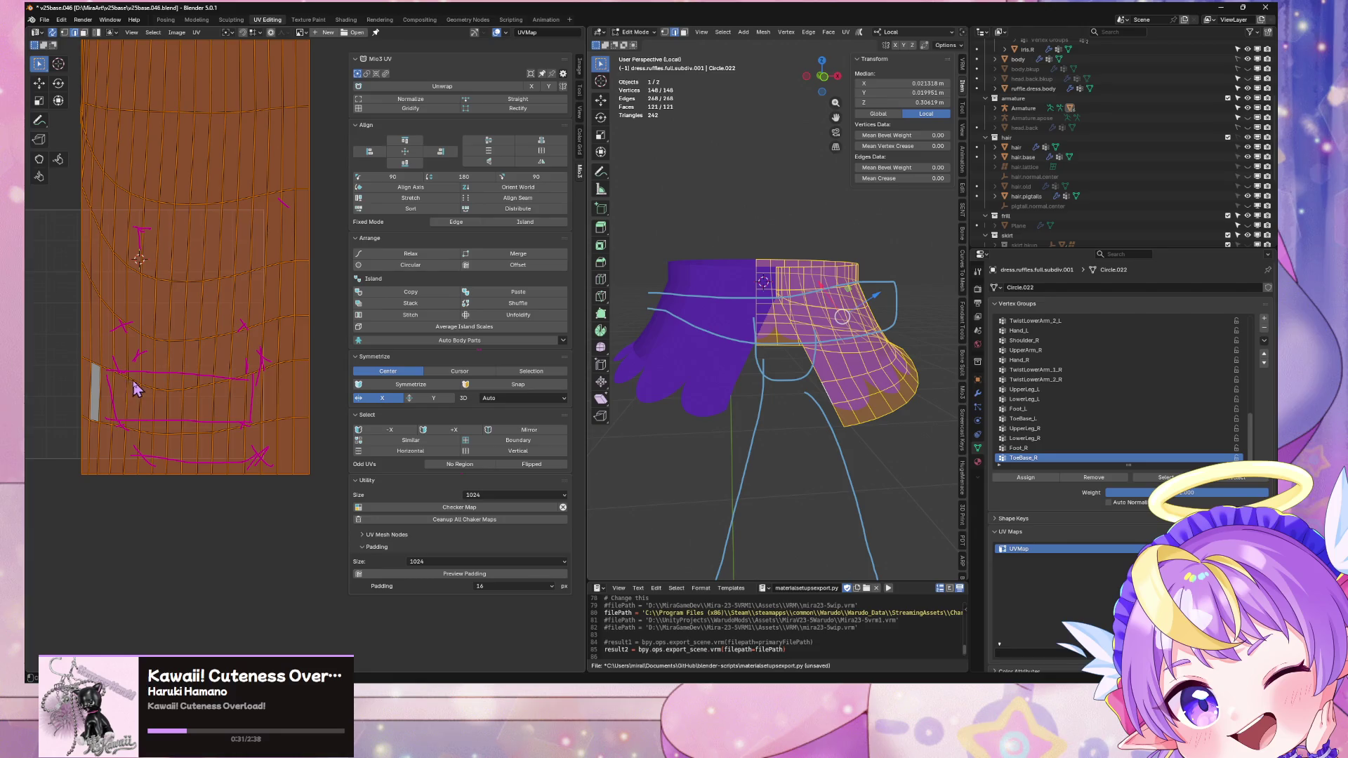
mouse_move(128, 380)
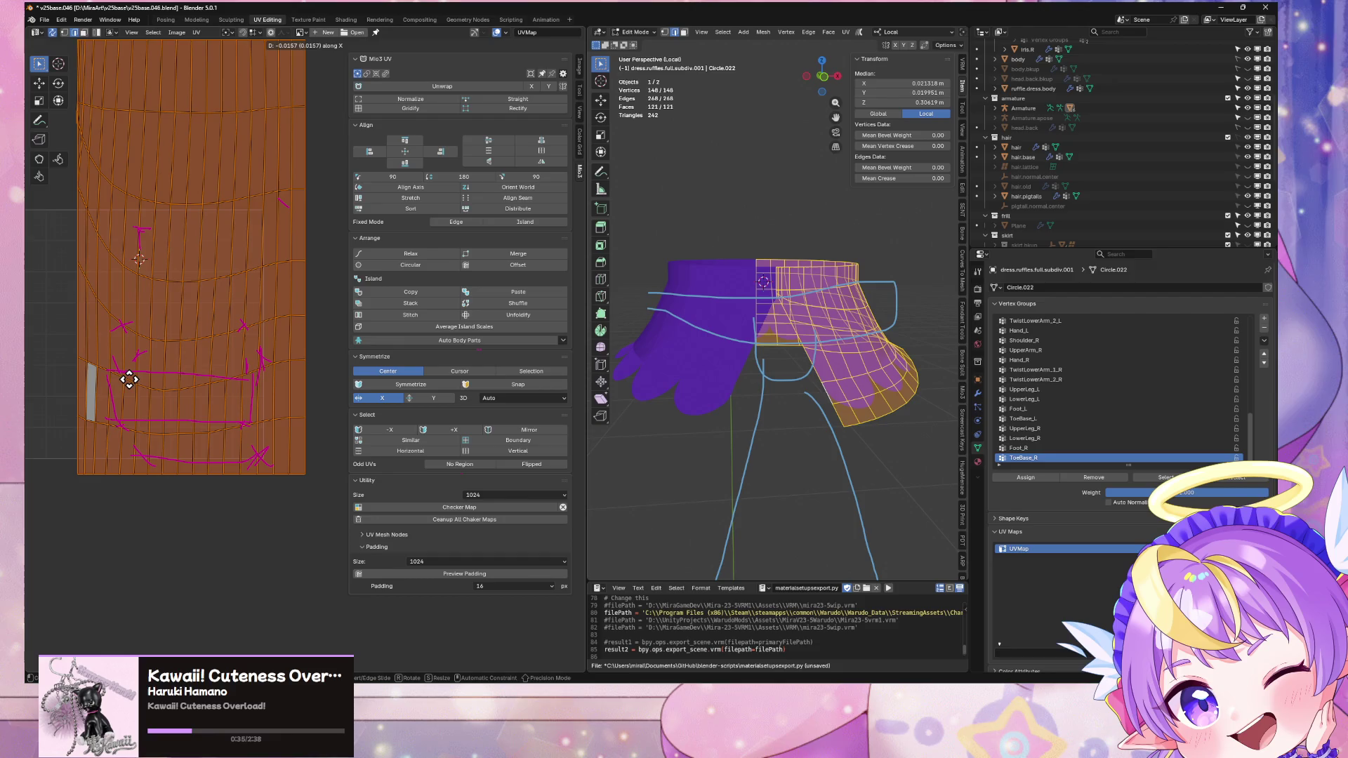
click(129, 380)
Step: Select the UV island's left edge and bring up the UV snap menu
middle_drag(730, 357, 875, 352)
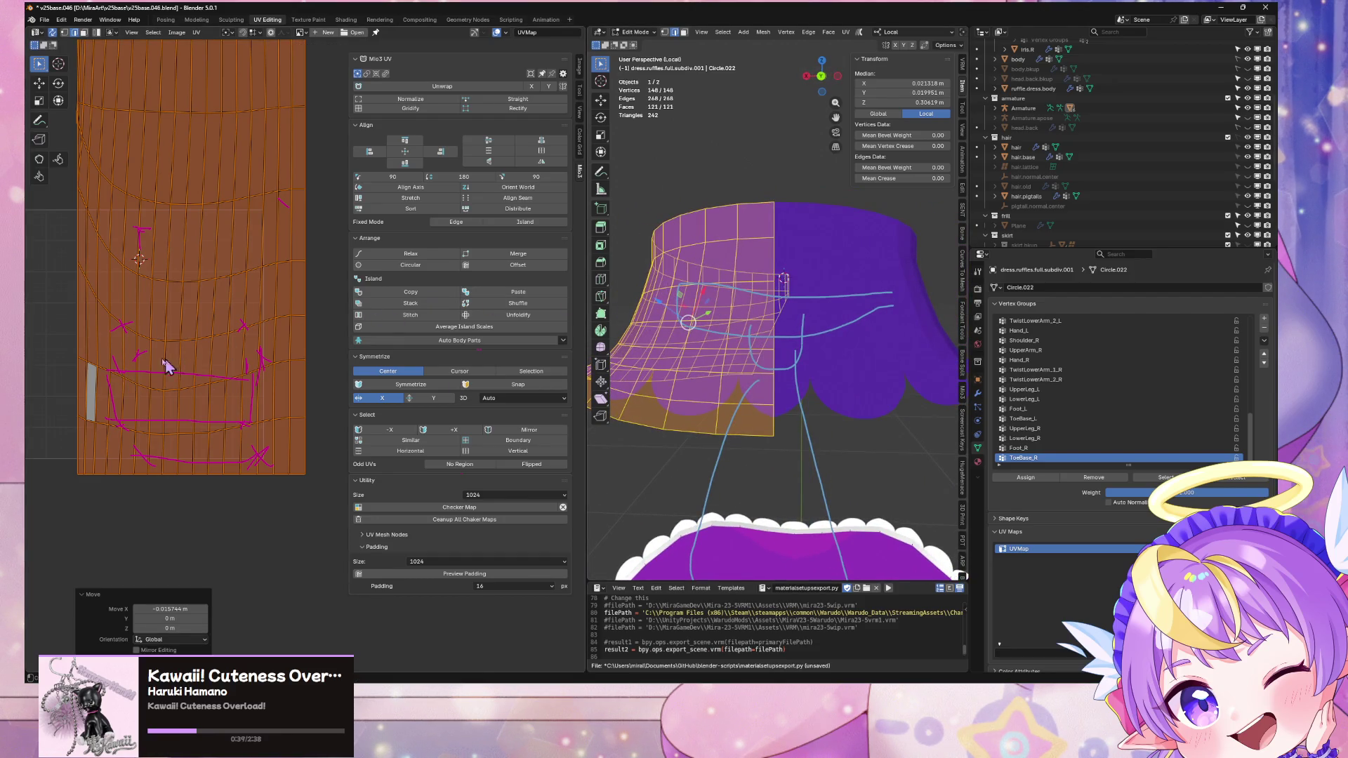
click(71, 379)
key(shift+s)
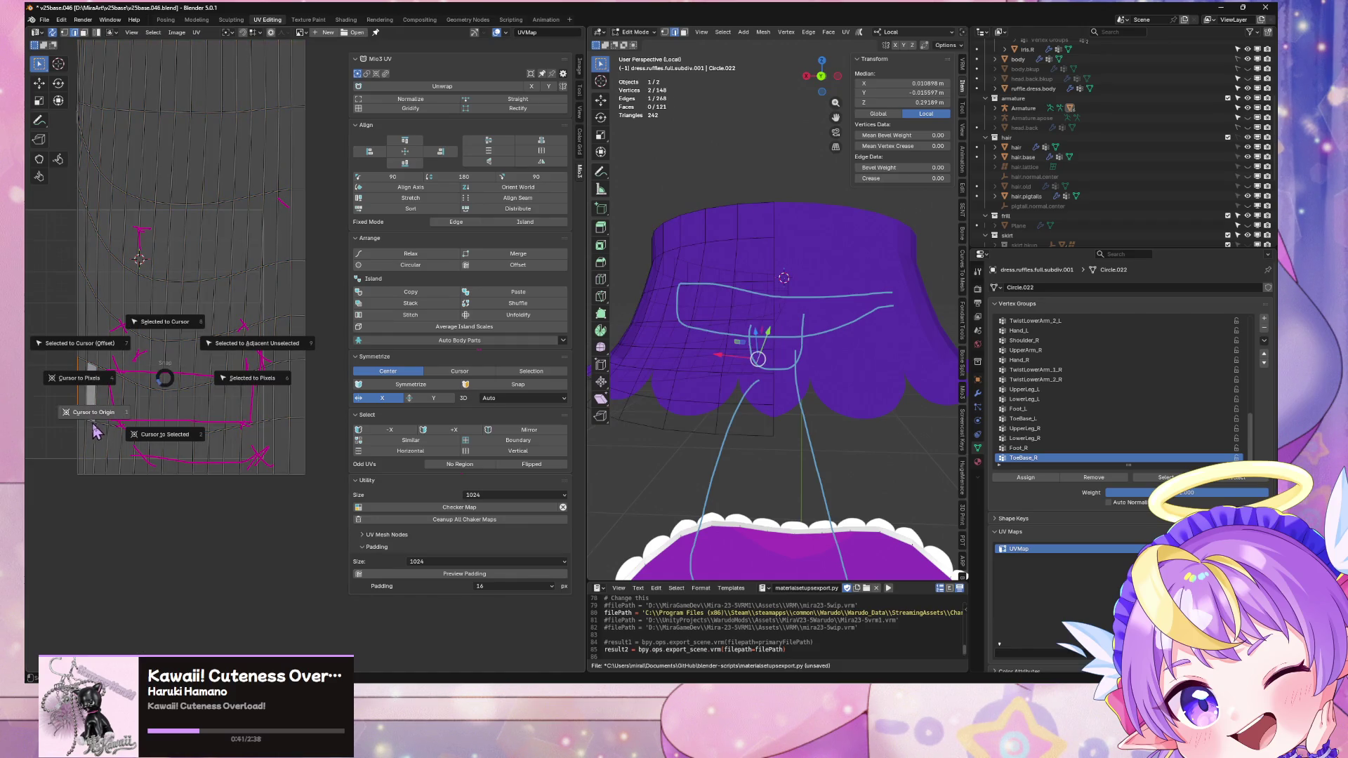
Step: Snap the 2D cursor to the left edge and widen the island slightly along X
click(149, 448)
key(a)
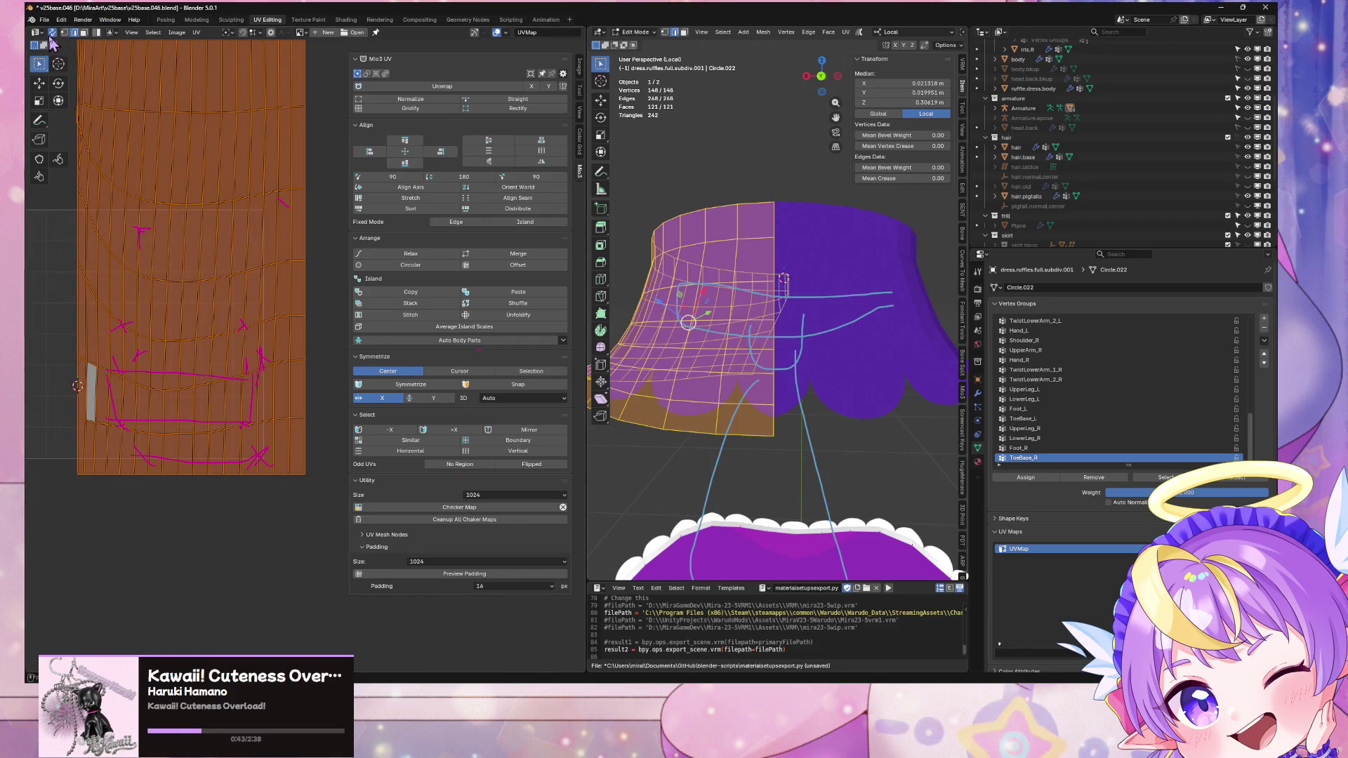
click(228, 33)
click(256, 79)
key(x)
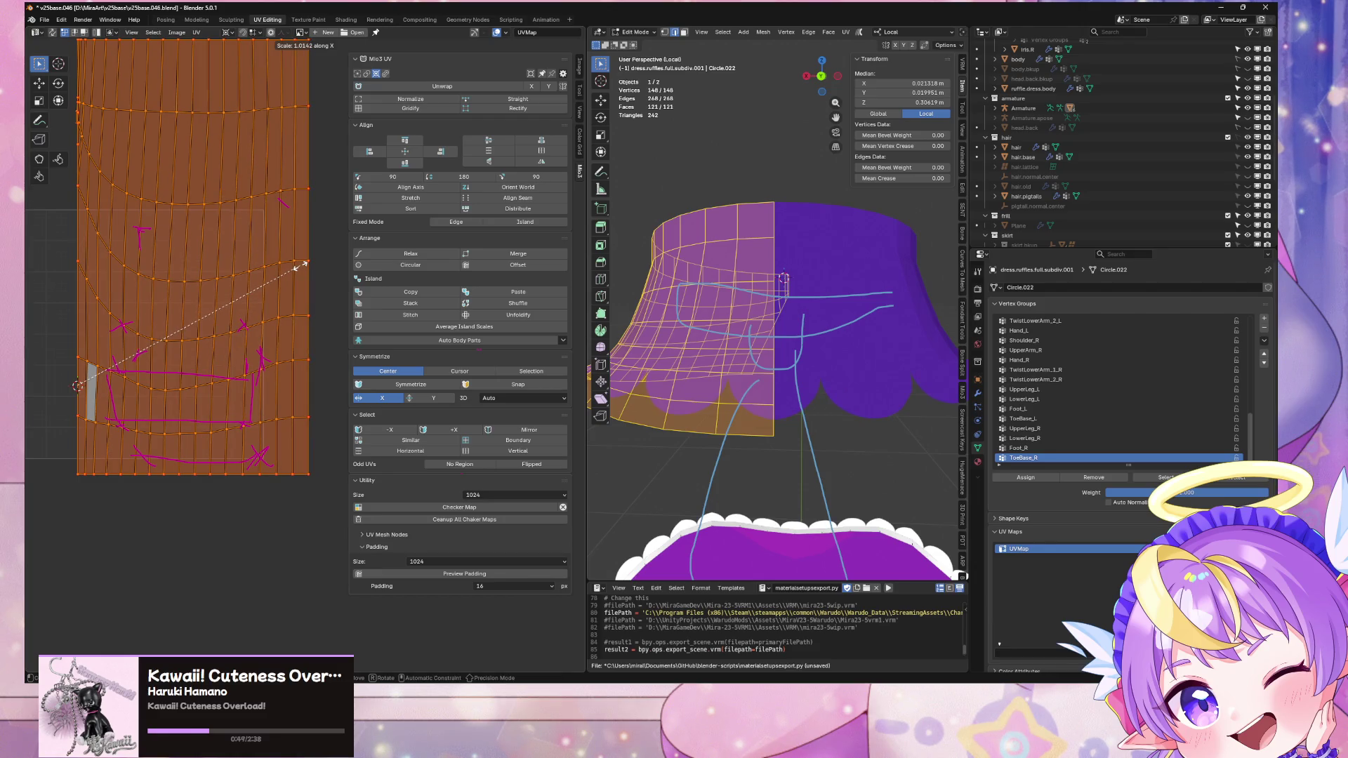
click(300, 265)
Step: Return to Object Mode and orbit to check the realigned texture on the skirt
key(Tab)
scroll(752, 265, down, 5)
mouse_move(797, 277)
middle_down()
mouse_move(592, 273)
mouse_move(773, 298)
mouse_move(658, 274)
middle_up()
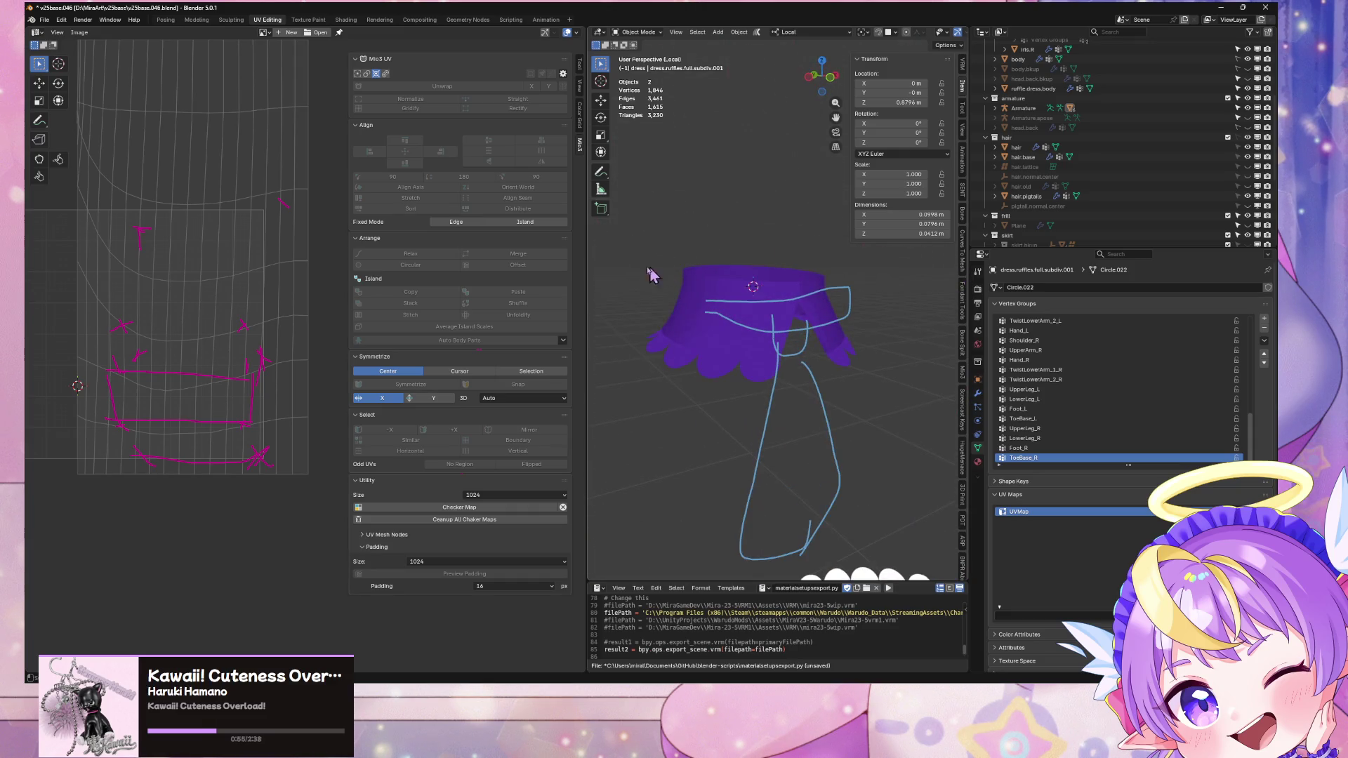
Step: Shrink the skirt's UV island vertically and shift it along Y
key(Tab)
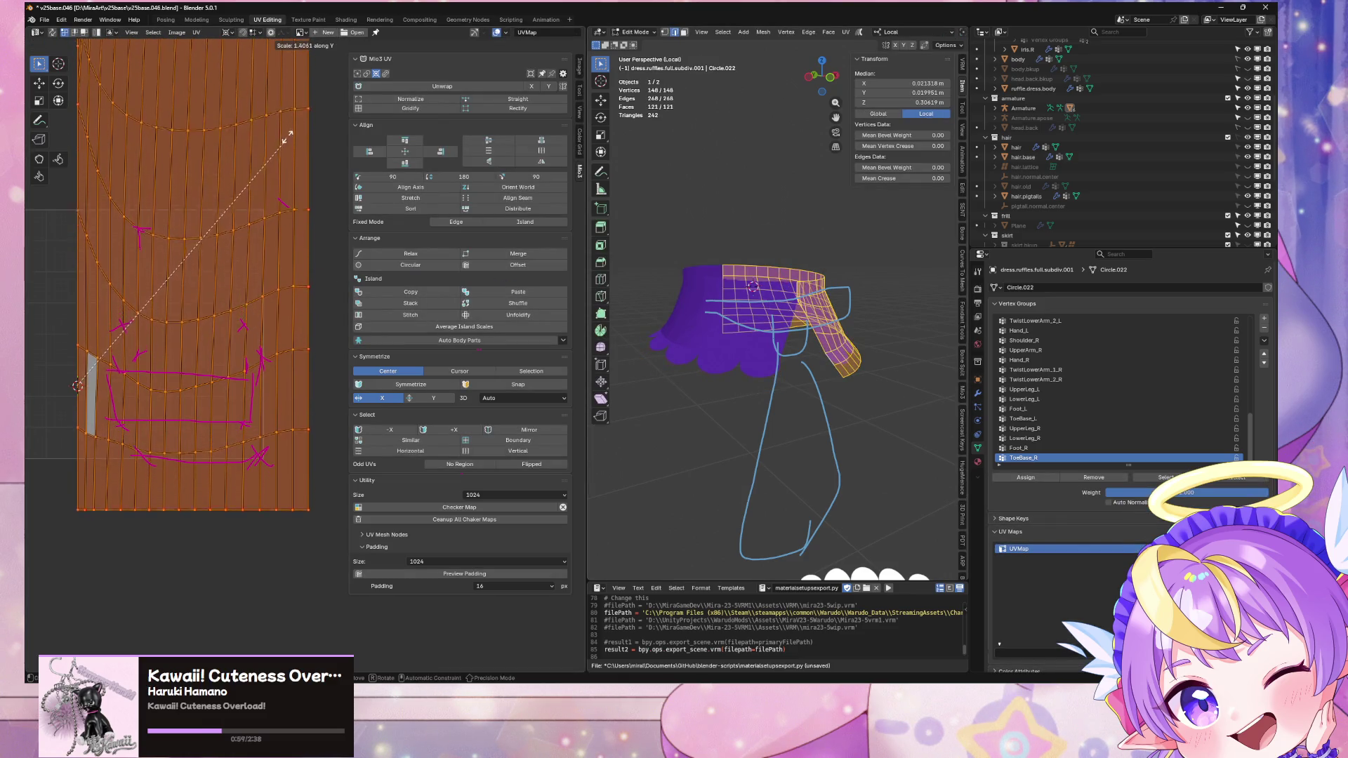
click(238, 276)
key(g)
key(y)
key(Tab)
Step: Inspect the skirt up close, bring up its Object context menu, then return to Edit Mode
mouse_move(800, 372)
middle_down()
mouse_move(831, 355)
mouse_move(840, 309)
mouse_move(864, 364)
mouse_move(841, 394)
mouse_move(799, 283)
middle_up()
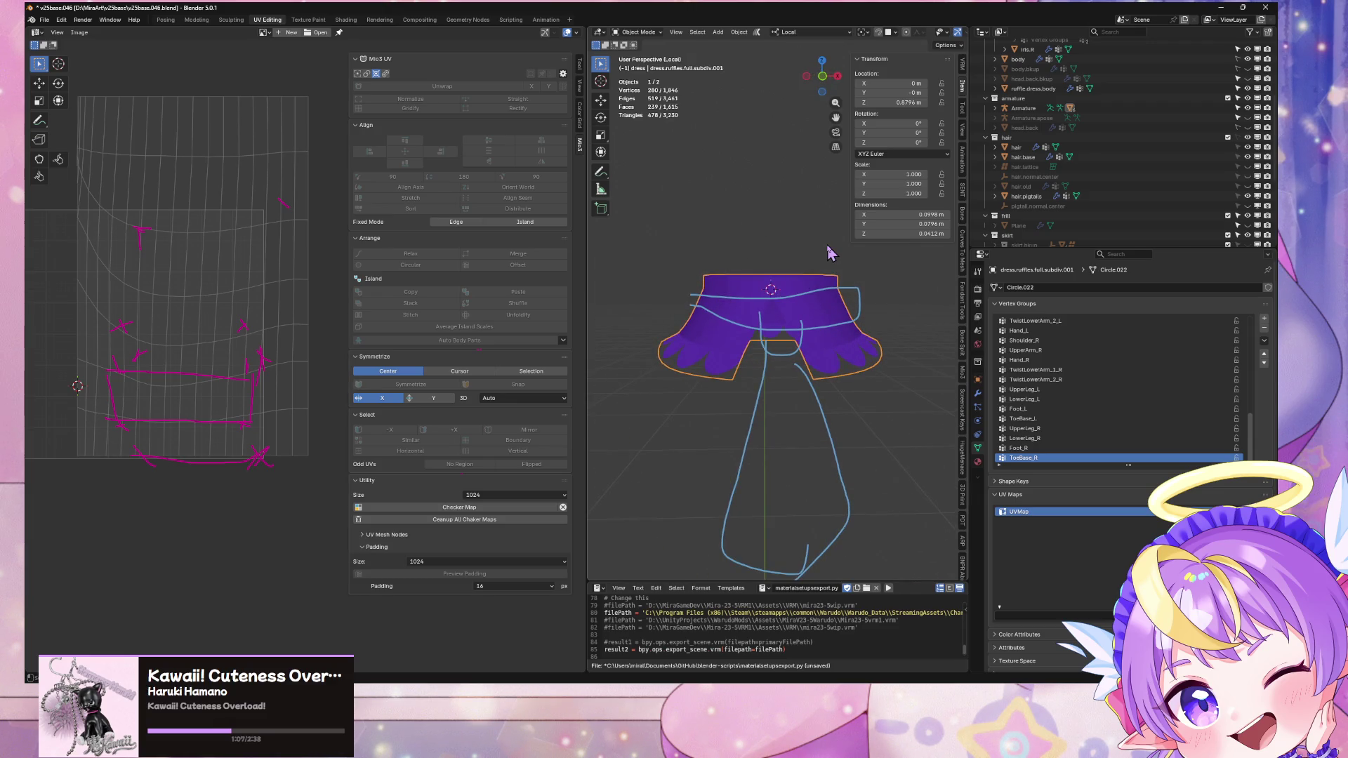
middle_drag(851, 283, 852, 301)
scroll(791, 355, up, 4)
mouse_move(791, 355)
middle_down()
mouse_move(807, 316)
mouse_move(822, 340)
mouse_move(860, 350)
middle_up()
key(Tab)
key(Tab)
right_click(879, 351)
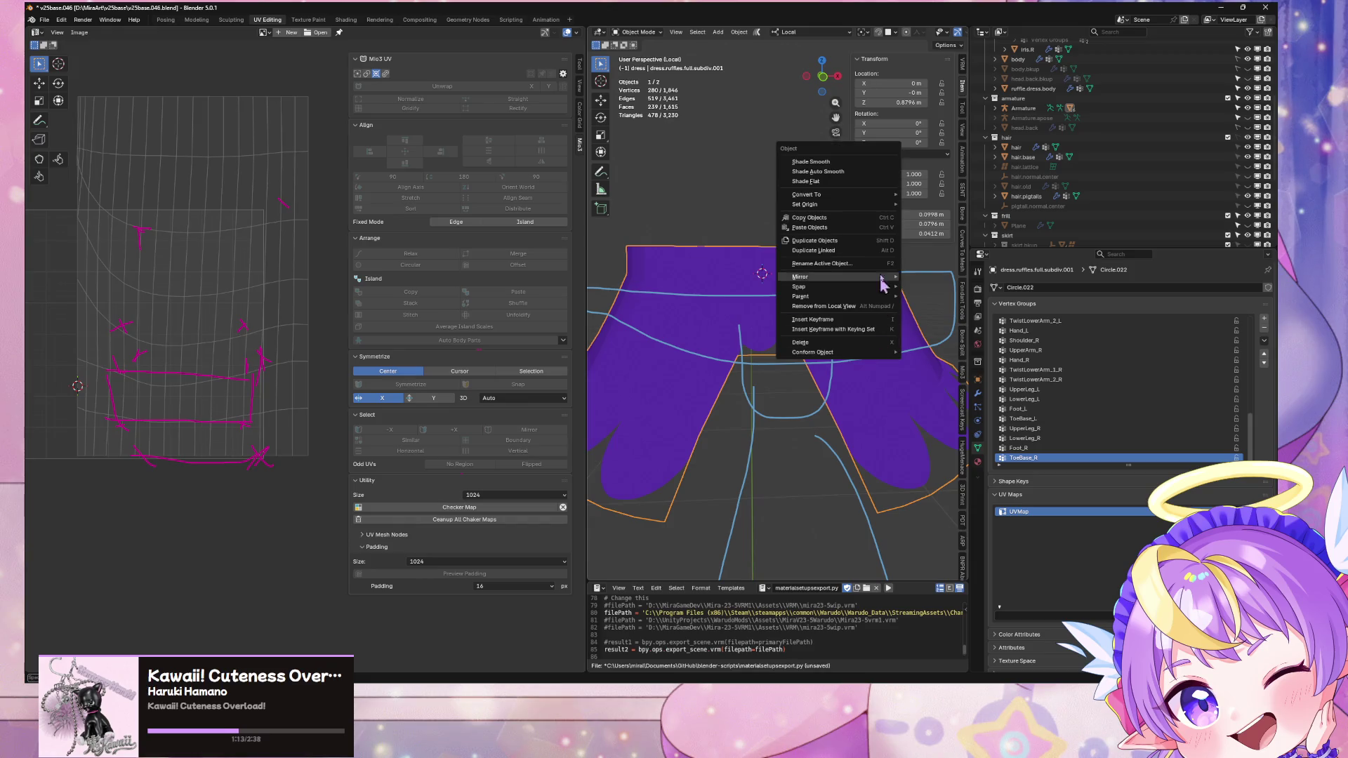
mouse_move(878, 197)
key(Escape)
key(Tab)
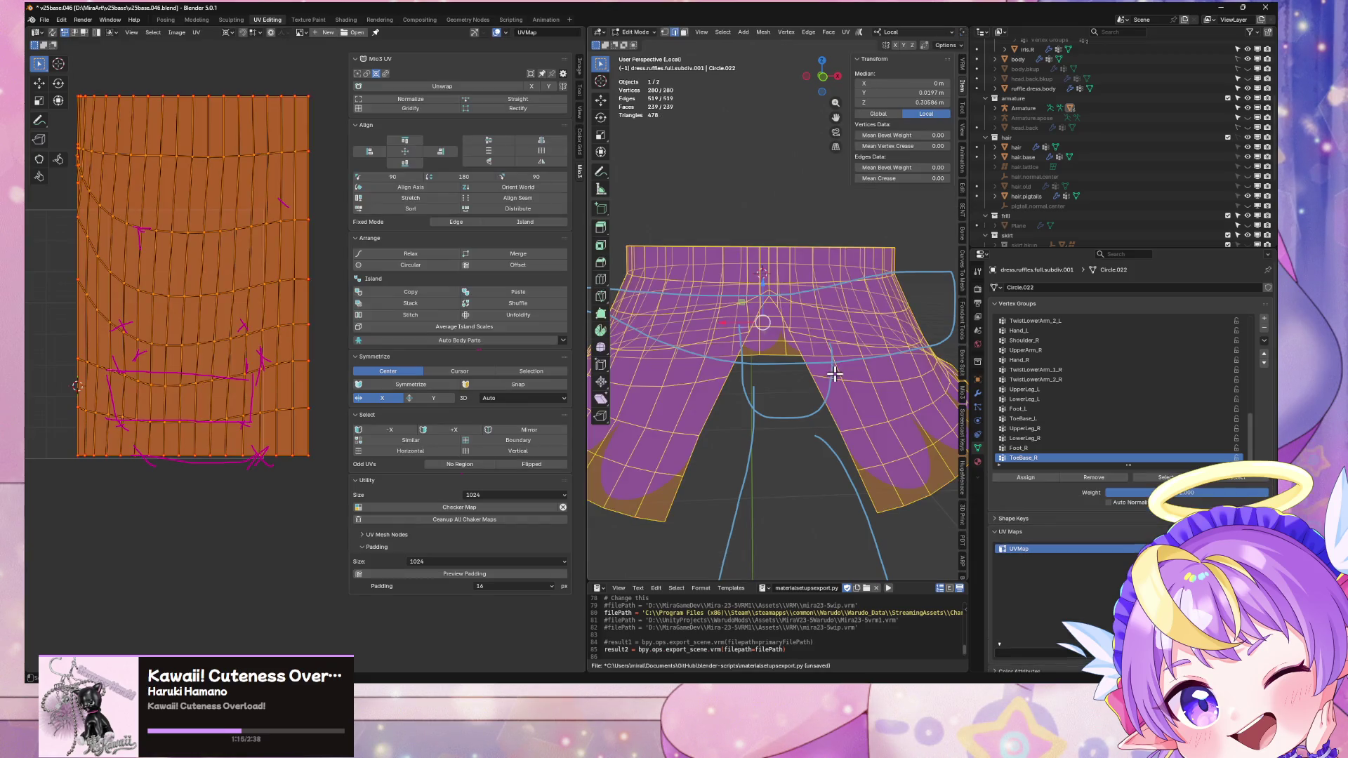
Step: Undo the accidental in-place duplicate of the skirt geometry
key(shift+d)
right_click(846, 322)
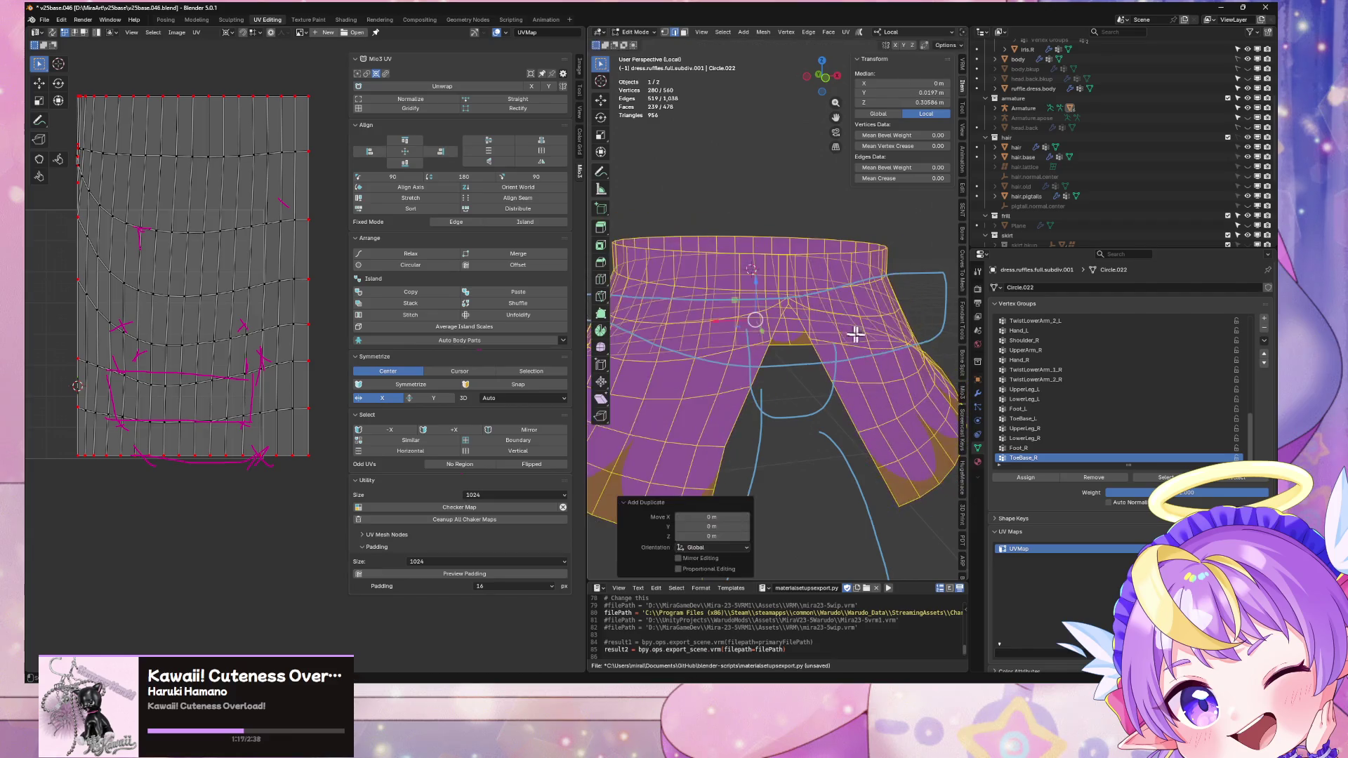
scroll(751, 335, down, 2)
mouse_move(770, 328)
middle_down()
mouse_move(775, 355)
mouse_move(728, 364)
mouse_move(854, 321)
mouse_move(878, 250)
mouse_move(877, 435)
middle_up()
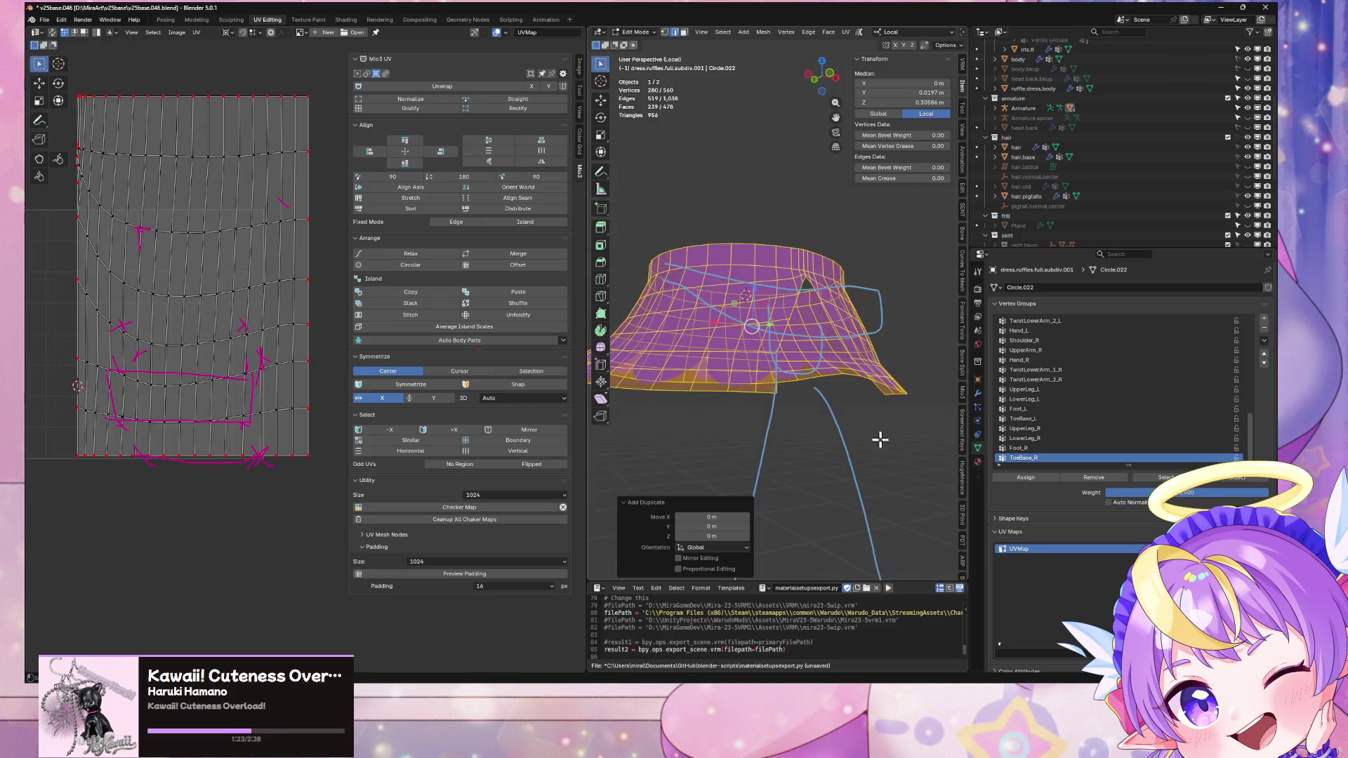
middle_drag(901, 213, 751, 272)
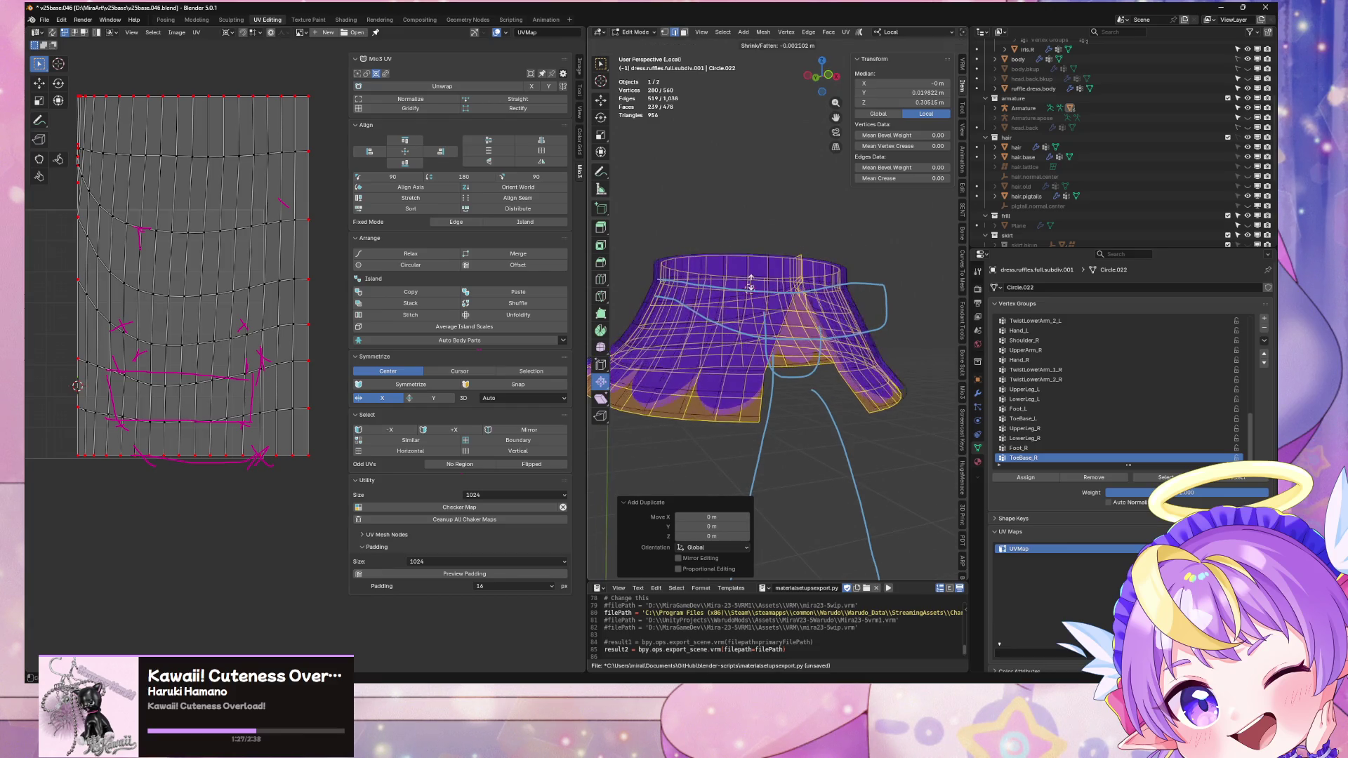
click(757, 277)
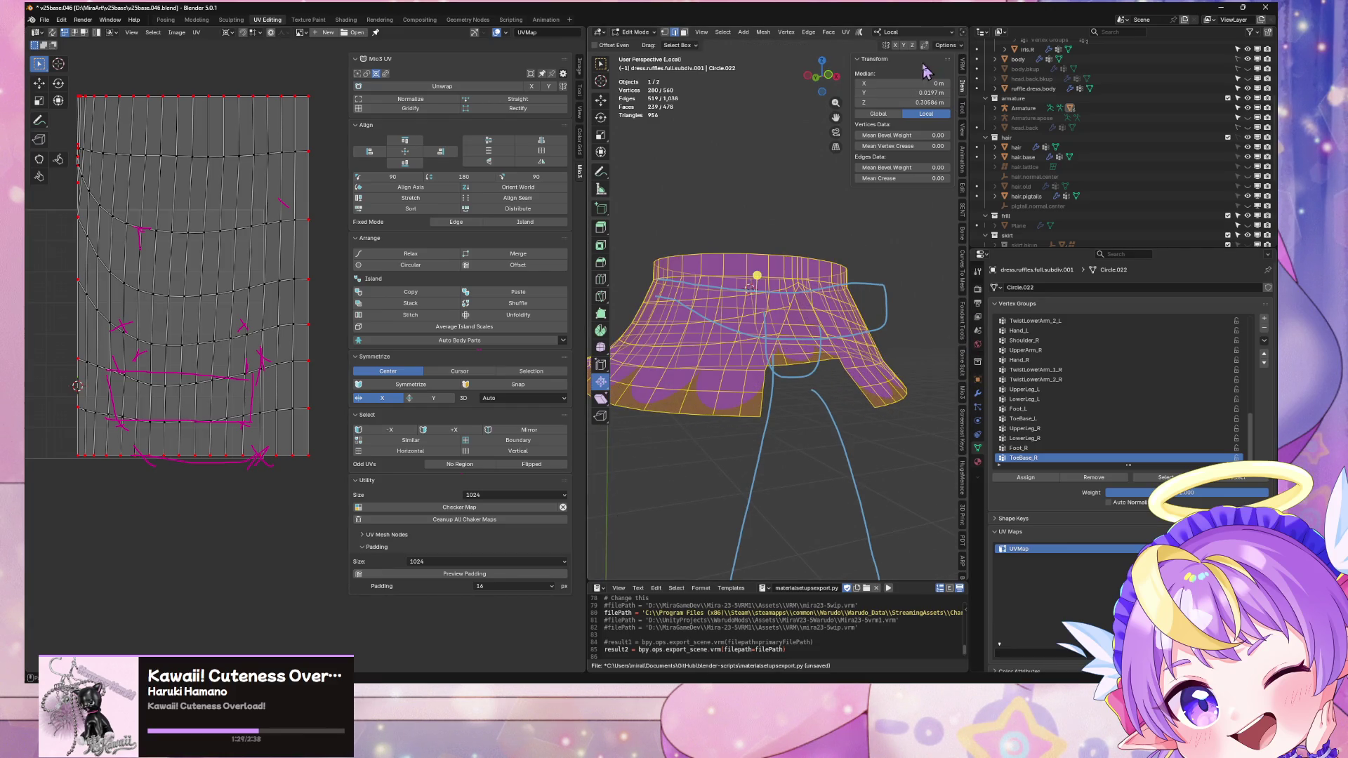
mouse_move(828, 220)
middle_down()
mouse_move(819, 235)
mouse_move(831, 240)
middle_up()
key(ctrl+z)
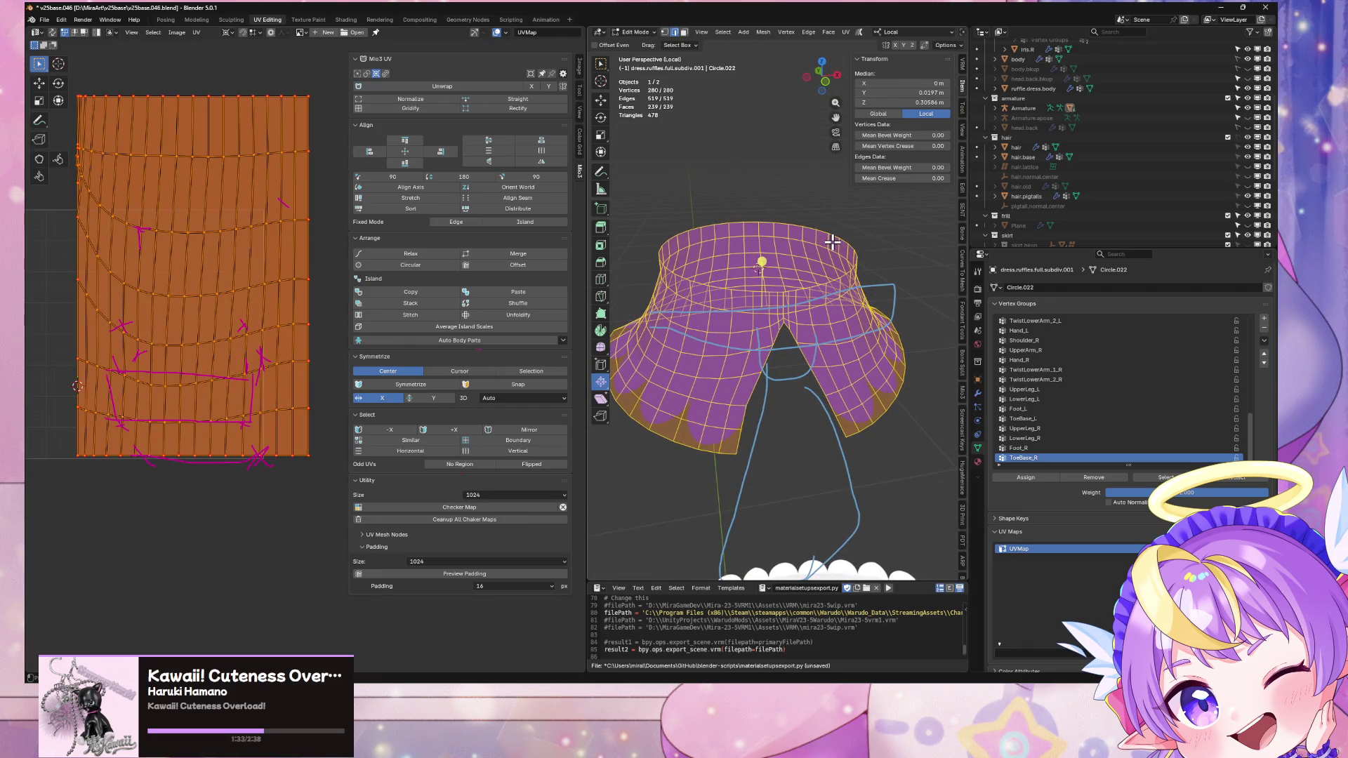
Step: Edit the mirrored skirt half and show its Mirror, CorrectiveSmooth and Armature modifier stack
key(Tab)
middle_drag(830, 263, 853, 259)
key(Tab)
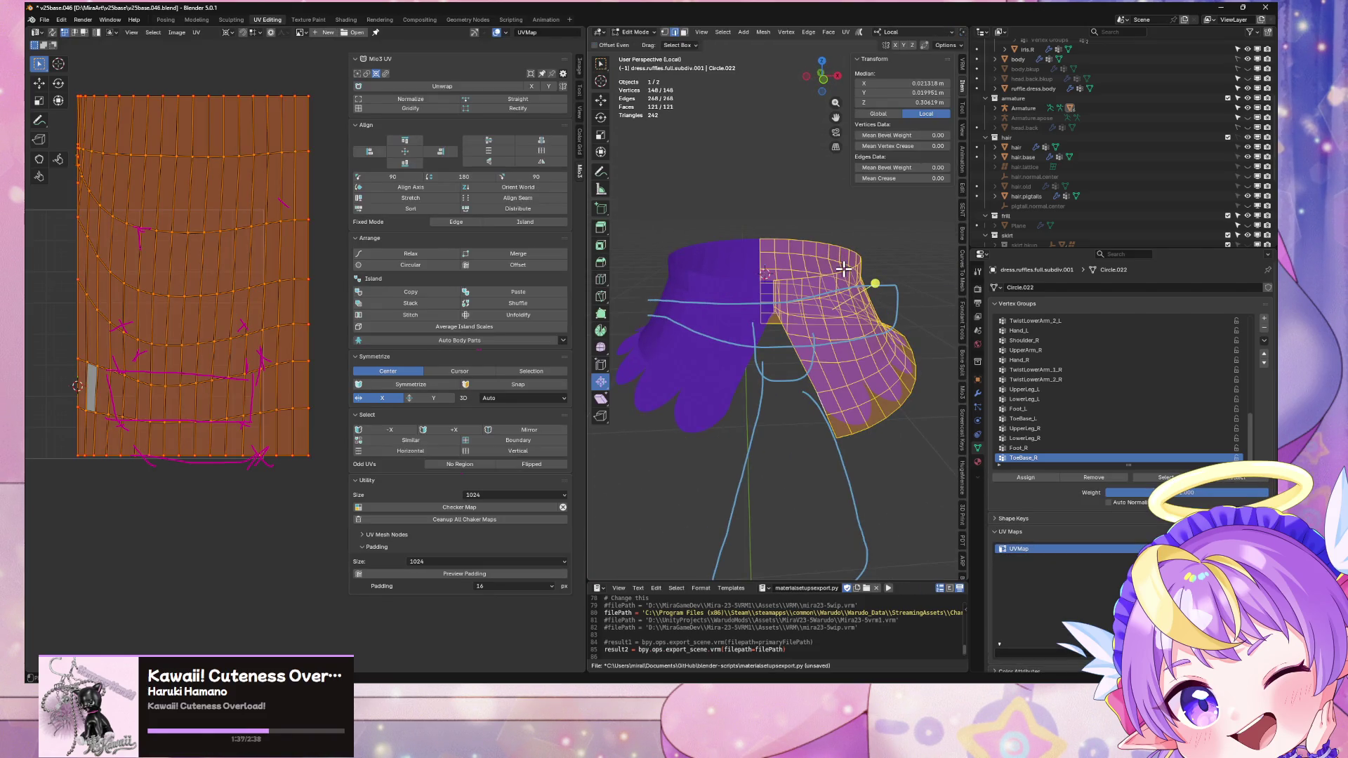
click(979, 395)
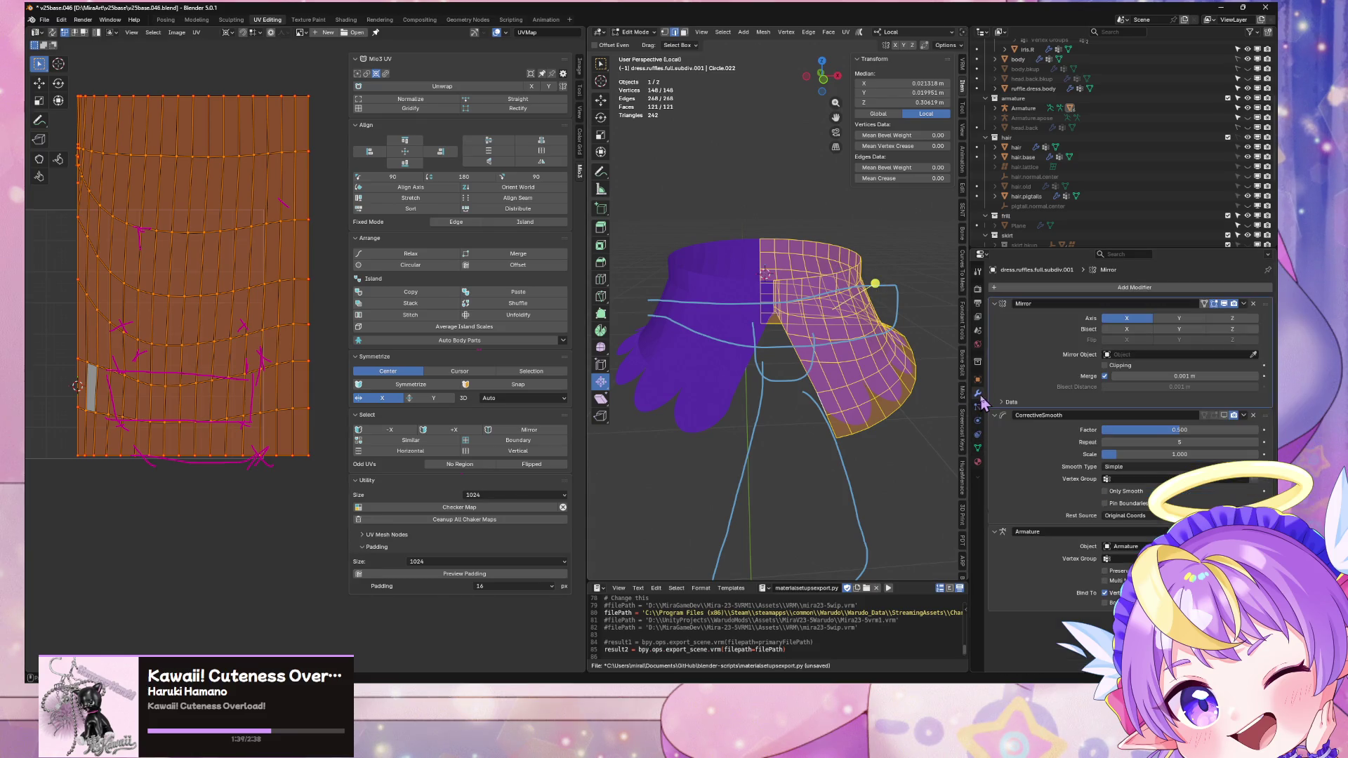
Step: Duplicate the ruffle faces, shrink the copy, lower it along Z and offset it slightly outward
key(shift+d)
key(Escape)
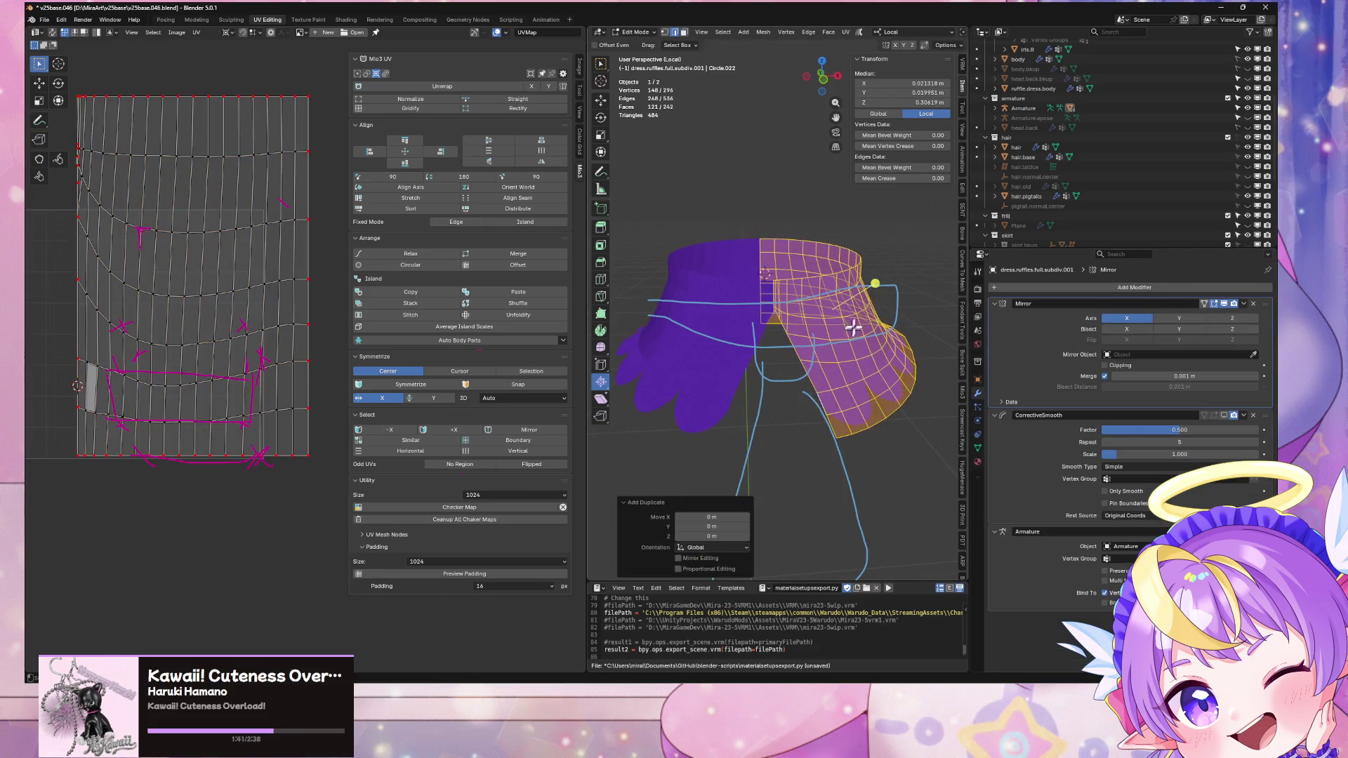
key(alt+s)
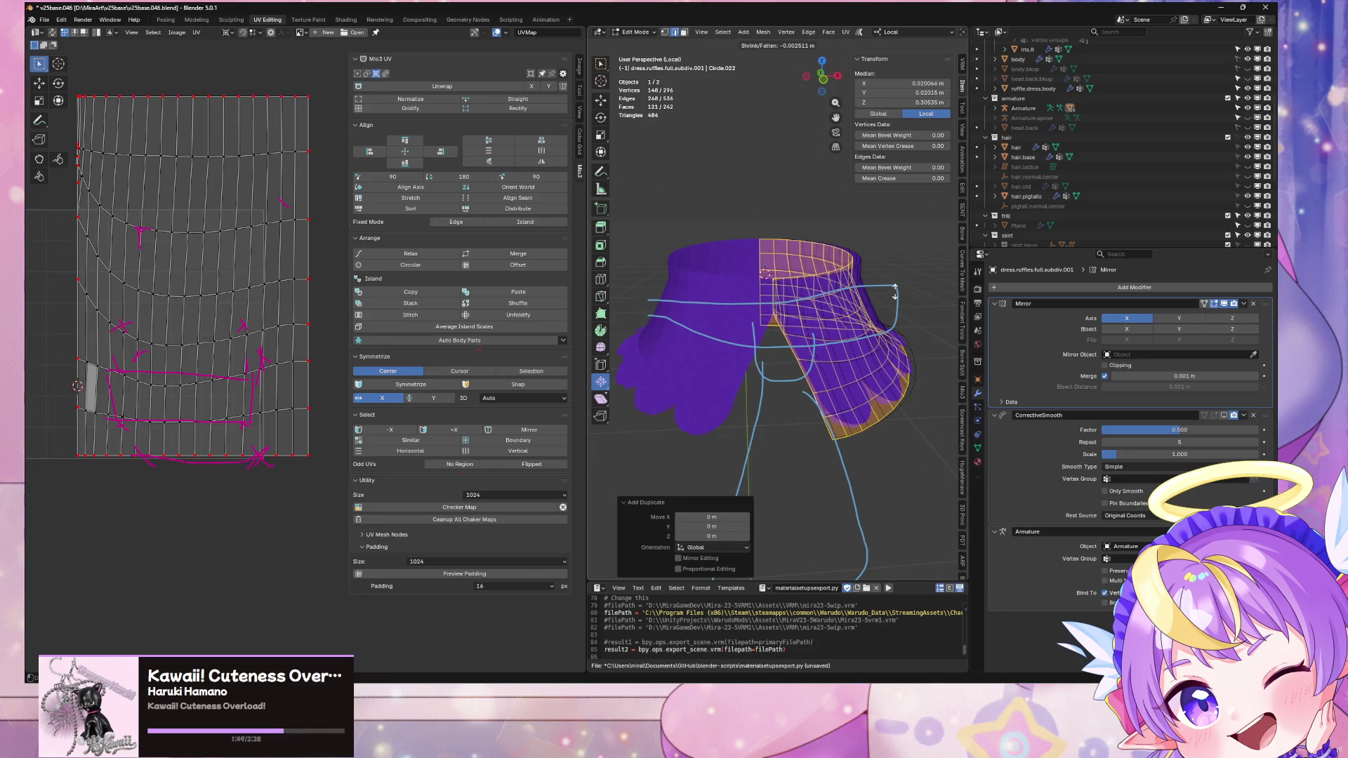
click(893, 292)
key(g)
key(z)
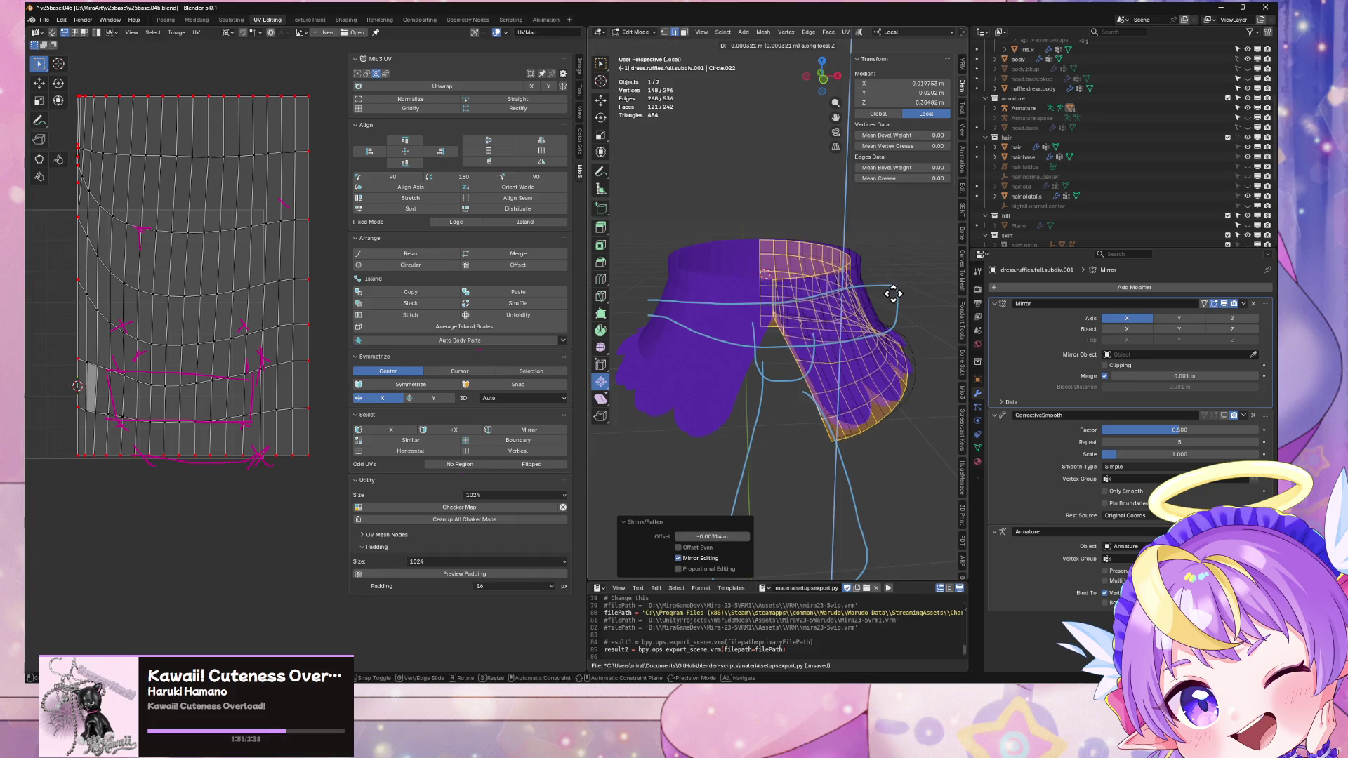
click(896, 298)
mouse_move(896, 297)
middle_down()
mouse_move(882, 292)
mouse_move(905, 250)
mouse_move(929, 241)
mouse_move(911, 269)
middle_up()
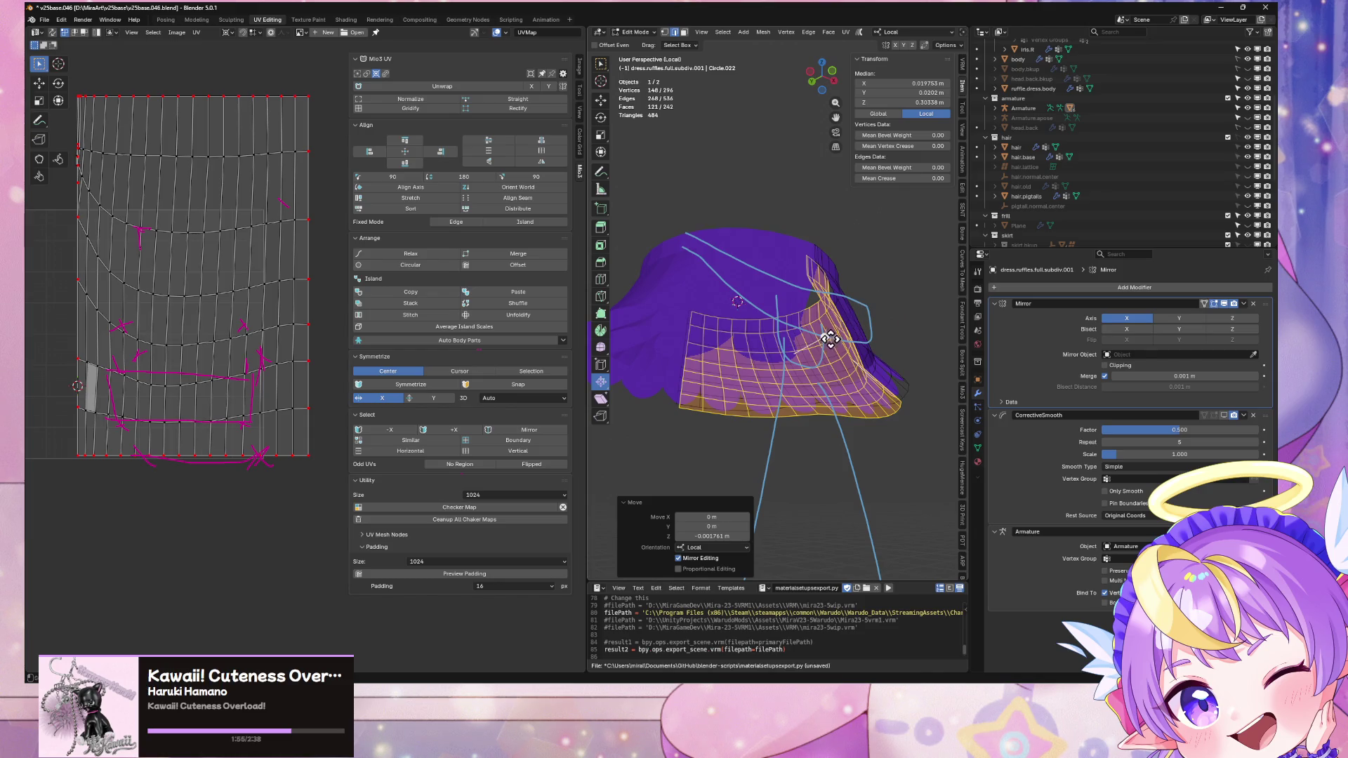
key(alt+s)
click(862, 340)
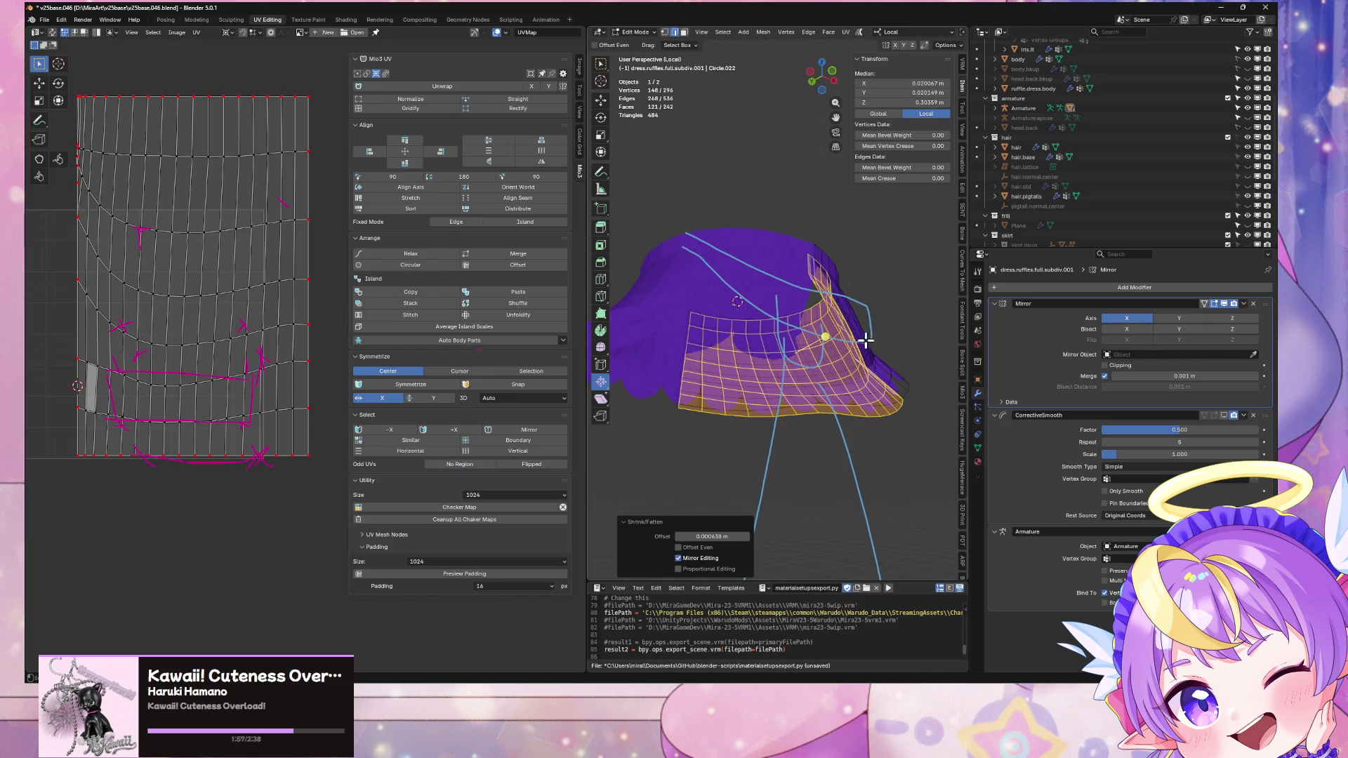
Step: Assign the dress.ruffles2 material to the copied layer so a pink hem trim shows
scroll(869, 343, down, 6)
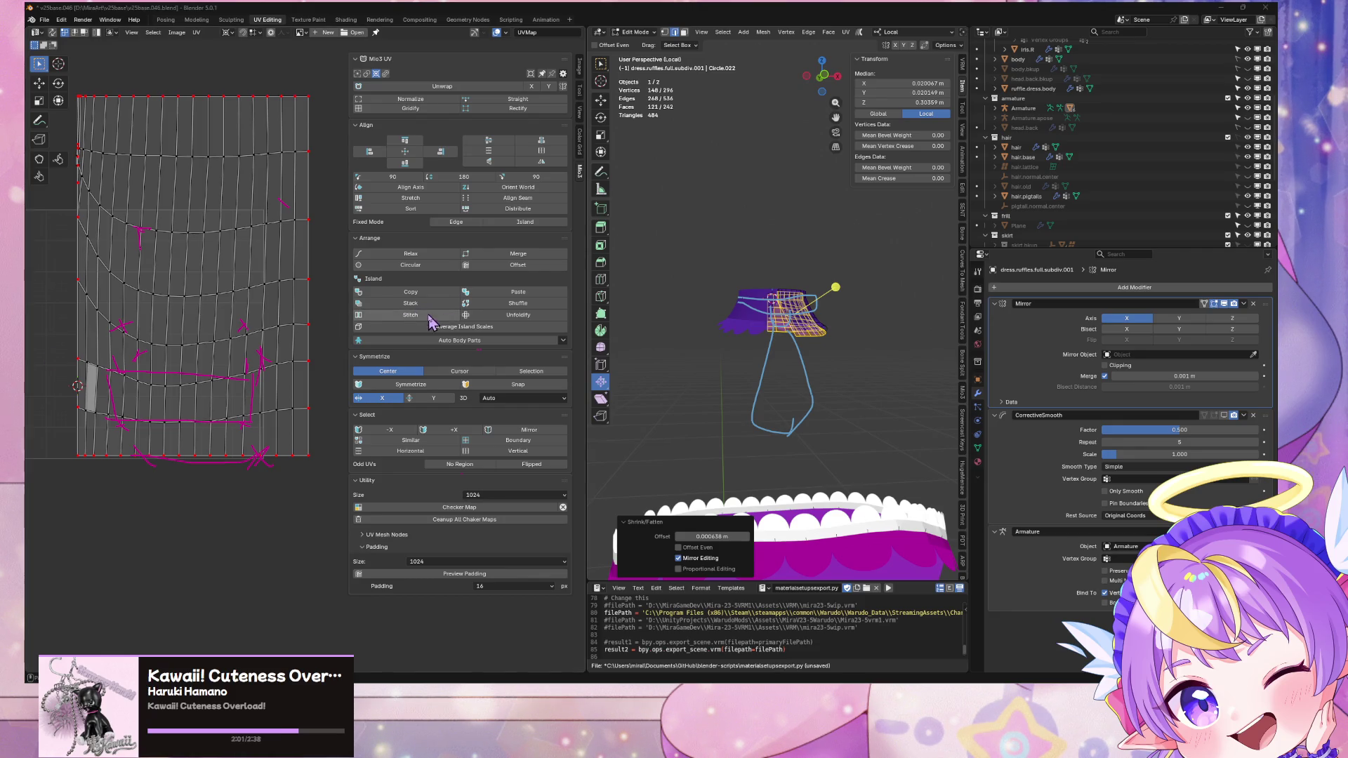
scroll(843, 337, up, 5)
click(978, 463)
click(1039, 300)
click(1035, 361)
mouse_move(900, 337)
middle_down()
mouse_move(866, 352)
mouse_move(890, 301)
mouse_move(709, 337)
middle_up()
Step: Select all trim UVs and slide the island horizontally to line up the scallops
key(a)
key(g)
key(x)
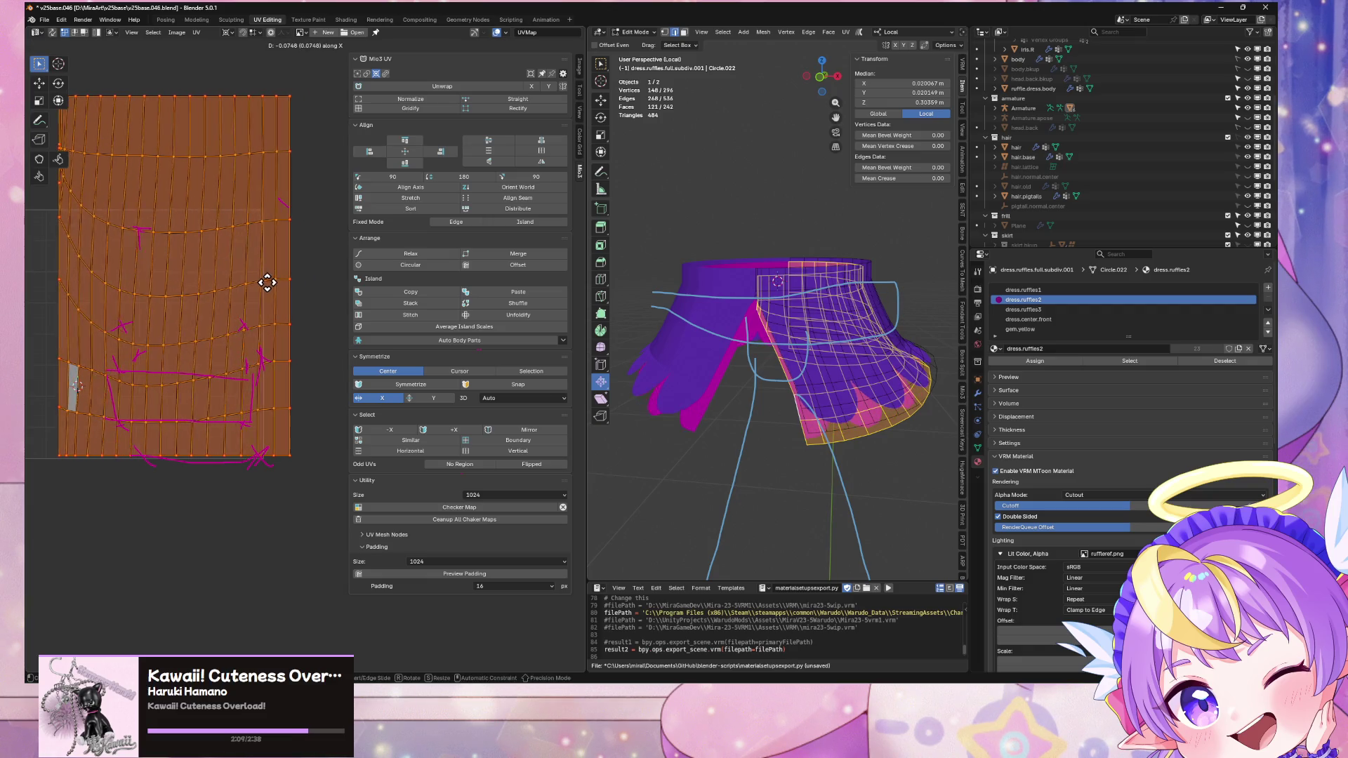
click(264, 283)
key(s)
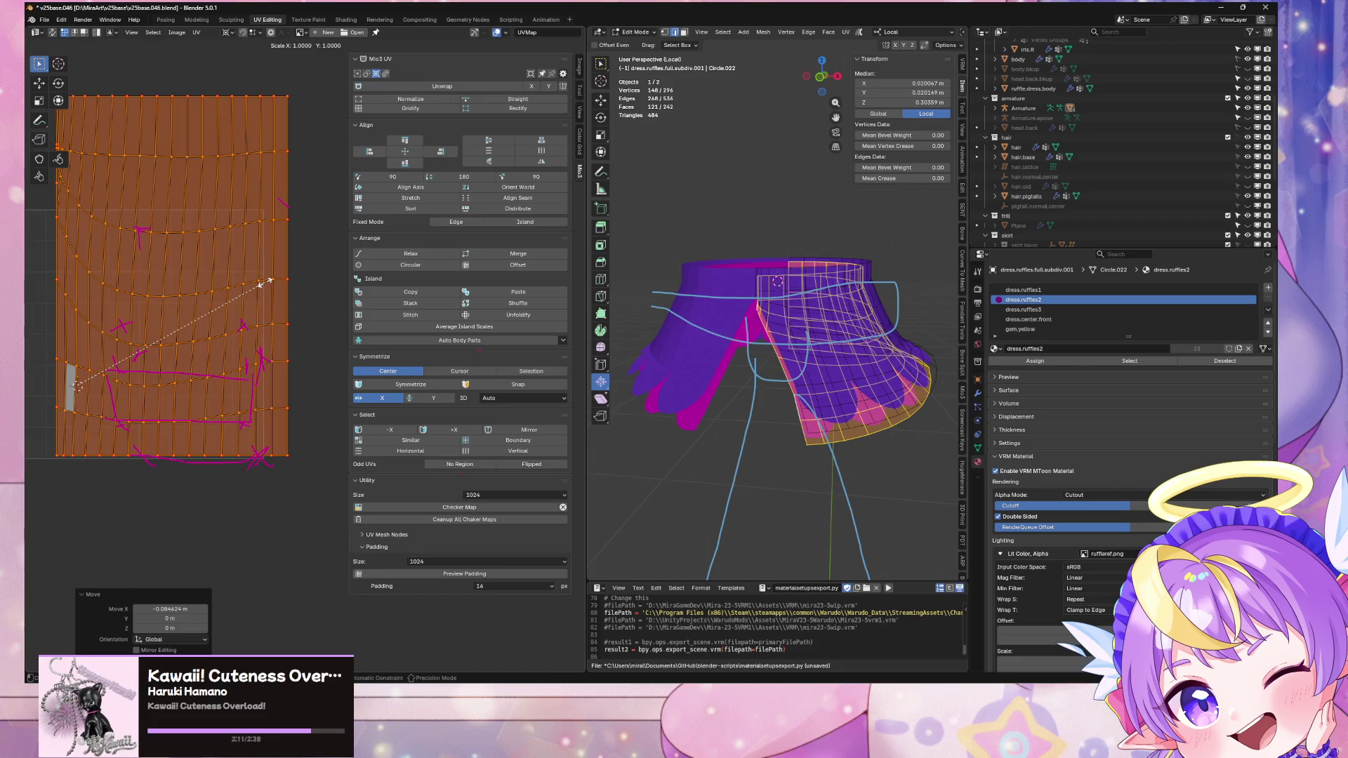
right_click(287, 289)
scroll(309, 362, down, 1)
mouse_move(732, 354)
middle_down()
mouse_move(744, 340)
mouse_move(709, 330)
mouse_move(737, 326)
mouse_move(701, 337)
middle_up()
key(g)
key(x)
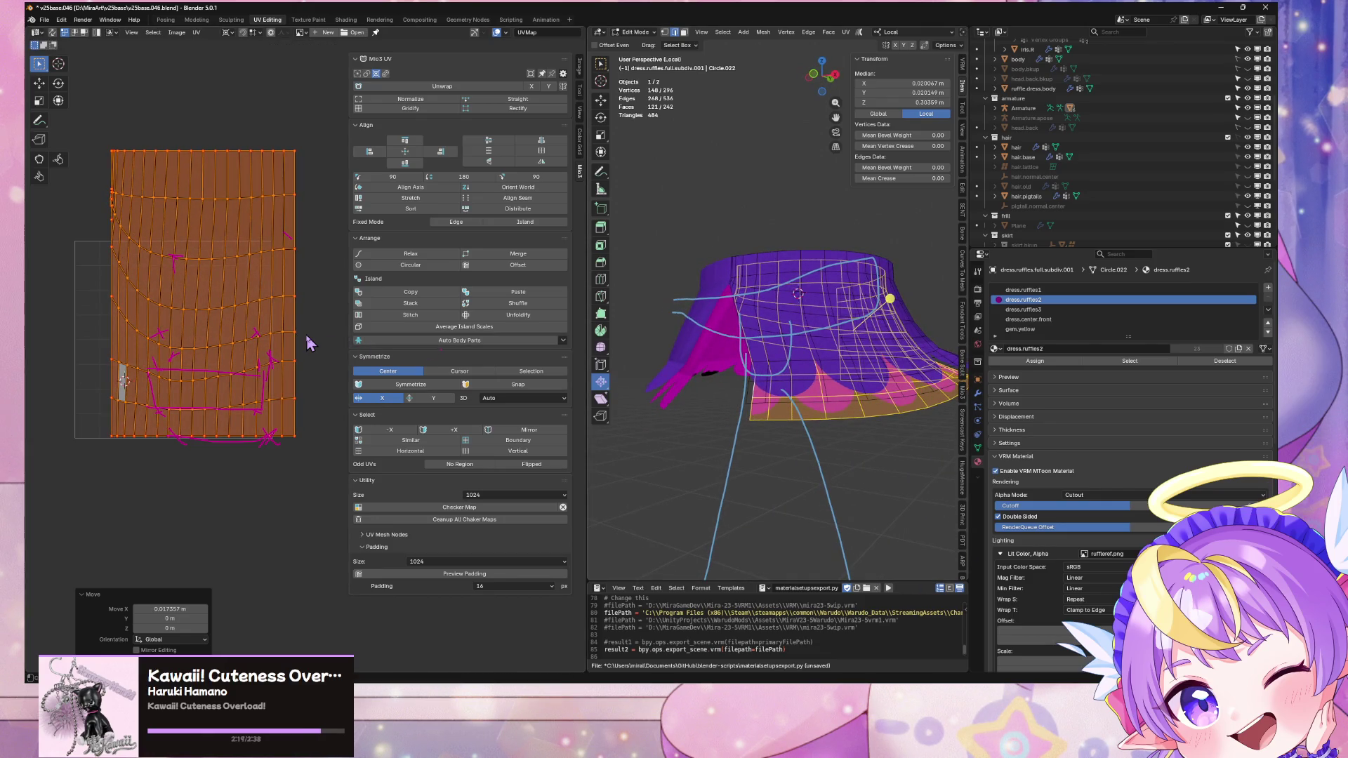
middle_drag(313, 344, 318, 342)
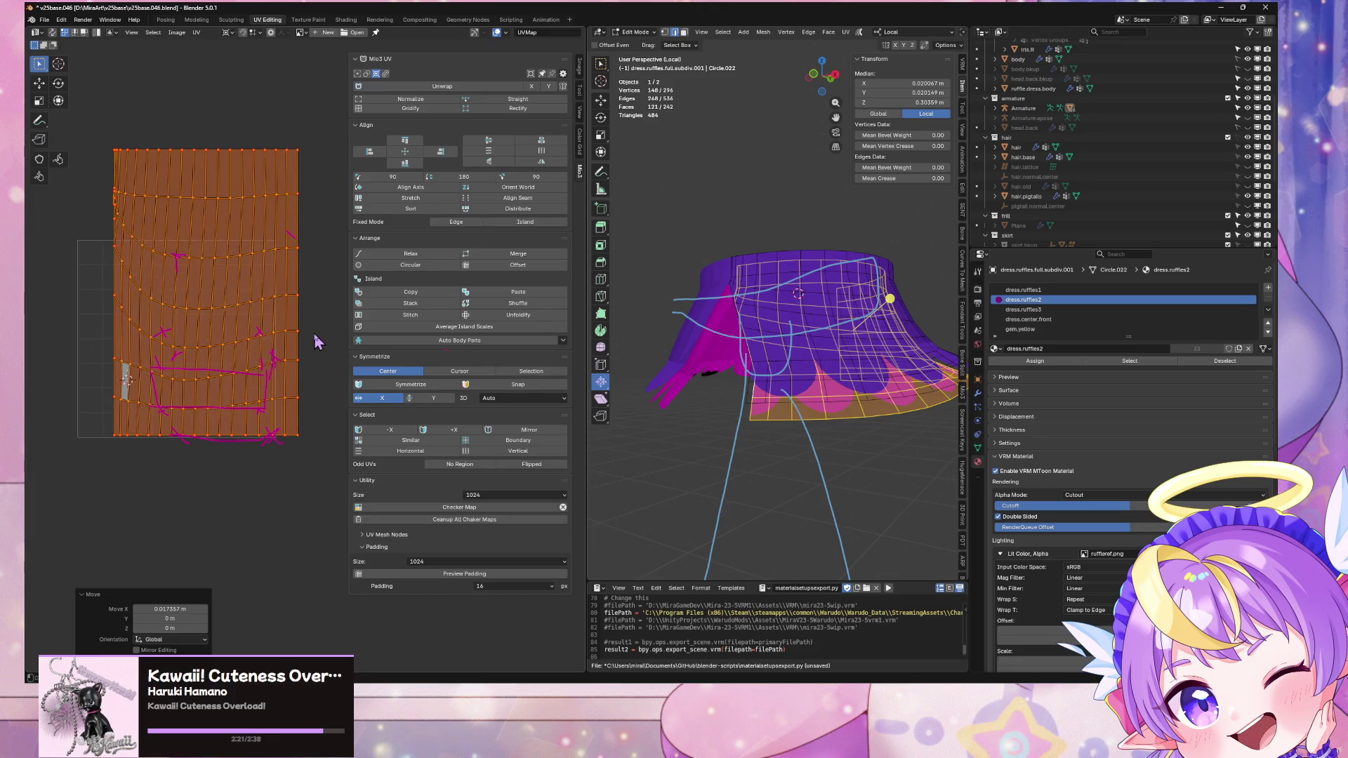
key(g)
key(x)
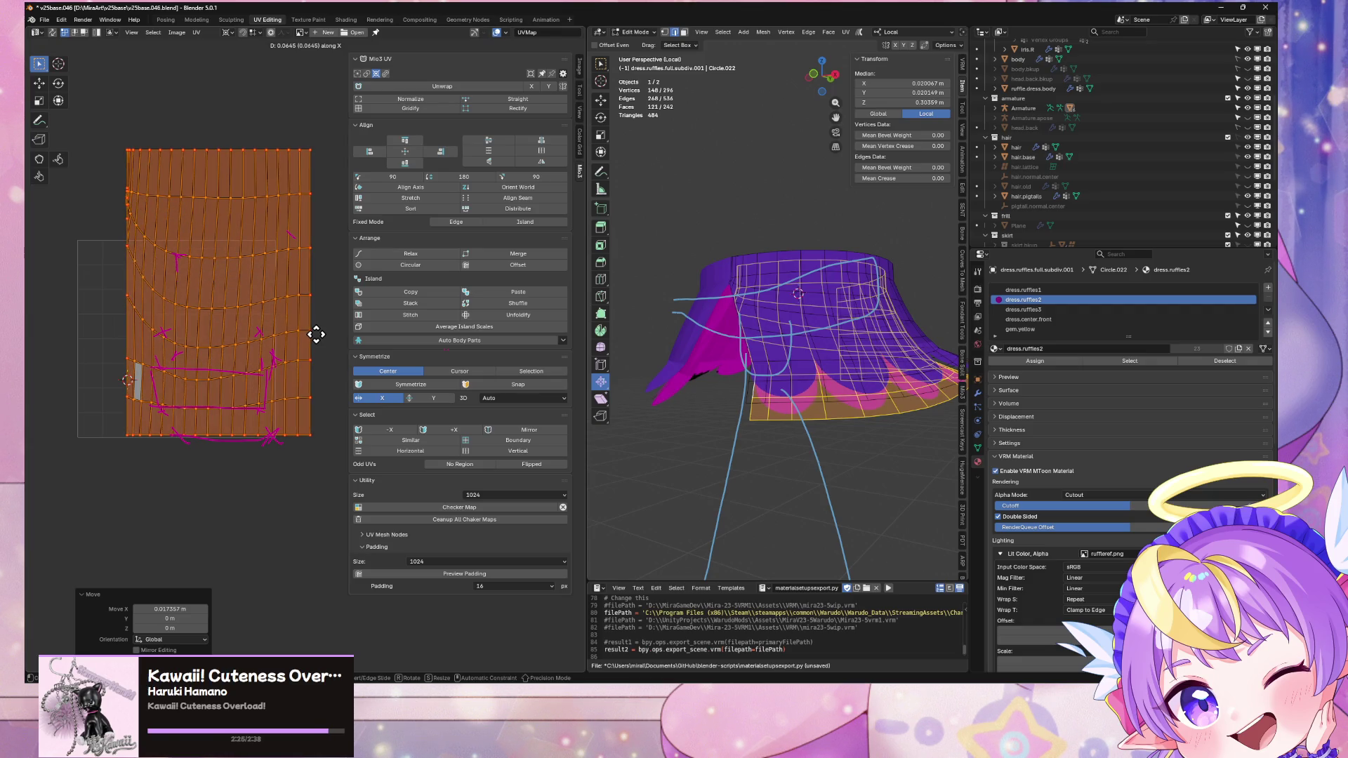
key(g)
key(x)
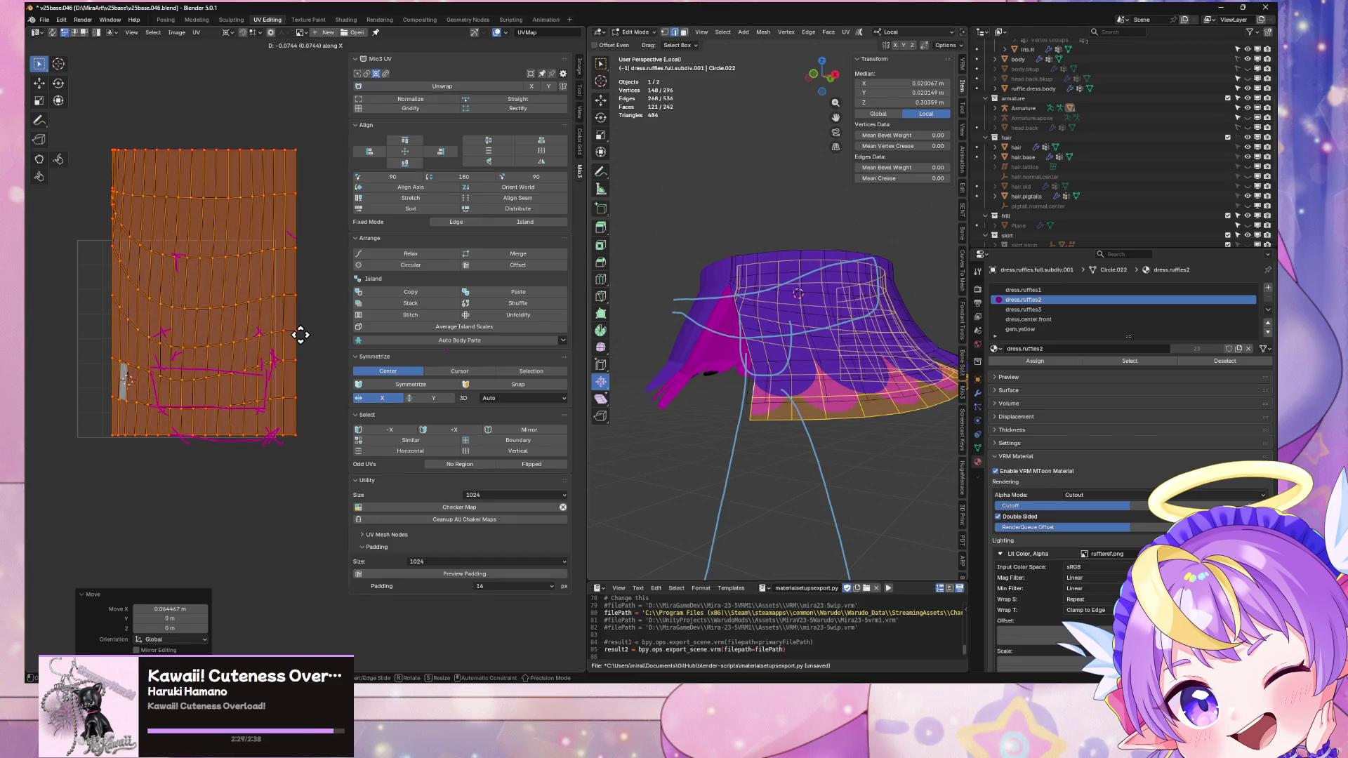
mouse_move(758, 368)
middle_down()
mouse_move(801, 393)
mouse_move(808, 421)
middle_up()
Step: Inspect the trim from below and leave local view to see the whole character
key(Tab)
mouse_move(884, 391)
middle_down()
mouse_move(870, 351)
mouse_move(806, 430)
mouse_move(823, 392)
mouse_move(737, 355)
mouse_move(823, 373)
mouse_move(875, 303)
mouse_move(702, 301)
mouse_move(877, 402)
mouse_move(896, 451)
mouse_move(733, 404)
mouse_move(866, 402)
mouse_move(873, 301)
mouse_move(806, 400)
mouse_move(893, 376)
mouse_move(828, 316)
mouse_move(767, 445)
mouse_move(631, 423)
mouse_move(776, 431)
mouse_move(821, 481)
mouse_move(770, 457)
mouse_move(842, 393)
middle_up()
key(Tab)
key(Tab)
scroll(842, 393, down, 3)
key(KP_Divide)
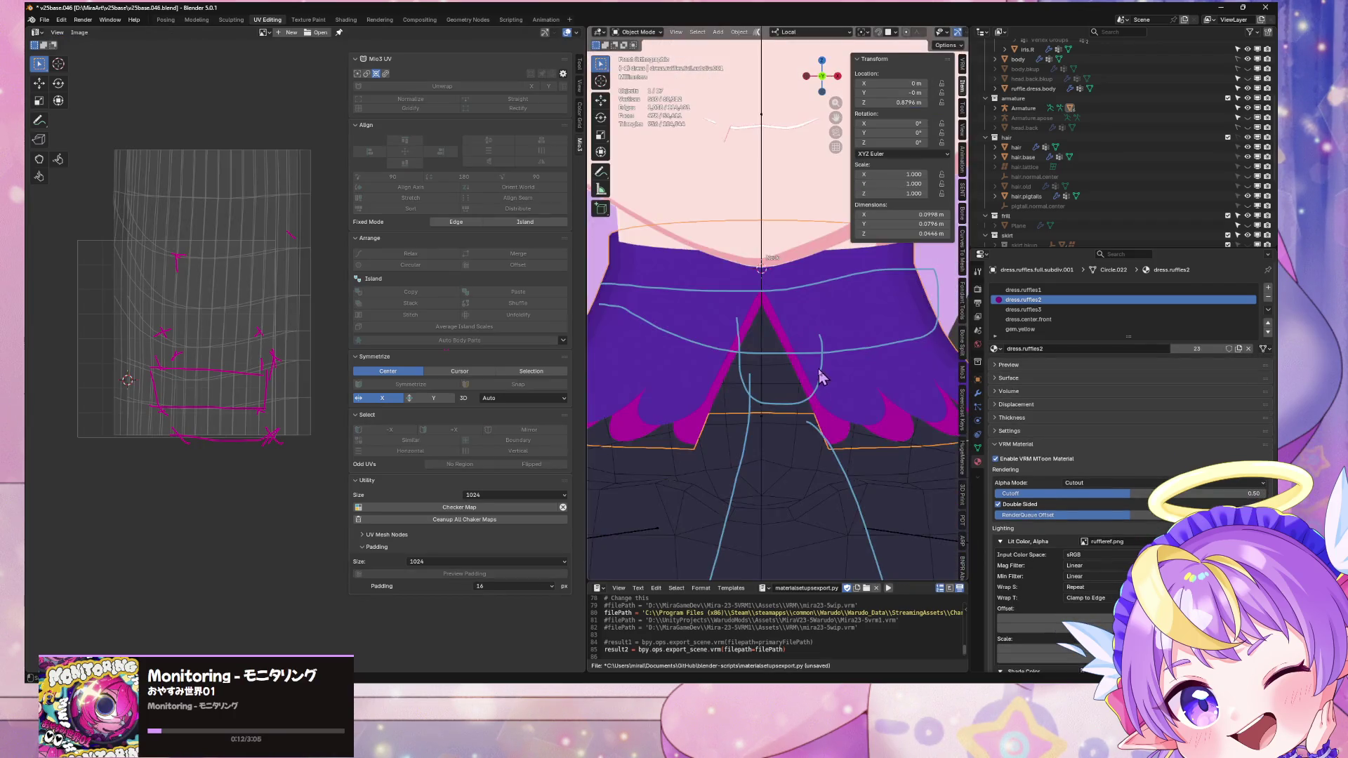
scroll(812, 413, up, 5)
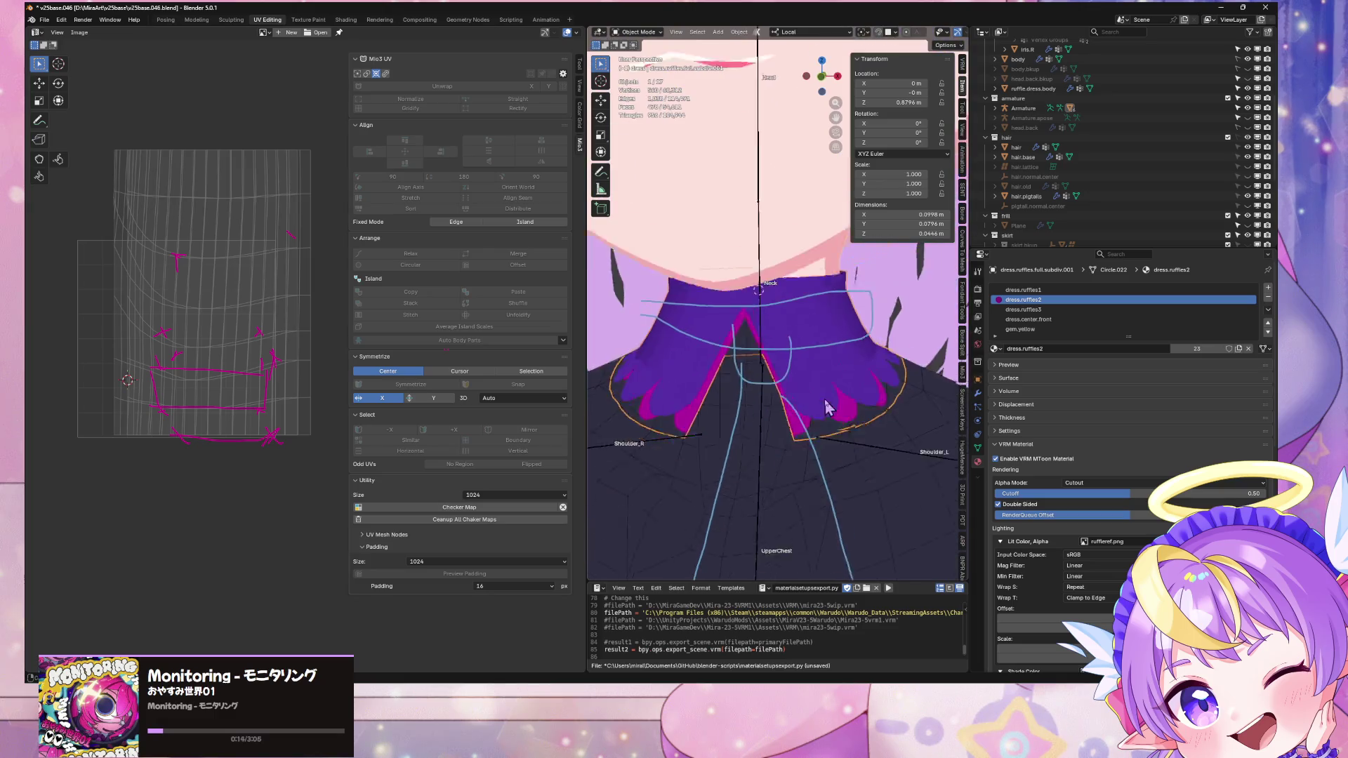
Step: Narrow the trim's UV island to 0.582 along X and reposition it horizontally
key(Tab)
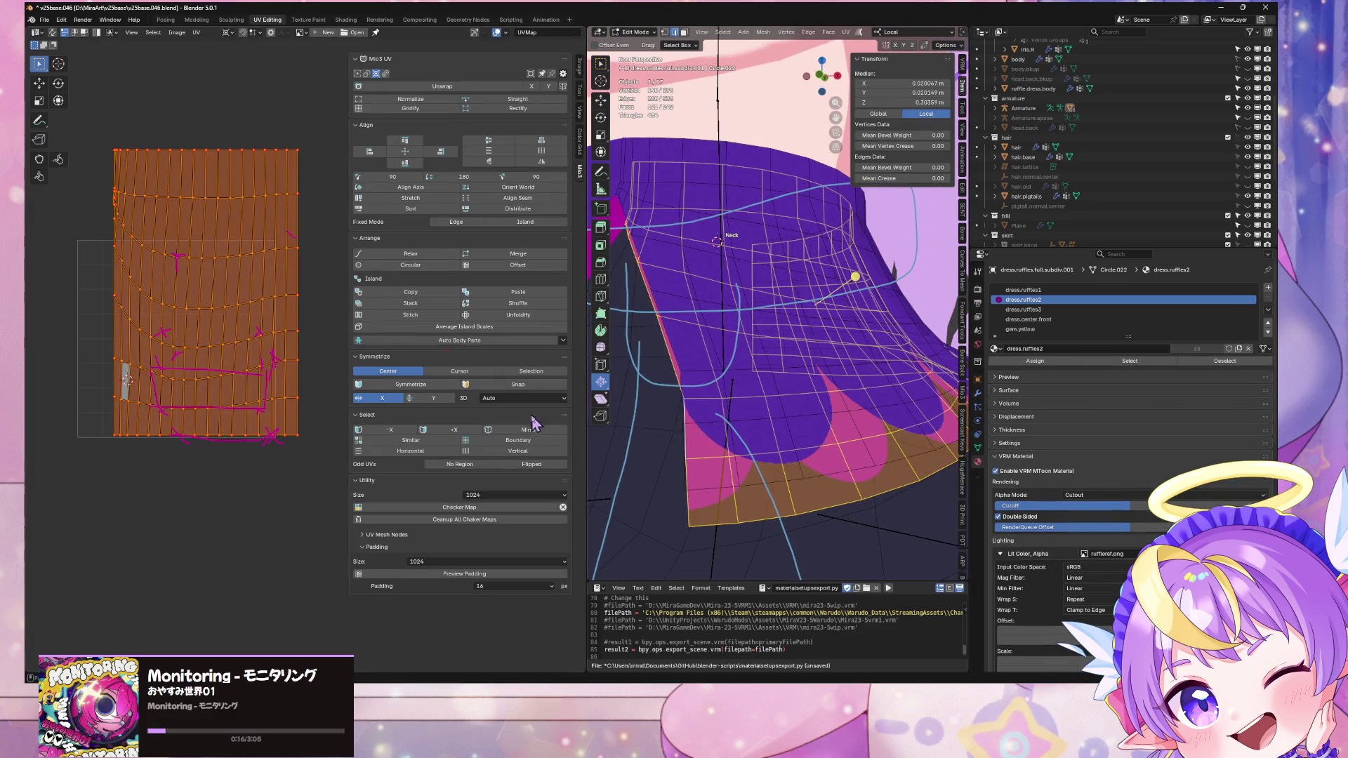
key(x)
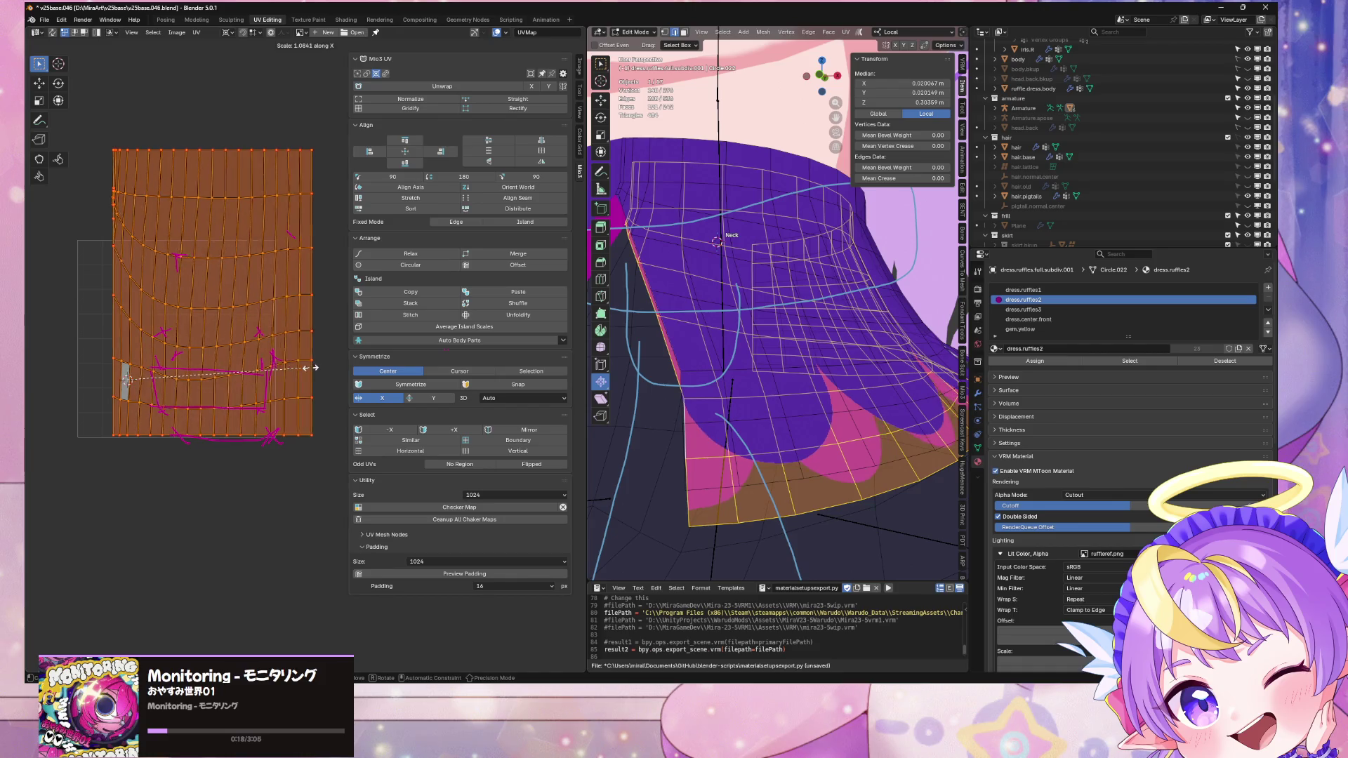
click(224, 368)
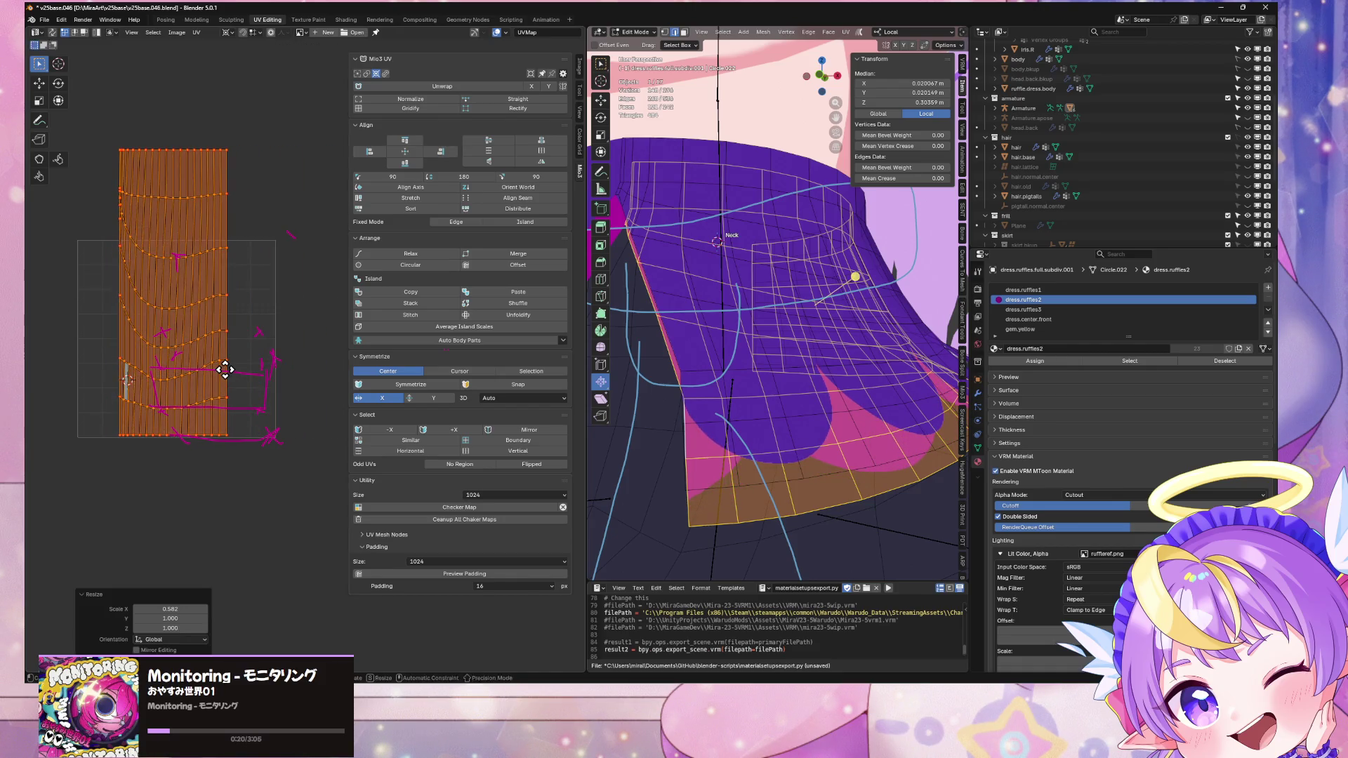
key(g)
key(x)
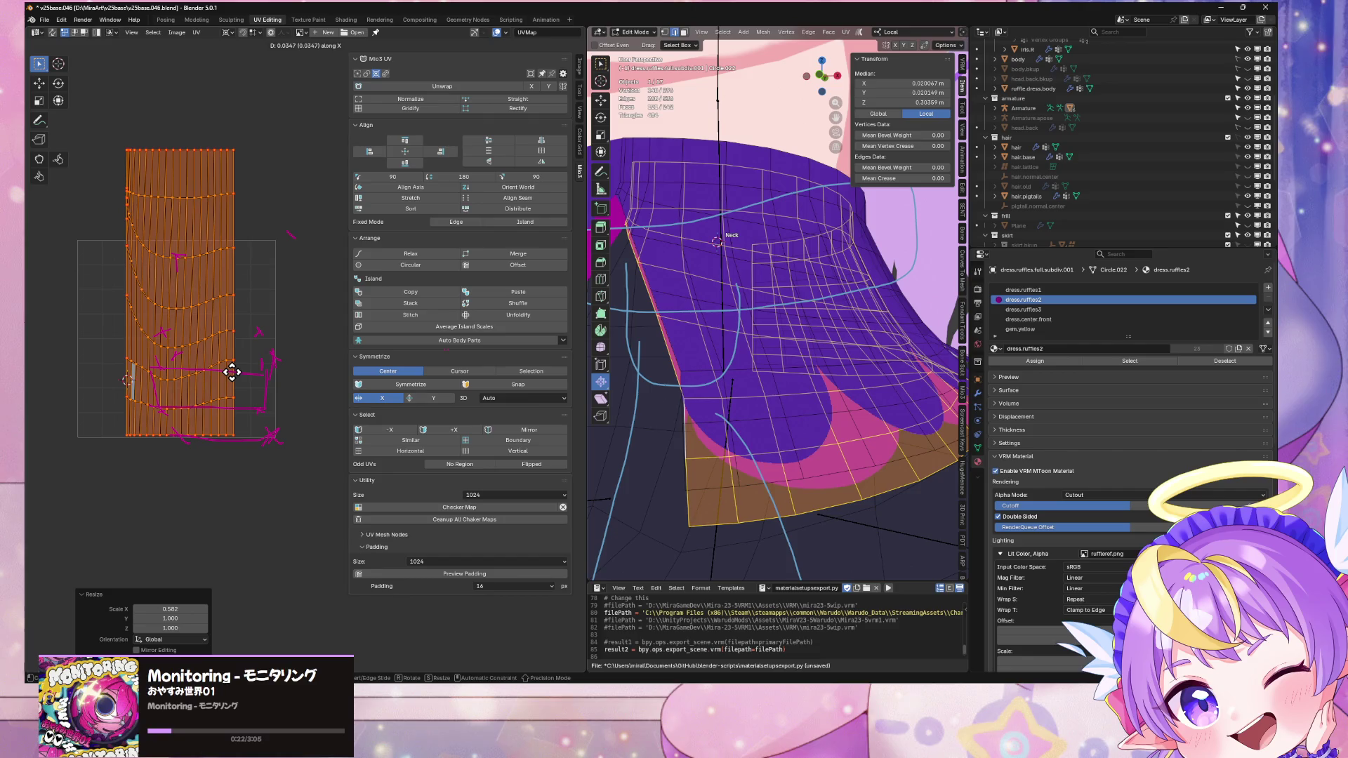
click(236, 380)
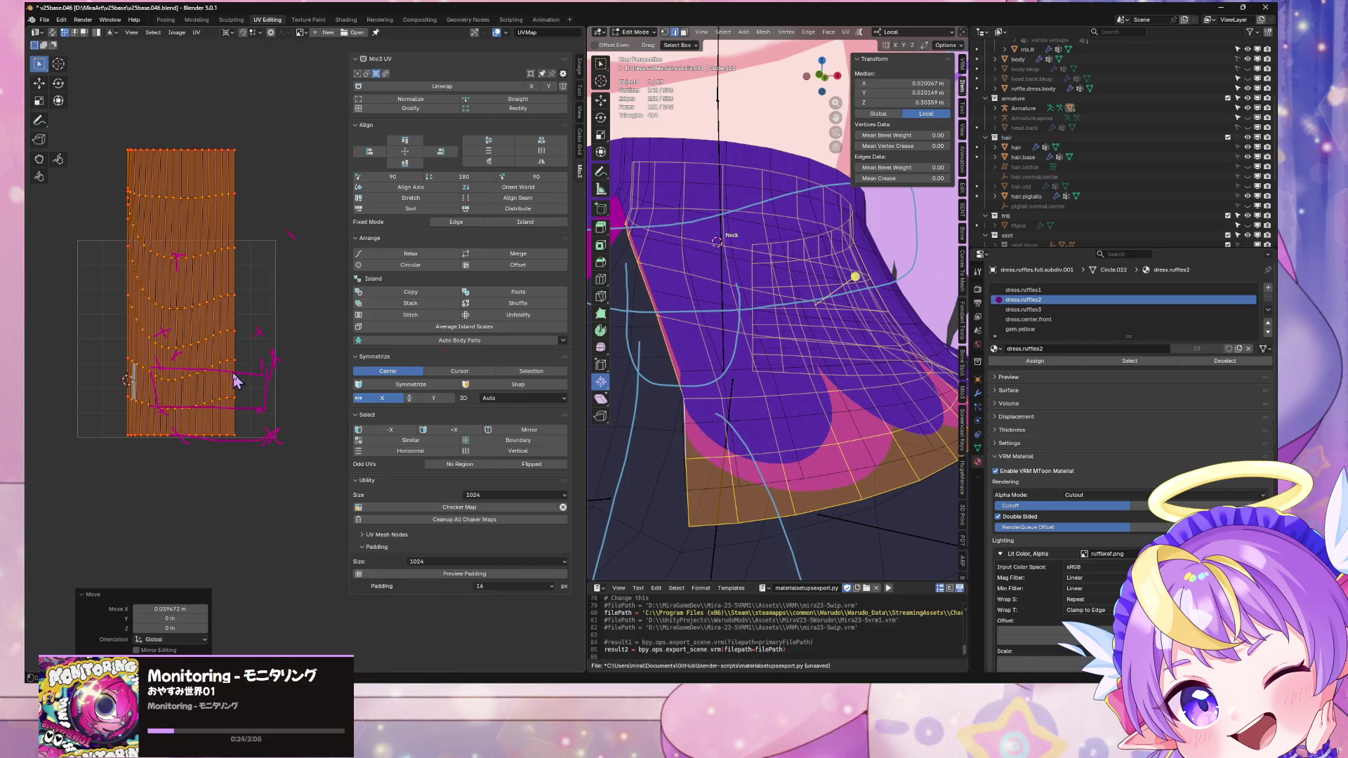
Step: Check the hem trim in isolated front view and save as v25base.046.blend
key(Tab)
middle_drag(670, 406, 916, 372)
scroll(916, 372, up, 2)
key(KP_Divide)
mouse_move(854, 431)
middle_down()
mouse_move(897, 461)
mouse_move(622, 460)
mouse_move(558, 439)
middle_up()
key(Tab)
key(Tab)
scroll(741, 442, down, 2)
scroll(782, 438, up, 1)
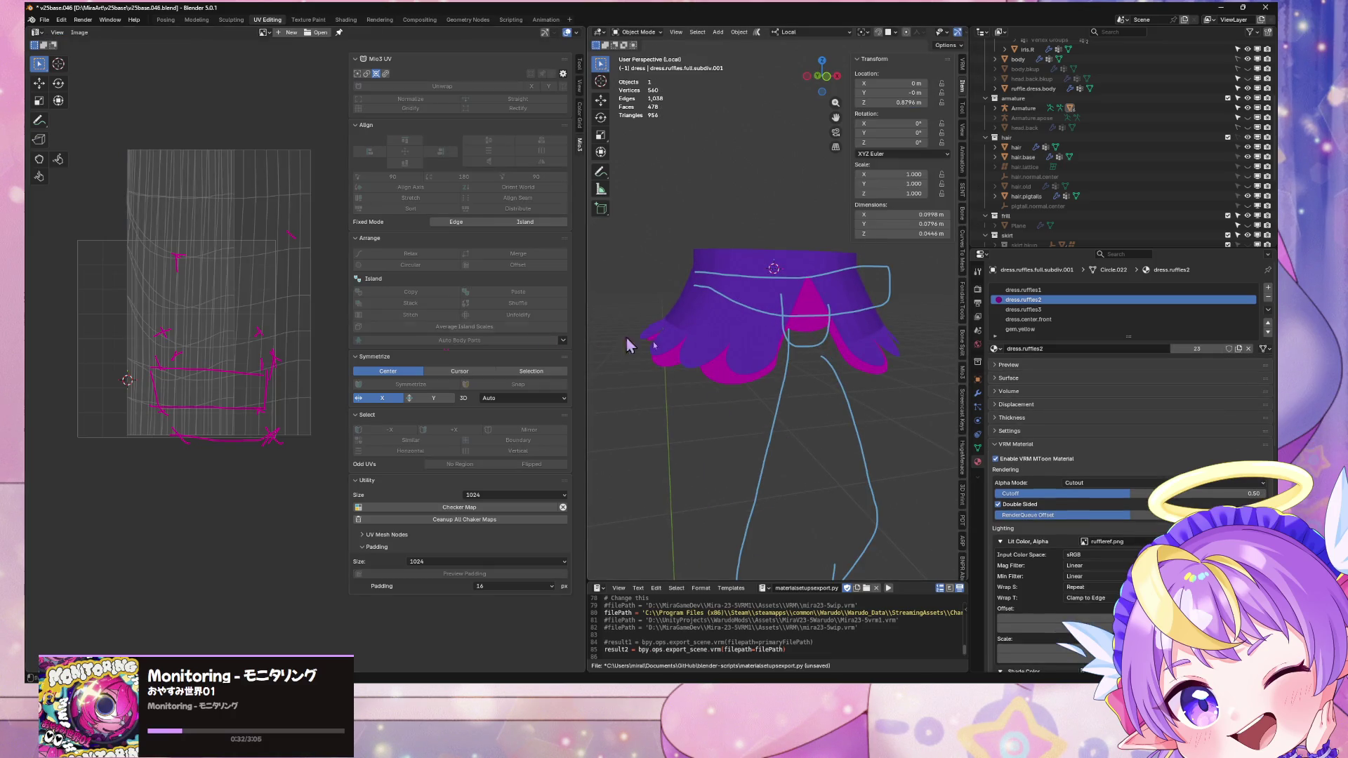
key(ctrl+s)
key(KP_Divide)
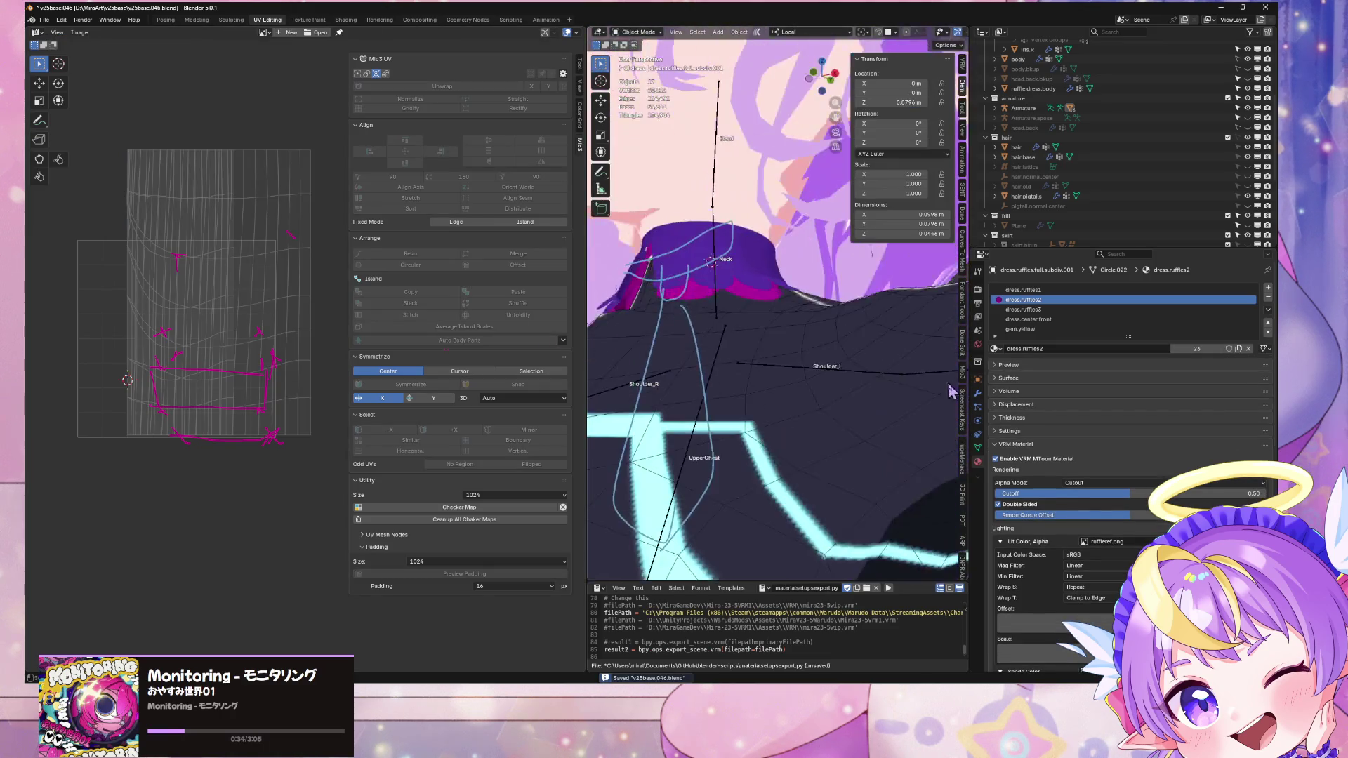
click(44, 19)
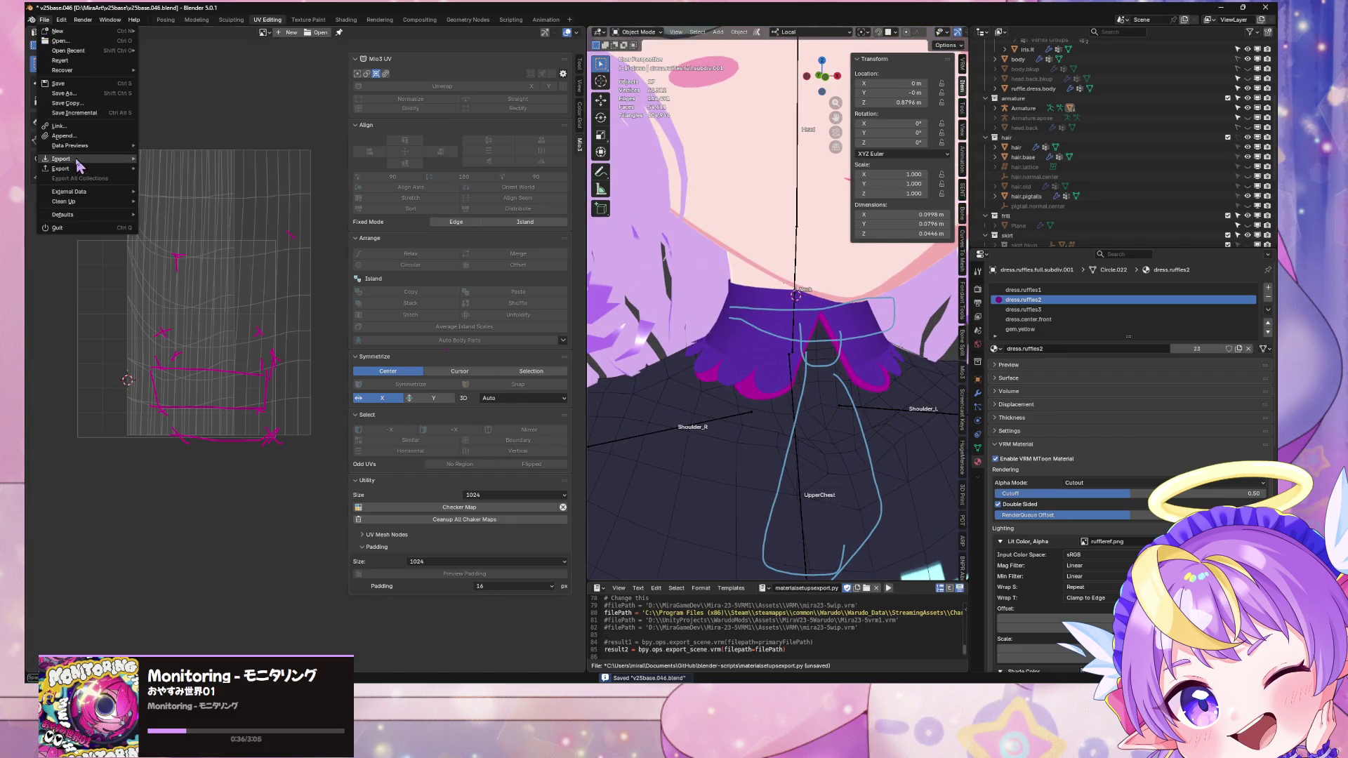
mouse_move(83, 169)
click(212, 260)
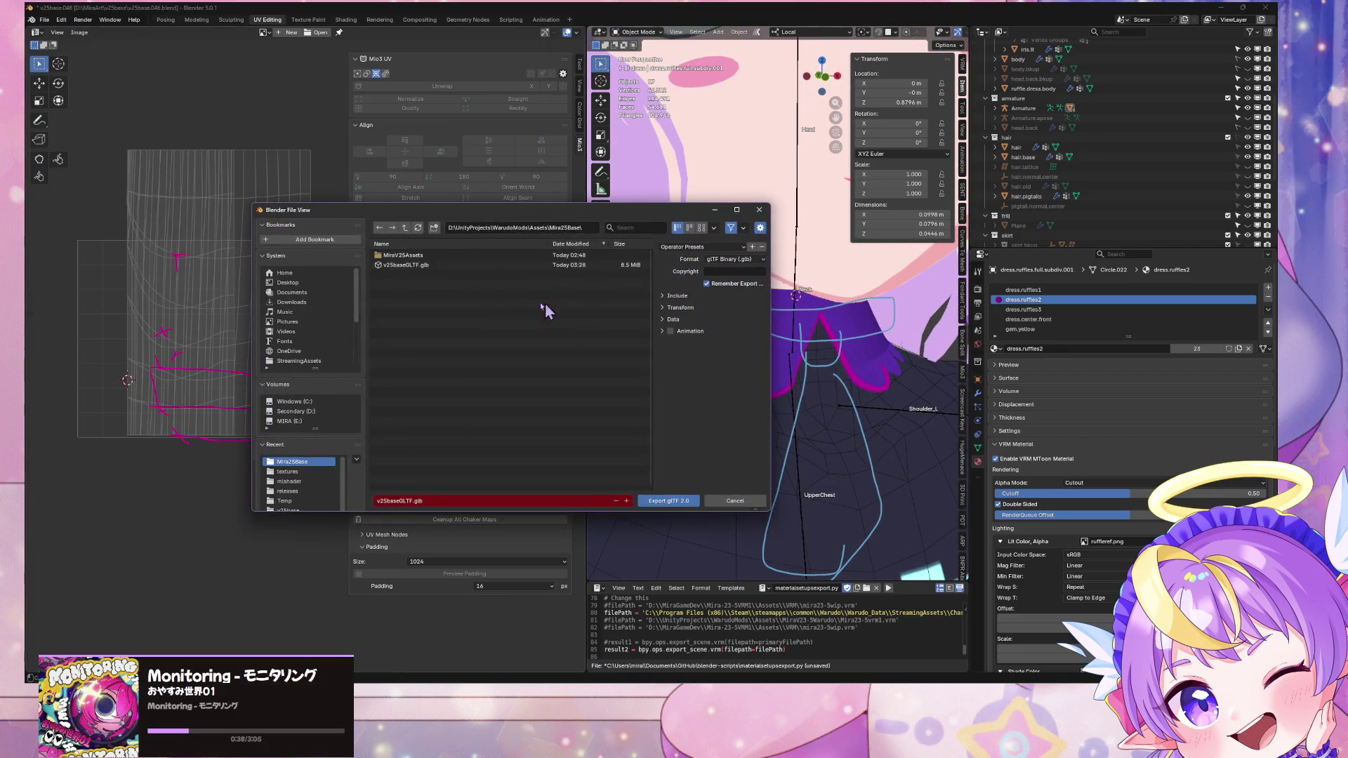
double_click(489, 273)
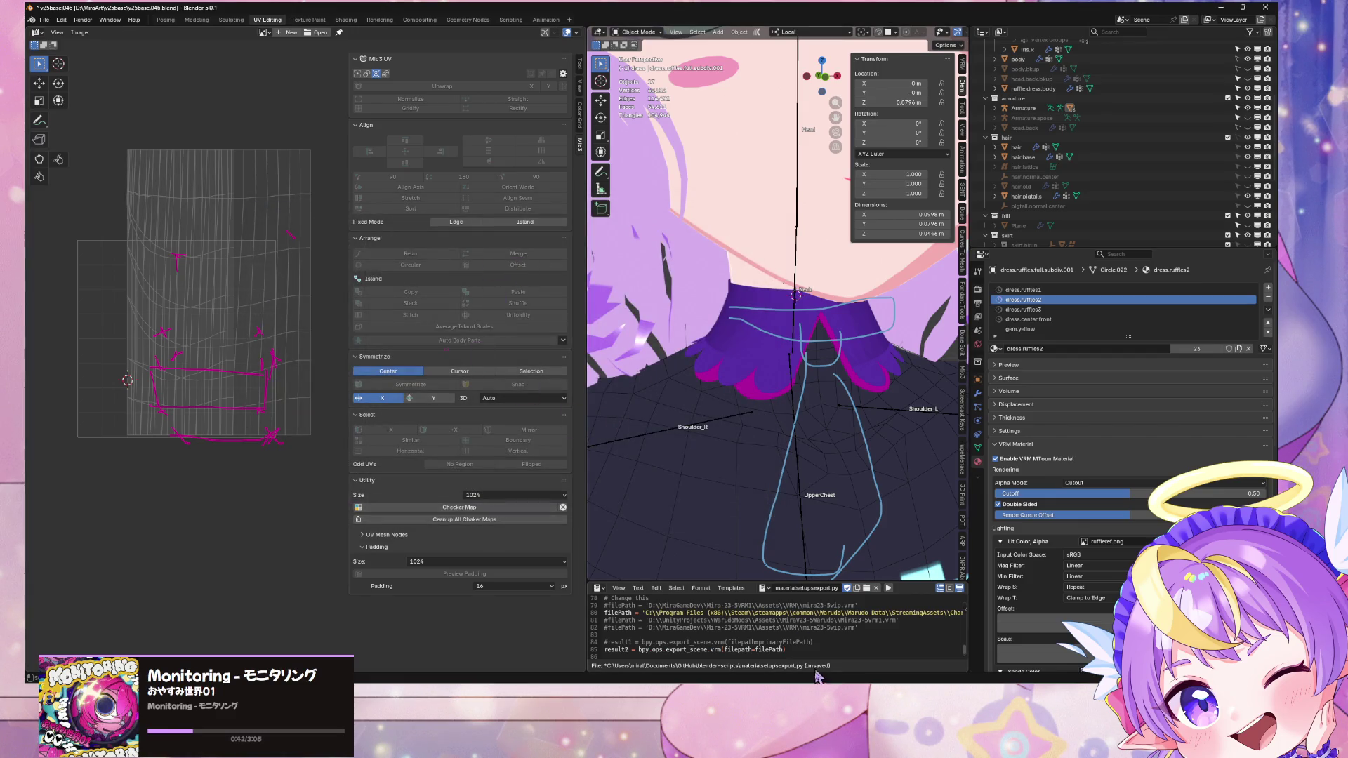
Step: In Unity, frame the Character and zoom in on the outfit's collar
key(alt+Tab)
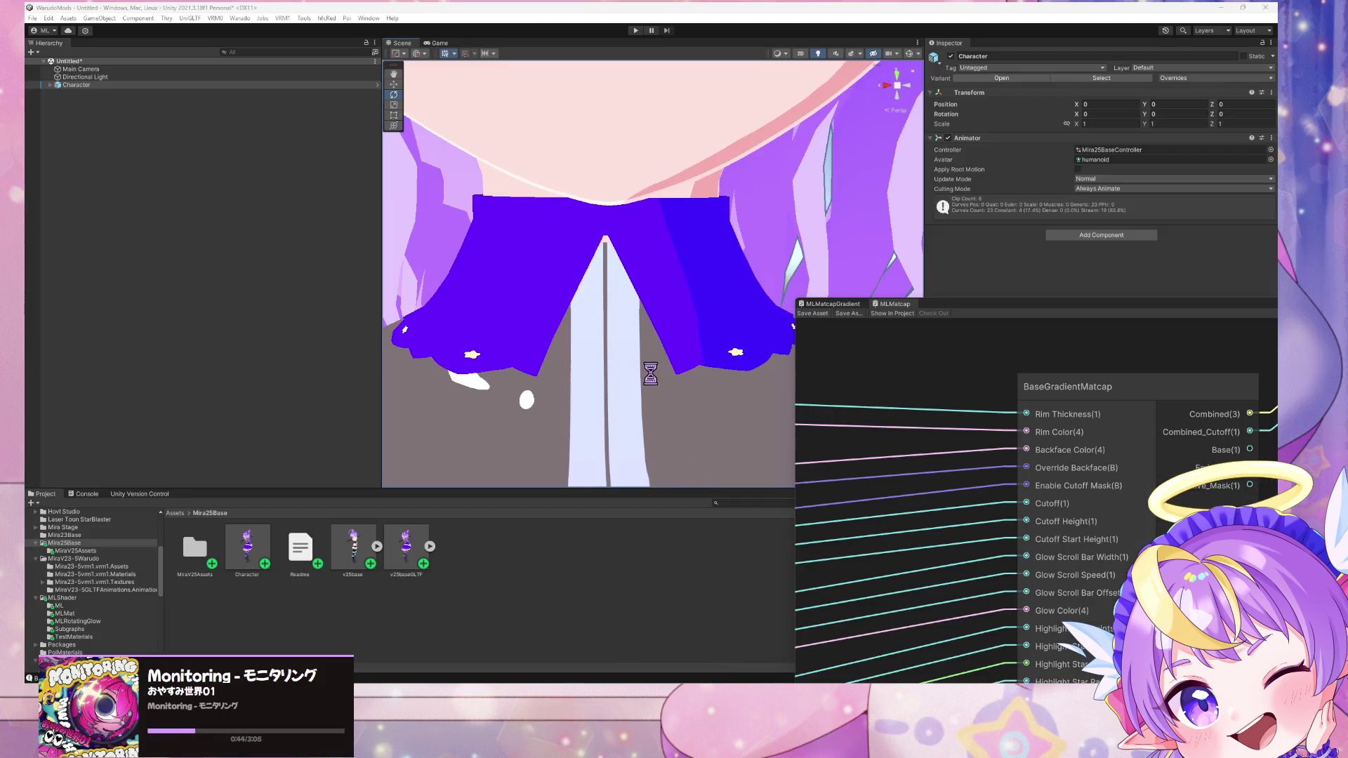
key(f)
mouse_move(647, 379)
right_down()
mouse_move(562, 372)
mouse_move(745, 380)
mouse_move(632, 393)
mouse_move(648, 393)
right_up()
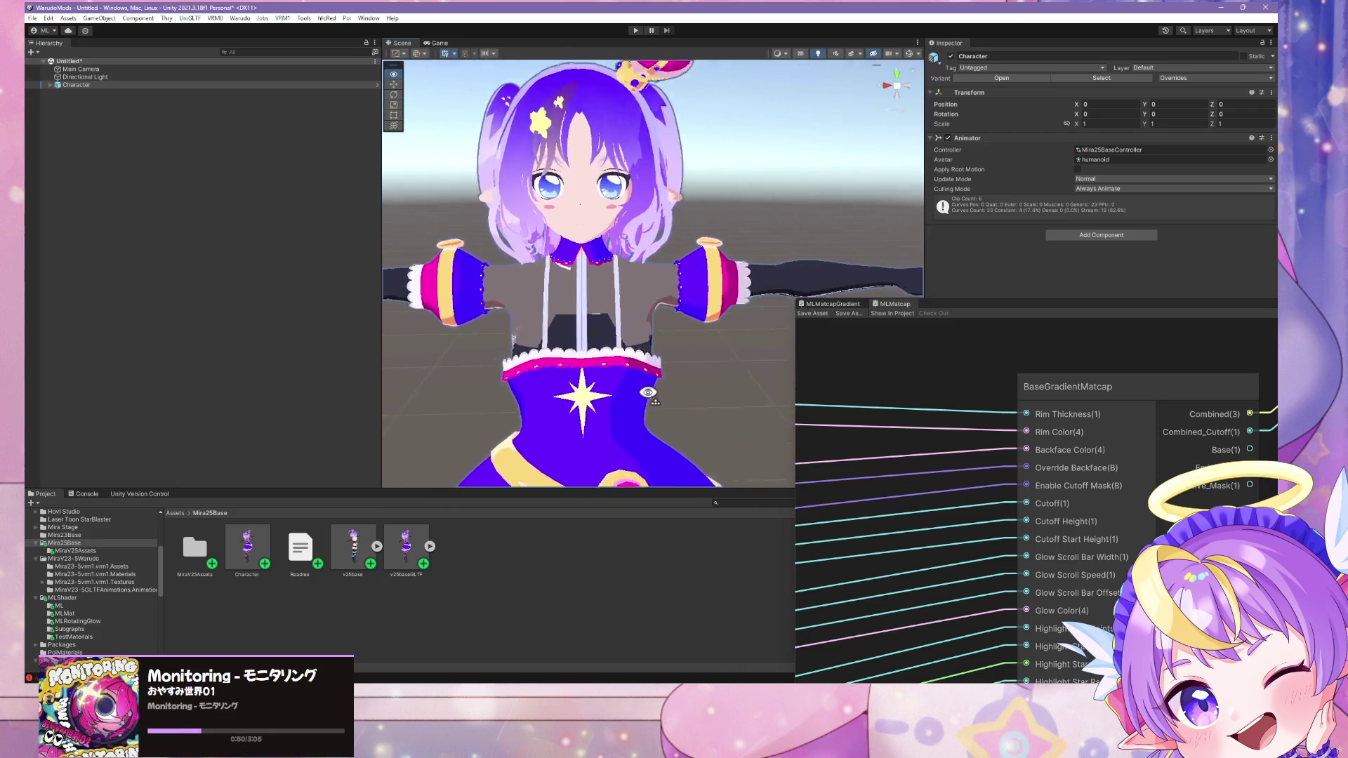
scroll(647, 393, up, 5)
Step: Back in Blender, edit the collar ruffle with dress.ruffles1 as the active material slot
key(alt+Tab)
middle_drag(775, 418, 767, 391)
key(Tab)
click(1029, 290)
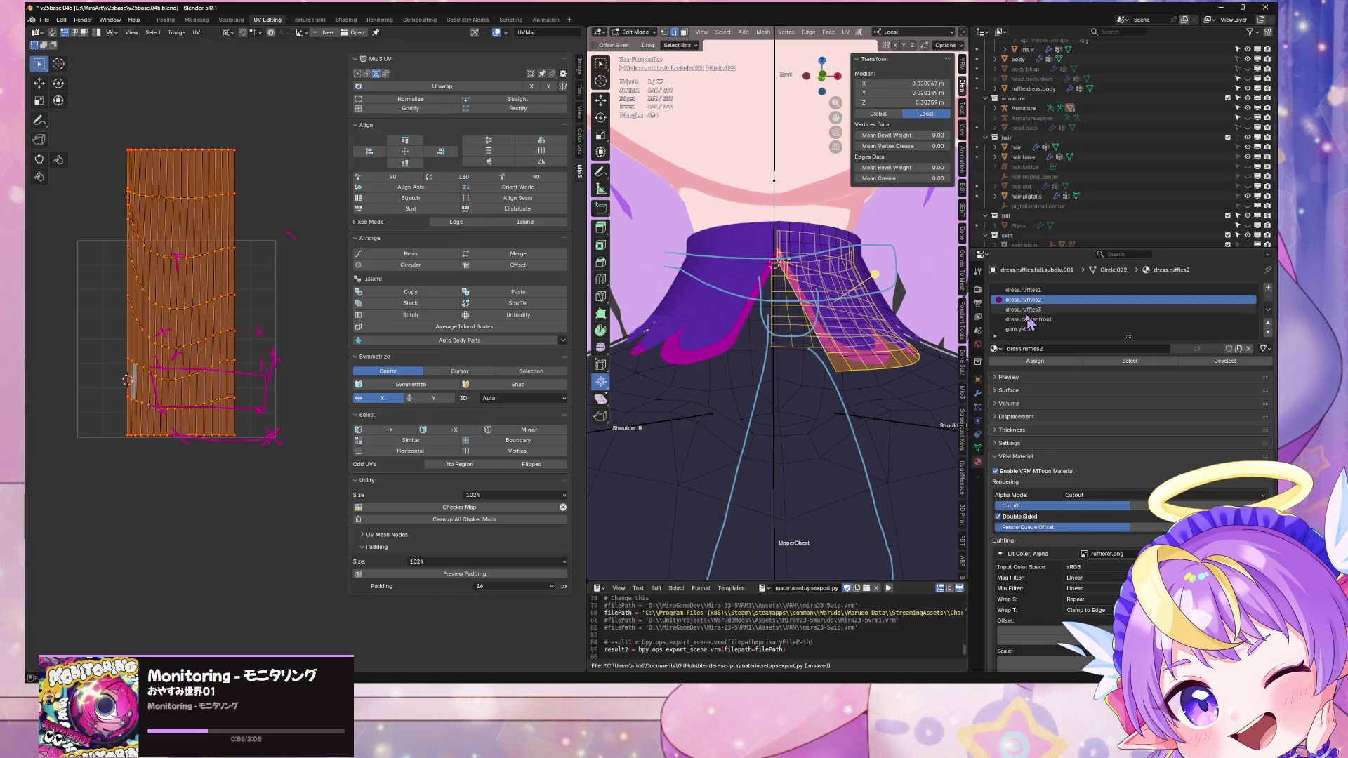
Step: Assign dress.ruffles1 to the collar ruffle faces and select the linked geometry
click(1035, 362)
mouse_move(879, 309)
middle_down()
mouse_move(822, 327)
mouse_move(823, 346)
middle_up()
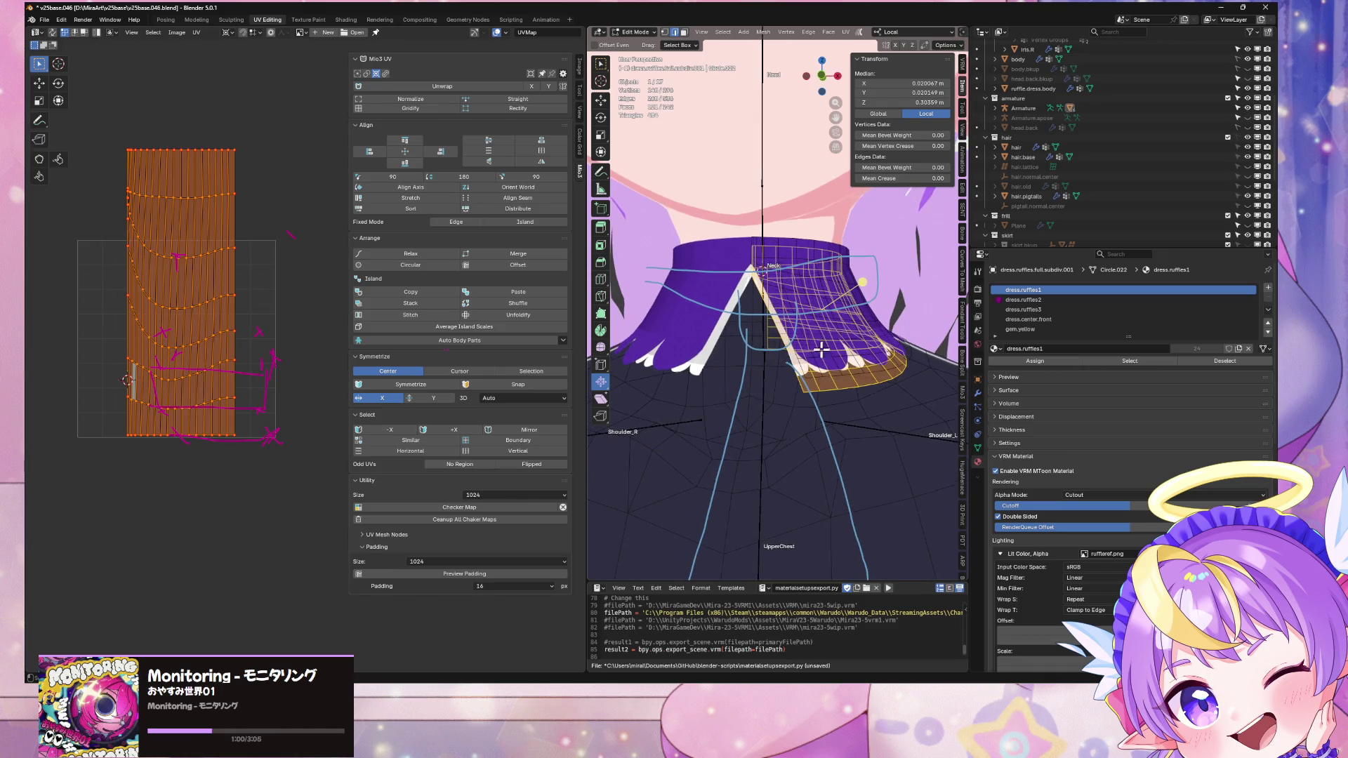
key(alt+a)
key(a)
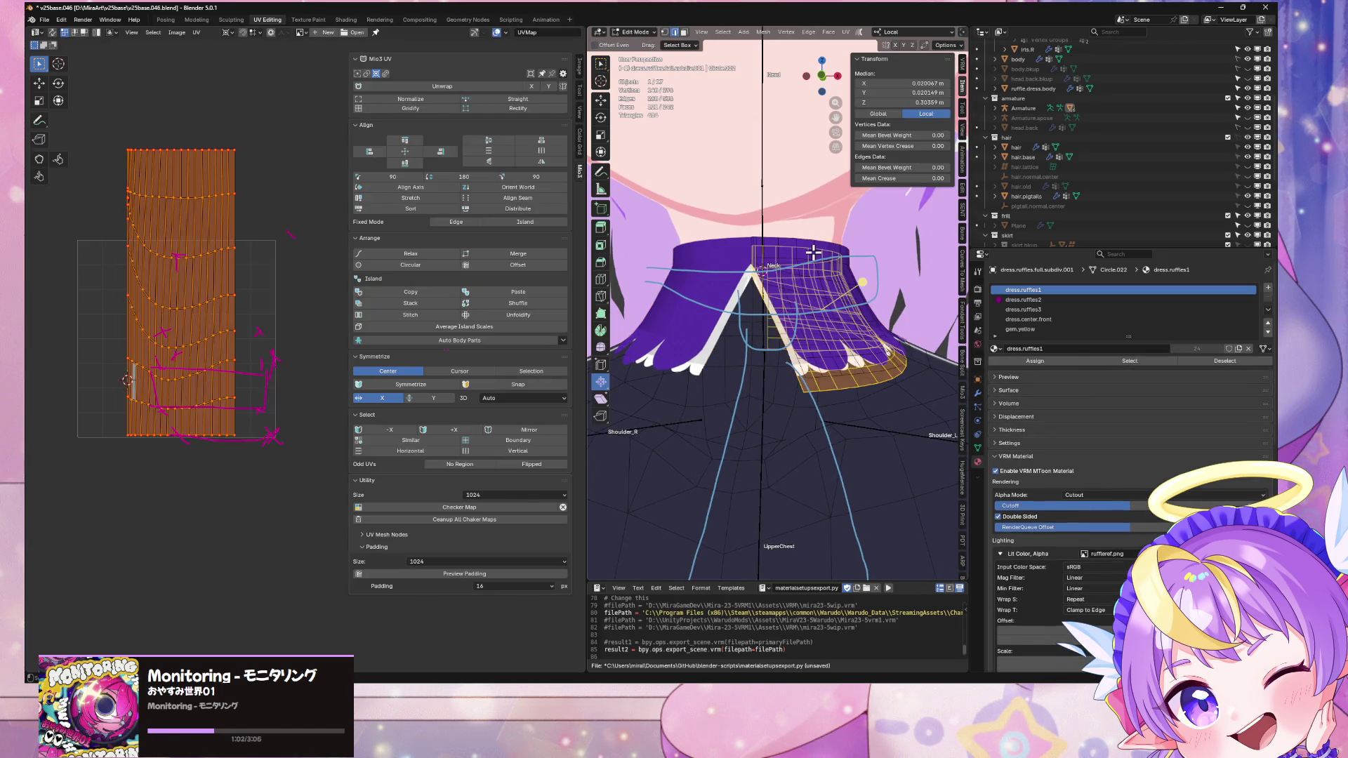
key(Tab)
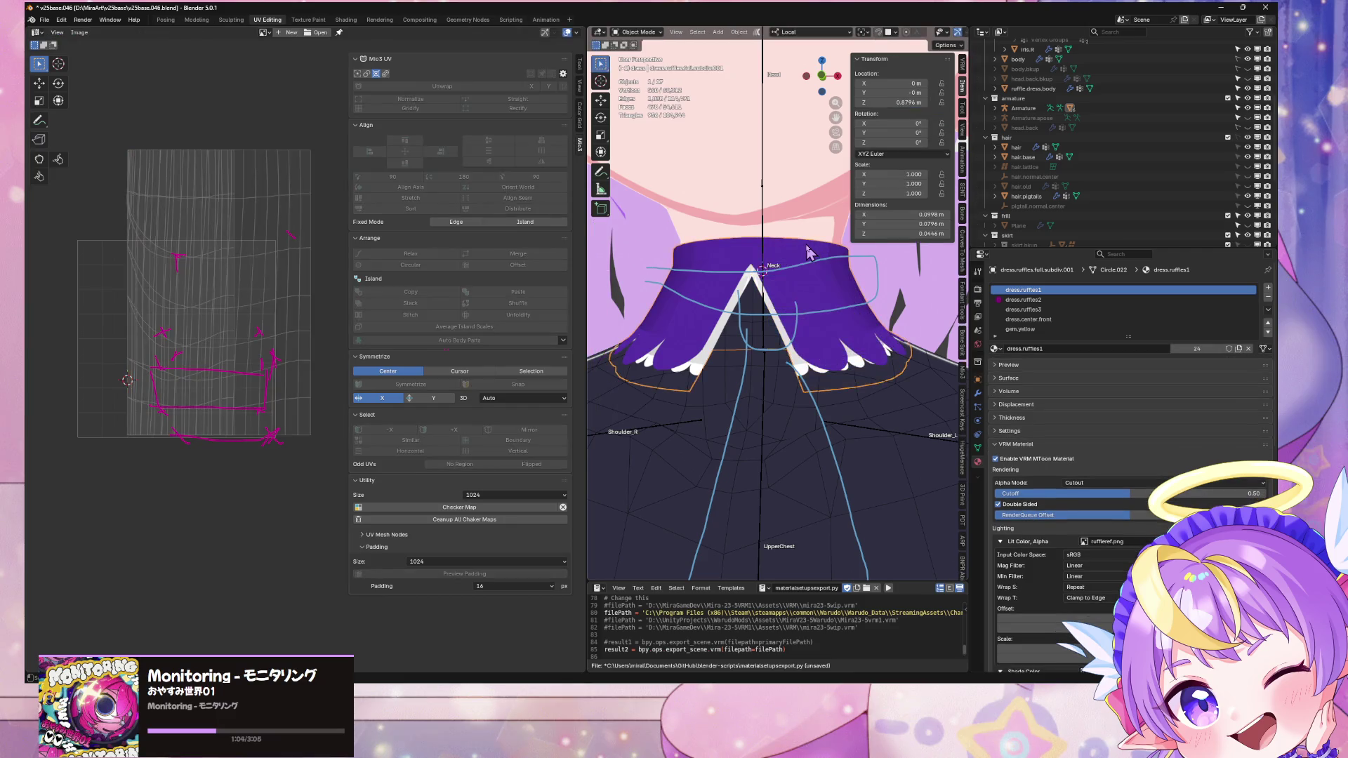
key(Tab)
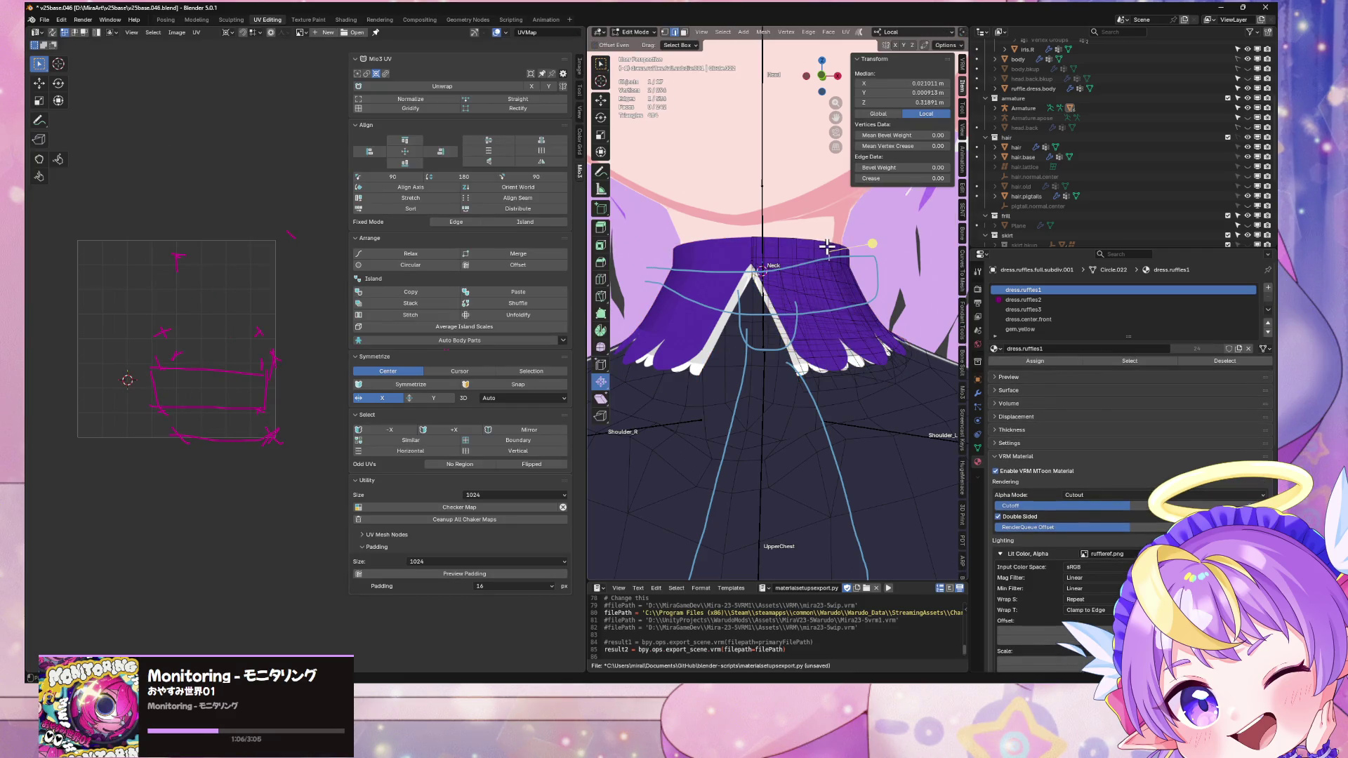
key(ctrl+l)
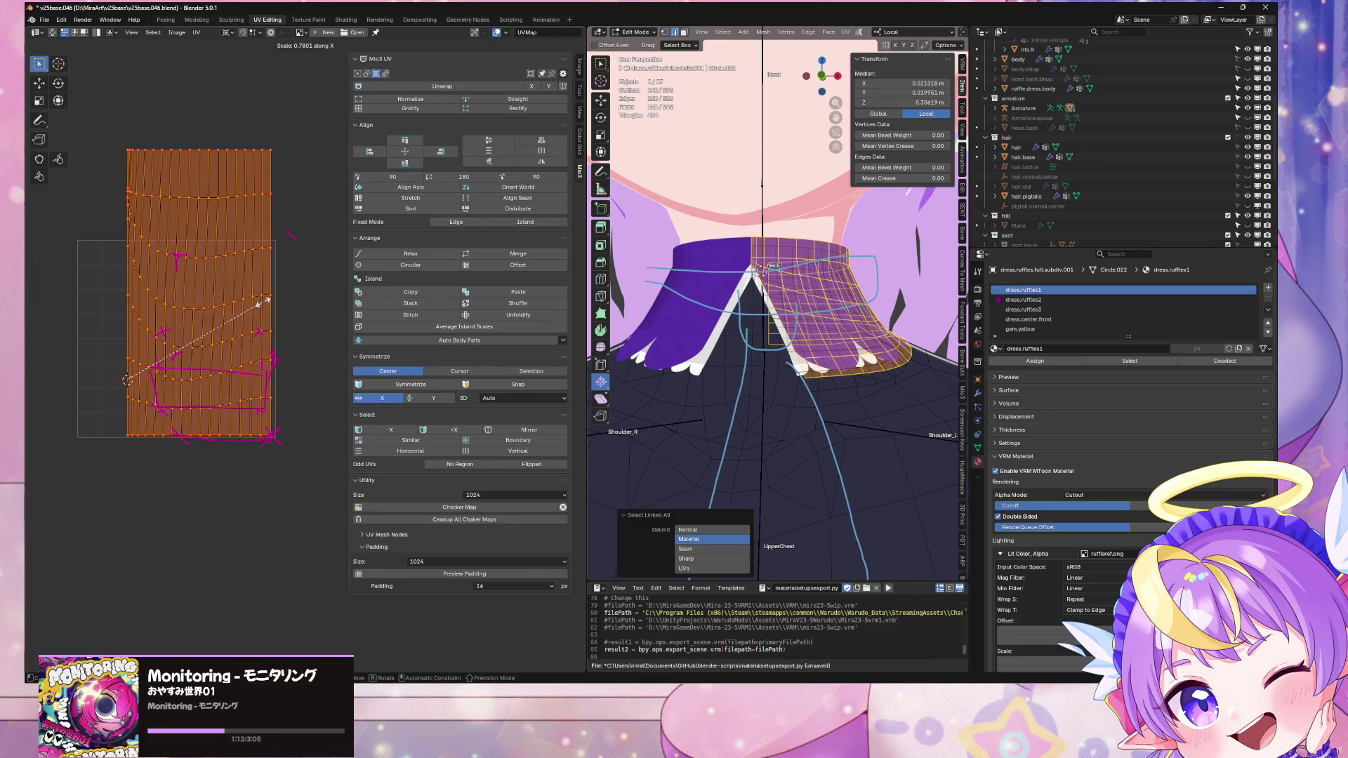
Step: Select the linked ruffle, narrow its UV island to 0.857 along X and shift it sideways
click(264, 301)
middle_drag(772, 330, 781, 344)
click(807, 375)
key(ctrl+z)
click(835, 368)
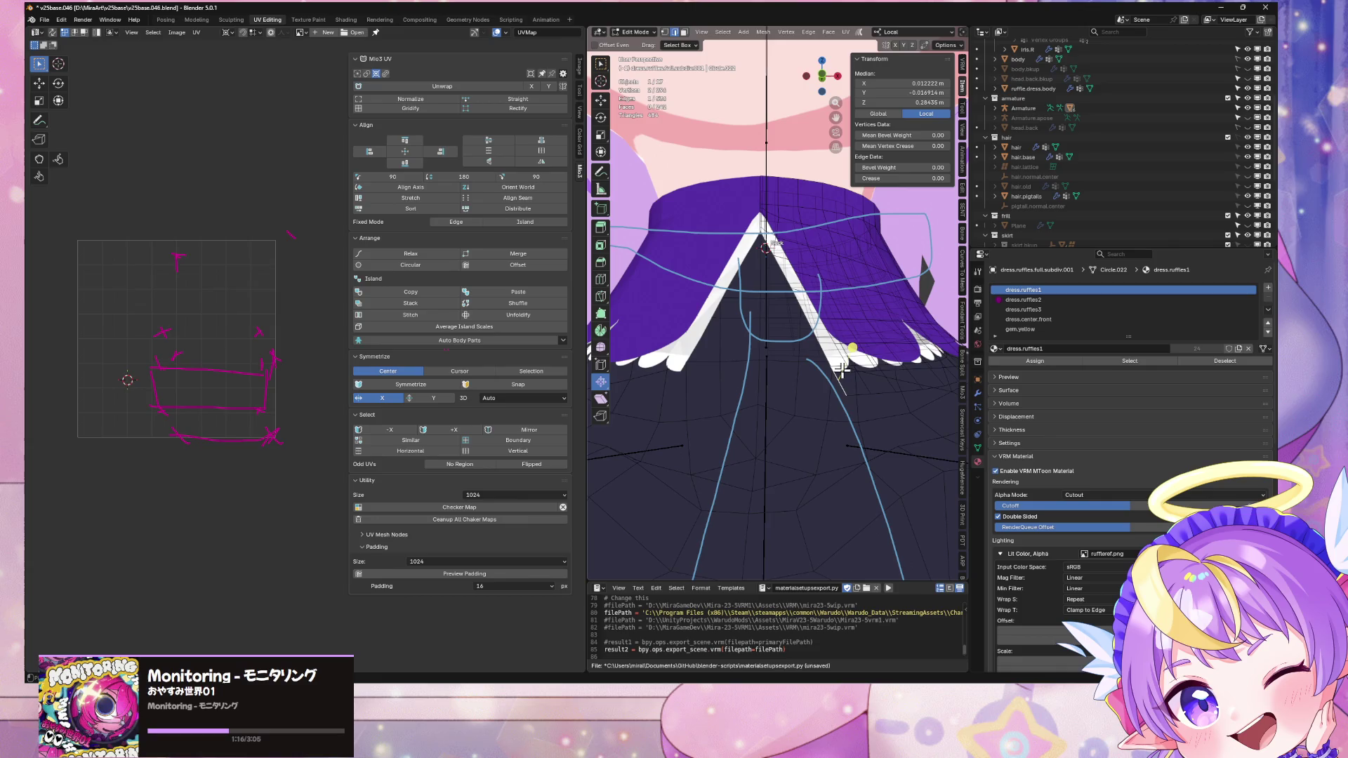
key(ctrl+l)
key(s)
key(x)
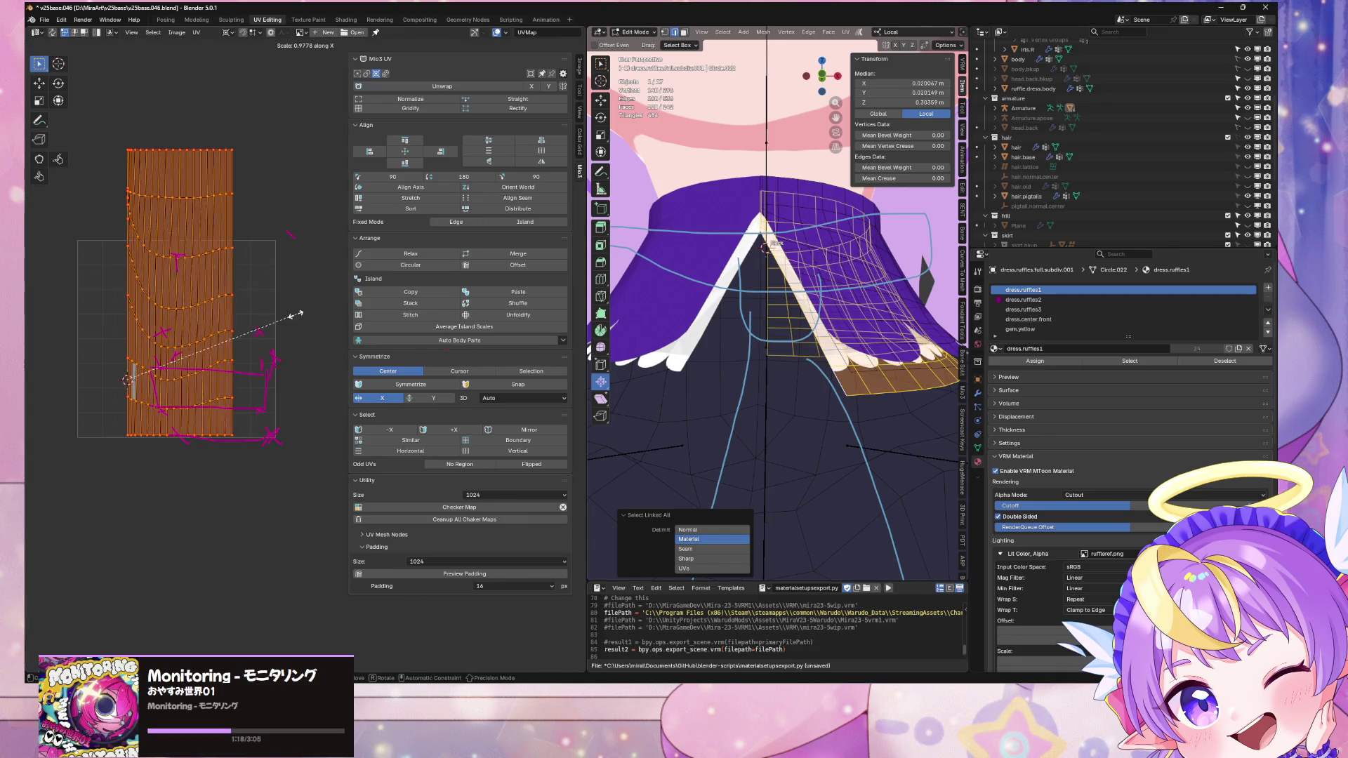
click(272, 317)
key(g)
key(x)
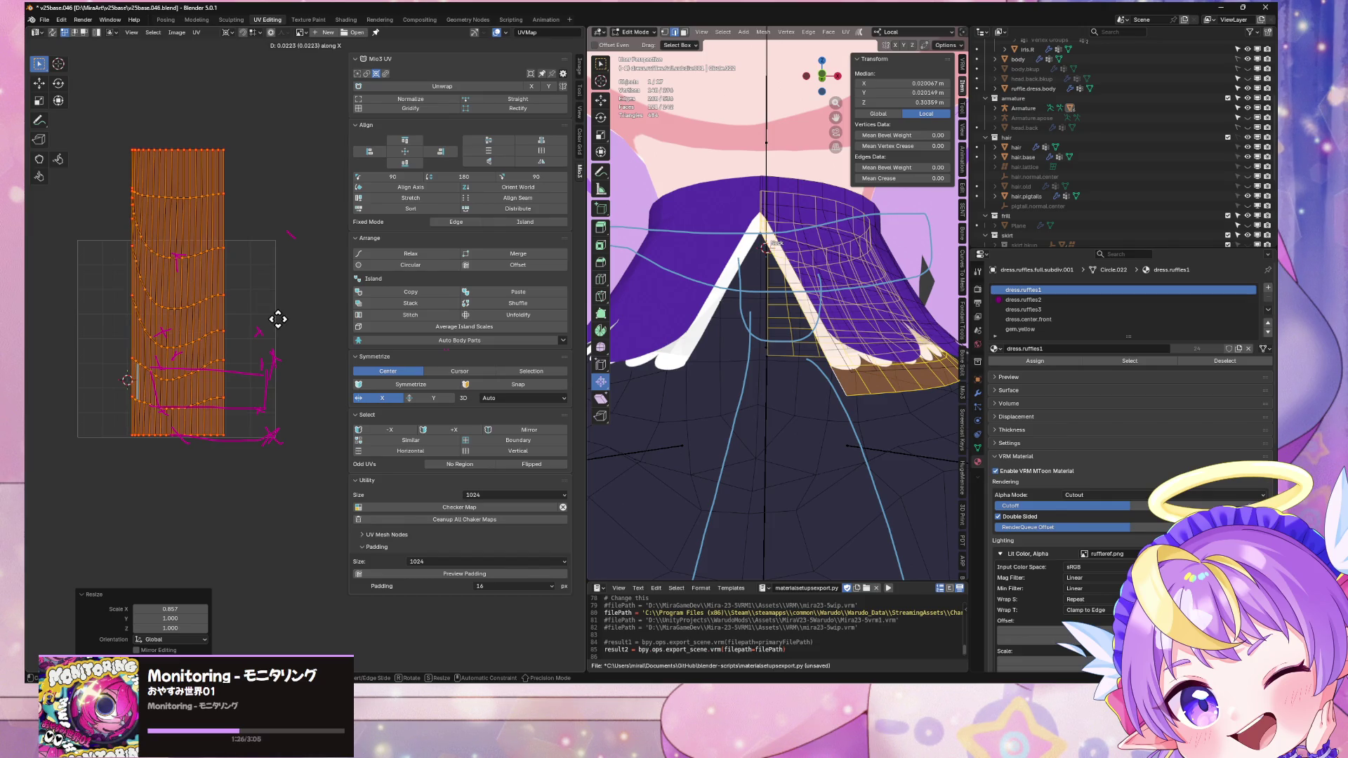
click(277, 319)
Step: Check the trim, move the ruffle's UV island upward, and return to Object Mode
key(Tab)
mouse_move(743, 316)
middle_down()
mouse_move(733, 342)
mouse_move(744, 330)
middle_up()
scroll(733, 342, down, 2)
key(Tab)
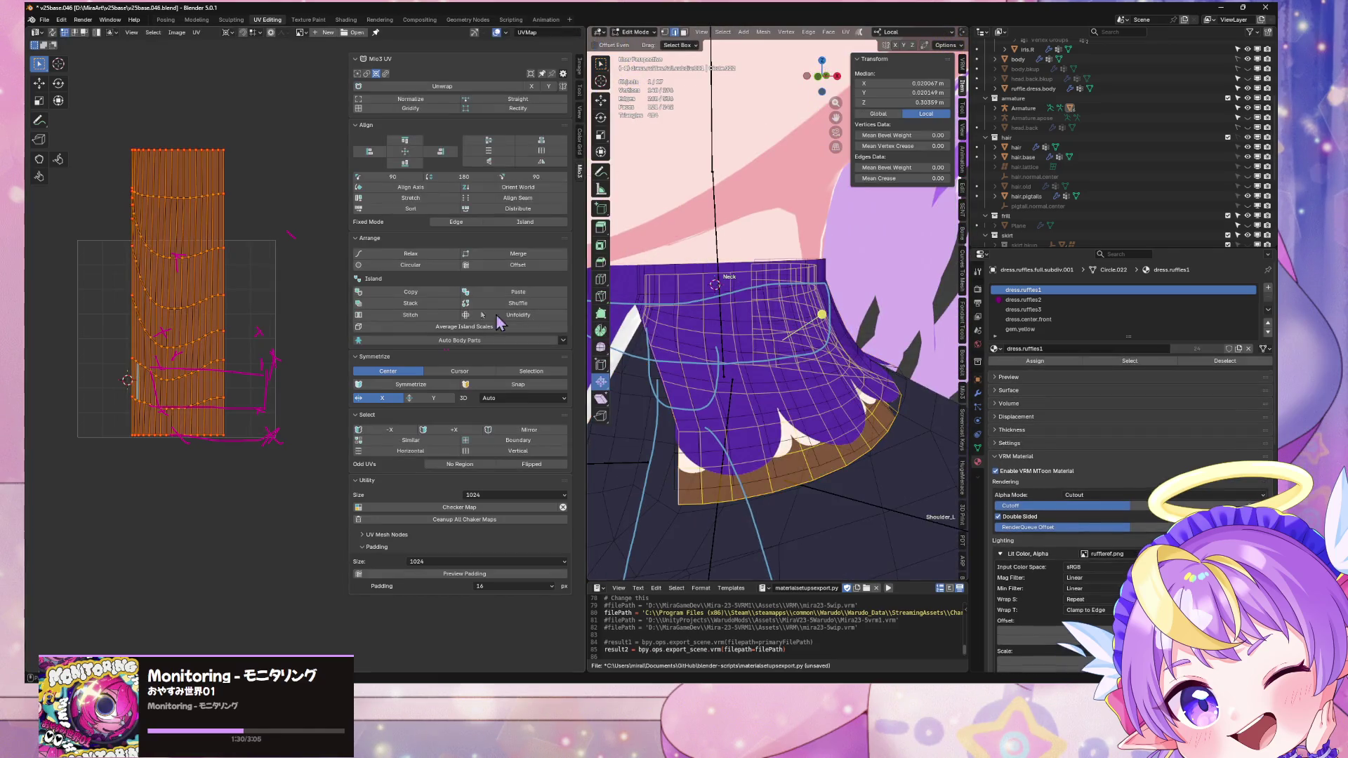
key(g)
key(y)
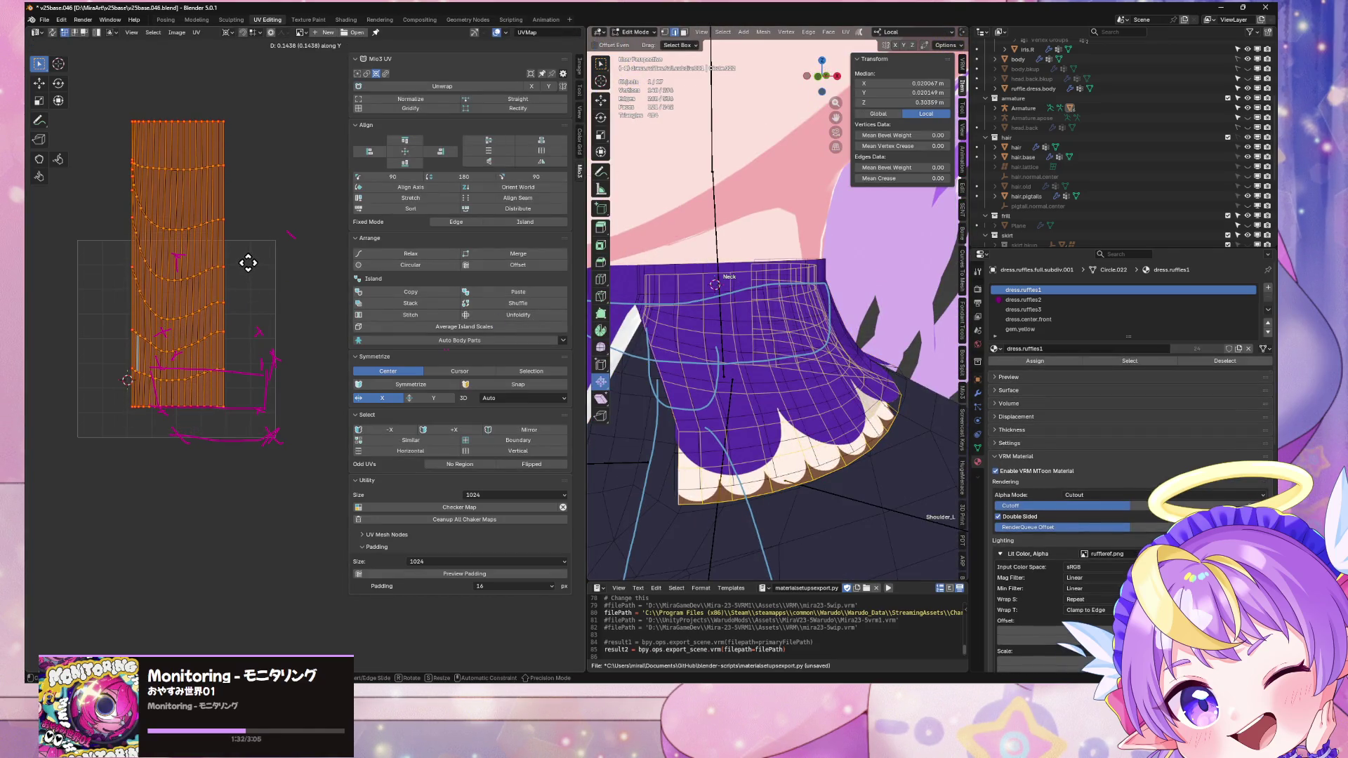
click(246, 265)
mouse_move(786, 316)
middle_down()
mouse_move(828, 298)
mouse_move(753, 314)
mouse_move(870, 322)
mouse_move(869, 348)
middle_up()
key(Tab)
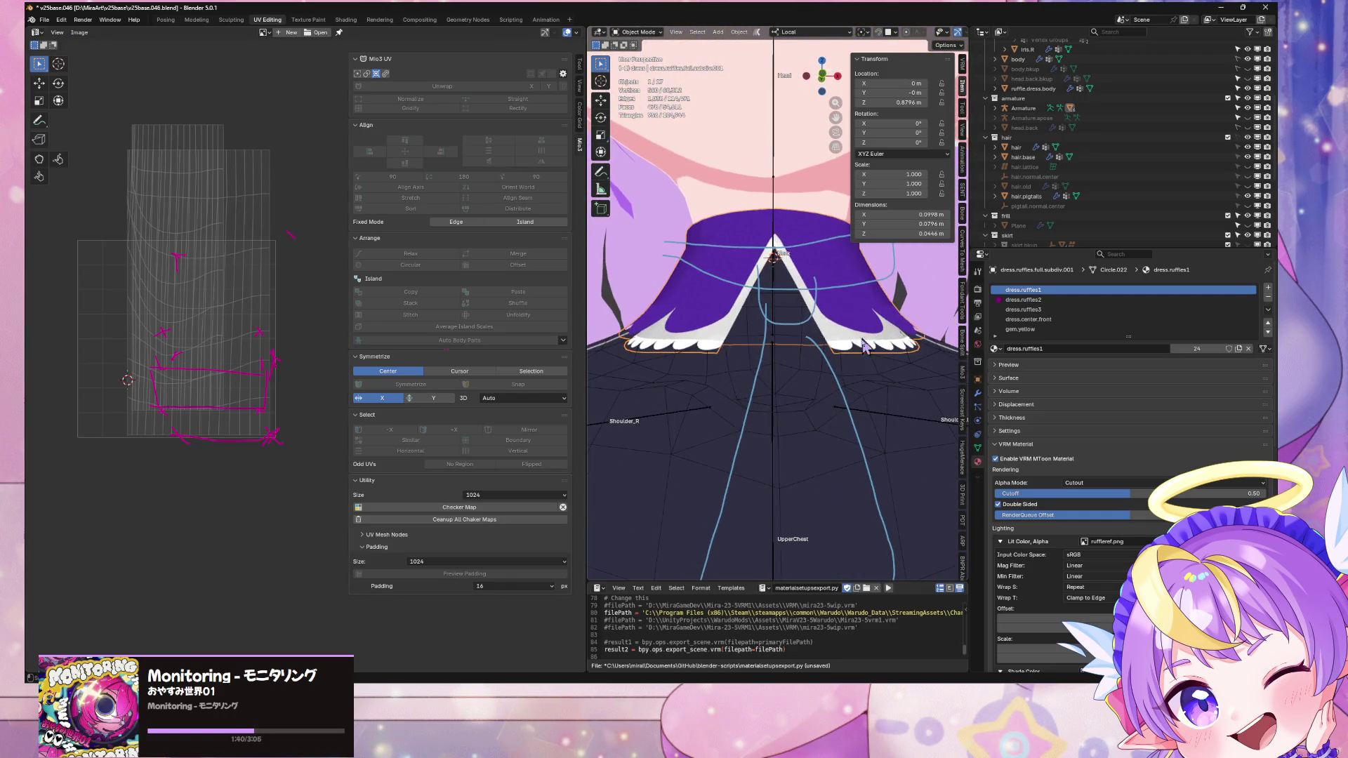
Step: Delete the selected collar ruffle piece and save the blend file
key(Tab)
right_click(872, 351)
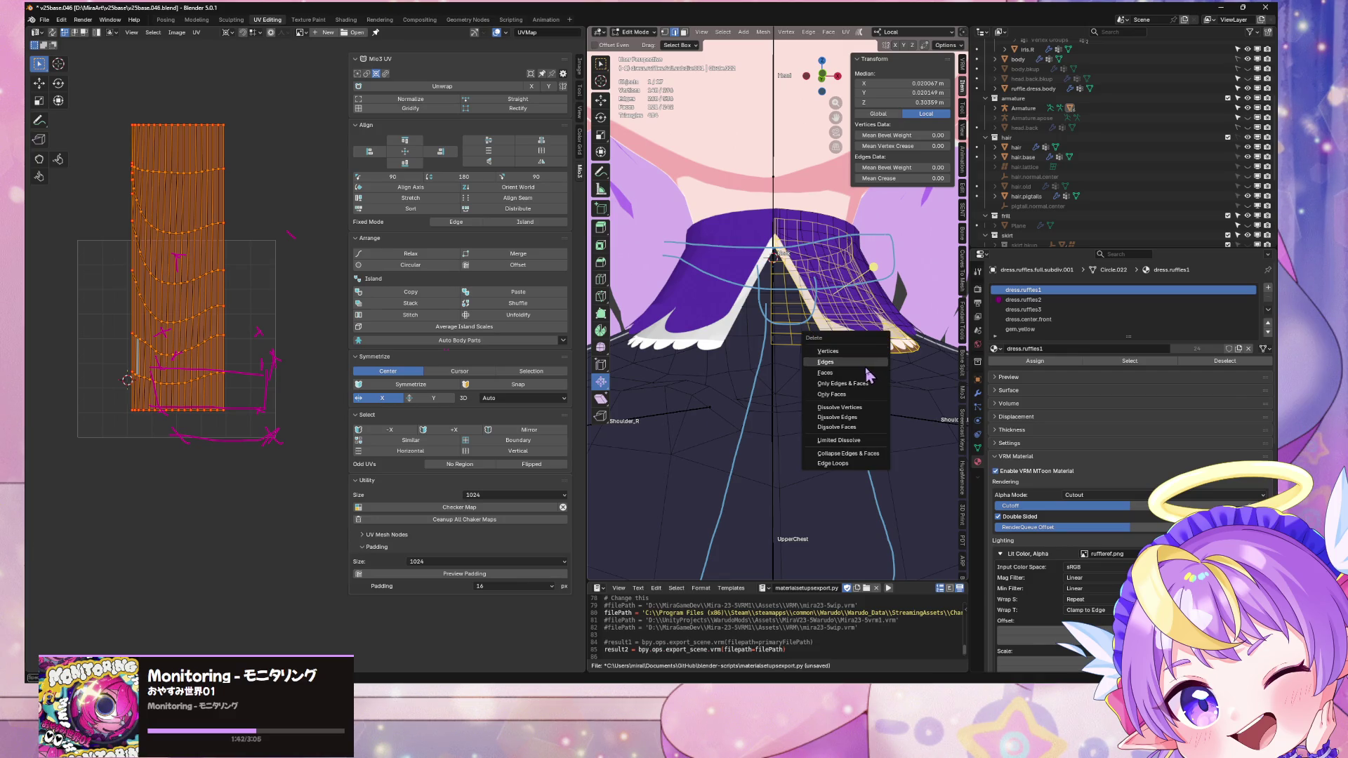
click(865, 372)
mouse_move(863, 370)
middle_down()
mouse_move(696, 328)
mouse_move(852, 352)
mouse_move(825, 329)
middle_up()
key(ctrl+s)
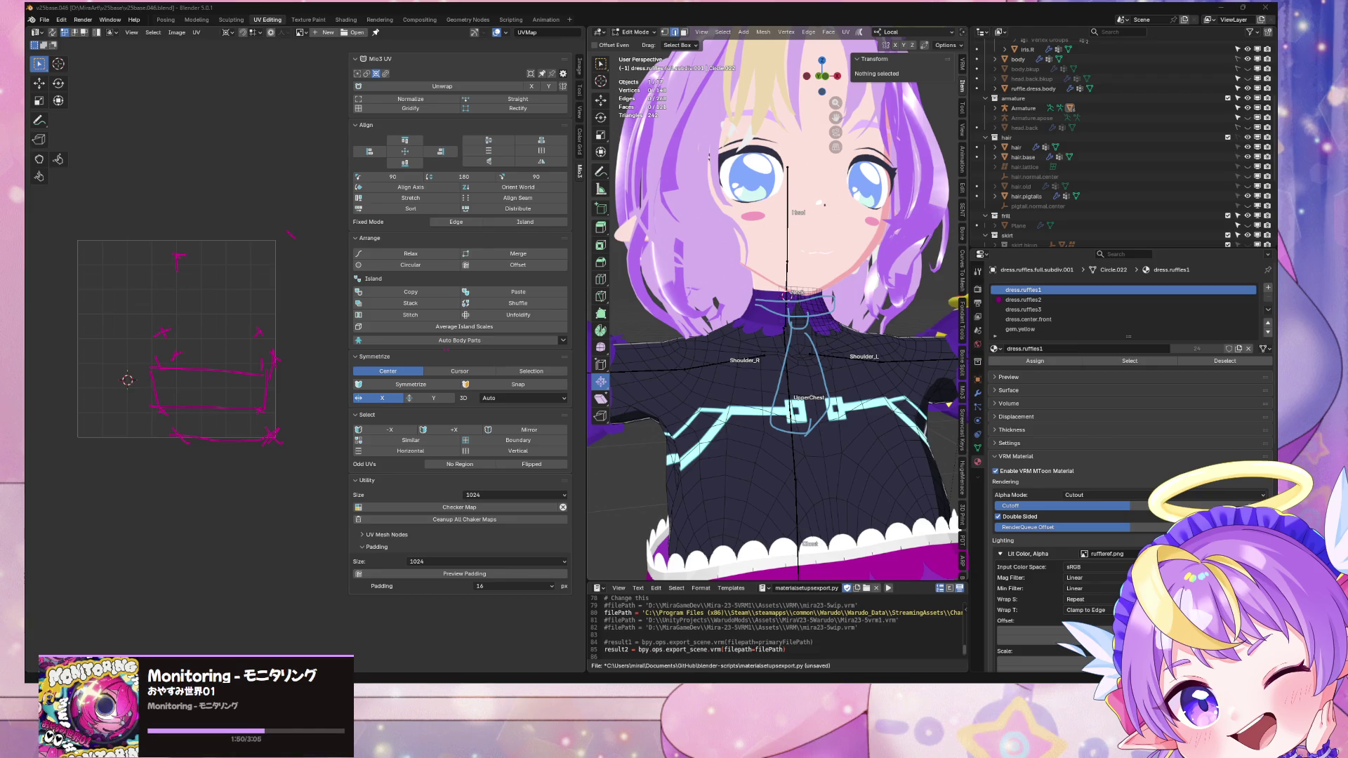
Step: Export the avatar as glTF 2.0, overwriting v25baseGLTF.glb
click(44, 20)
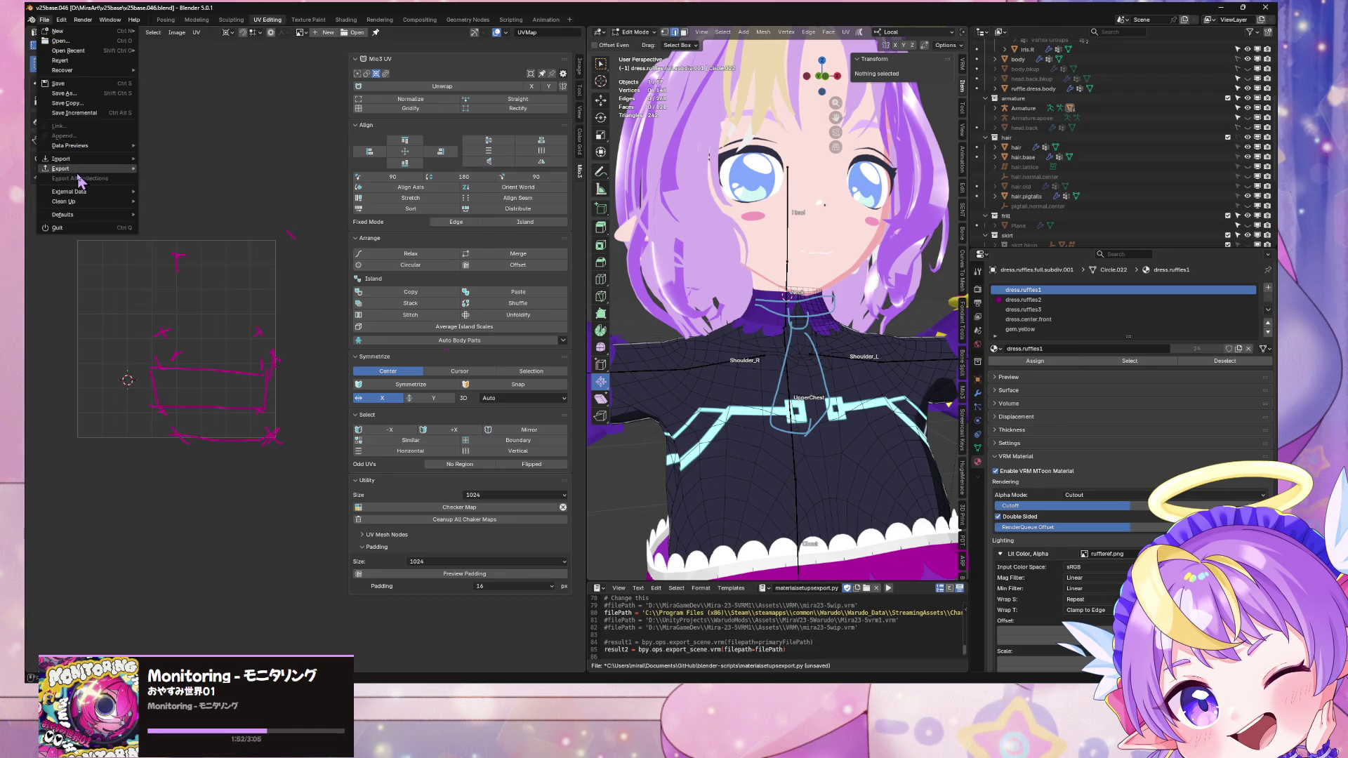
mouse_move(78, 169)
click(203, 257)
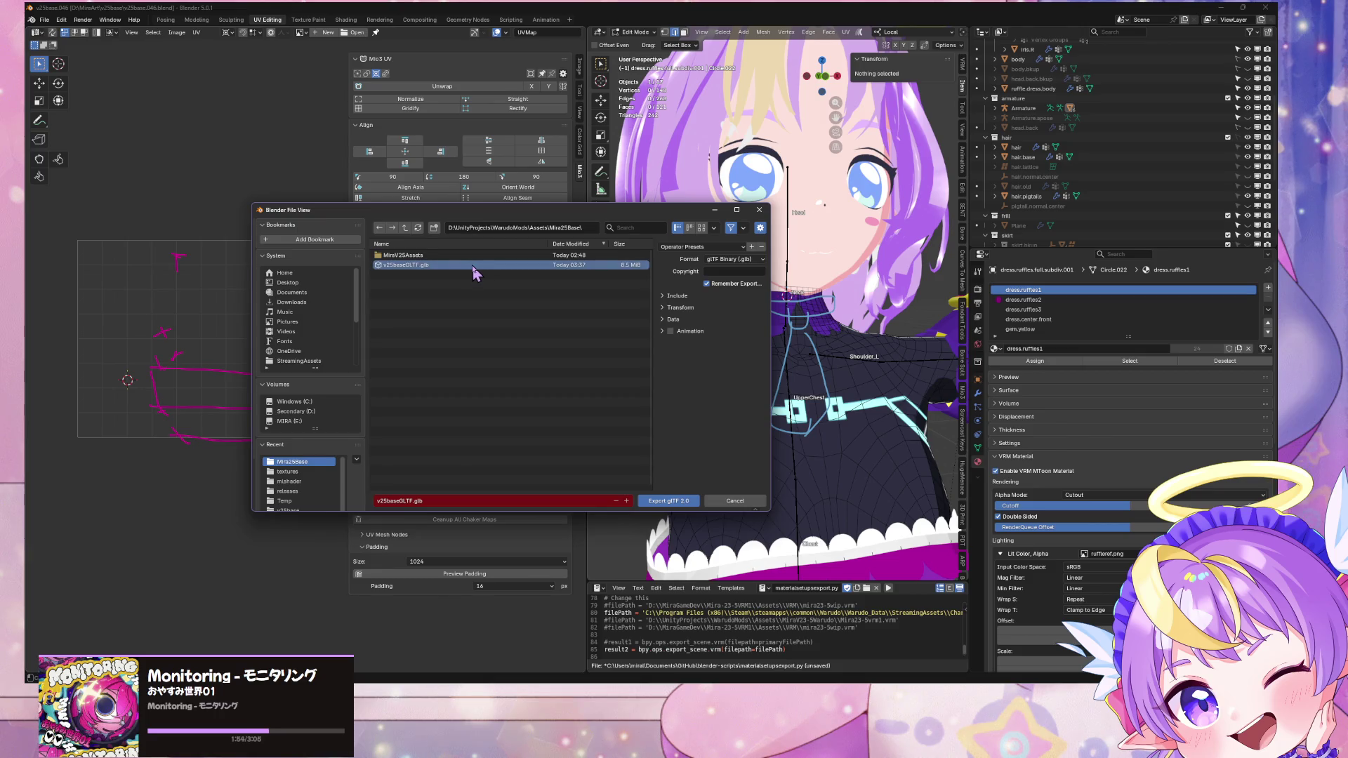
double_click(459, 266)
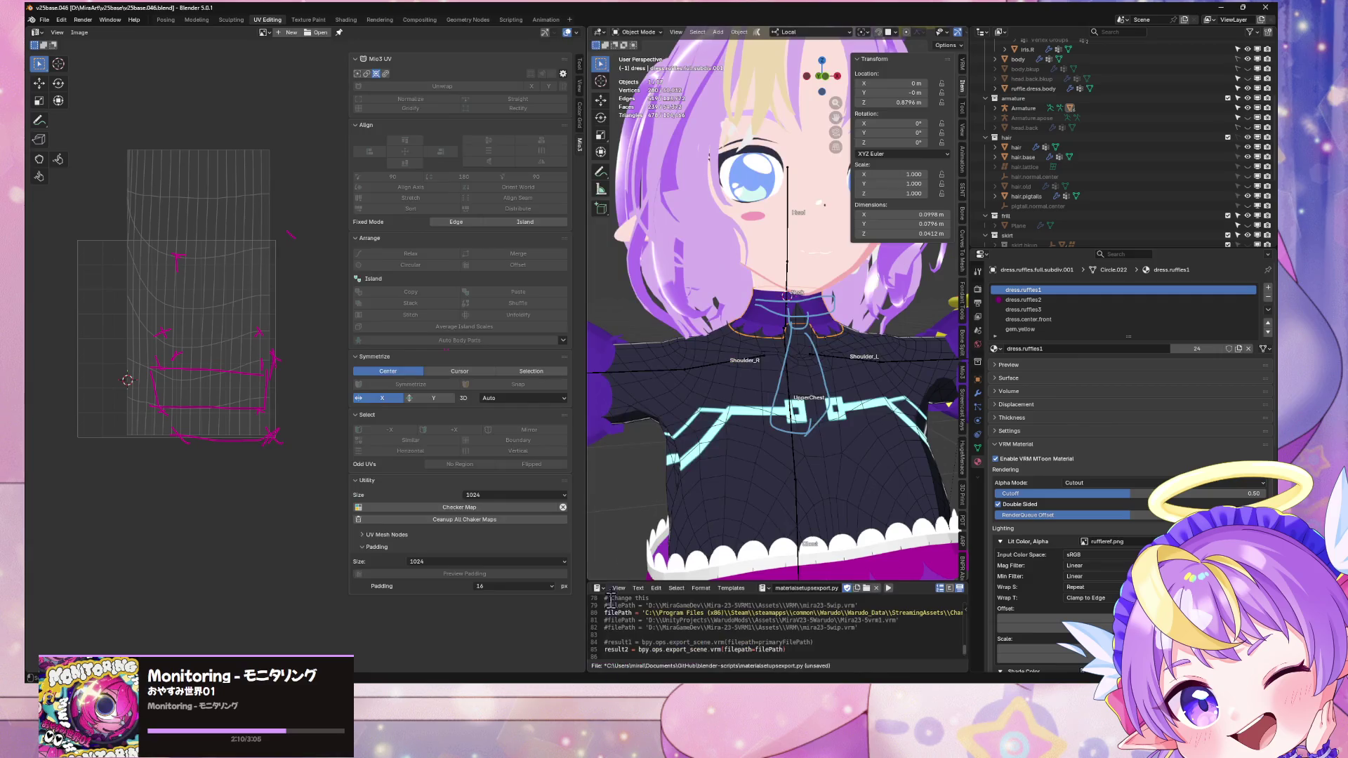
Step: Back in Blender, orbit the full avatar toward a side view and select its Armature
mouse_move(768, 435)
middle_down()
mouse_move(709, 432)
mouse_move(757, 435)
middle_up()
scroll(751, 435, down, 3)
click(756, 435)
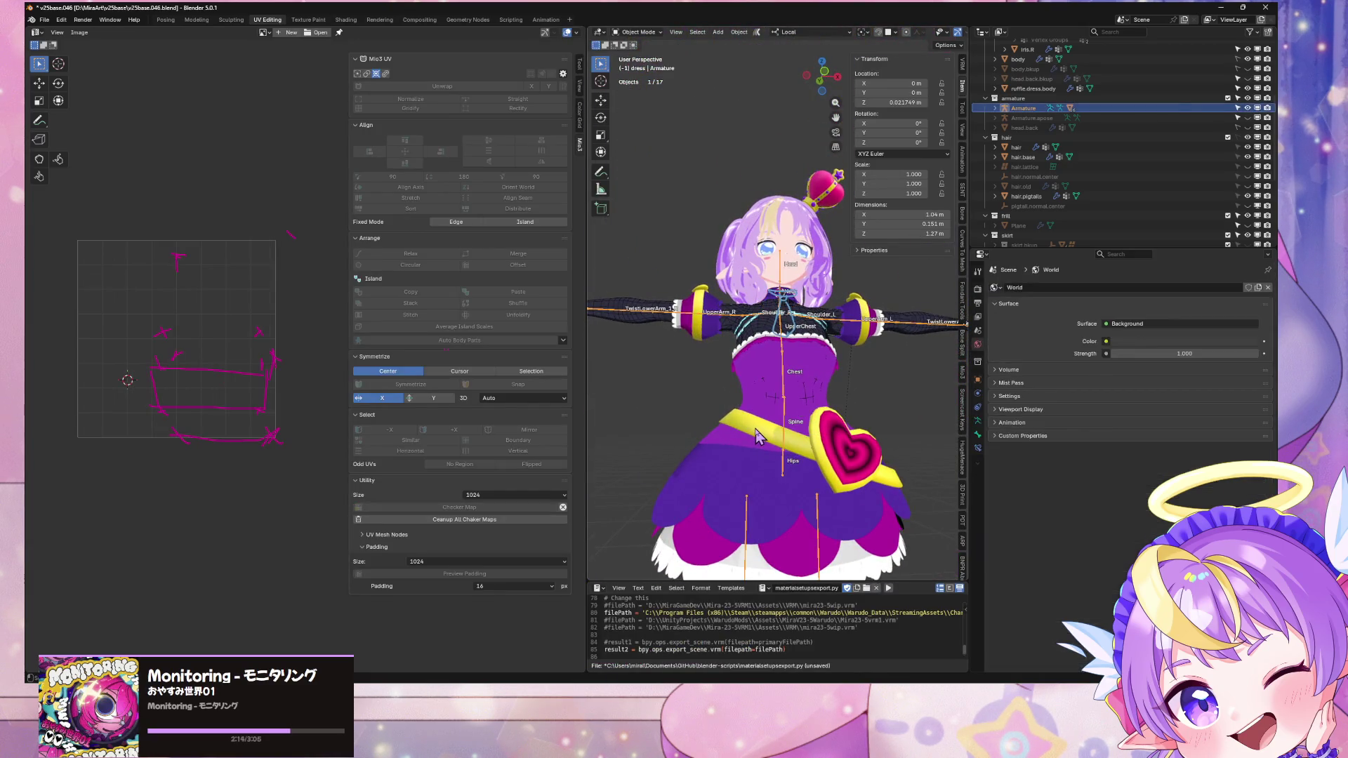
Step: In Edit Mode on the dress, bevel an edge ring to add a strip of faces
click(757, 435)
key(Tab)
scroll(809, 379, up, 5)
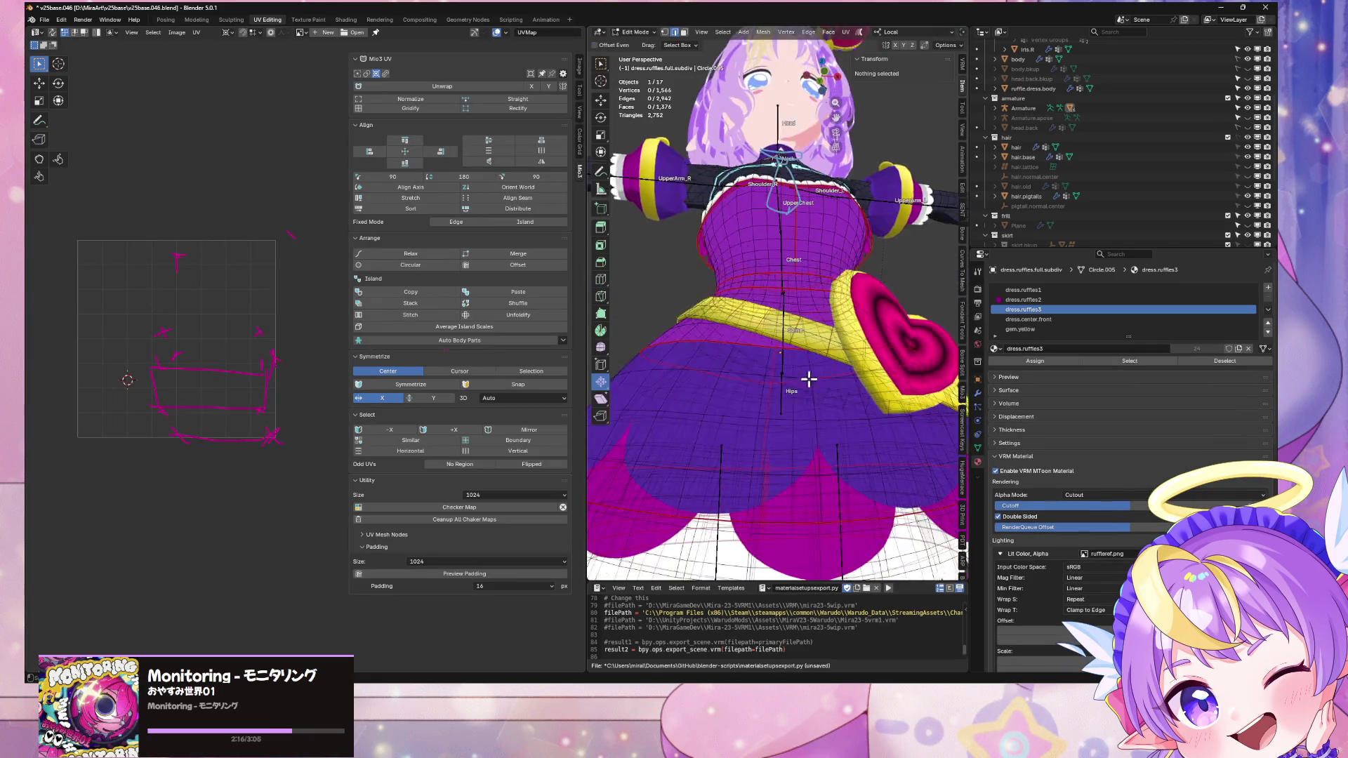
scroll(808, 379, up, 2)
alt+click(807, 393)
scroll(782, 363, up, 1)
scroll(800, 420, down, 3)
mouse_move(800, 420)
middle_down()
mouse_move(919, 425)
mouse_move(810, 437)
middle_up()
key(ctrl+e)
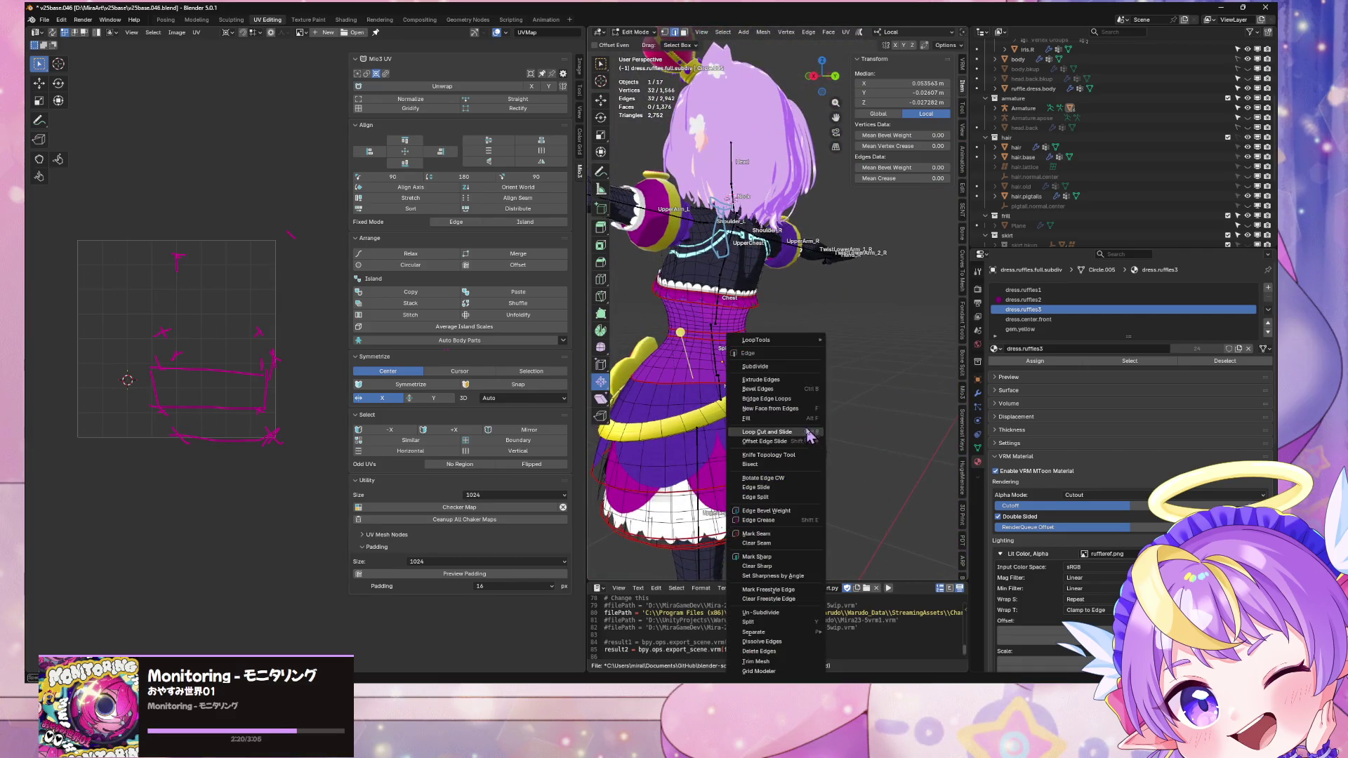
click(807, 389)
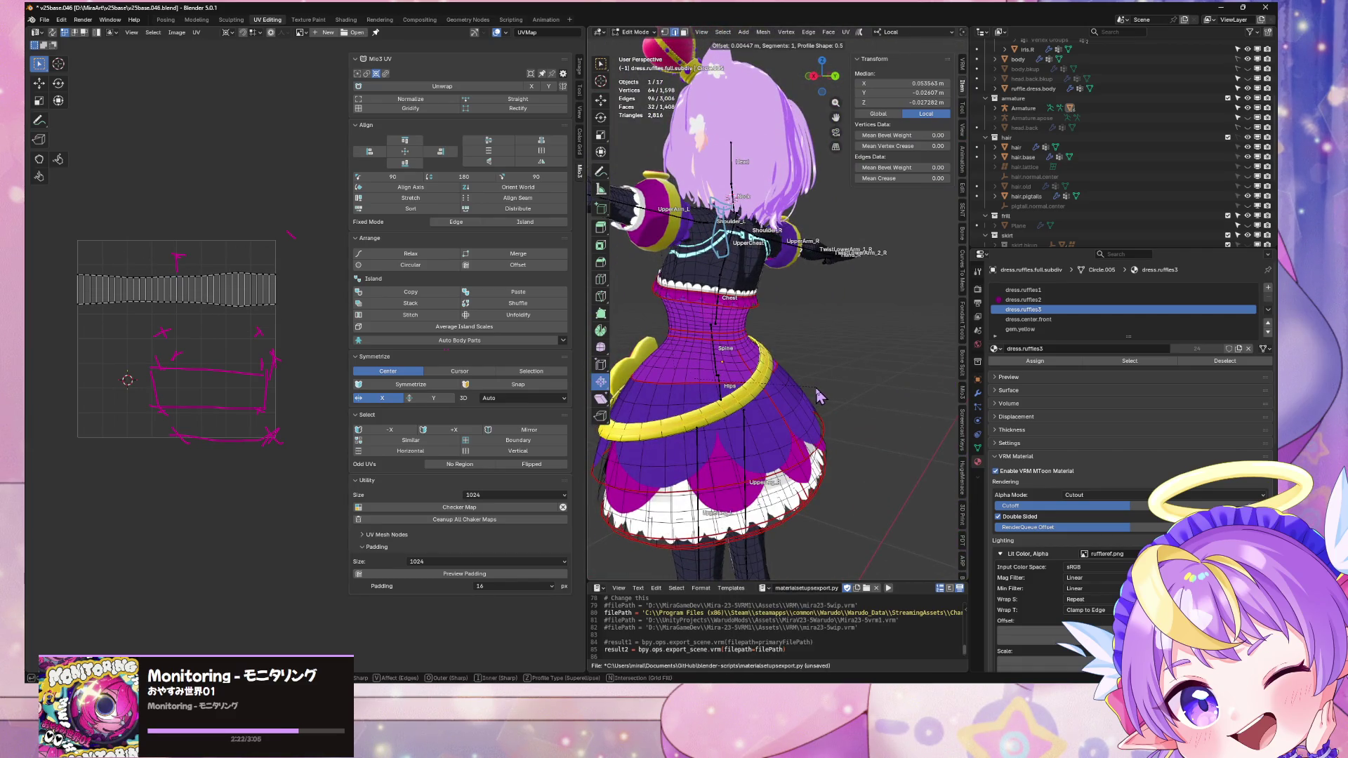
click(818, 396)
Step: Bevel a second edge ring on the dress, redoing a cancelled first attempt
mouse_move(817, 397)
middle_down()
mouse_move(836, 412)
mouse_move(916, 374)
mouse_move(842, 477)
mouse_move(865, 405)
middle_up()
scroll(843, 477, up, 3)
alt+click(837, 481)
key(ctrl+e)
click(865, 397)
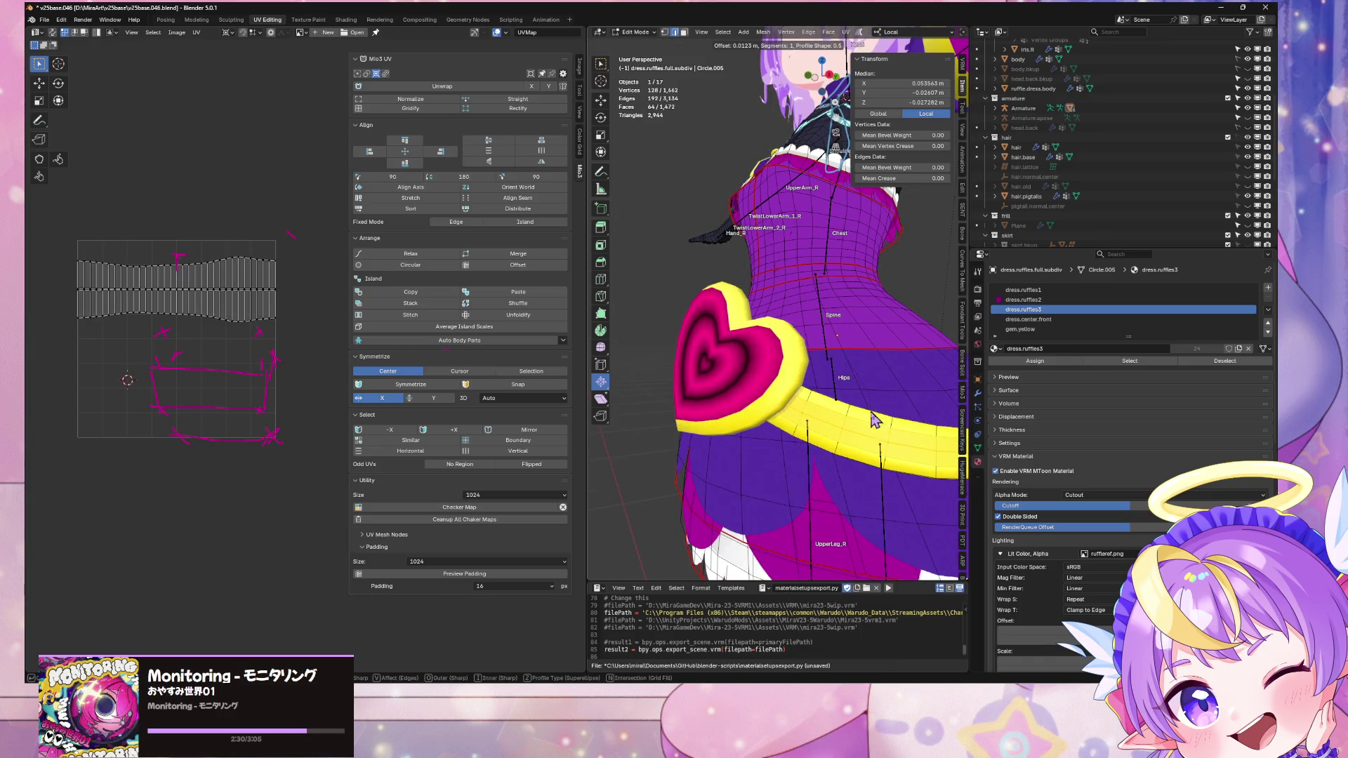
key(Escape)
key(ctrl+z)
key(ctrl+e)
click(862, 392)
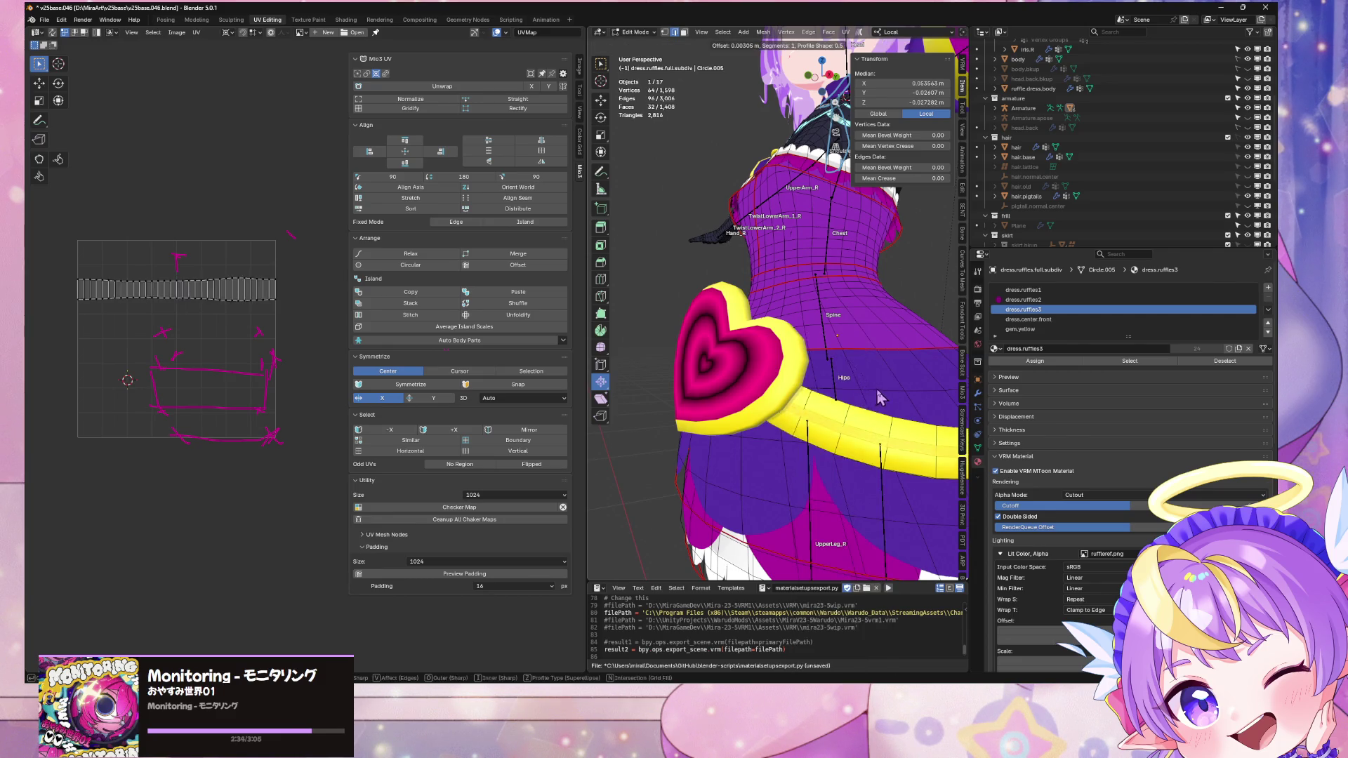
click(883, 395)
mouse_move(883, 395)
middle_down()
mouse_move(844, 297)
mouse_move(928, 312)
mouse_move(807, 292)
mouse_move(932, 315)
mouse_move(632, 321)
mouse_move(876, 298)
mouse_move(805, 241)
middle_up()
scroll(804, 242, up, 3)
Step: With dress.ruffles2 as the active slot, add a new empty material slot below it
click(832, 84)
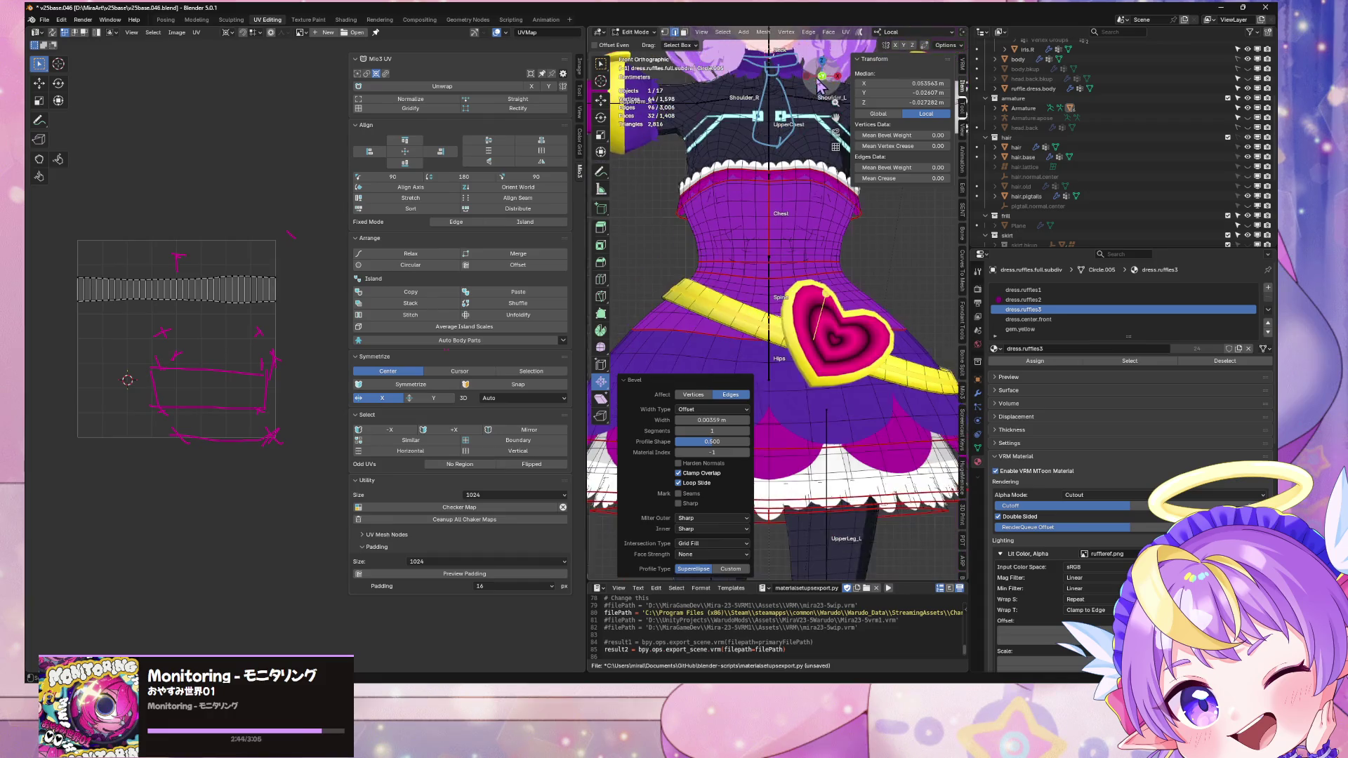
scroll(1056, 328, down, 1)
scroll(1057, 329, up, 1)
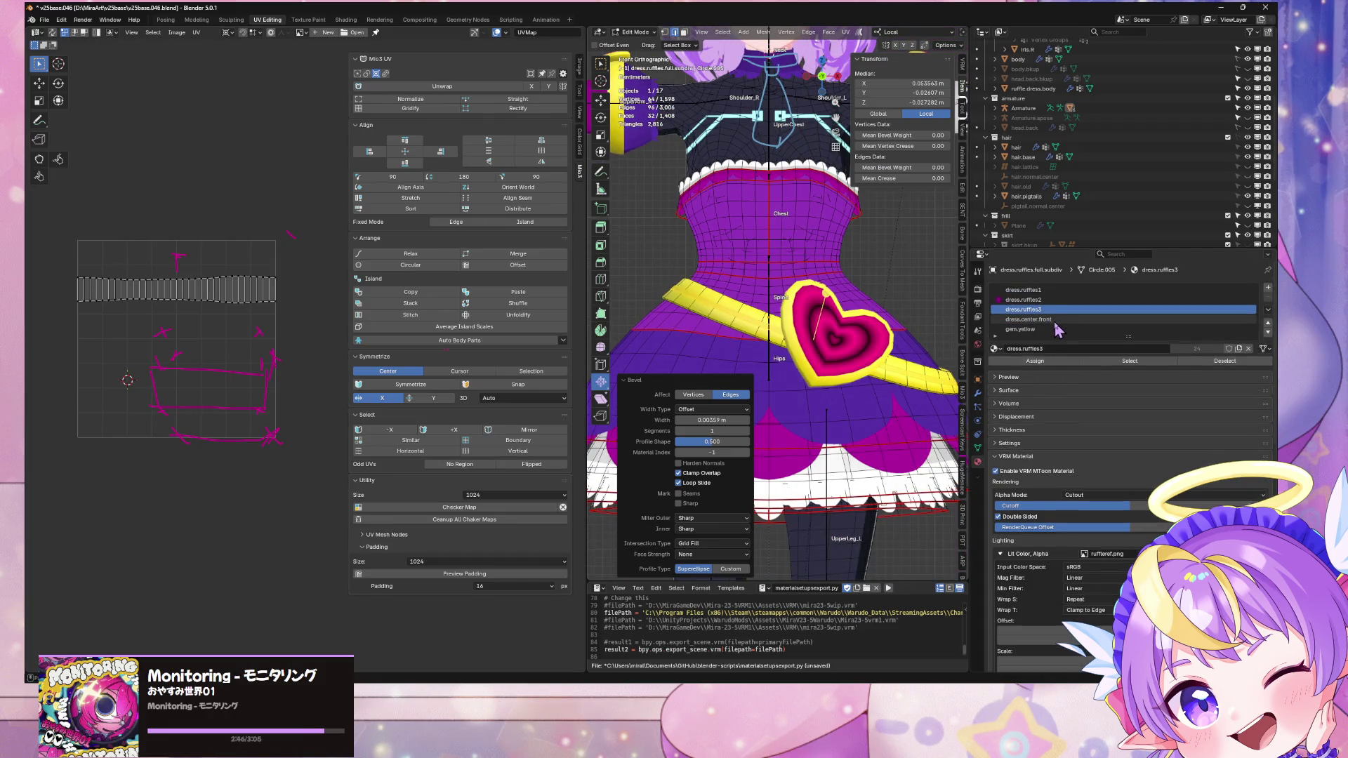
click(1056, 300)
scroll(1123, 326, down, 1)
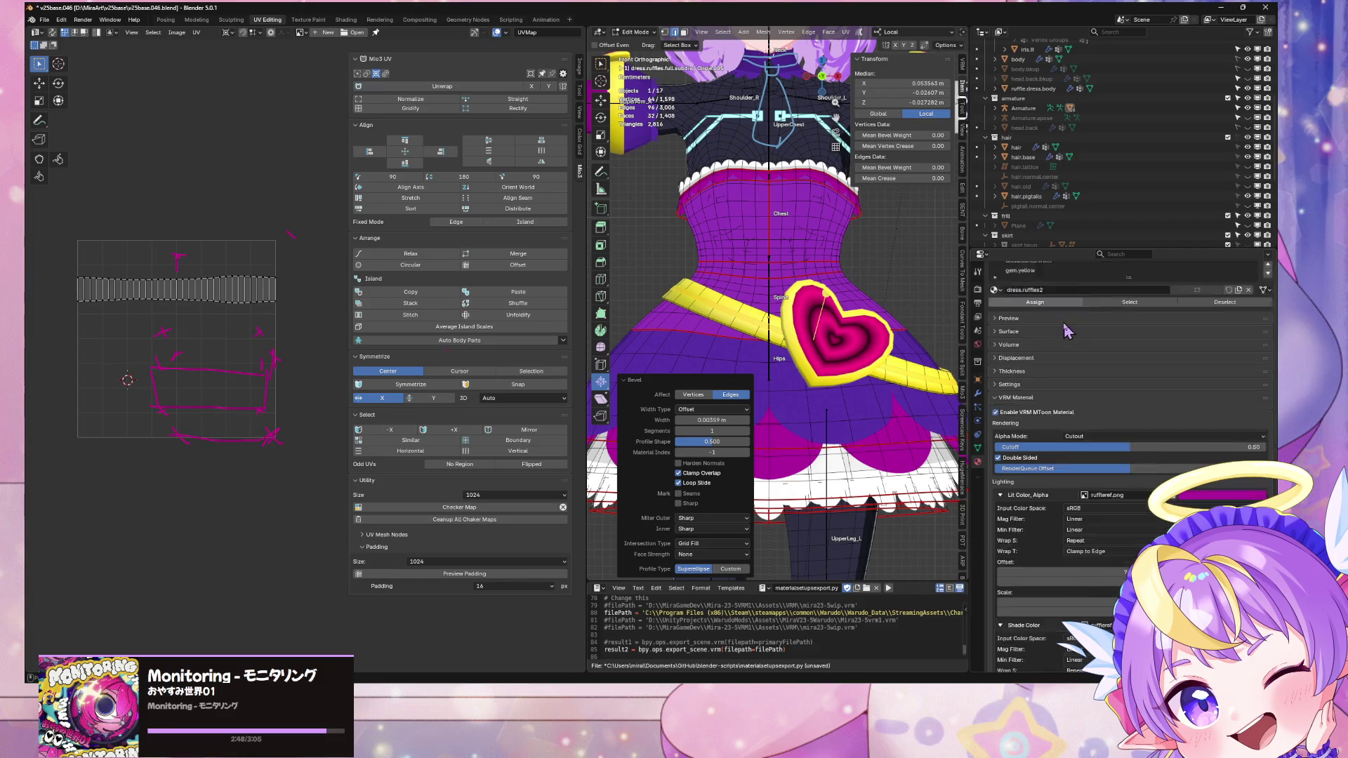
scroll(1182, 322, up, 1)
click(1267, 289)
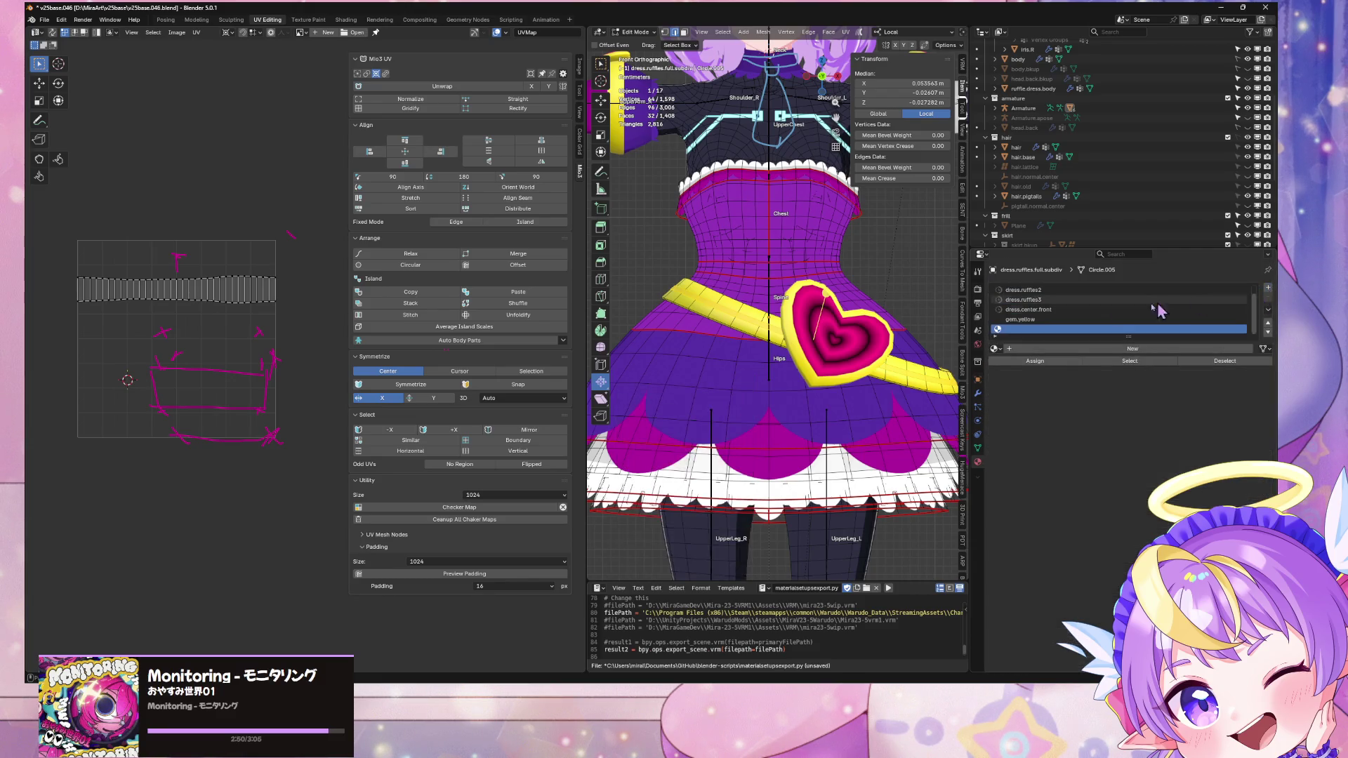
mouse_move(874, 349)
middle_down()
mouse_move(841, 345)
mouse_move(863, 358)
middle_up()
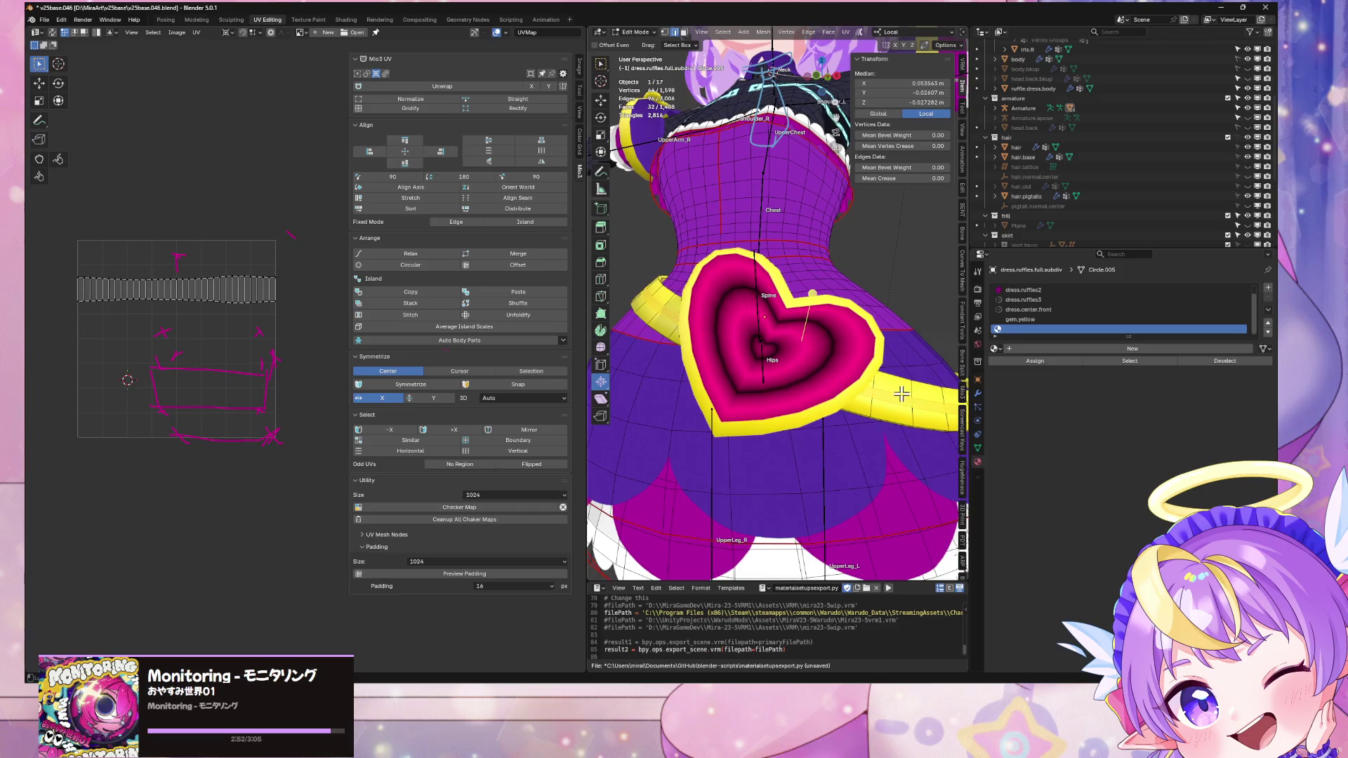
Step: Mark the selected edges as a UV seam, then pick edges on the belt
key(ctrl+e)
click(955, 398)
key(alt+a)
mouse_move(941, 393)
middle_down()
mouse_move(776, 391)
mouse_move(807, 375)
mouse_move(933, 373)
mouse_move(869, 379)
middle_up()
alt+click(829, 379)
click(778, 377)
click(765, 374)
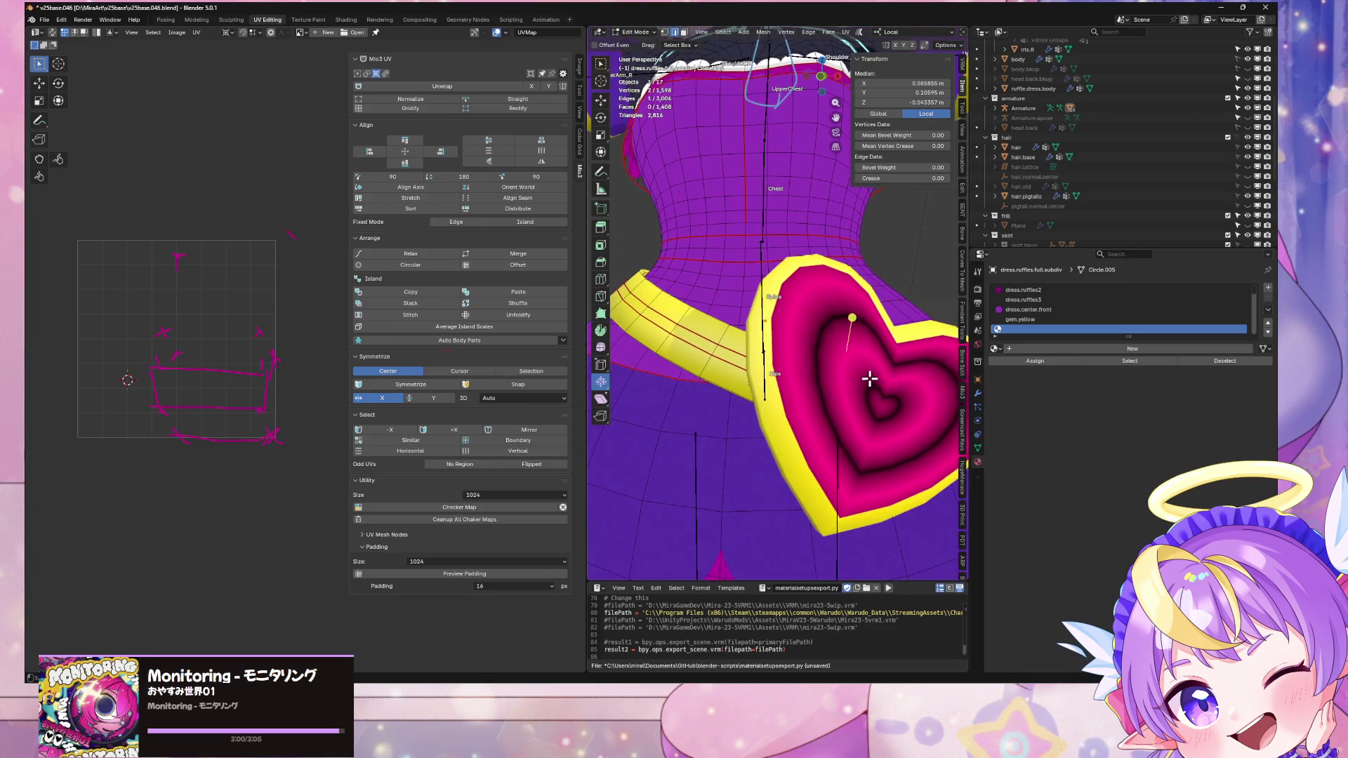
Step: Isolate the dress in local view and select an edge on the belt
key(KP_Divide)
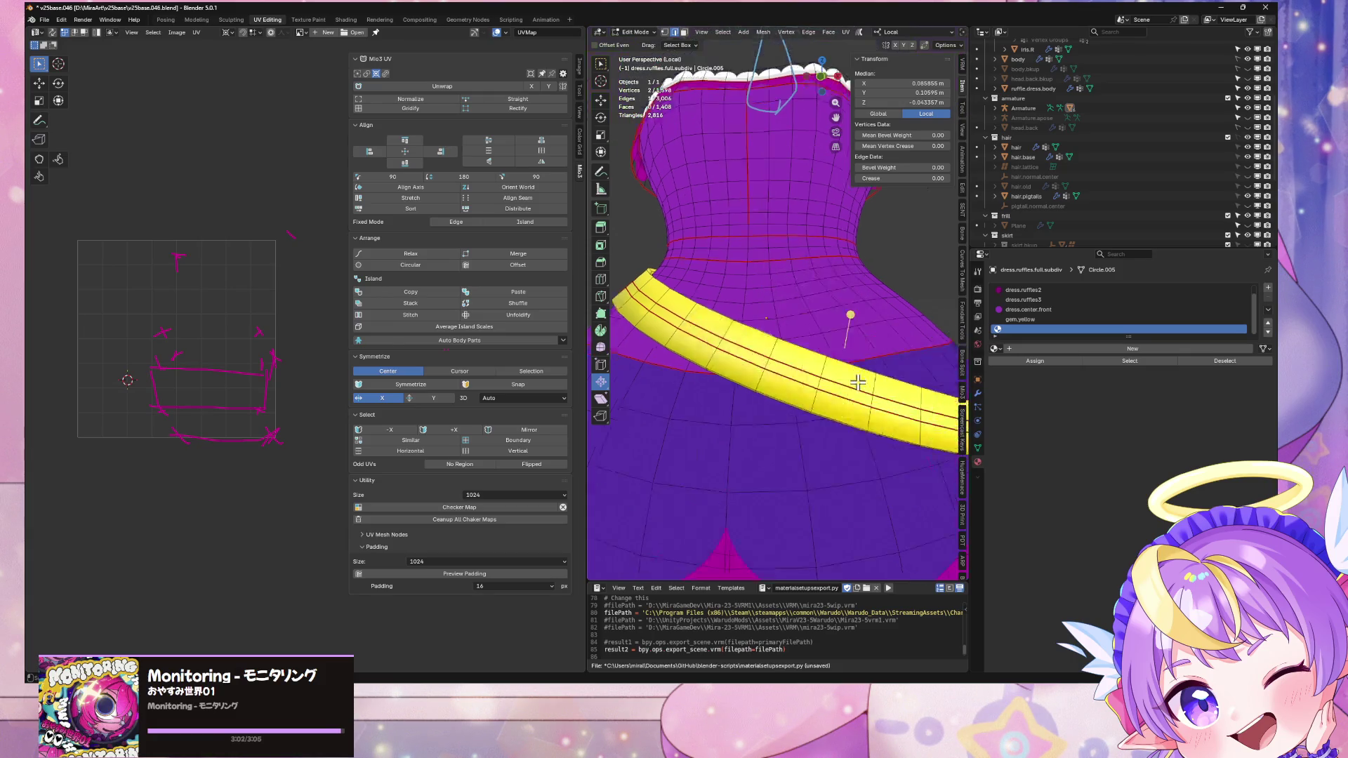
middle_drag(852, 373, 759, 373)
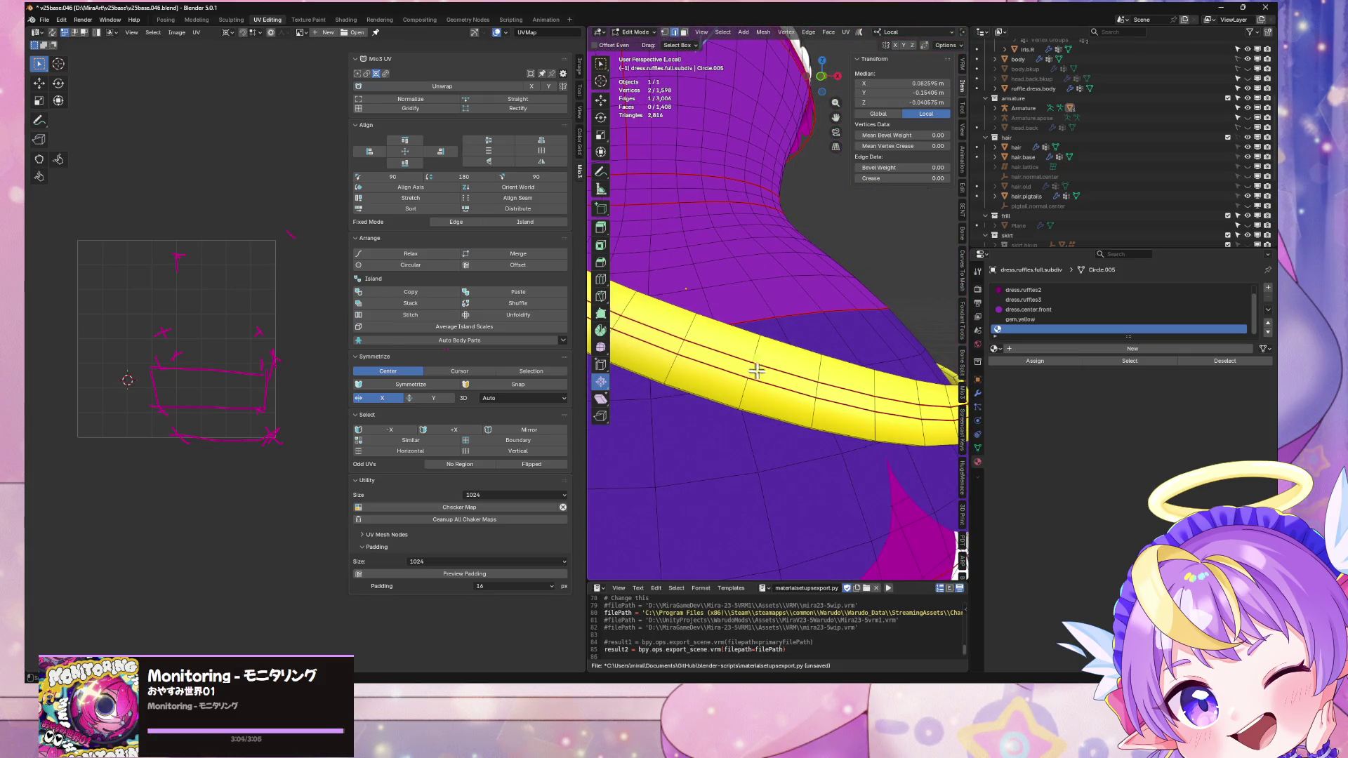
right_click(786, 382)
key(Escape)
scroll(789, 379, down, 5)
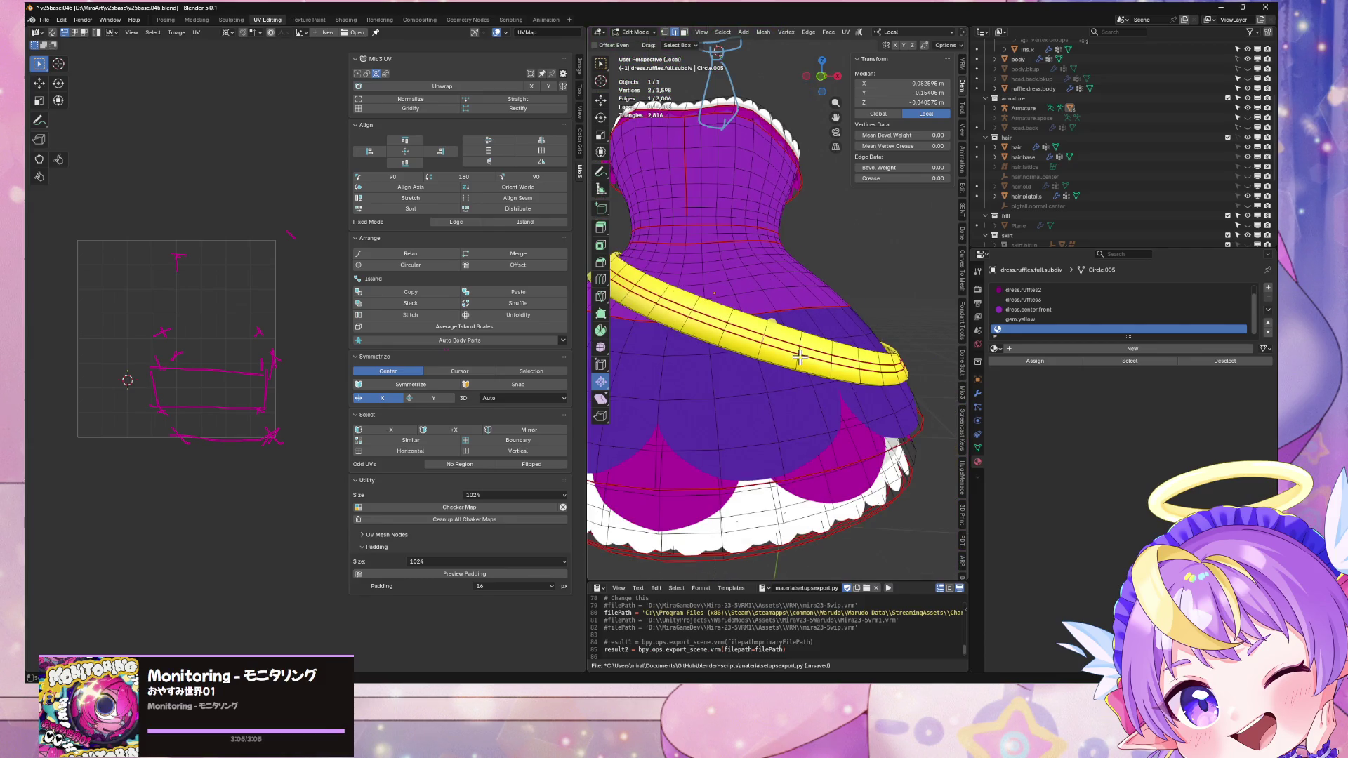
key(ctrl+l)
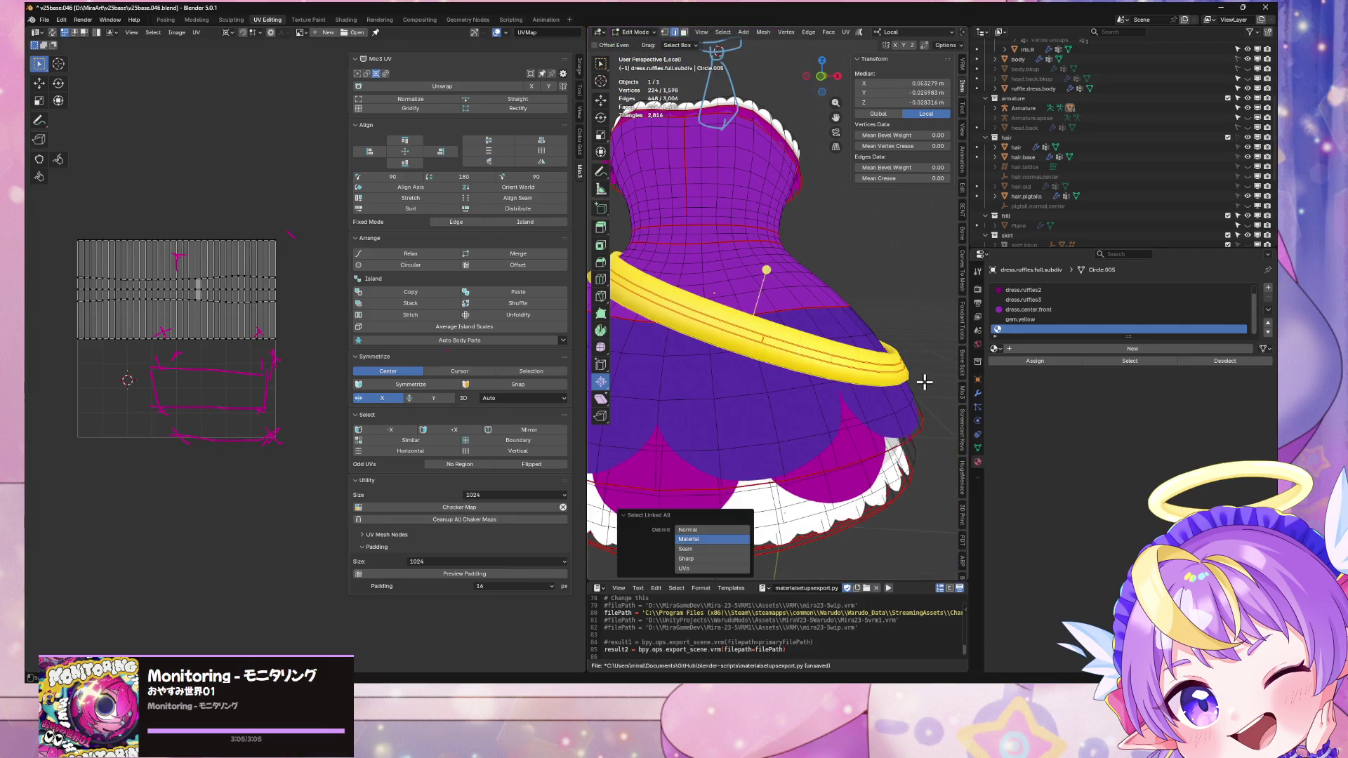
click(844, 358)
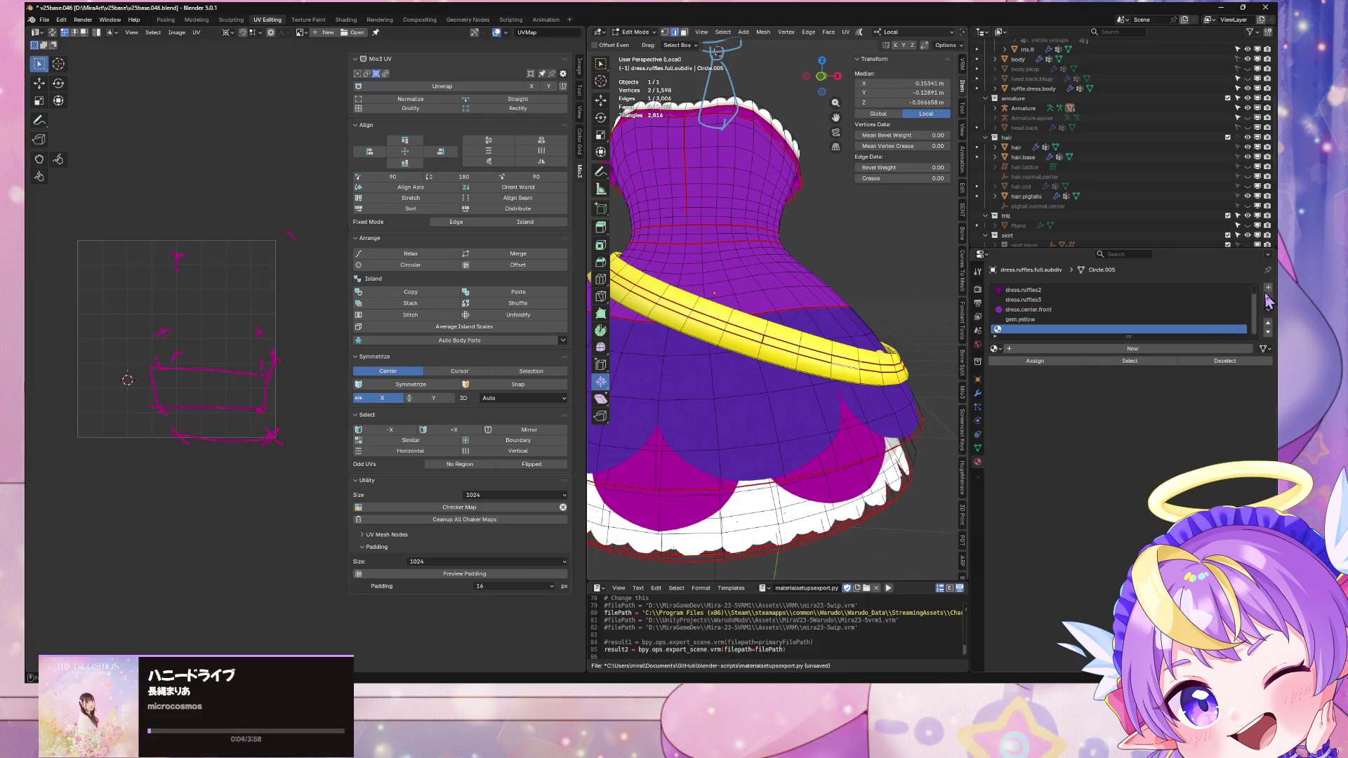
Step: Load magenta.uv.scroll into the new slot and assign it to the seam-bounded belt strip
click(996, 348)
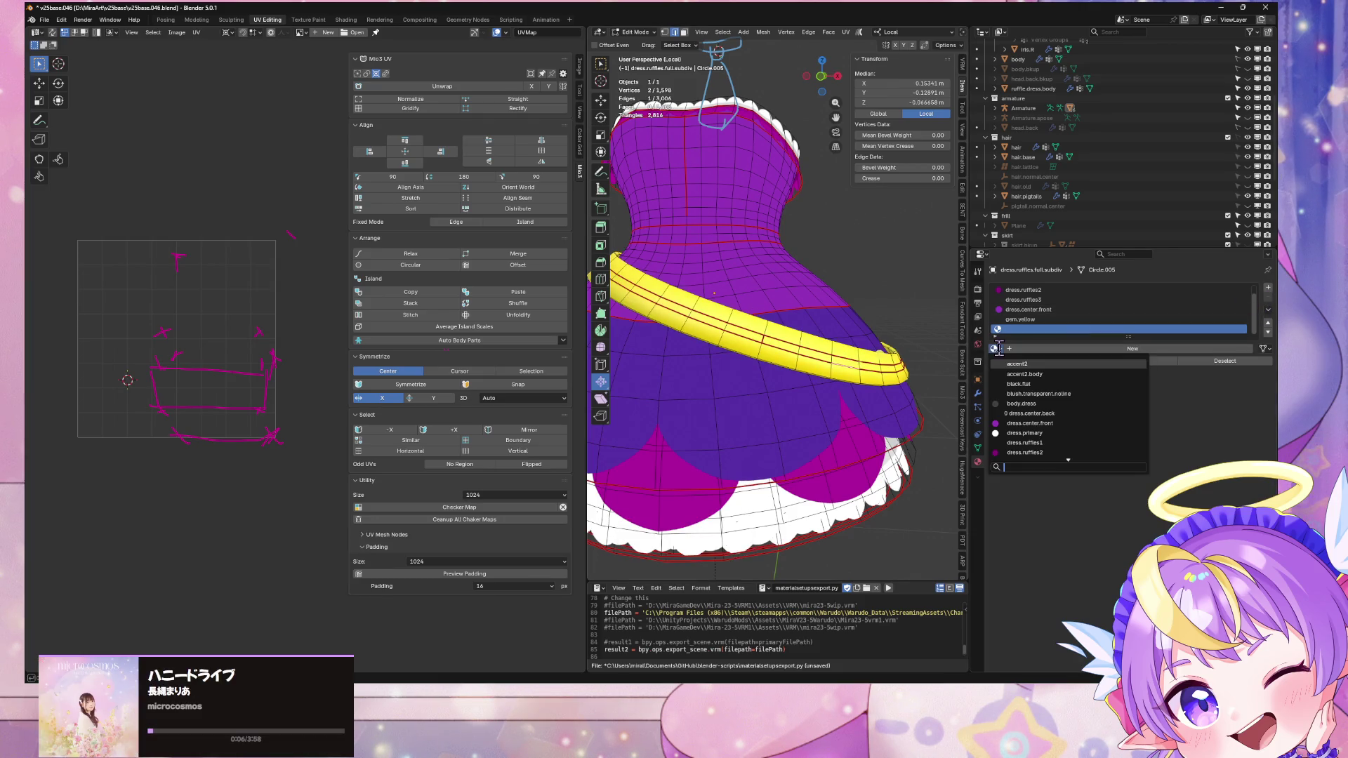
text(scr)
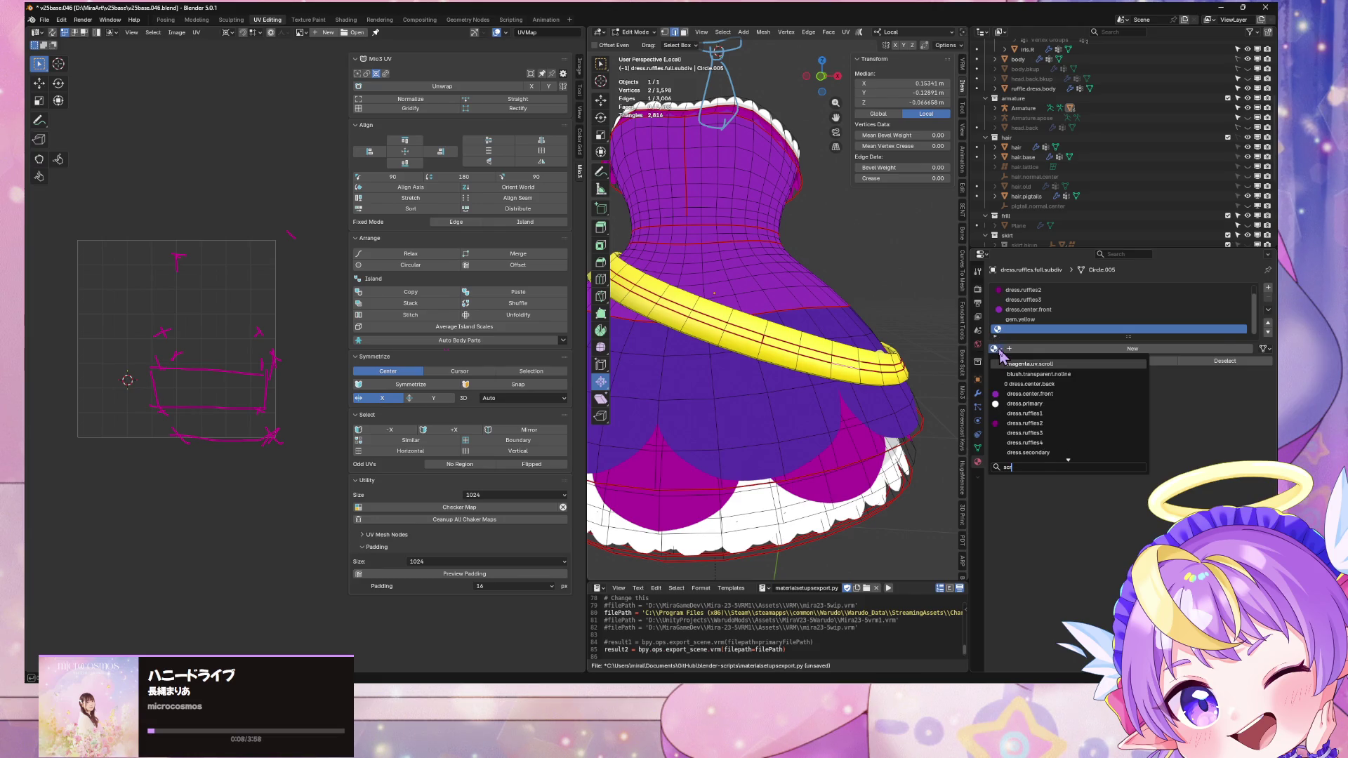
key(Return)
middle_drag(792, 365, 786, 359)
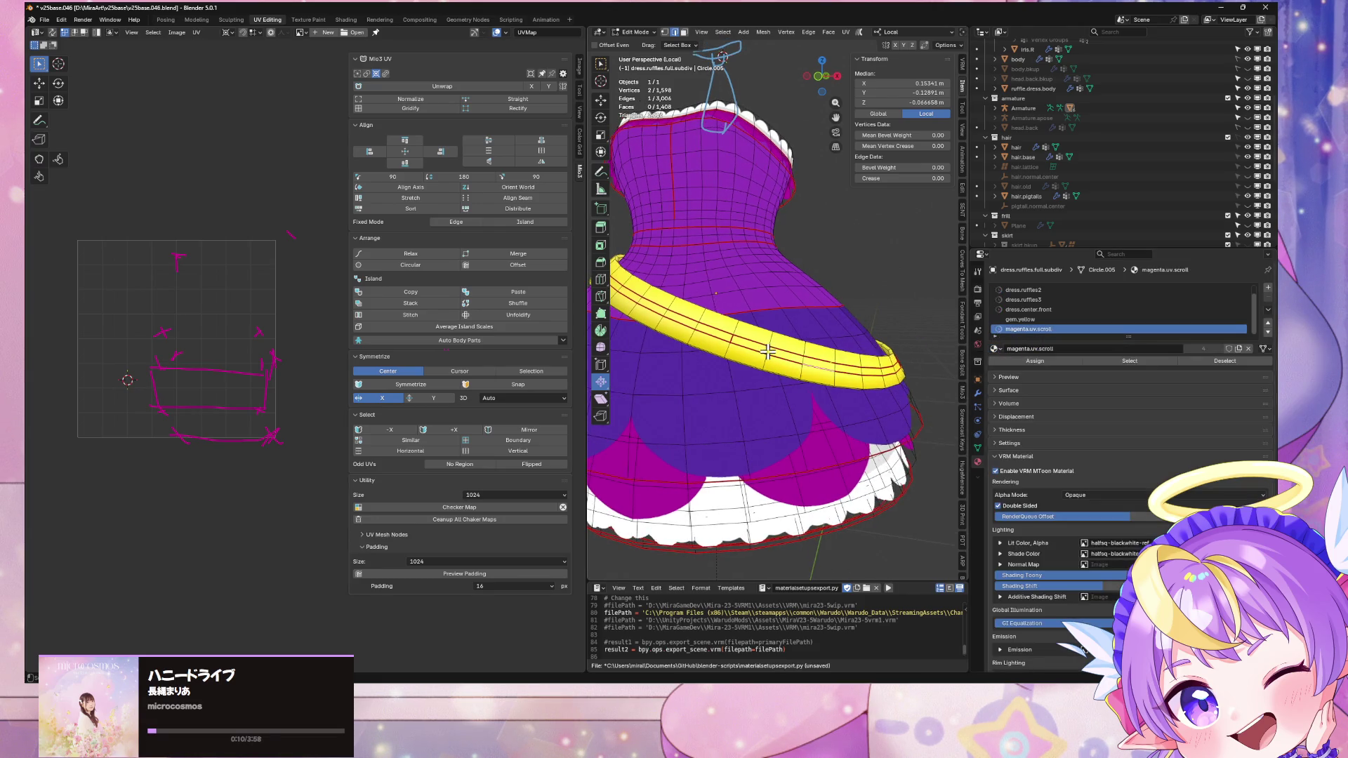
key(ctrl+l)
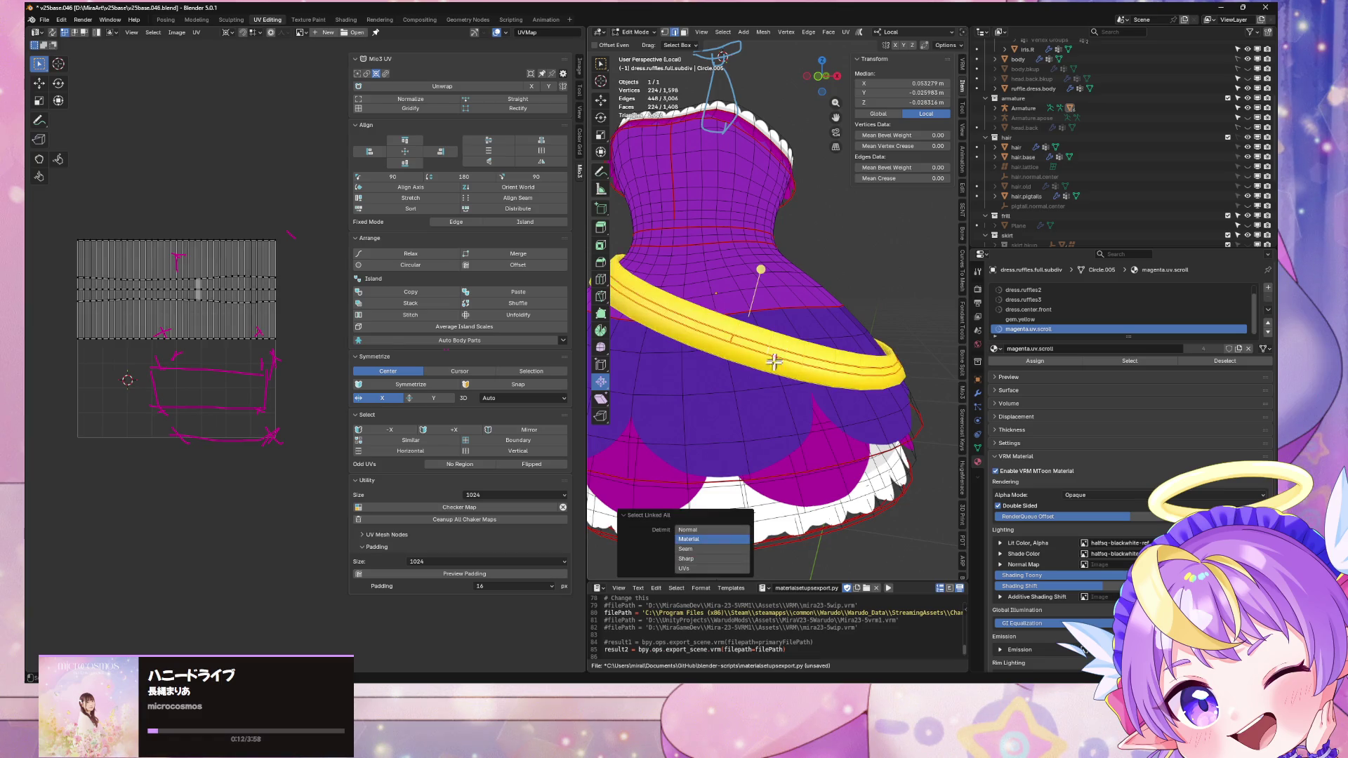
click(709, 551)
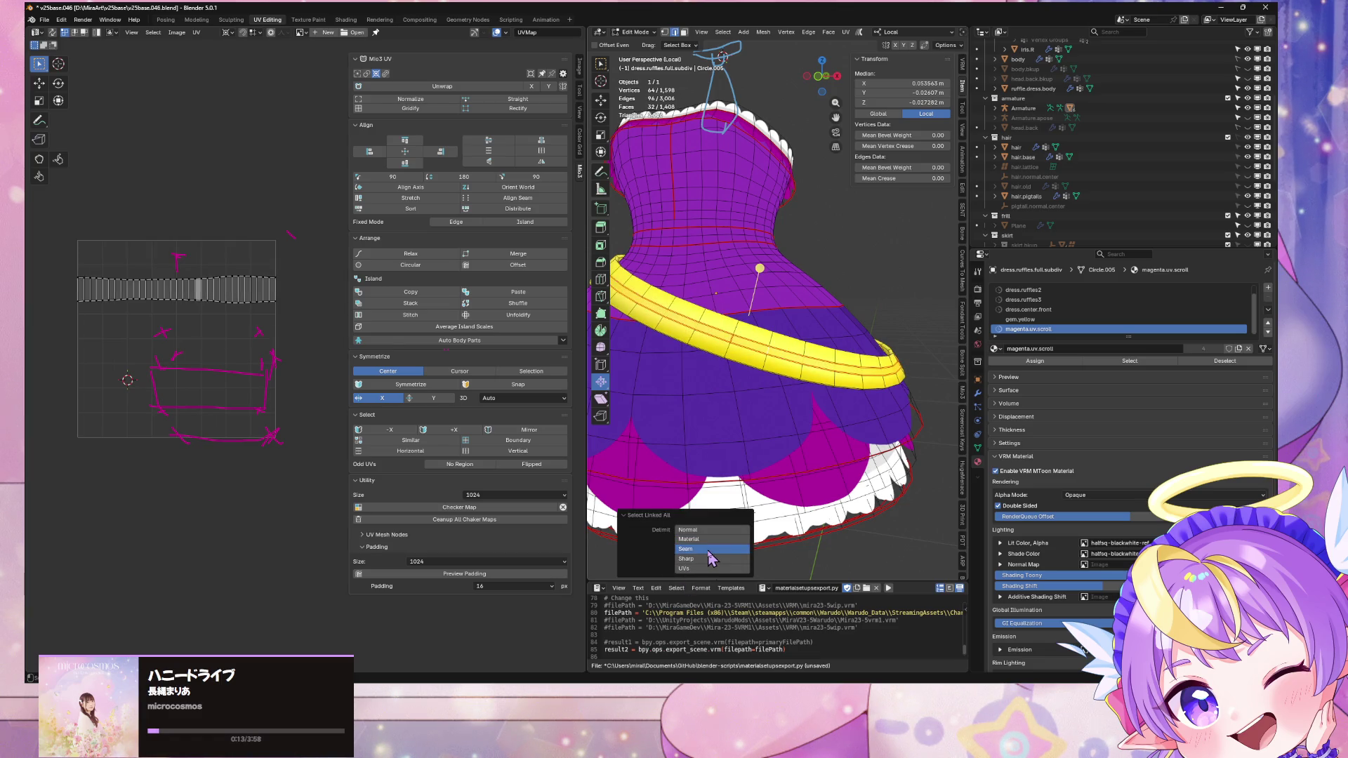
click(1031, 361)
mouse_move(779, 351)
middle_down()
mouse_move(812, 346)
mouse_move(844, 368)
middle_up()
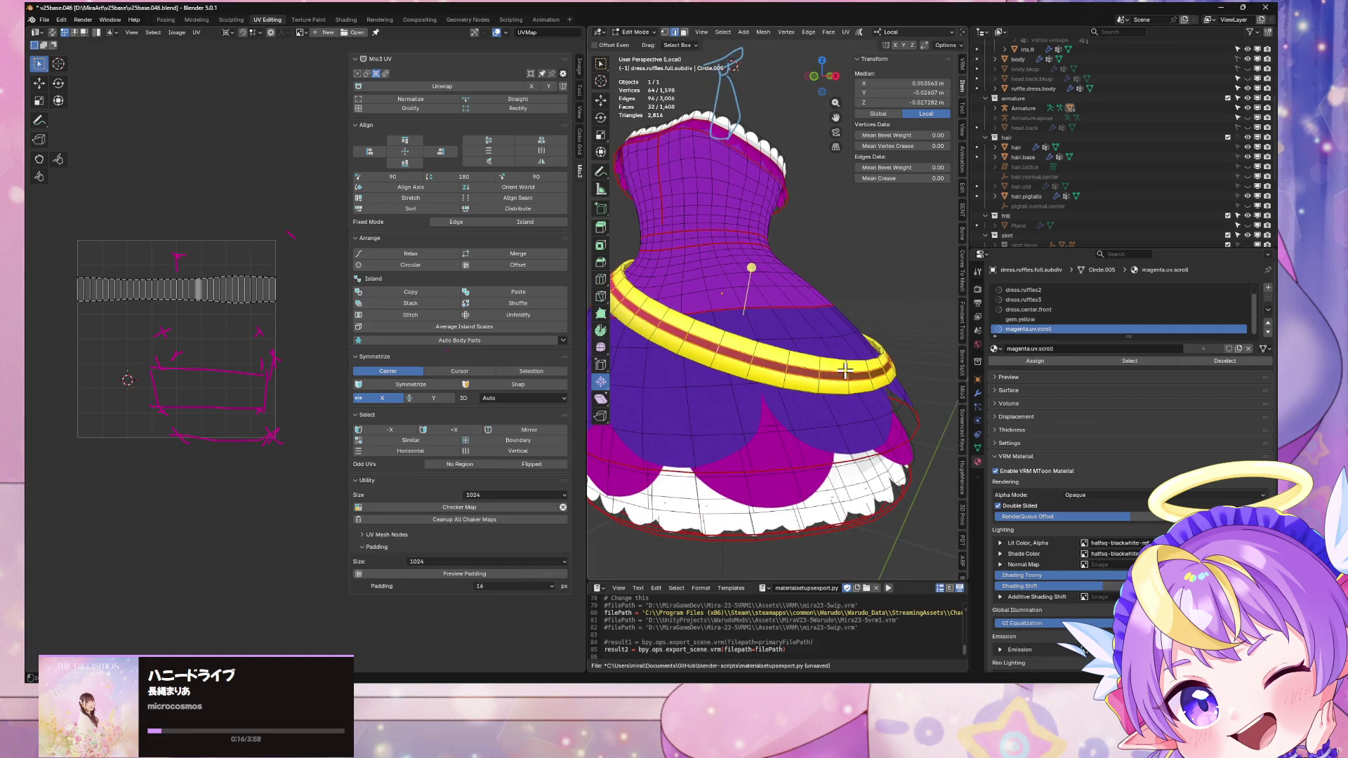
click(826, 80)
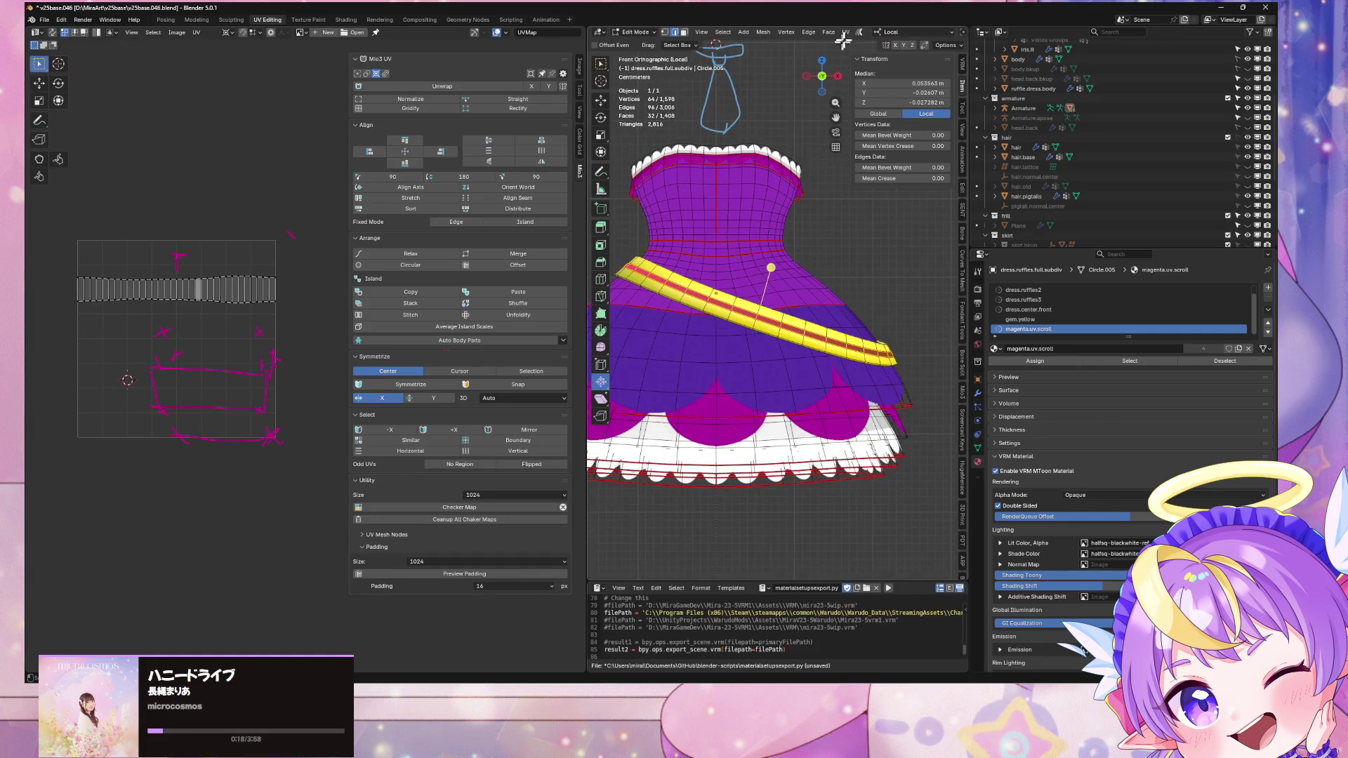
click(845, 32)
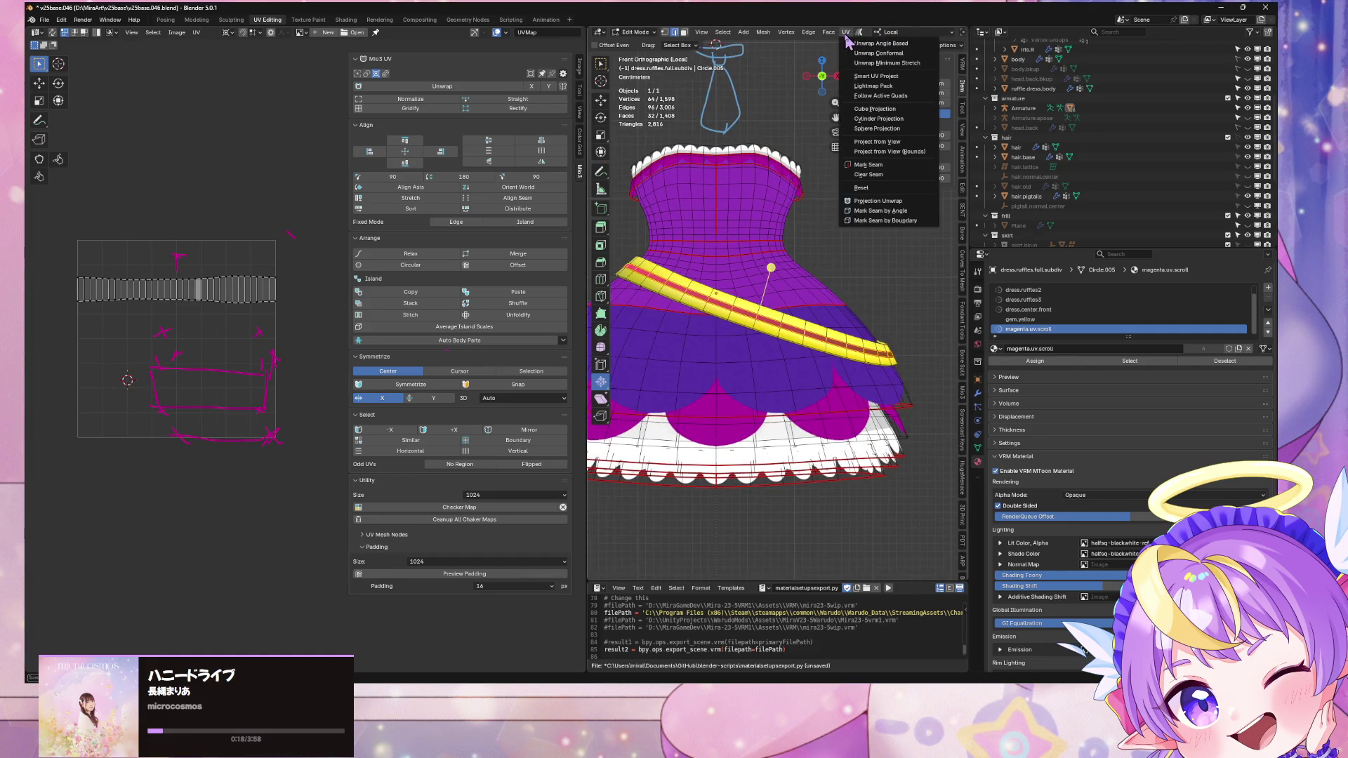
Step: Unwrap the belt strip with Minimum Stretch and rotate its UVs 90 degrees
click(872, 64)
key(KP_Decimal)
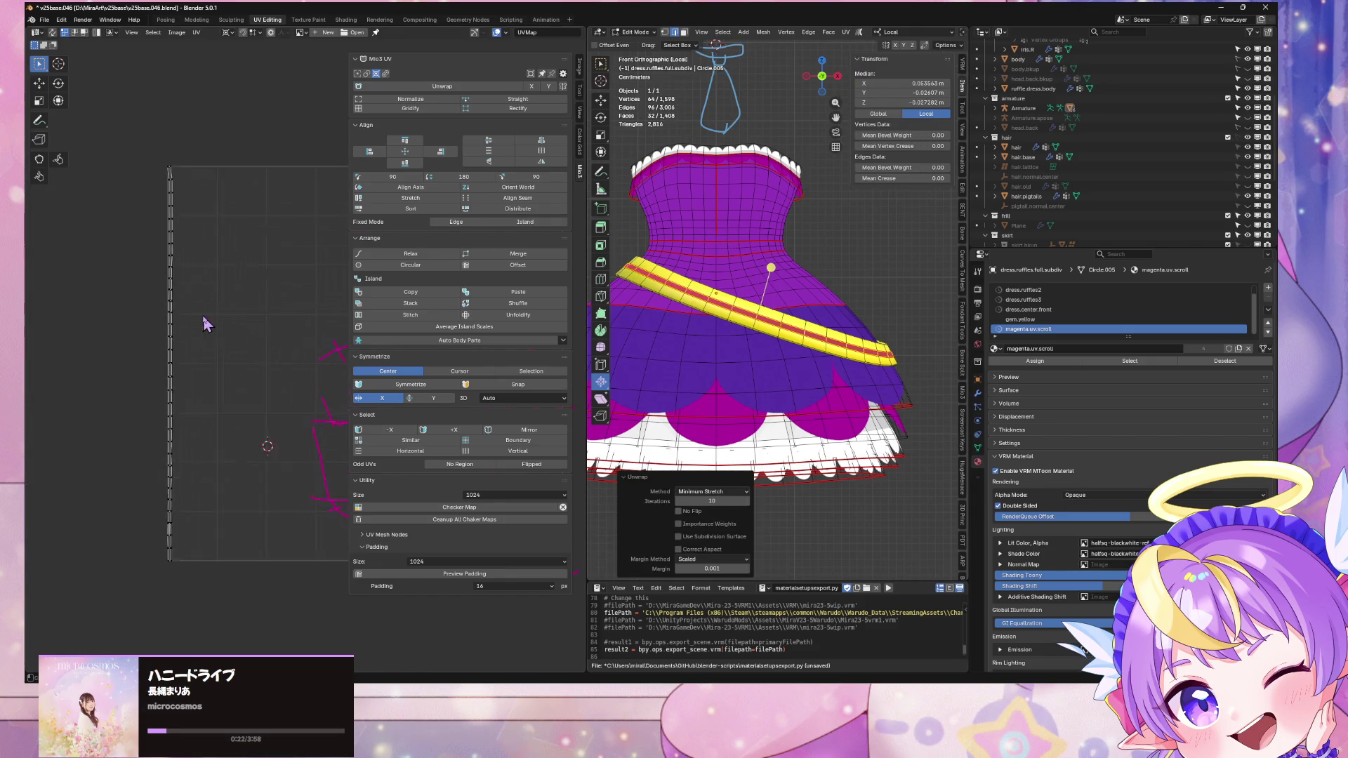
key(a)
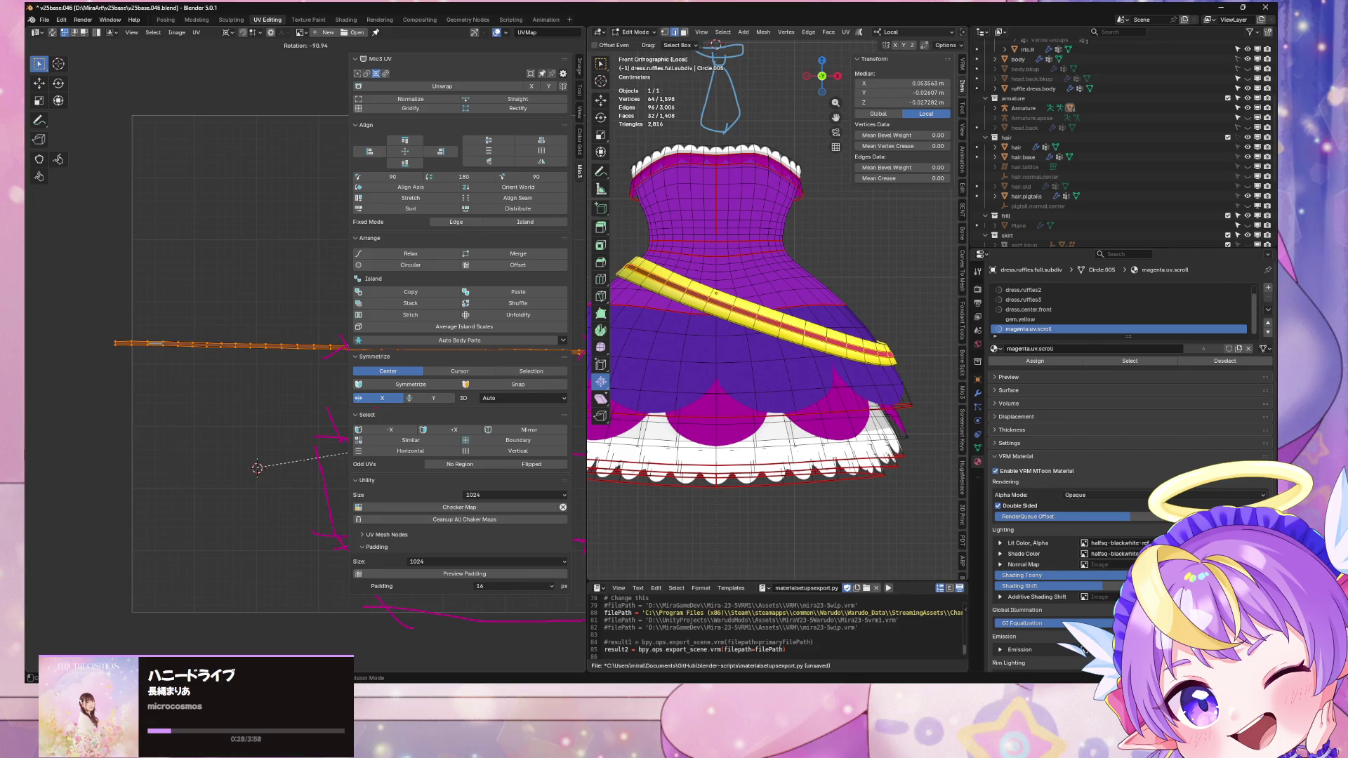
text(90)
key(Return)
Step: Flatten the strip's UVs into a straight line using vertex selection, and reposition it
click(230, 31)
click(236, 58)
scroll(231, 327, down, 3)
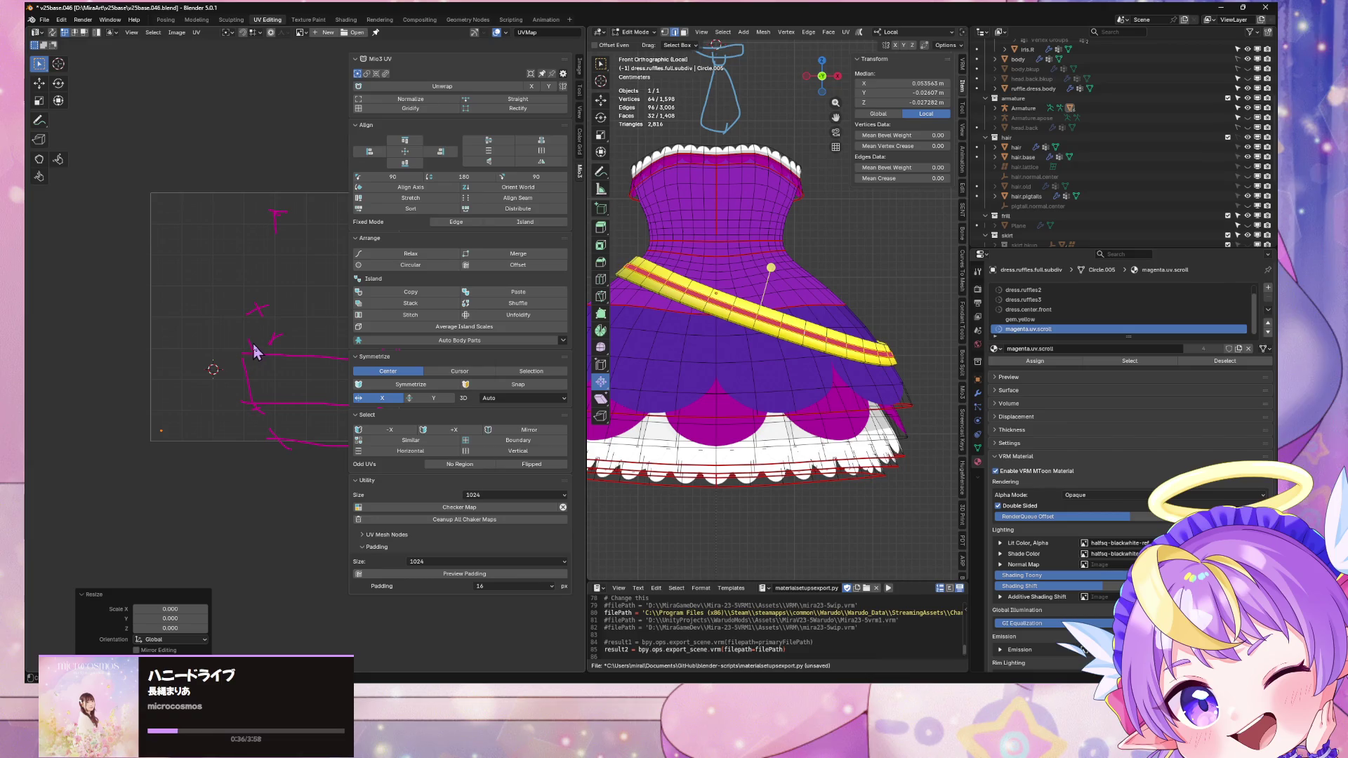
key(Escape)
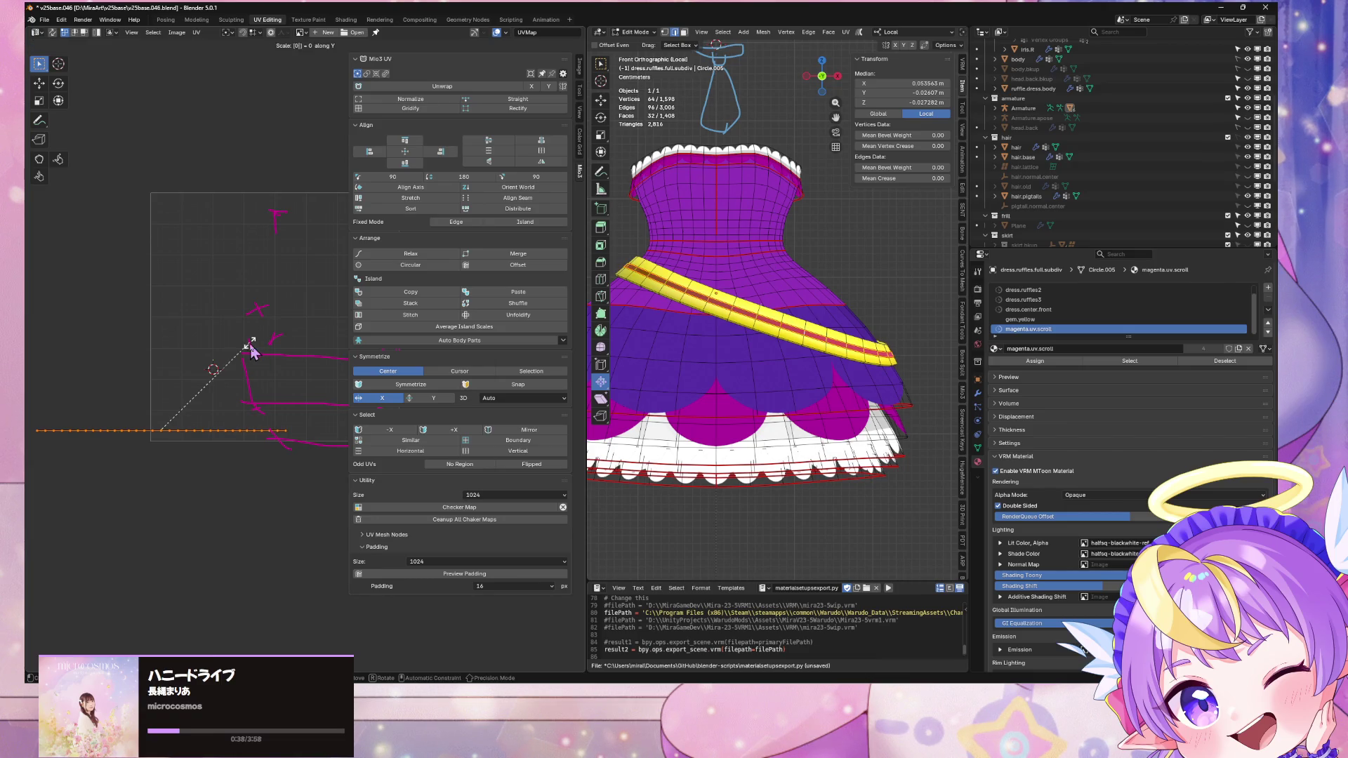
key(Return)
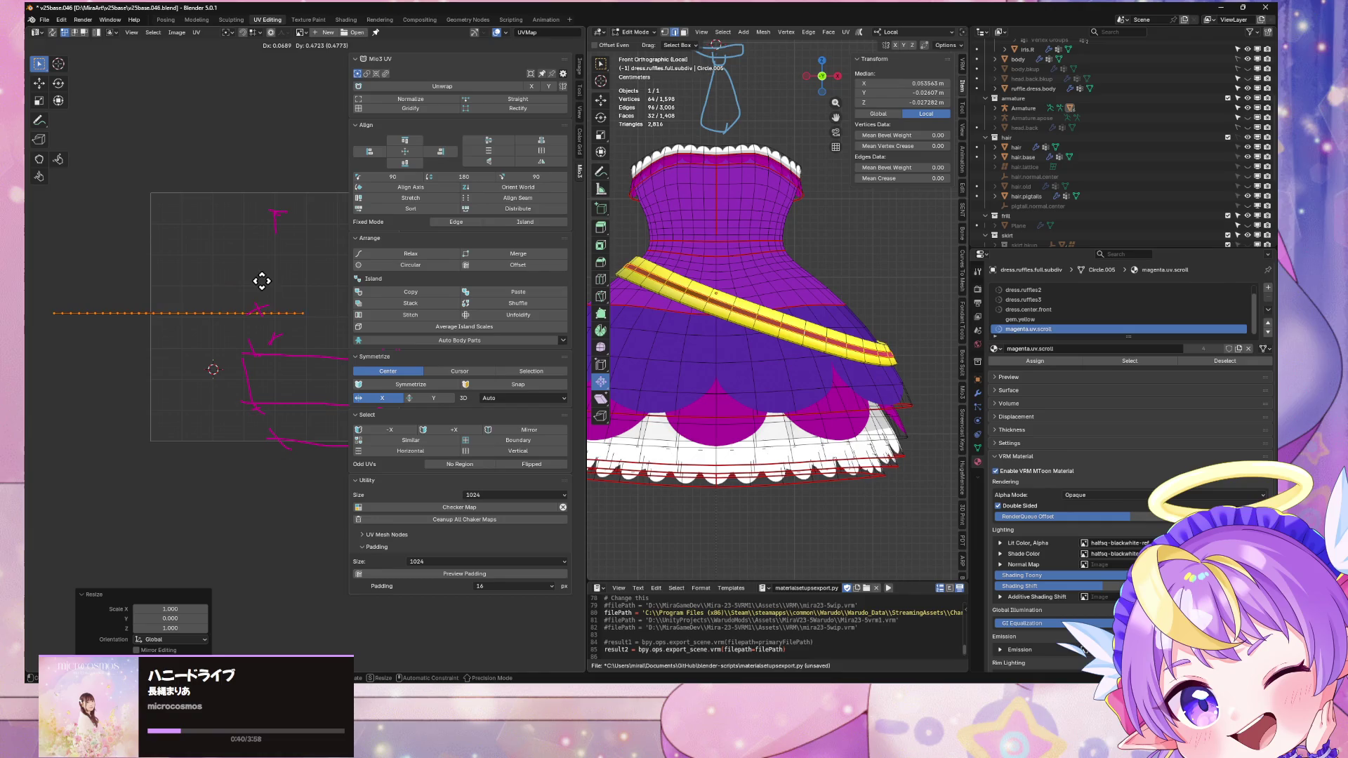
key(g)
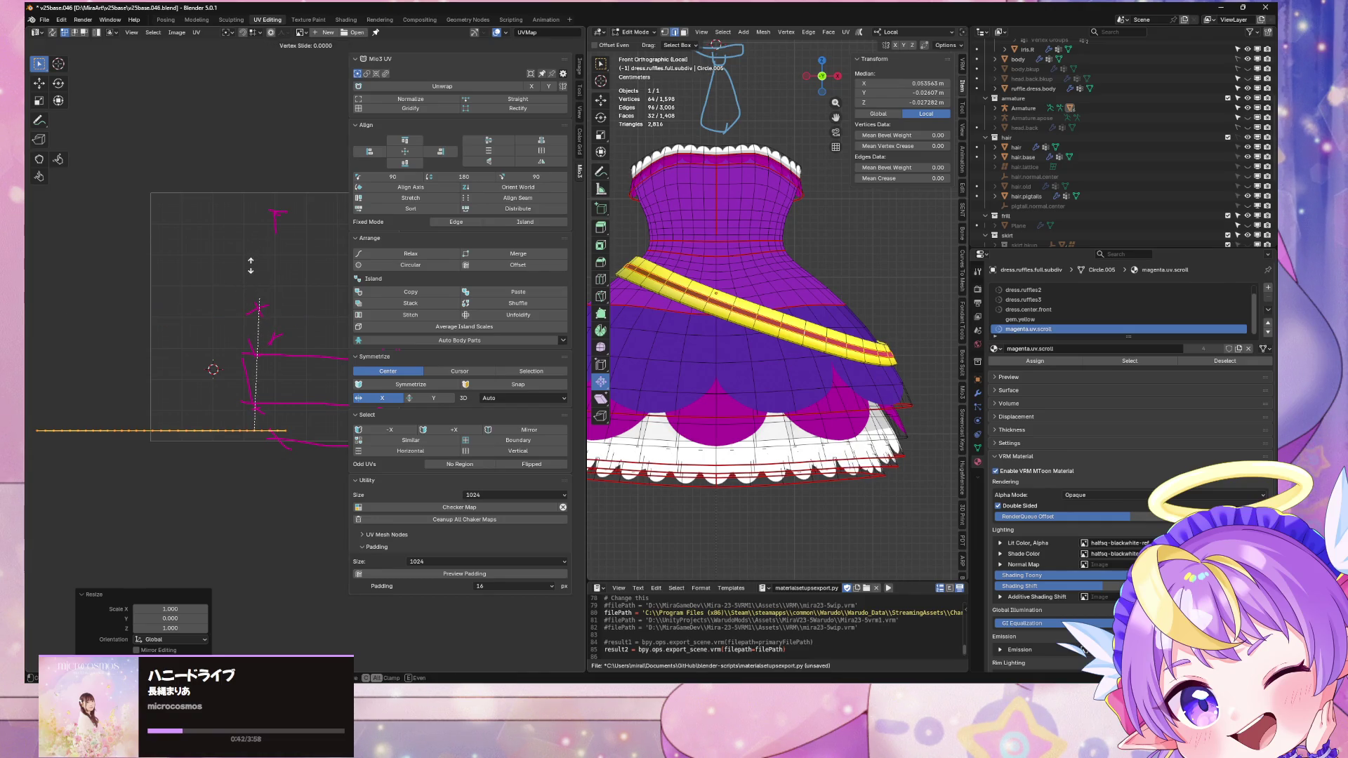
key(g)
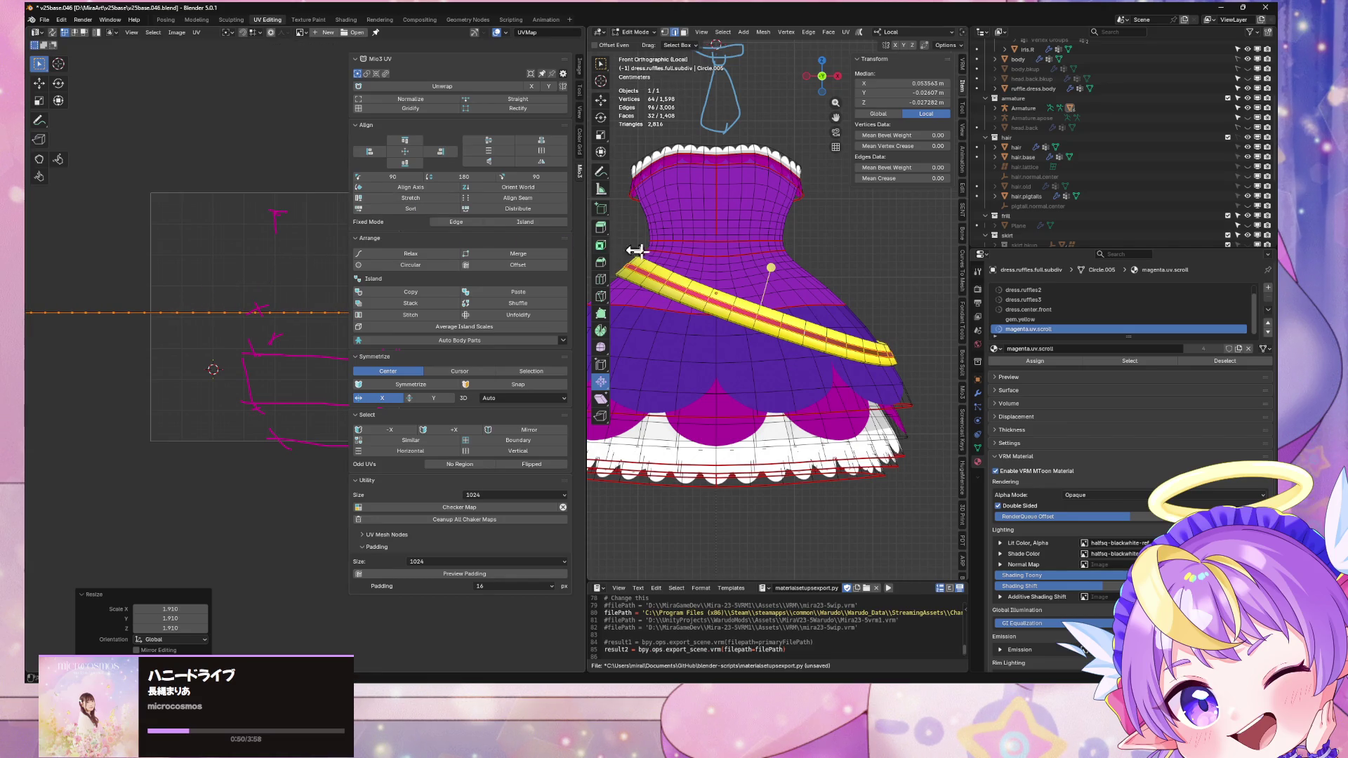
Step: Return to Object Mode and look over the full avatar
key(Tab)
scroll(752, 285, down, 3)
scroll(752, 284, up, 8)
scroll(752, 284, down, 5)
mouse_move(753, 284)
middle_down()
mouse_move(702, 295)
mouse_move(734, 309)
mouse_move(940, 302)
mouse_move(807, 330)
middle_up()
scroll(939, 302, up, 5)
scroll(912, 308, down, 5)
Step: Select the dress.ruffles.full.subdiv.001 object
scroll(808, 330, up, 4)
scroll(779, 337, down, 3)
scroll(762, 342, up, 1)
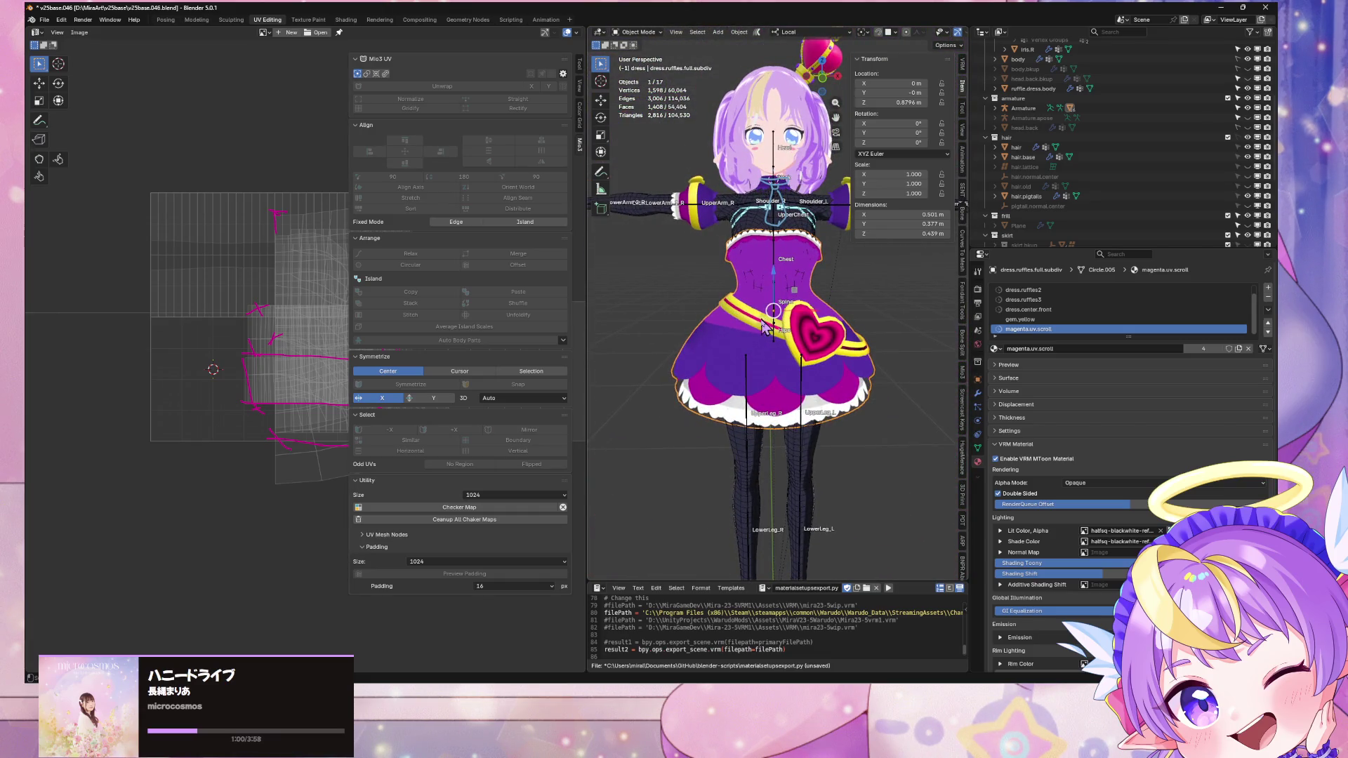
scroll(760, 332, up, 6)
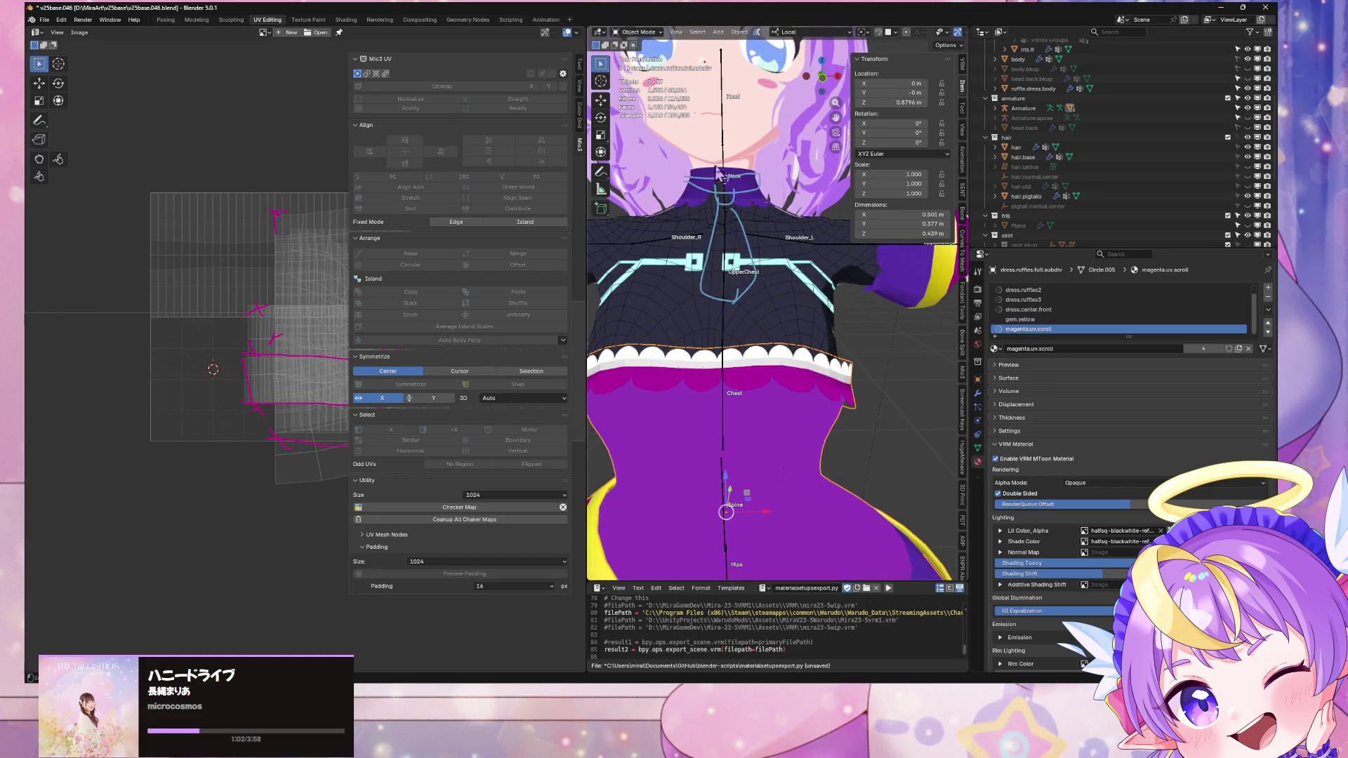
click(745, 210)
scroll(748, 247, down, 6)
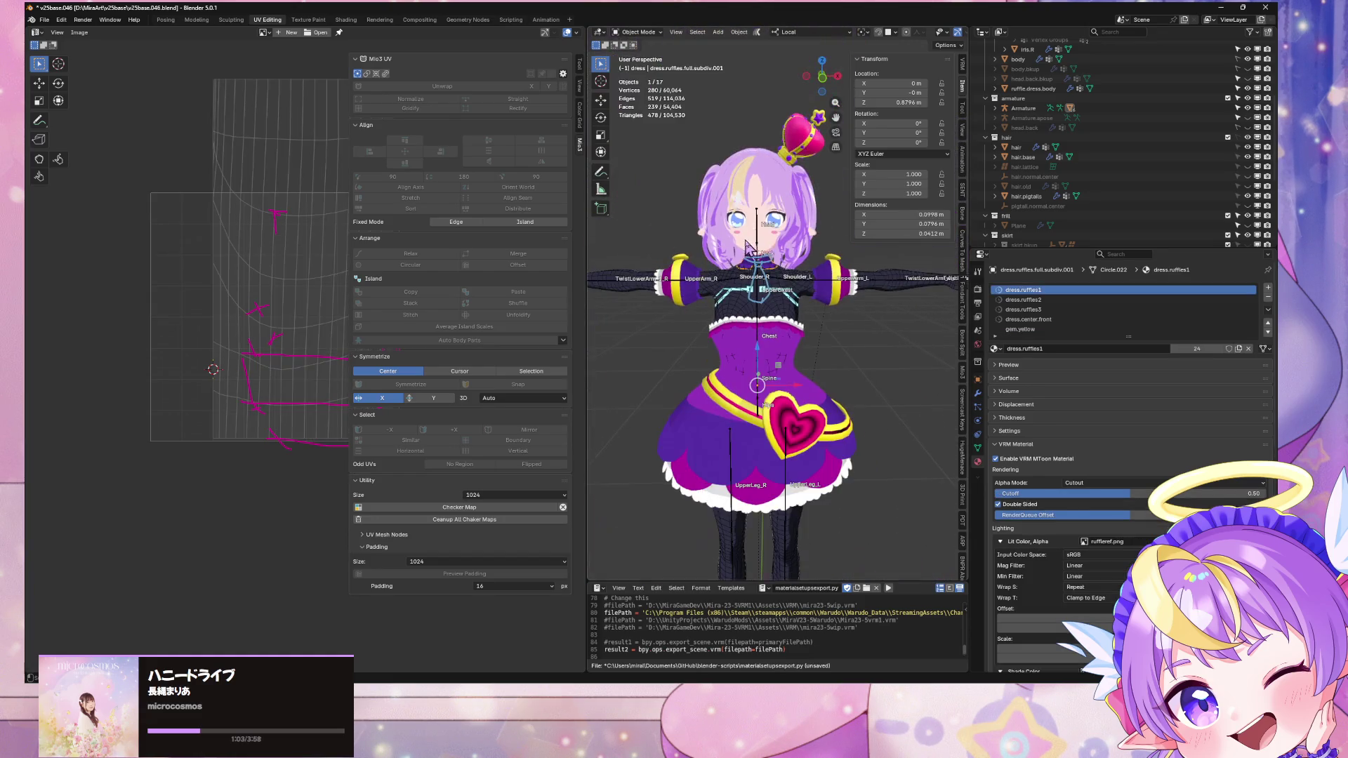
Step: Export the avatar as glTF 2.0 and bring the Warudo dancing preview to the front
click(44, 19)
mouse_move(84, 170)
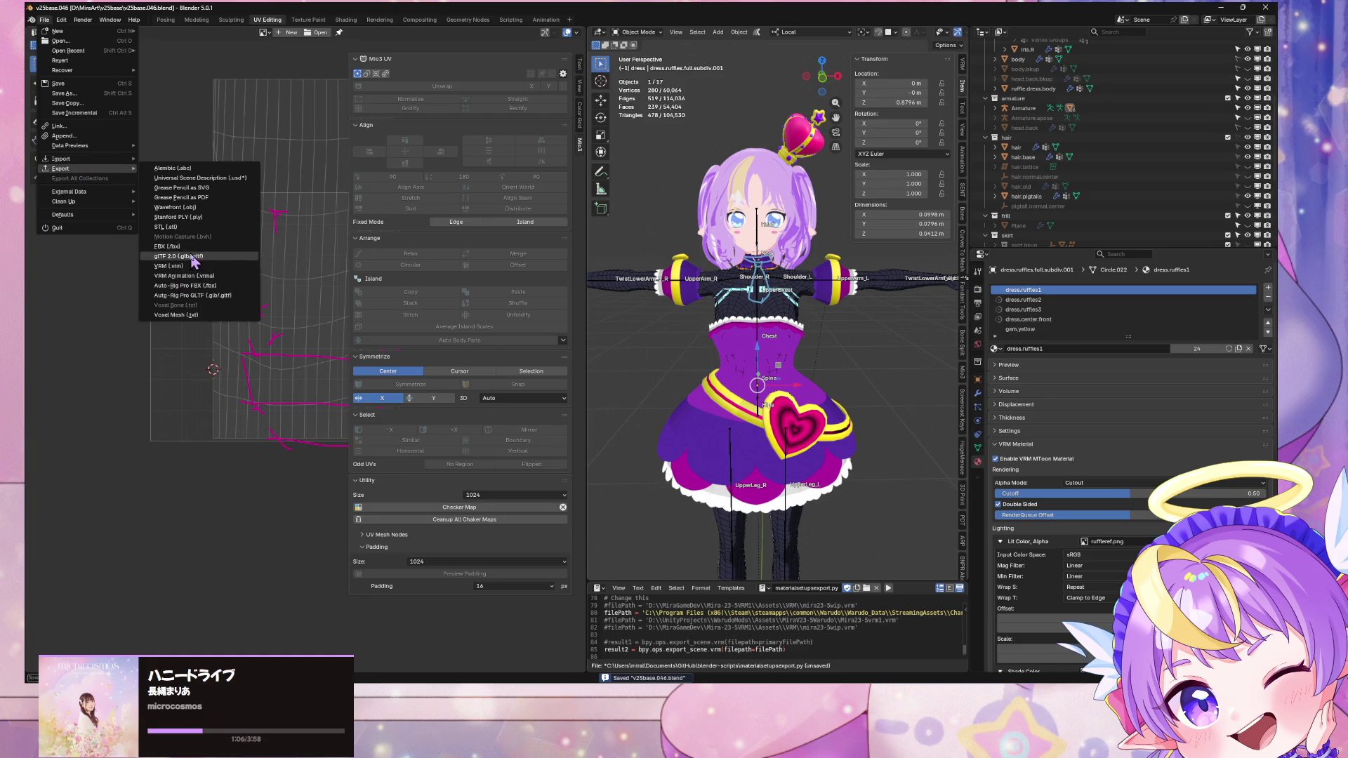
click(179, 256)
double_click(511, 266)
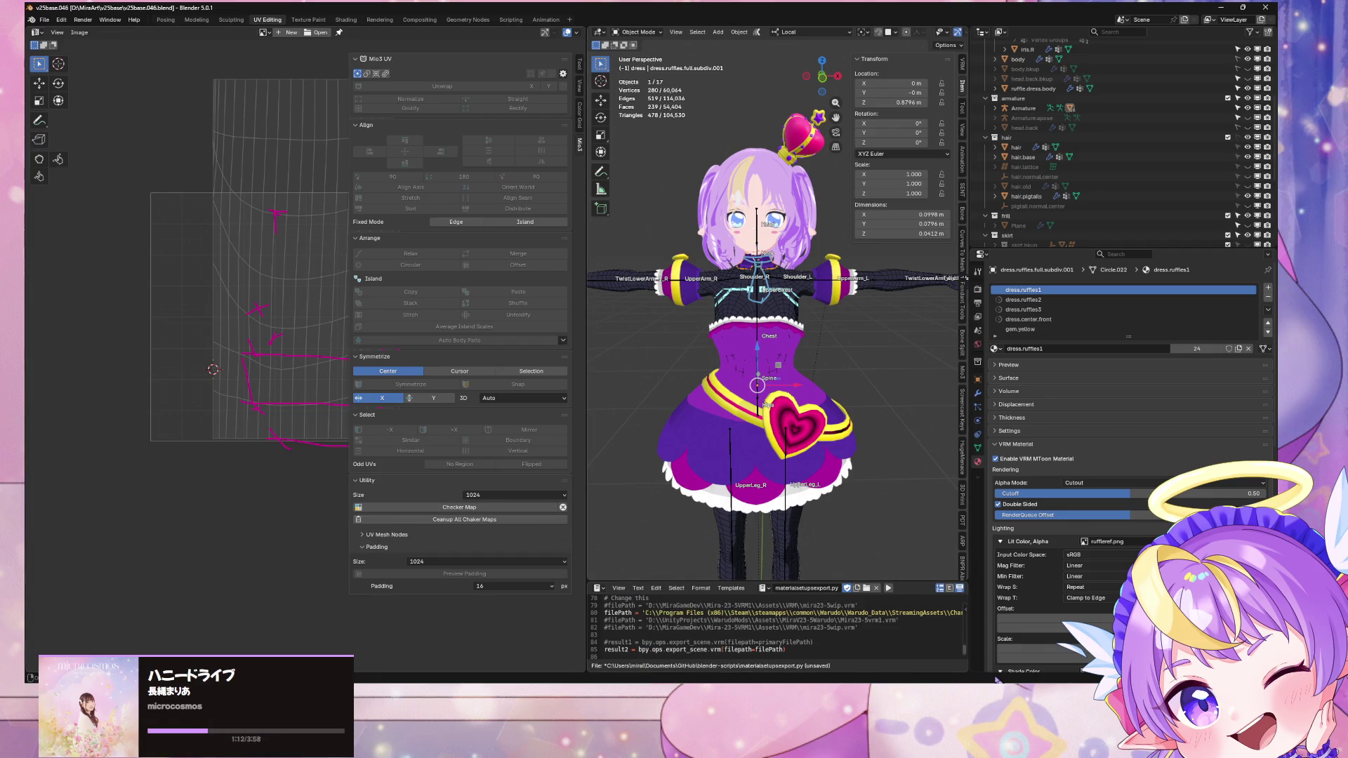
click(900, 663)
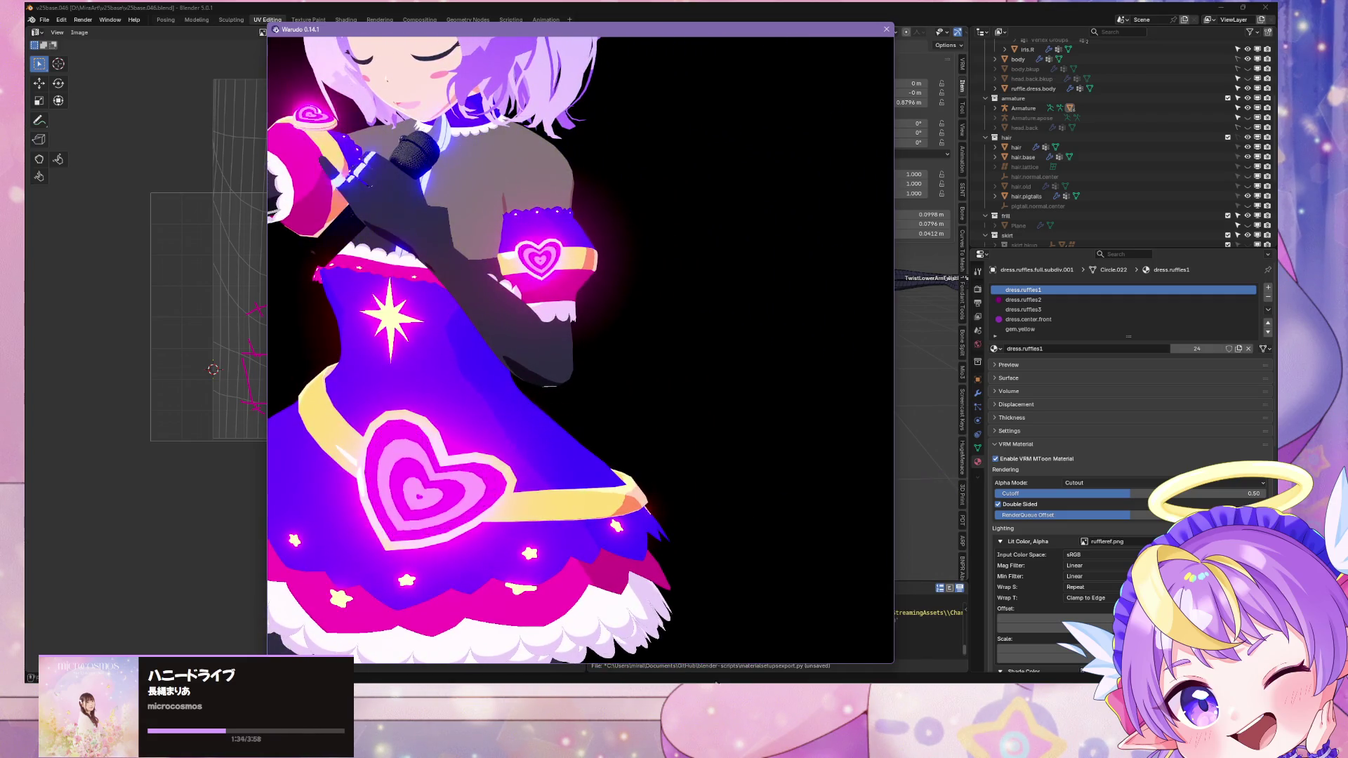
Step: In Unity, zoom the Scene view onto the character's torso and sleeves, then return to Blender
key(alt+Tab)
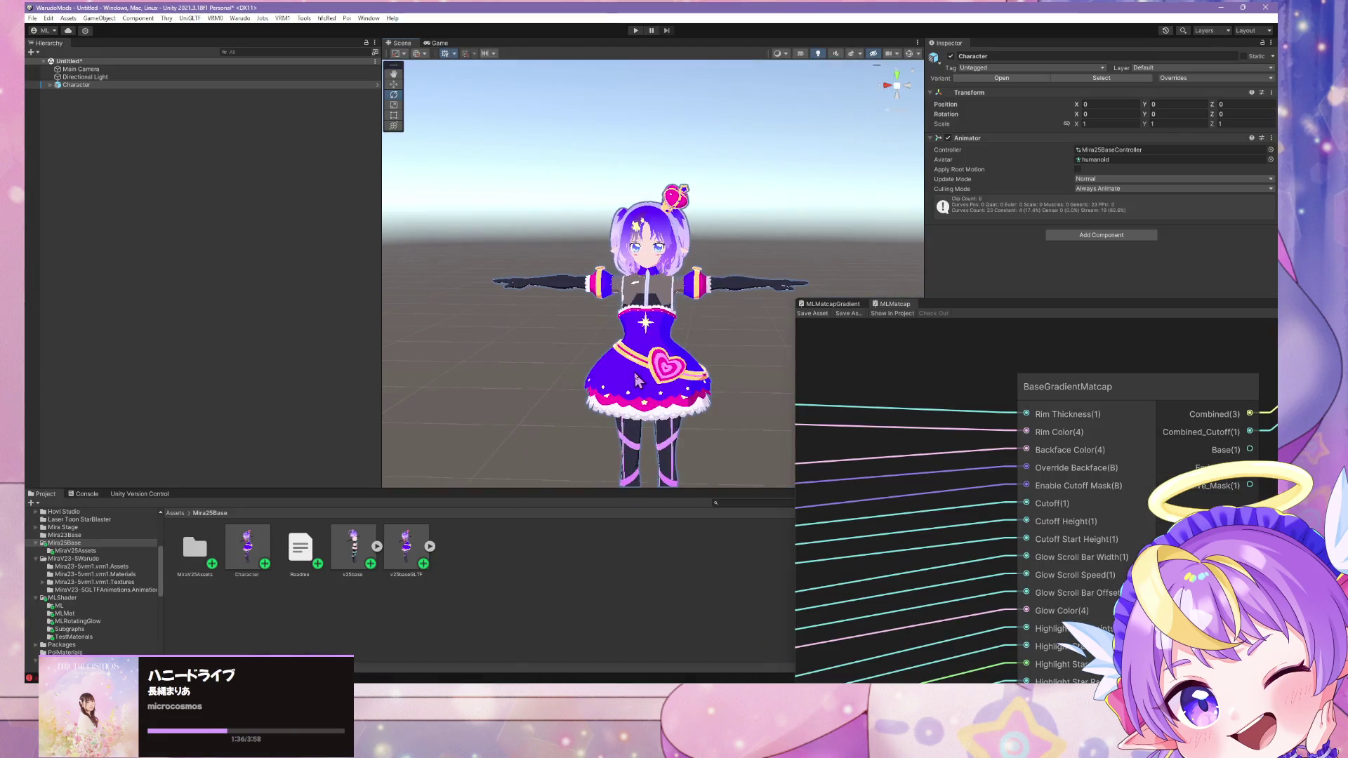
scroll(635, 368, up, 5)
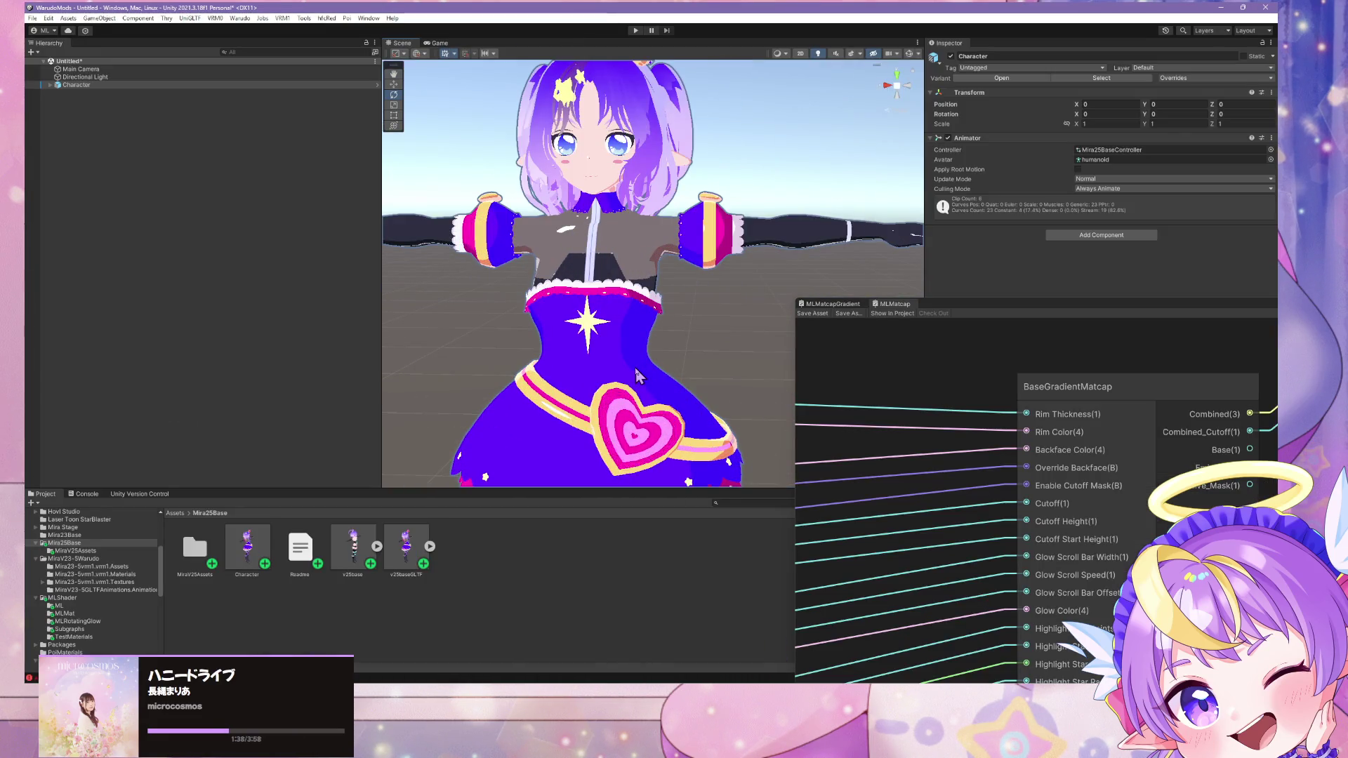
mouse_move(635, 368)
right_down()
mouse_move(575, 351)
mouse_move(592, 370)
right_up()
scroll(592, 370, down, 5)
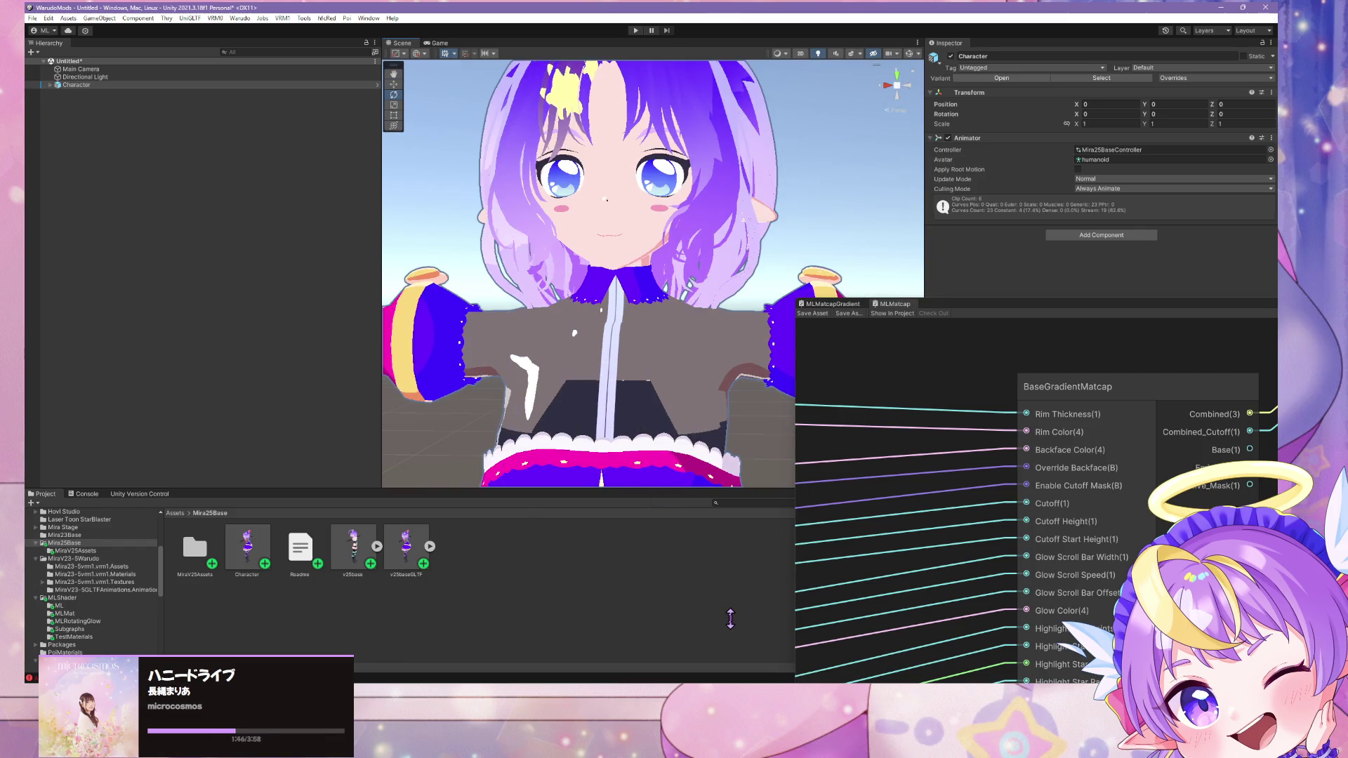
key(q)
right_drag(597, 444, 597, 441)
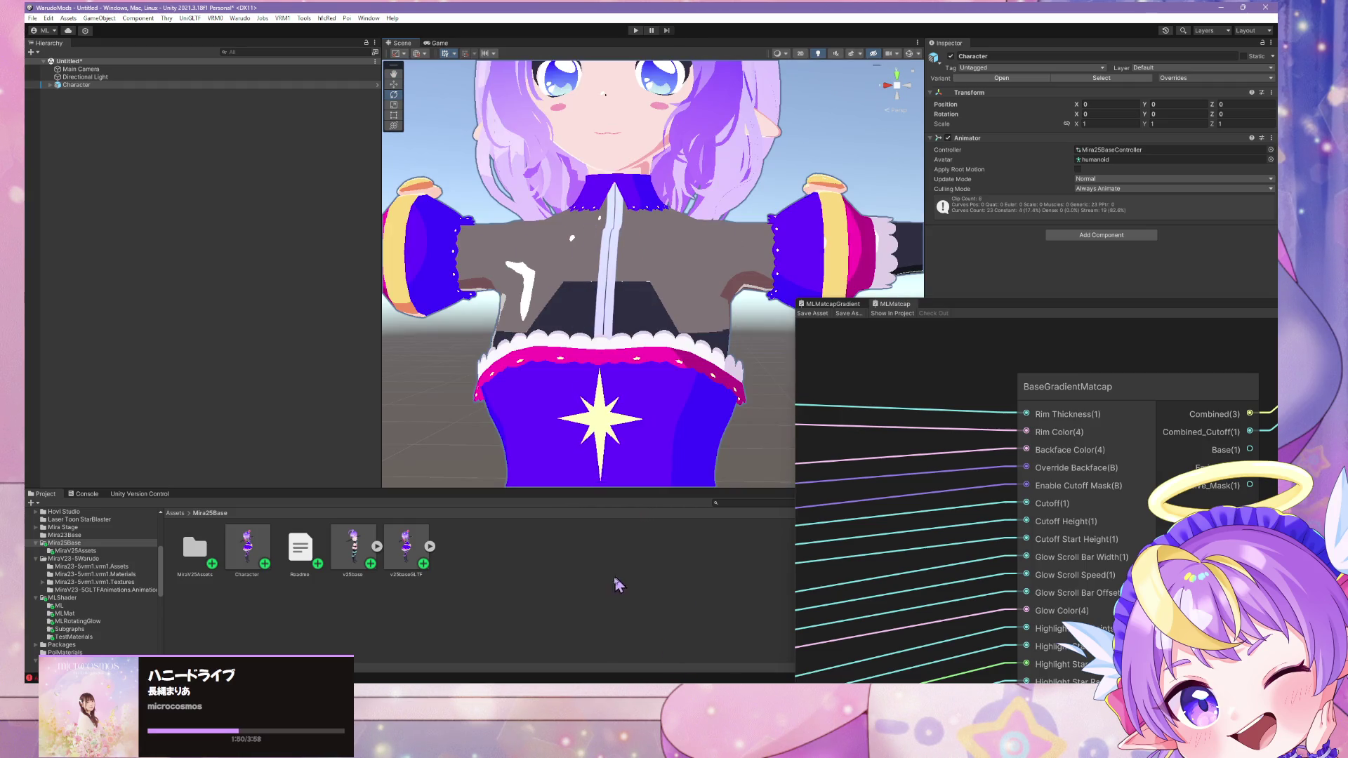
key(alt+Tab)
key(Tab)
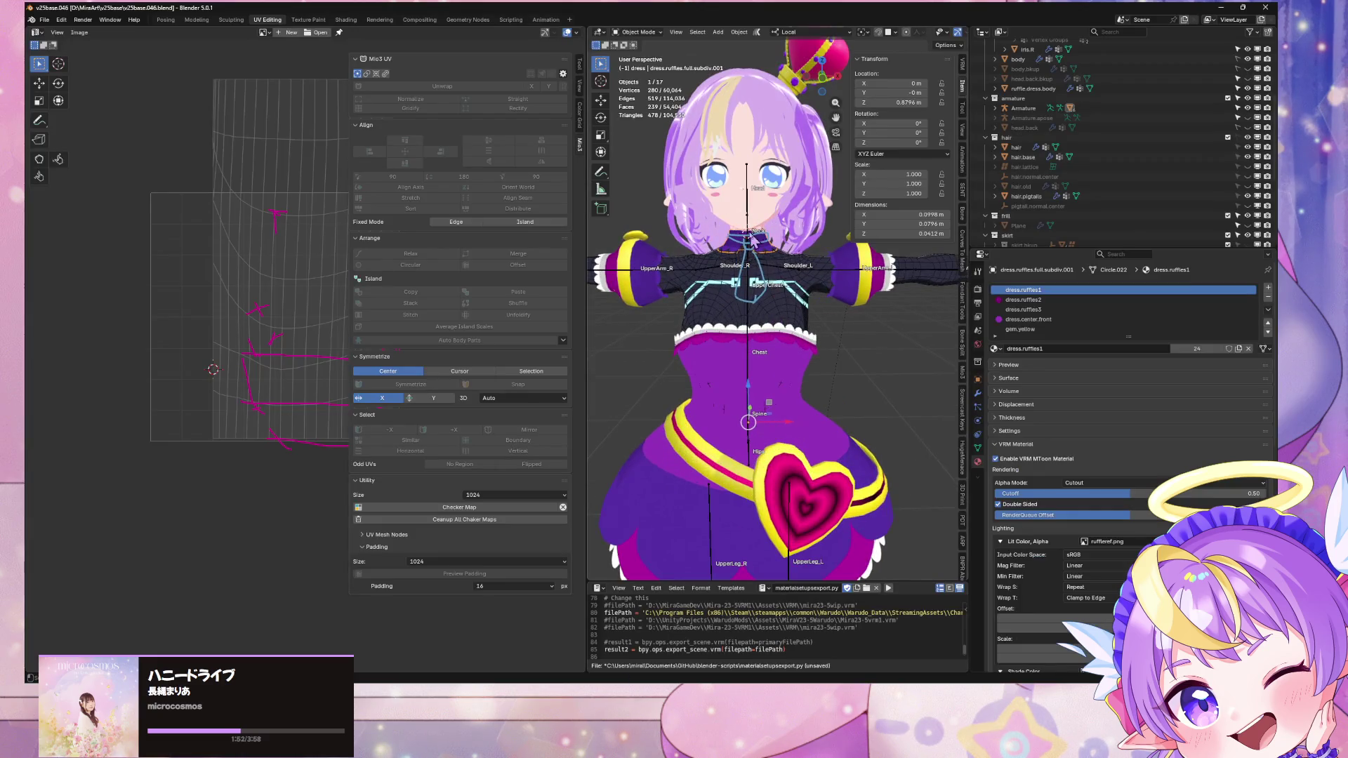
Step: Select the collar ruffle and shrink its UV island around the 2D cursor
scroll(762, 302, up, 5)
key(l)
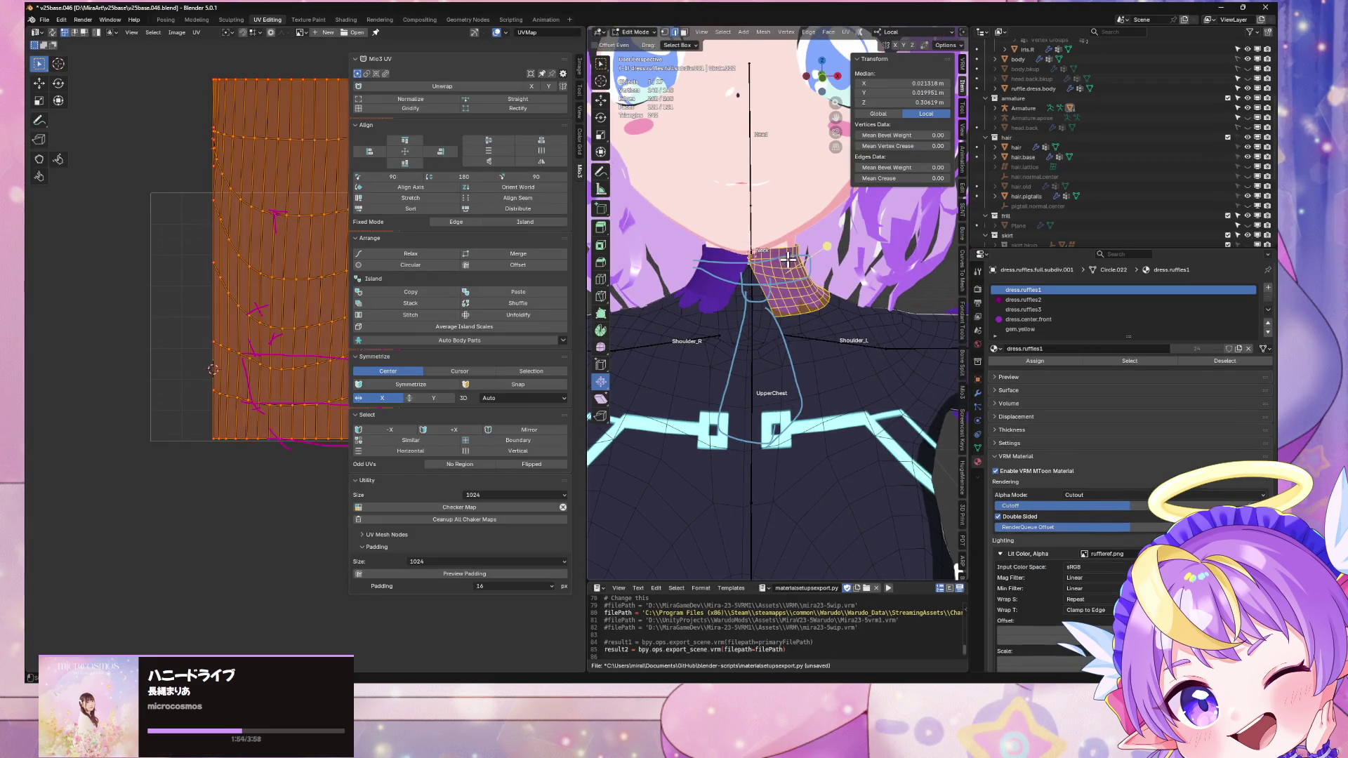
scroll(309, 301, down, 2)
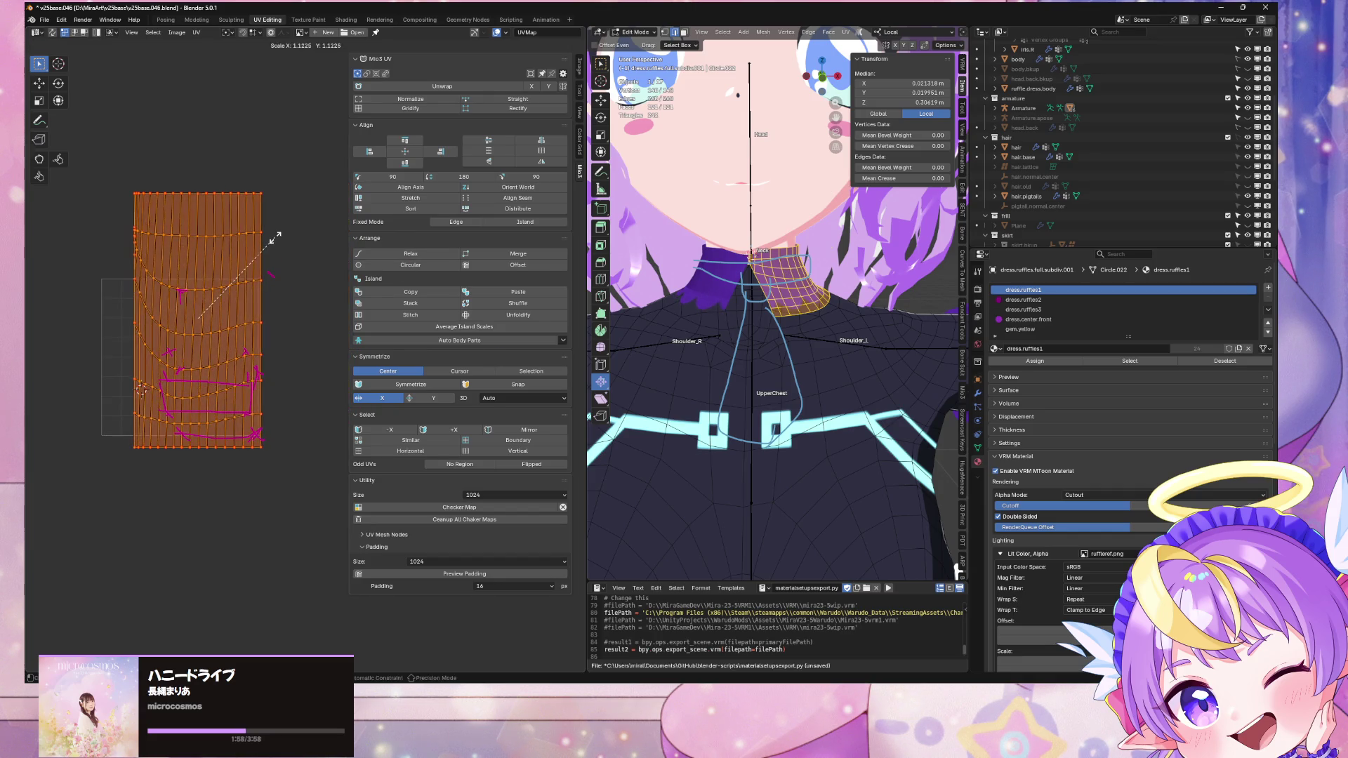
click(227, 34)
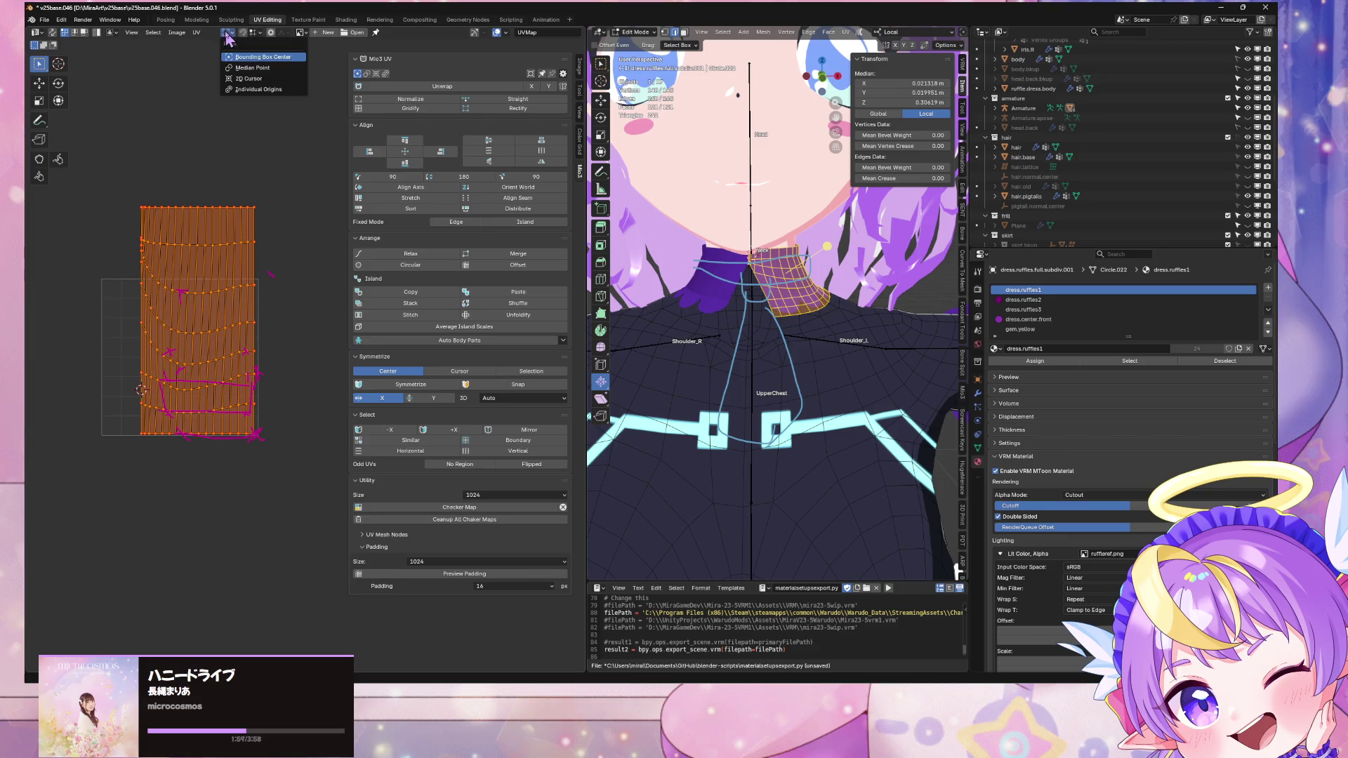
click(239, 79)
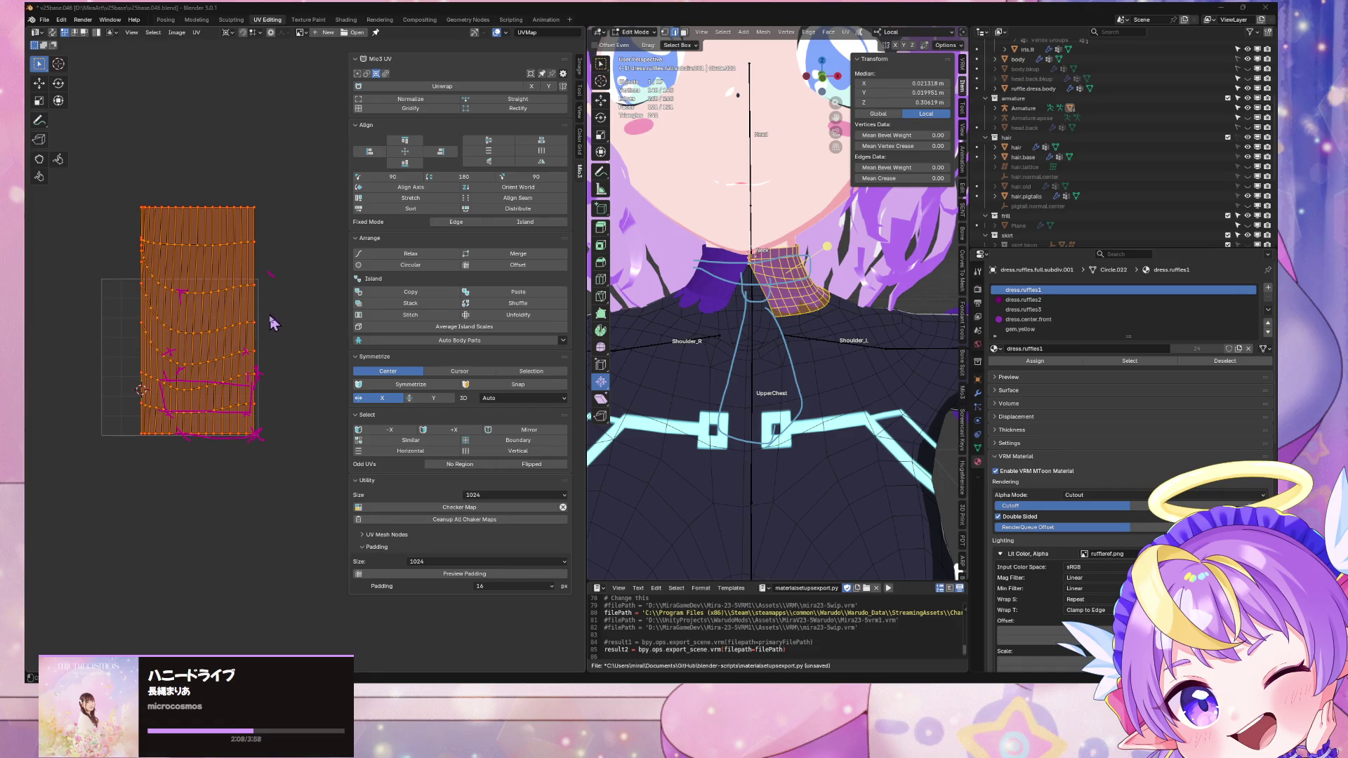
click(286, 338)
key(a)
key(s)
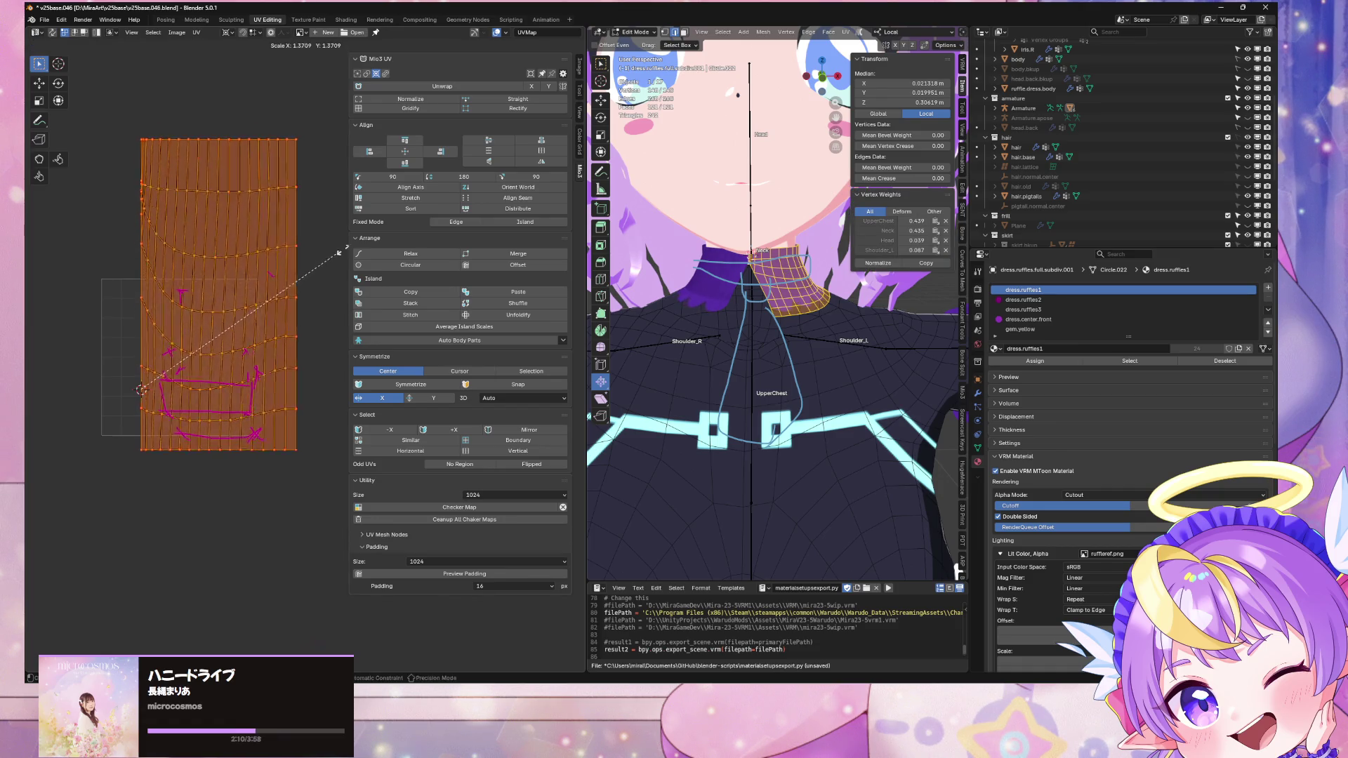
click(241, 327)
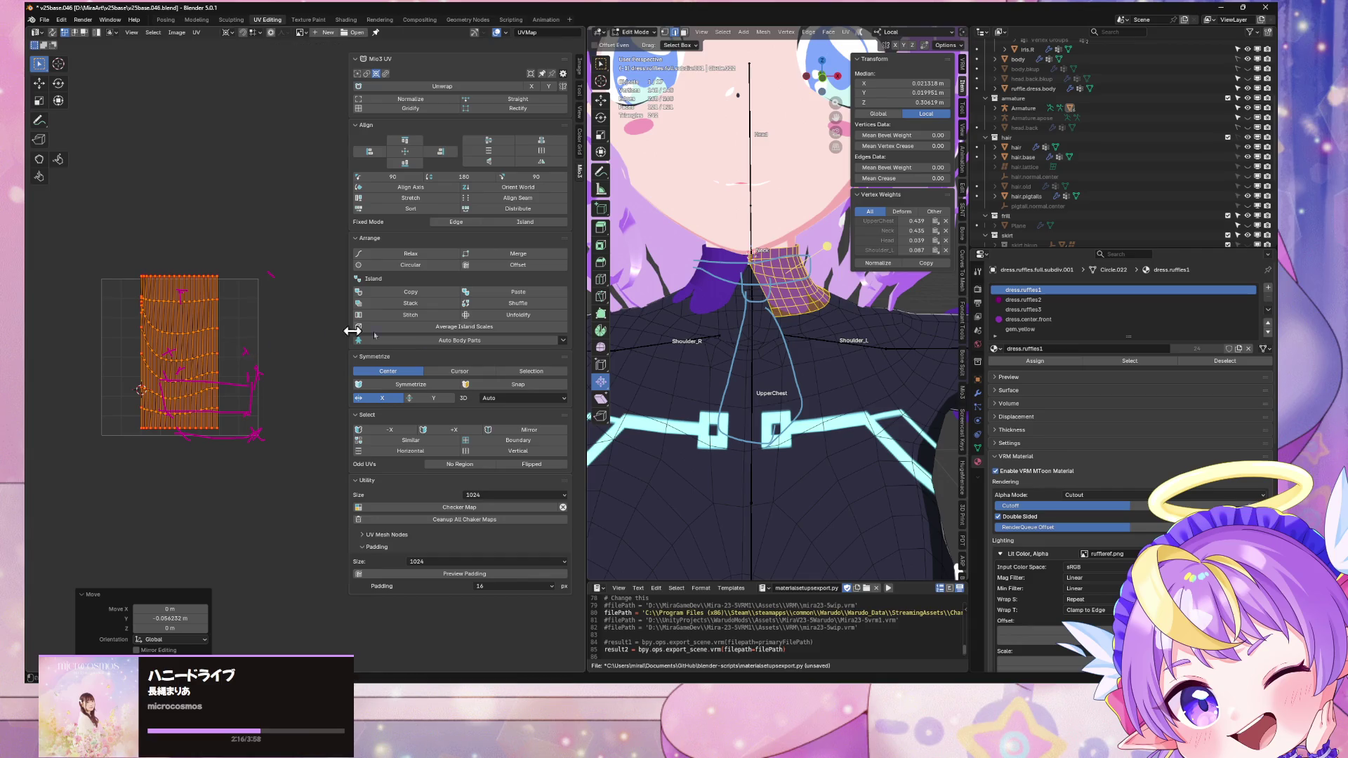
key(Tab)
Step: Save the blend file and re-export the avatar as glTF, overwriting v25baseGLTF.glb
mouse_move(735, 351)
middle_down()
mouse_move(598, 333)
mouse_move(435, 77)
middle_up()
scroll(598, 333, down, 5)
key(ctrl+s)
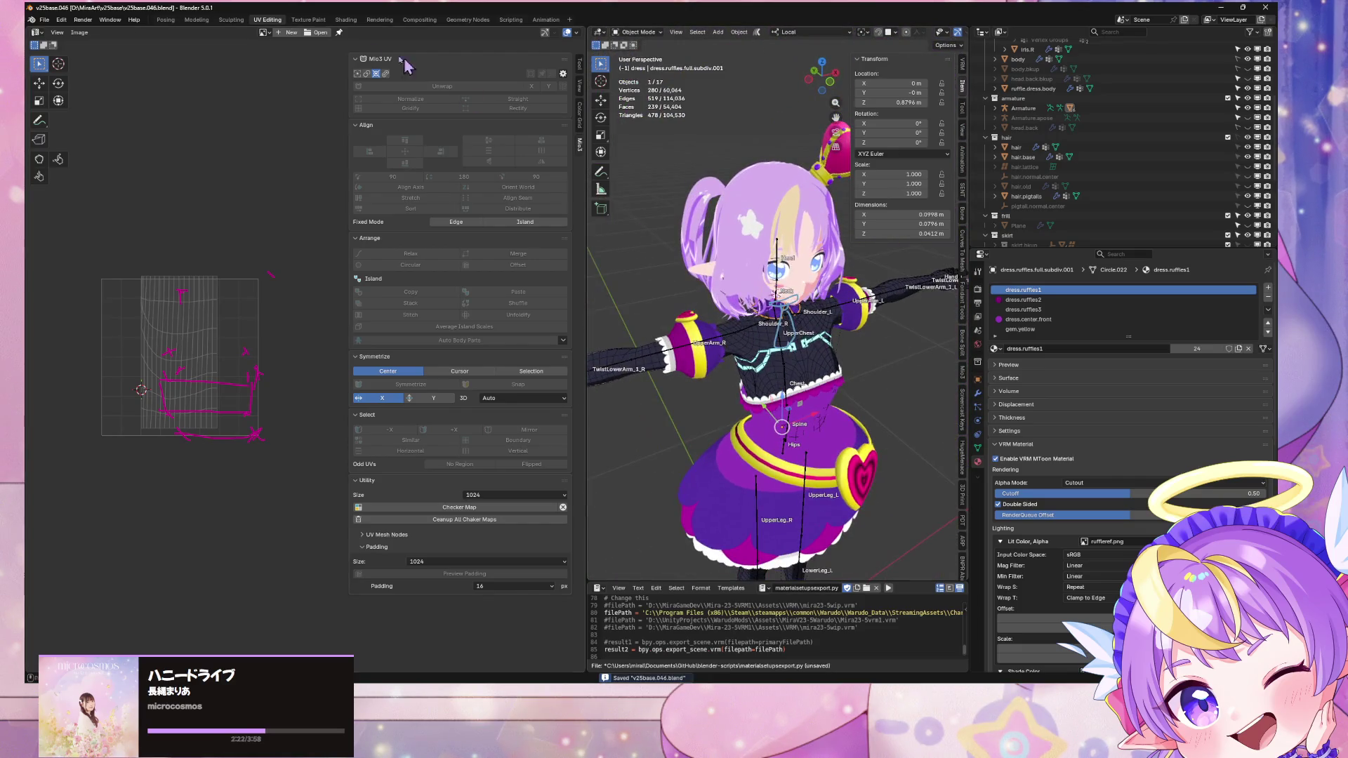
click(43, 24)
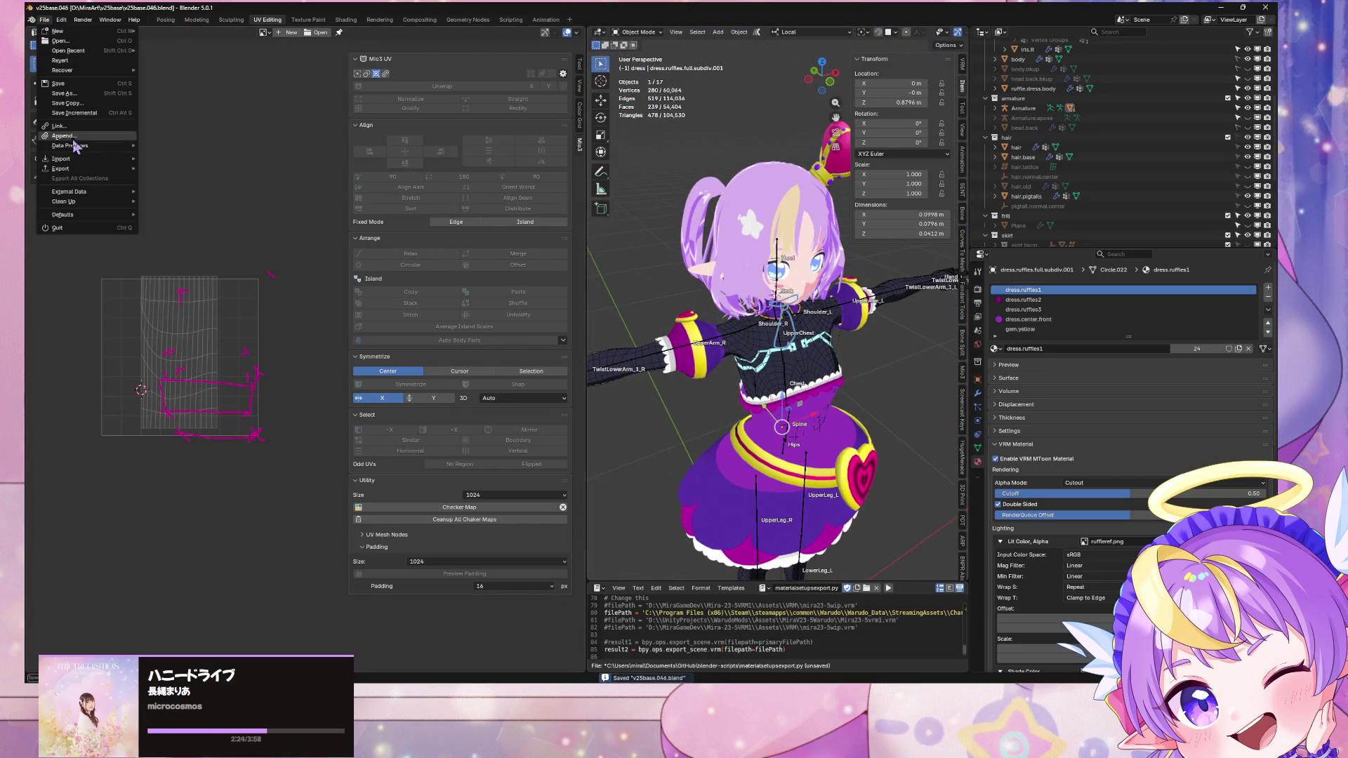
mouse_move(86, 170)
click(184, 257)
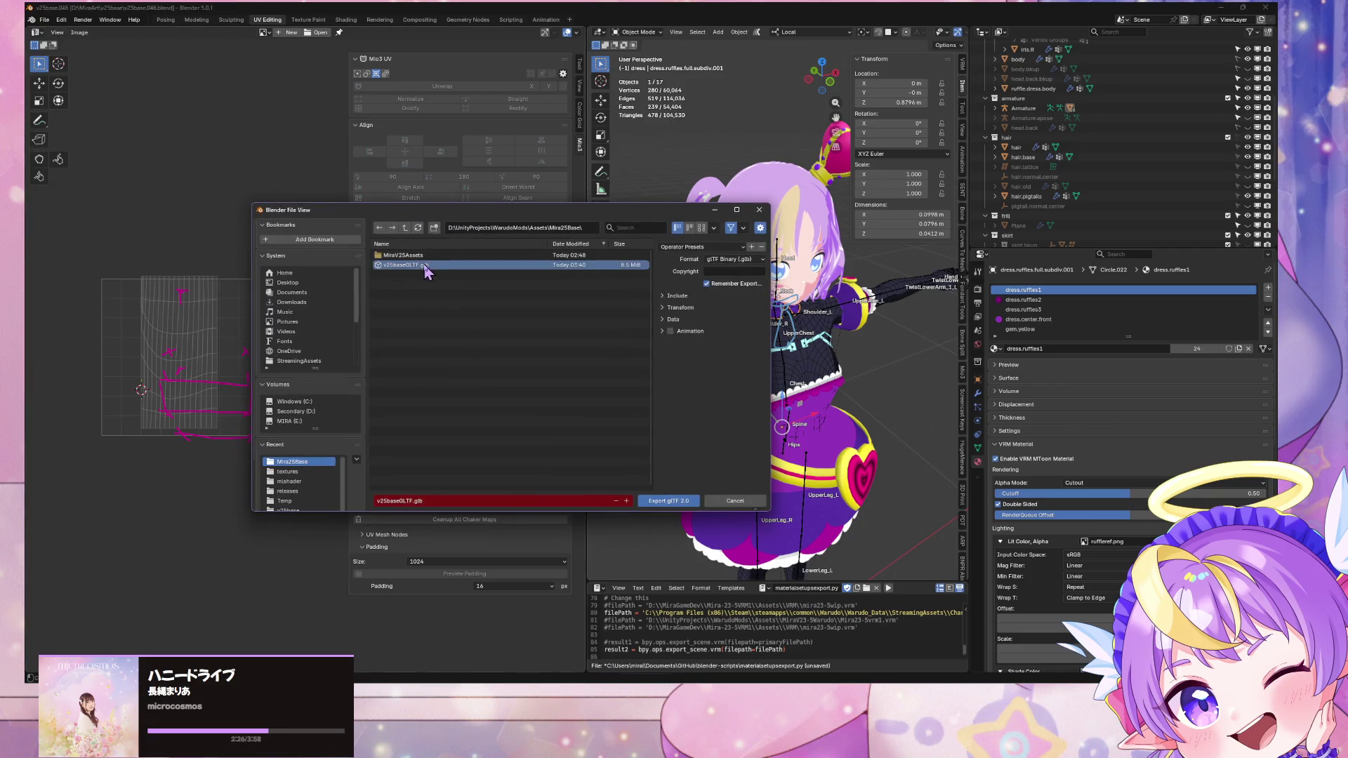
double_click(456, 264)
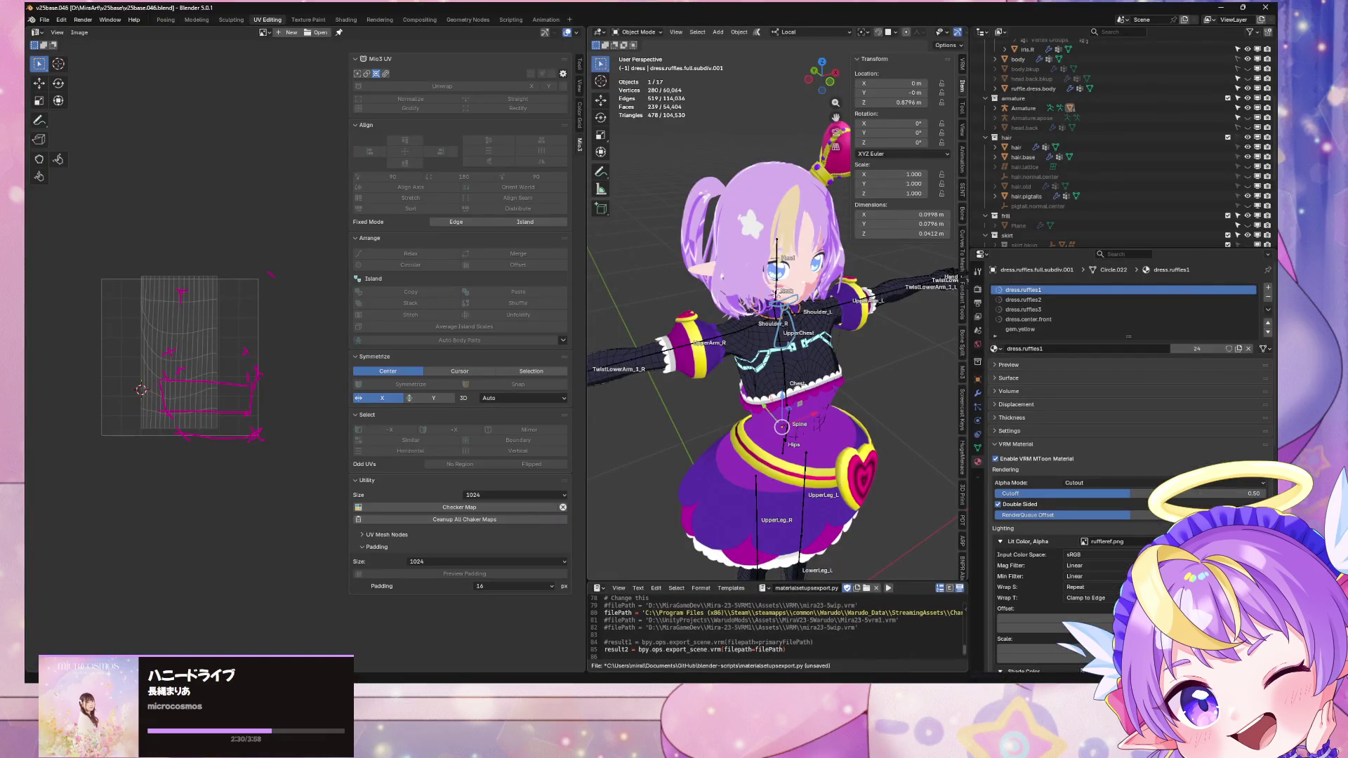
key(alt+Tab)
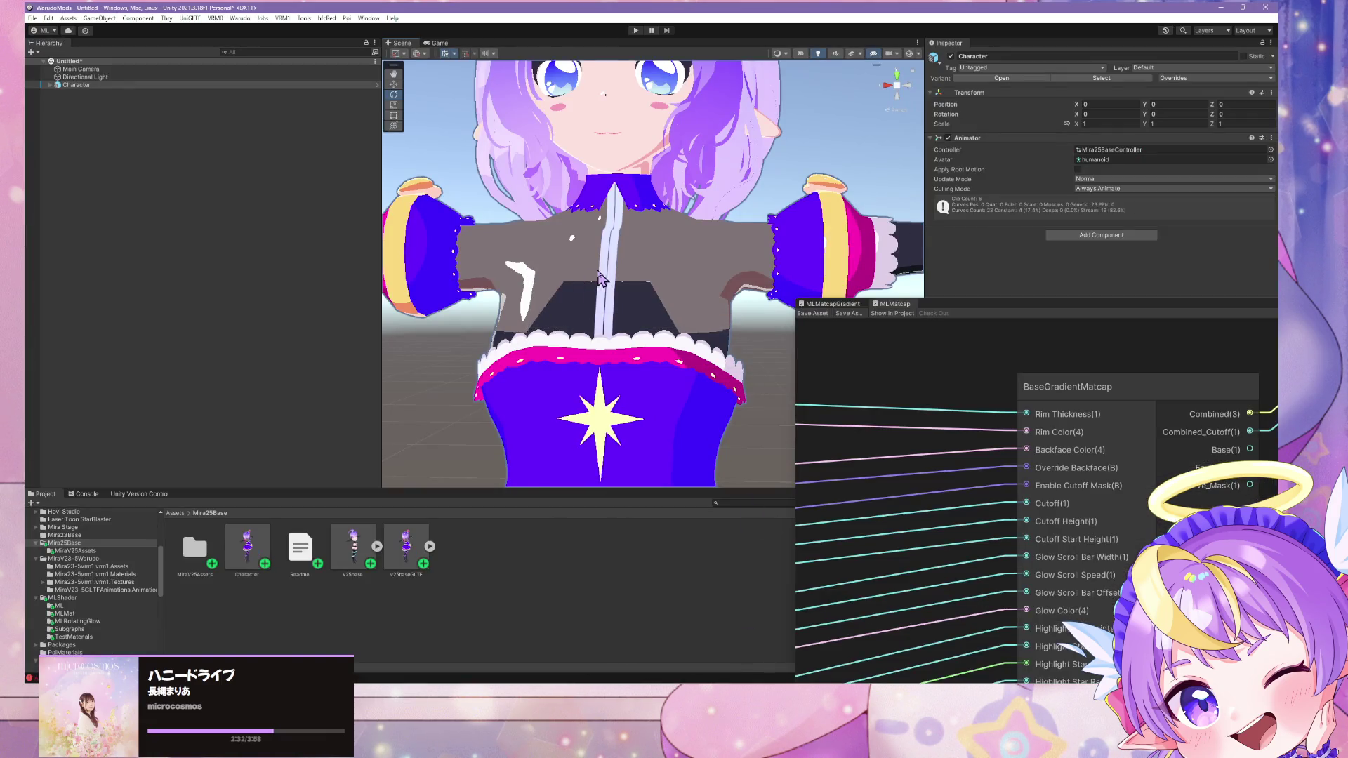
Step: Fly Unity's scene camera in and out over the chest and dress, then return to Blender
mouse_move(596, 261)
right_down()
mouse_move(624, 291)
mouse_move(634, 341)
mouse_move(603, 273)
right_up()
key(s)
key(w)
key(s)
key(w)
key(s)
key(w)
key(s)
key(w)
key(s)
key(w)
mouse_move(815, 748)
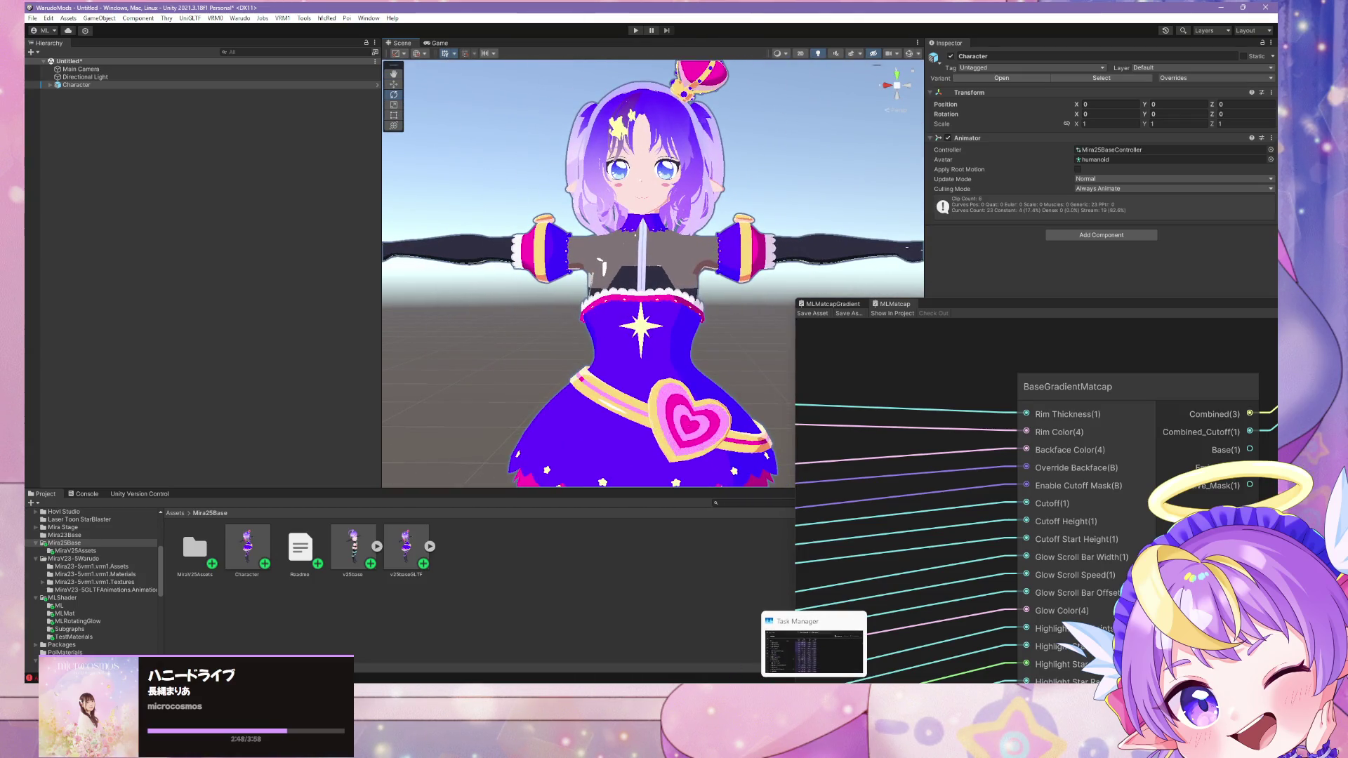
mouse_move(664, 747)
mouse_move(922, 748)
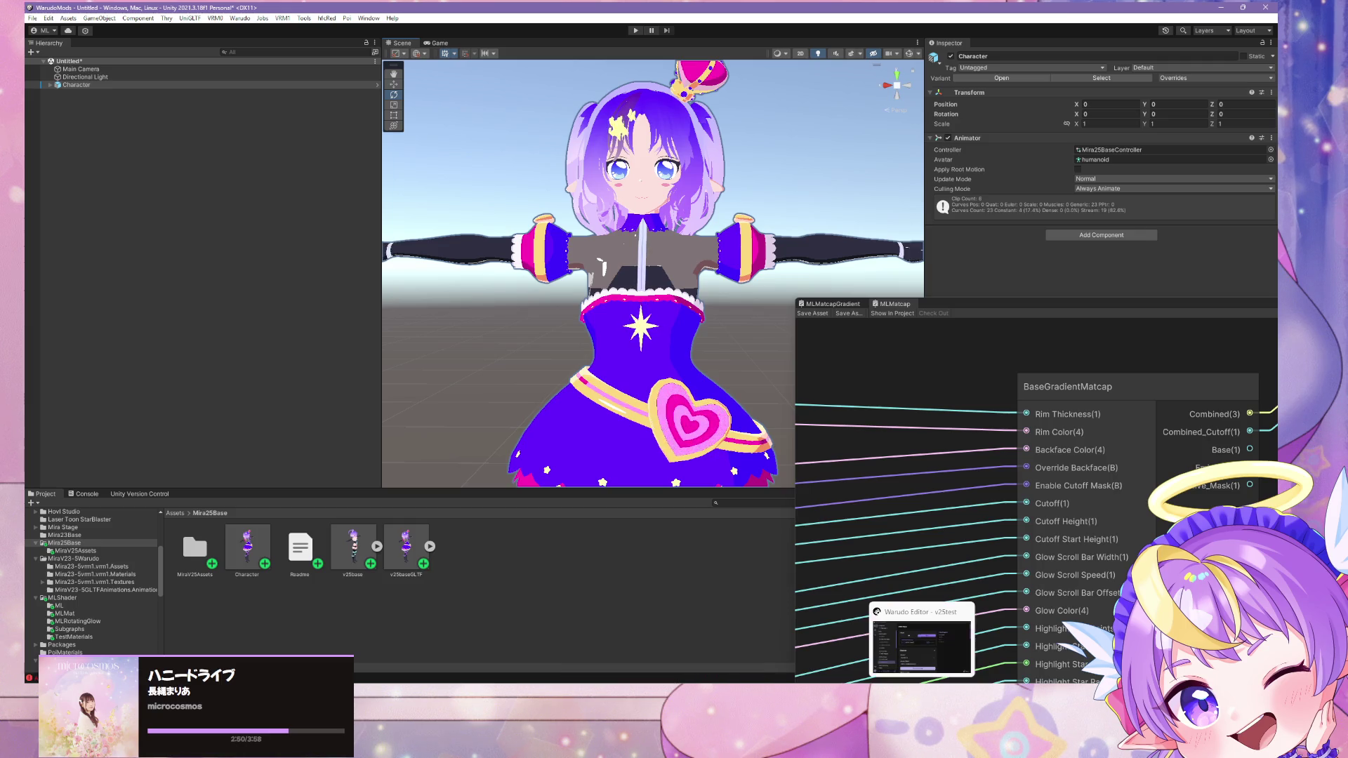
key(alt+Tab)
mouse_move(638, 563)
middle_down()
mouse_move(863, 523)
mouse_move(835, 492)
middle_up()
scroll(835, 492, up, 5)
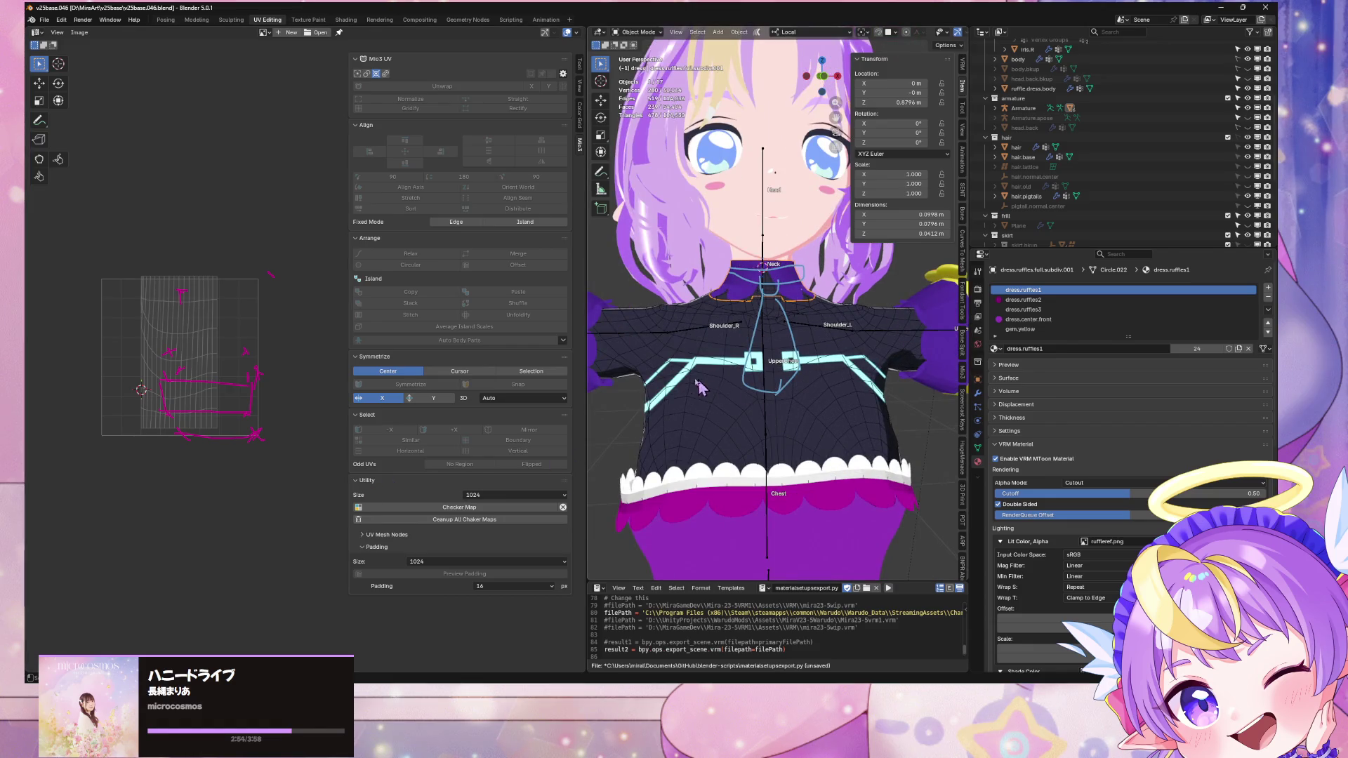
Step: Scale the neck ruffle's UV island down to 0.704 and shift it lower
key(Tab)
key(s)
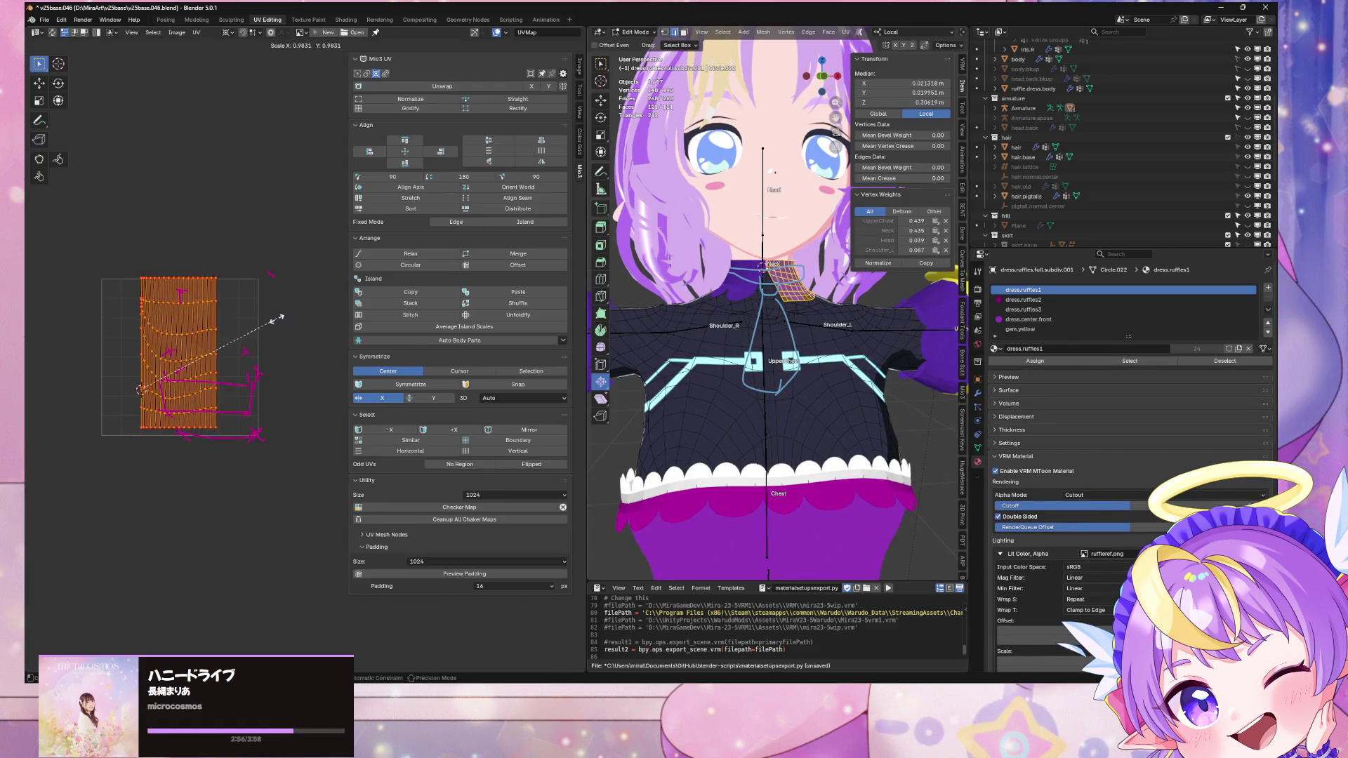
click(244, 351)
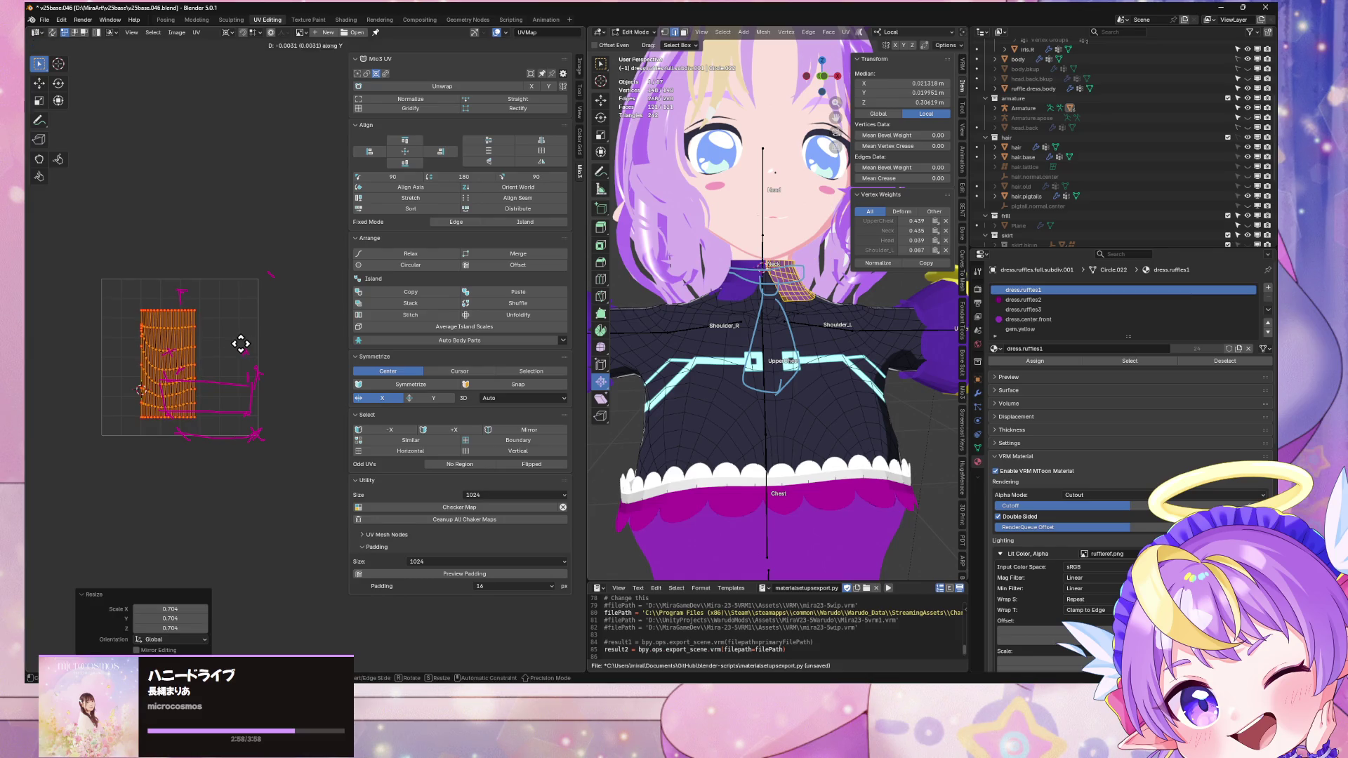
key(y)
key(KP_Decimal)
scroll(723, 269, up, 2)
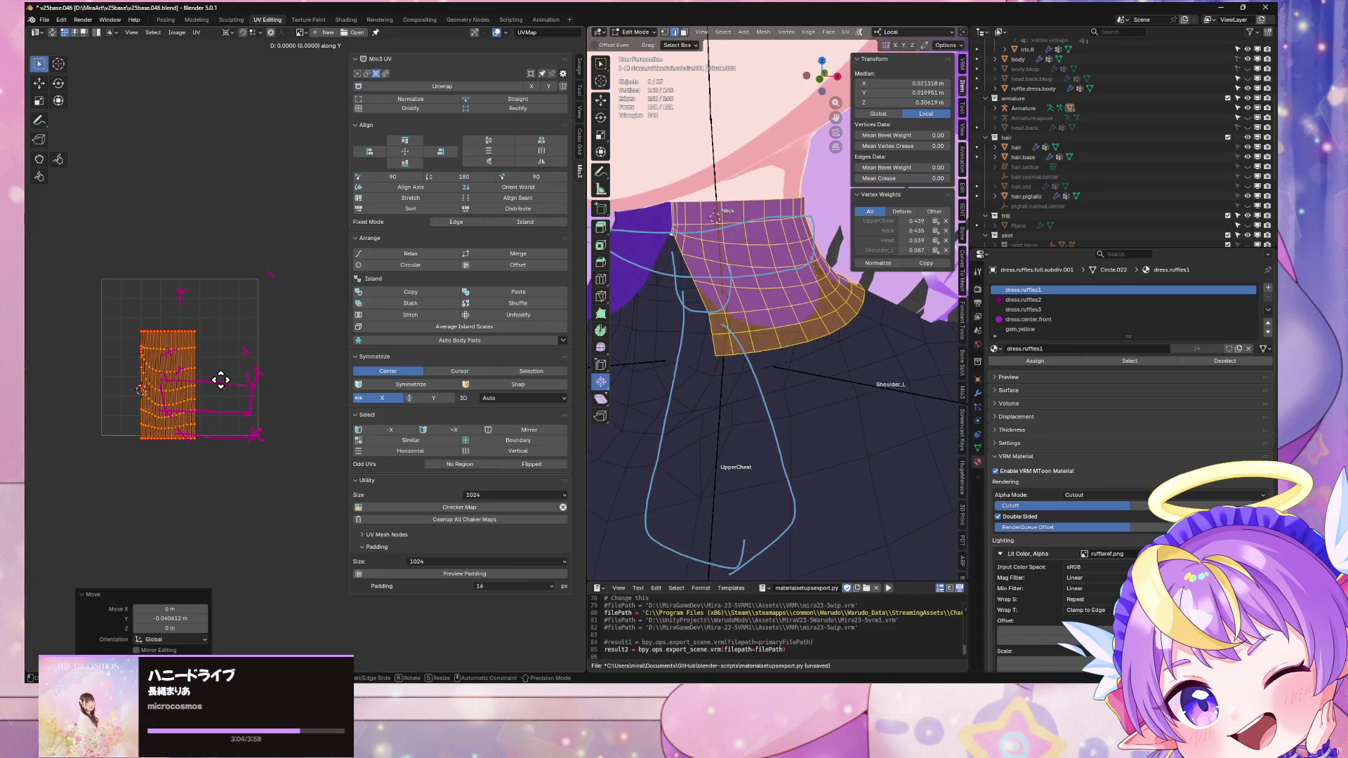
key(g)
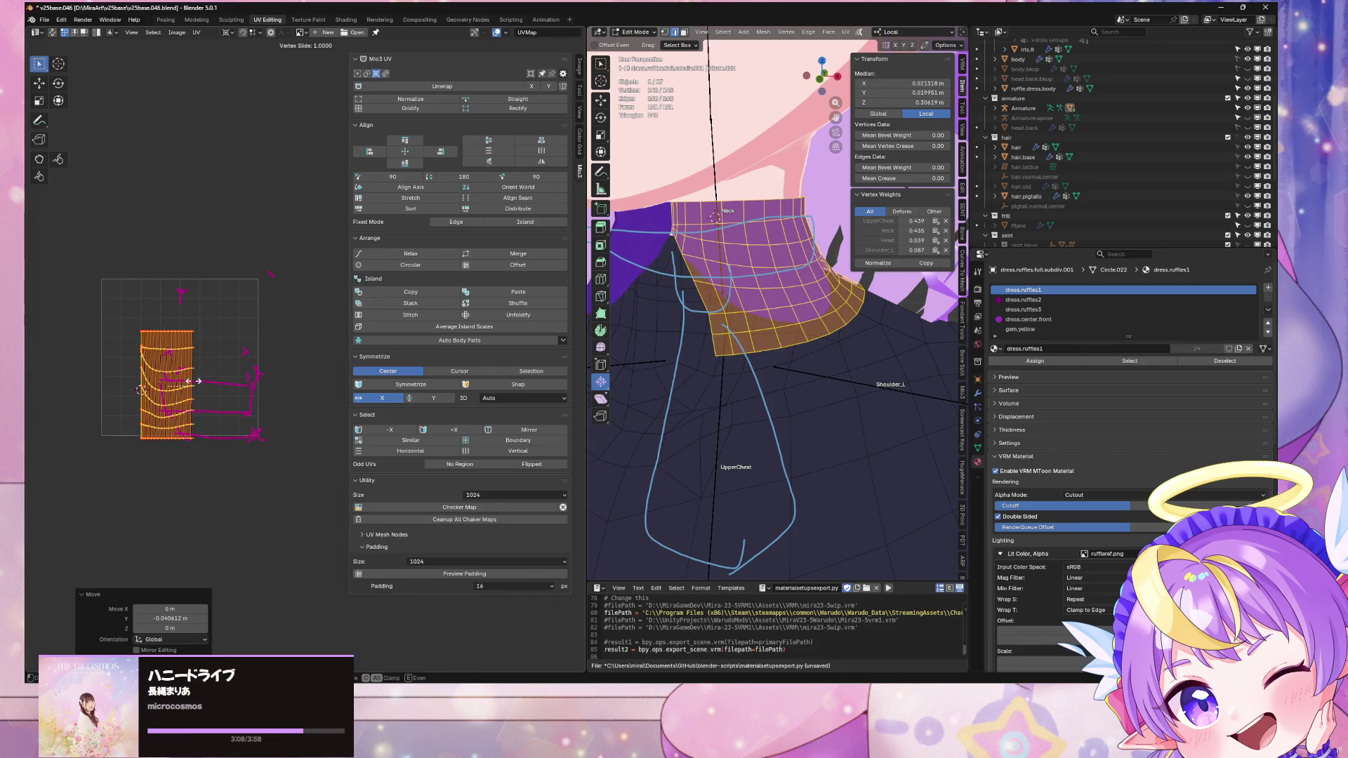
key(g)
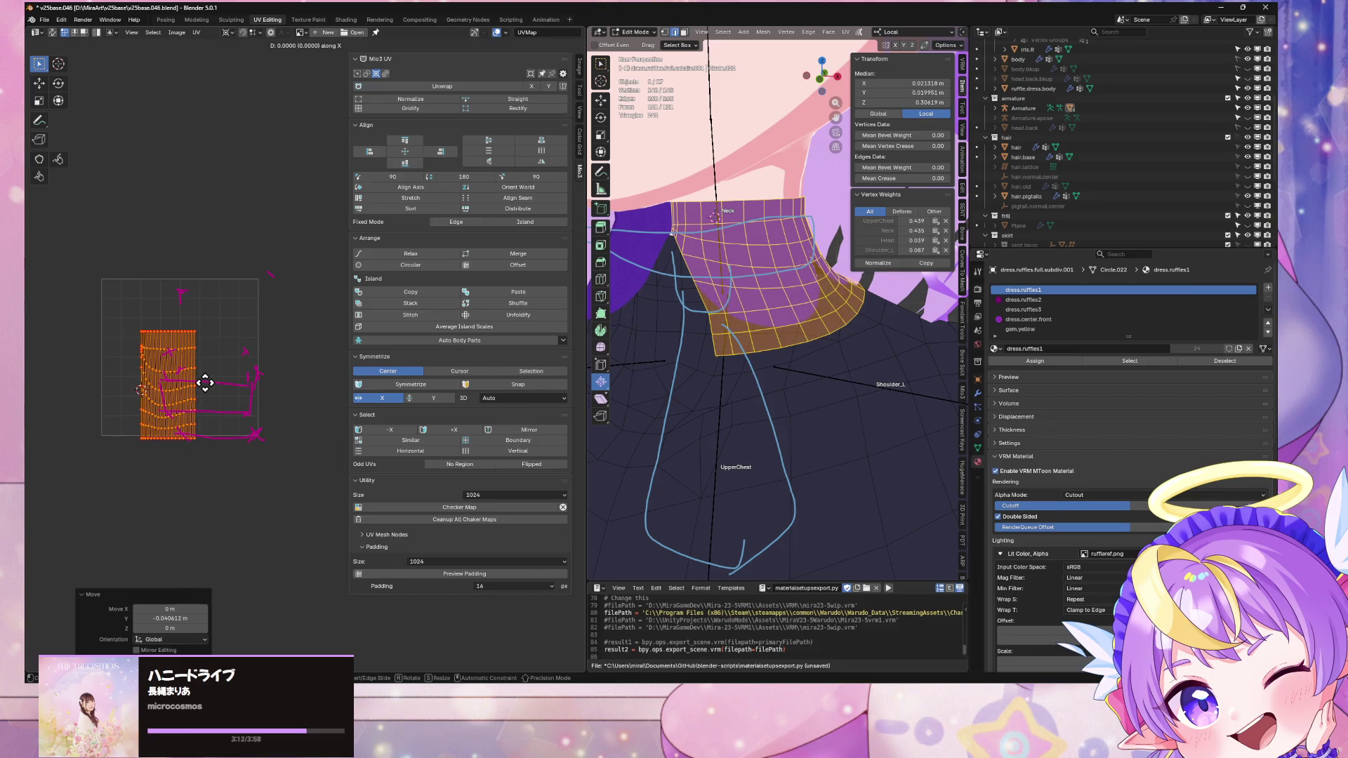
scroll(738, 393, down, 8)
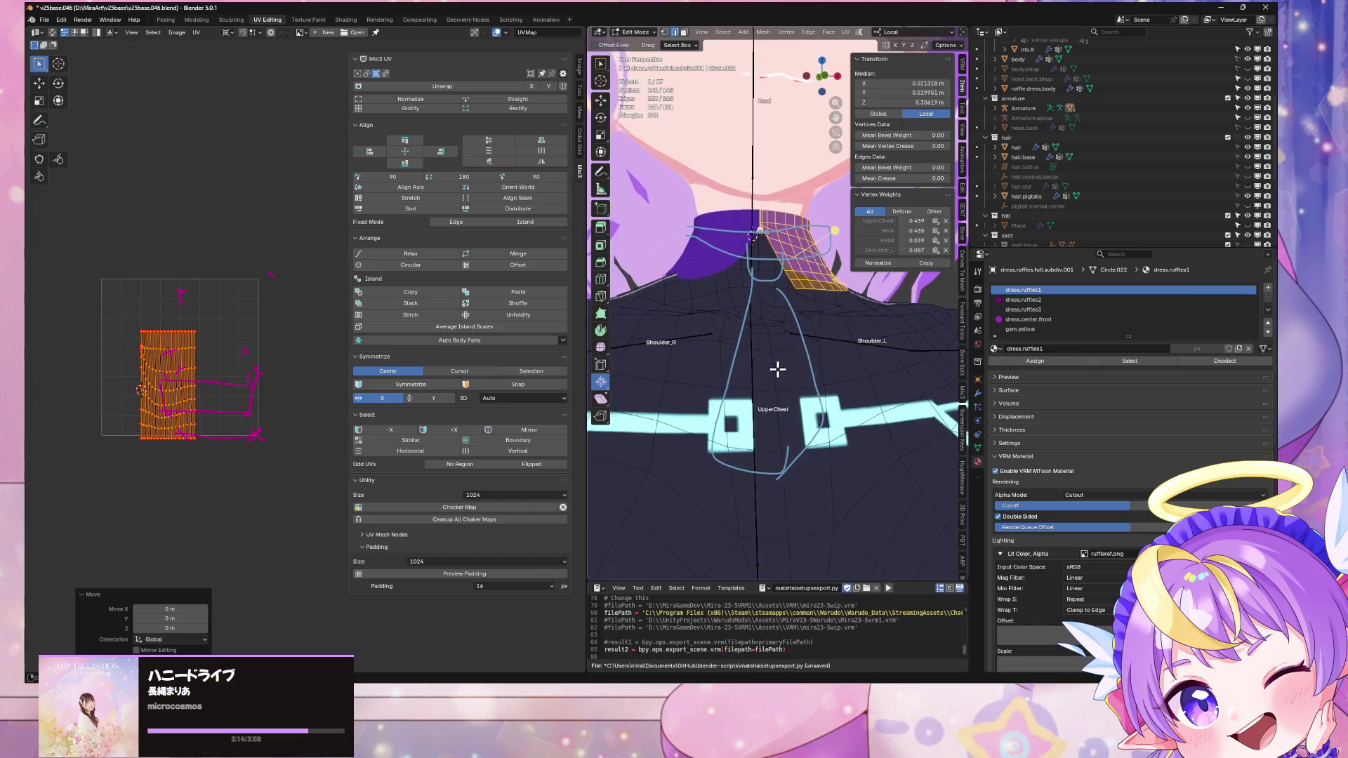
Step: Save the blend file and export the avatar as VRM
key(Tab)
key(ctrl+s)
scroll(787, 386, down, 2)
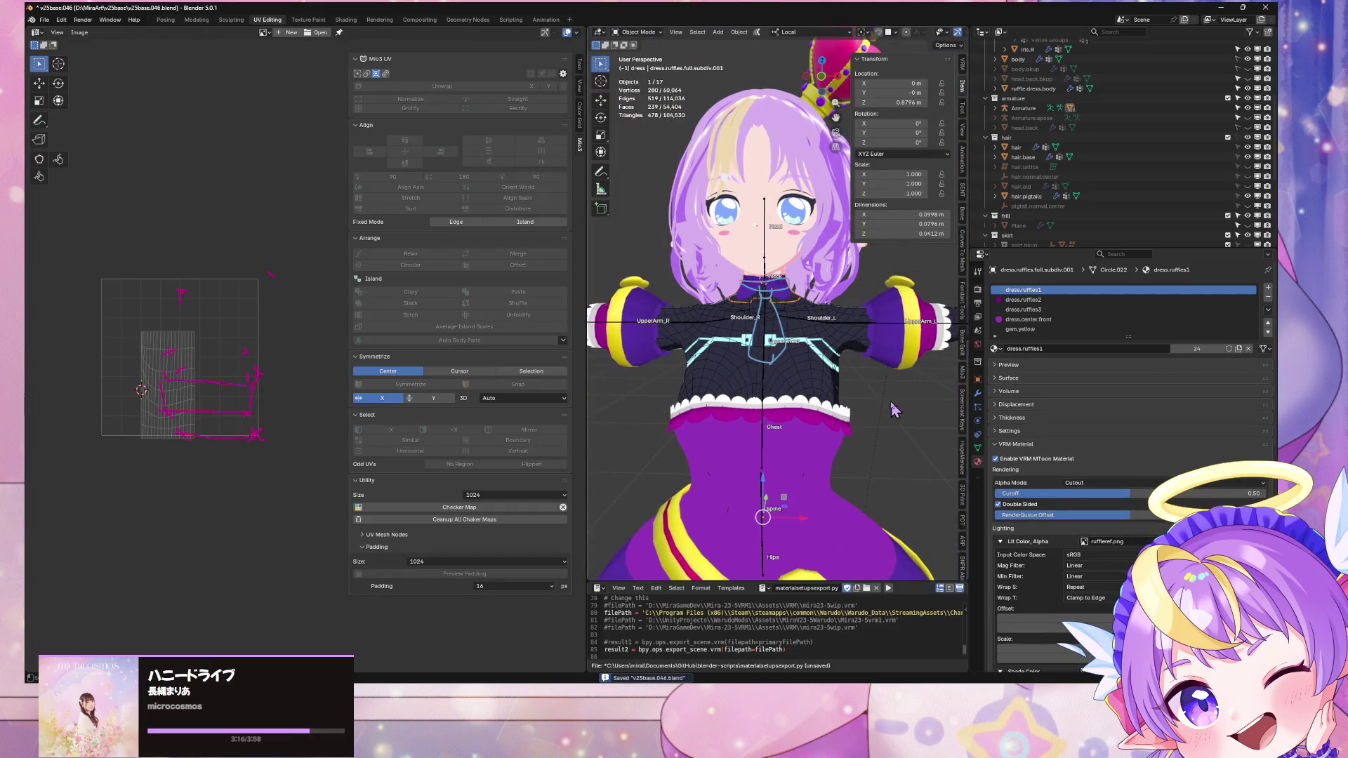
middle_drag(786, 386, 842, 397)
key(KP_1)
scroll(866, 412, down, 2)
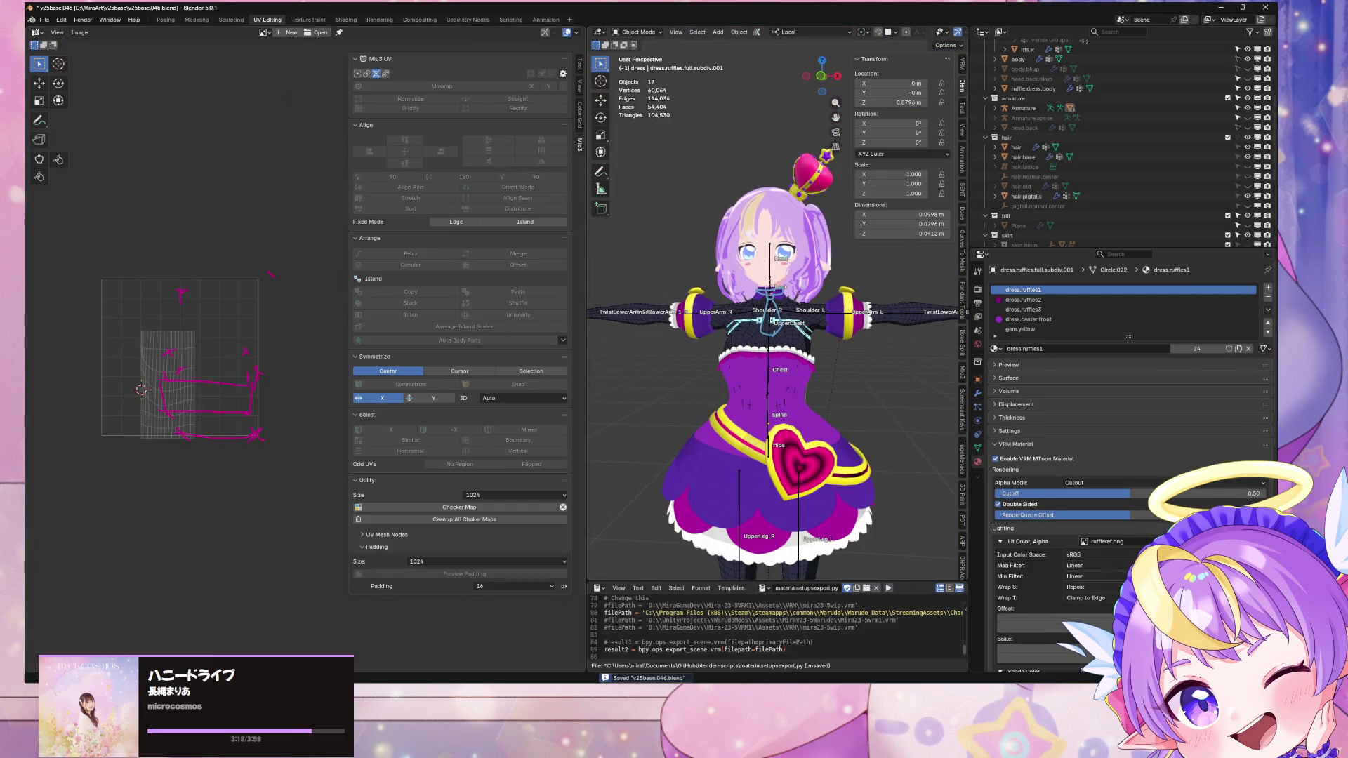
click(44, 19)
mouse_move(107, 172)
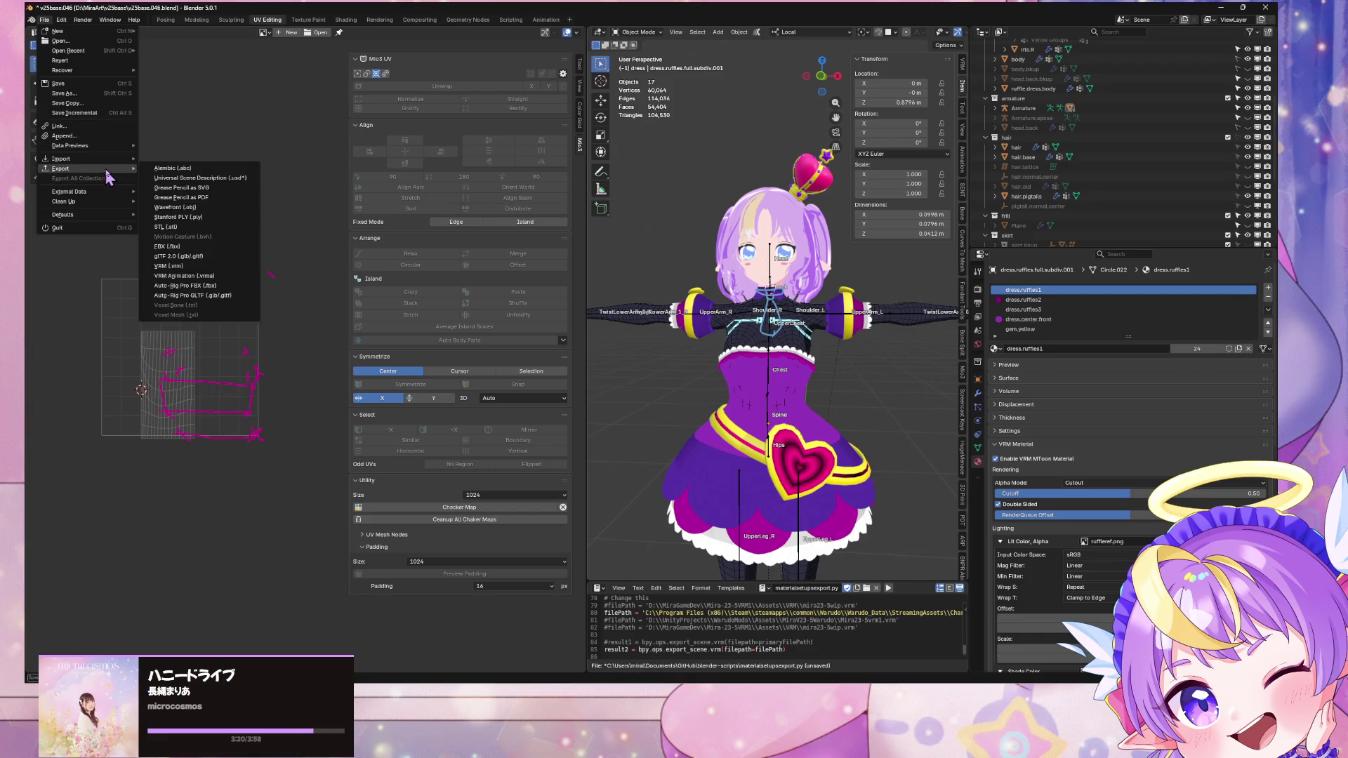
click(208, 269)
double_click(496, 281)
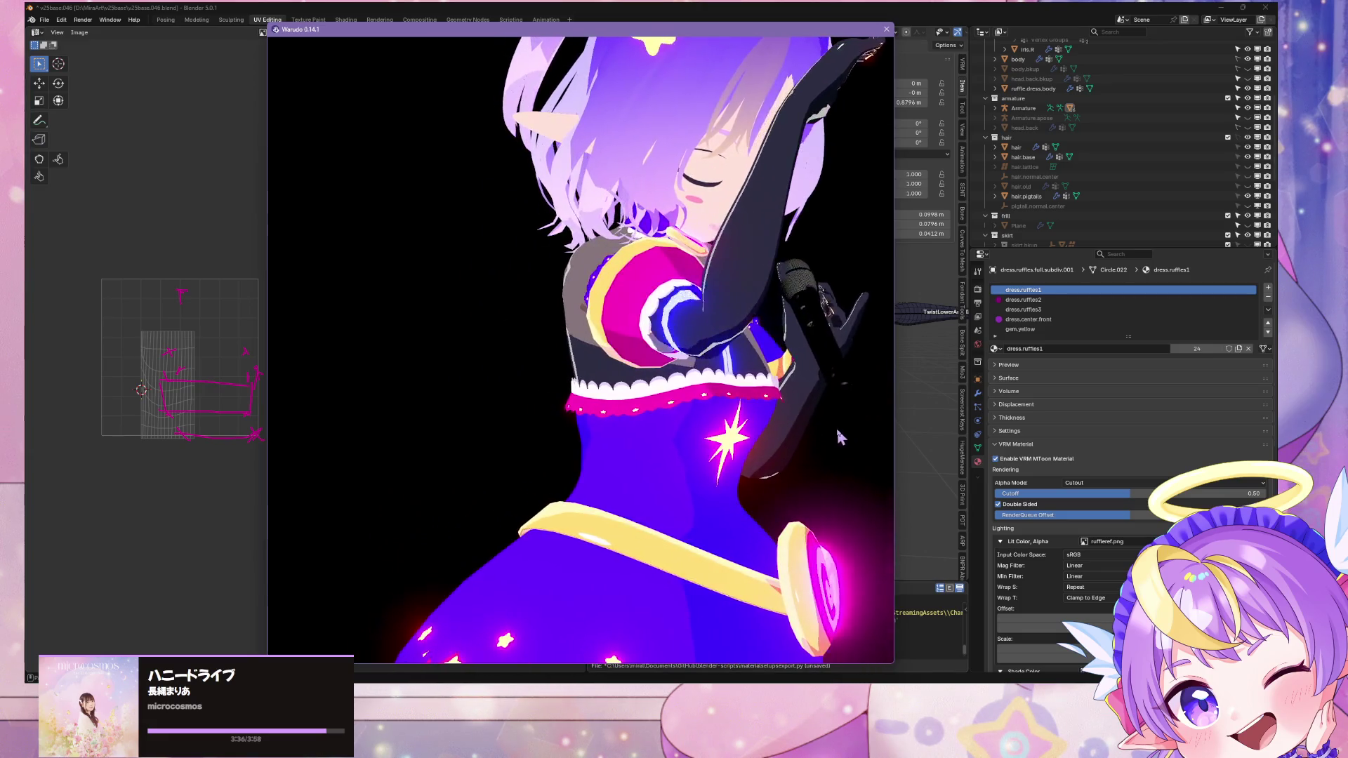
Step: Play the FREELY_TOMORROW.vmd dance in Warudo, rewind to about 00:48 and pause
click(943, 681)
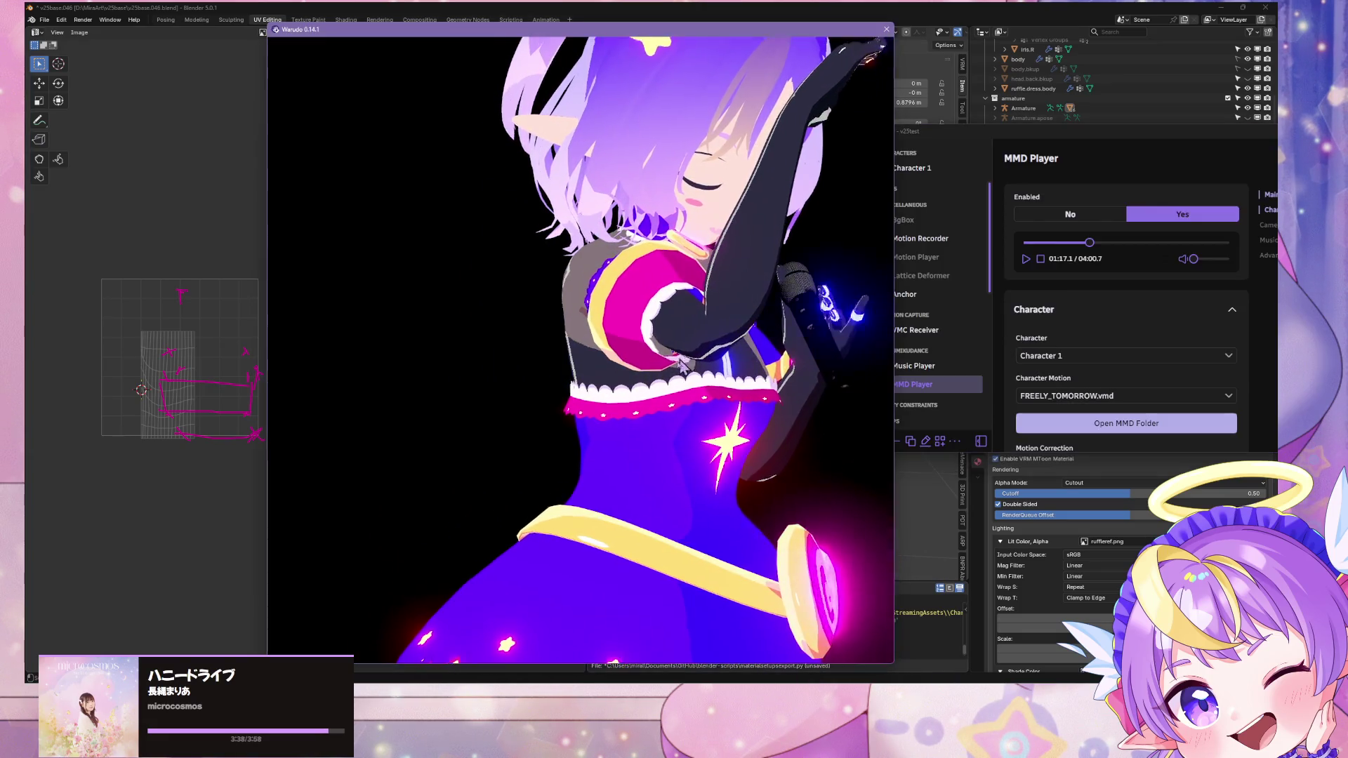
click(1025, 259)
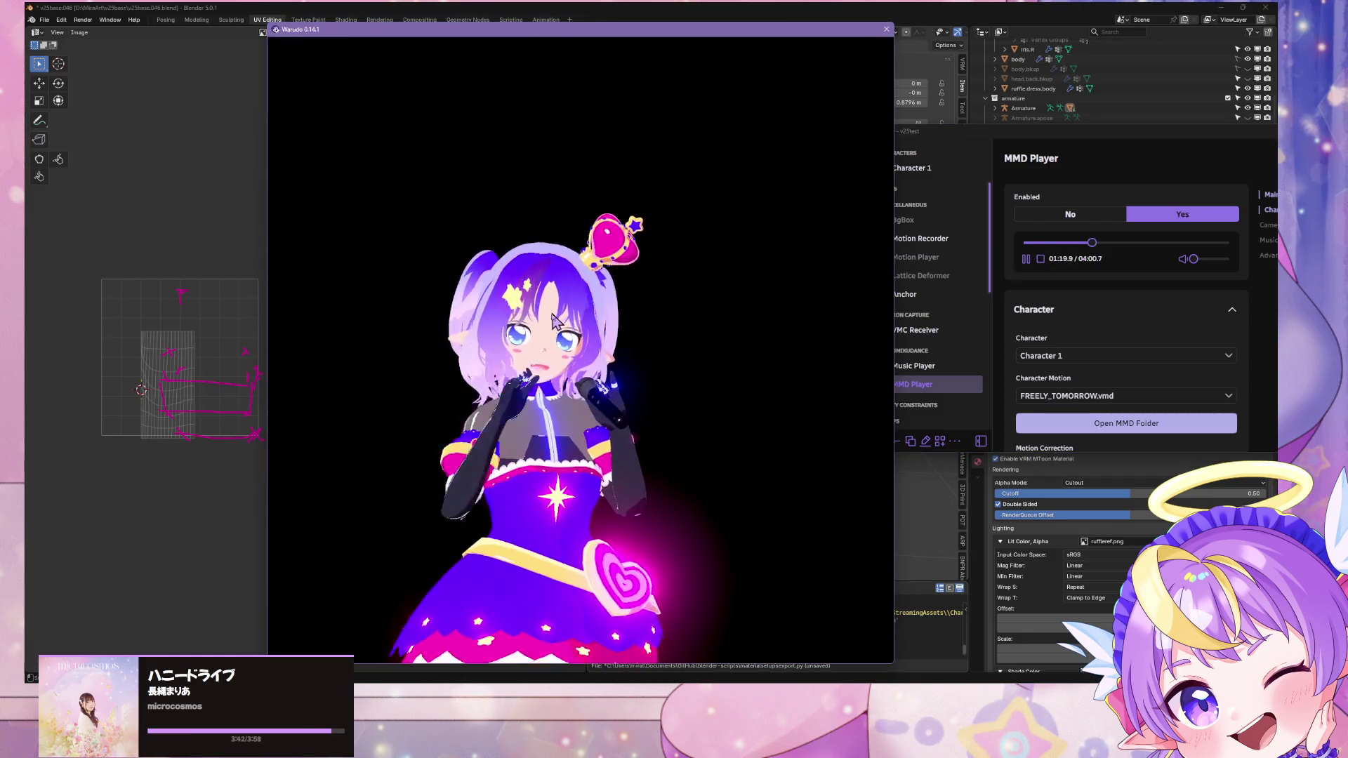
click(1065, 242)
click(1026, 259)
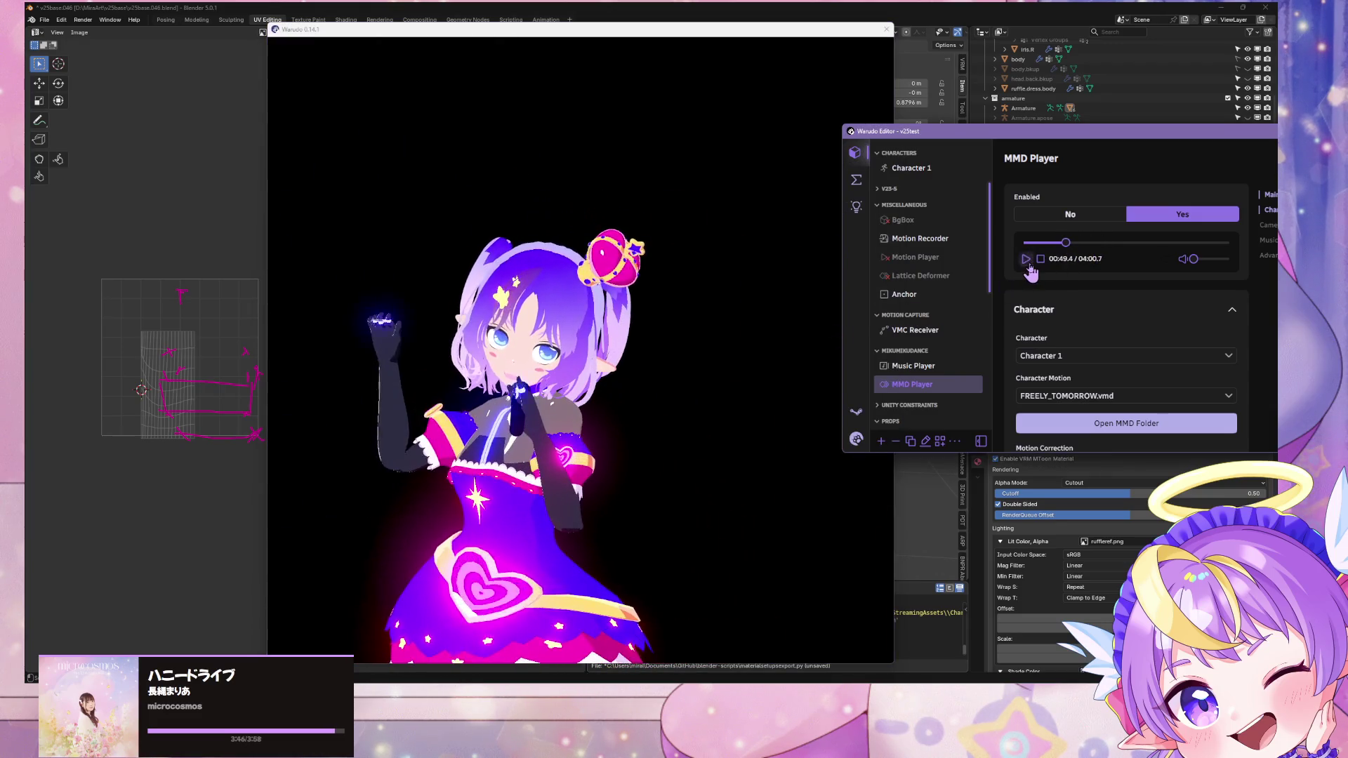
Step: Zoom the Warudo preview in on the avatar's collar, sleeves and glowing dress
click(807, 309)
scroll(608, 360, up, 5)
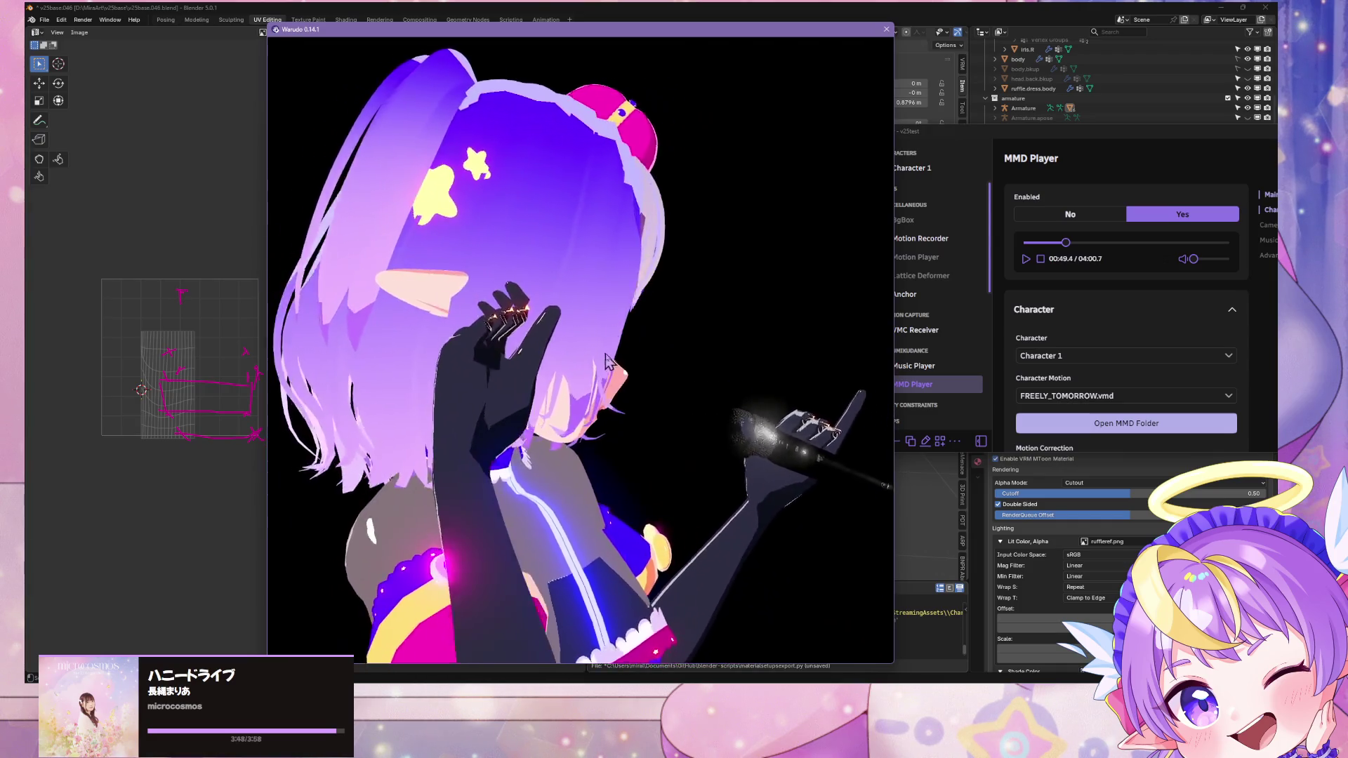
scroll(607, 360, up, 3)
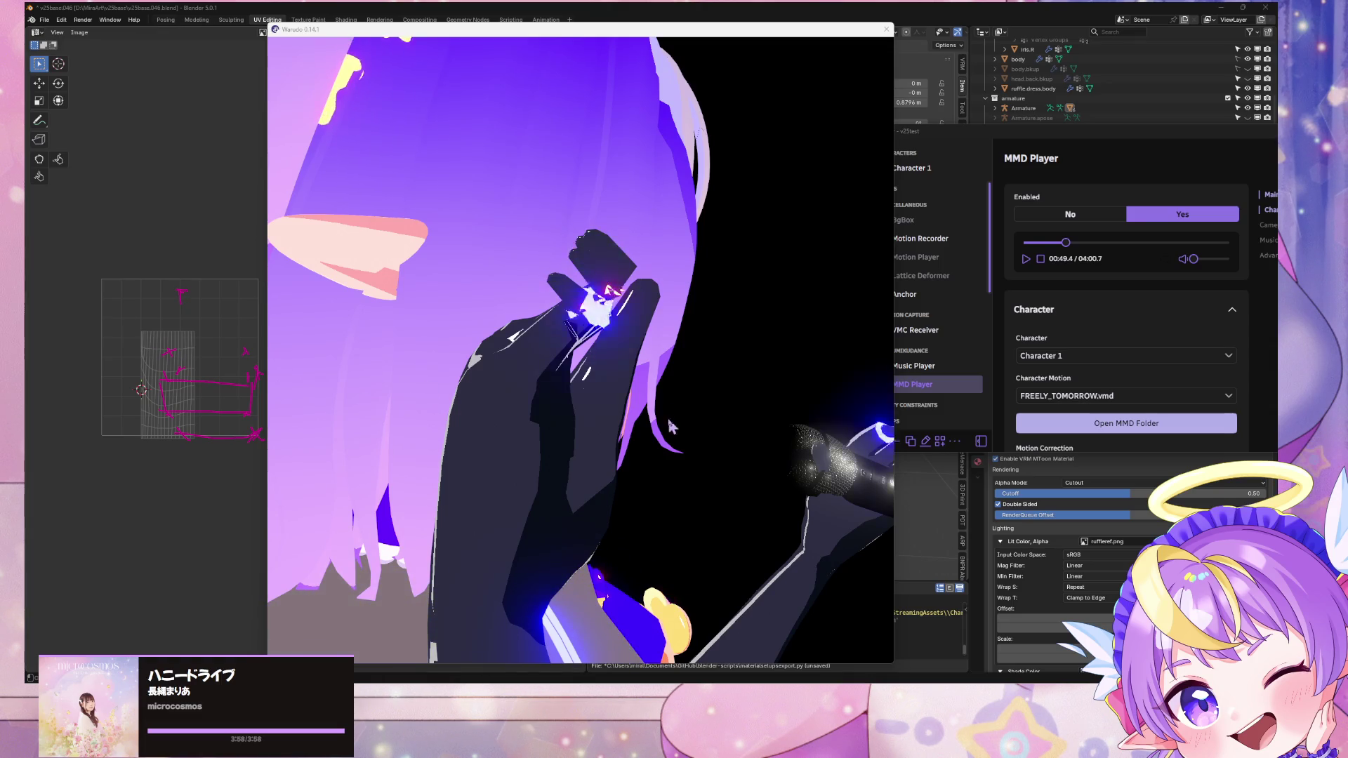
click(456, 428)
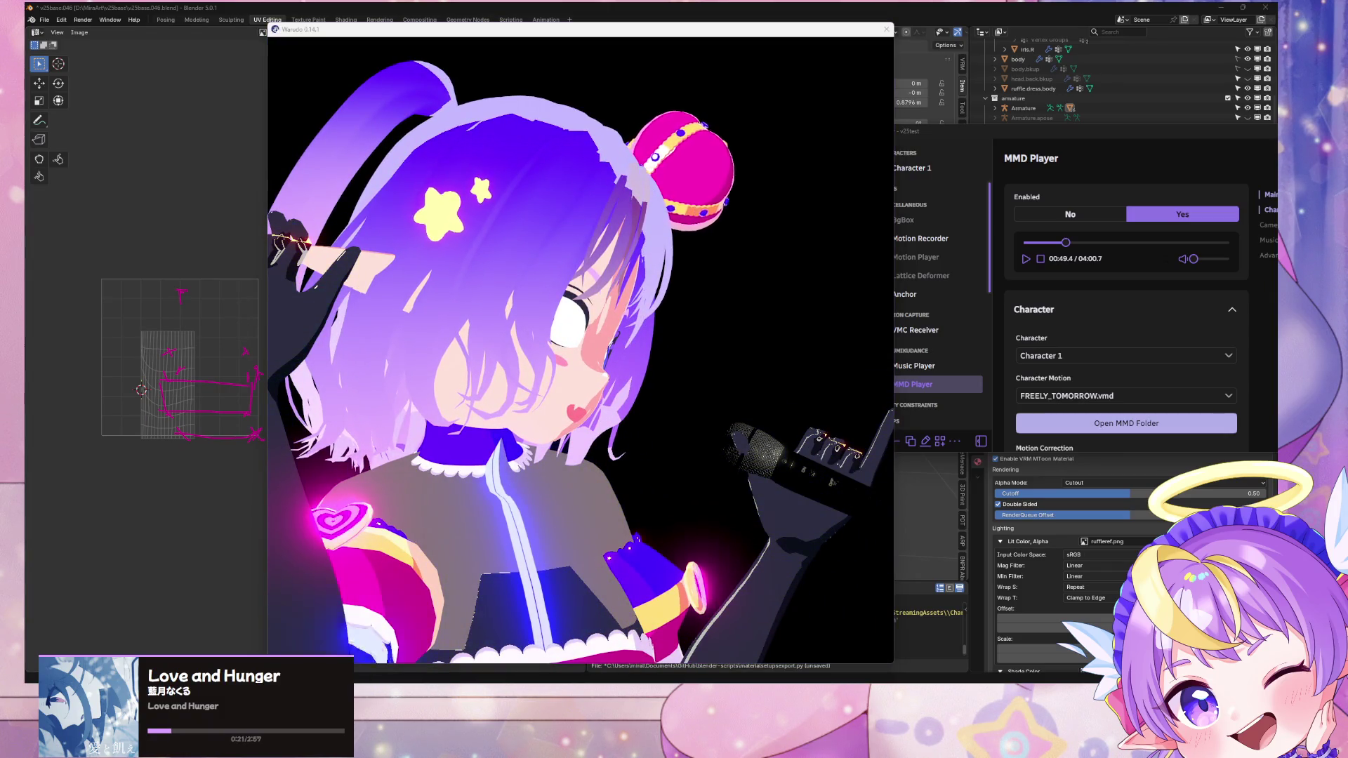
click(711, 397)
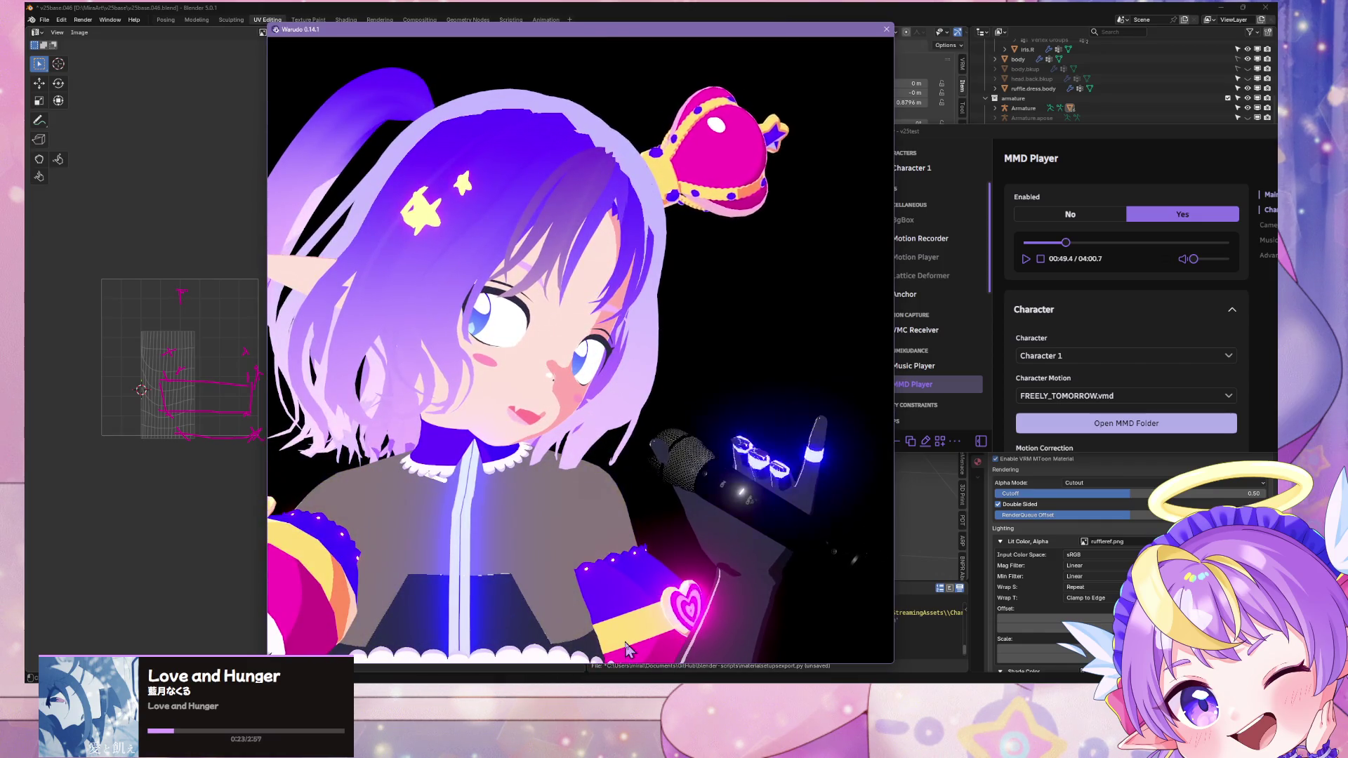
key(alt+Tab)
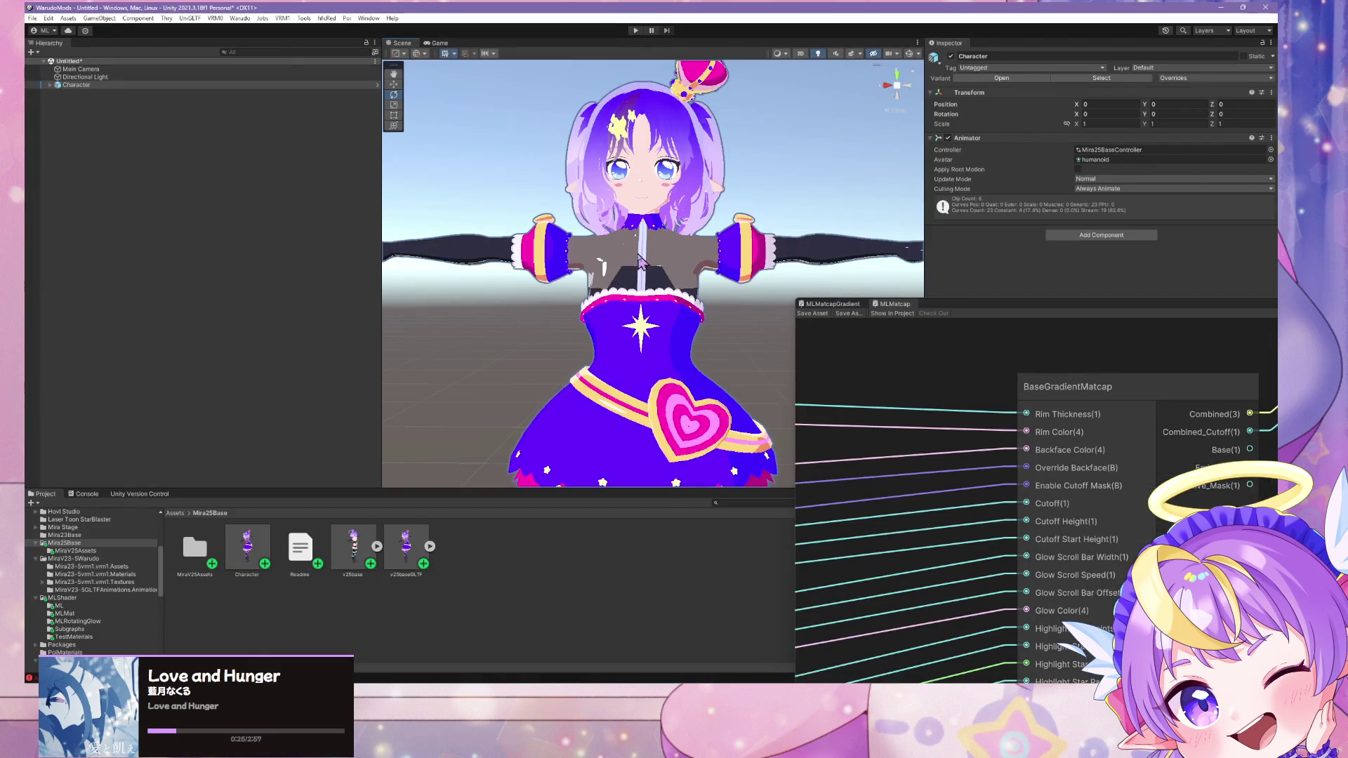
Step: Zoom around the T-posed avatar in Unity's Scene view, then return to Blender and orbit it
scroll(632, 267, down, 2)
scroll(639, 260, up, 4)
scroll(653, 240, down, 6)
scroll(653, 240, up, 2)
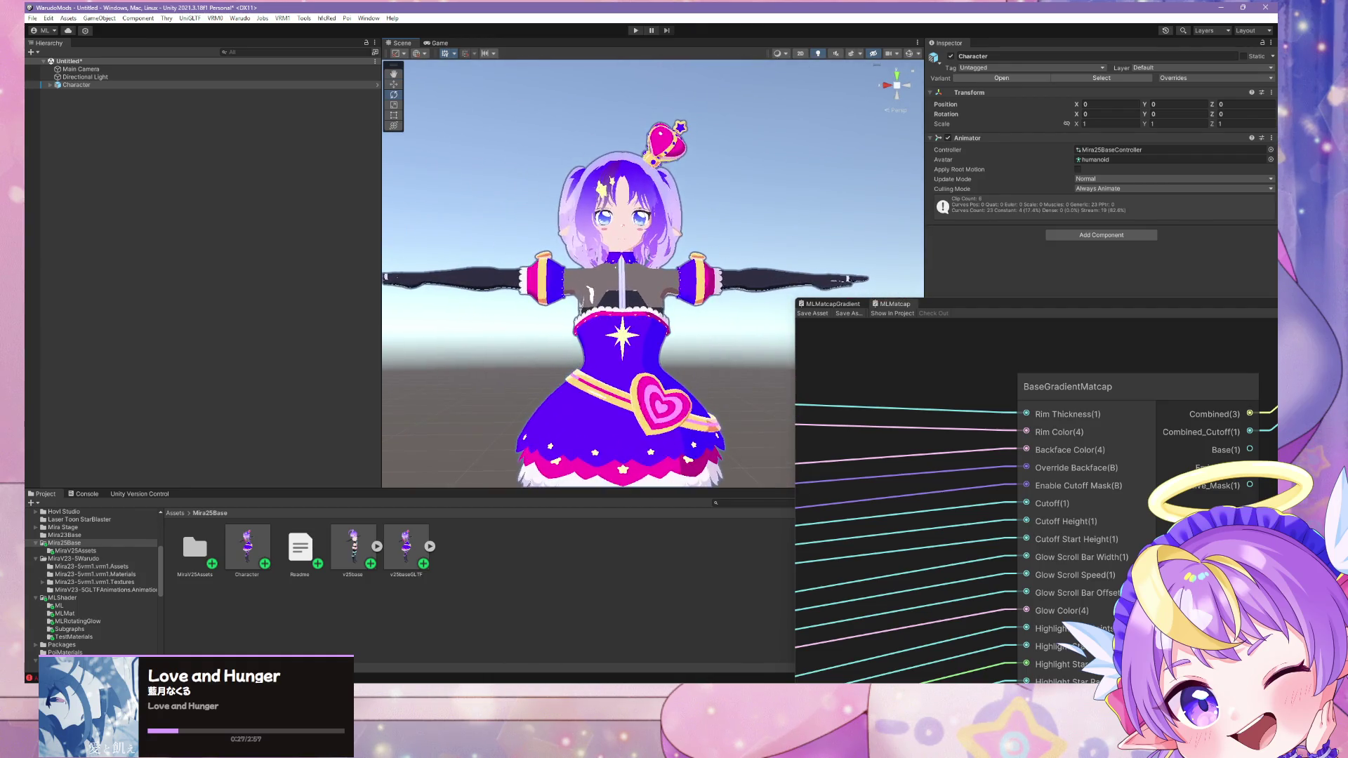
key(alt+Tab)
mouse_move(805, 397)
middle_down()
mouse_move(776, 401)
mouse_move(779, 368)
mouse_move(843, 369)
mouse_move(831, 466)
middle_up()
scroll(789, 396, up, 3)
scroll(786, 399, down, 3)
click(48, 21)
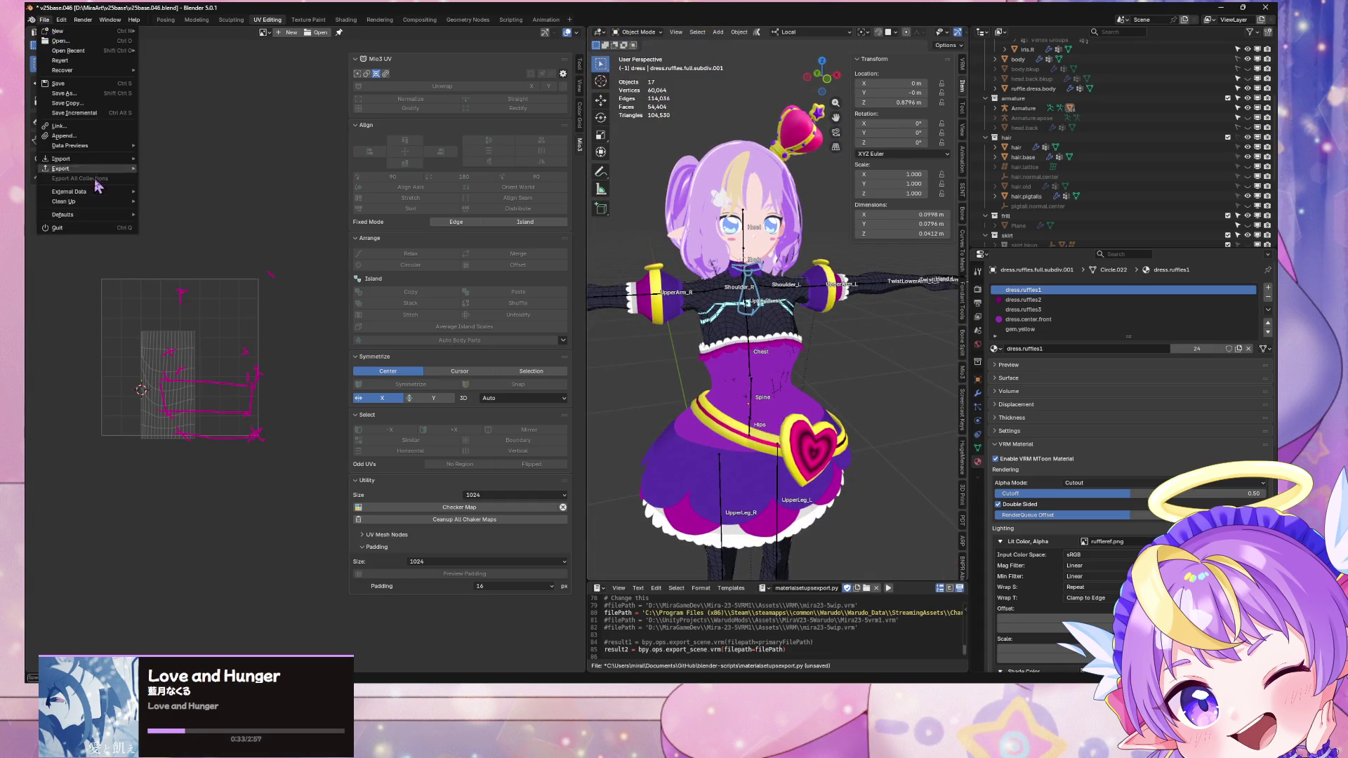
Step: Save an incremental copy and select the connected arm mesh of ruffle.dress.body
click(857, 285)
scroll(787, 348, up, 5)
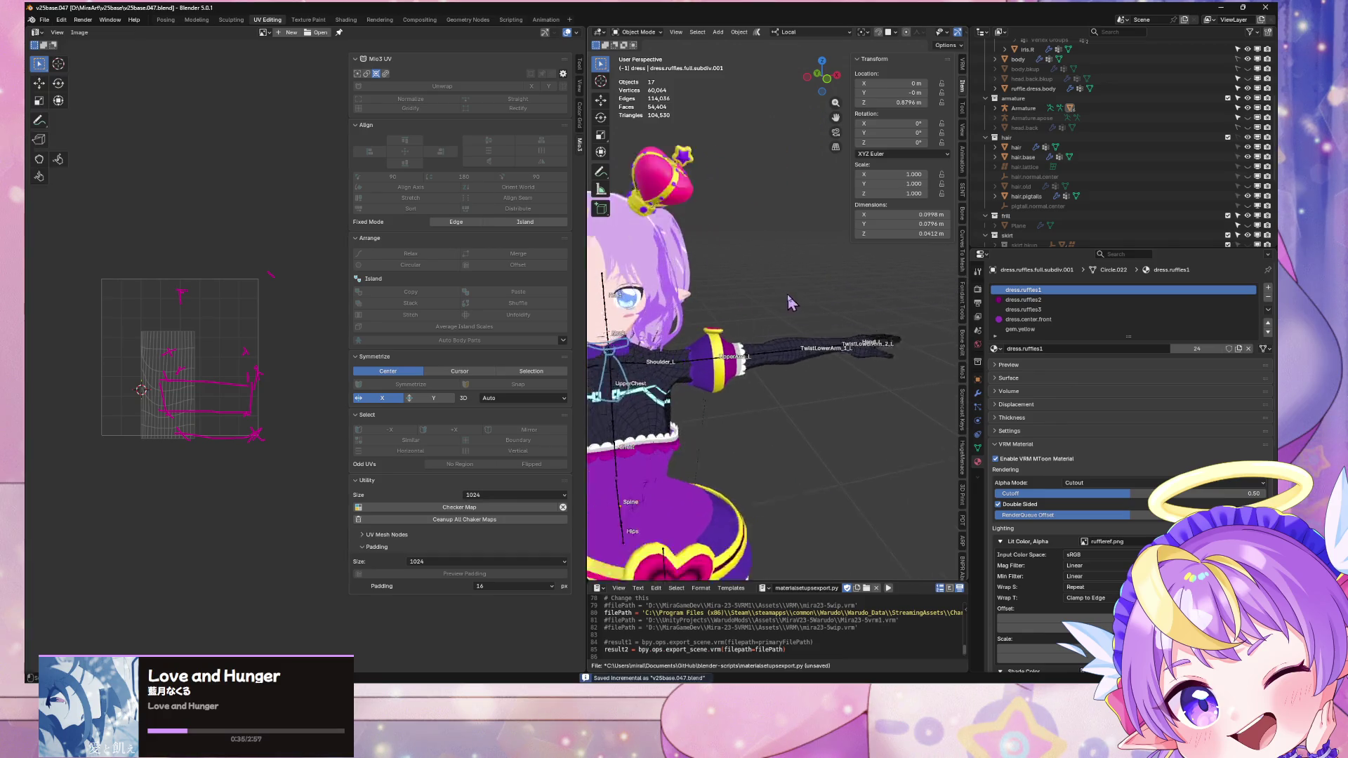
key(Tab)
click(788, 348)
mouse_move(788, 348)
middle_down()
mouse_move(807, 313)
mouse_move(764, 313)
mouse_move(713, 344)
middle_up()
key(ctrl+l)
Step: Isolate the selected arm in local view and inspect the mesh's vertex groups and UV maps
scroll(764, 313, down, 4)
scroll(839, 303, up, 2)
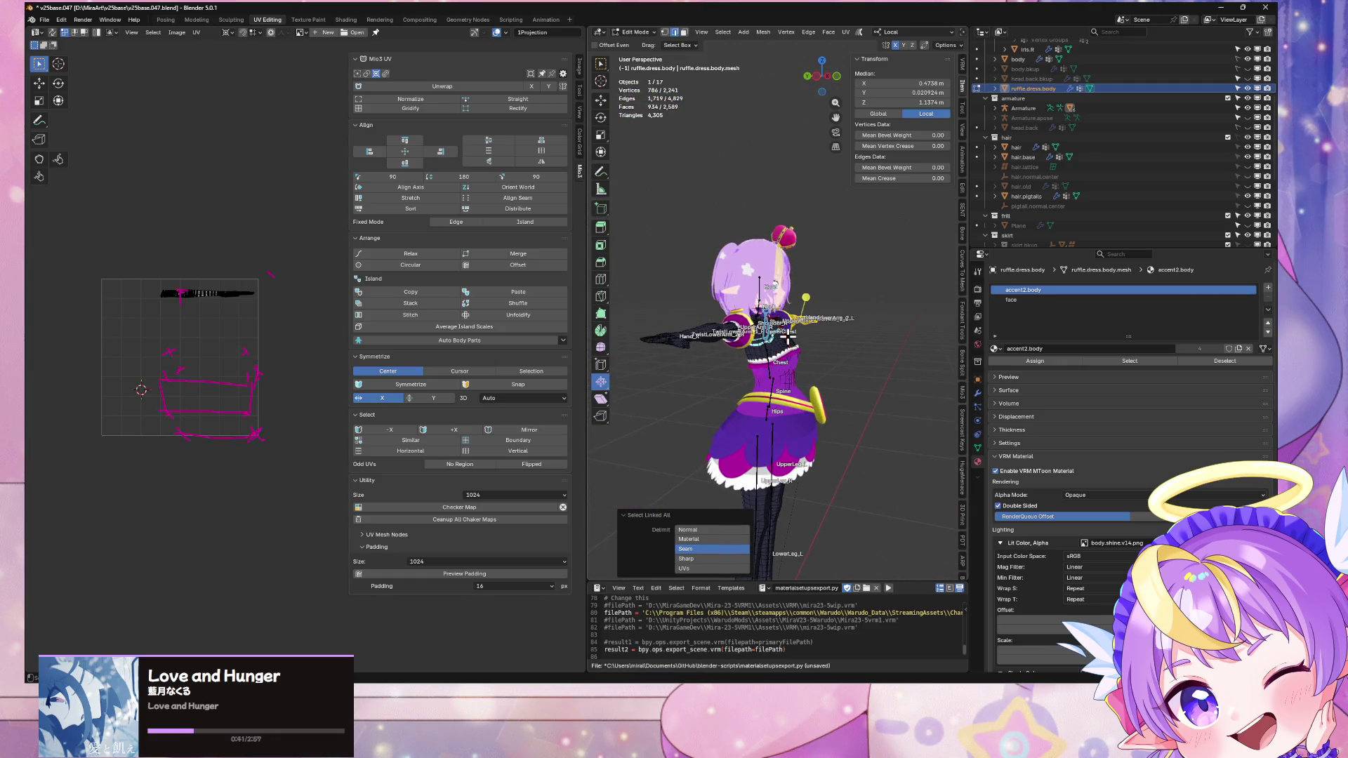
middle_drag(863, 303, 779, 304)
scroll(779, 304, up, 3)
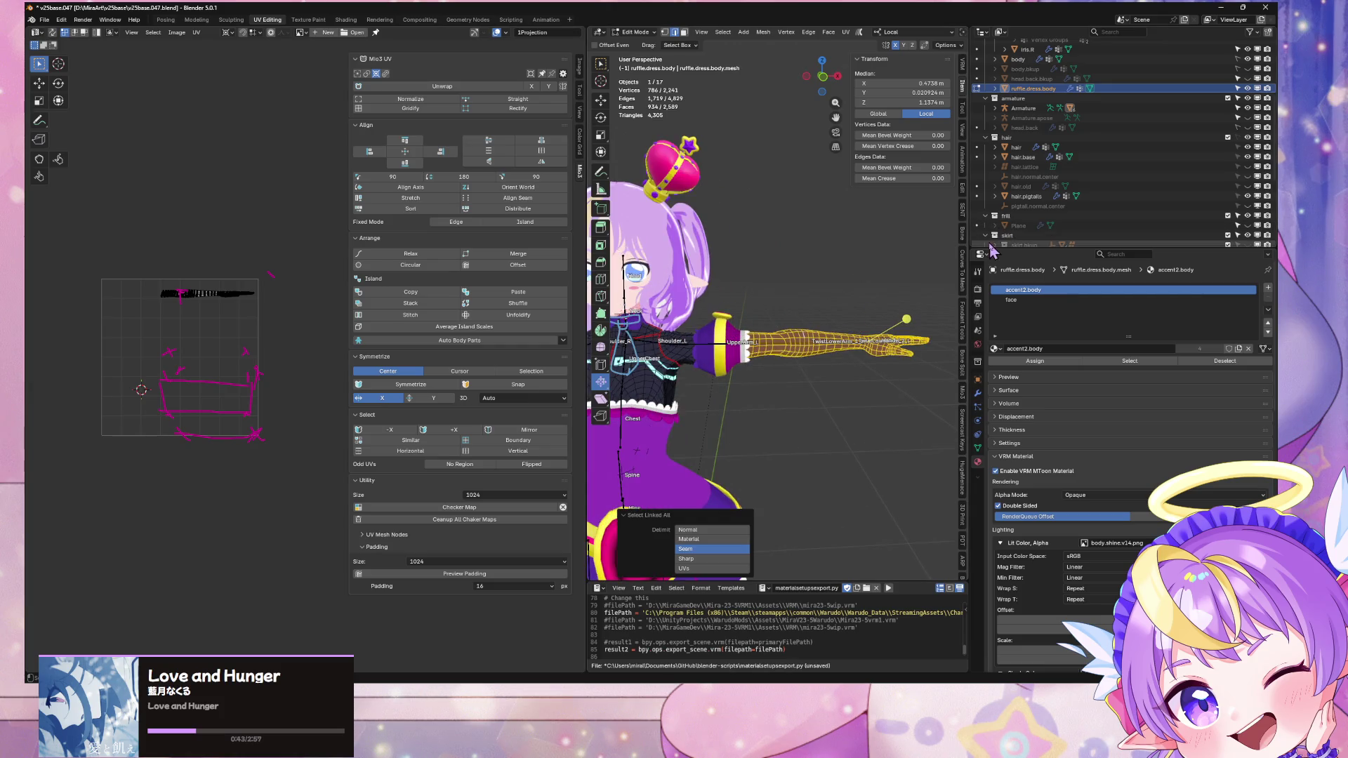
scroll(1109, 141, up, 3)
middle_drag(871, 231, 744, 310)
key(KP_Divide)
scroll(796, 269, up, 1)
scroll(730, 260, up, 4)
shift+middle_drag(730, 260, 709, 349)
click(977, 447)
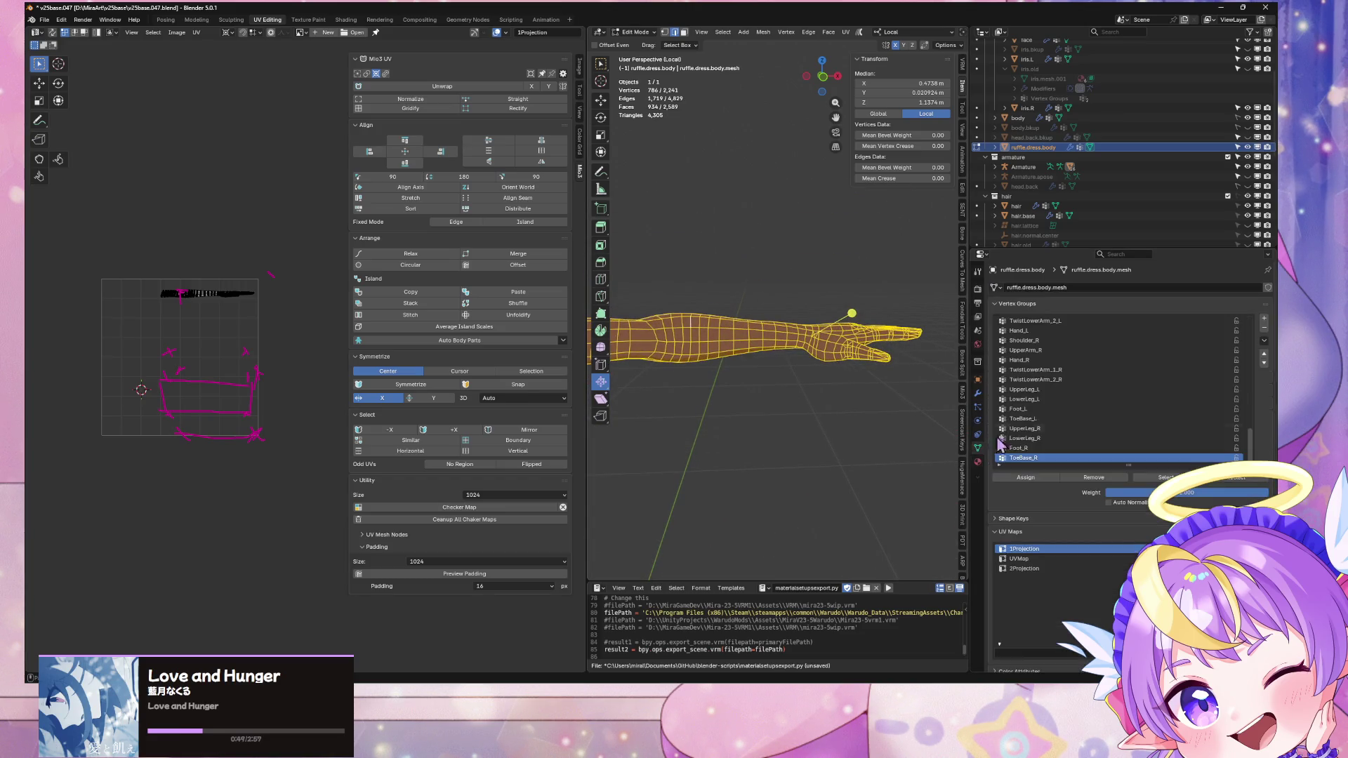
scroll(1123, 381, up, 5)
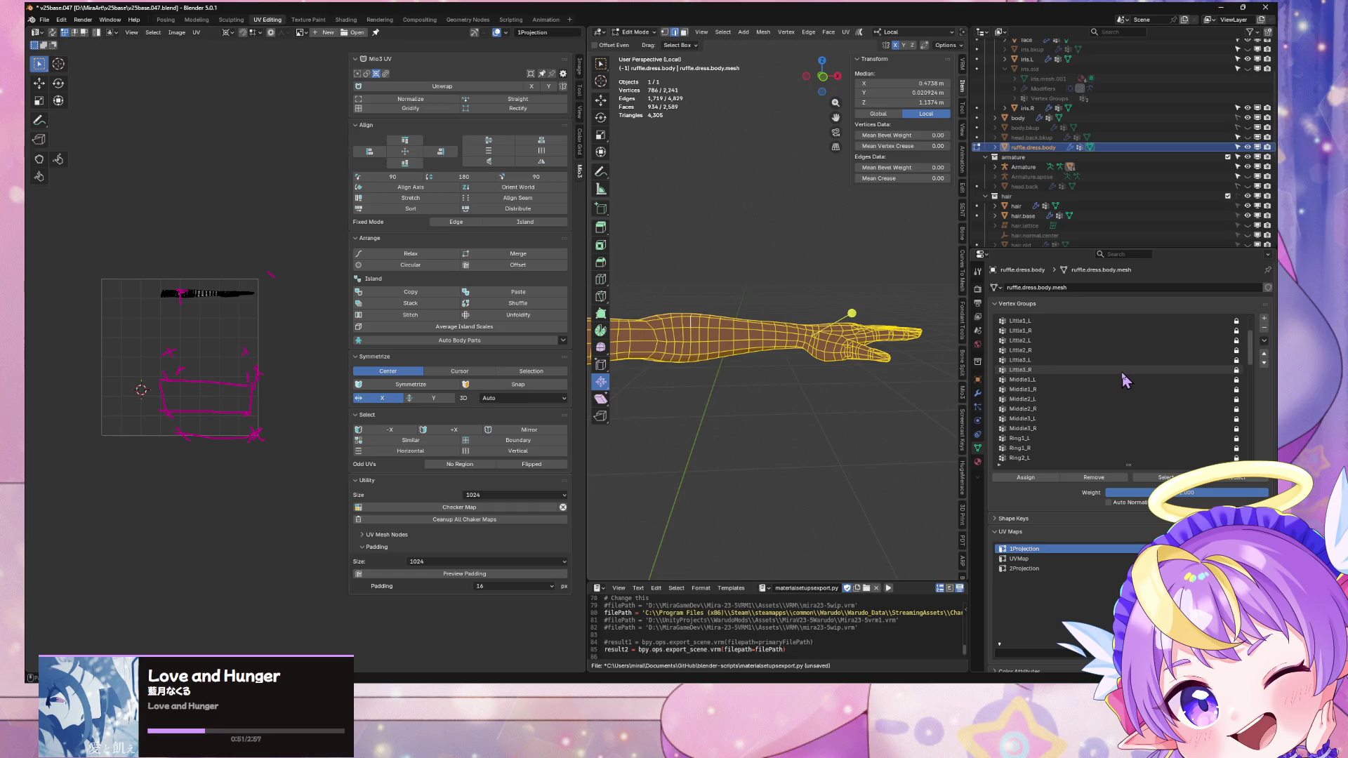
scroll(1121, 373, down, 10)
scroll(1123, 373, down, 6)
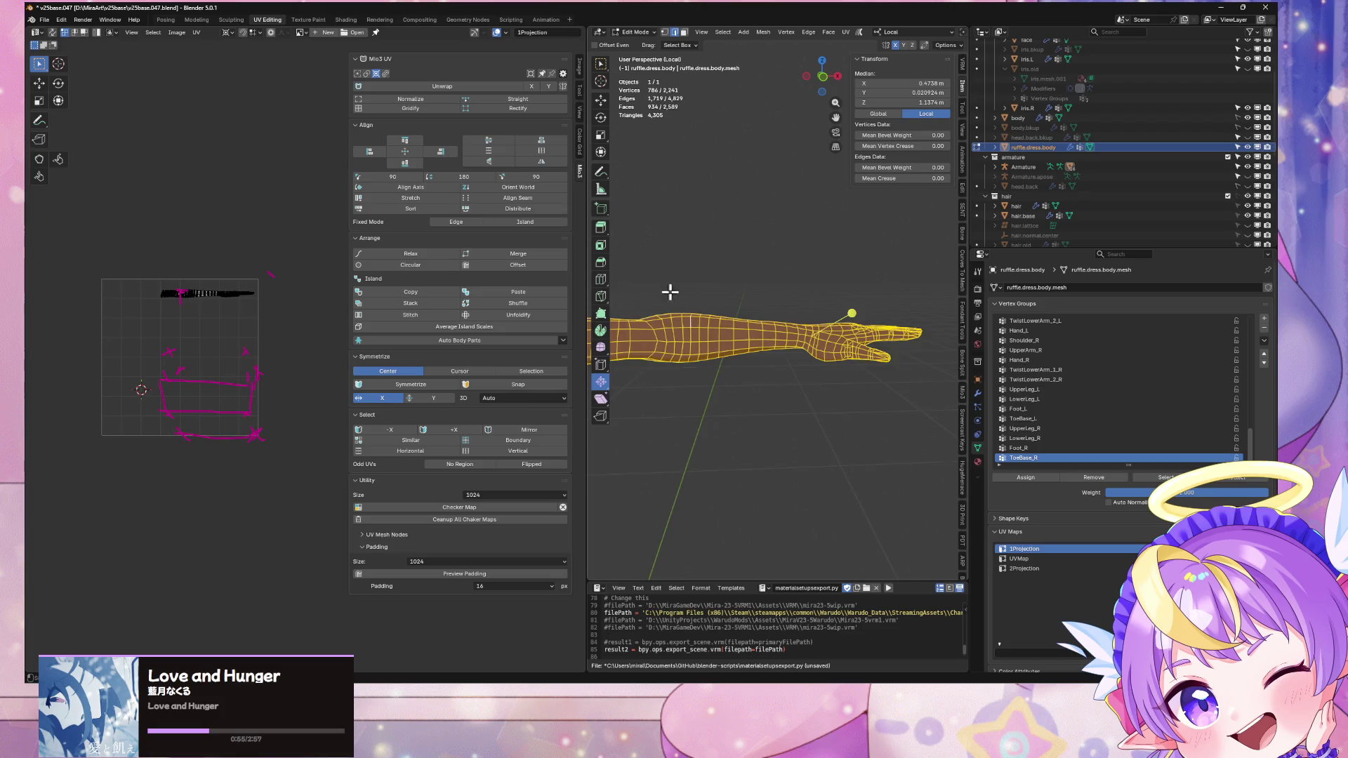
Step: Hide the arm geometry, leave Edit Mode, hide body and body.bkup, and exit local view
key(alt+h)
right_click(835, 314)
click(832, 313)
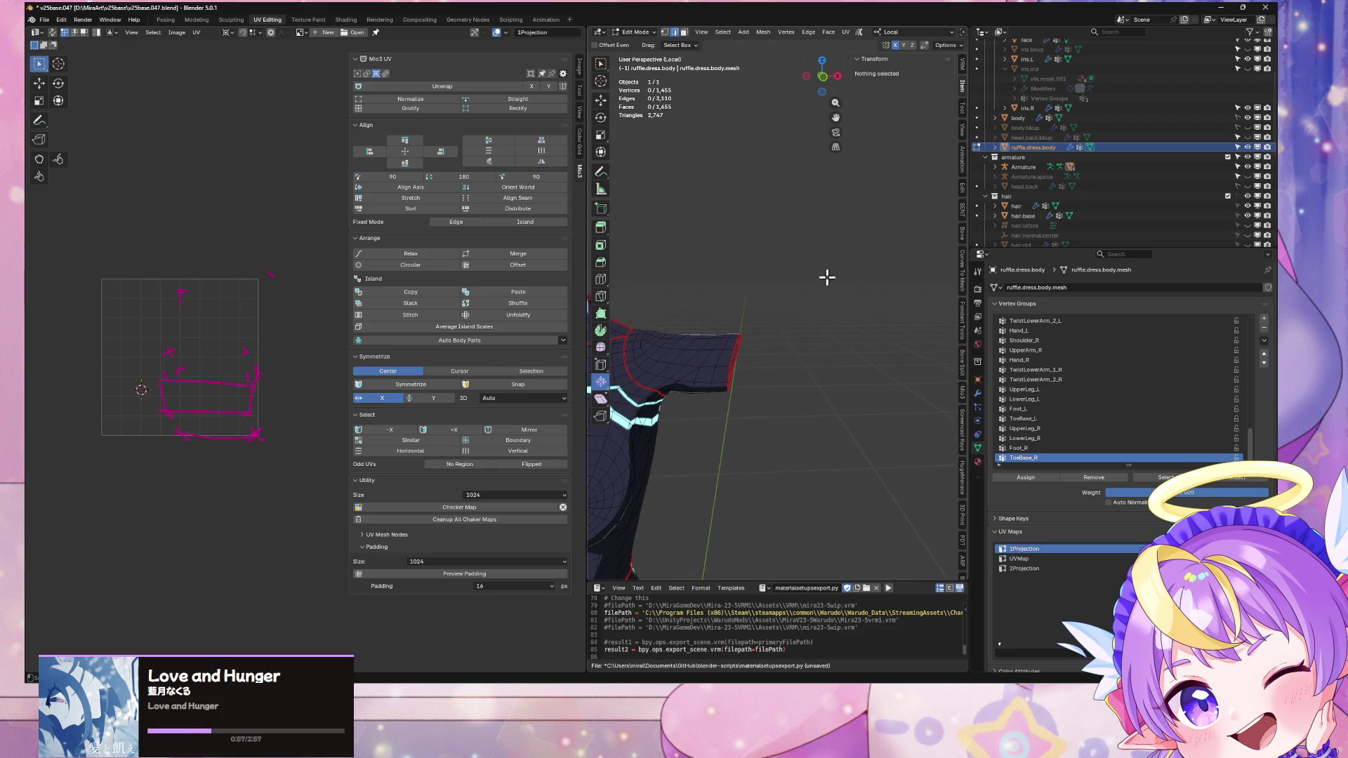
key(Tab)
click(1247, 118)
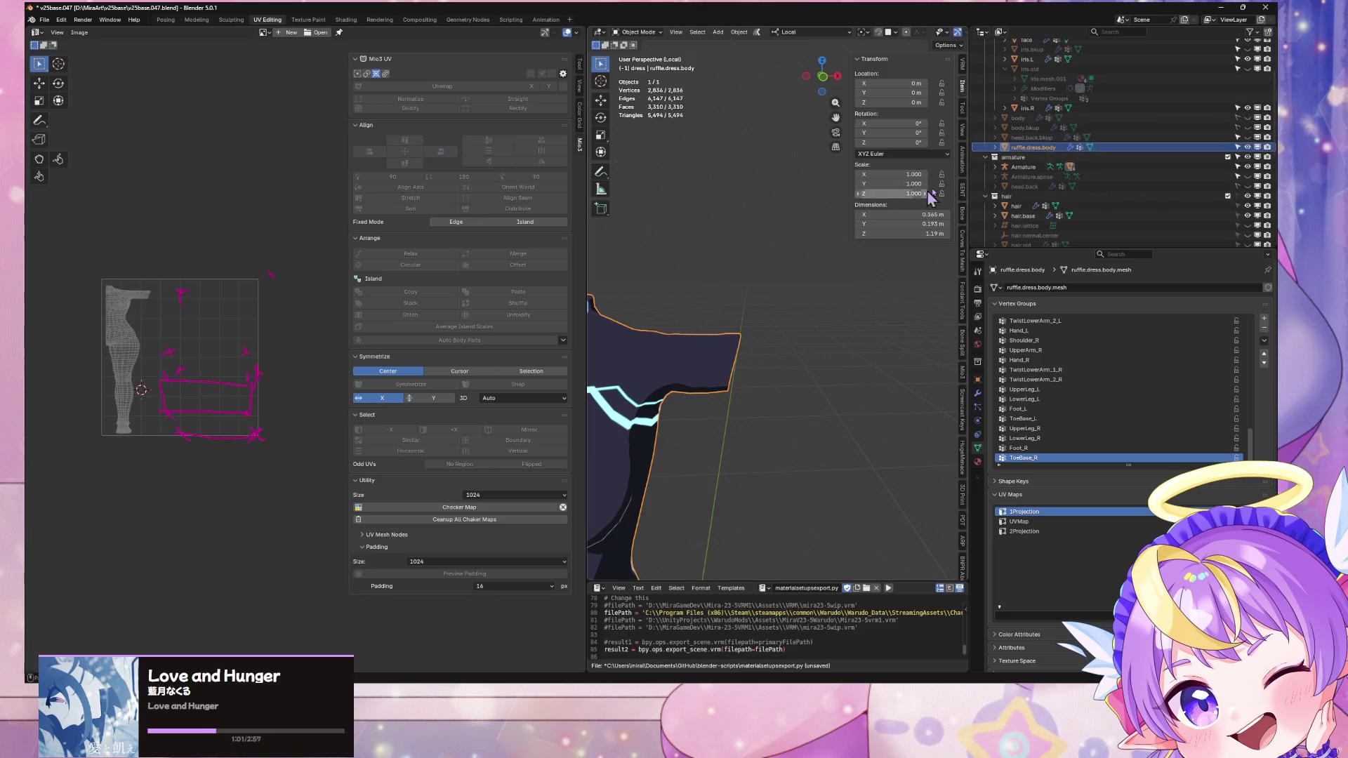
click(1248, 128)
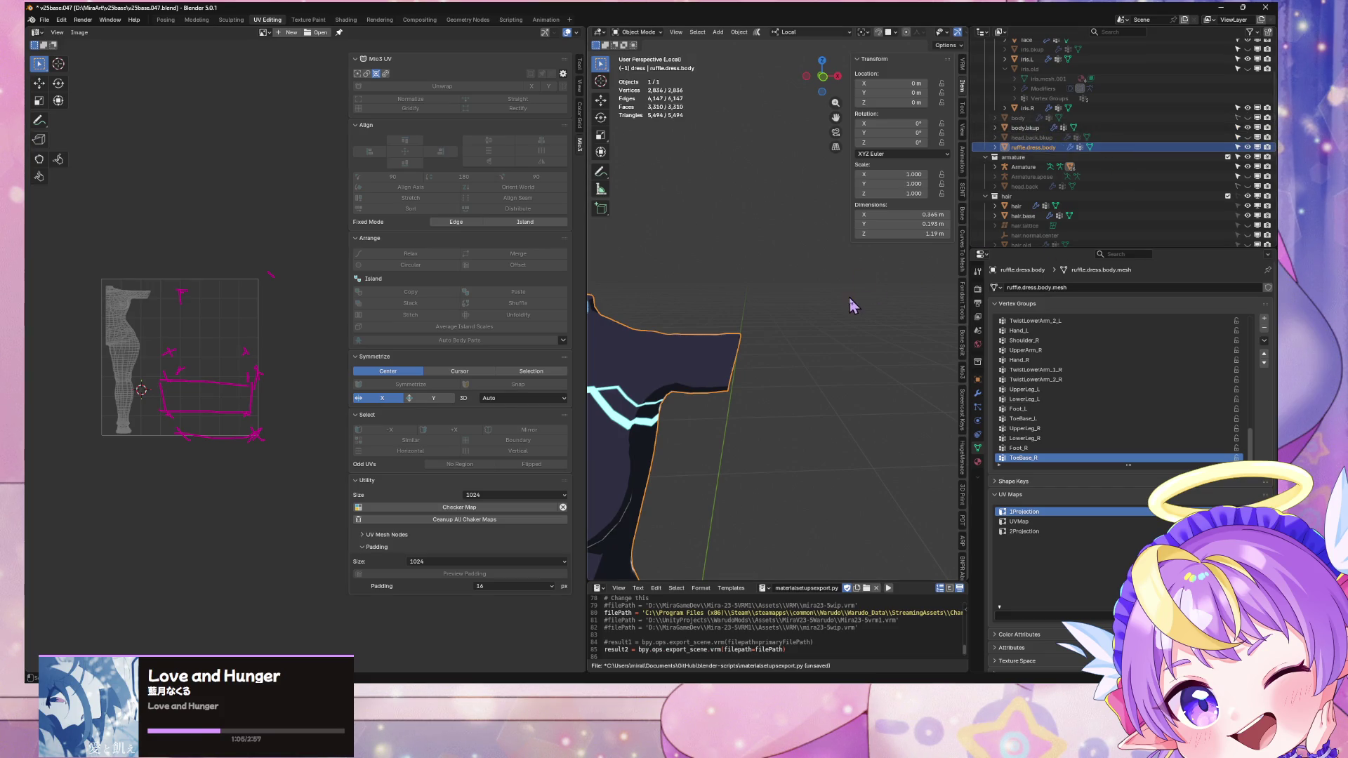
key(KP_Divide)
Step: Mark the edge loop around body.bkup's upper arm as a seam
click(800, 350)
key(Tab)
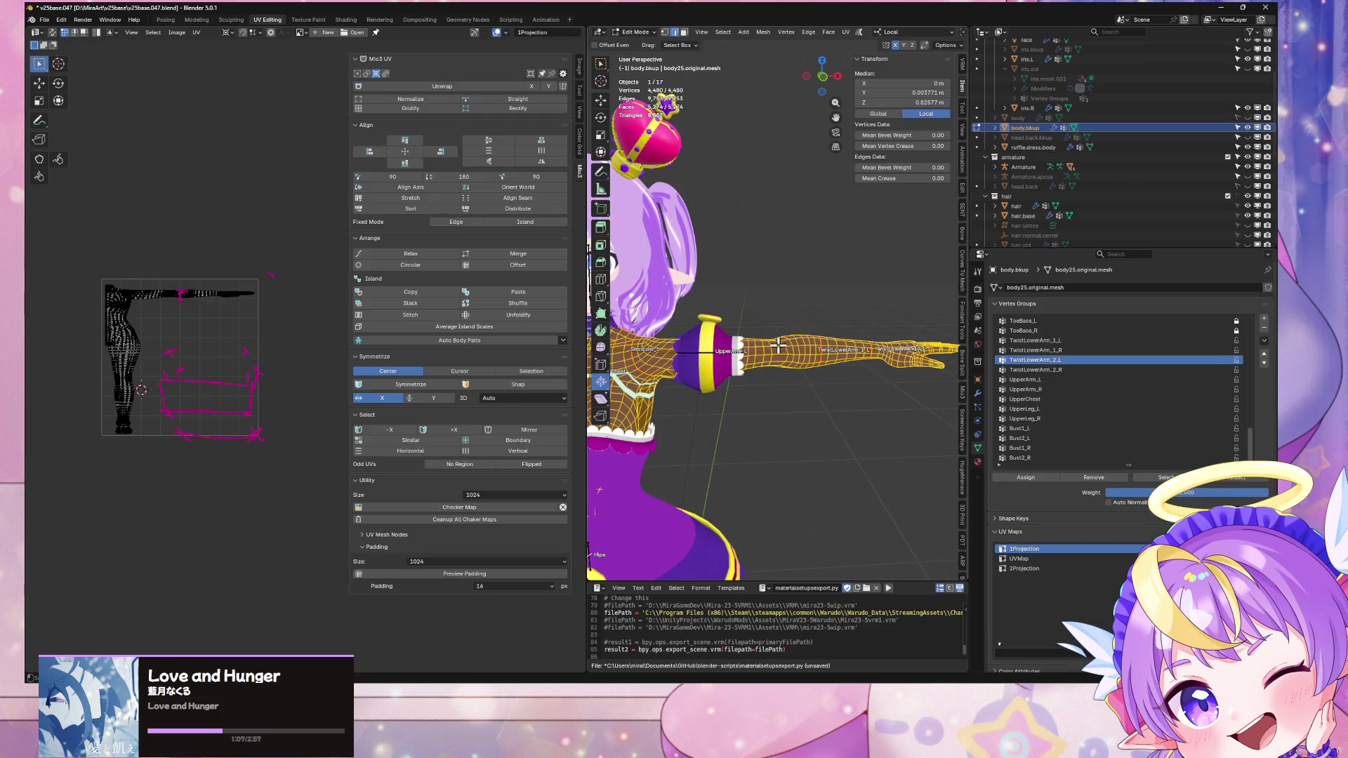
scroll(780, 342, up, 8)
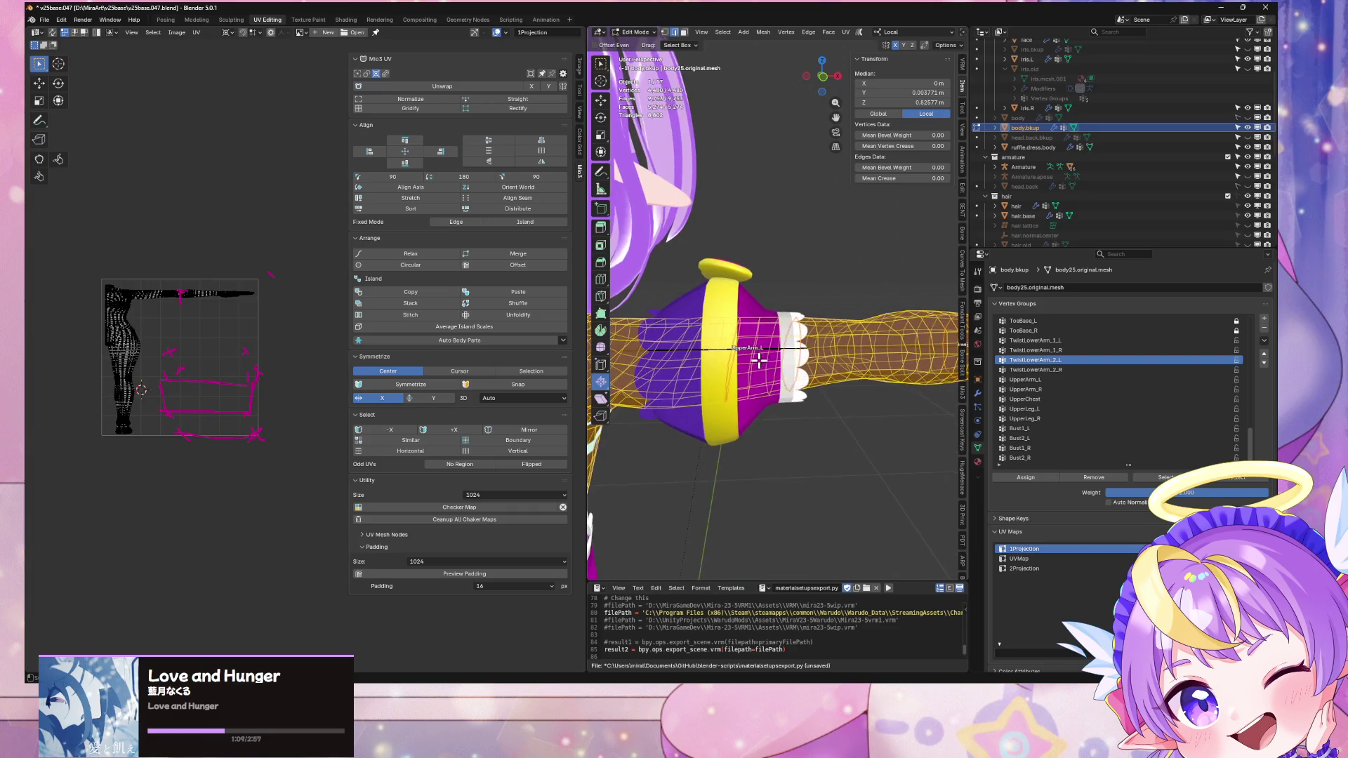
alt+click(772, 332)
mouse_move(810, 297)
middle_down()
mouse_move(755, 292)
mouse_move(912, 288)
mouse_move(827, 292)
mouse_move(866, 313)
mouse_move(878, 307)
mouse_move(761, 289)
middle_up()
key(ctrl+e)
click(829, 302)
Step: Clear stray forearm seams, select the seam-bounded forearm island and duplicate it in place
scroll(761, 289, down, 3)
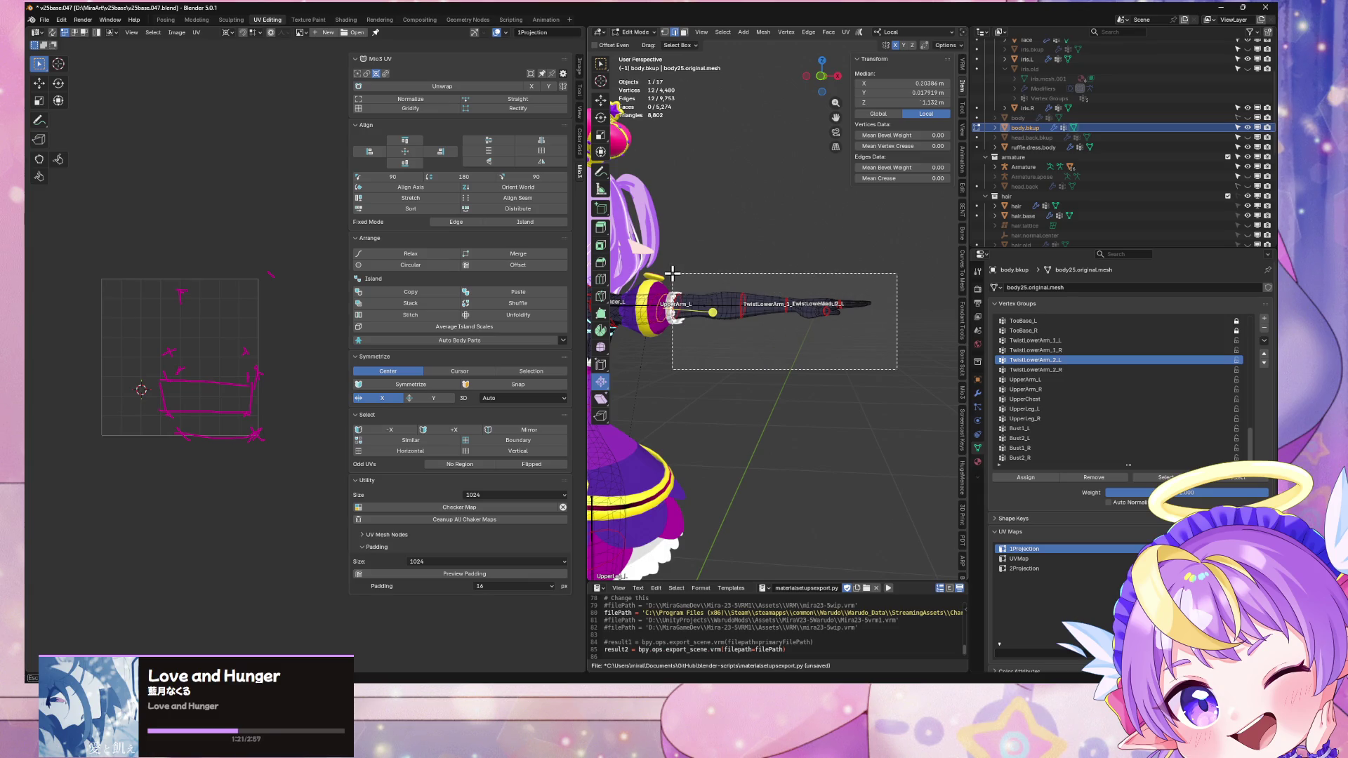
drag(672, 273, 672, 273)
scroll(770, 285, up, 6)
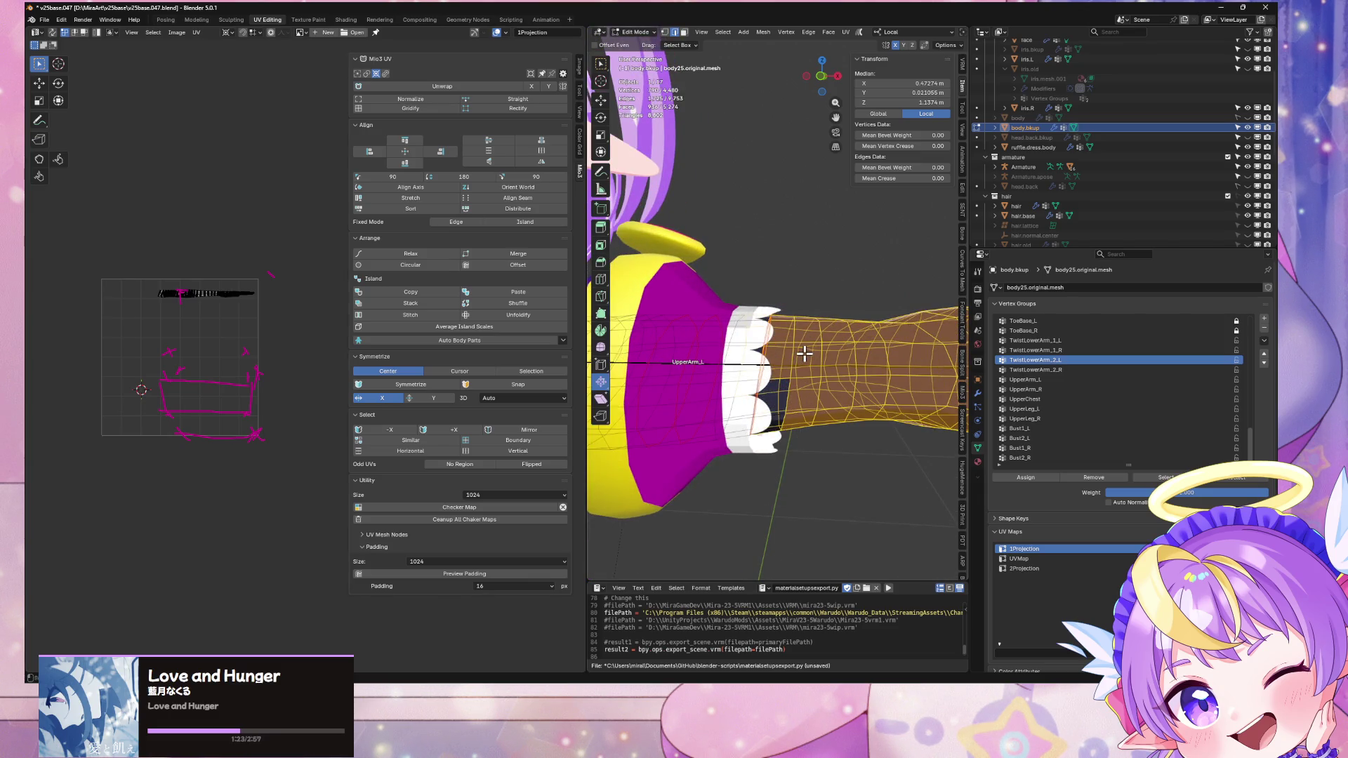
key(ctrl+e)
click(794, 359)
mouse_move(793, 359)
middle_down()
mouse_move(798, 304)
mouse_move(783, 328)
middle_up()
click(788, 348)
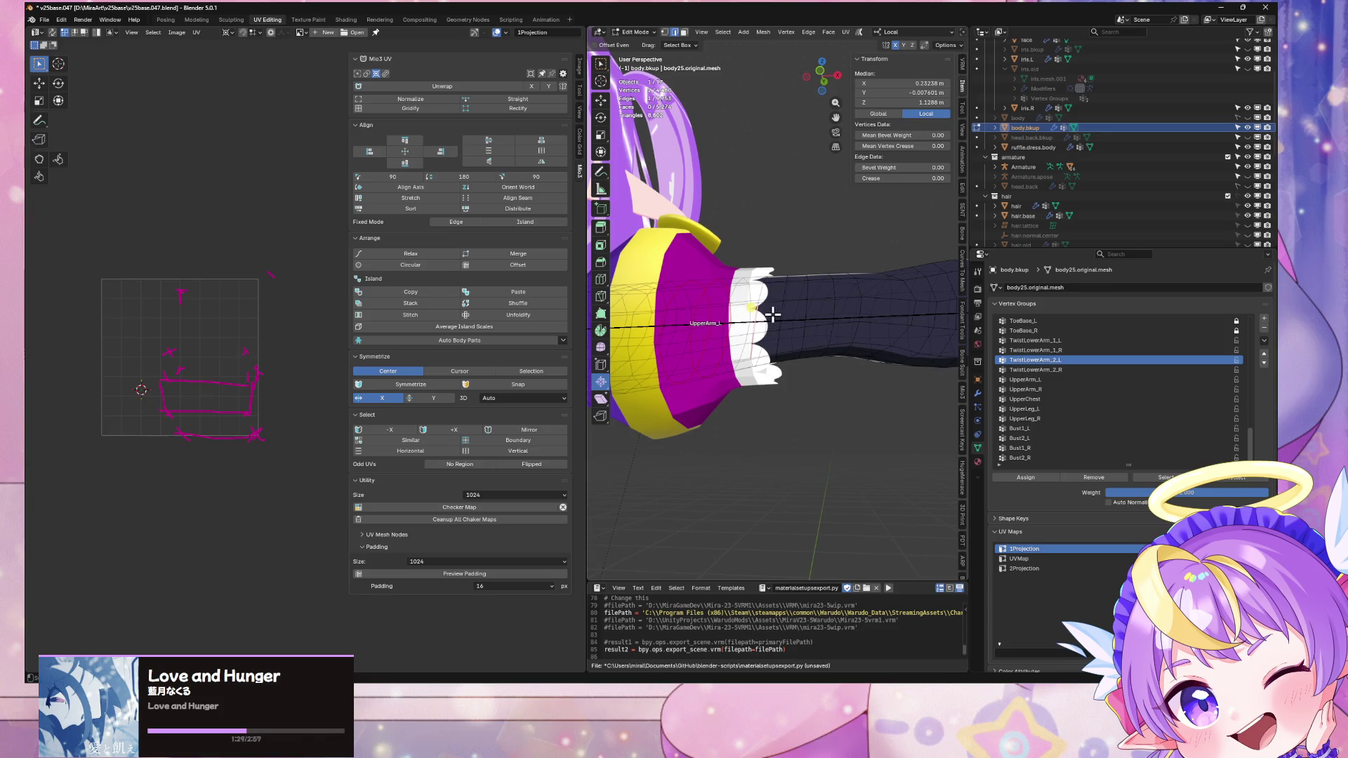
key(ctrl+l)
mouse_move(772, 311)
middle_down()
mouse_move(786, 322)
mouse_move(786, 385)
mouse_move(800, 330)
middle_up()
scroll(786, 323, down, 5)
key(shift+d)
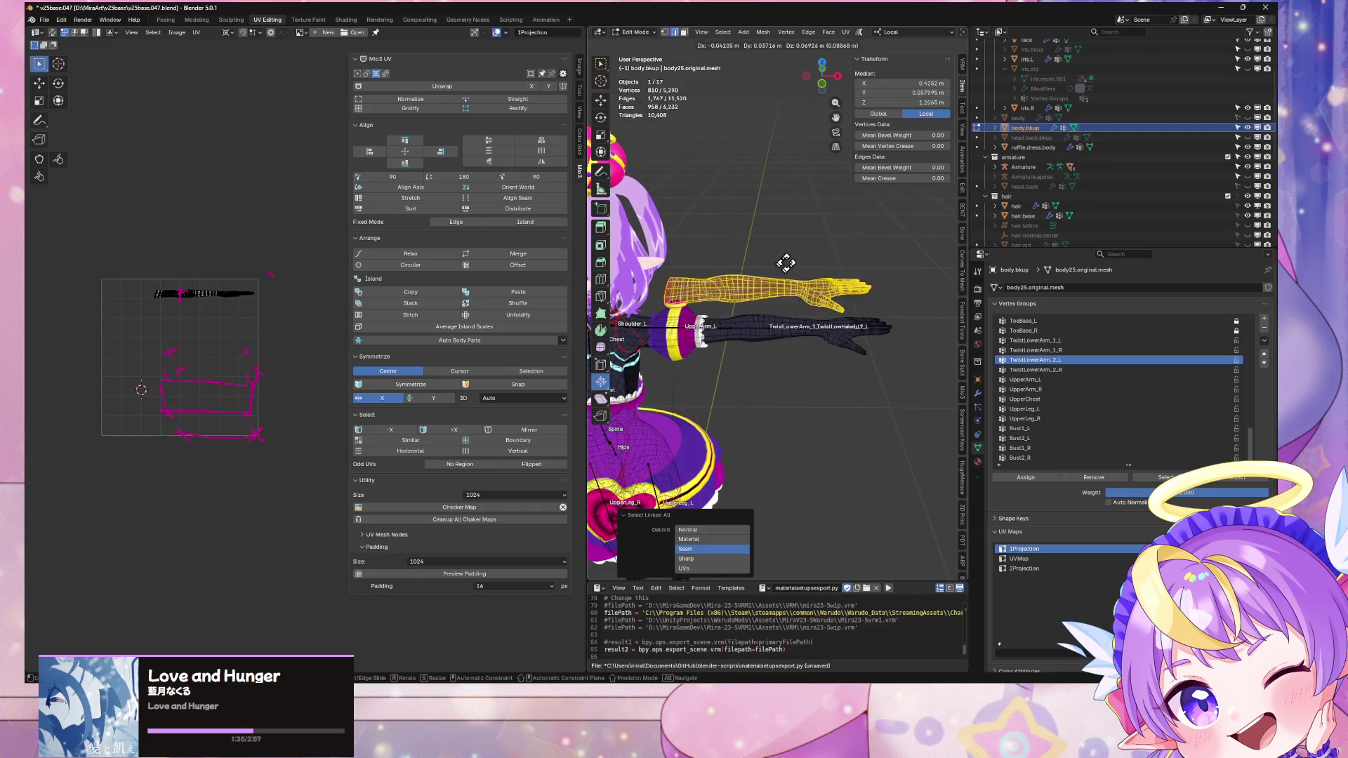
key(Escape)
Step: Separate the duplicated forearm into its own object
click(1248, 127)
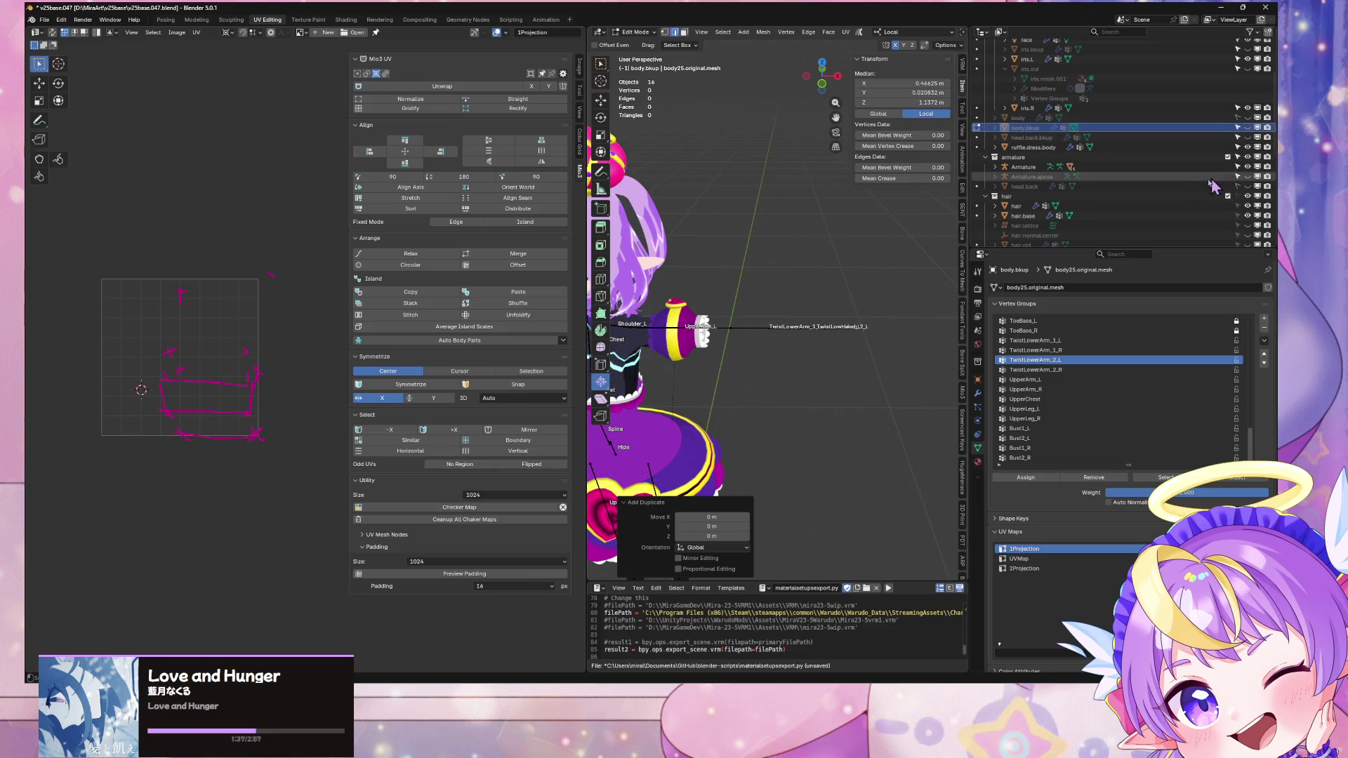
middle_drag(798, 241, 822, 250)
scroll(825, 250, up, 2)
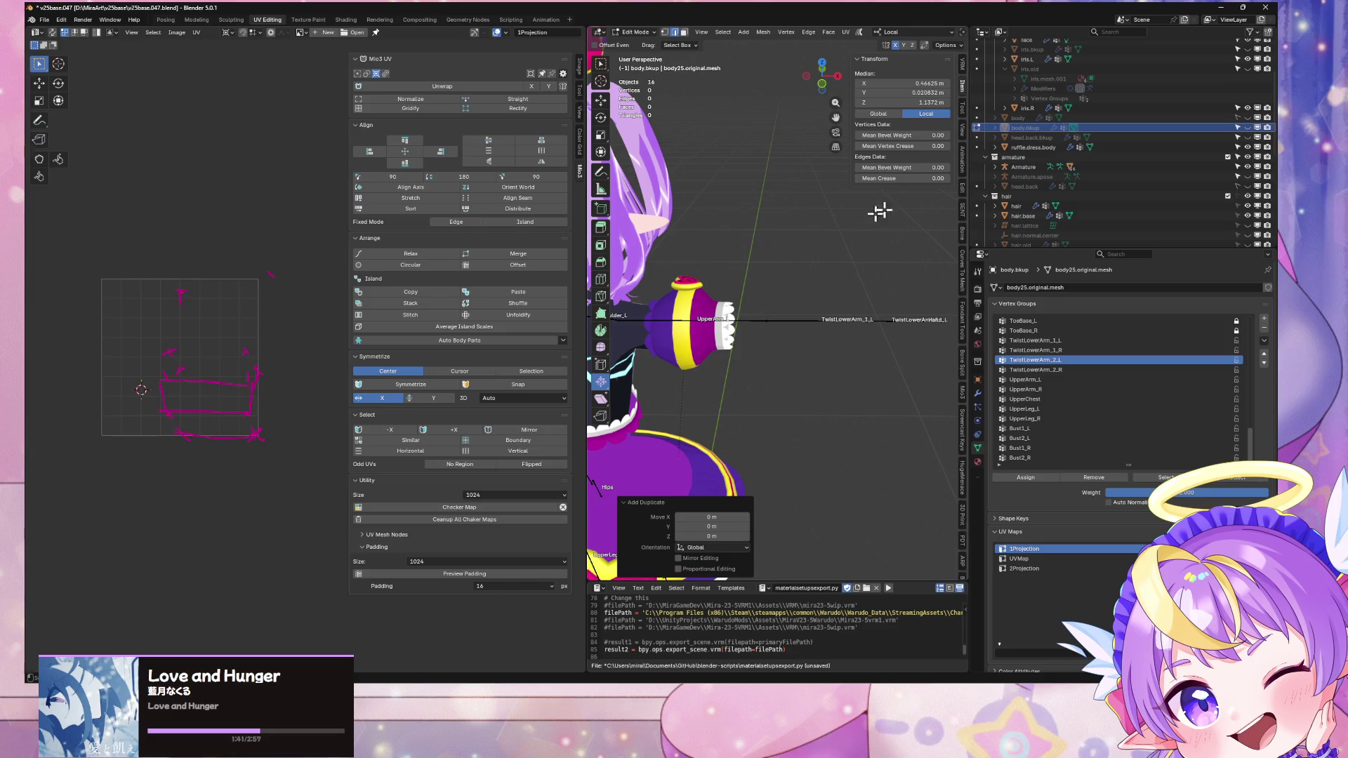
key(ctrl+z)
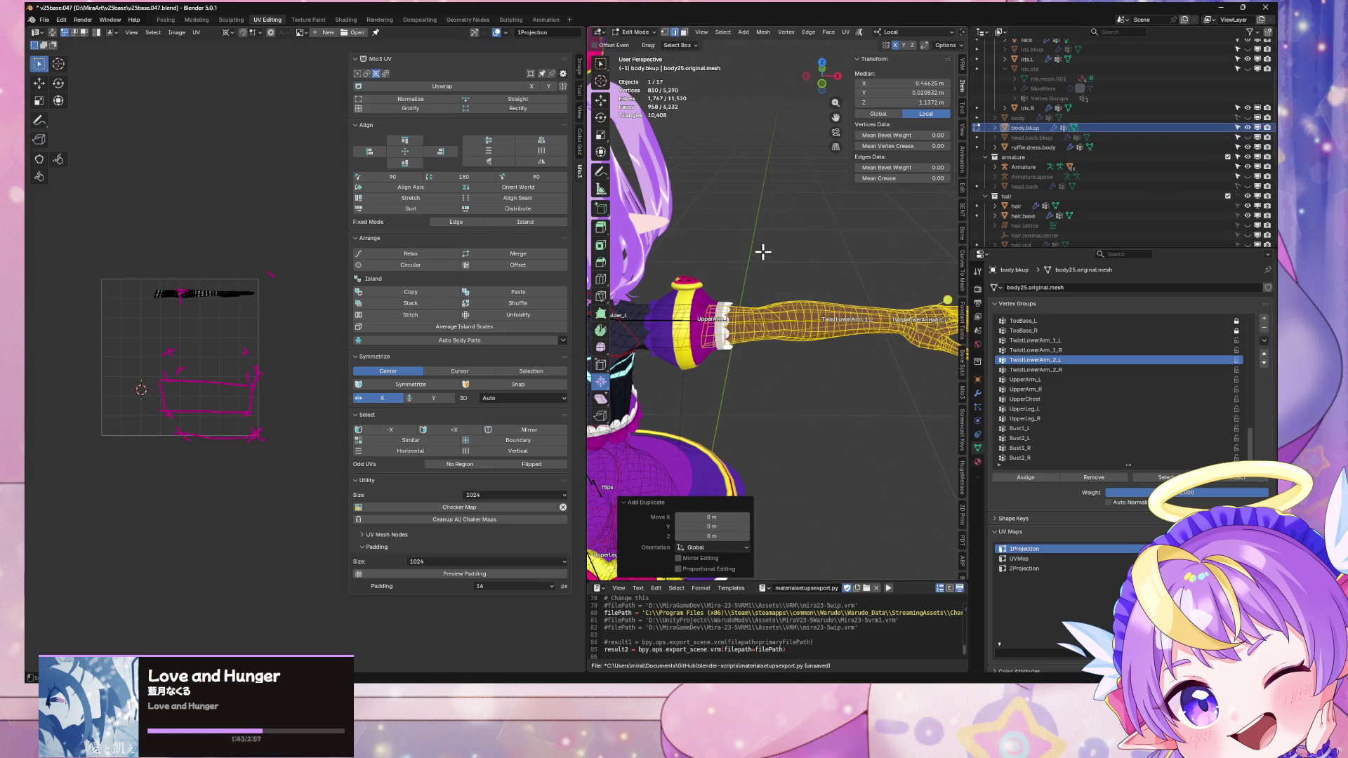
key(p)
click(763, 258)
Step: Hide body.bkup and open the new body.bkup.001 forearm object in Edit Mode
key(Tab)
key(Tab)
key(Tab)
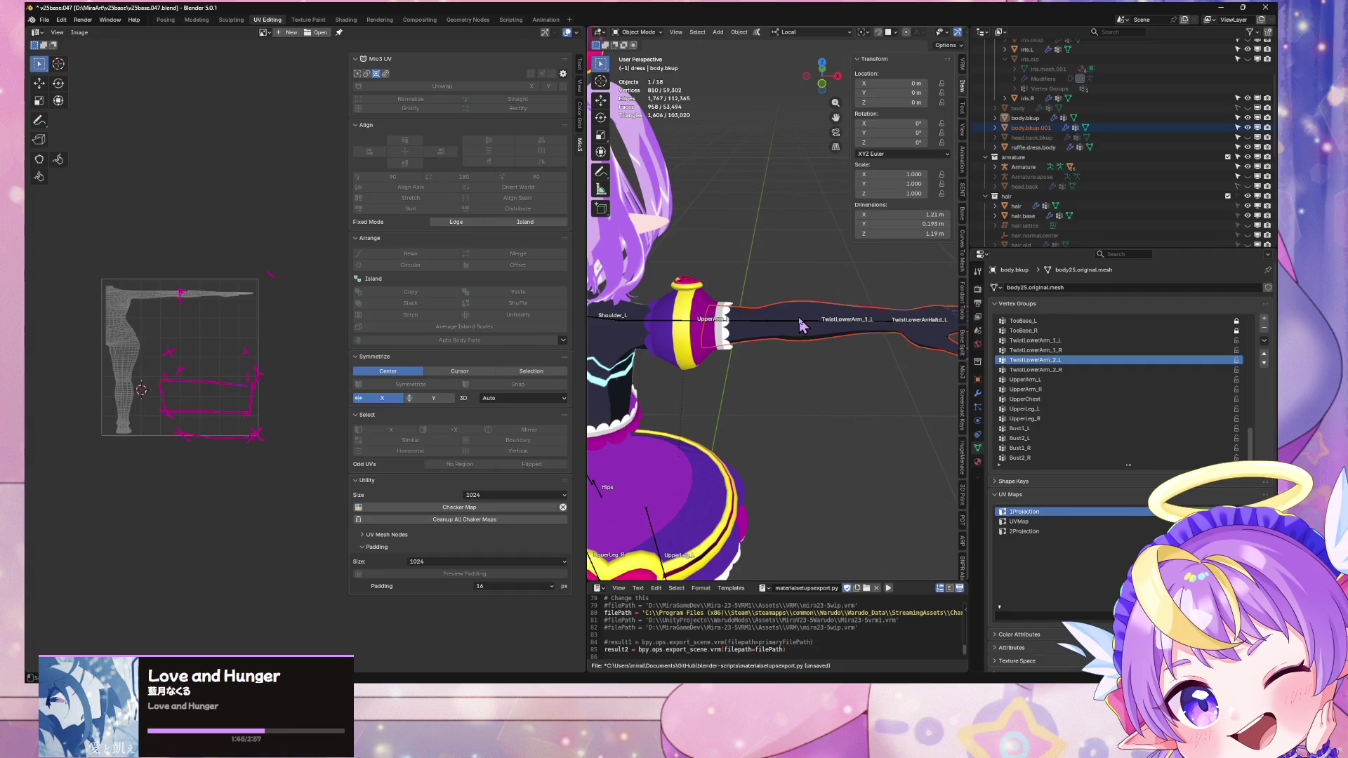
click(802, 319)
key(Tab)
key(Tab)
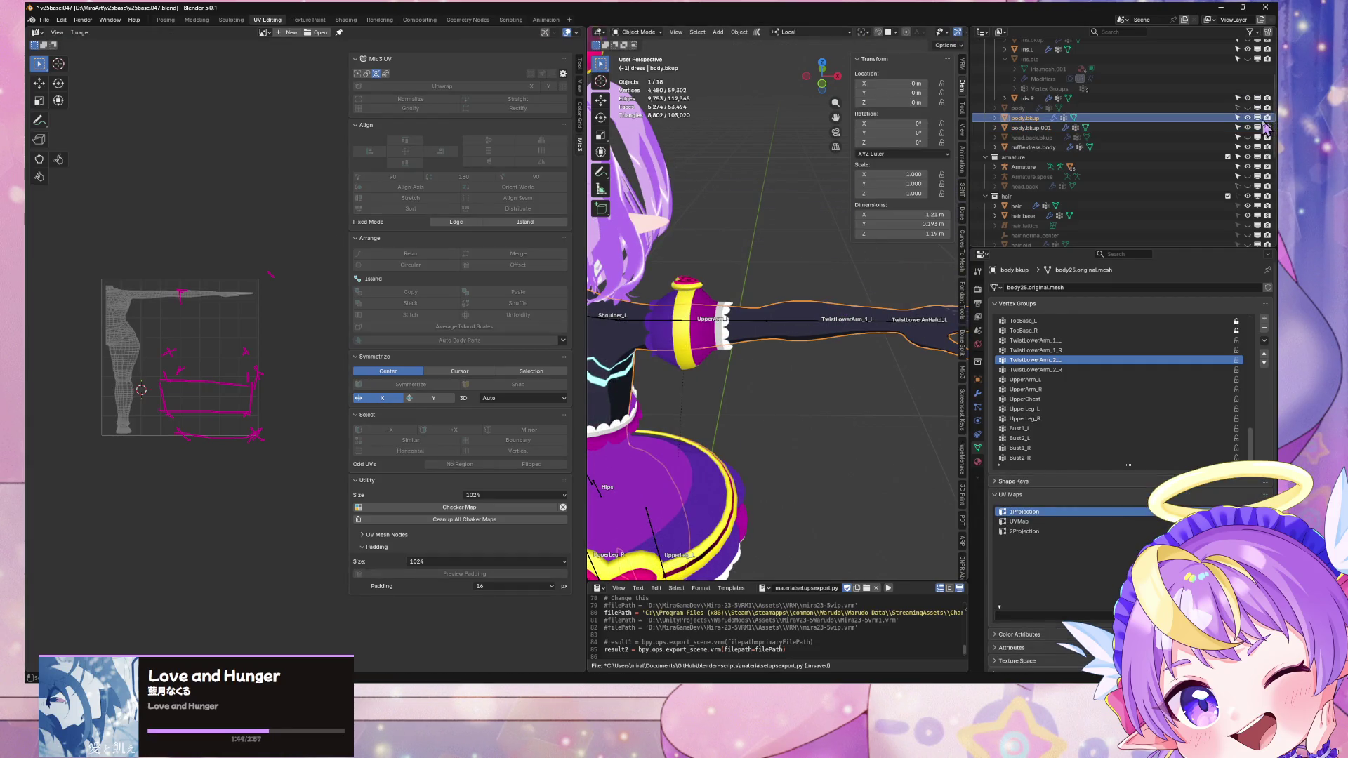
click(1247, 118)
click(1172, 128)
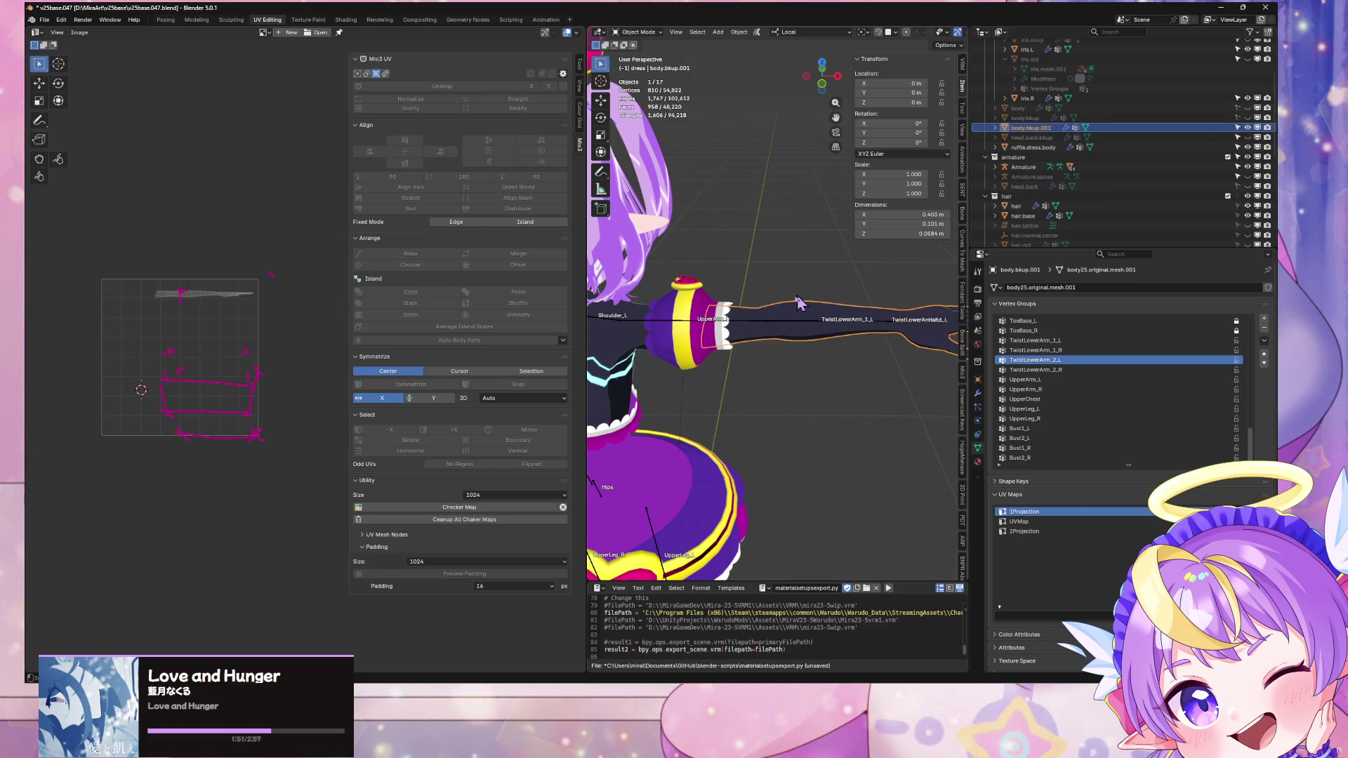
scroll(810, 295, down, 5)
scroll(814, 270, up, 2)
scroll(825, 249, down, 3)
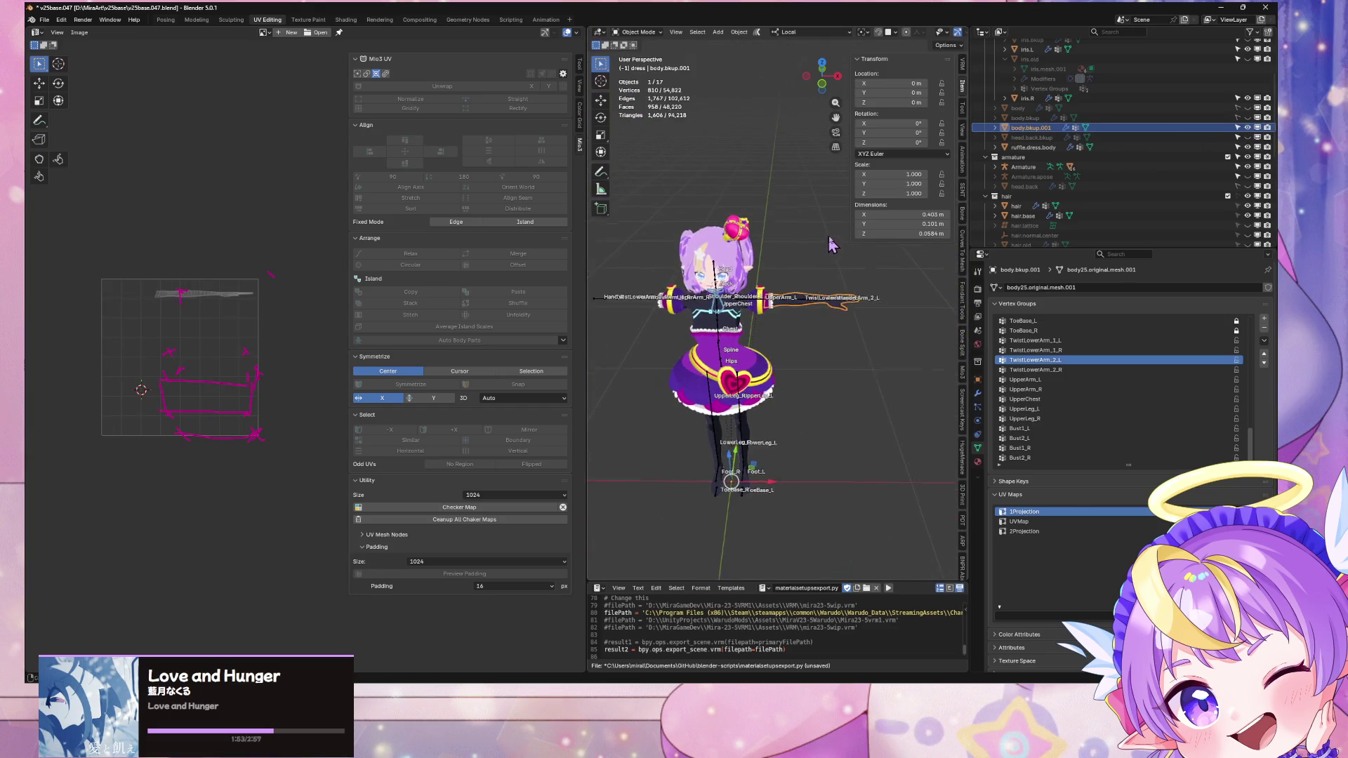
scroll(836, 185, up, 6)
scroll(822, 267, up, 4)
key(Tab)
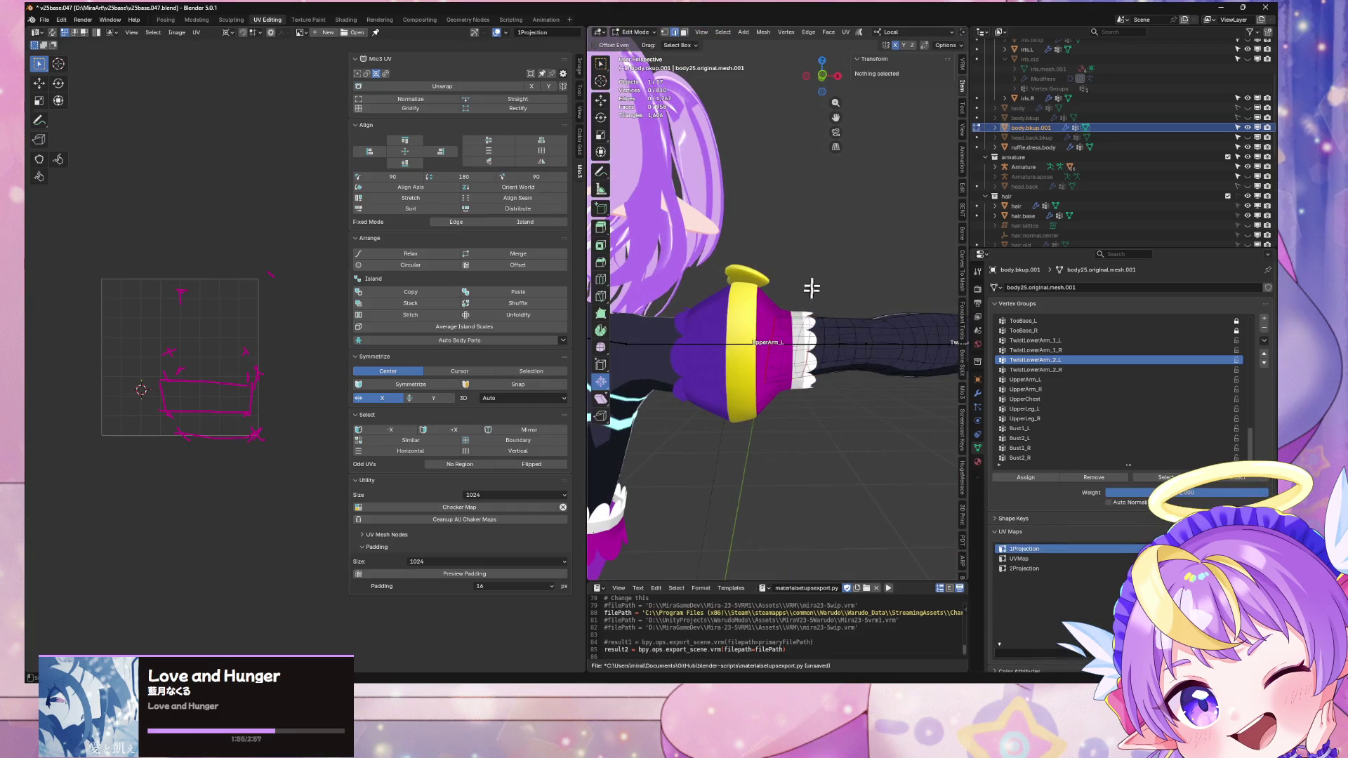
Step: Select the vertex ring around the left sleeve cuff
alt+click(778, 327)
scroll(770, 371, up, 2)
middle_drag(812, 305, 825, 314)
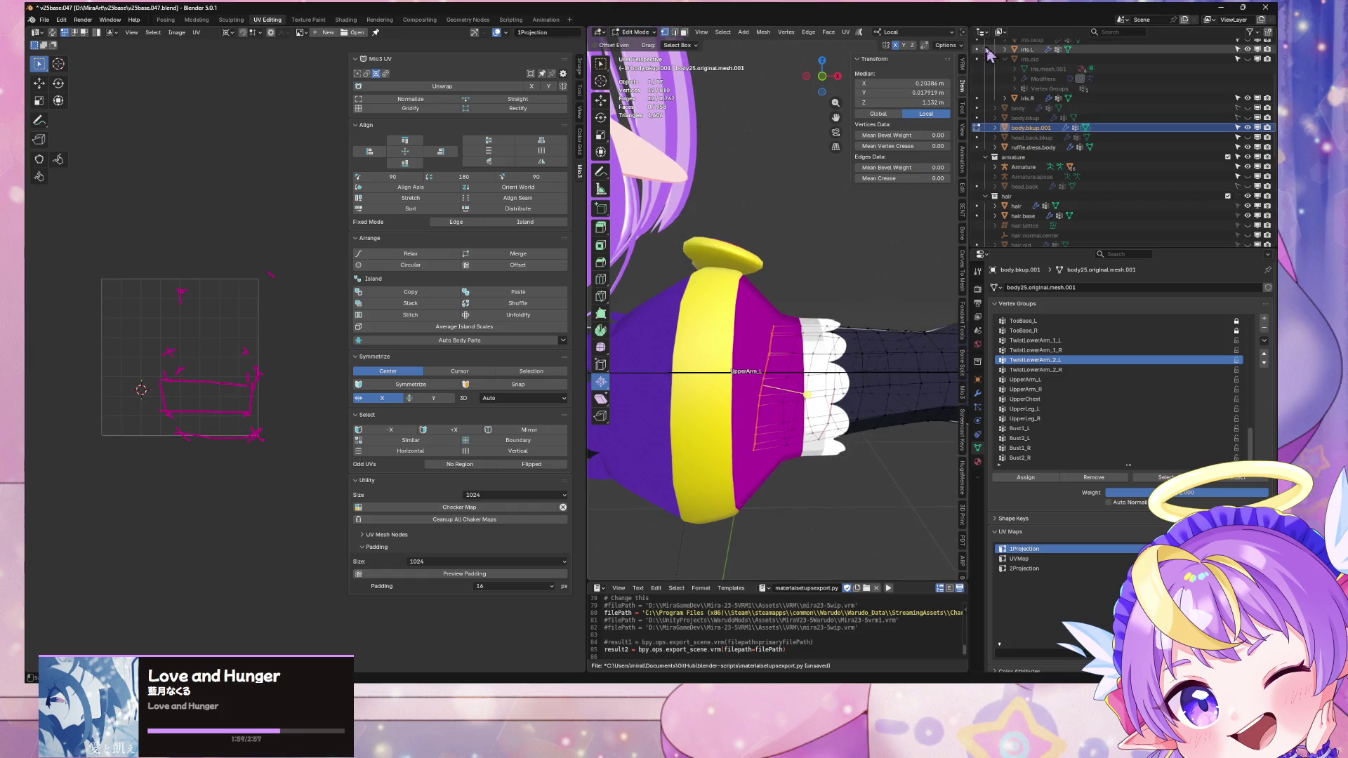
click(963, 66)
click(967, 90)
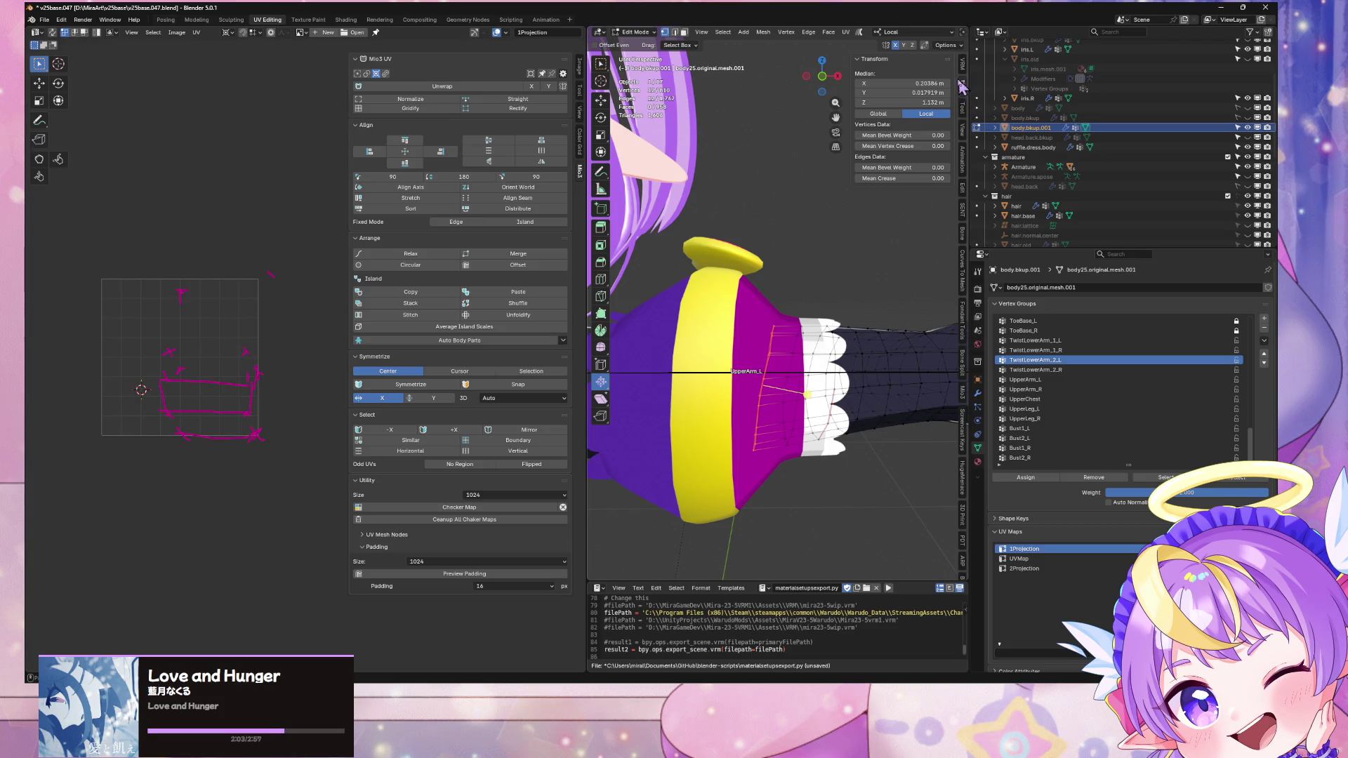
shift+click(772, 325)
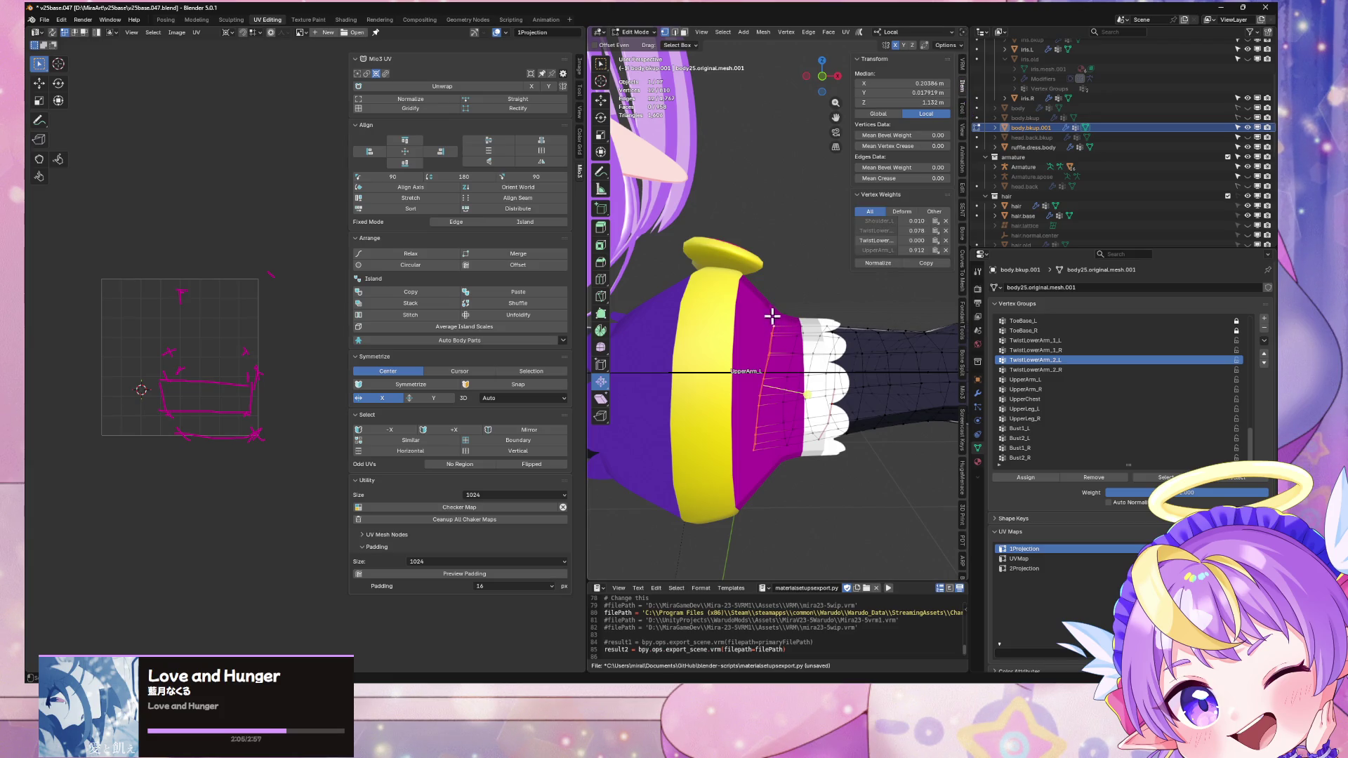
Step: Flatten the cuff ring to zero along local X and nudge it slightly along the arm
key(s)
key(x)
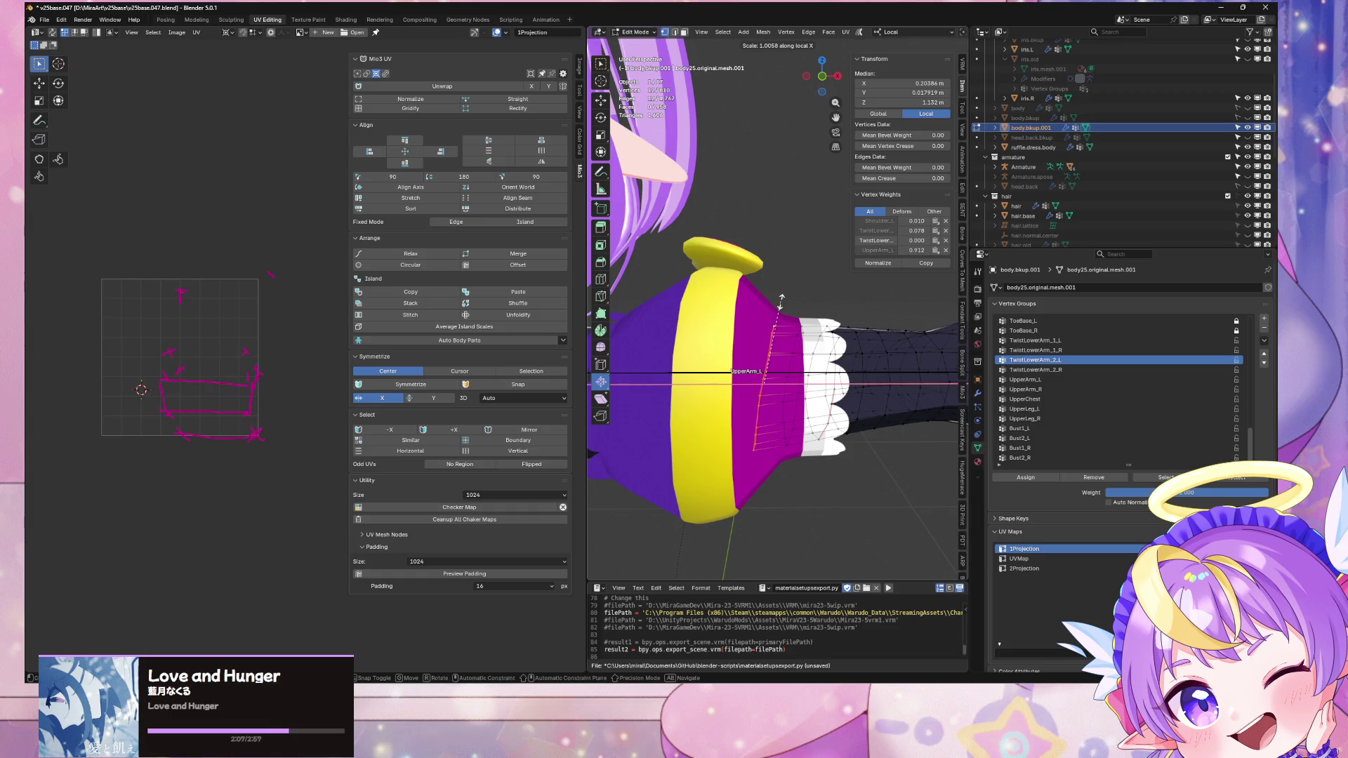
key(g)
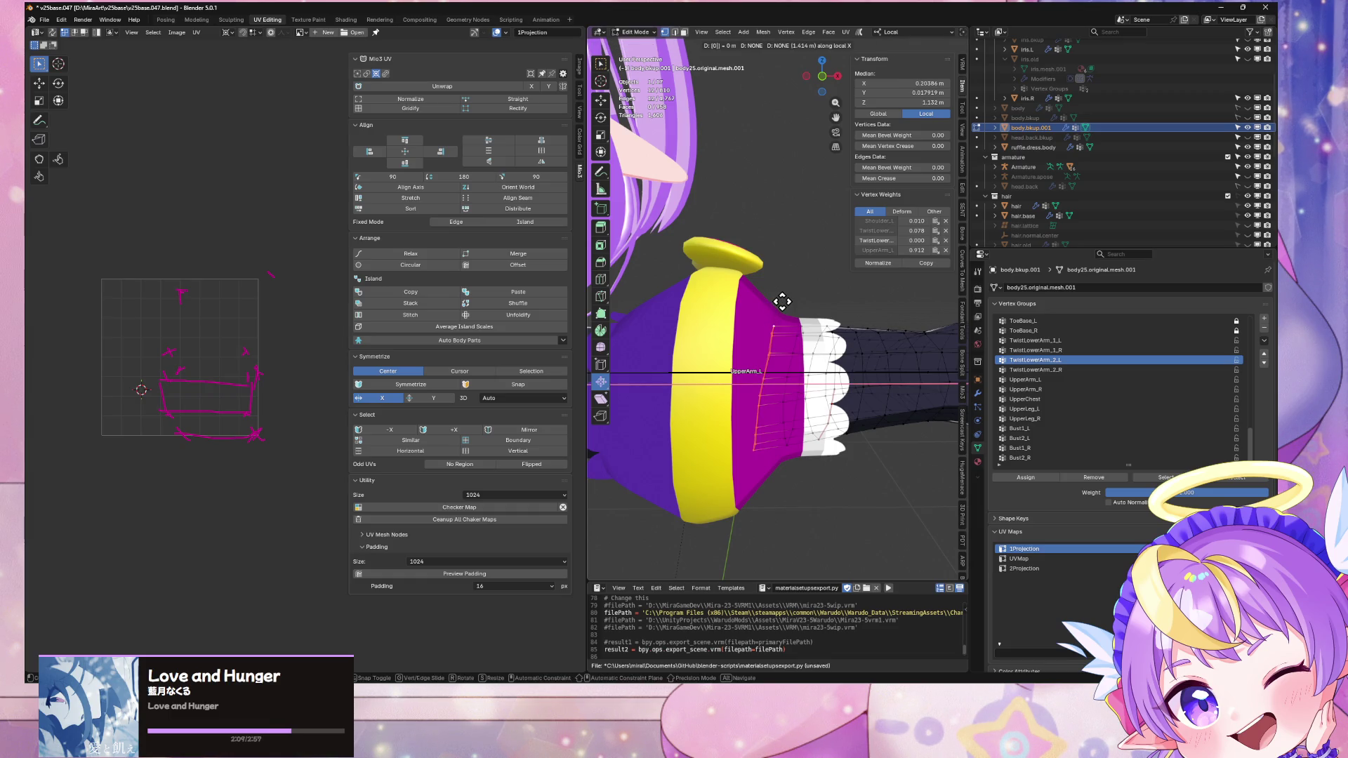
key(s)
key(y)
key(BackSpace)
key(x)
key(Return)
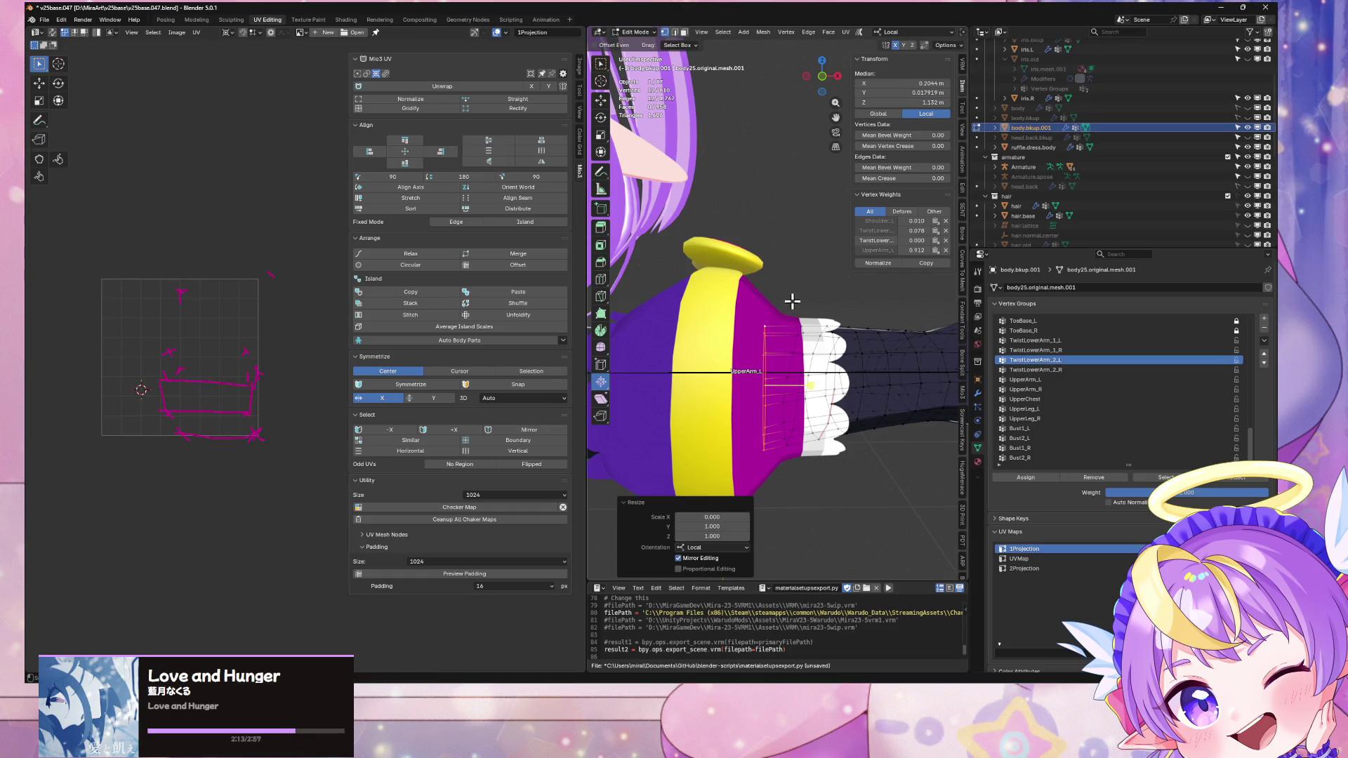
key(g)
key(x)
click(770, 303)
Step: Weight the cuff vertices fully to UpperArm_L at 1.000
mouse_move(770, 304)
middle_down()
mouse_move(655, 316)
mouse_move(780, 313)
mouse_move(774, 329)
middle_up()
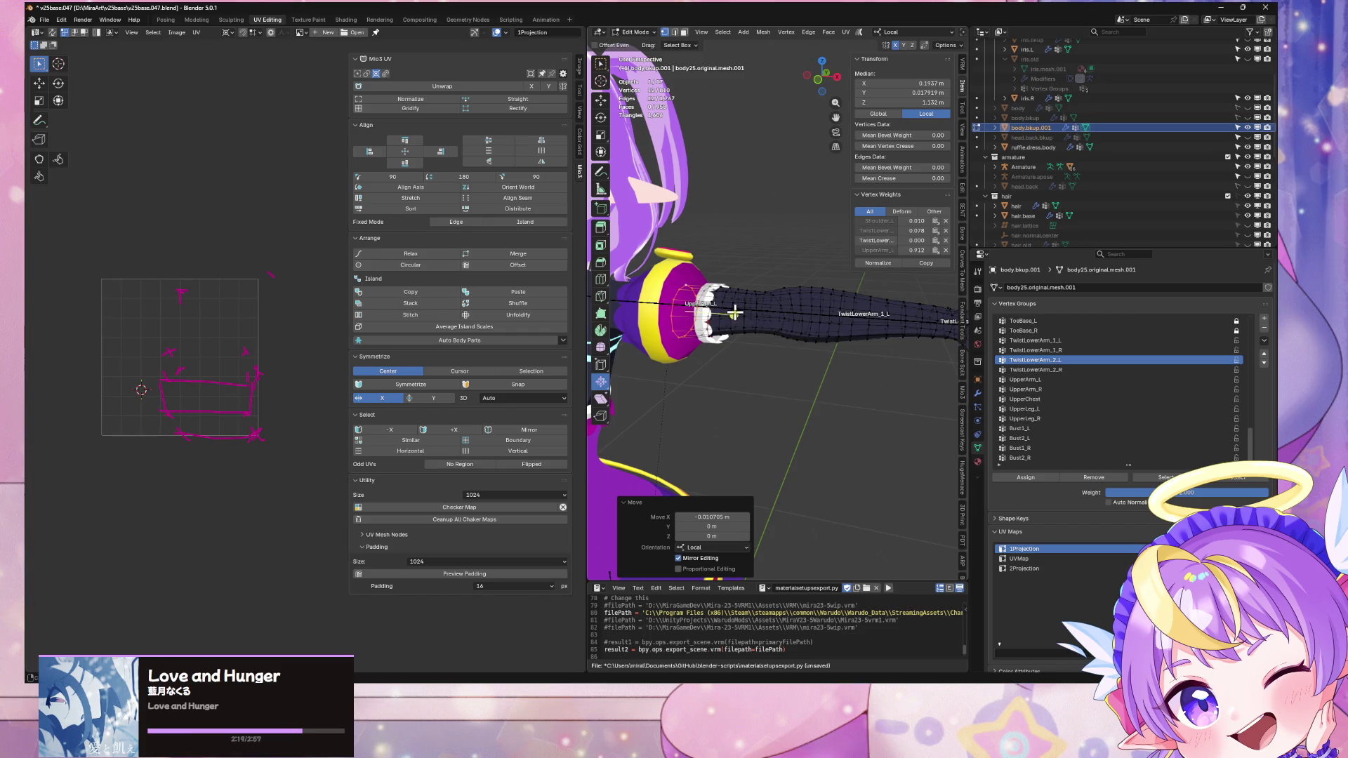
scroll(734, 313, up, 2)
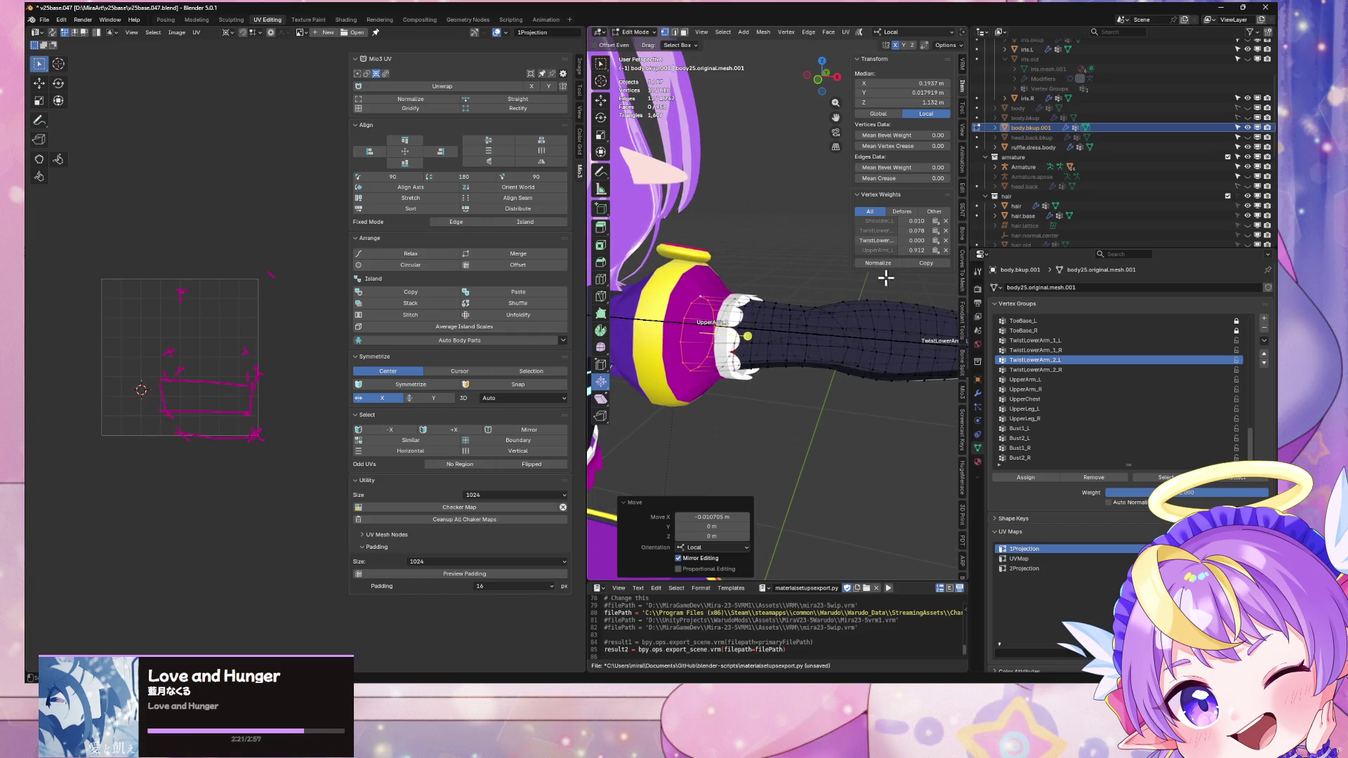
middle_drag(755, 305, 761, 289)
text(1)
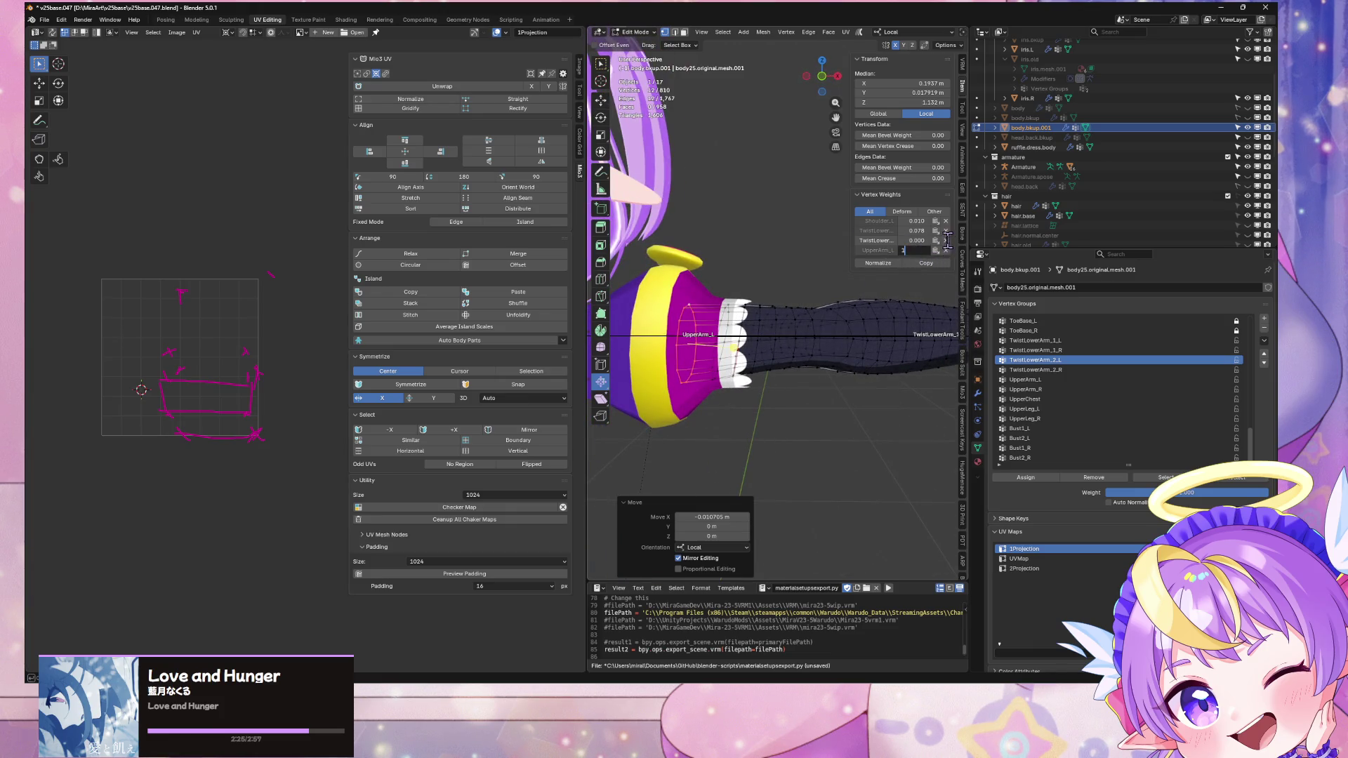
key(Return)
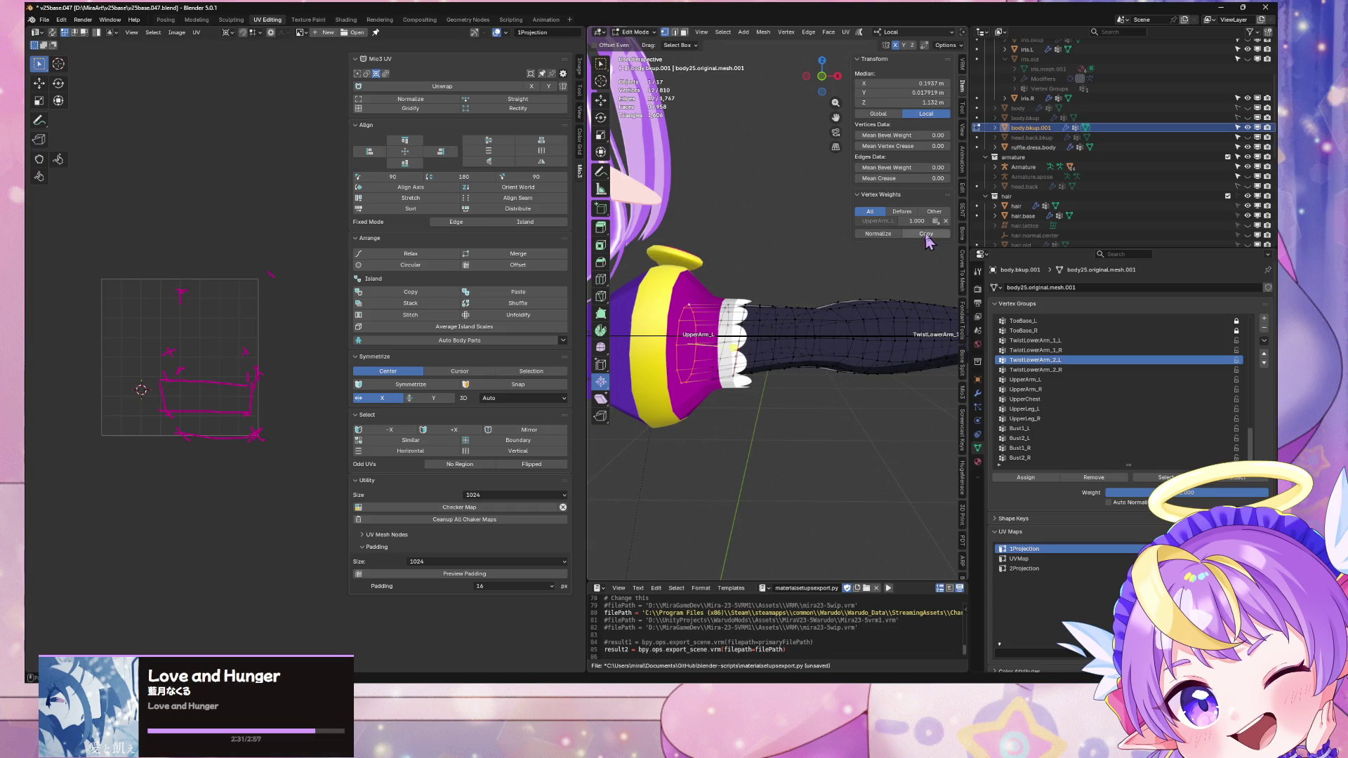
mouse_move(839, 301)
middle_down()
mouse_move(742, 361)
mouse_move(730, 360)
mouse_move(725, 321)
middle_up()
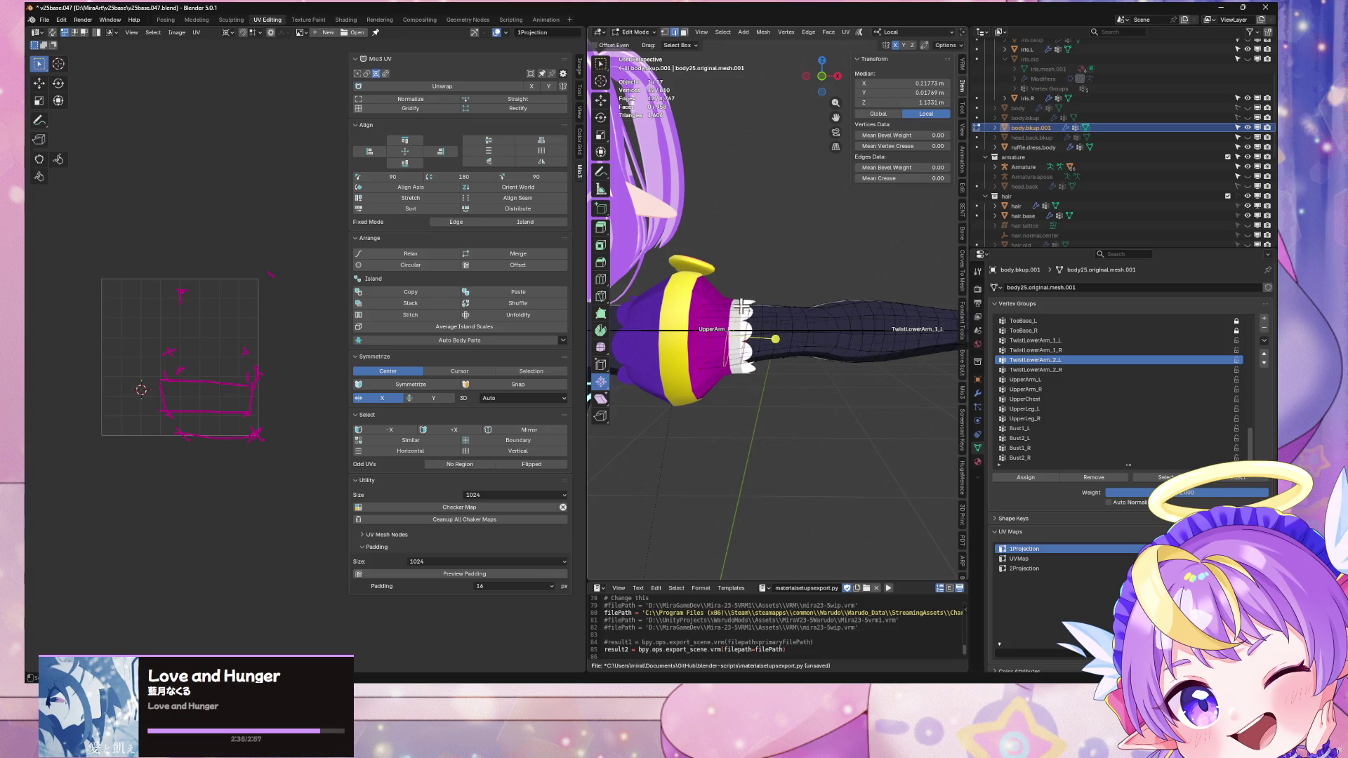
shift+click(730, 312)
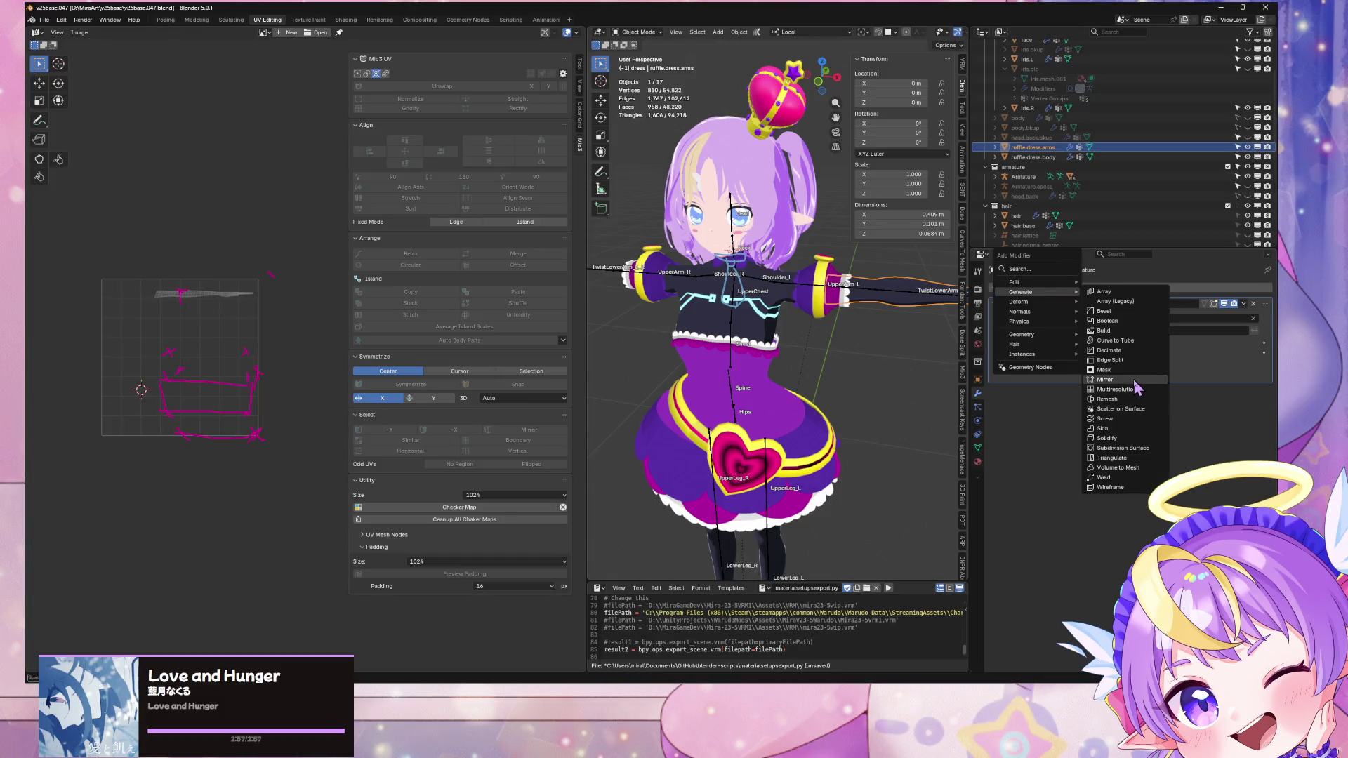
Step: Add a Mirror modifier to ruffle.dress.arms and move it above the Armature modifier
click(1105, 379)
drag(1263, 396, 1263, 303)
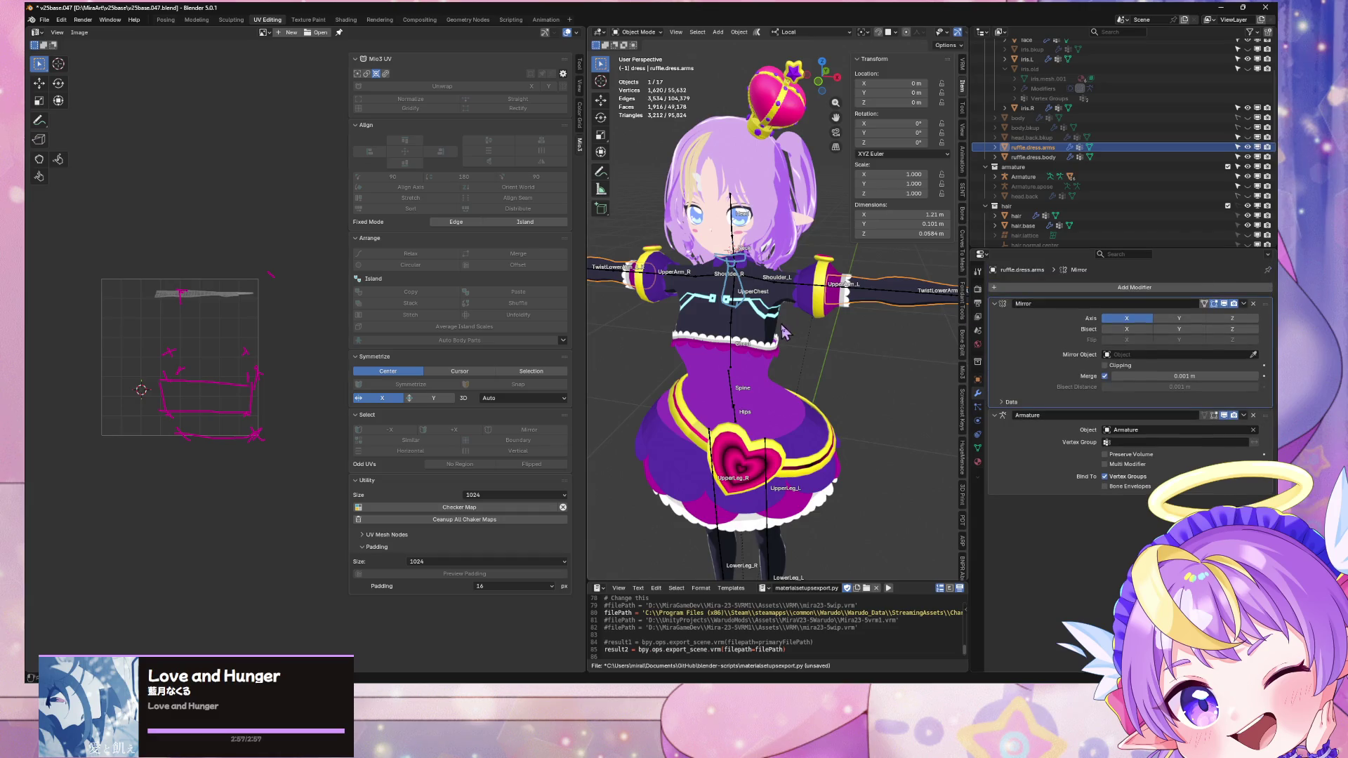
middle_drag(864, 330, 825, 309)
scroll(824, 309, up, 3)
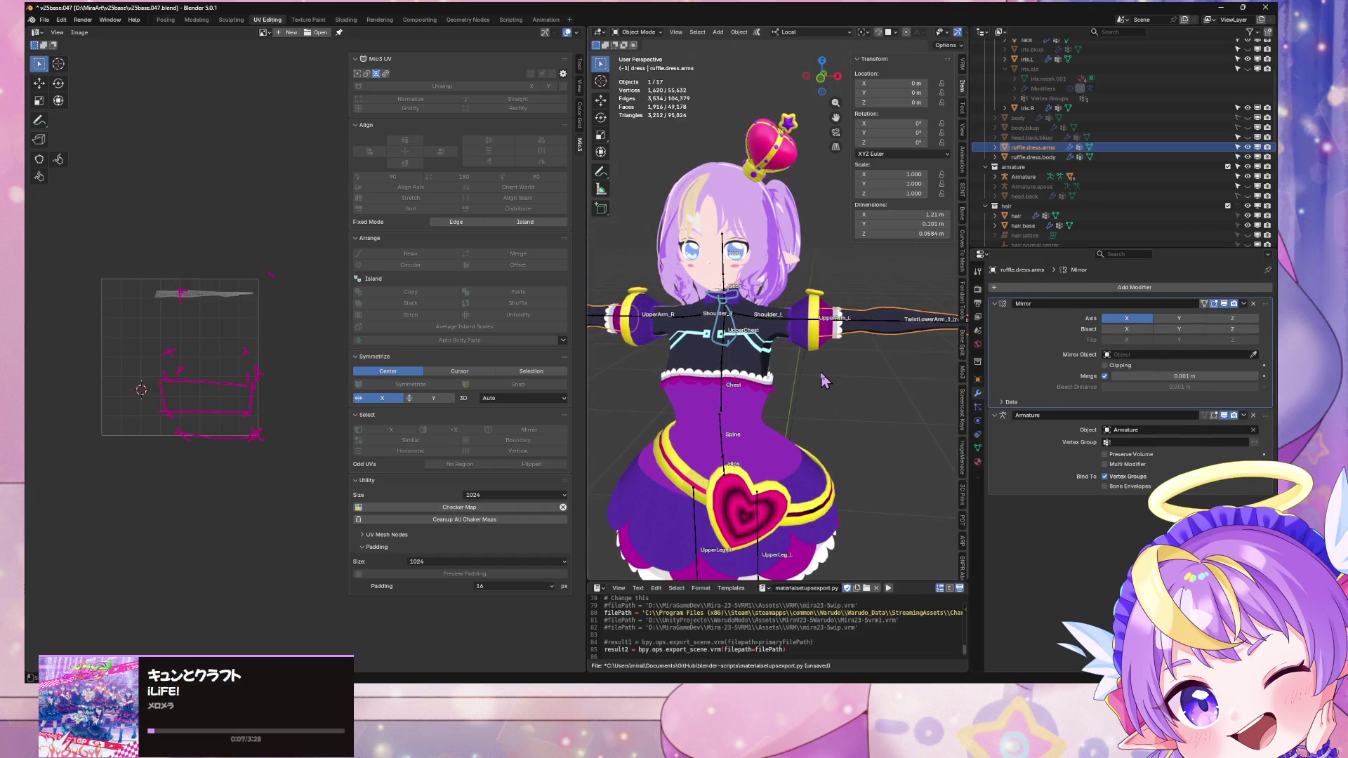
scroll(824, 379, down, 3)
mouse_move(824, 379)
middle_down()
mouse_move(814, 375)
mouse_move(846, 367)
mouse_move(827, 359)
mouse_move(811, 378)
middle_up()
scroll(827, 359, up, 4)
scroll(799, 359, up, 2)
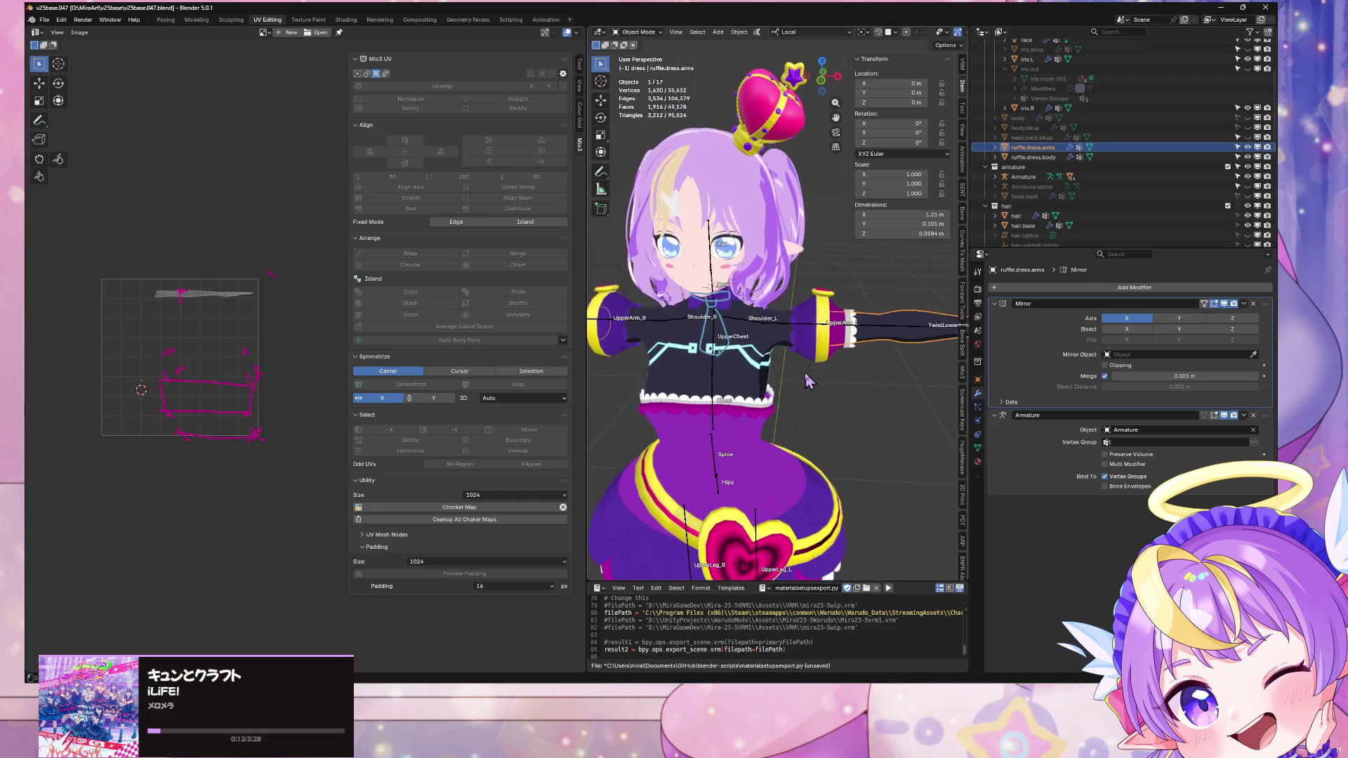
scroll(810, 378, down, 1)
scroll(812, 377, down, 1)
click(839, 386)
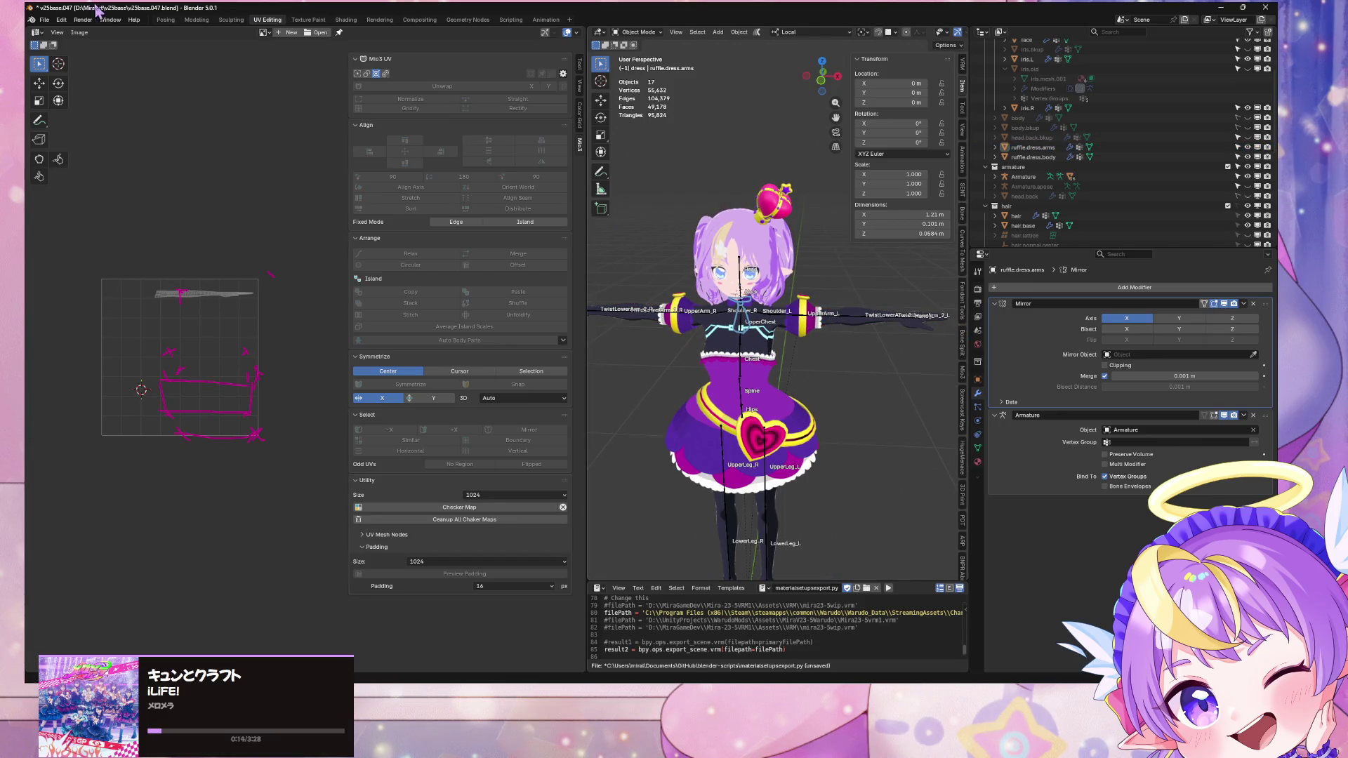
Step: Export the avatar as glTF 2.0 to v25baseGLTF.glb
click(44, 19)
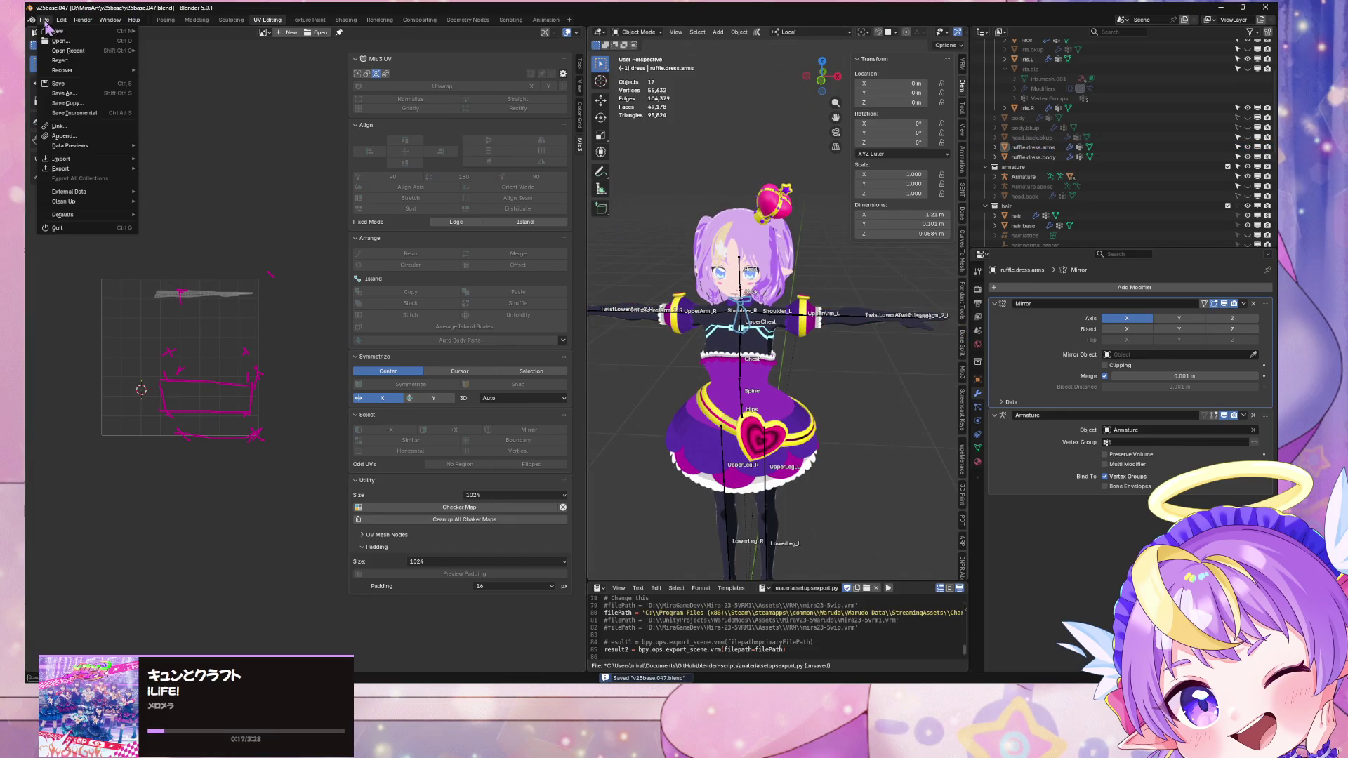
mouse_move(100, 172)
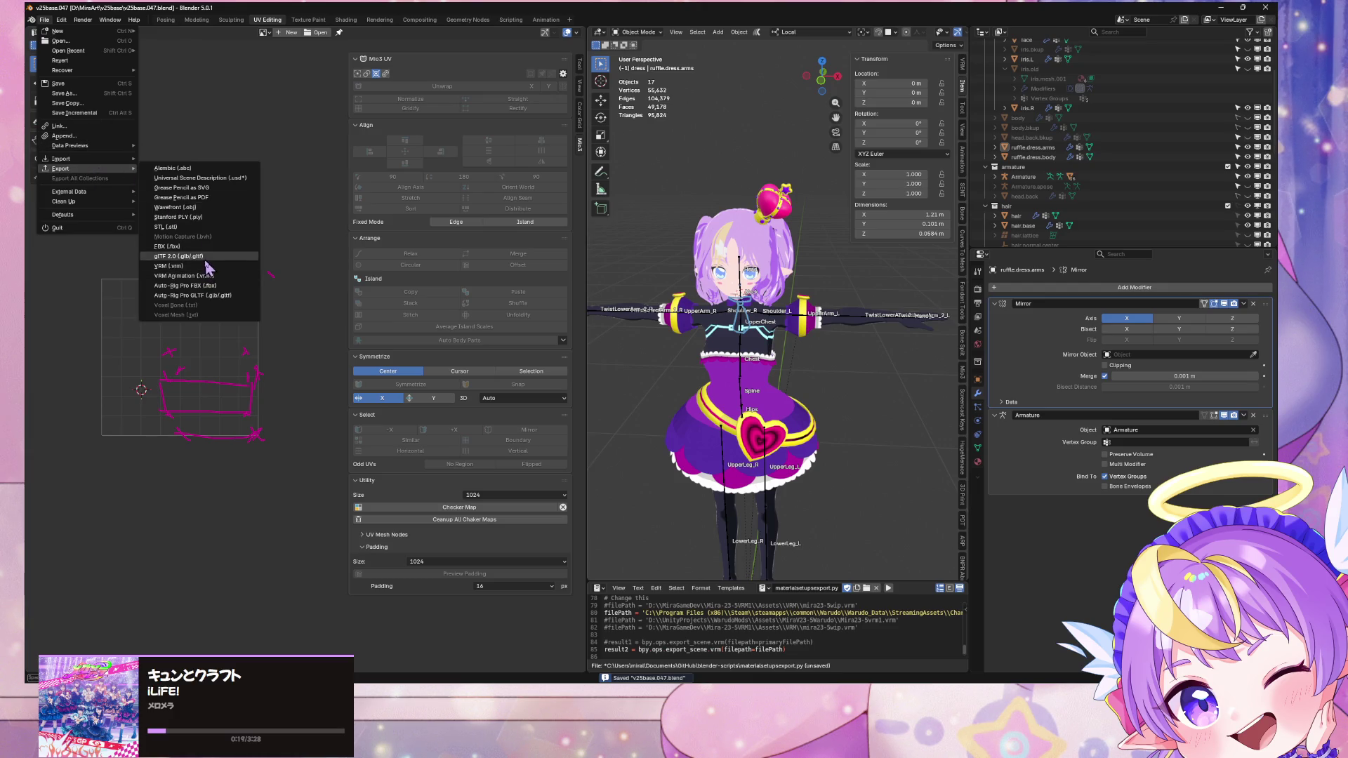
click(207, 257)
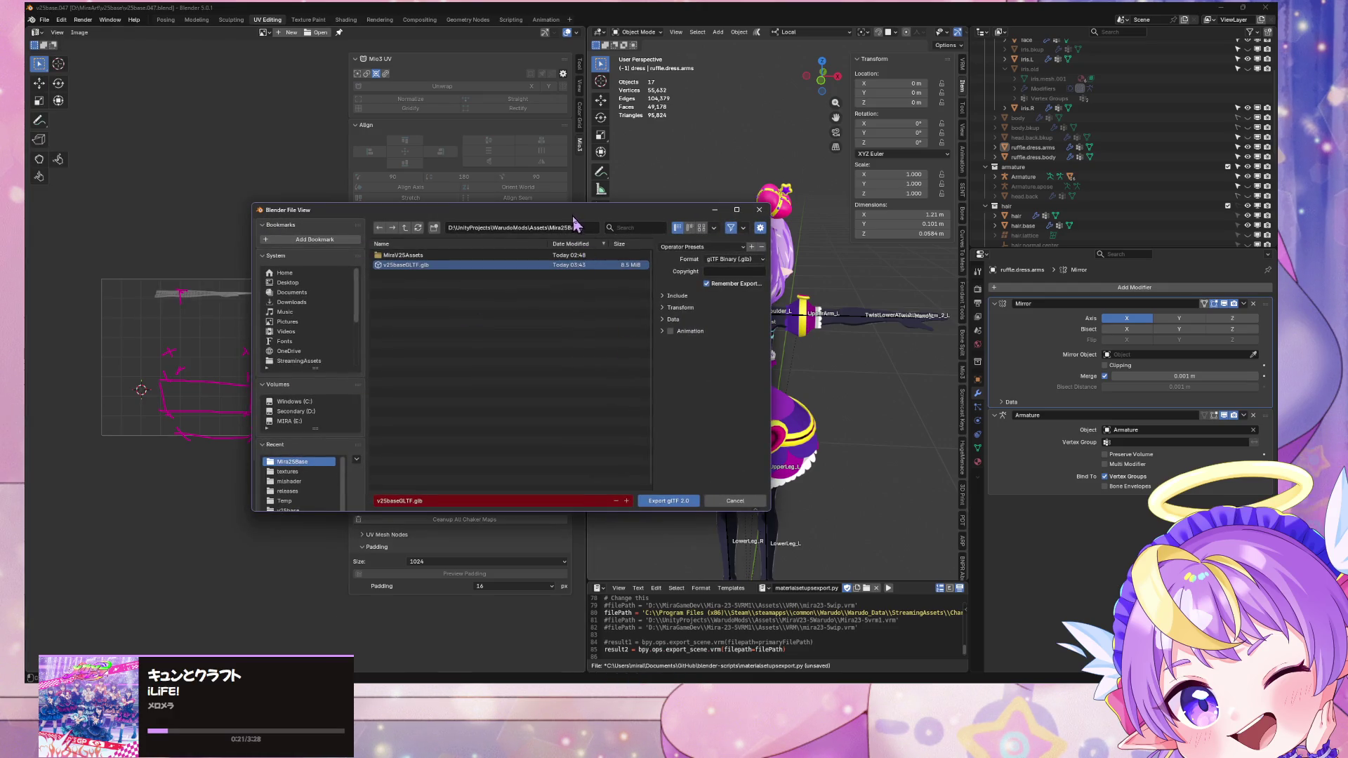
key(Return)
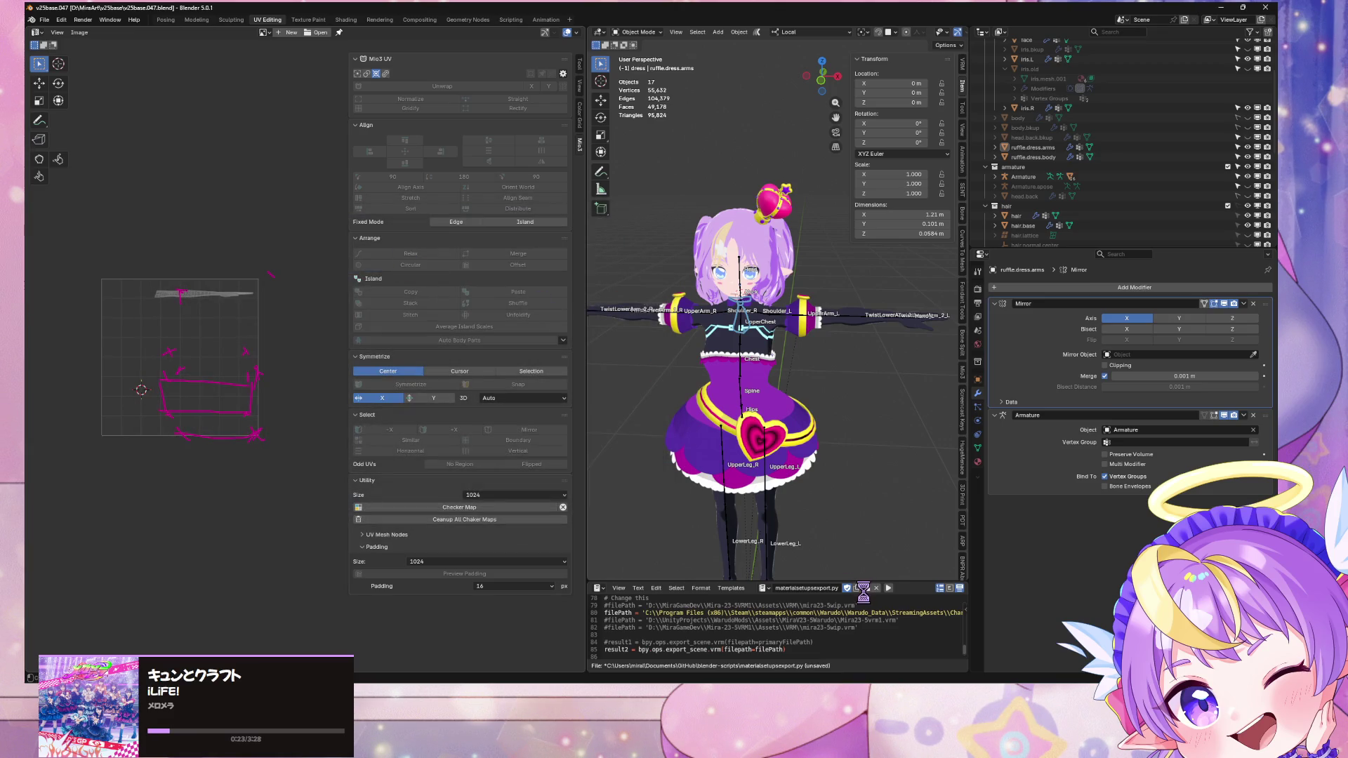
key(alt+Tab)
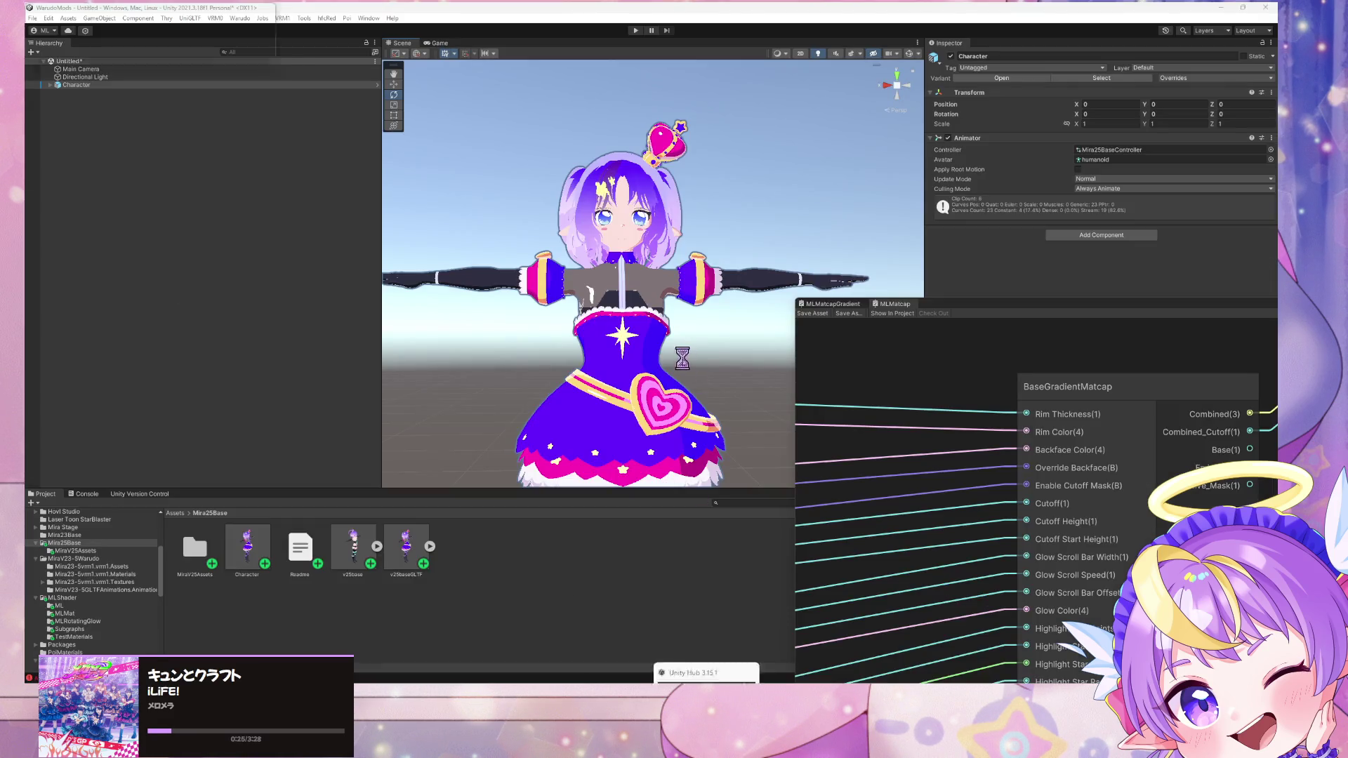
Step: Build the Mira25Base mod via Jobs > Build Mod, then skip Warudo's dance ahead to 01:13.9
click(262, 19)
click(266, 80)
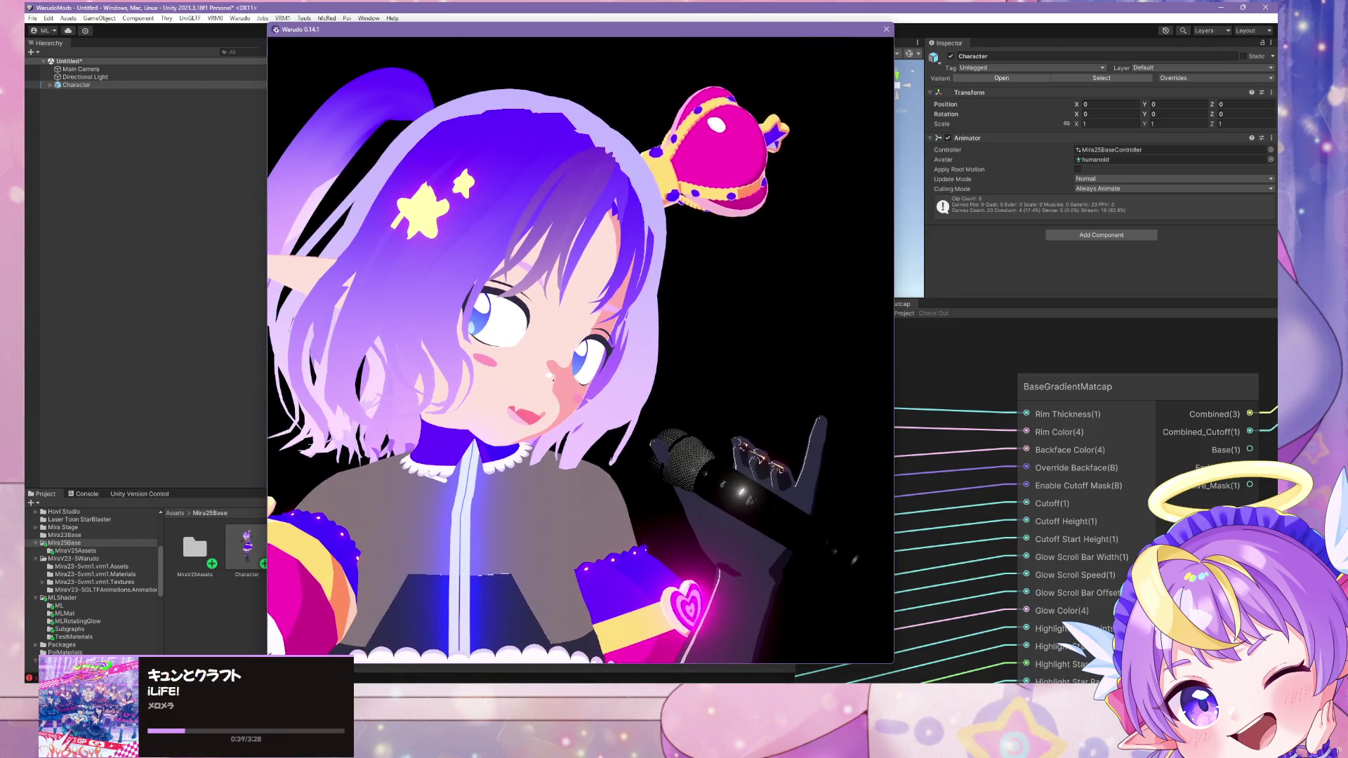
click(1086, 242)
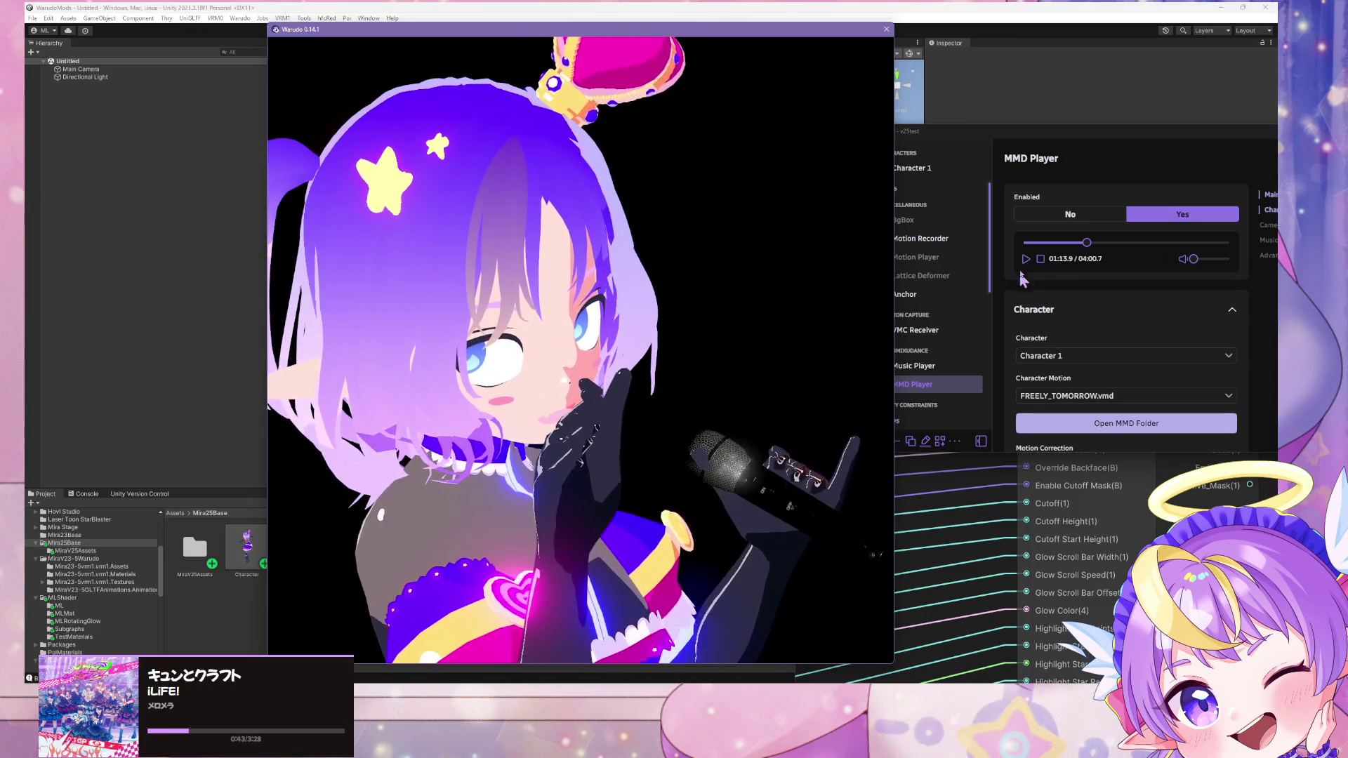
Step: Pause the FREELY_TOMORROW.vmd dance at 01:14.5 in the MMD Player
click(1024, 259)
click(1025, 259)
click(621, 276)
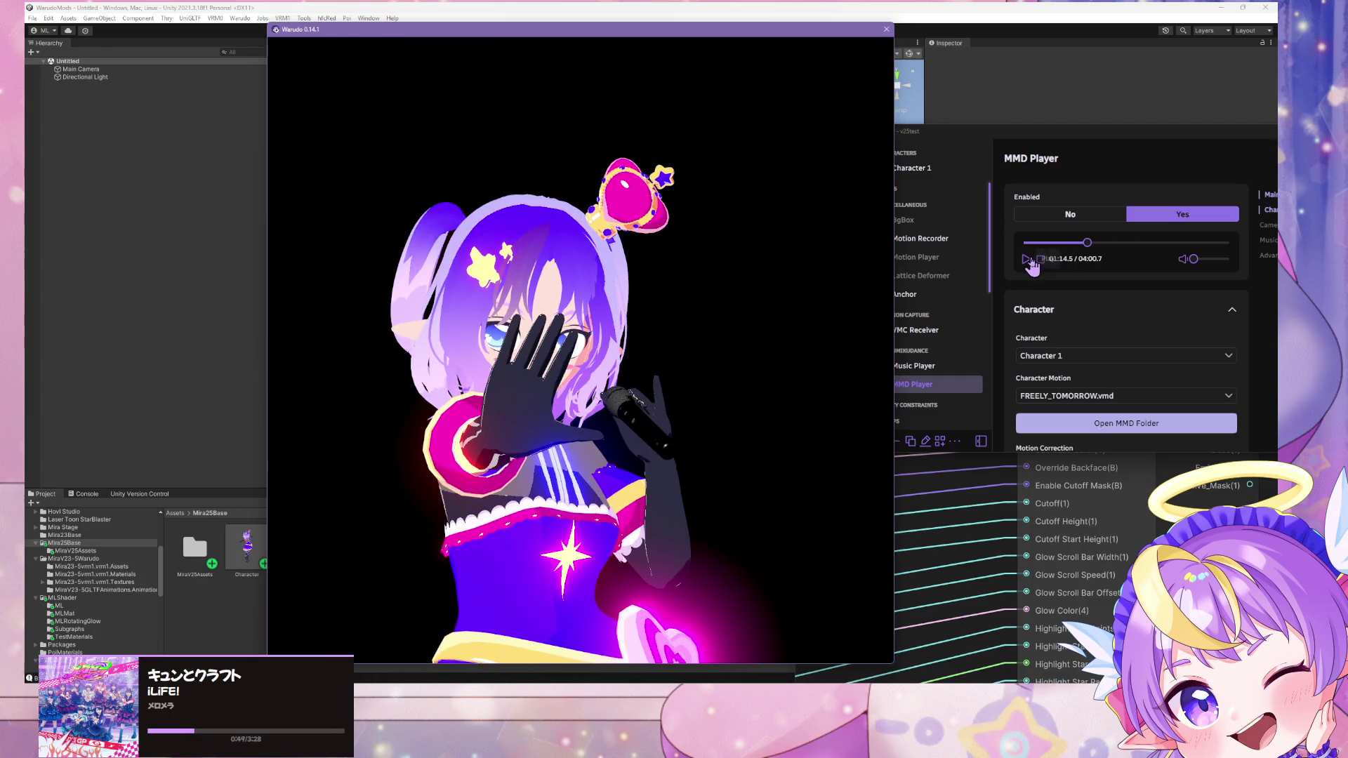
click(1026, 260)
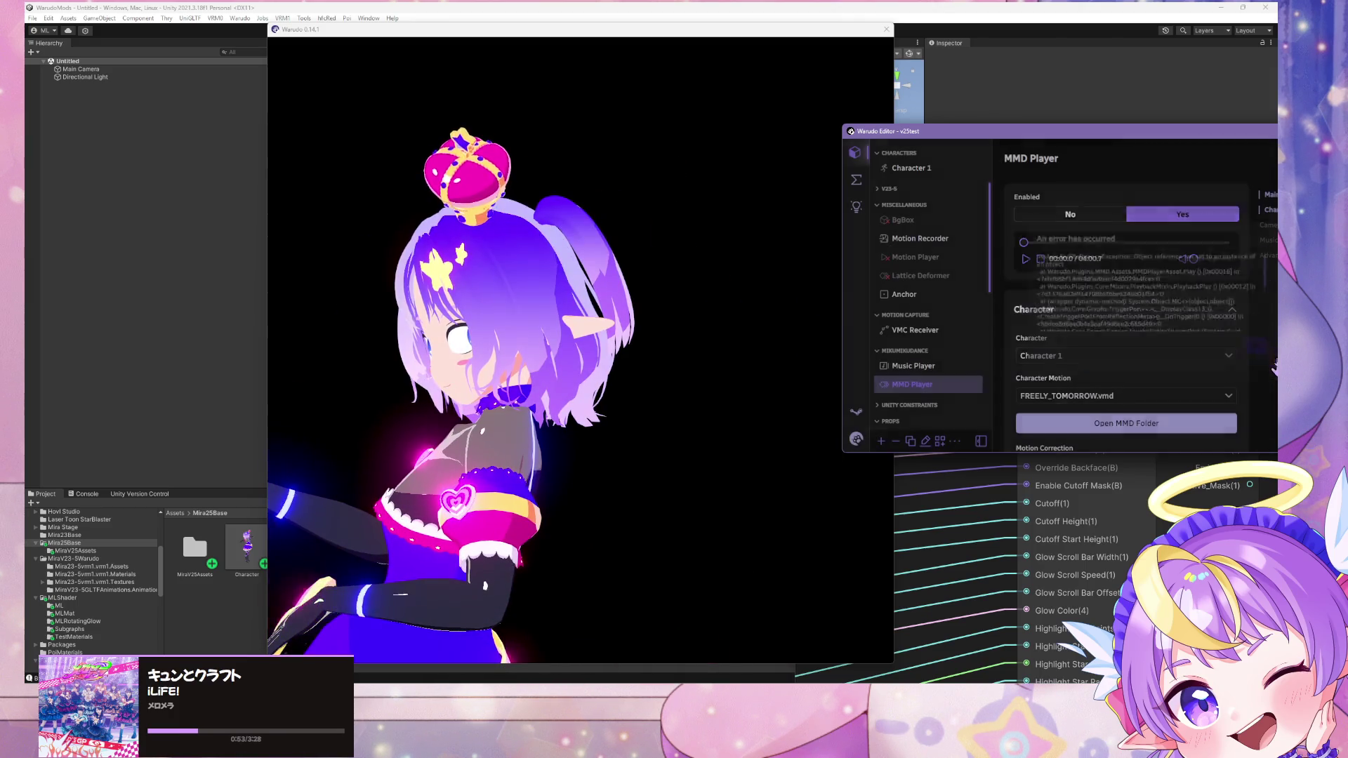
Step: Seek the dance to 00:24.3, resume playback, and drag back to about 00:24.8
click(1044, 242)
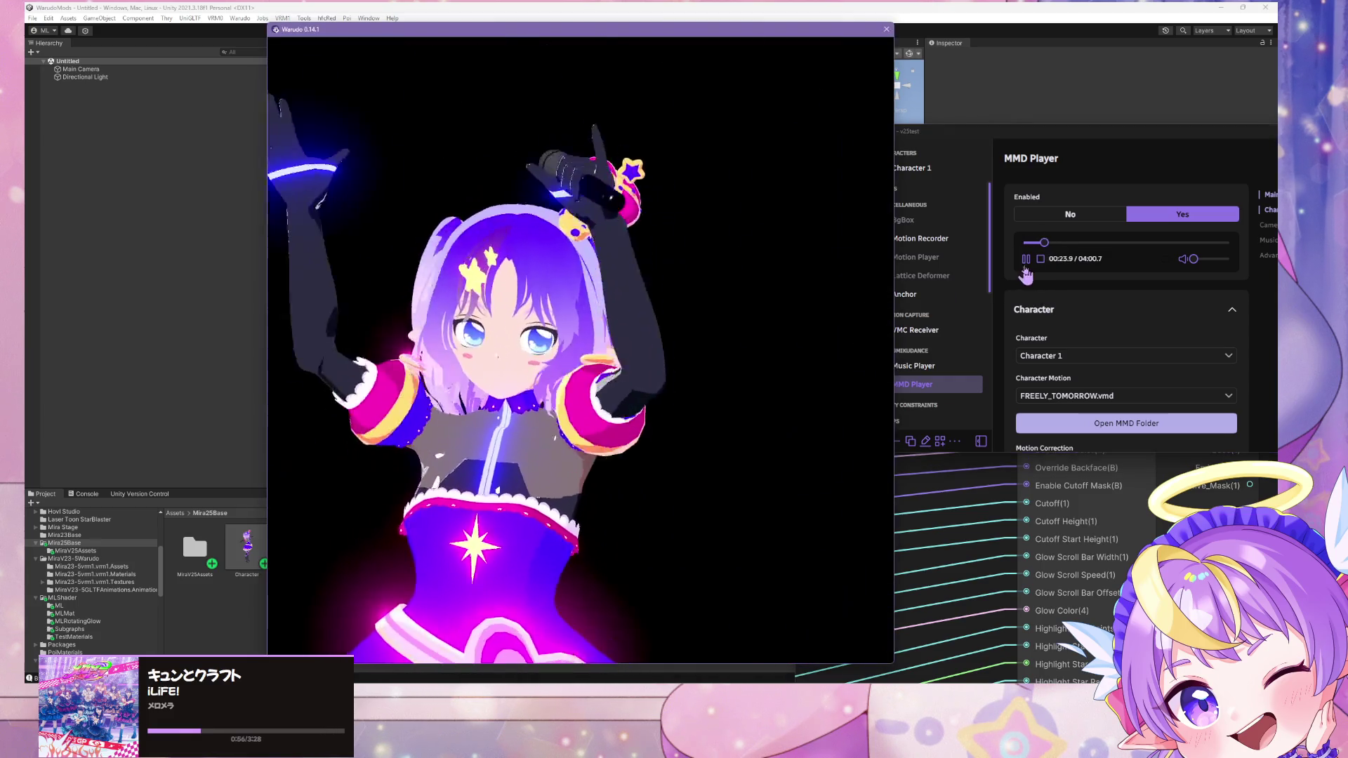
click(1025, 259)
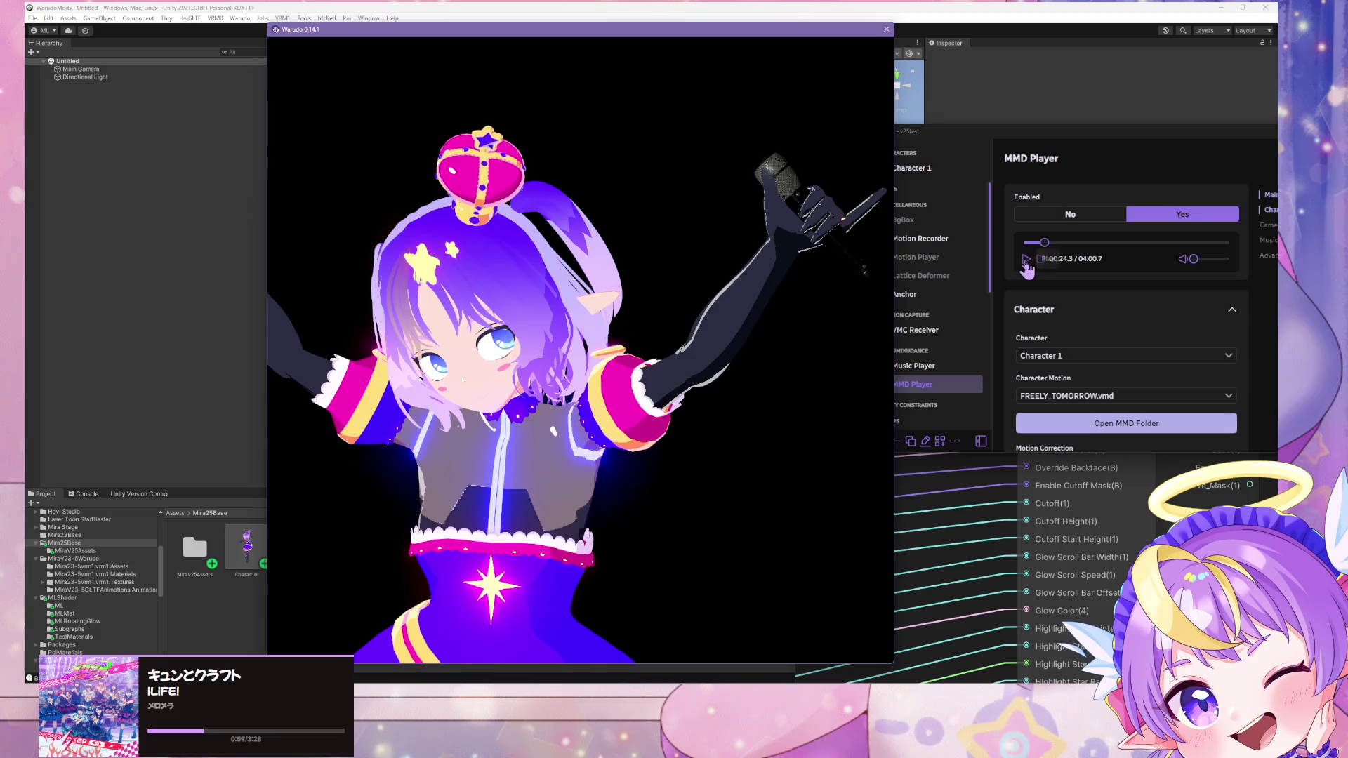
click(1025, 260)
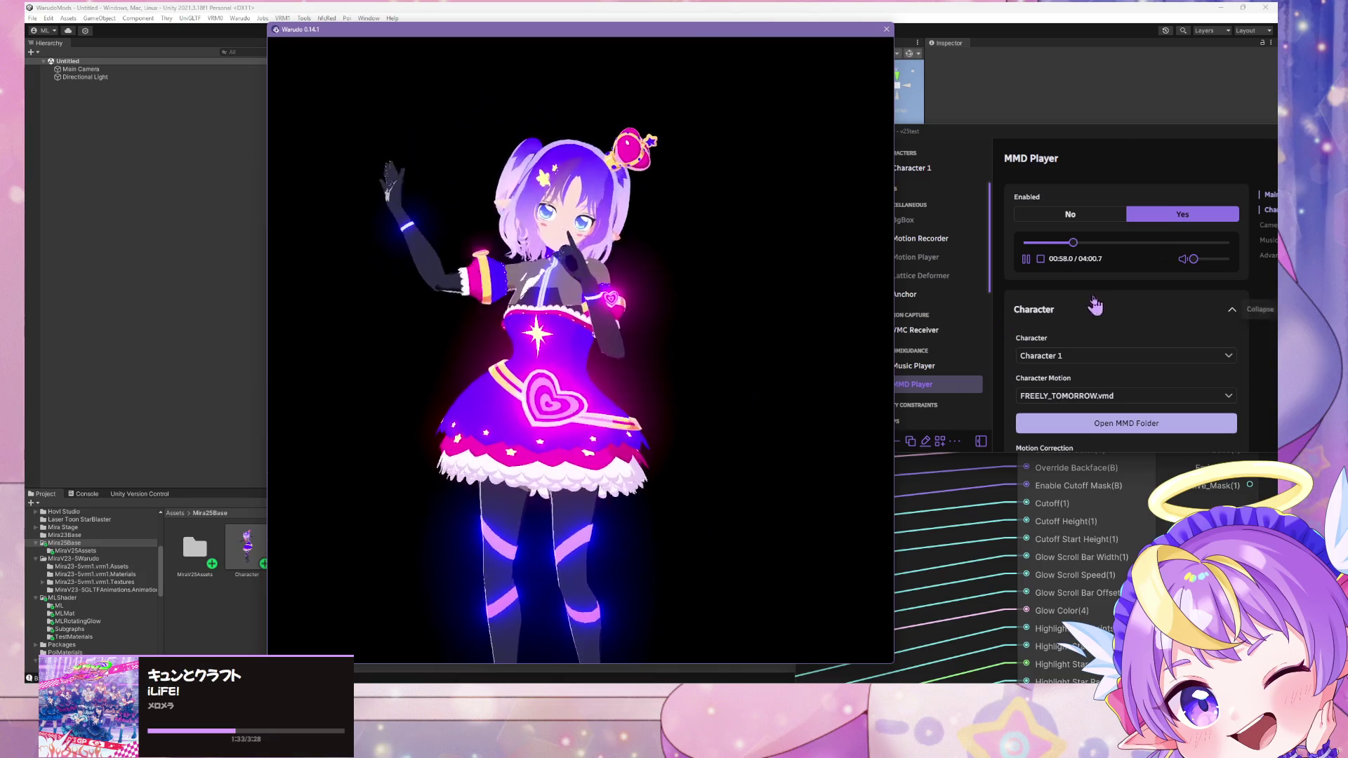
drag(1073, 242, 1047, 244)
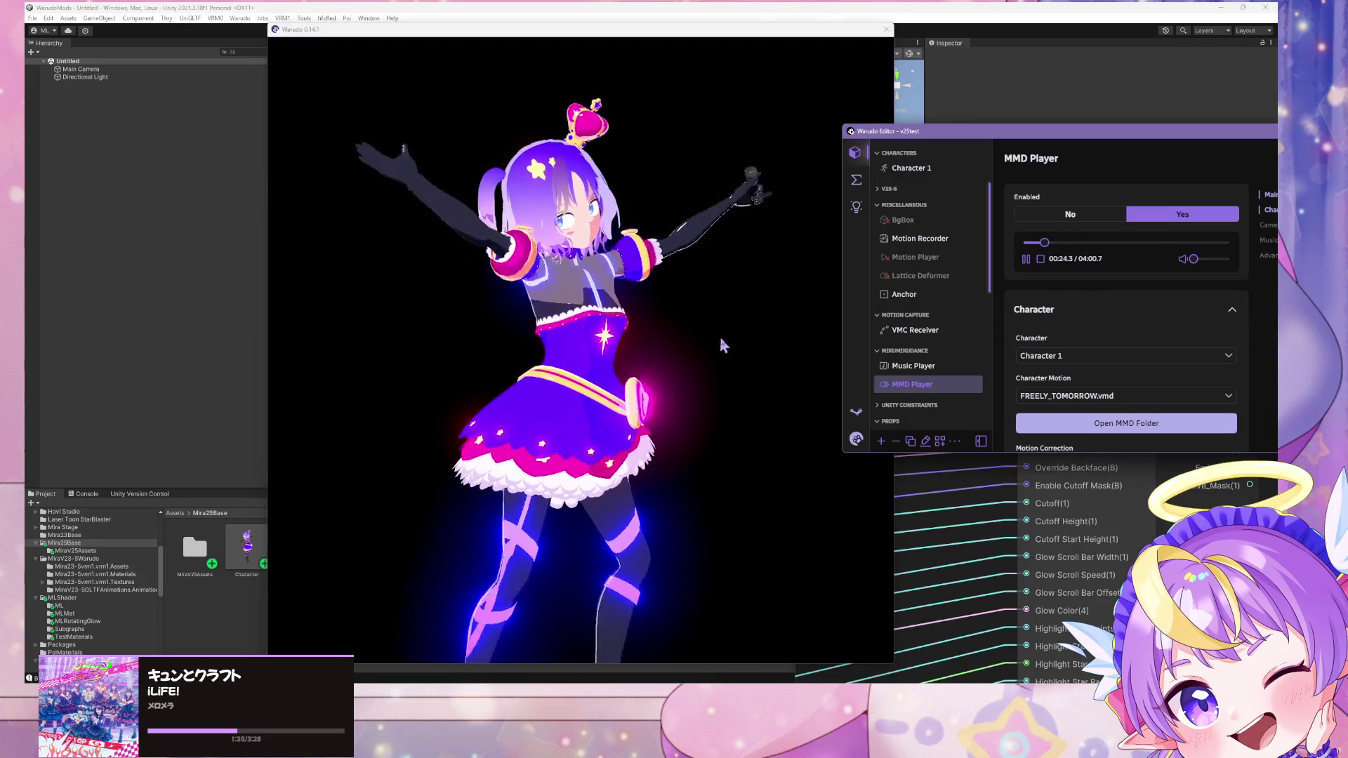
Step: Zoom the viewport in and out on the full-body avatar dancing with glowing trims and heart
click(690, 326)
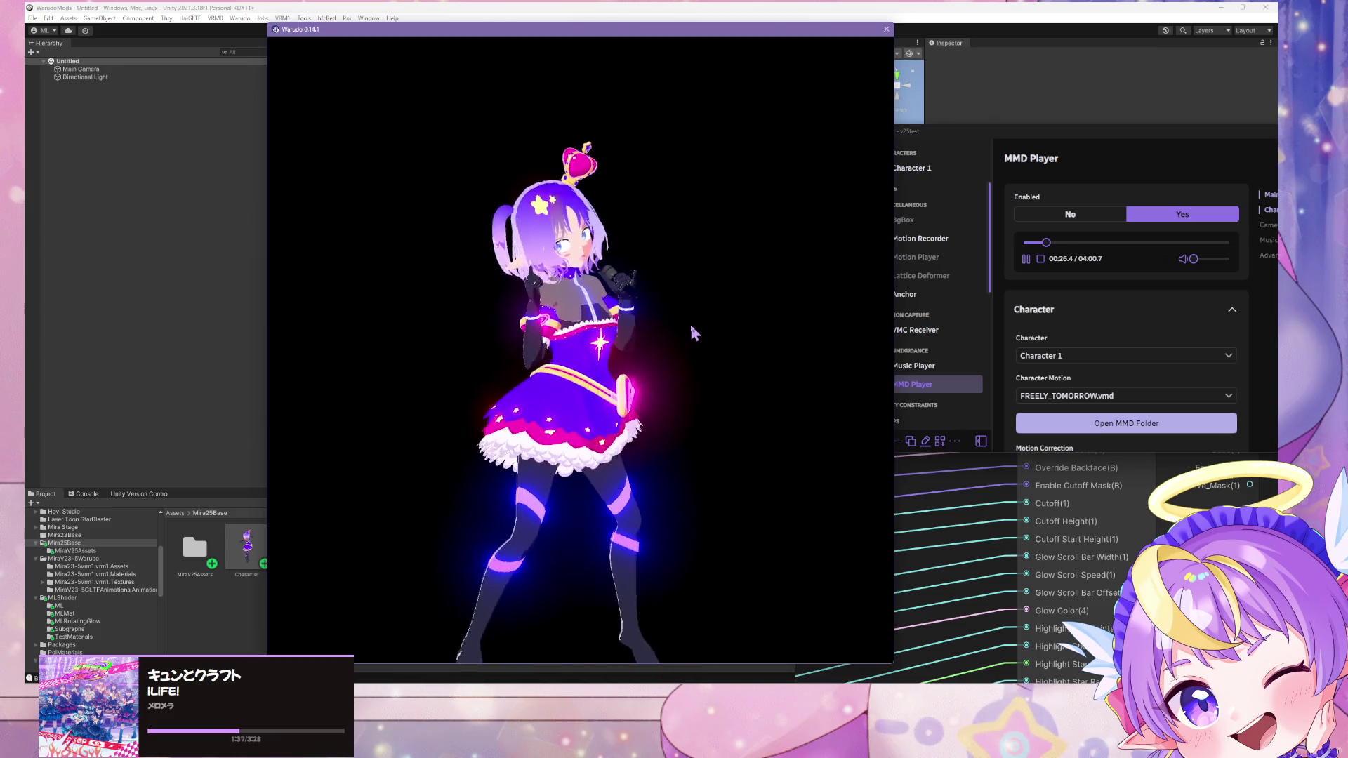
scroll(695, 319, up, 3)
scroll(700, 330, down, 3)
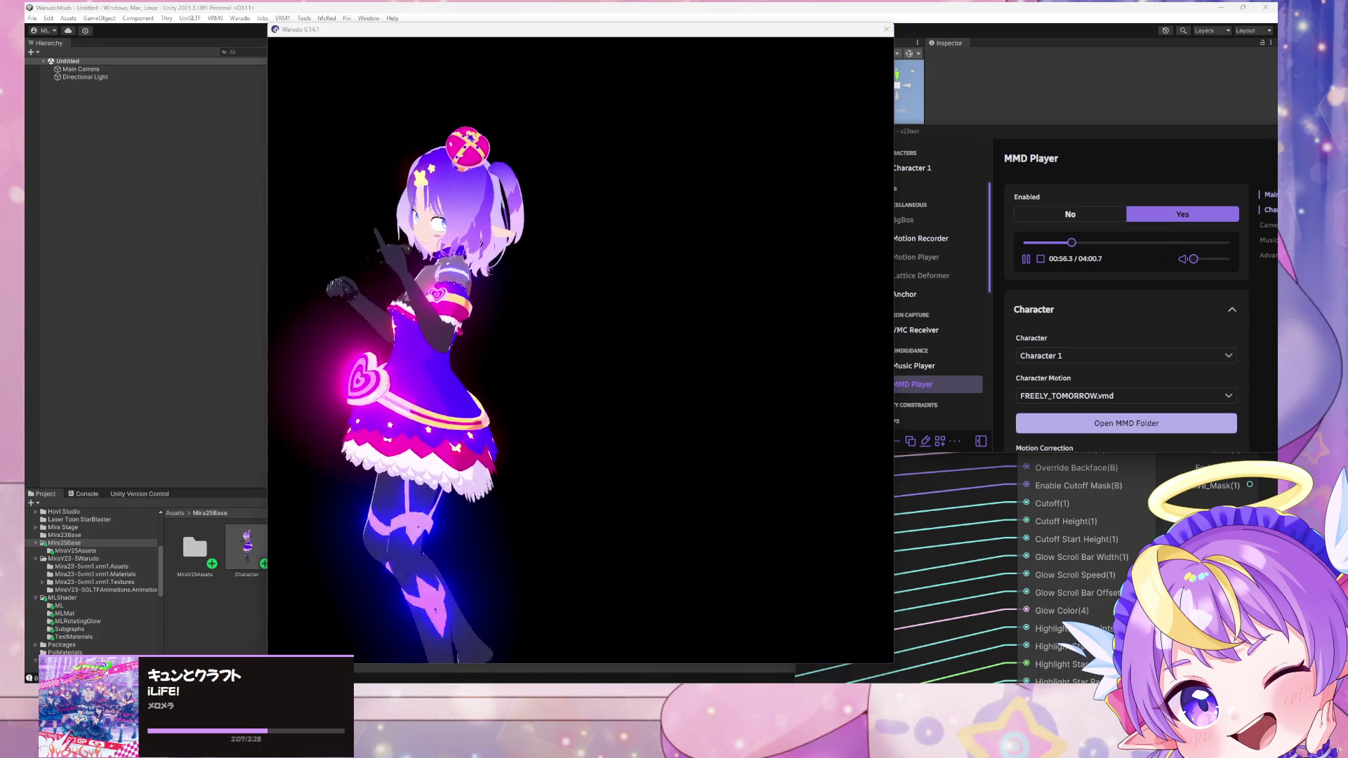
click(563, 421)
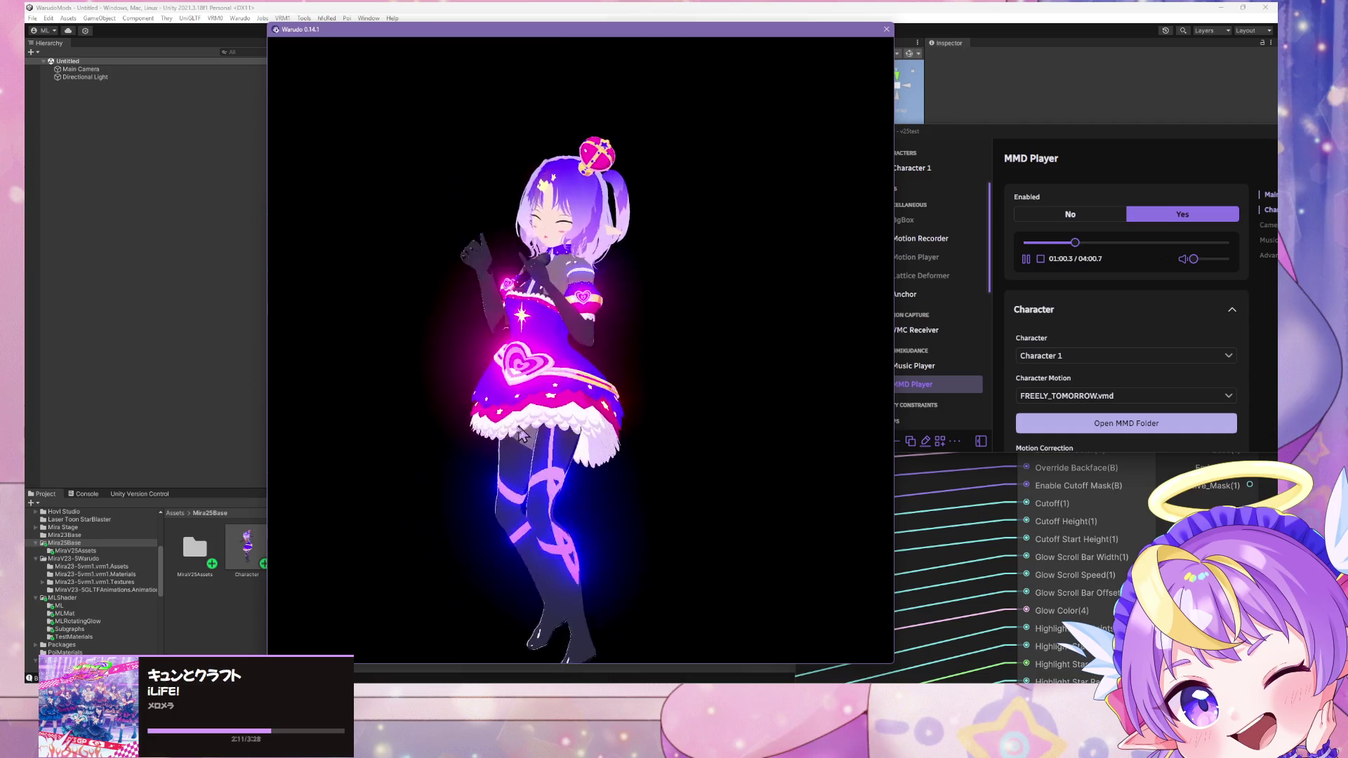